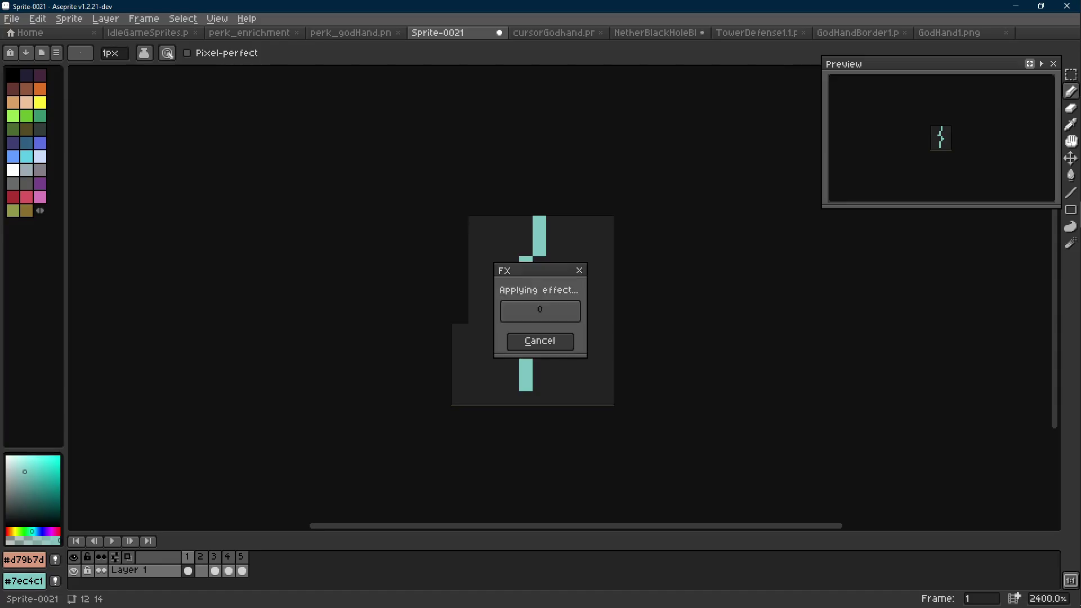
Try clearing the bolt's cream pixels with Replace Color, then undo the attempts.
key(Return)
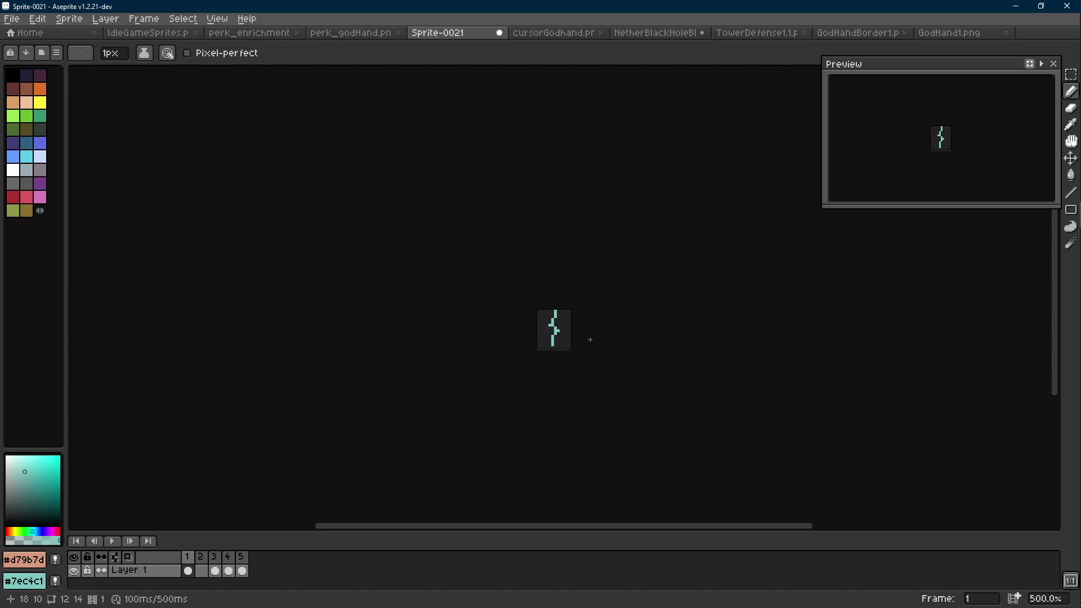
key(ctrl+z)
key(ctrl+z)
key(ctrl+z)
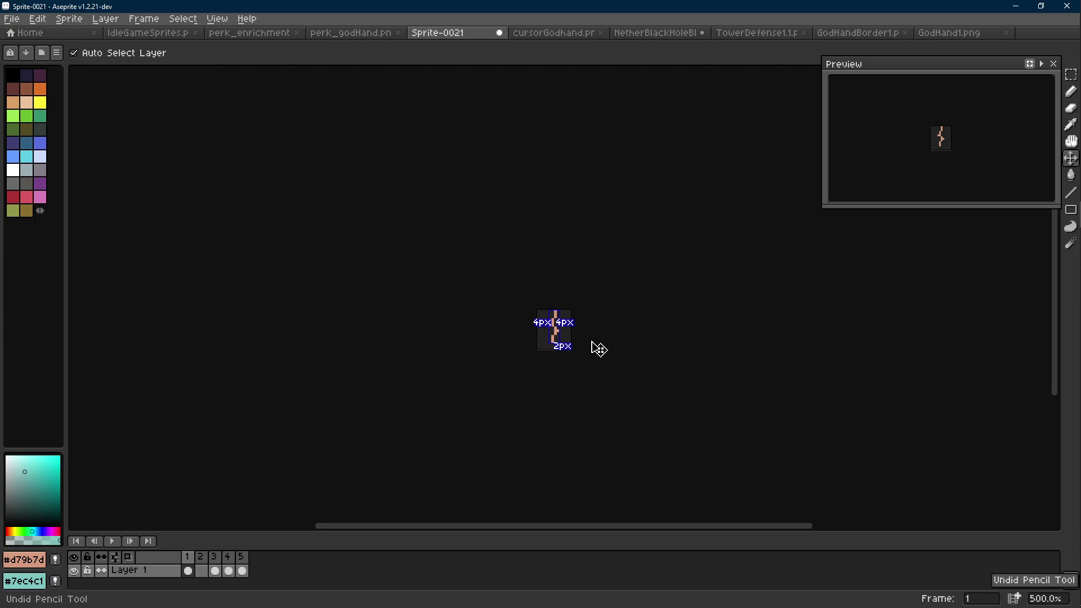
key(Right)
scroll(579, 332, up, 2)
key(i)
scroll(569, 257, up, 6)
click(514, 212)
key(r)
key(shift+r)
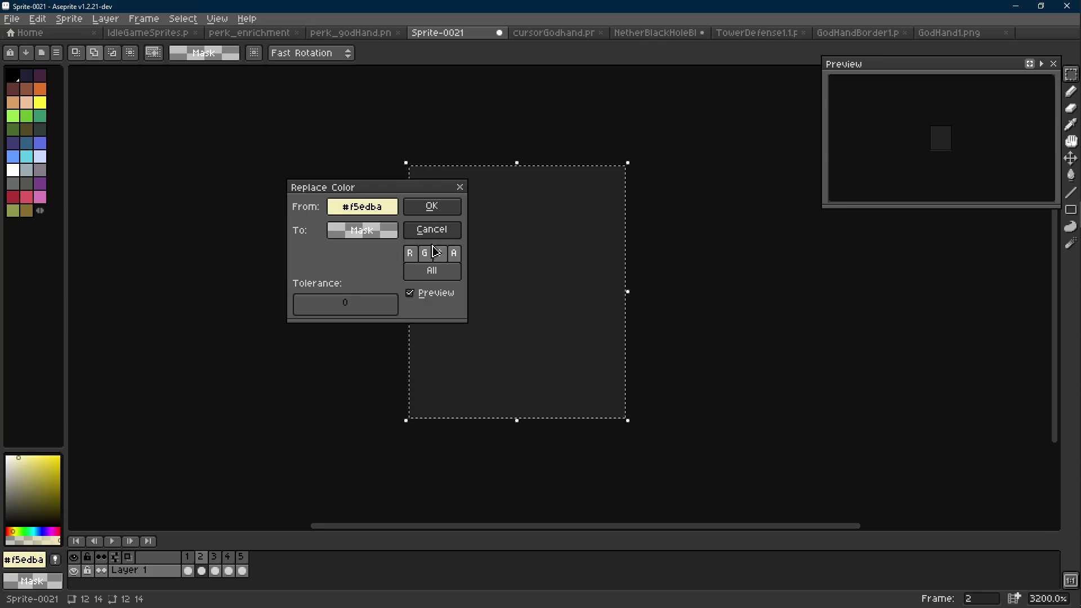
click(430, 205)
key(ctrl+z)
key(ctrl+z)
key(ctrl+z)
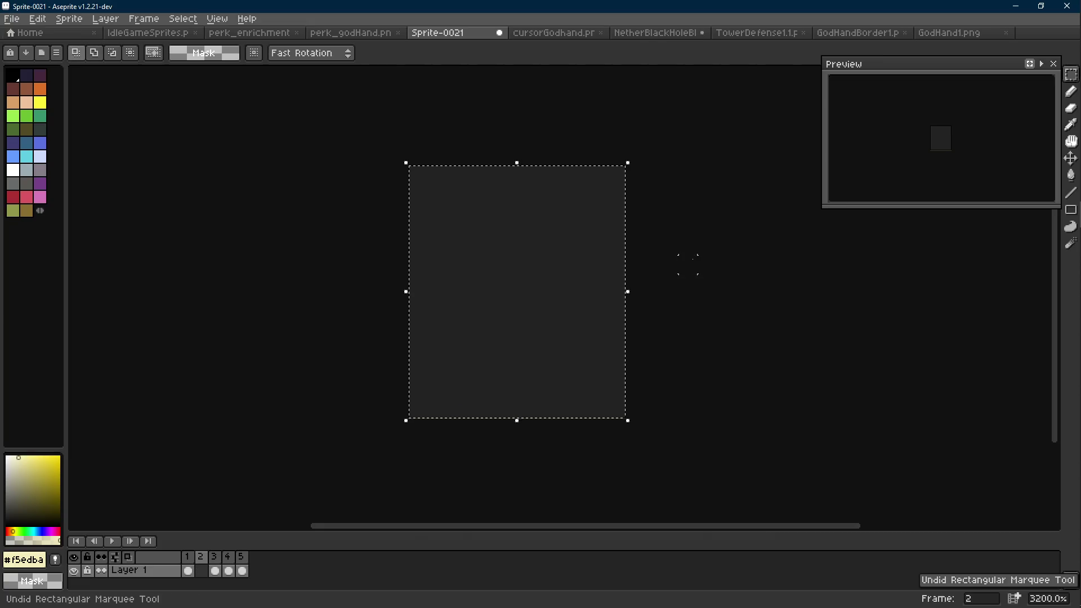
With the whole canvas selected, clear the #f5edba cream edge pixels to transparent.
key(ctrl+a)
key(i)
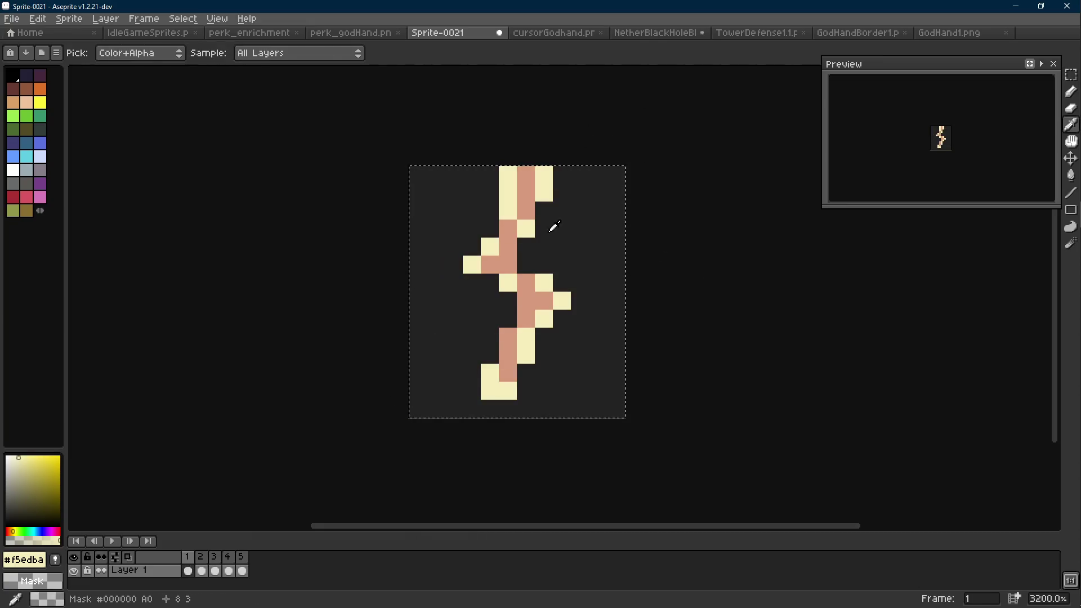
click(524, 229)
key(m)
key(shift+r)
click(435, 224)
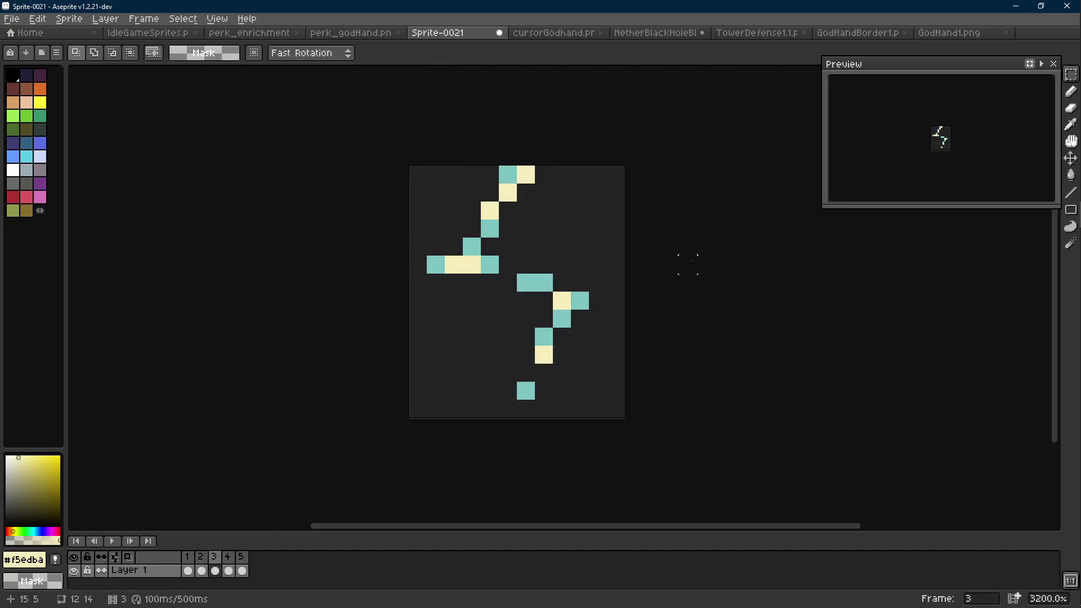
Recolour the #d79b7d salmon core to teal #7ec4c1.
alt+right_click(544, 283)
key(i)
click(514, 229)
key(m)
key(shift+r)
click(436, 209)
key(i)
click(513, 364)
Compare frames 1 and 2 with the Pencil and add a teal pixel near the lower right.
key(b)
key(Right)
key(Left)
key(Right)
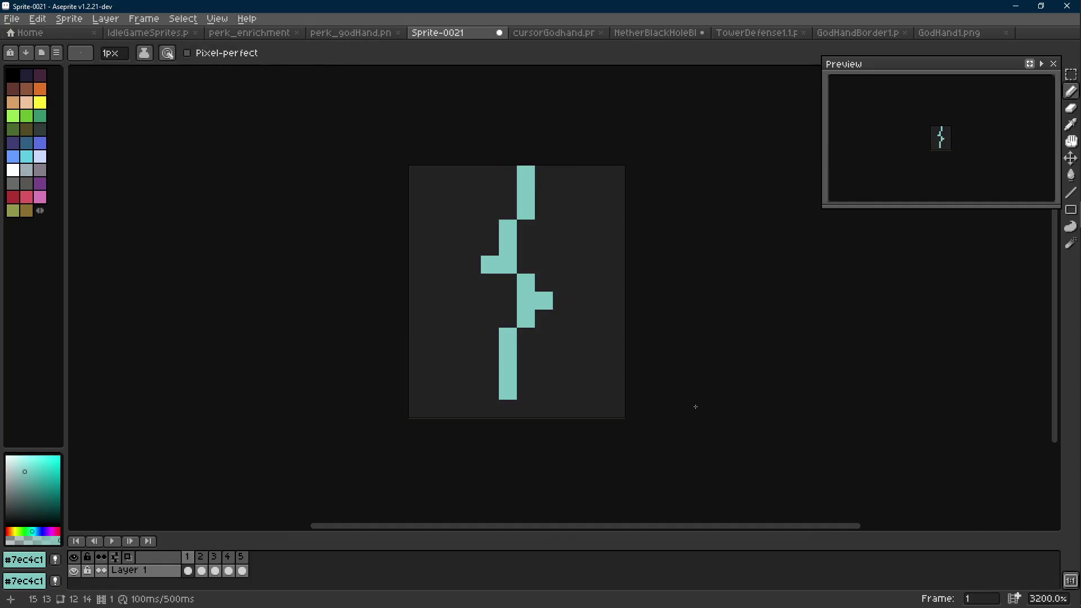
key(Left)
click(562, 372)
scroll(561, 368, down, 7)
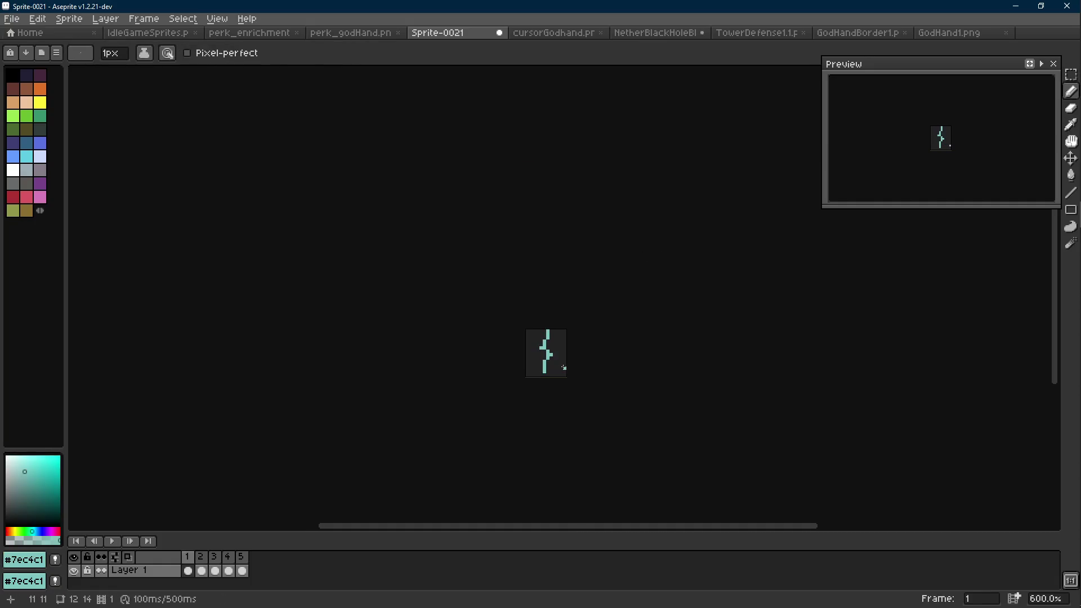
key(Right)
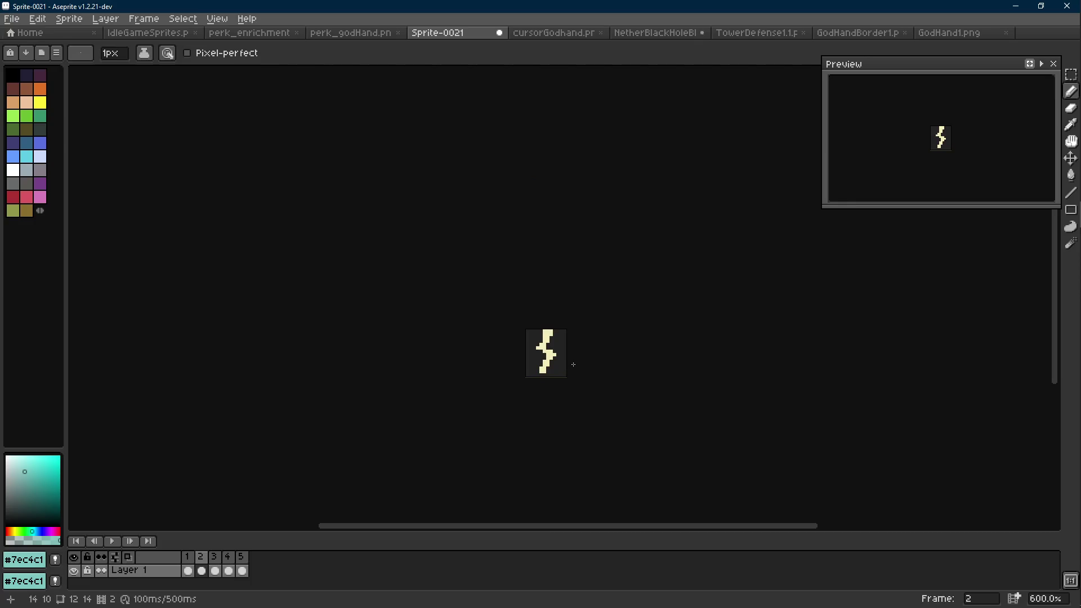
key(Left)
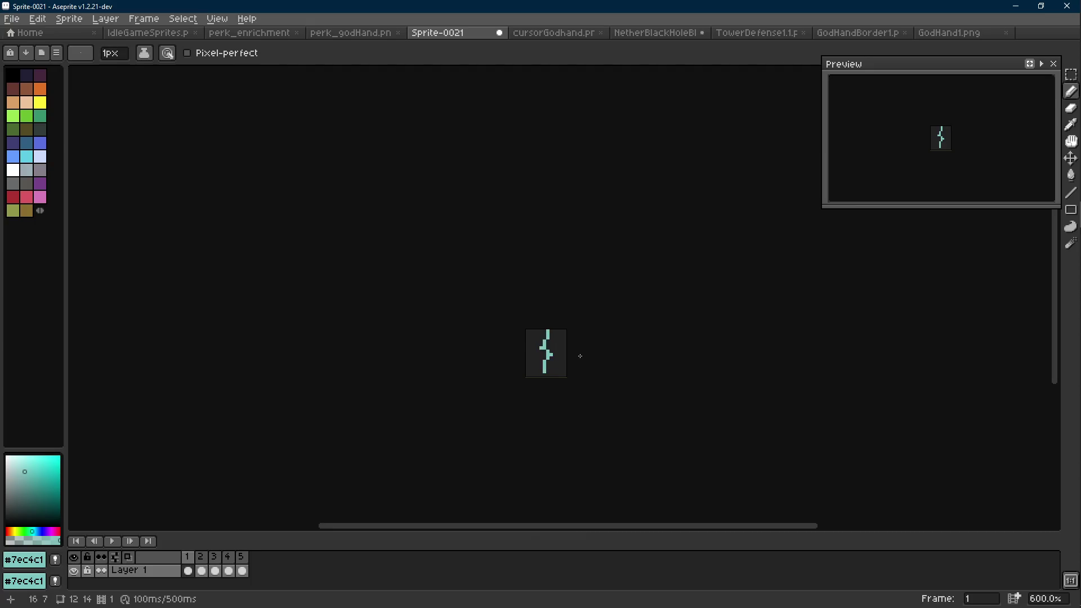
key(Scroll_Lock)
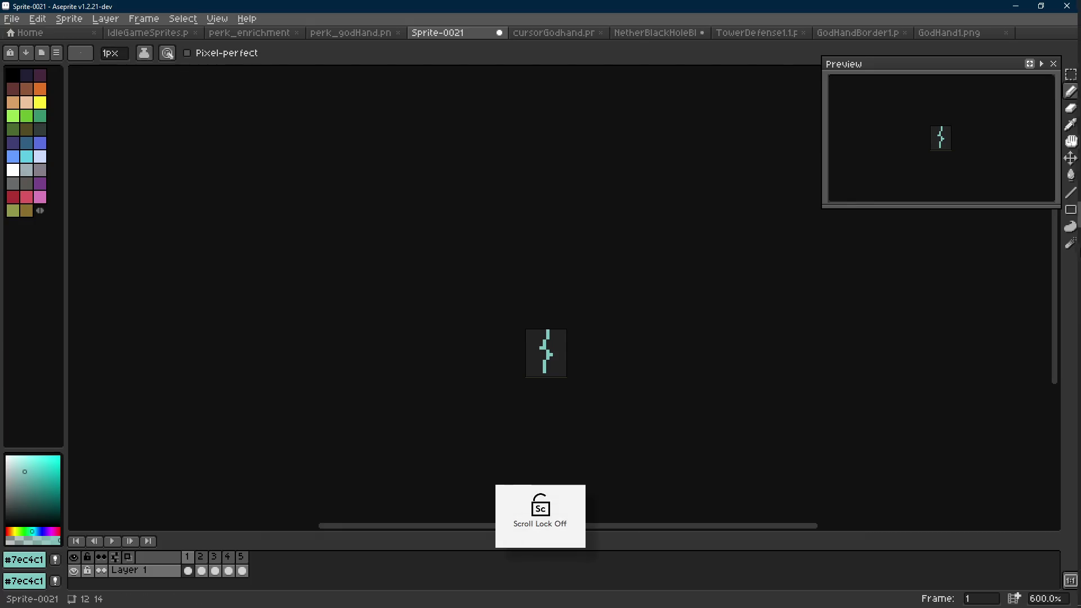
mouse_move(1055, 224)
click(1059, 276)
click(638, 275)
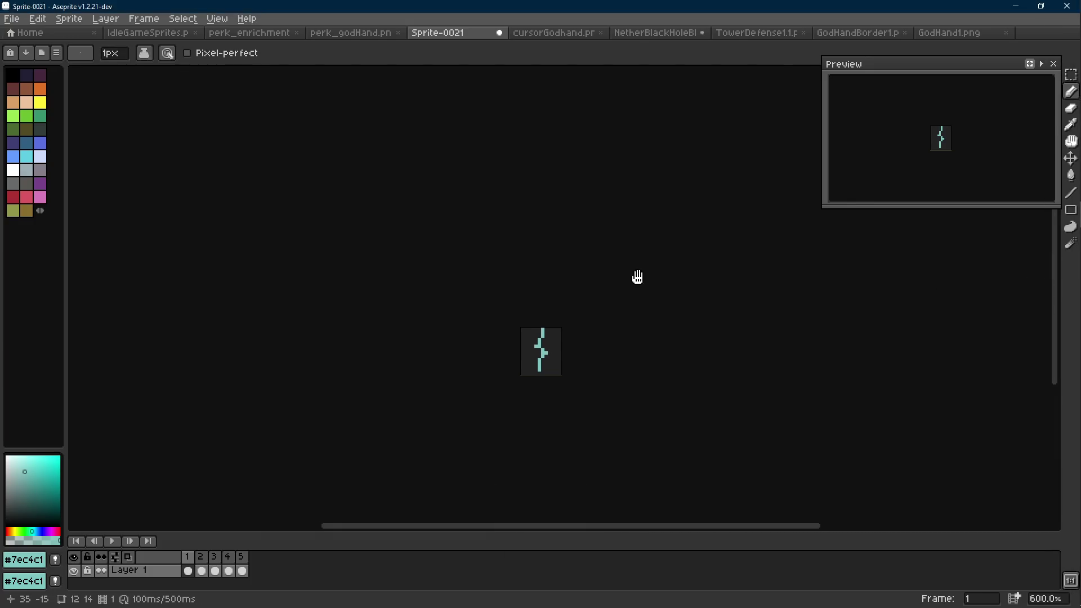
key(Right)
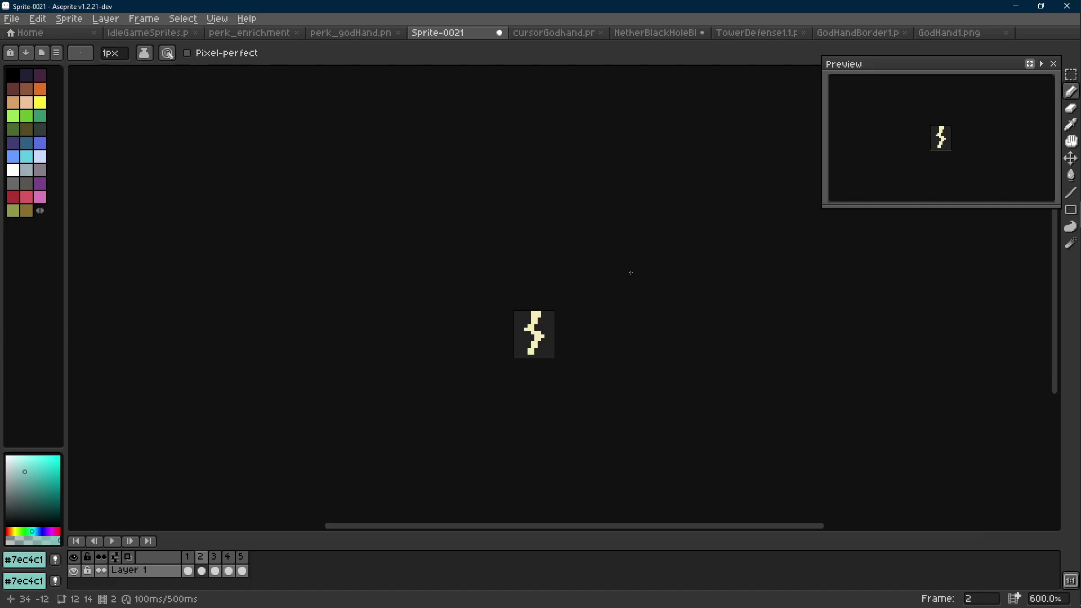
key(Right)
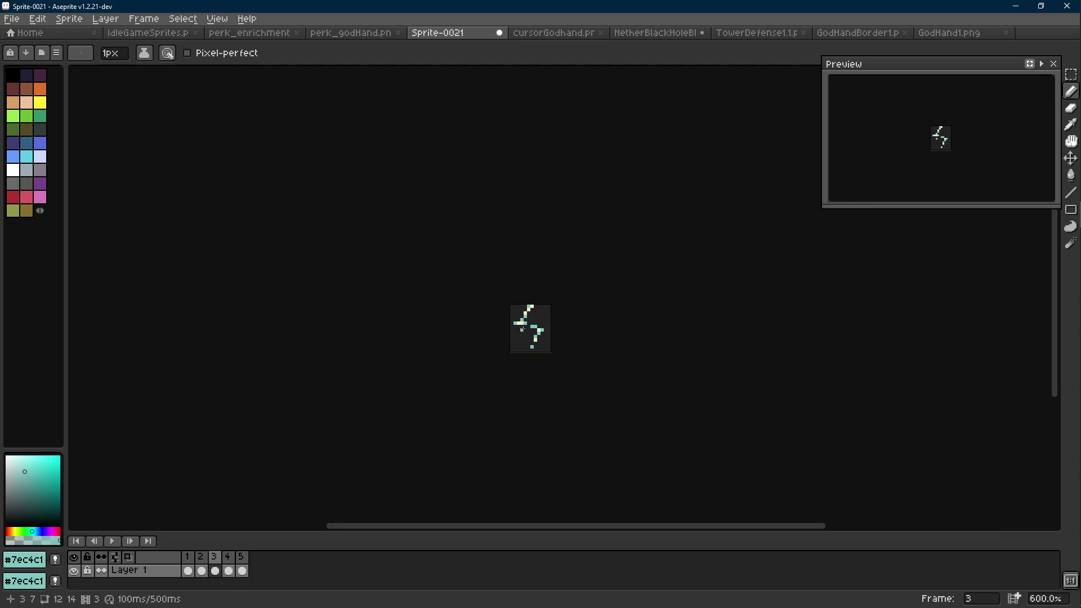
scroll(495, 303, up, 5)
scroll(496, 303, down, 3)
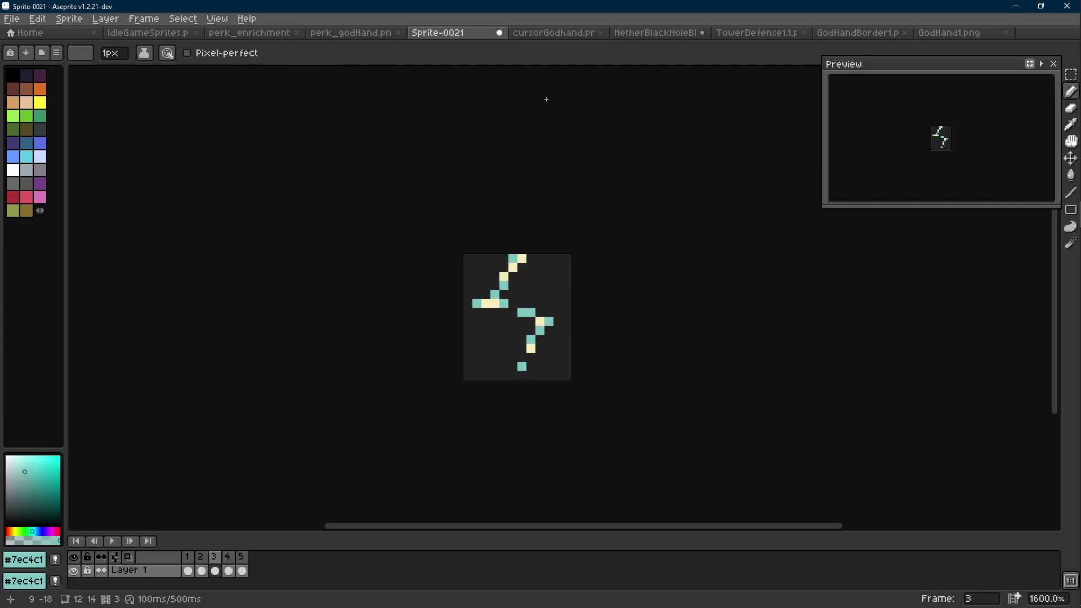
click(361, 36)
click(434, 36)
scroll(605, 276, down, 4)
scroll(604, 276, down, 2)
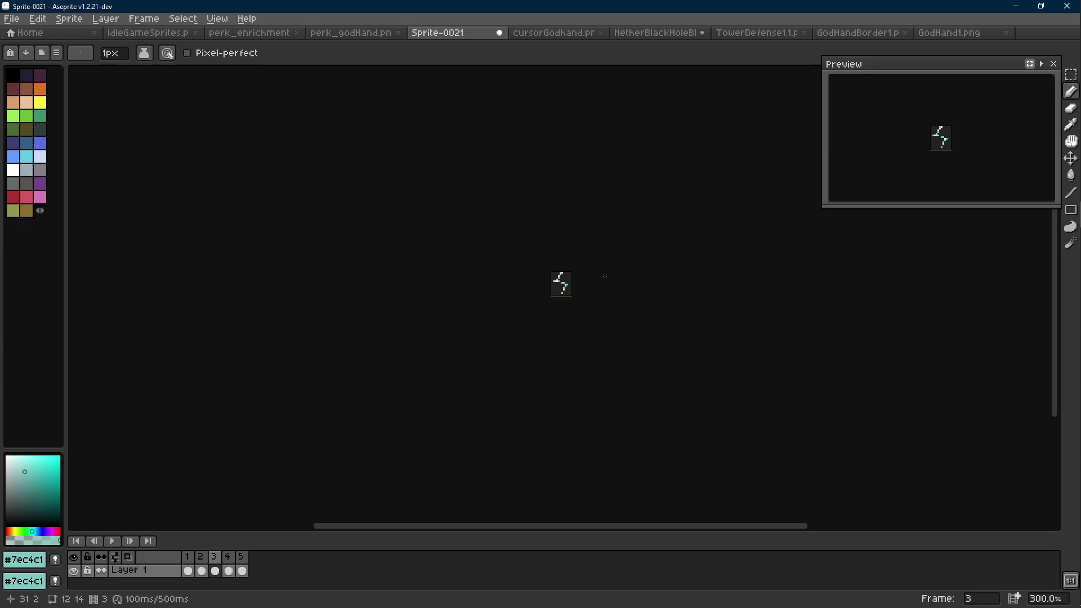
key(Return)
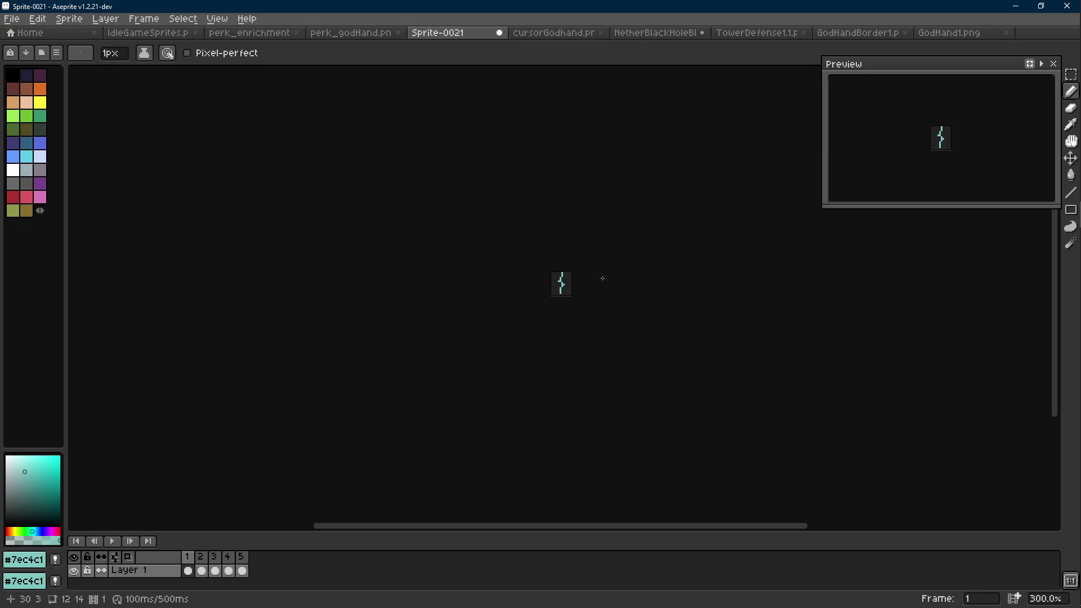
scroll(574, 284, up, 6)
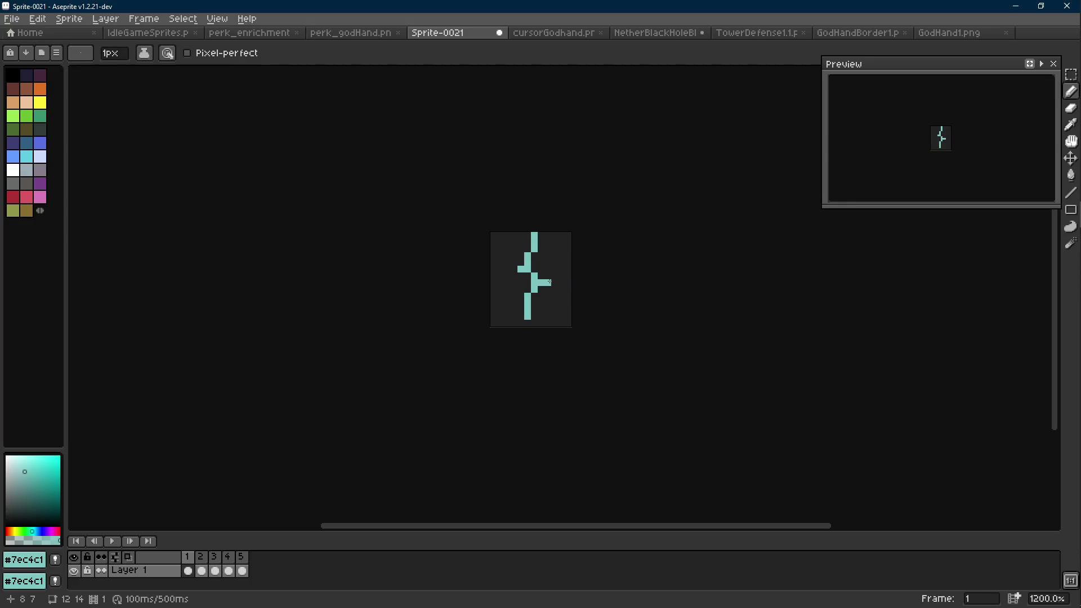
On frame 2, add teal pixels along the bolt's middle, tips and upper edge.
key(Right)
scroll(554, 278, up, 3)
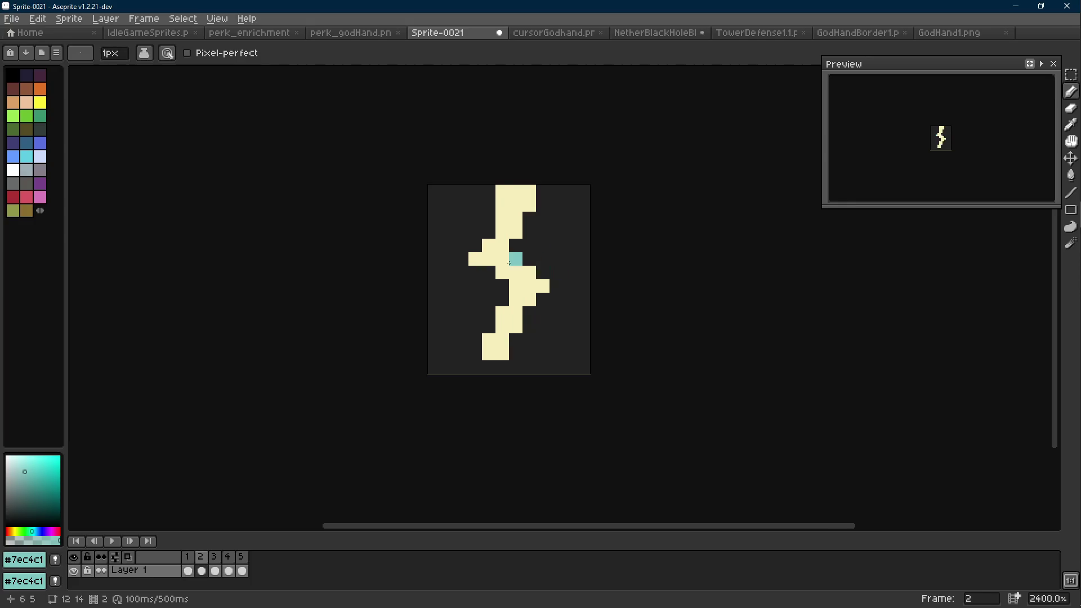
click(530, 272)
click(515, 286)
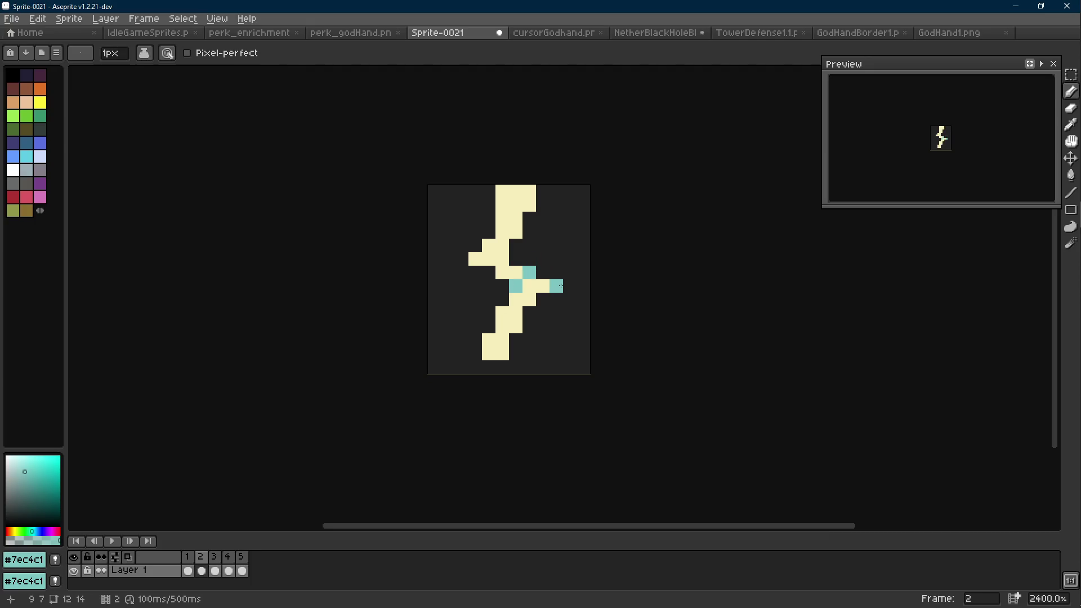
click(557, 286)
click(461, 259)
click(516, 232)
click(502, 192)
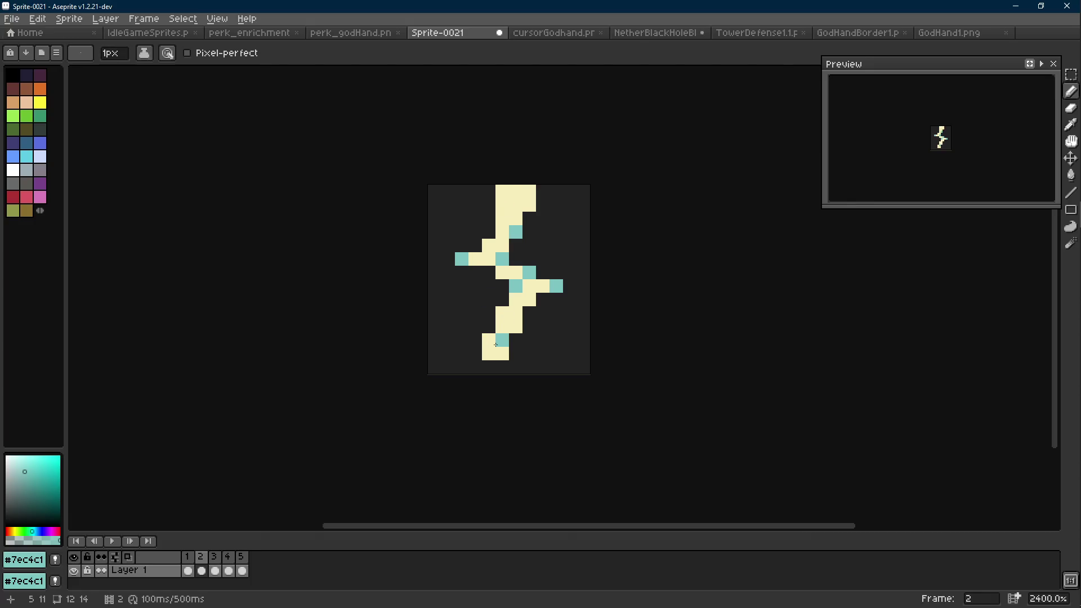
Erase the two cream pixels of the bolt's lower-left tail.
key(e)
drag(488, 340, 488, 367)
key(b)
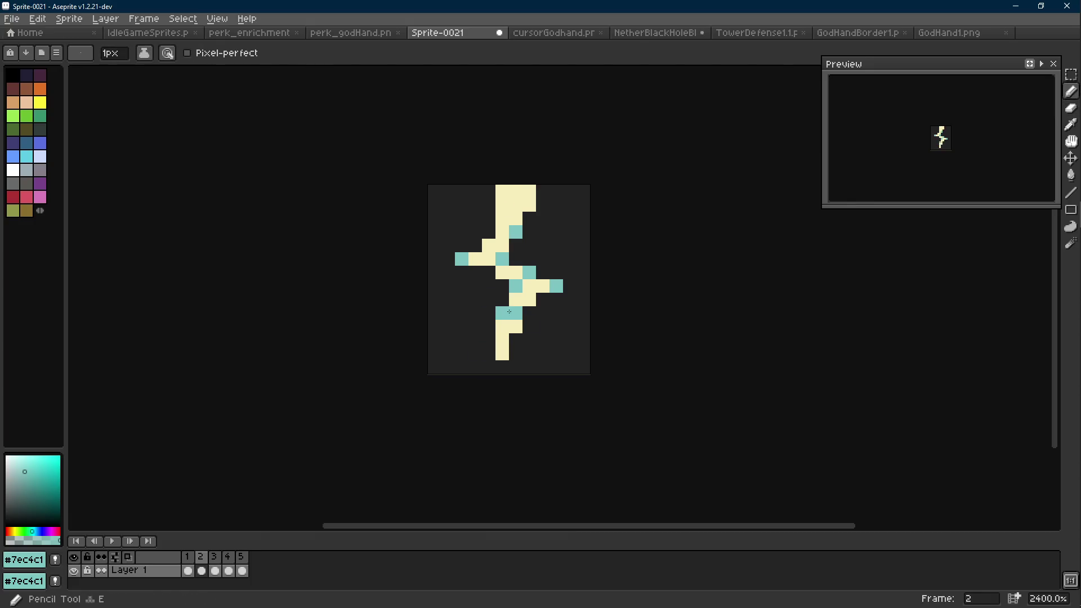
scroll(531, 326, down, 6)
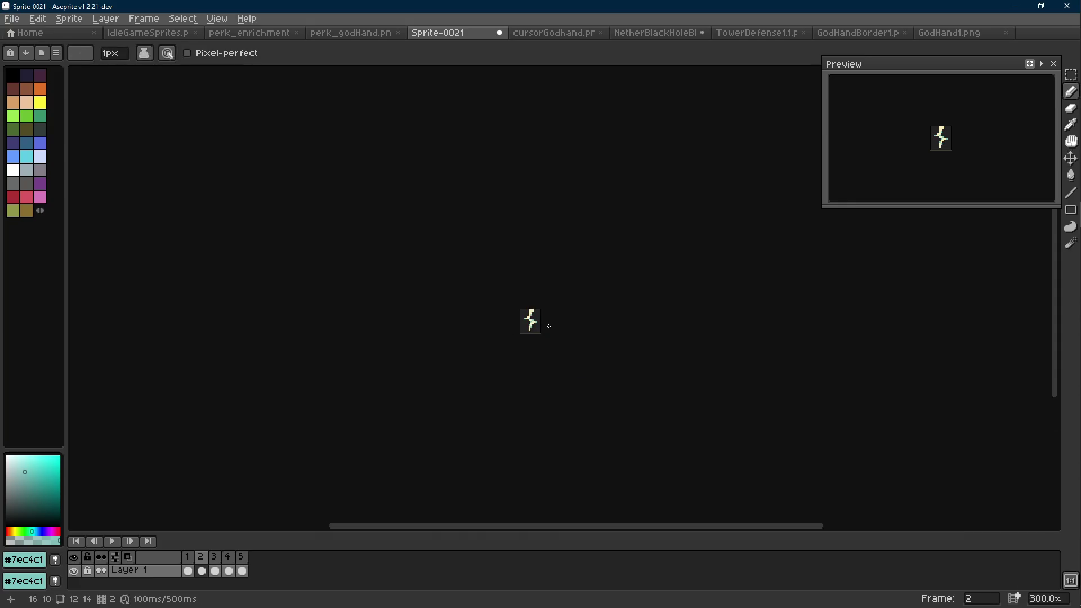
scroll(536, 311, up, 6)
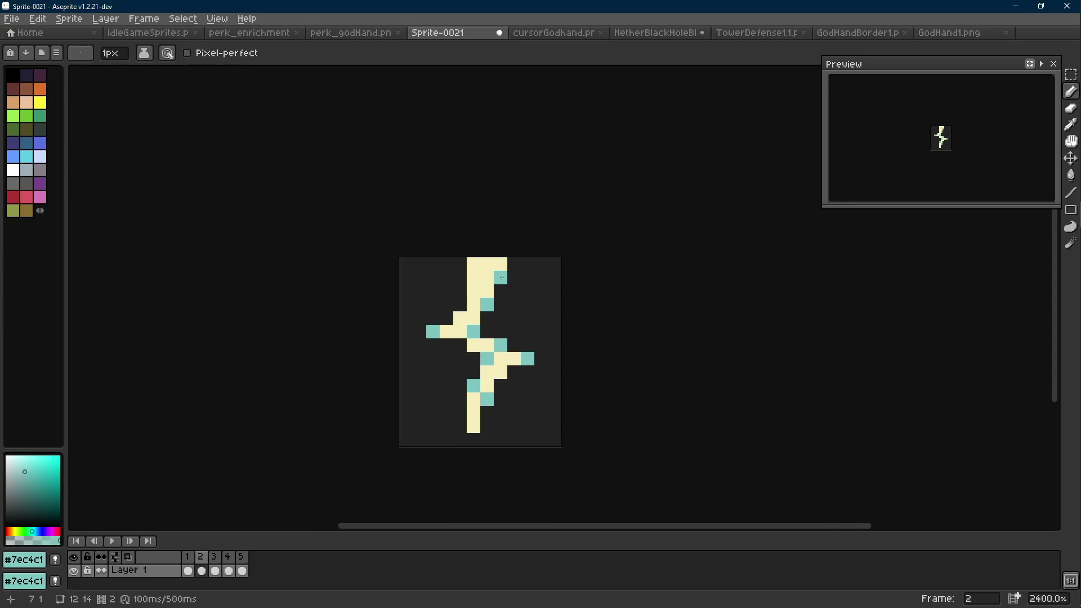
scroll(549, 305, down, 7)
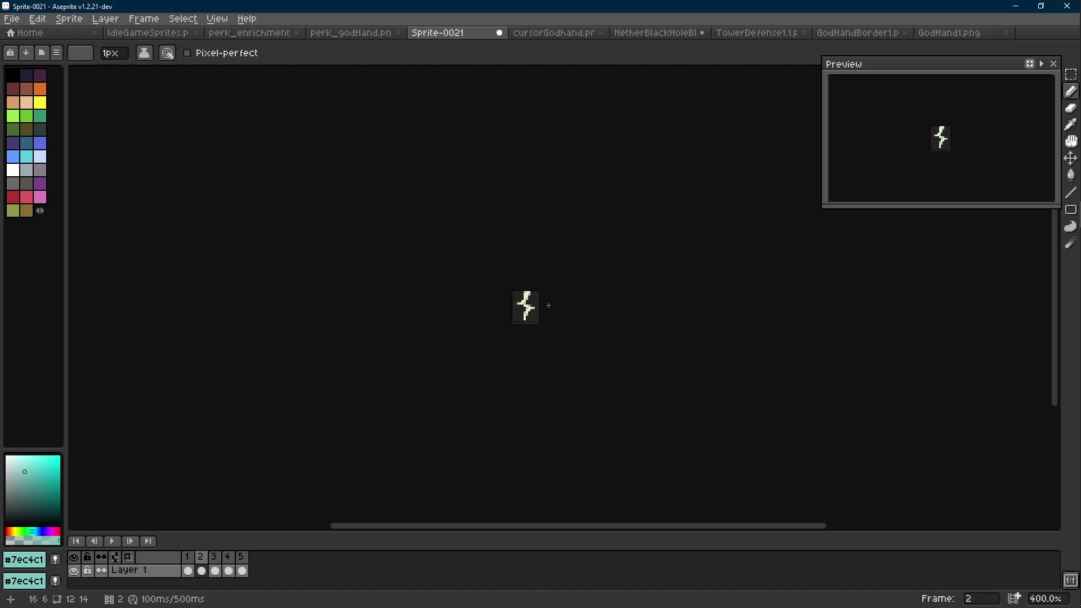
key(ctrl)
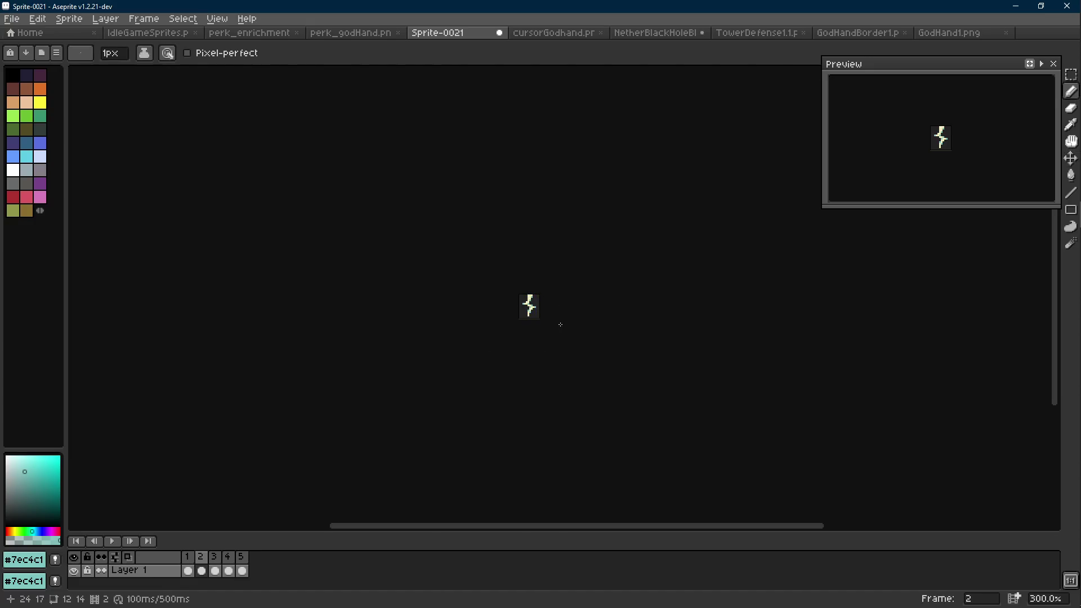
scroll(534, 309, up, 6)
Select frames 1–5 and play the animation preview.
key(m)
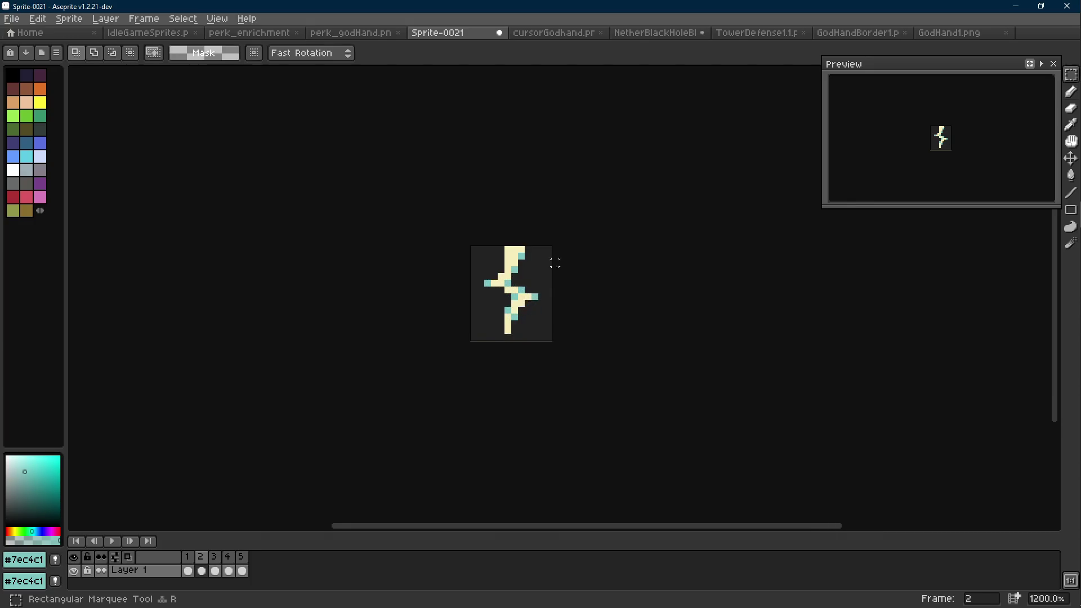
drag(187, 556, 259, 566)
click(234, 570)
key(Return)
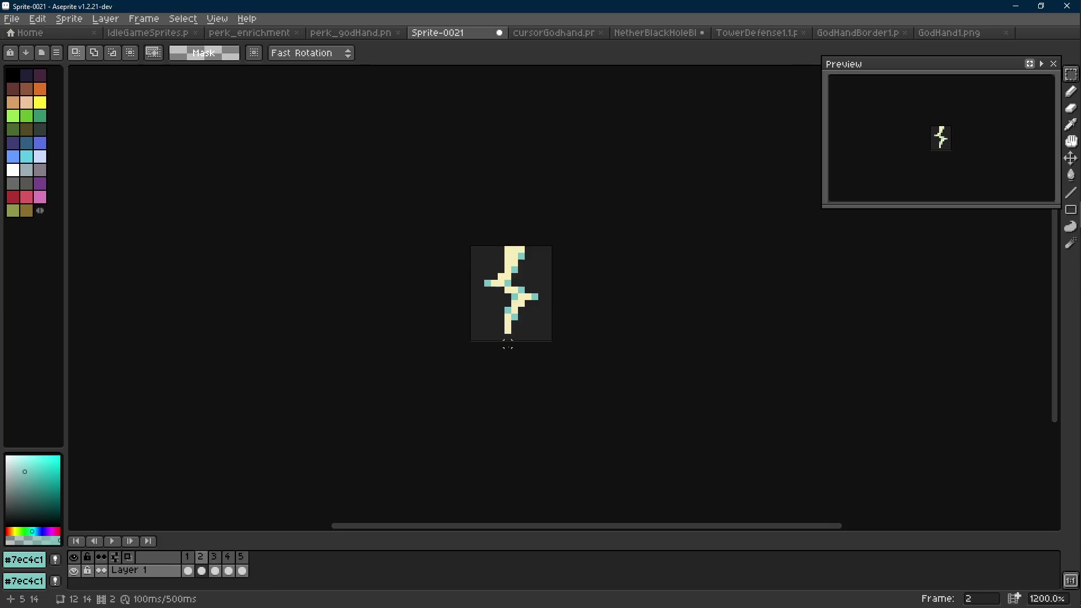
click(539, 33)
Check the NetherBlackHoleBIG1 frames, then add a new third frame to Sprite-0021 with Alt+N.
click(666, 34)
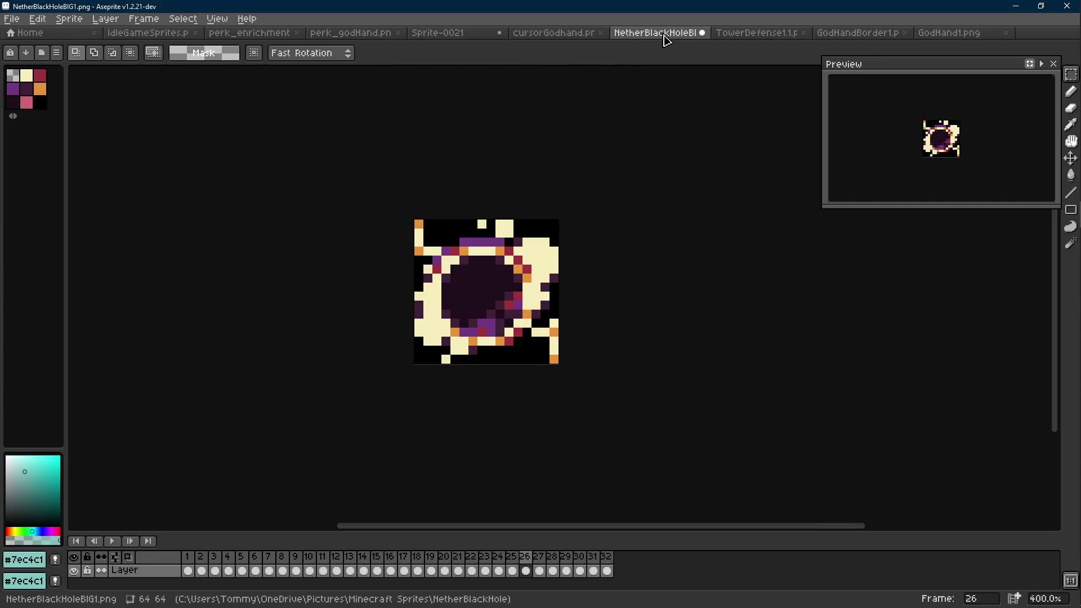
key(Right)
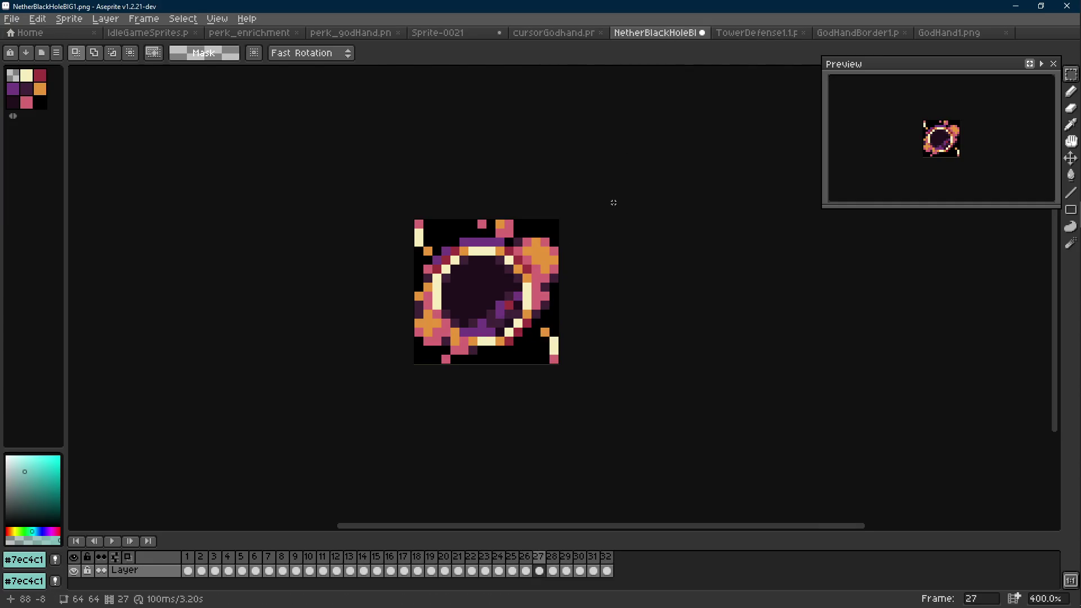
click(484, 33)
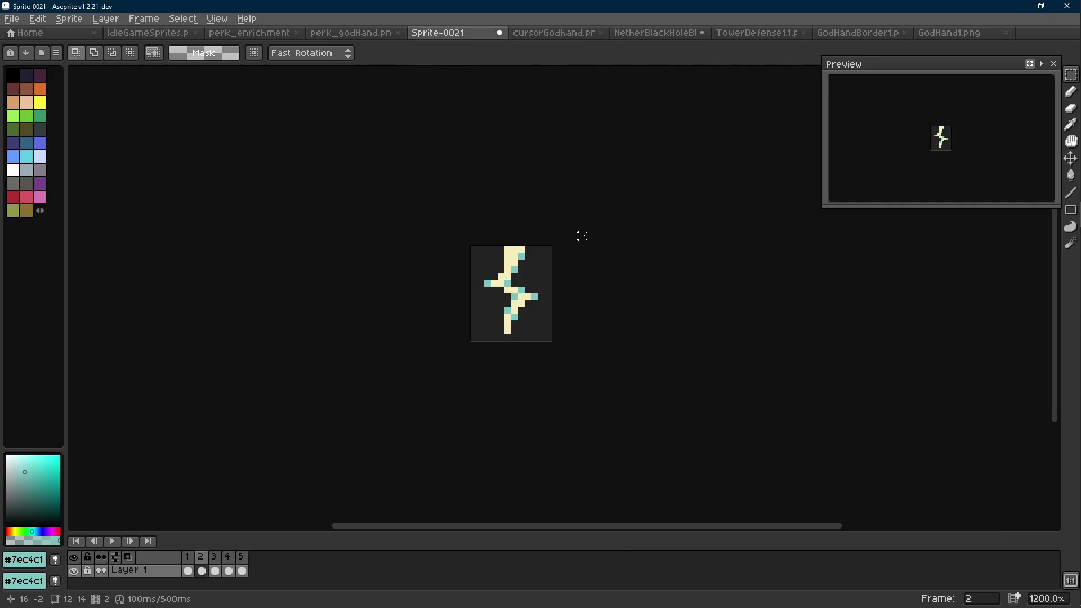
key(alt+n)
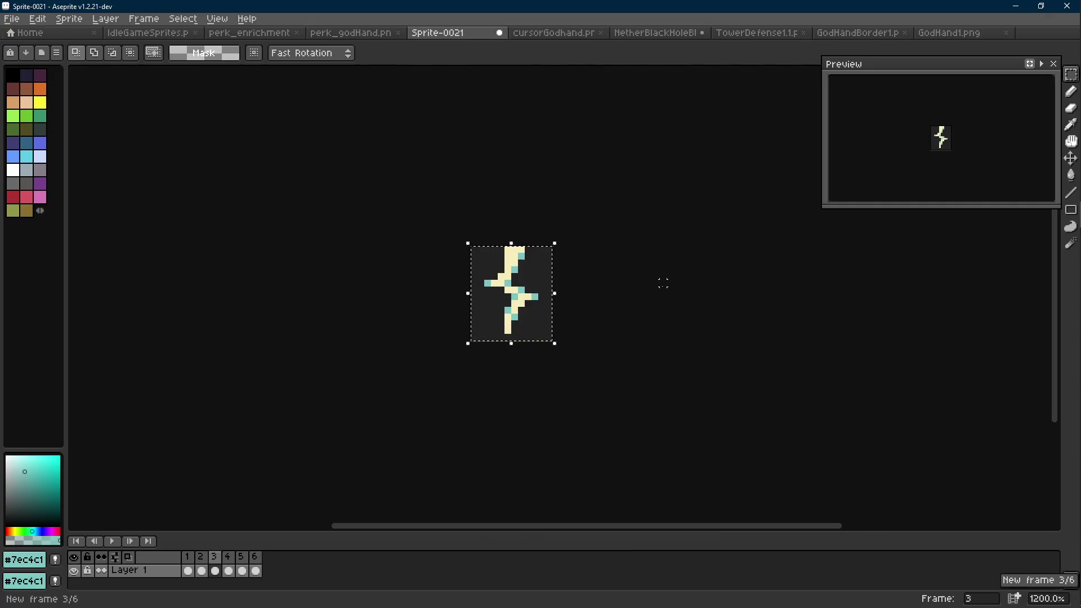
scroll(550, 297, up, 3)
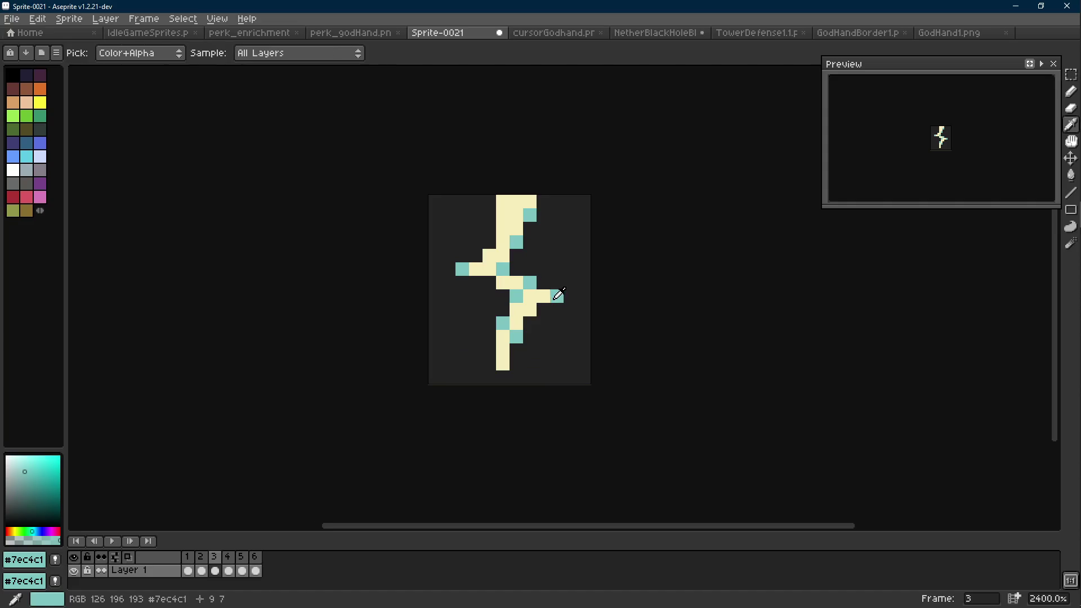
click(656, 33)
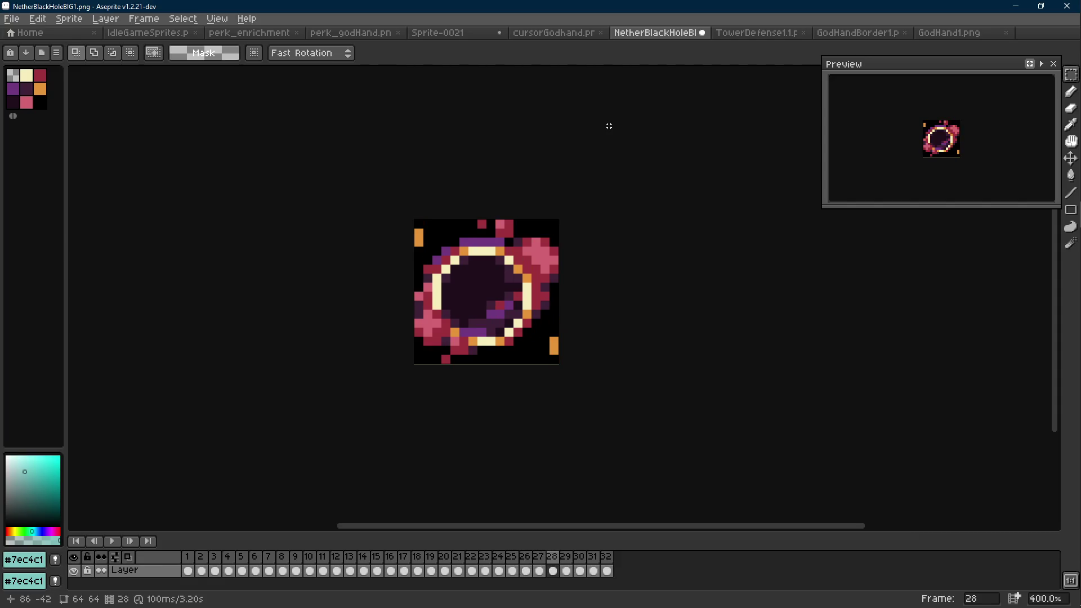
click(475, 34)
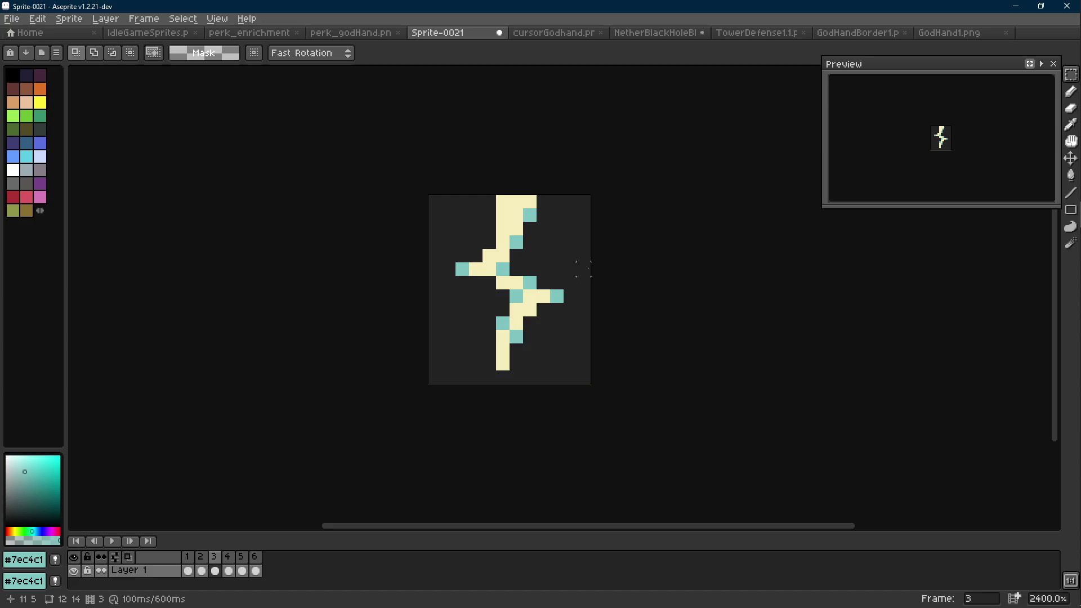
Paint teal along the top and lower-column edges of frame 3's bolt.
key(i)
key(b)
click(543, 296)
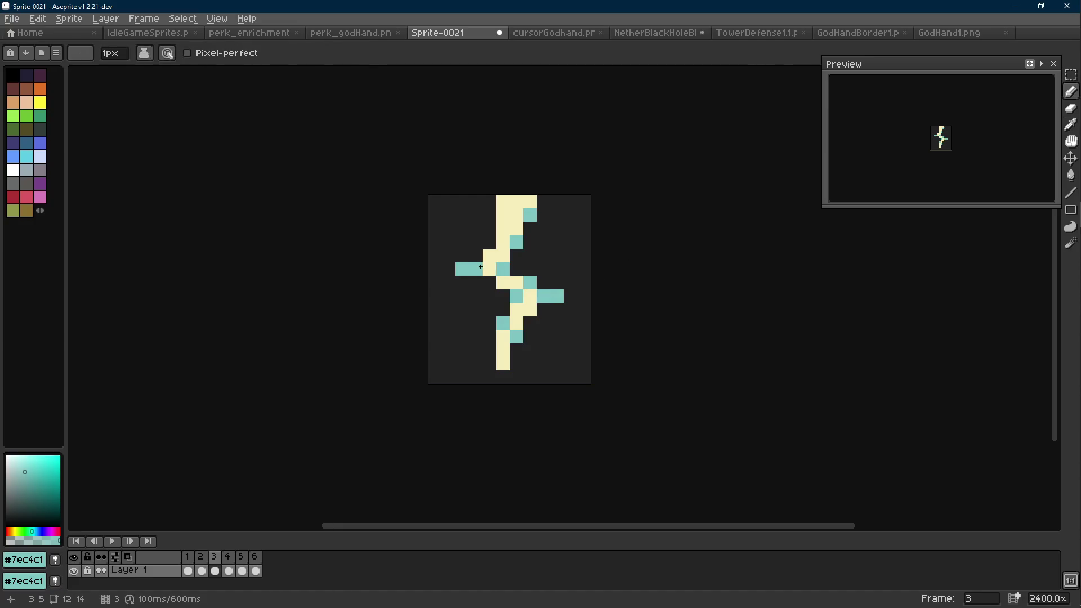
drag(496, 212, 496, 239)
click(525, 305)
key(ctrl+z)
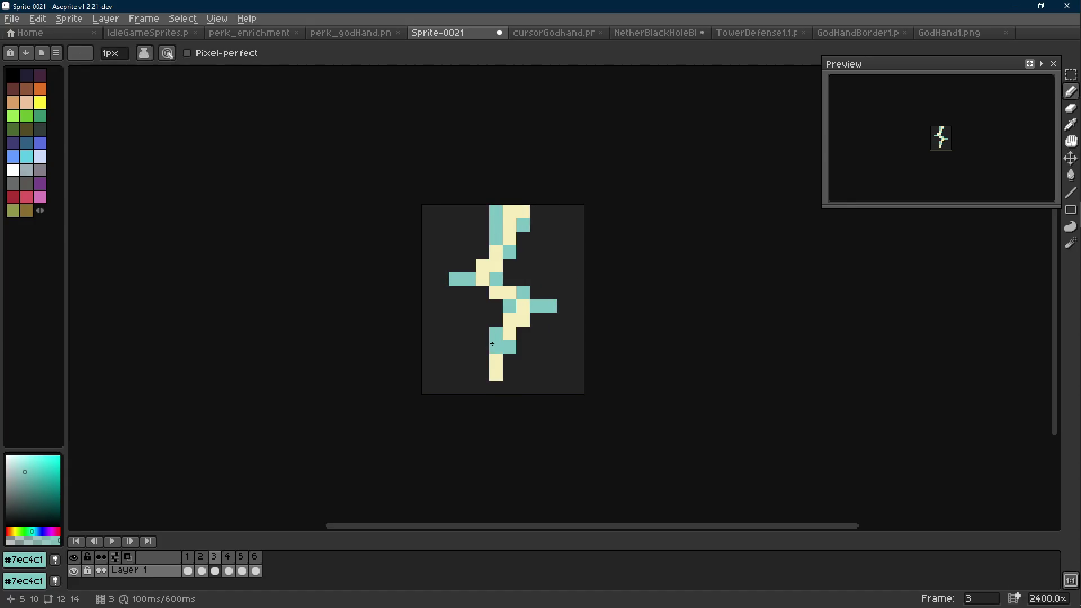
drag(493, 343, 496, 374)
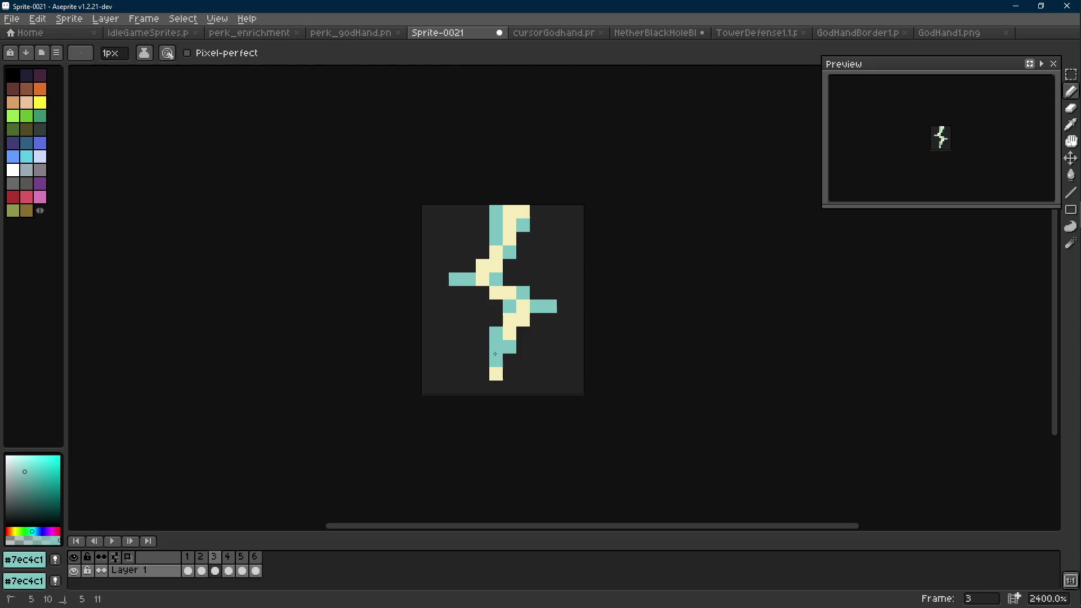
scroll(525, 353, down, 9)
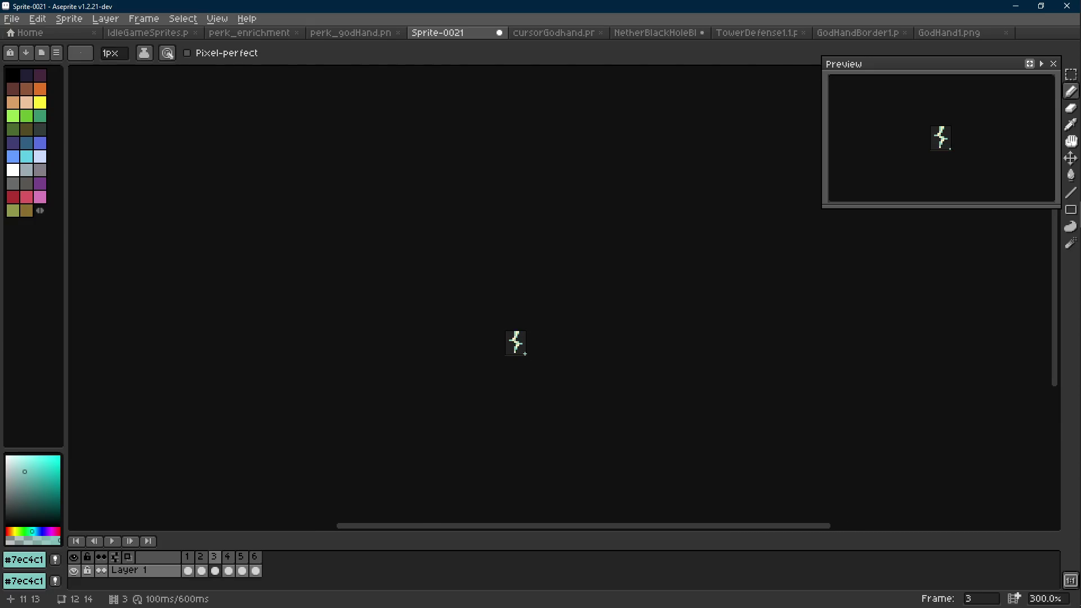
scroll(519, 345, up, 7)
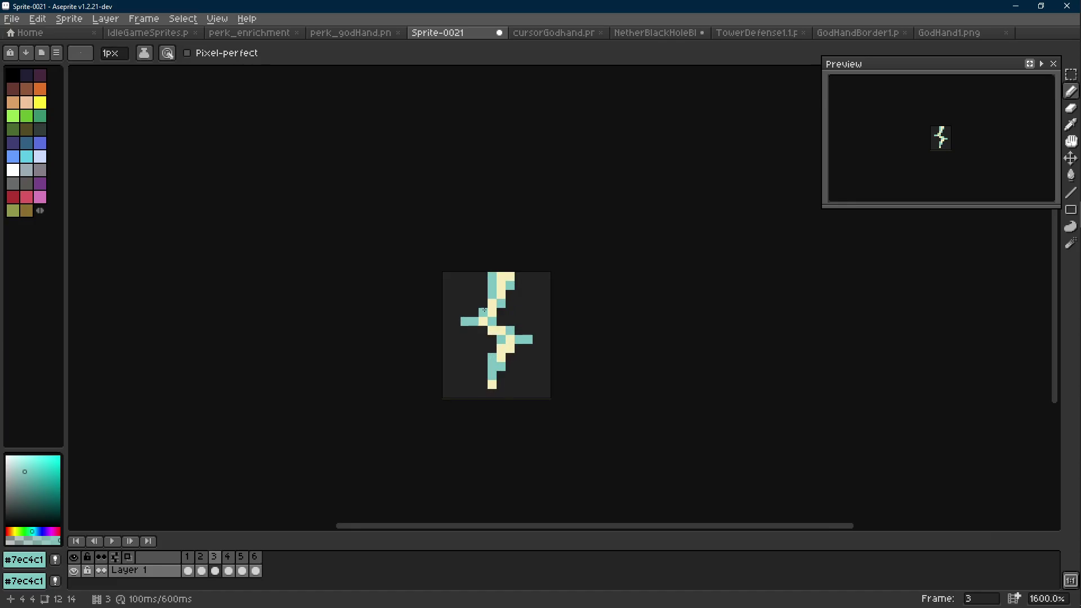
scroll(535, 319, down, 7)
Compare against frame 2 and add teal edge pixels around the bolt's middle.
key(Left)
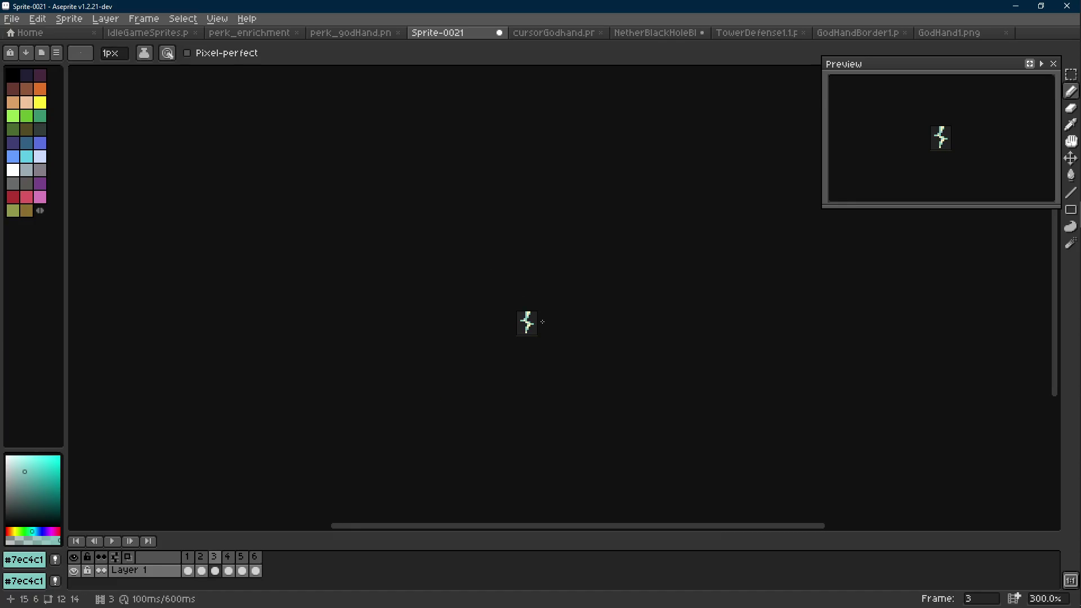
key(Right)
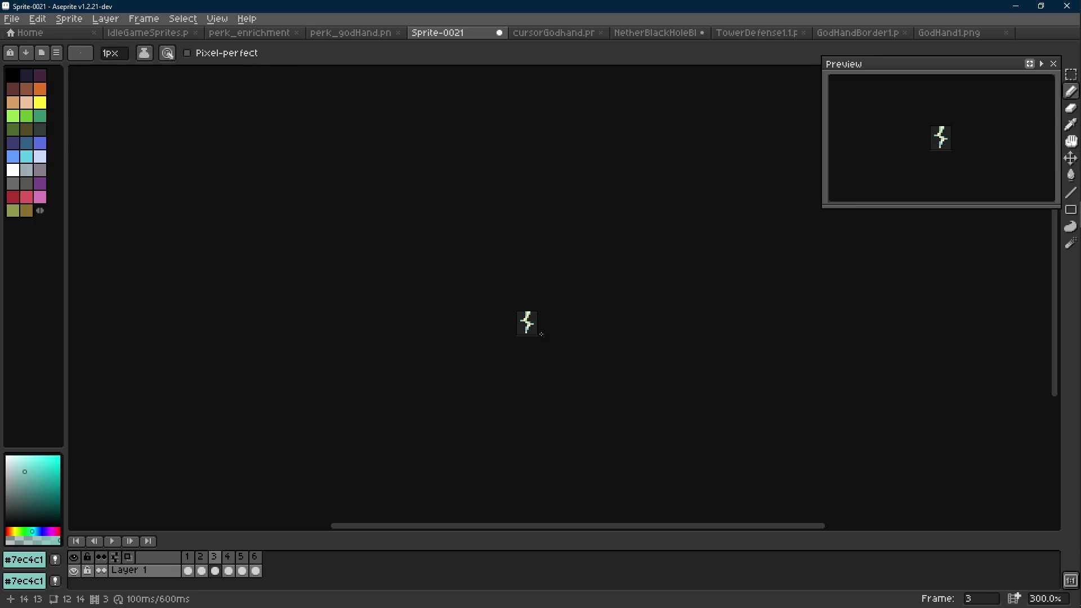
scroll(533, 330, up, 7)
alt+click(495, 276)
key(Left)
key(Right)
alt+click(506, 263)
key(Left)
click(550, 274)
key(Right)
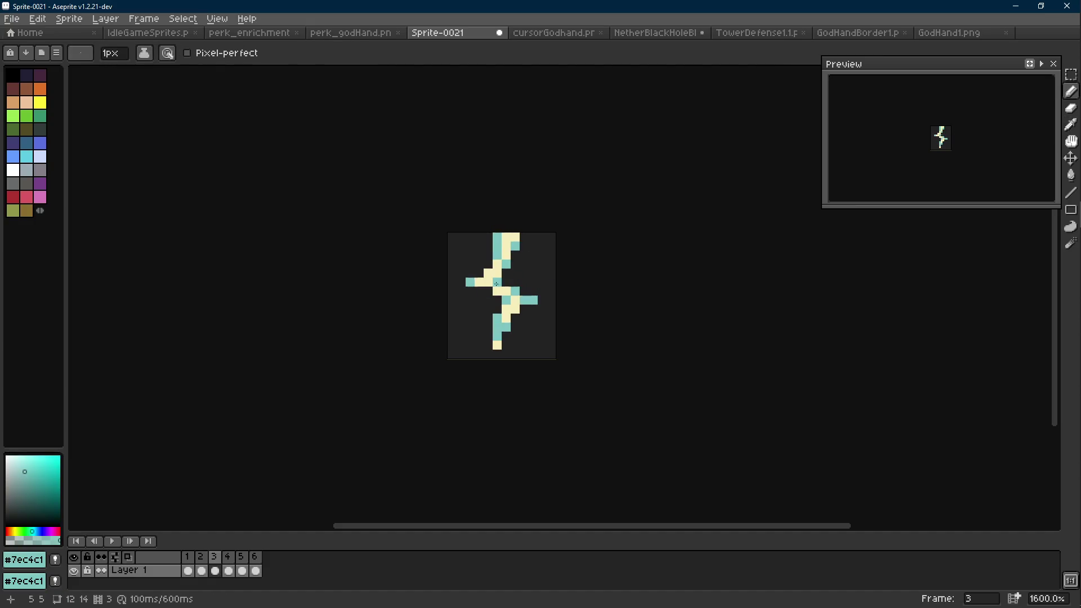
scroll(538, 300, down, 1)
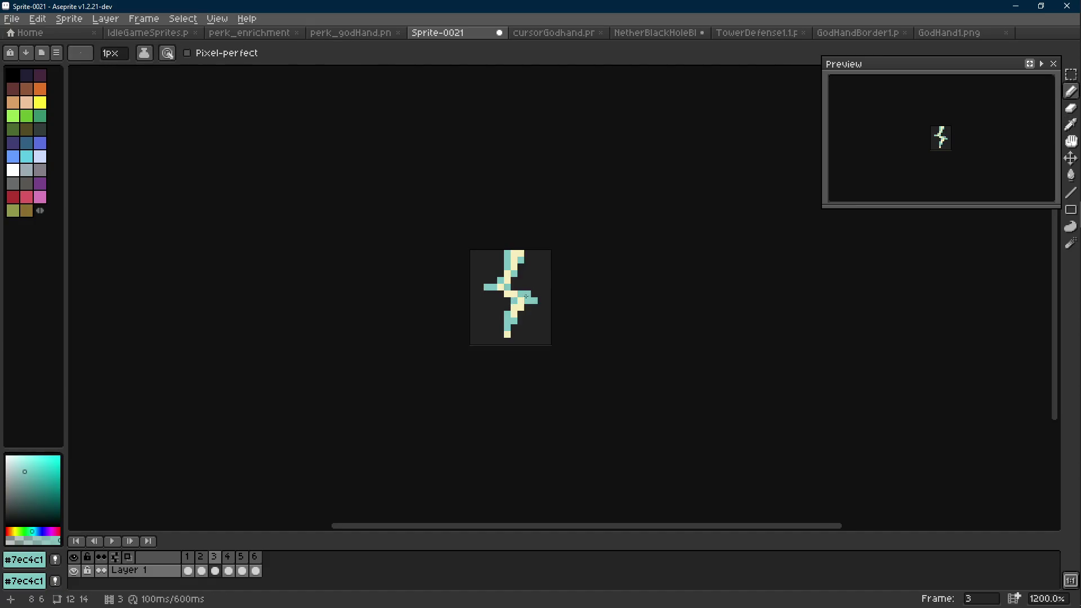
scroll(498, 281, up, 1)
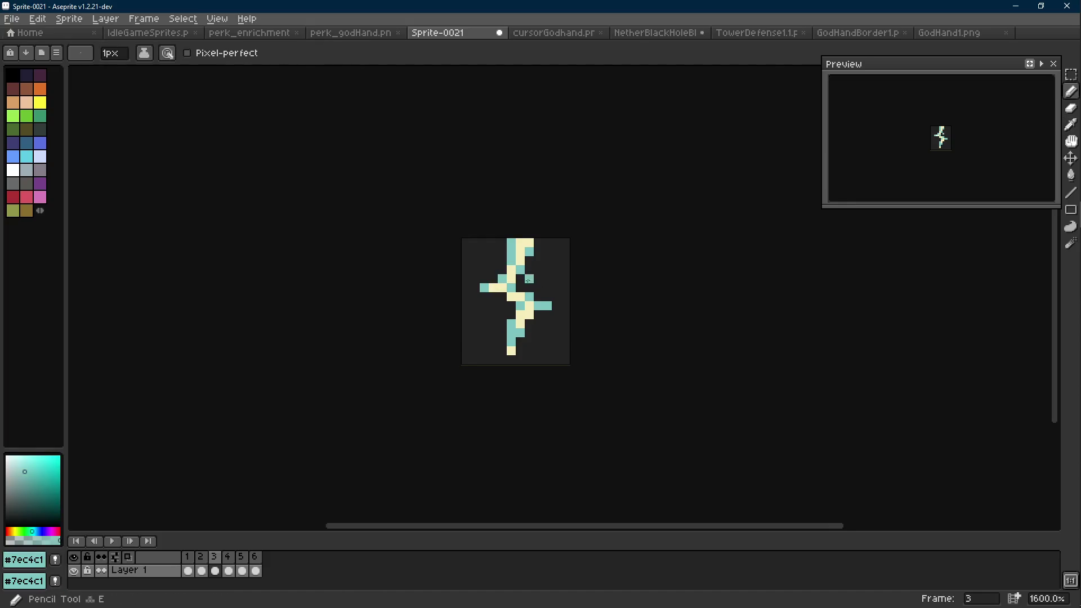
click(521, 306)
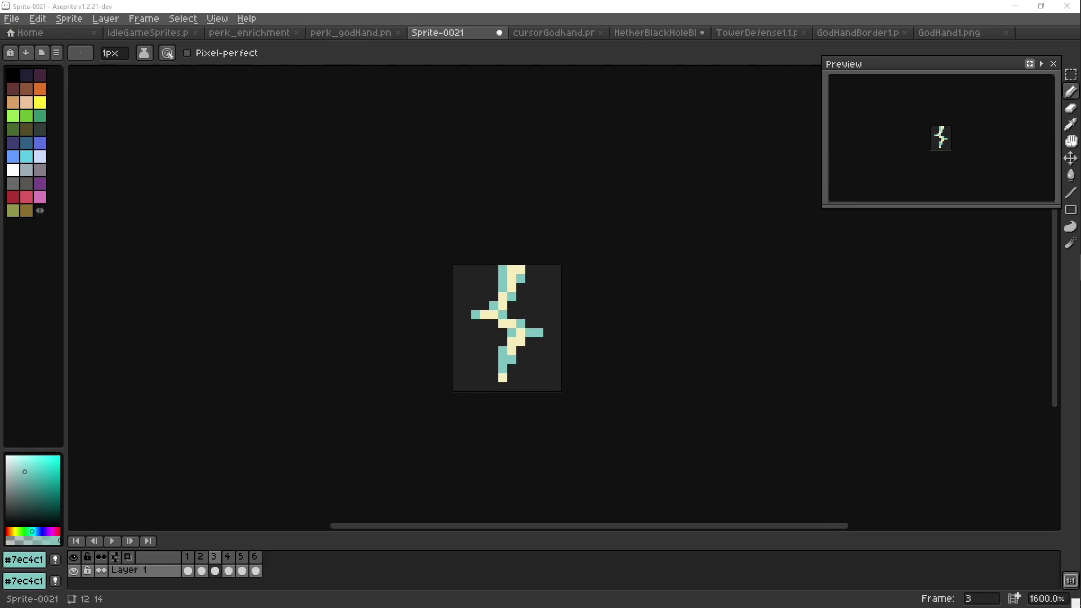
key(Left)
key(Right)
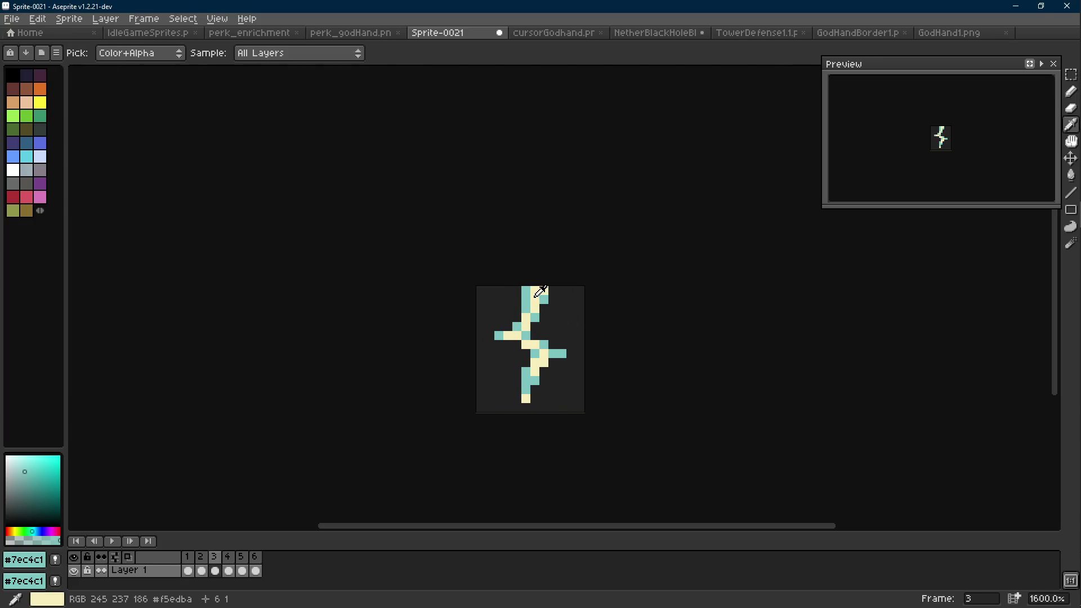
Retouch the bolt's top tip by turning its top-right cream pixel teal.
alt+click(543, 308)
alt+click(541, 298)
click(532, 297)
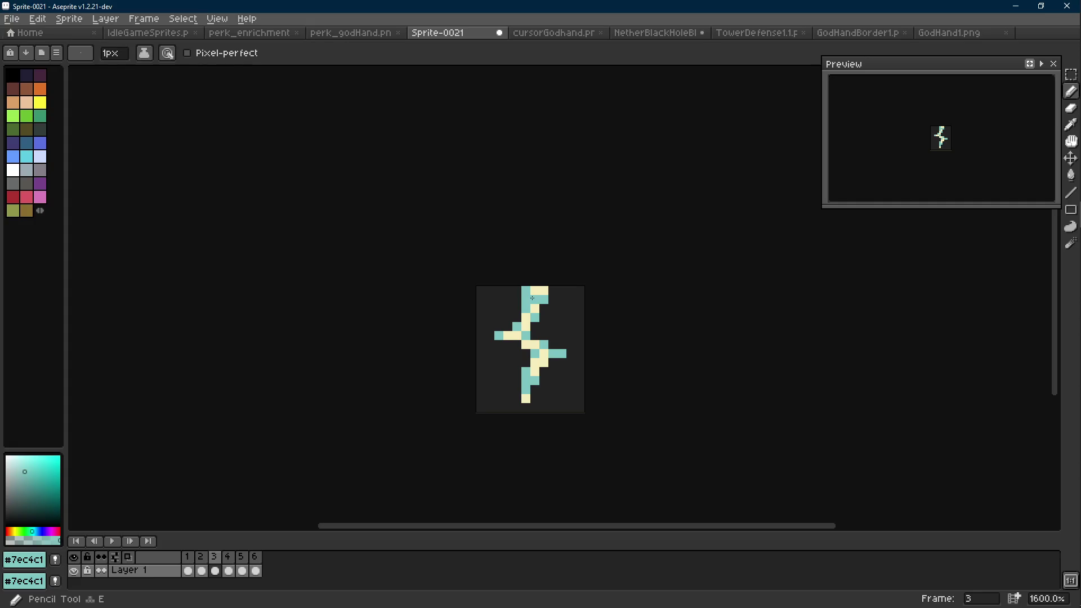
key(ctrl+z)
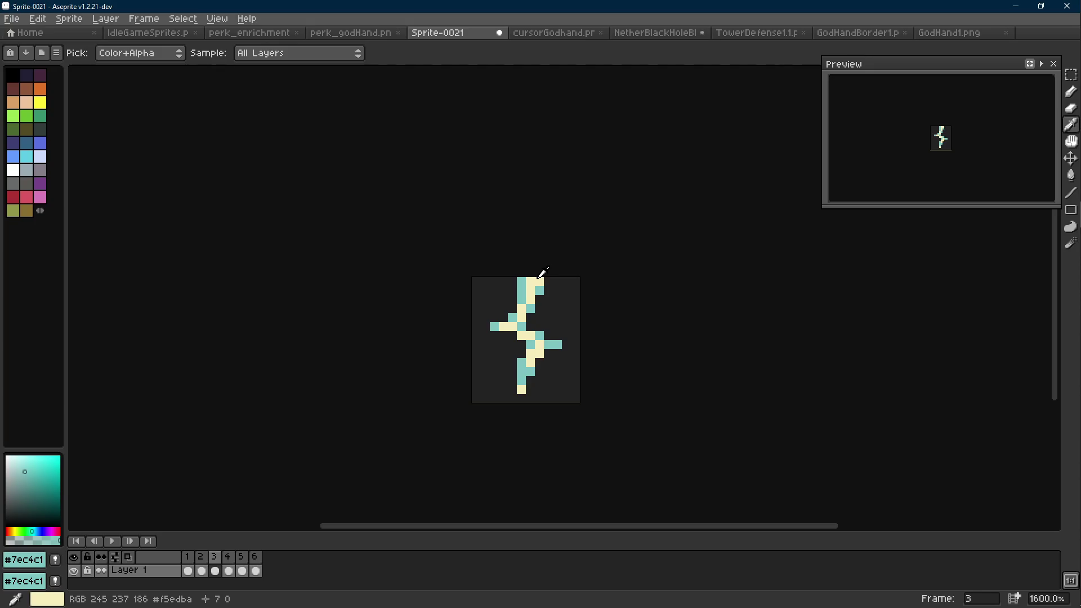
click(540, 282)
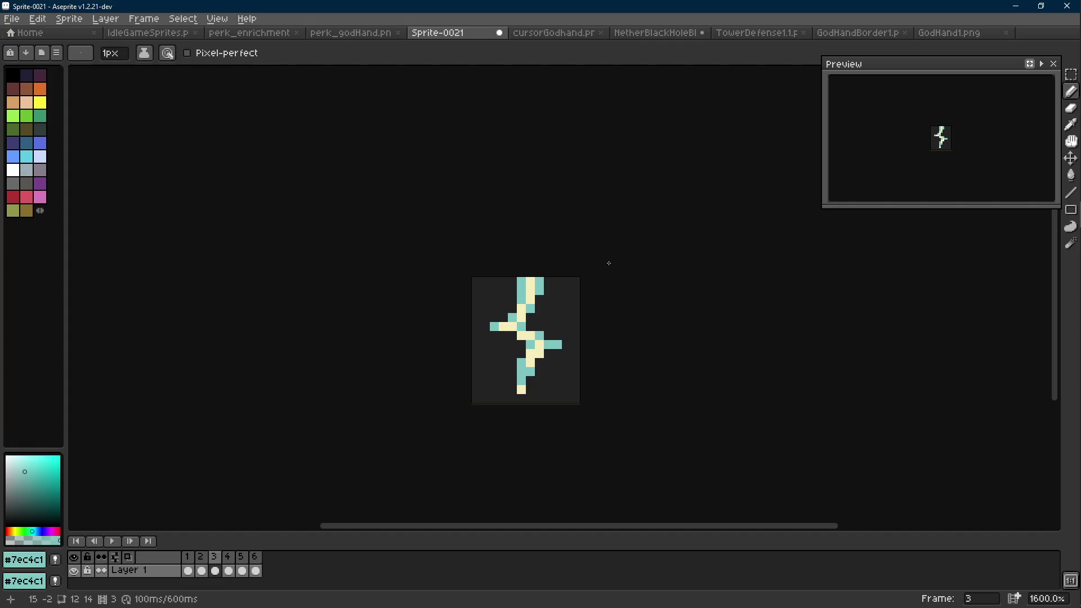
key(Right)
Recentre frame 3 and turn one more left-side cream pixel teal.
key(Left)
key(Left)
scroll(596, 328, down, 3)
key(Right)
drag(596, 329, 558, 292)
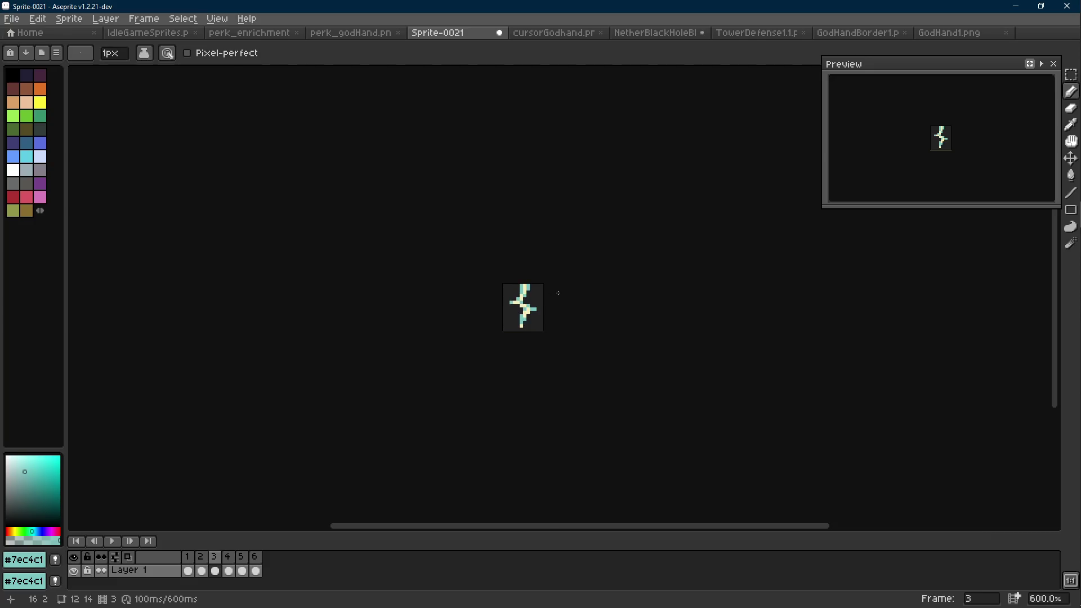
scroll(531, 306, up, 7)
key(alt)
click(469, 306)
Sample the bolt's cream as the foreground colour and recheck it against frame 2.
key(alt)
alt+click(511, 315)
scroll(551, 331, down, 8)
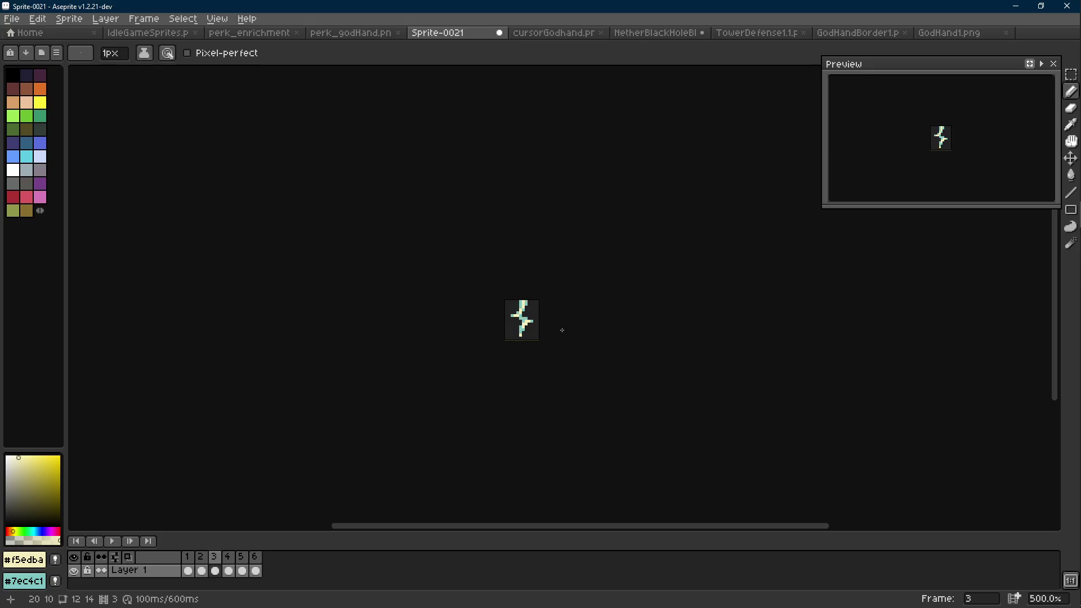
key(Left)
key(Right)
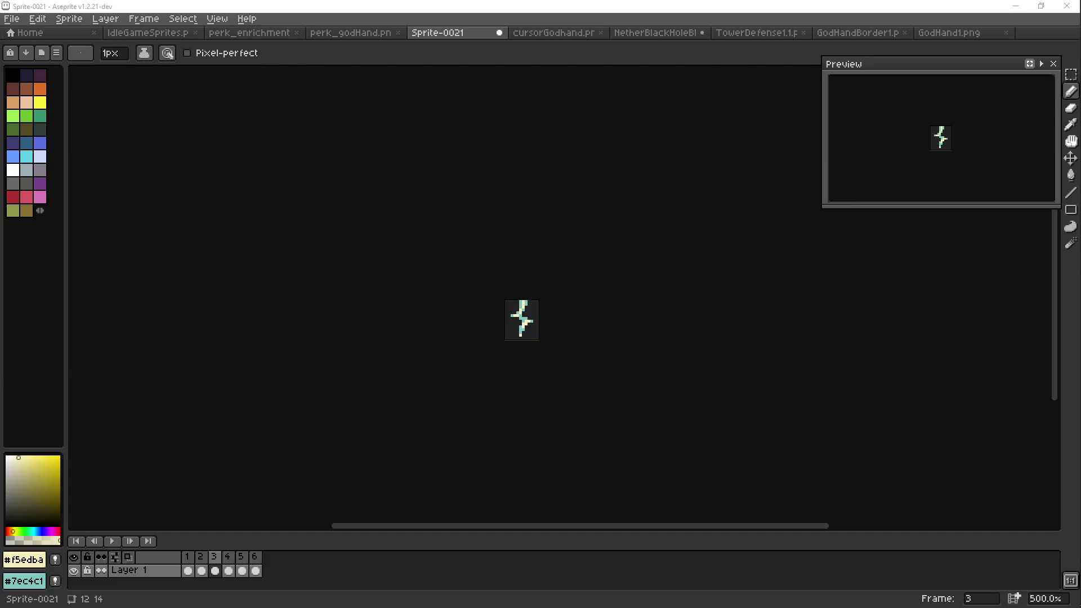
key(super+d)
Cycle windows to the 1STEAM_WORK Explorer folder and back to Aseprite.
key(alt+Tab)
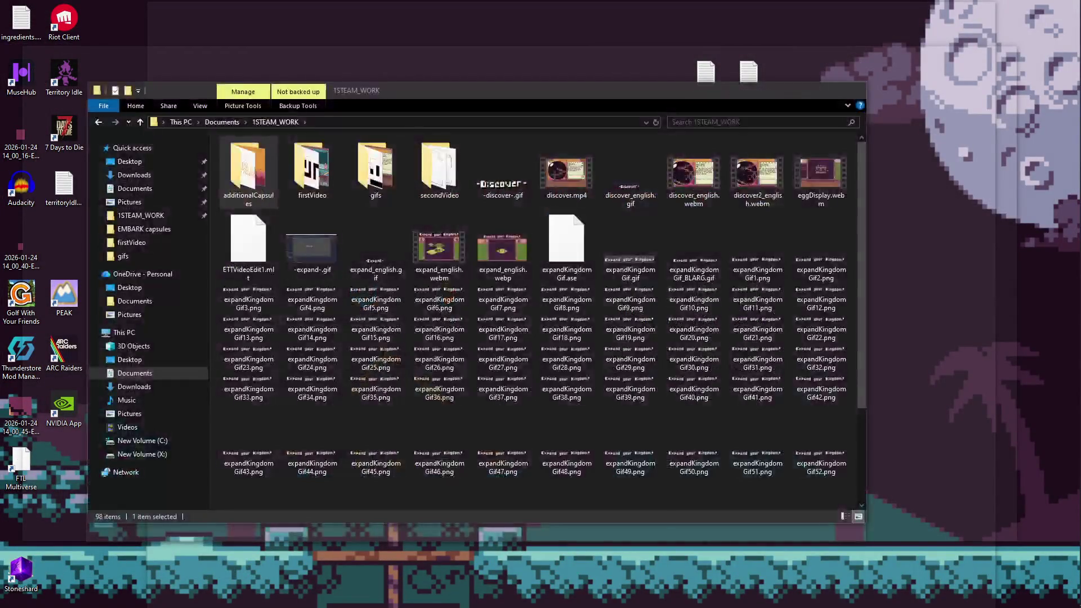
key(alt+Tab)
key(alt+Tab)
key(alt+Tab)
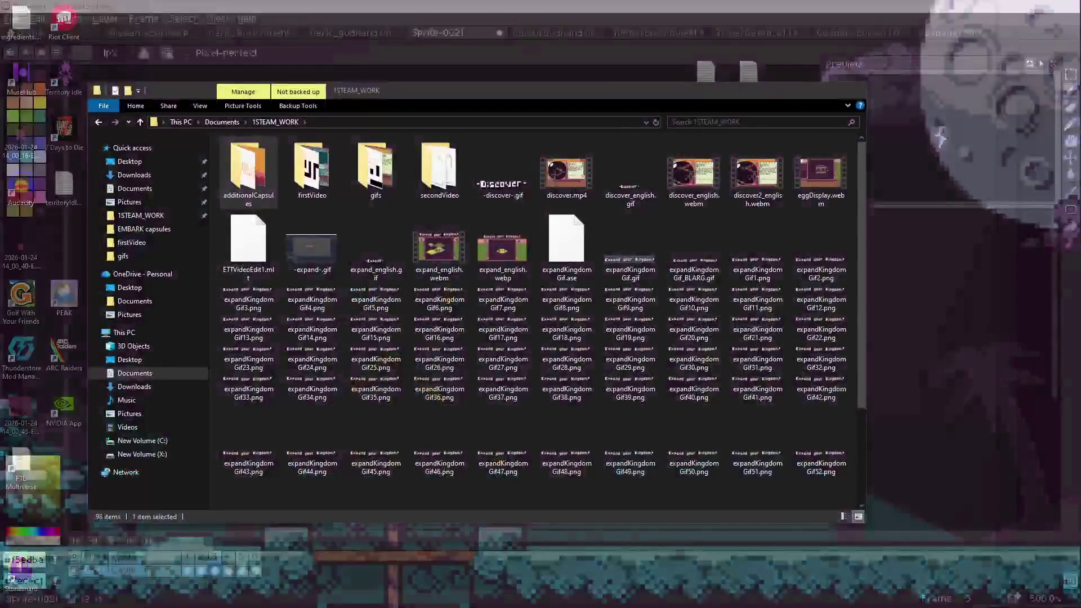
key(alt+Tab)
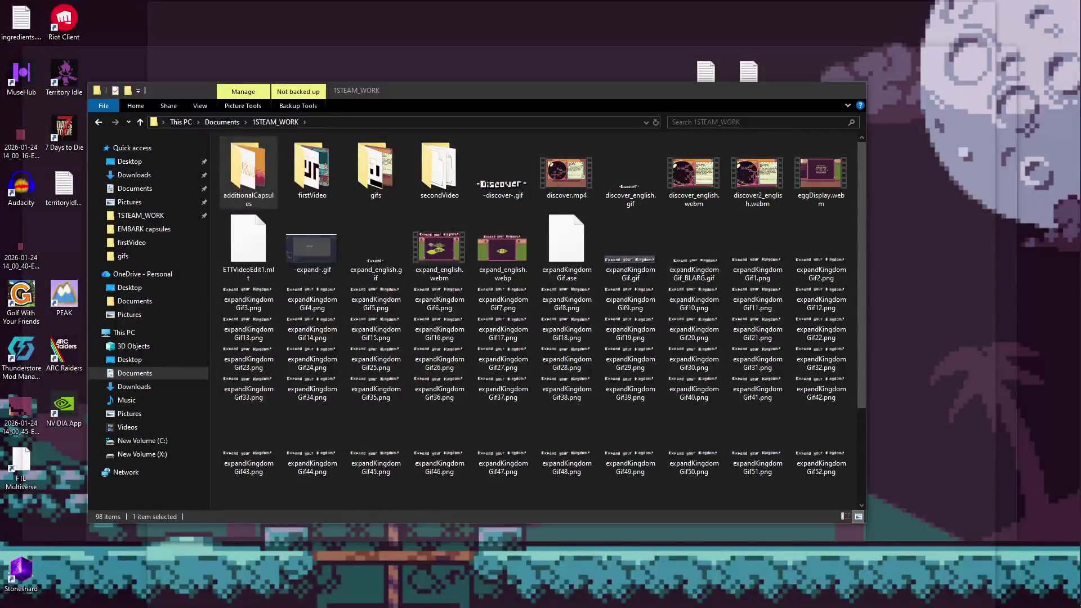
key(alt+Tab)
key(alt+Tab)
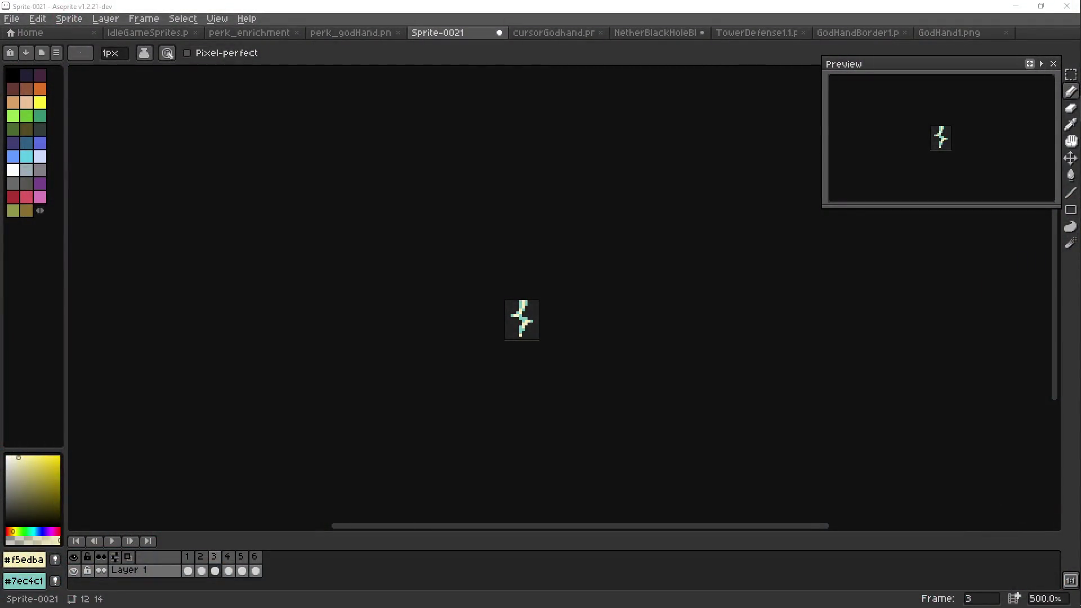
scroll(550, 342, up, 1)
key(Left)
scroll(551, 343, up, 1)
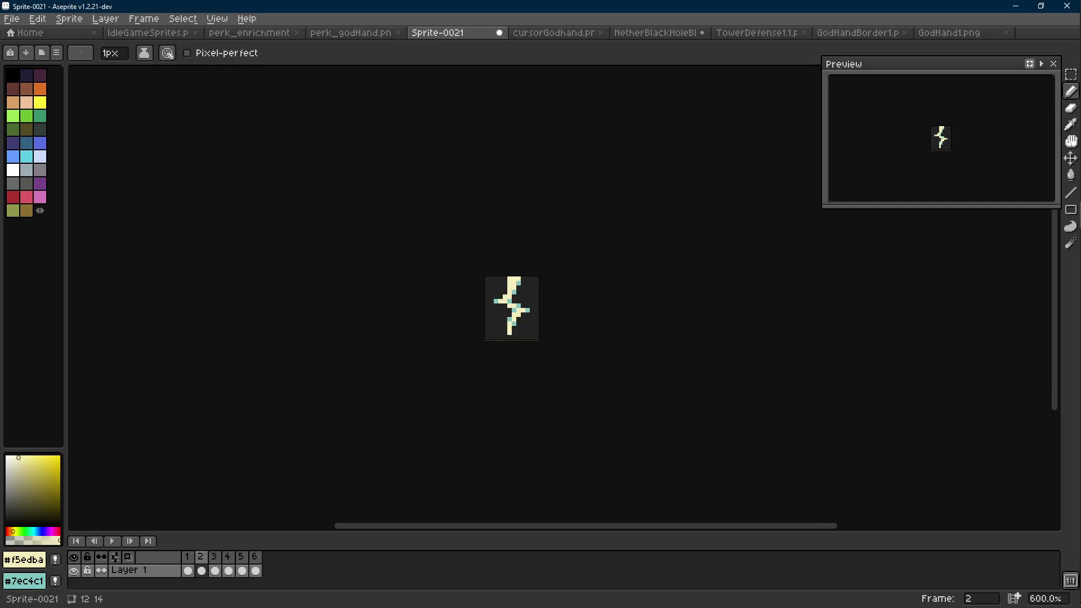
key(alt+Tab)
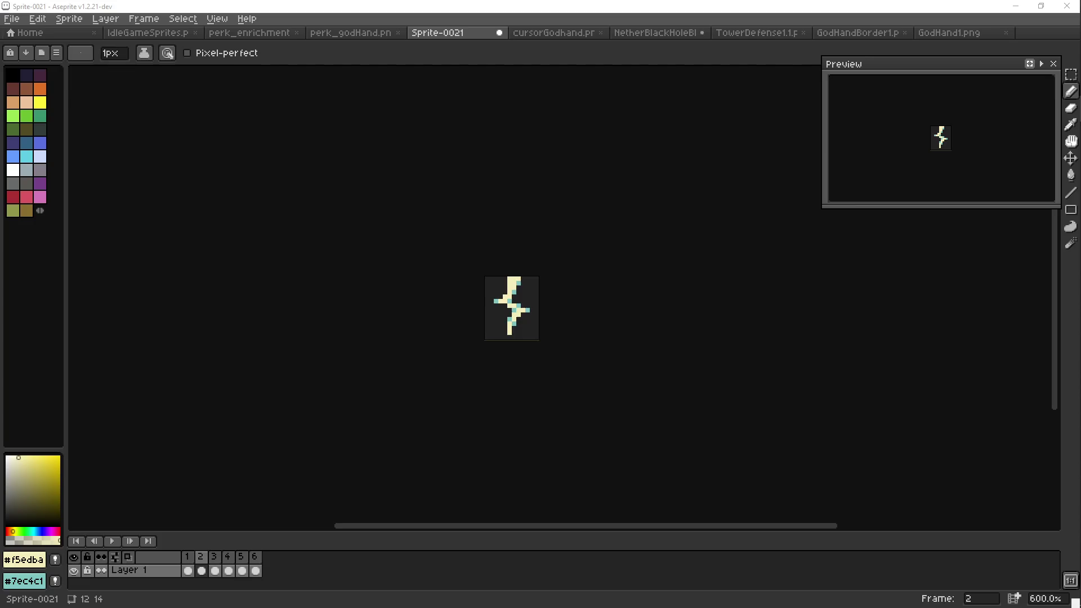
click(396, 309)
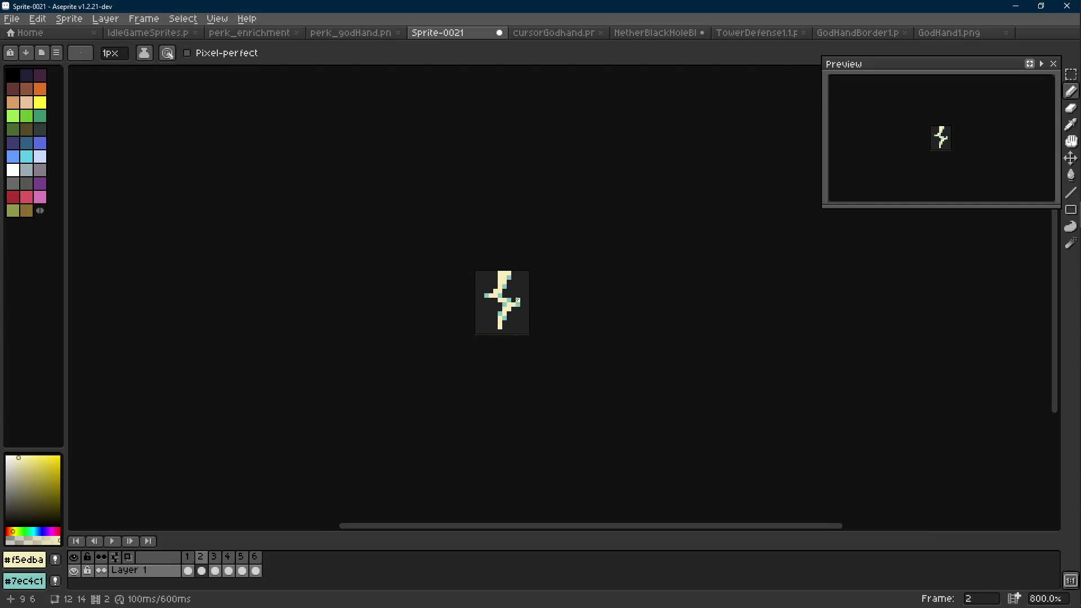
Save the NetherBlackHoleBIG1 ring sprite.
click(685, 35)
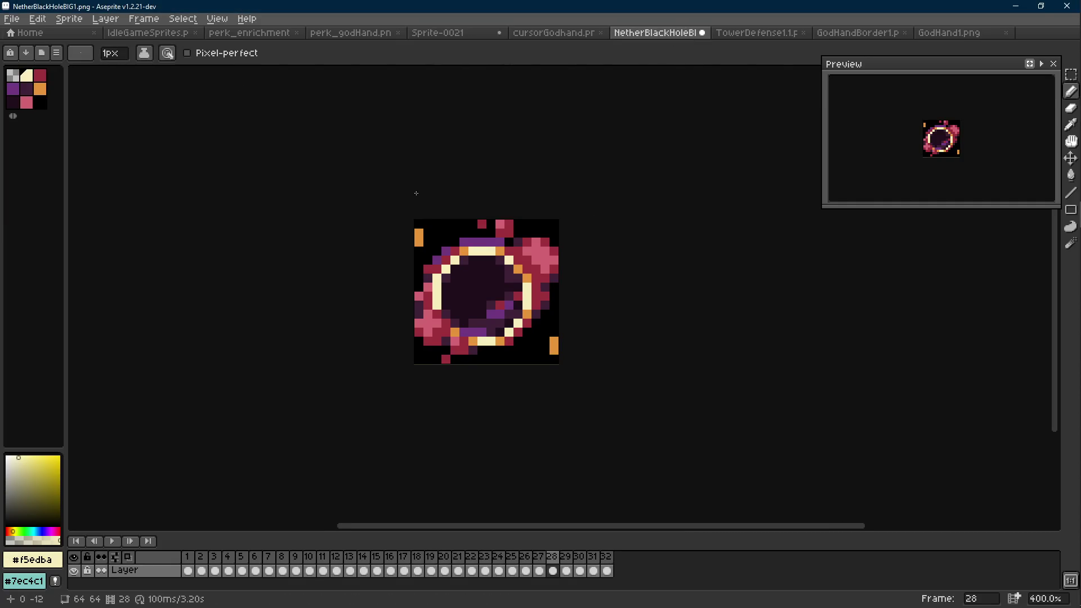
key(v)
key(ctrl+s)
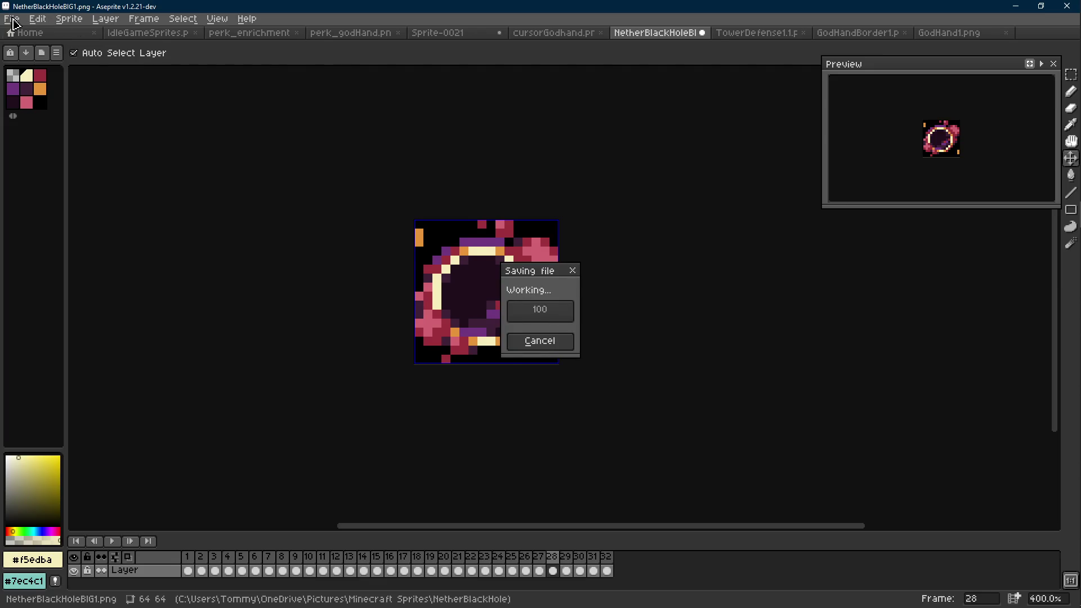
Export the ring as a looping GIF at 300% size (192×192).
click(11, 19)
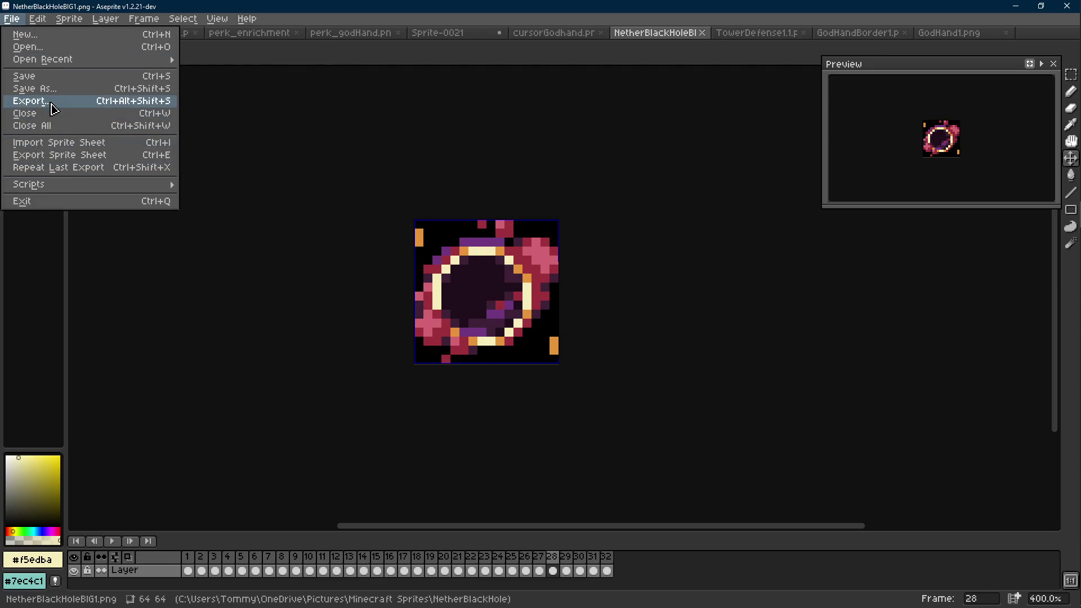
click(39, 101)
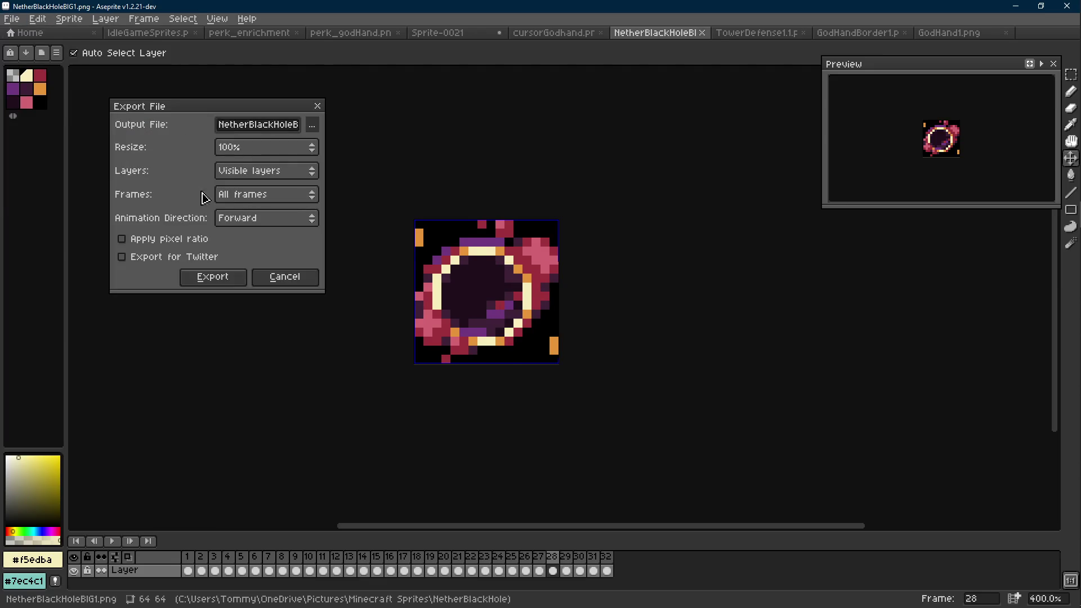
click(279, 148)
click(236, 207)
click(202, 276)
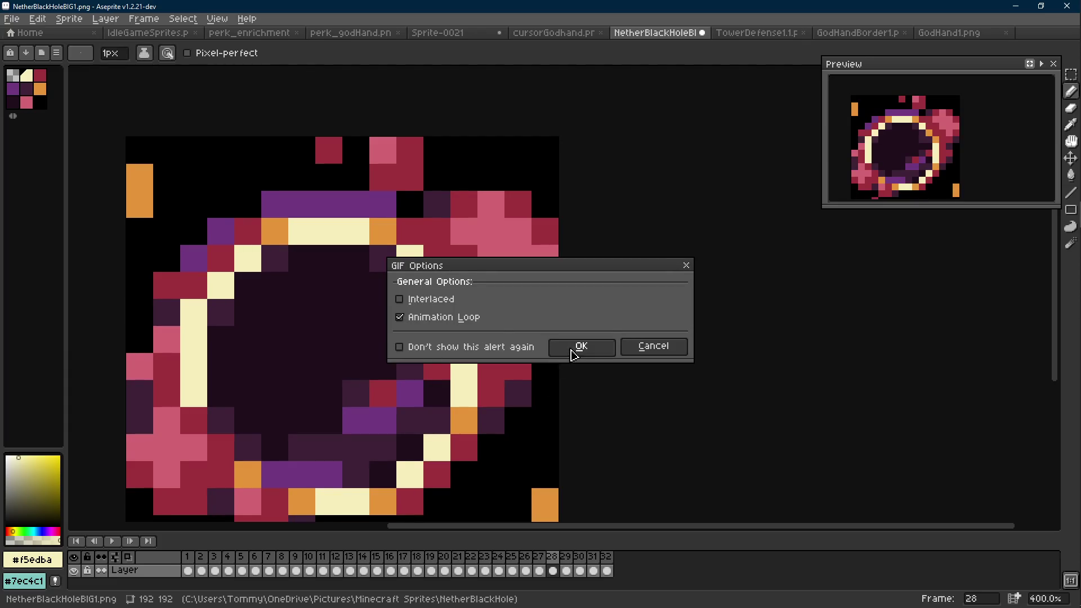
click(573, 348)
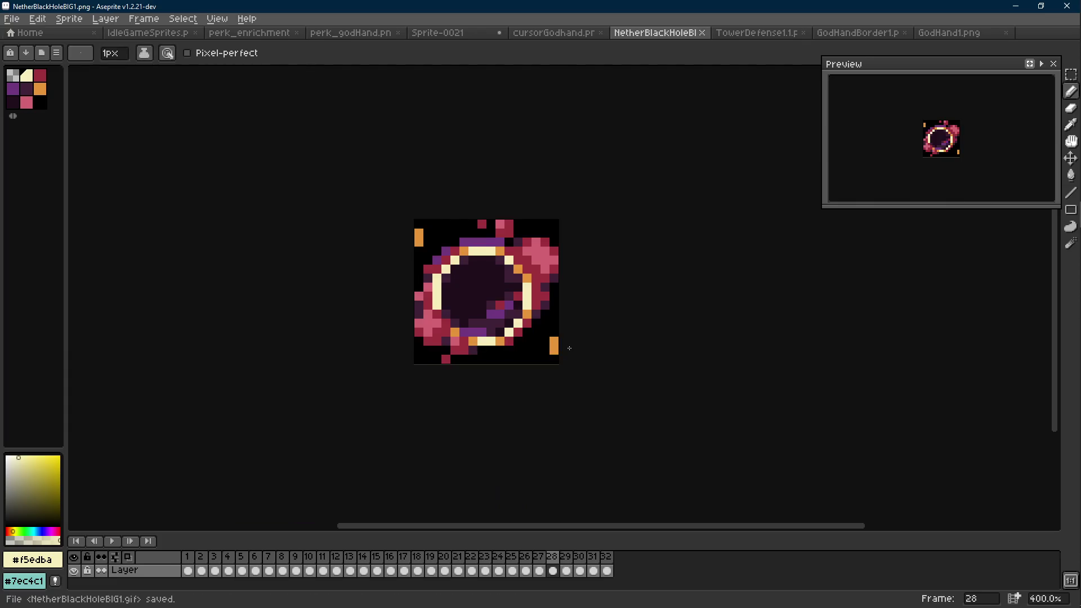
click(473, 34)
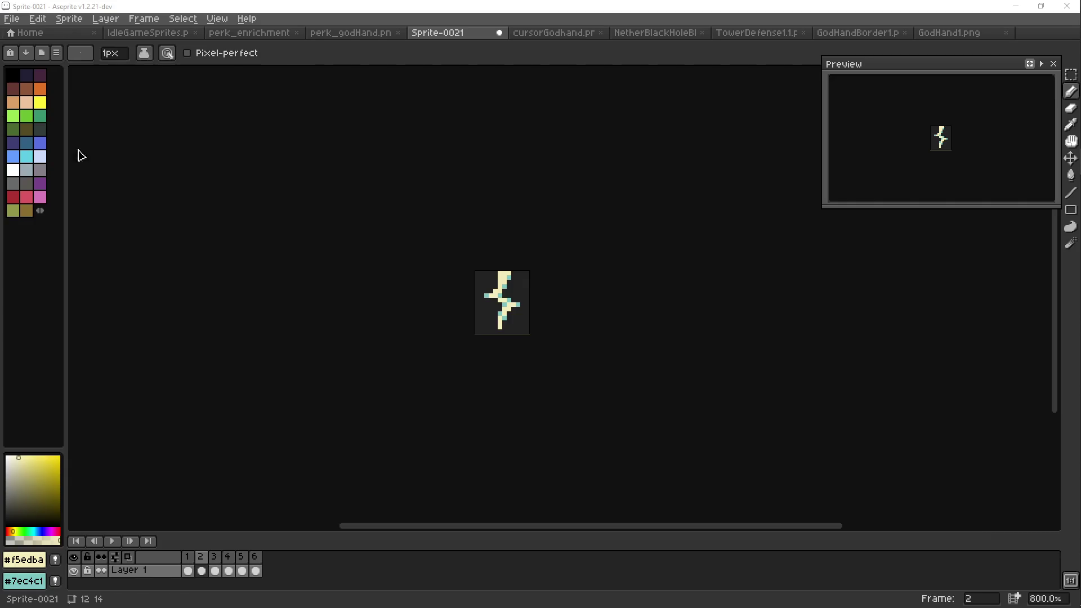
Refocus and zoom the lightning sprite, then switch to the cursorGodhand sprite.
click(535, 266)
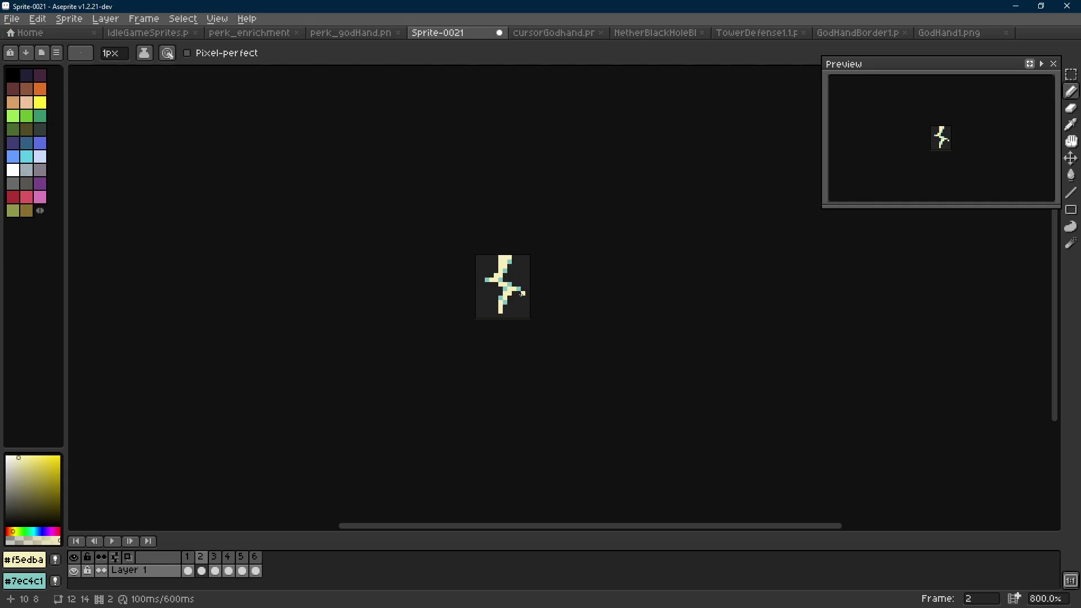
key(super+shift+s)
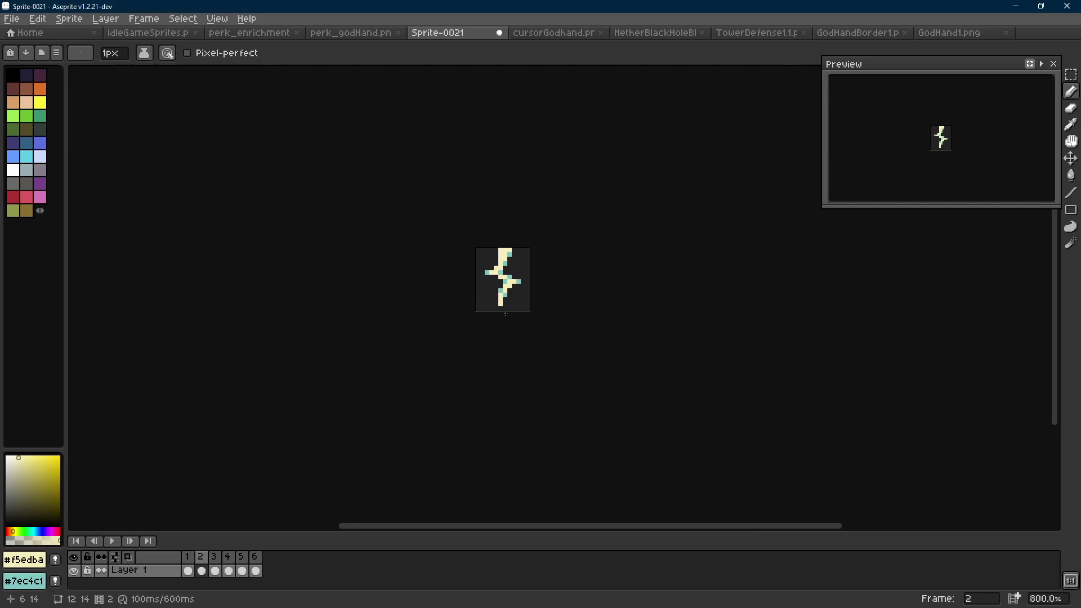
scroll(522, 309, up, 2)
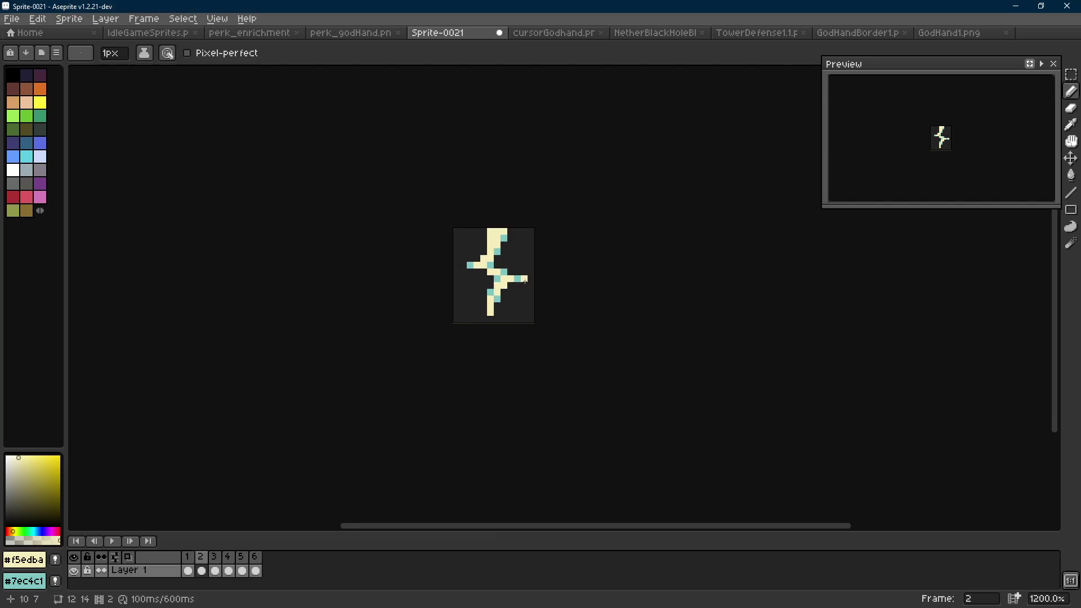
click(568, 33)
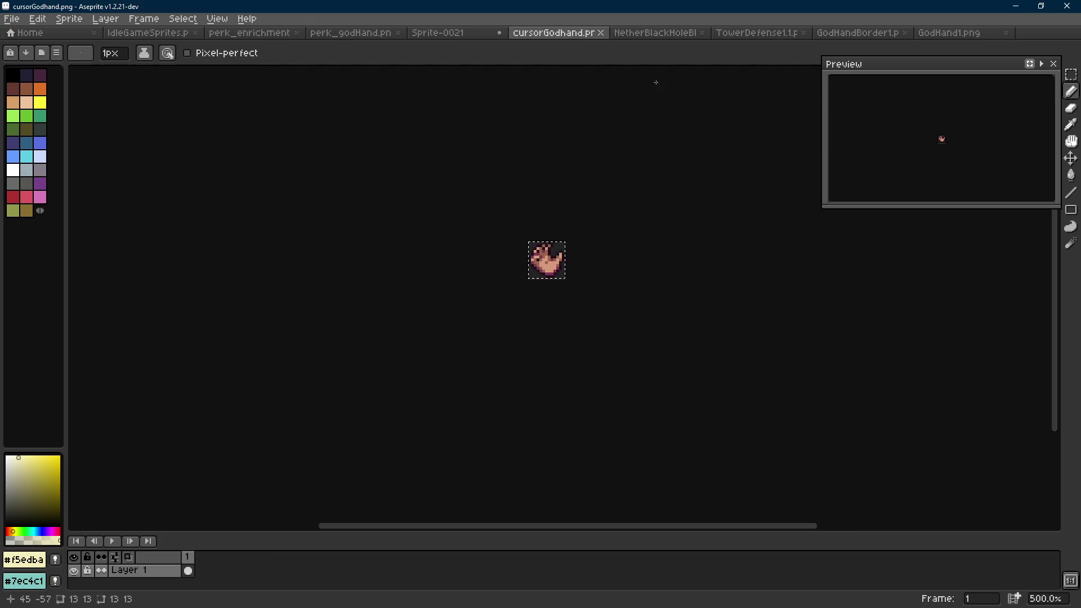
Resize the NetherBlackHoleBIG1 ring sprite to 25%, from 64×64 to 16×16 px.
click(634, 35)
key(m)
key(Return)
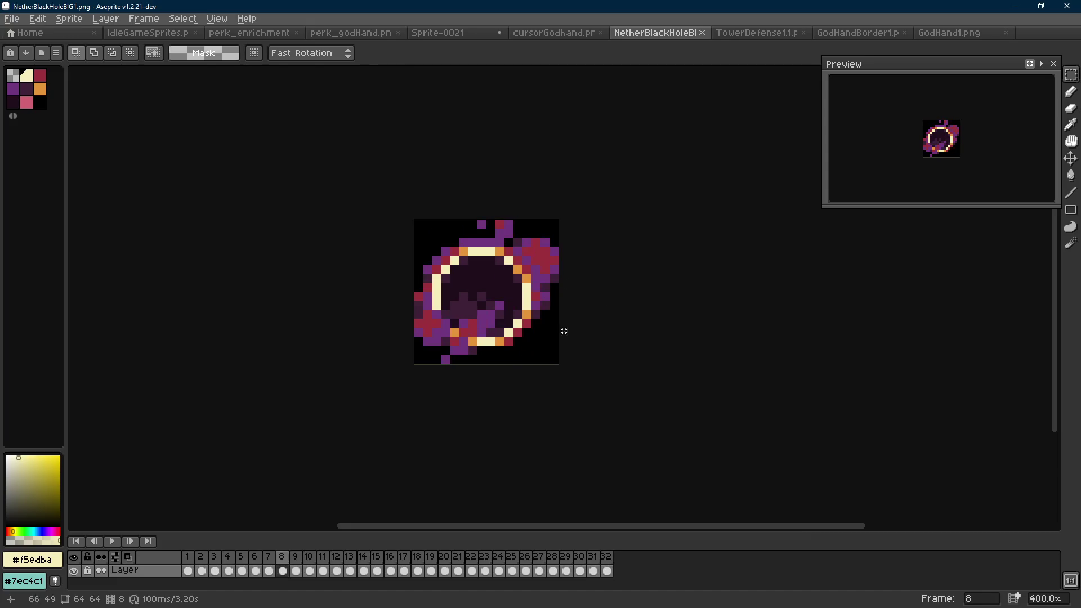
scroll(547, 337, up, 2)
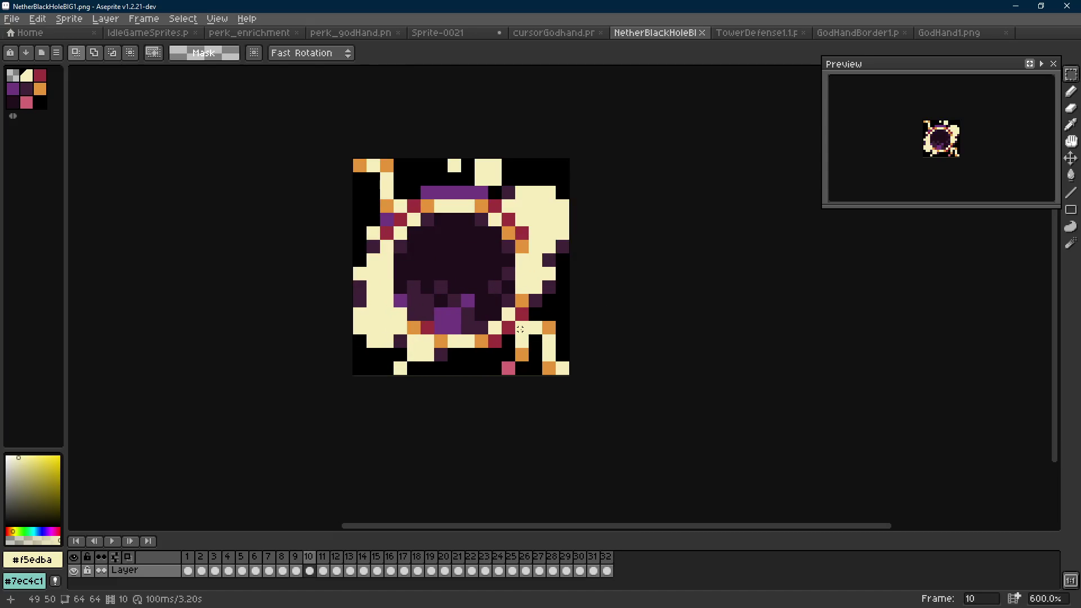
scroll(520, 330, up, 5)
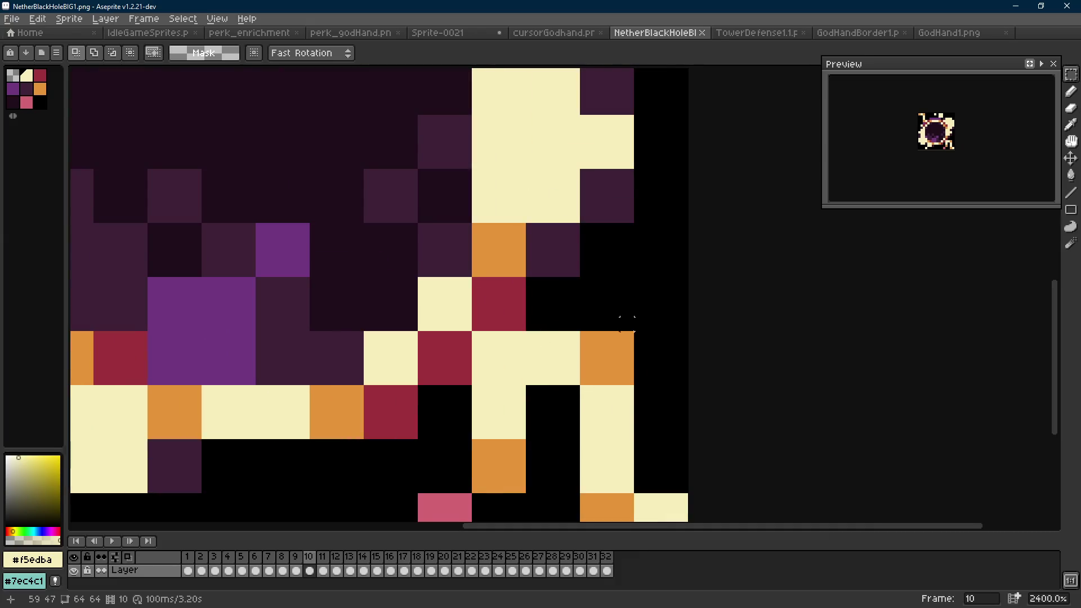
mouse_move(630, 335)
mouse_down()
mouse_move(591, 368)
mouse_move(592, 383)
mouse_up()
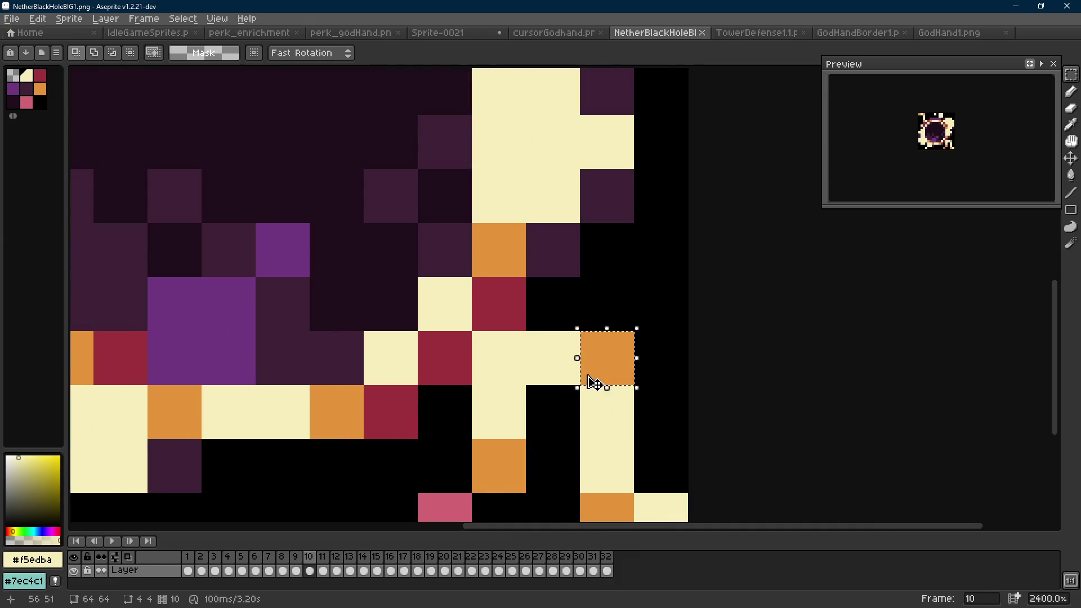
scroll(592, 383, down, 5)
key(ctrl+alt+i)
key(Tab)
key(Tab)
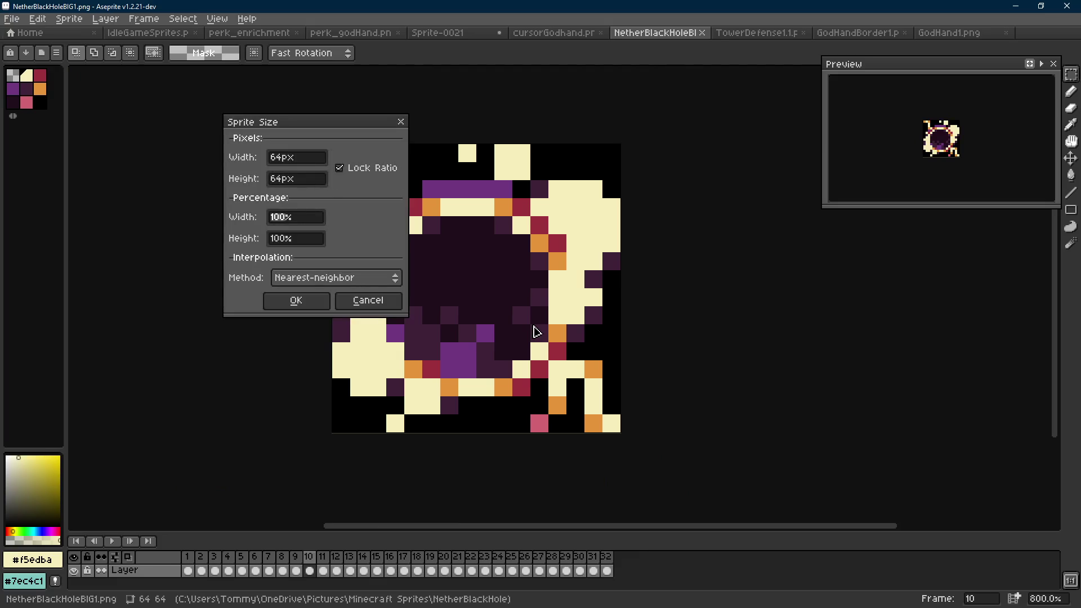
text(25)
key(Return)
Select the lower-right 5×4 and top-left 4×4 ring fragments together.
scroll(535, 332, up, 8)
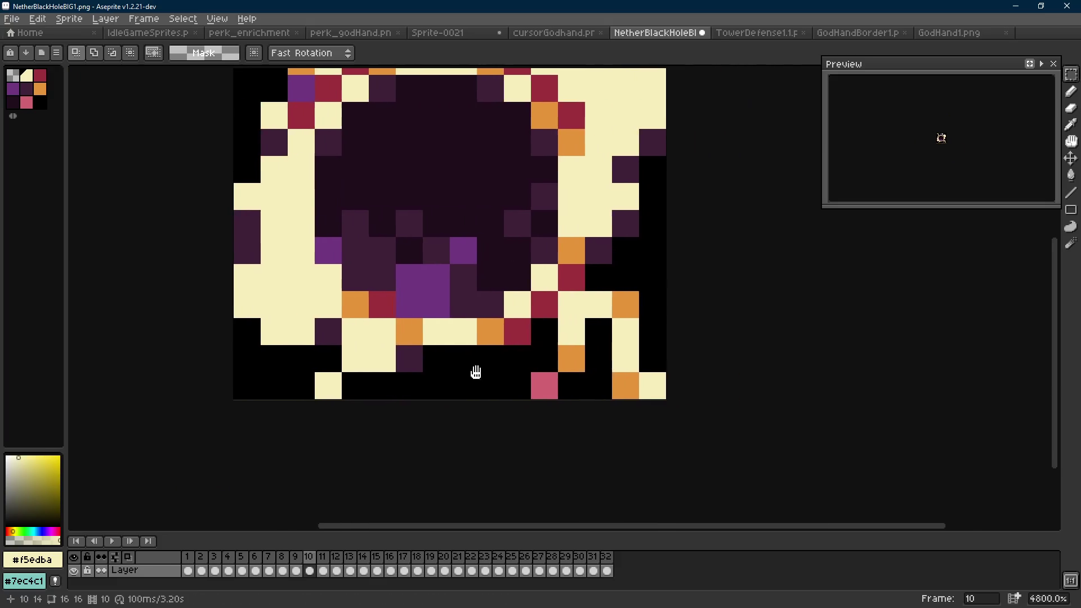
drag(622, 400, 492, 297)
mouse_move(316, 72)
mouse_down()
mouse_move(396, 211)
mouse_move(450, 262)
mouse_up()
drag(332, 163, 431, 264)
scroll(431, 218, down, 2)
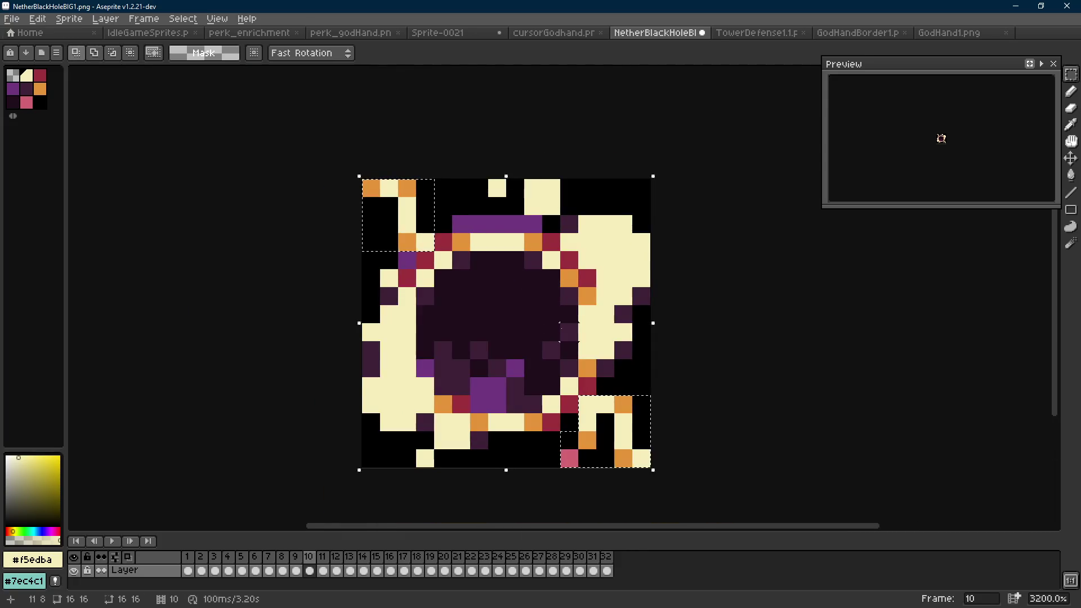
key(ctrl+shift+Tab)
key(ctrl+shift+Tab)
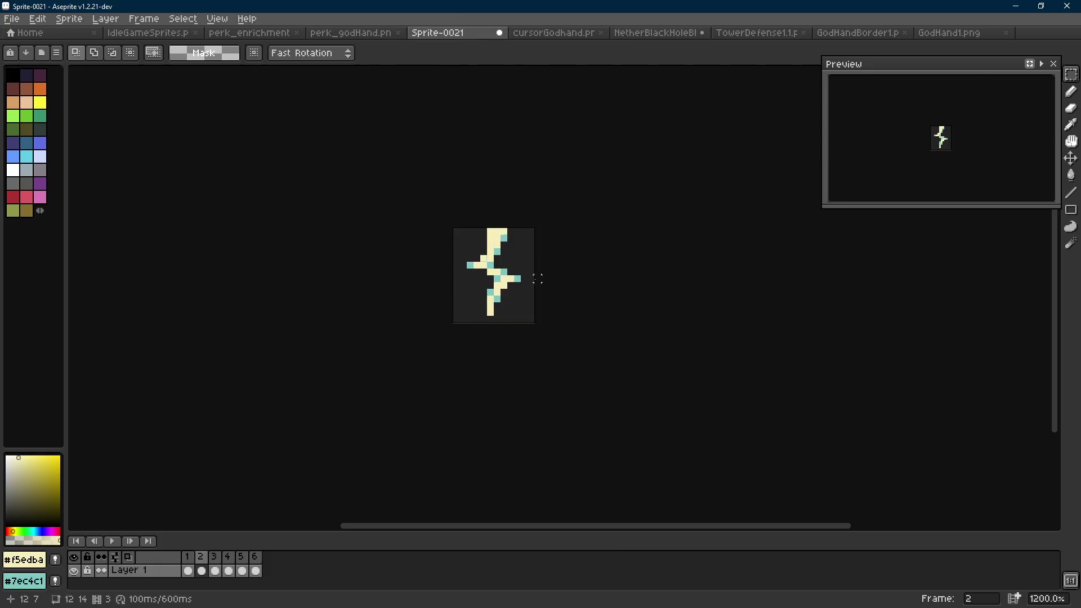
On the first frame, enlarge the canvas to 16×16 by adding 2 px borders on three sides.
key(Left)
key(ctrl+v)
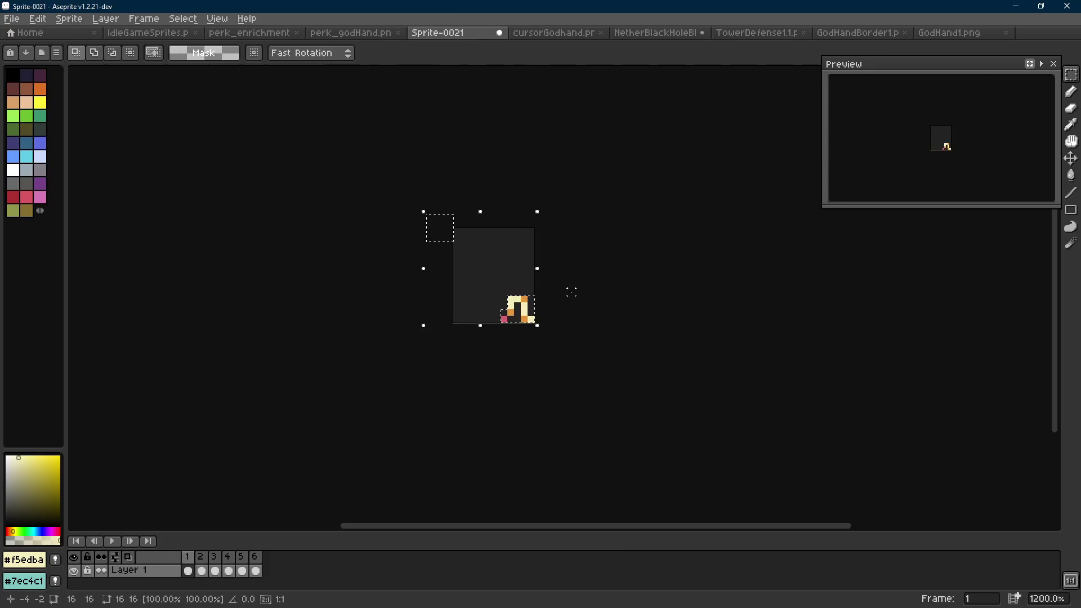
key(Escape)
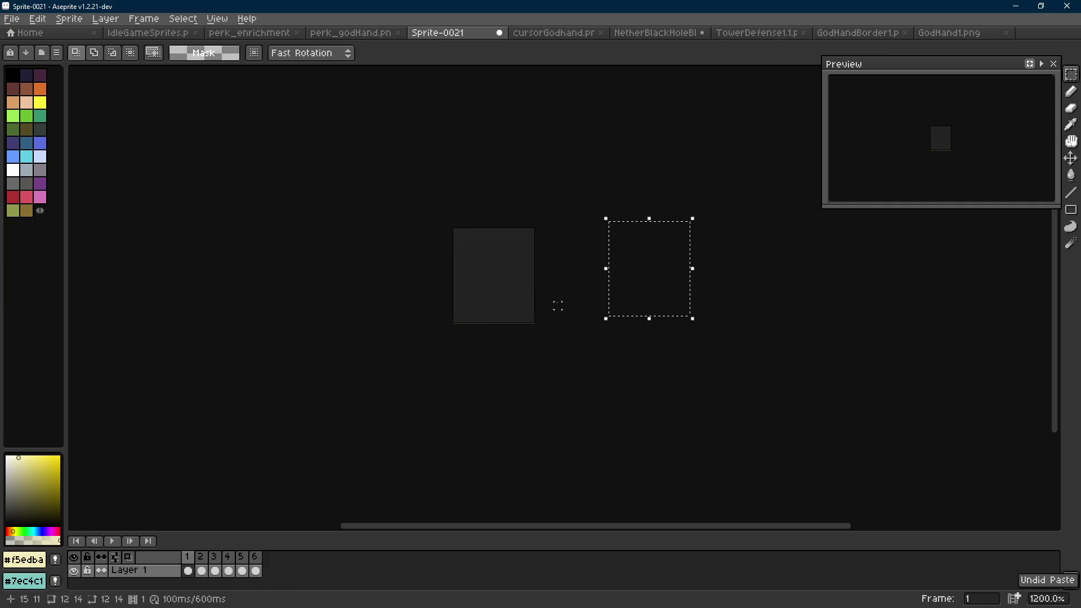
key(ctrl+alt+c)
click(478, 274)
text(2)
click(473, 296)
text(2)
click(571, 275)
text(2)
click(523, 352)
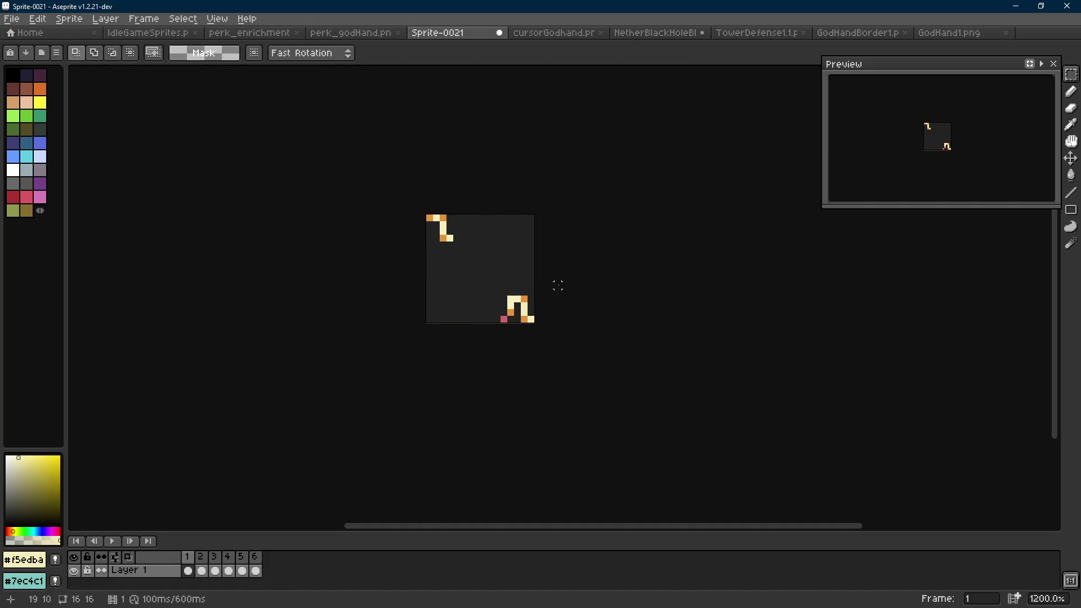
Select the lower-right fragment and rotate it about −52°.
scroll(555, 310, up, 1)
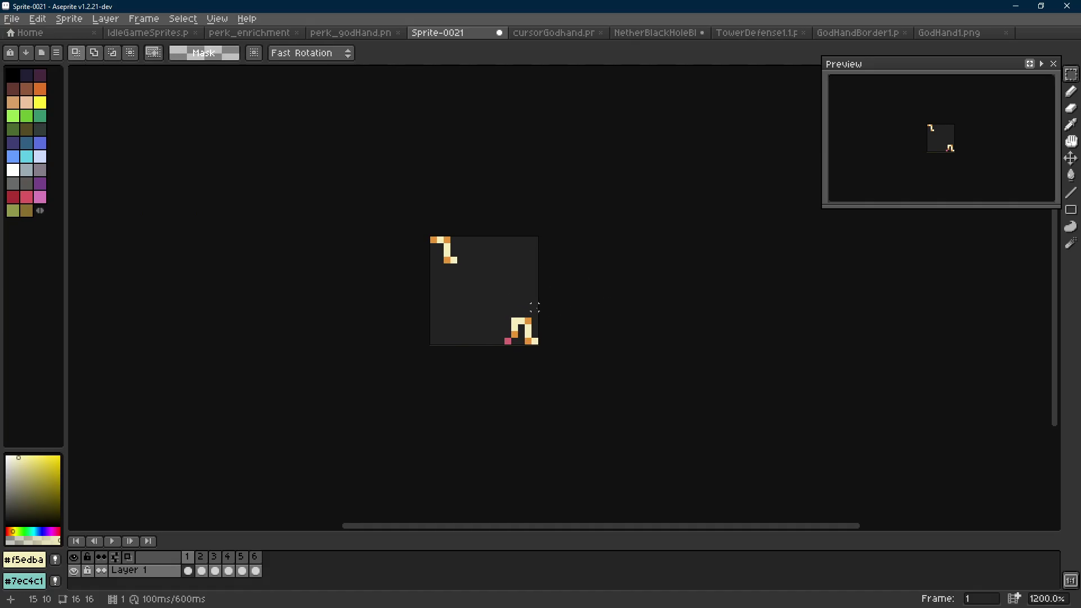
scroll(528, 311, up, 1)
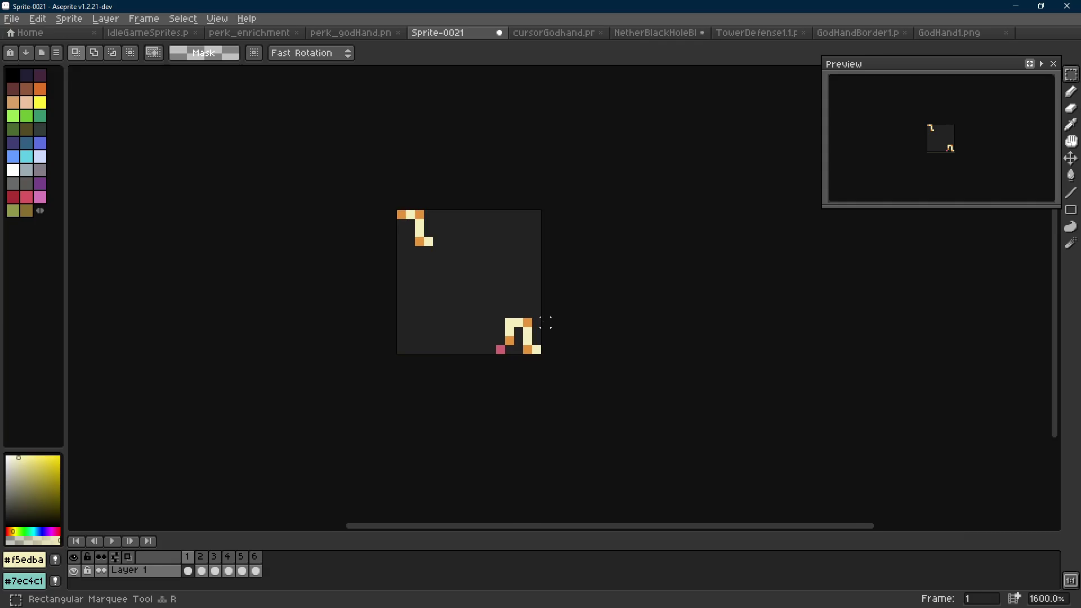
drag(544, 316, 484, 356)
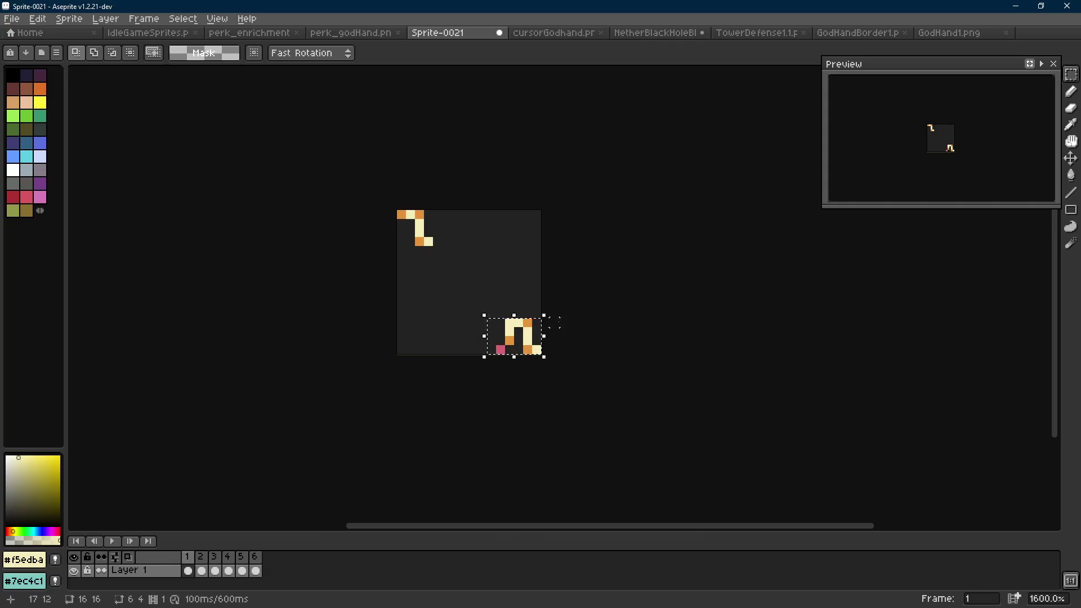
scroll(554, 308, up, 1)
drag(554, 308, 619, 381)
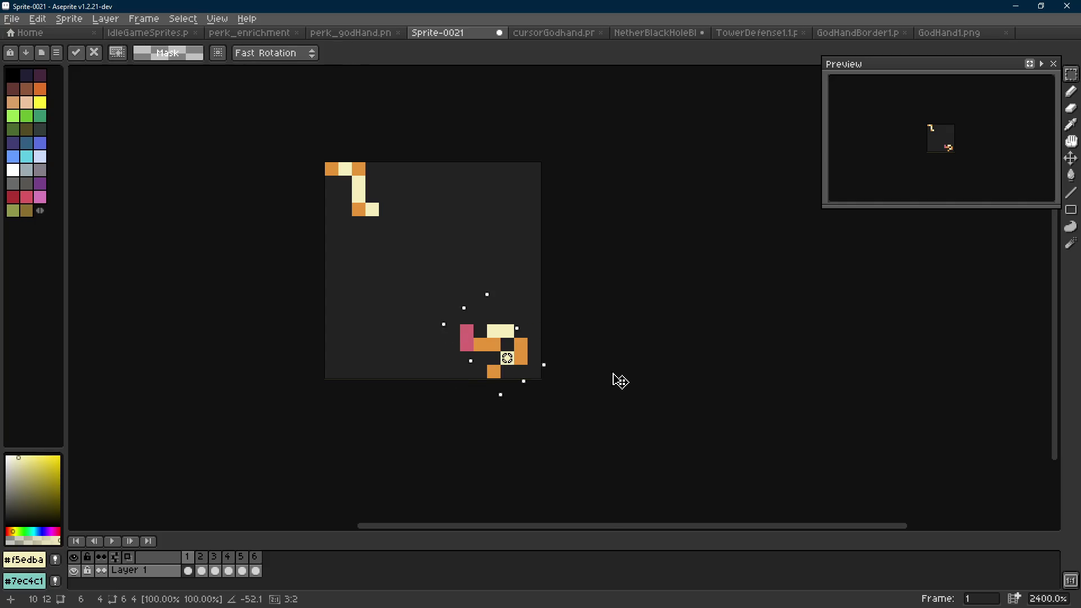
key(Return)
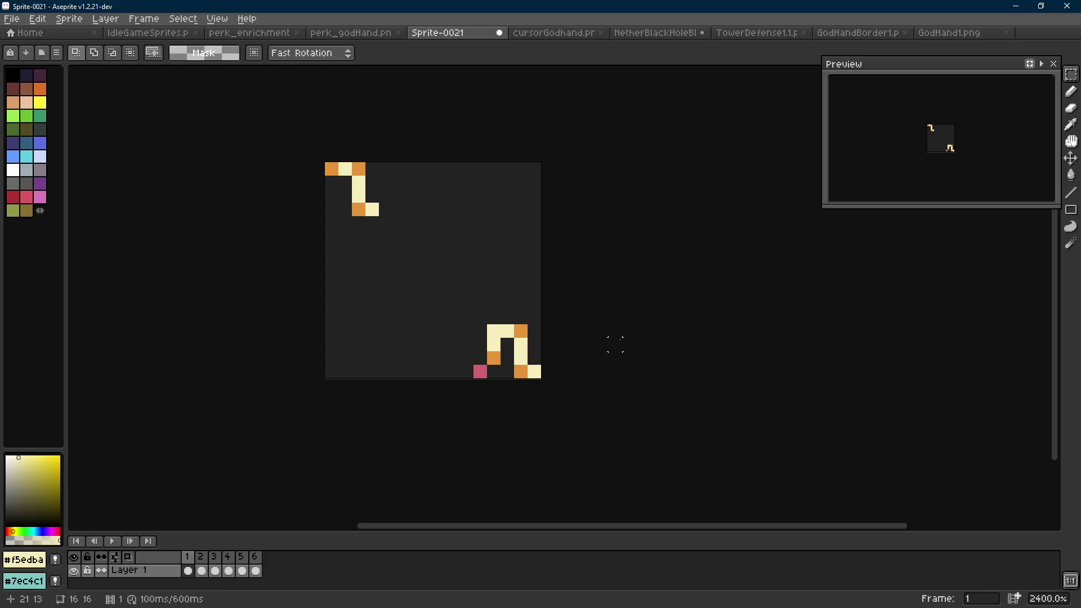
scroll(615, 345, down, 9)
scroll(566, 329, up, 6)
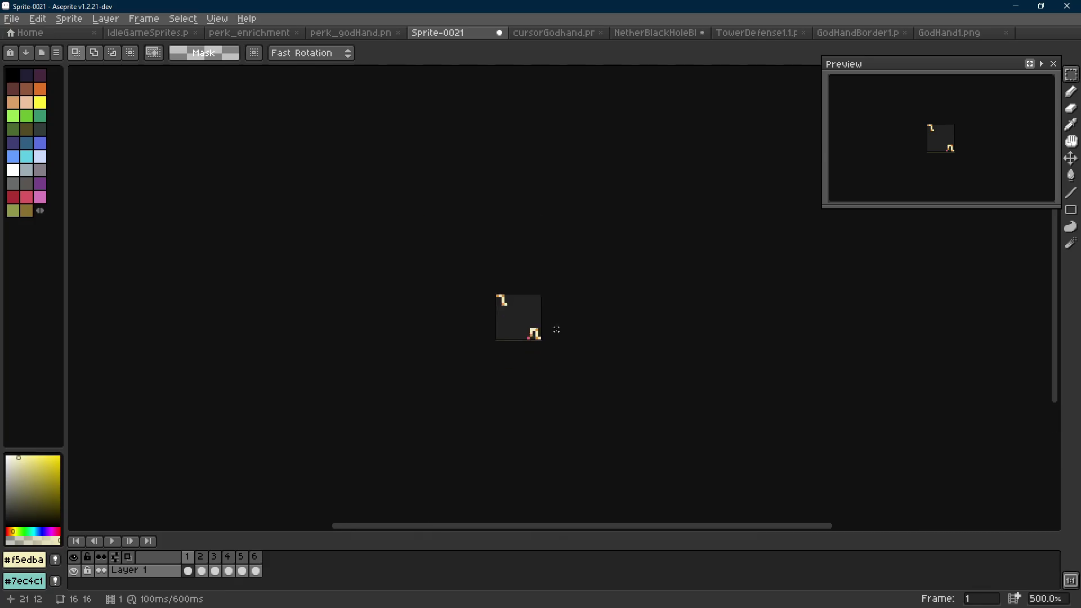
Replace the fragment frame's orange pixels with the bolt's teal edge colour.
key(Right)
alt+right_click(513, 305)
key(ctrl+a)
key(Left)
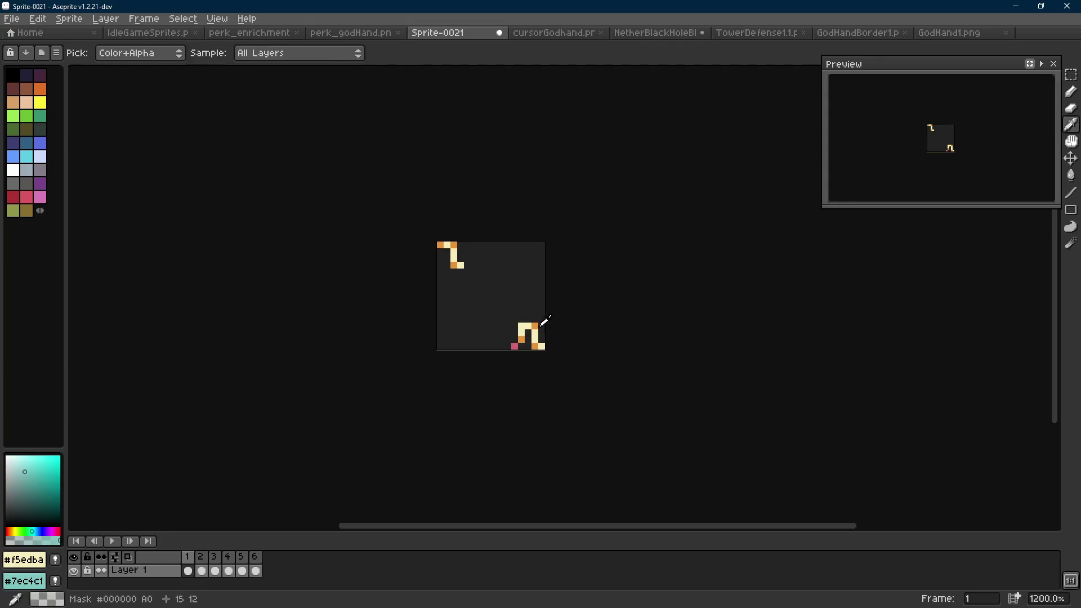
alt+click(536, 324)
key(shift+r)
click(431, 205)
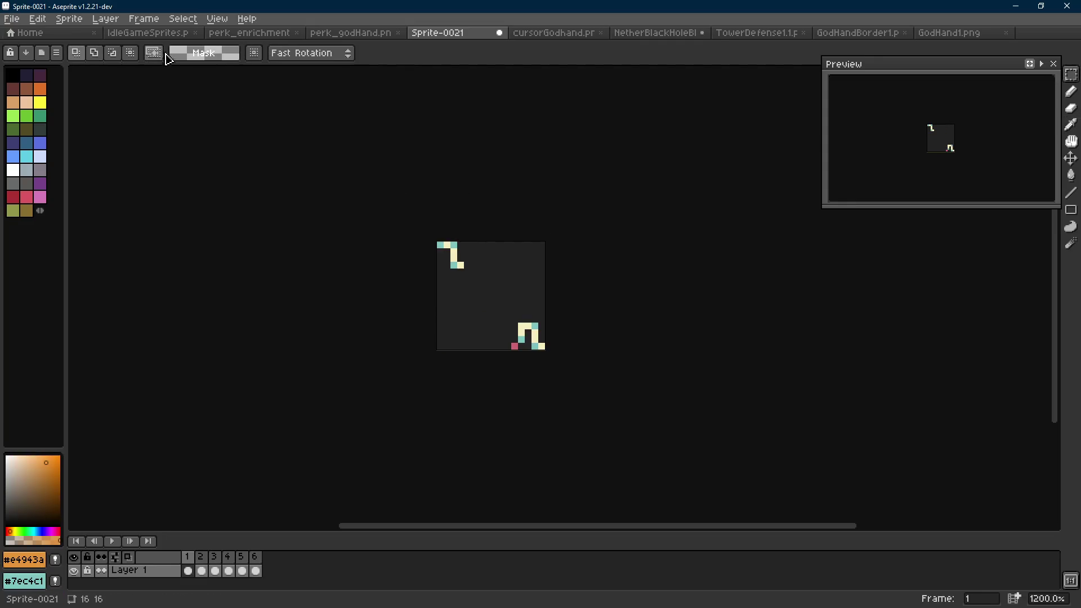
Replace the pink pixel with dark teal #34859d taken from the IdleGameSprites sheet.
click(147, 33)
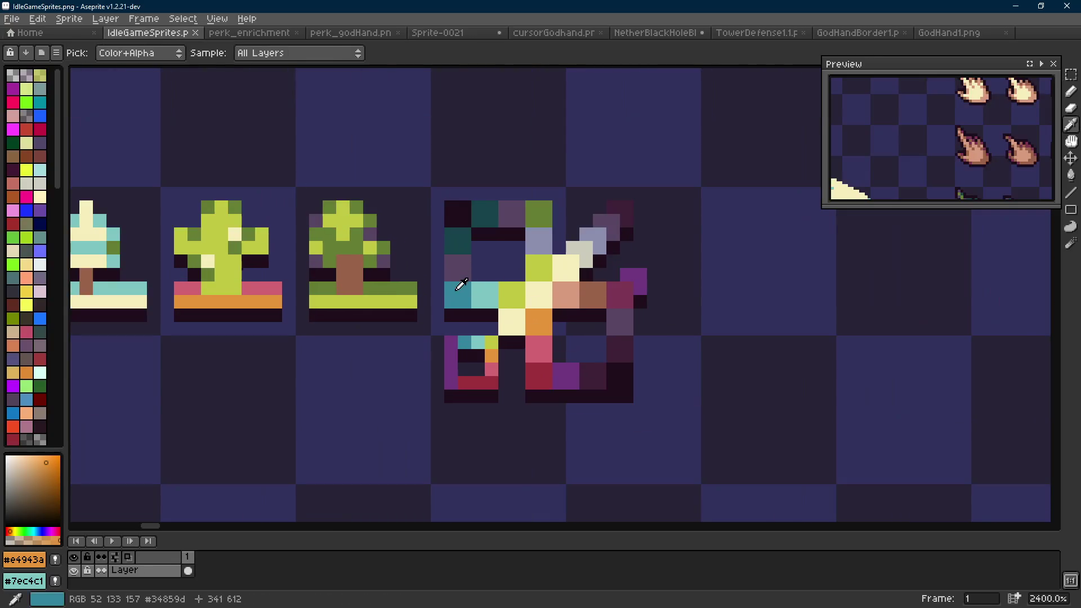
alt+right_click(458, 284)
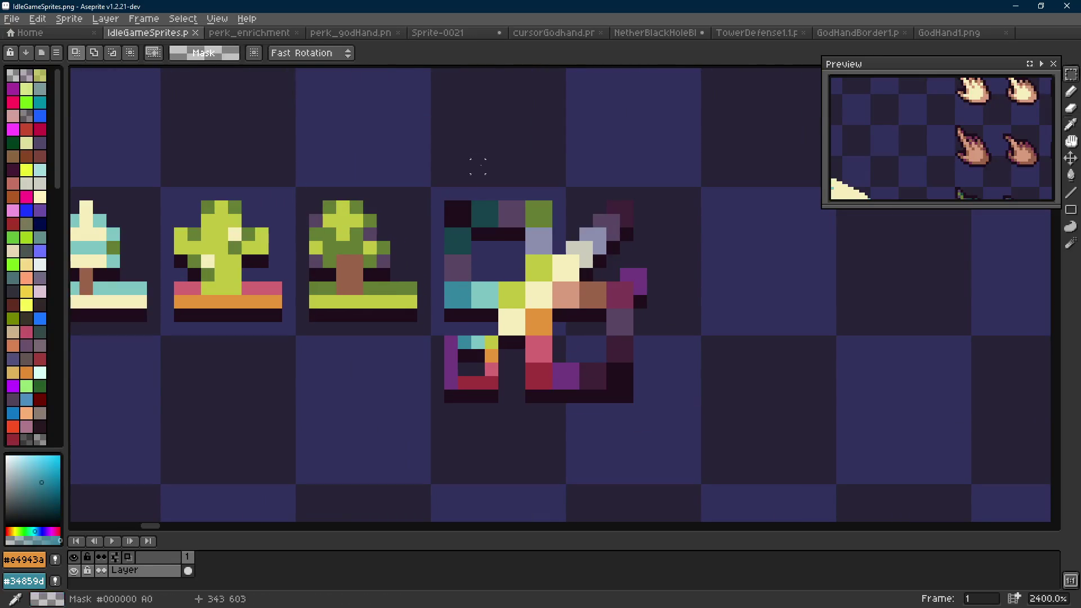
click(444, 33)
alt+click(515, 352)
key(shift+r)
click(431, 204)
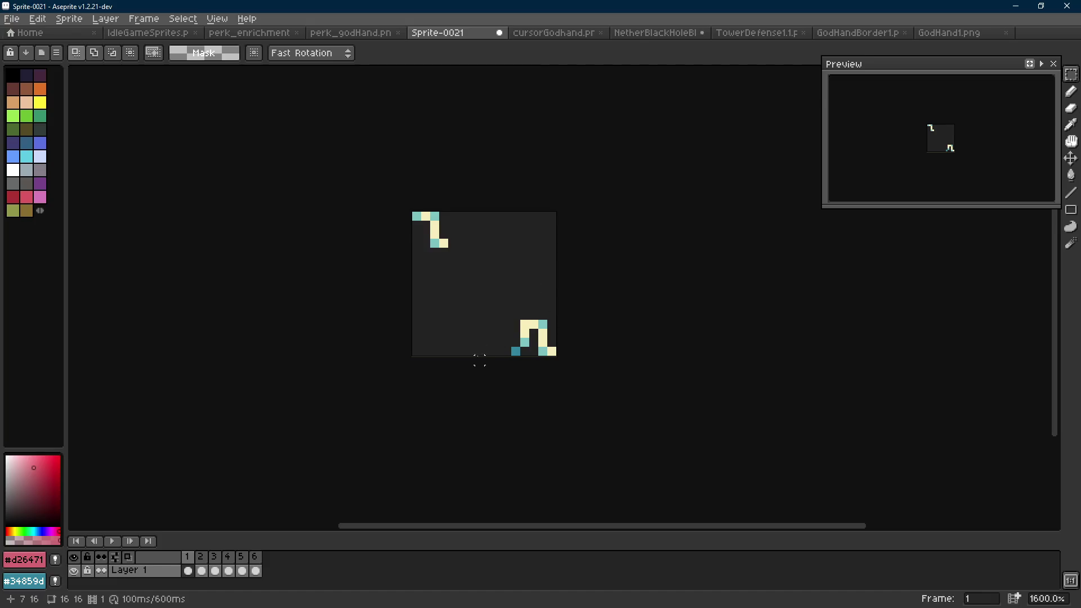
alt+click(551, 350)
Flip back and forth between the fragment, bolt and third frames to compare them.
key(b)
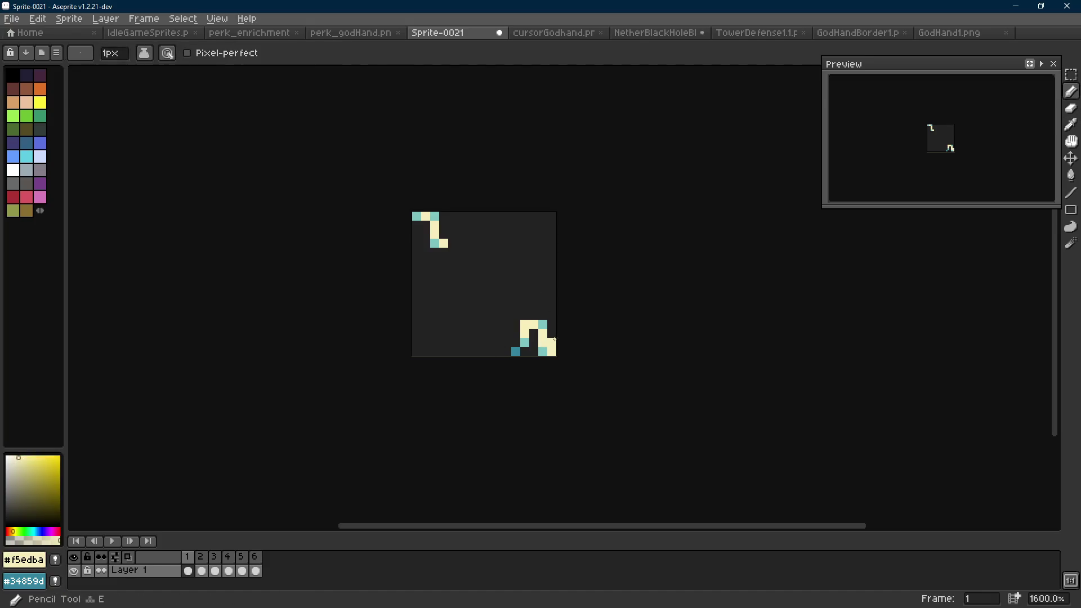
key(Right)
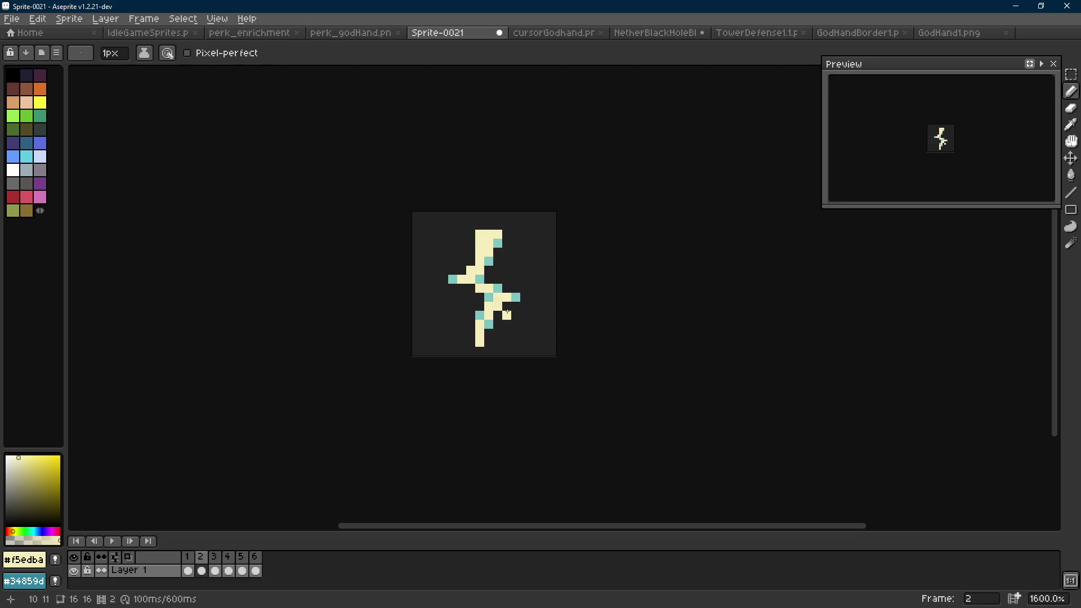
key(Left)
key(Right)
key(Left)
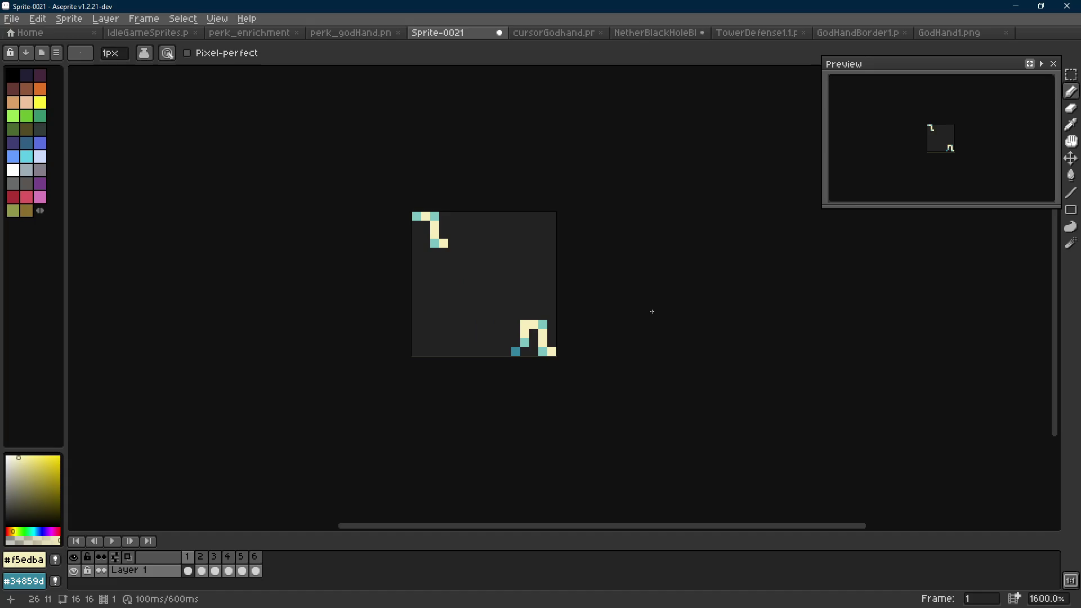
key(Right)
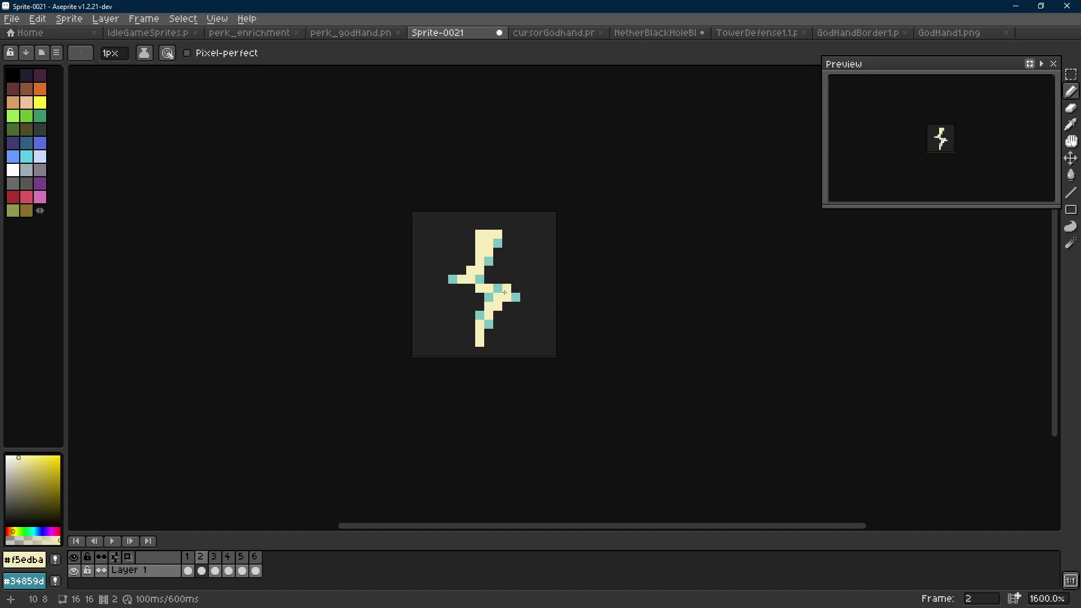
key(Right)
scroll(562, 319, down, 3)
scroll(562, 319, down, 1)
key(Left)
key(Left)
key(Right)
key(Left)
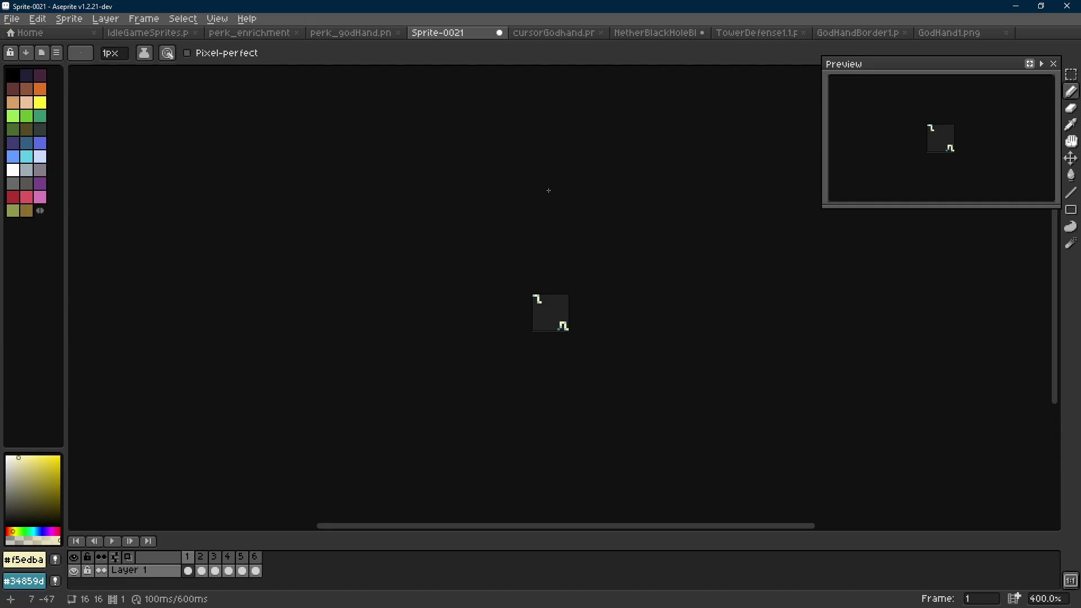
key(Right)
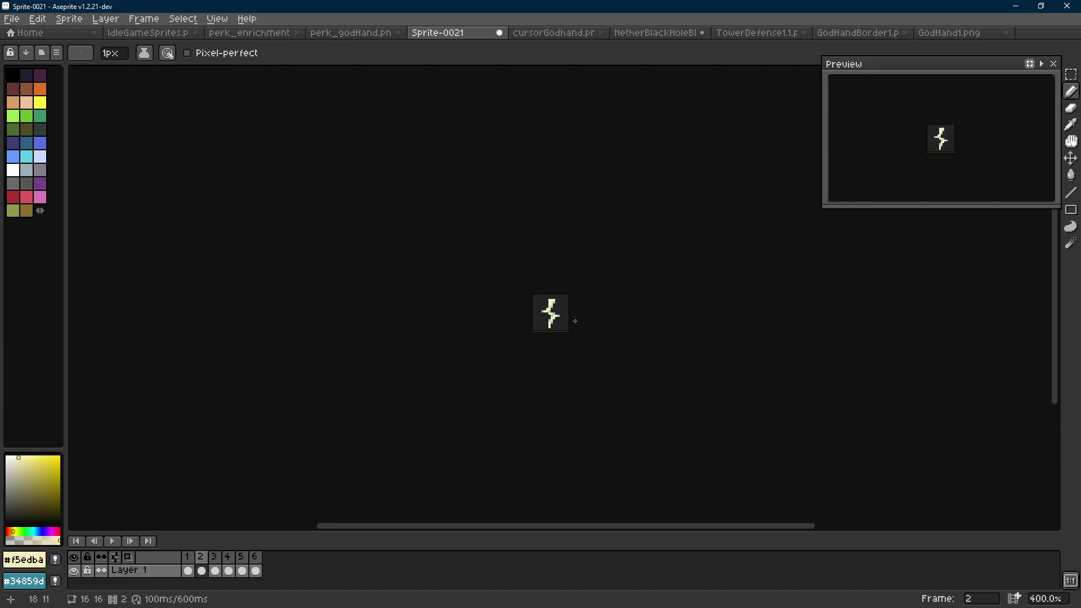
scroll(575, 320, up, 4)
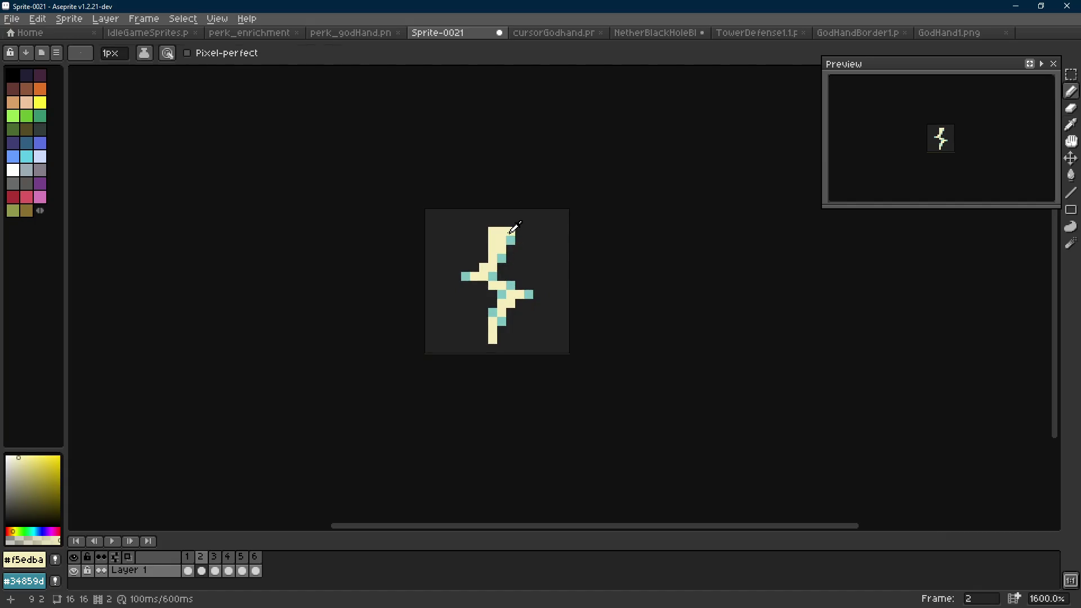
Open Canvas Size for the 16×16 sprite and start editing the top border.
key(i)
key(ctrl+alt+c)
click(588, 280)
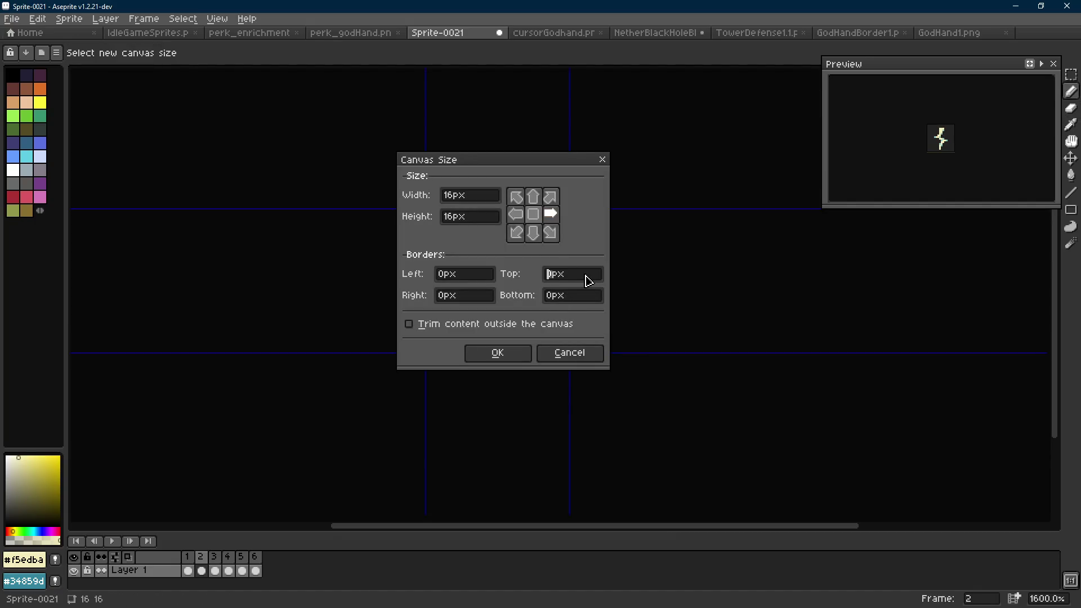
Finish the canvas crop and delete the fragment frame so the animation starts with the bolt.
key(Escape)
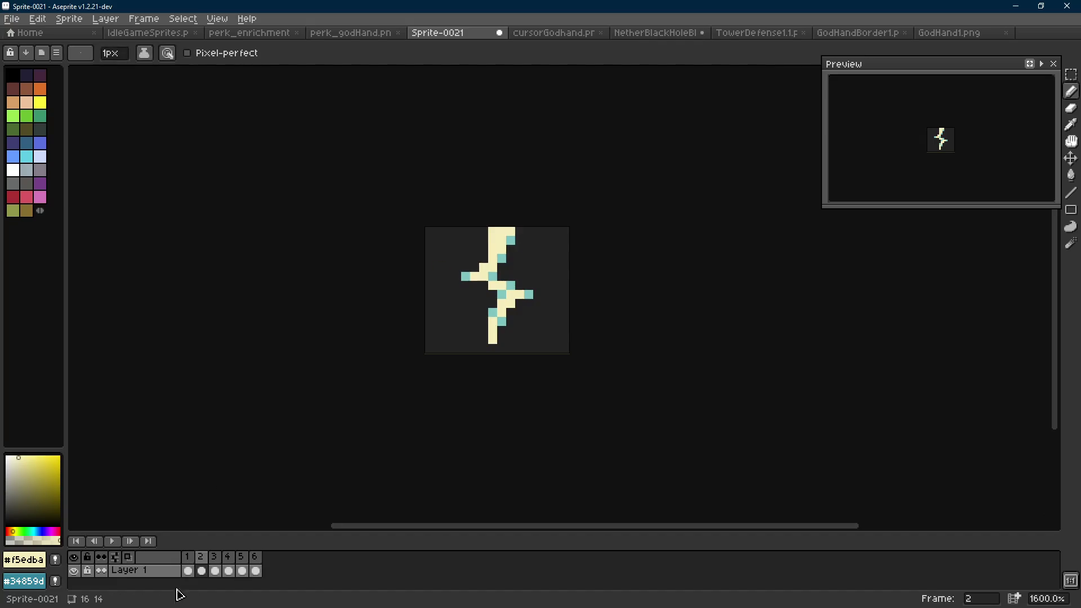
click(189, 558)
key(alt+Delete)
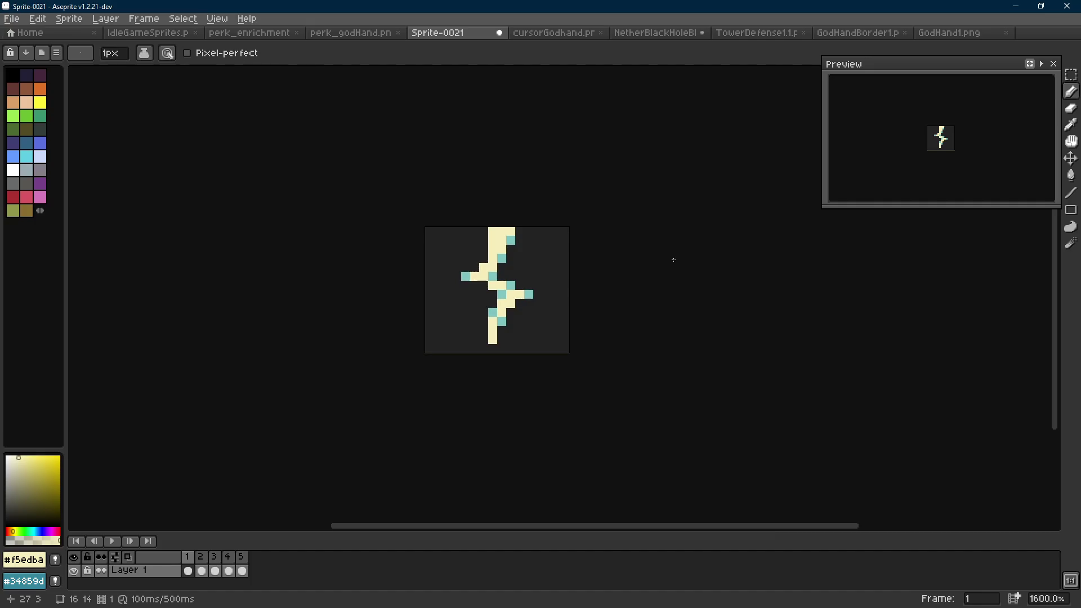
Add a cream pixel at the right edge and crop 2 px off the left, making the sprite 14×14.
click(560, 315)
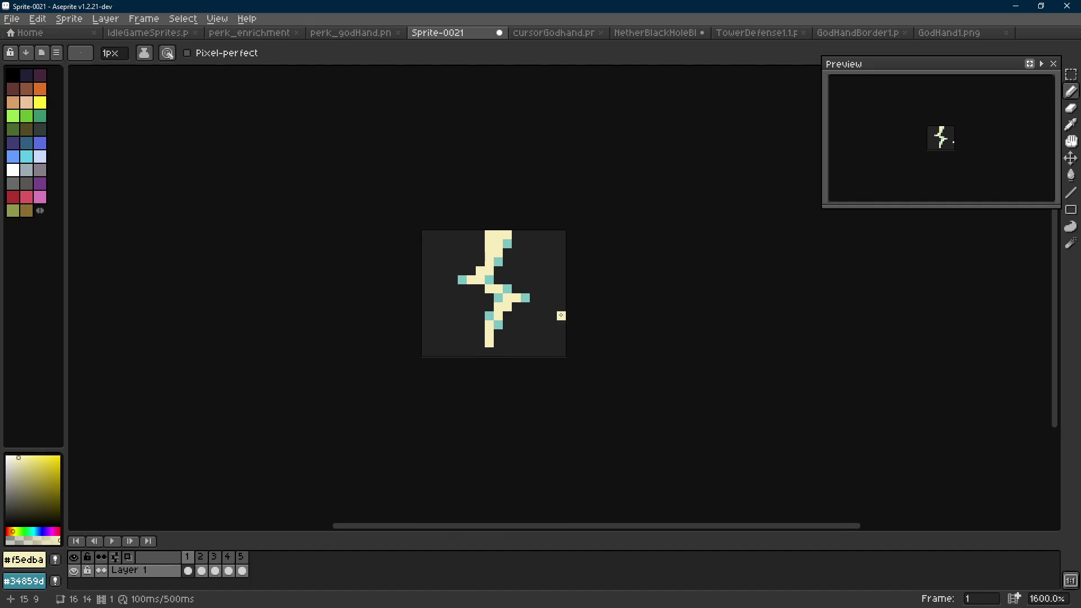
key(ctrl+alt+c)
text(-2)
key(Return)
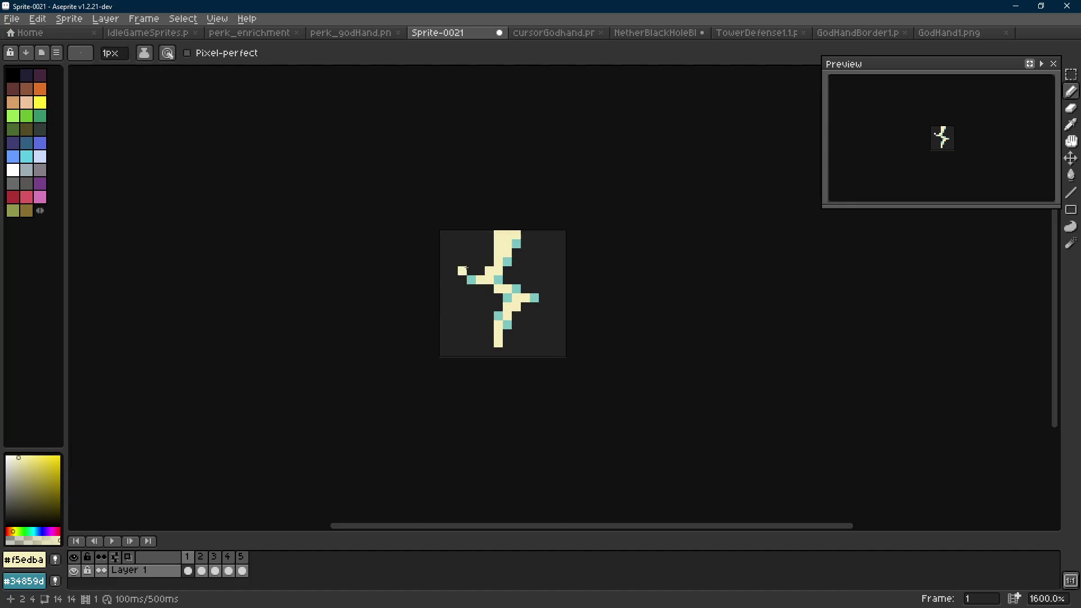
On frame 2, try dark teal #34859d pixels from the sheet on the bolt, then undo them.
key(Right)
scroll(572, 289, down, 2)
scroll(571, 290, up, 4)
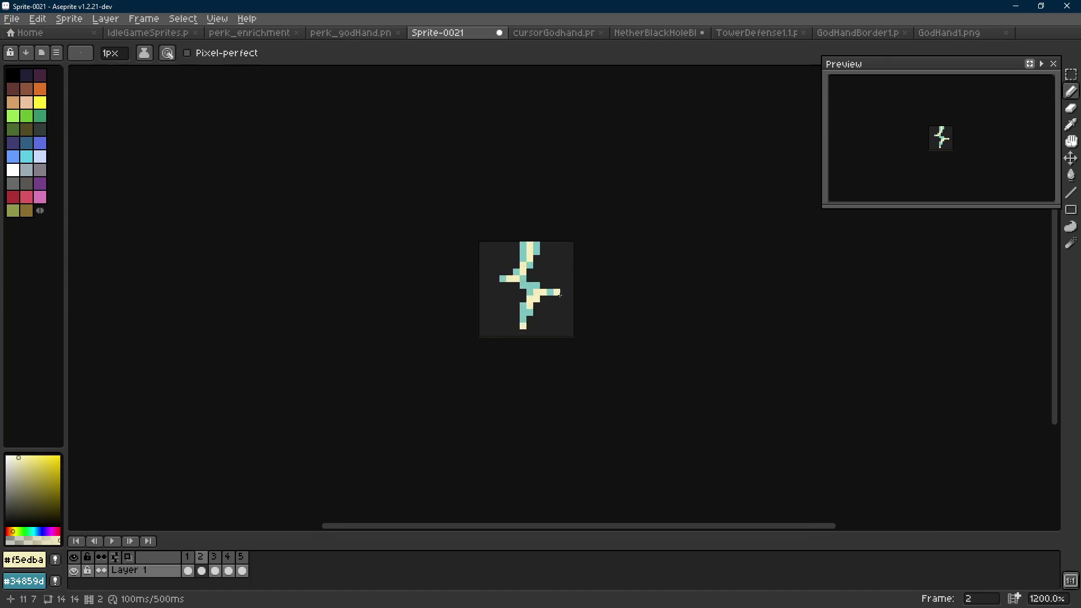
key(i)
click(135, 32)
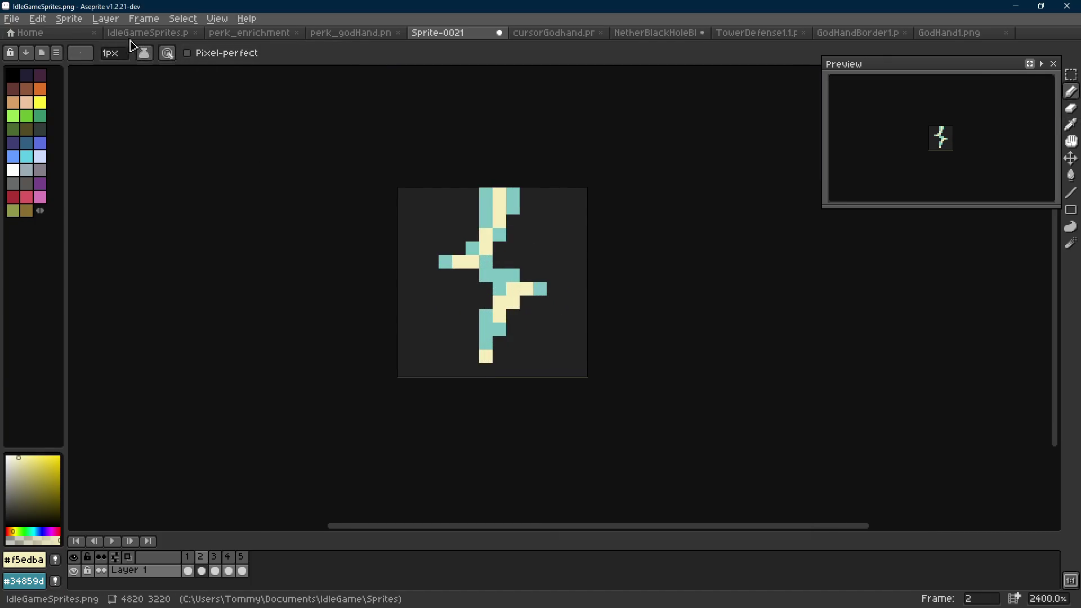
click(469, 285)
key(b)
click(445, 32)
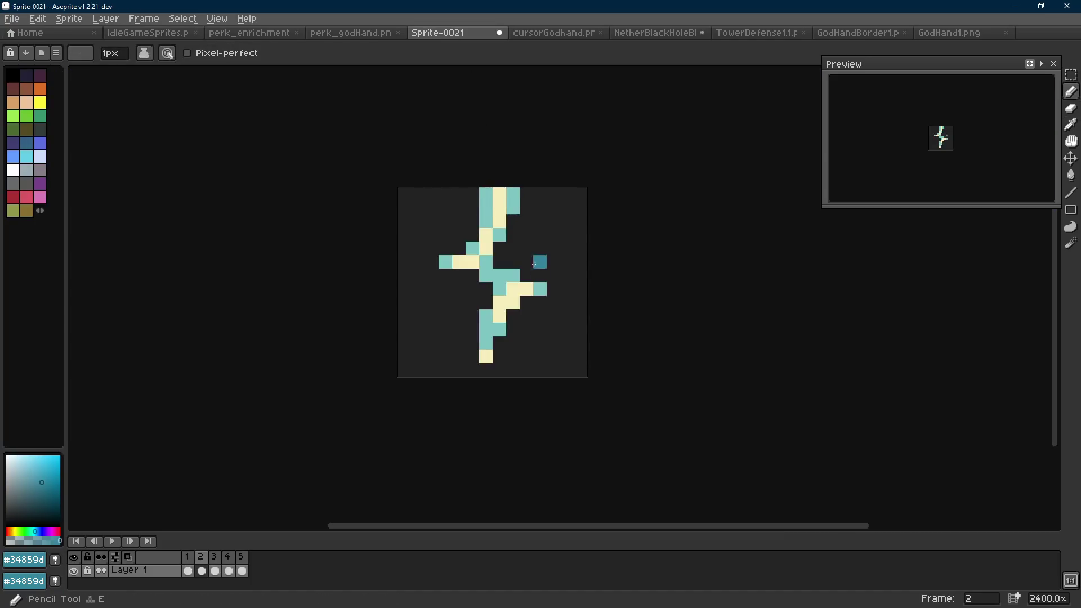
click(544, 294)
click(510, 275)
scroll(492, 293, down, 5)
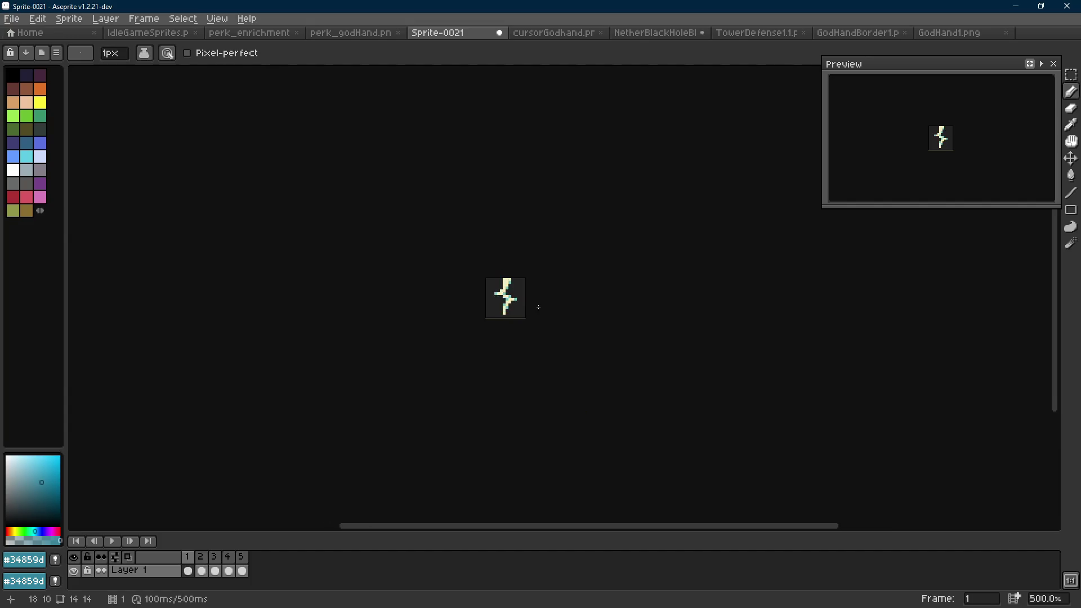
scroll(510, 291, up, 4)
key(ctrl+z)
key(ctrl+z)
key(ctrl+z)
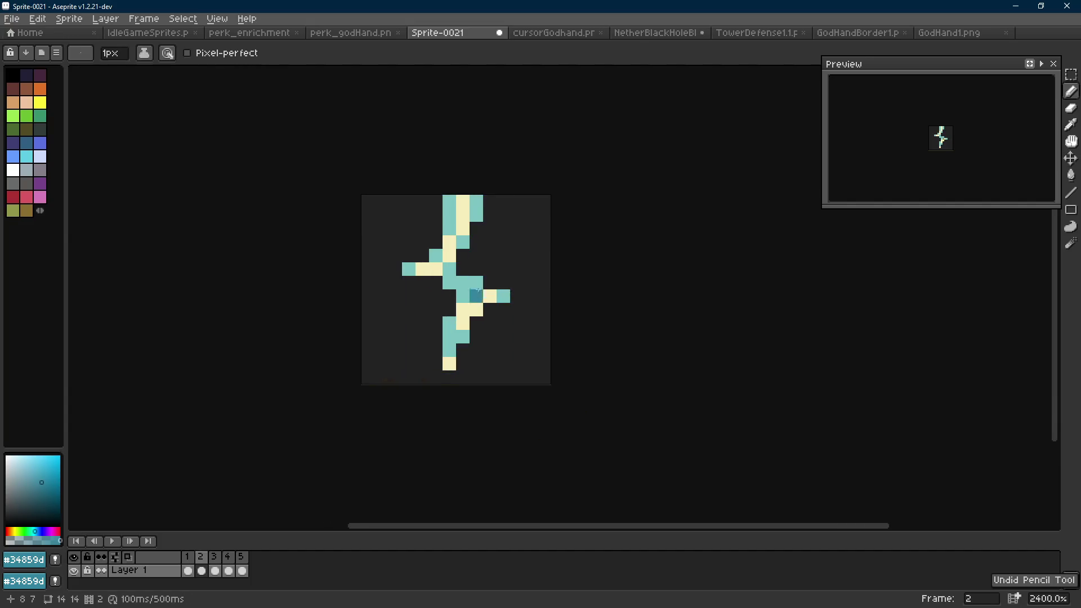
Turn two cream pixels of the bolt light teal.
scroll(530, 315, down, 6)
scroll(529, 313, down, 1)
scroll(520, 301, up, 7)
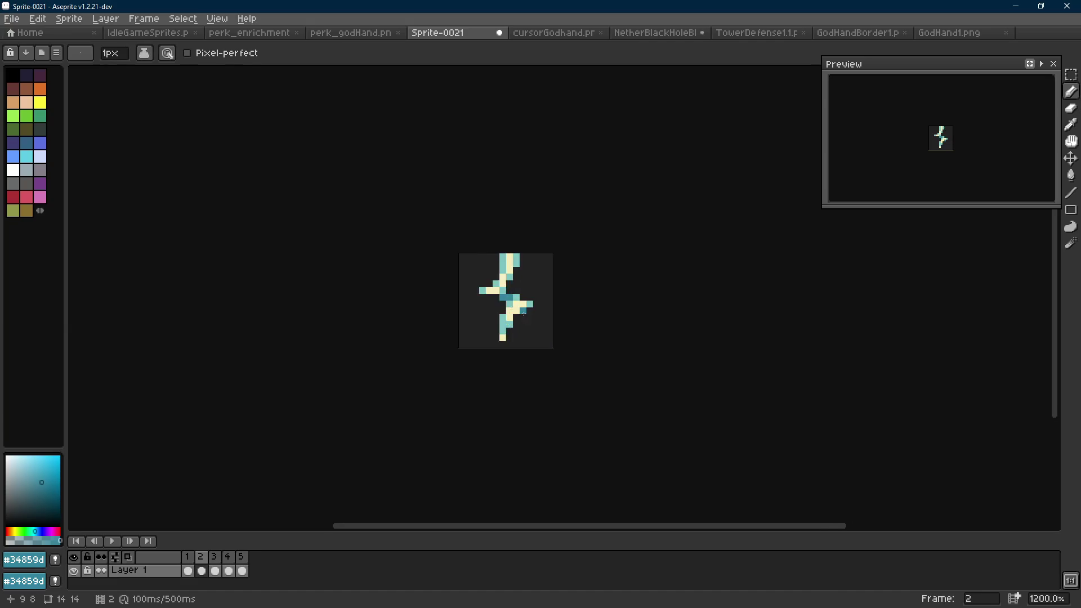
alt+click(514, 291)
click(498, 307)
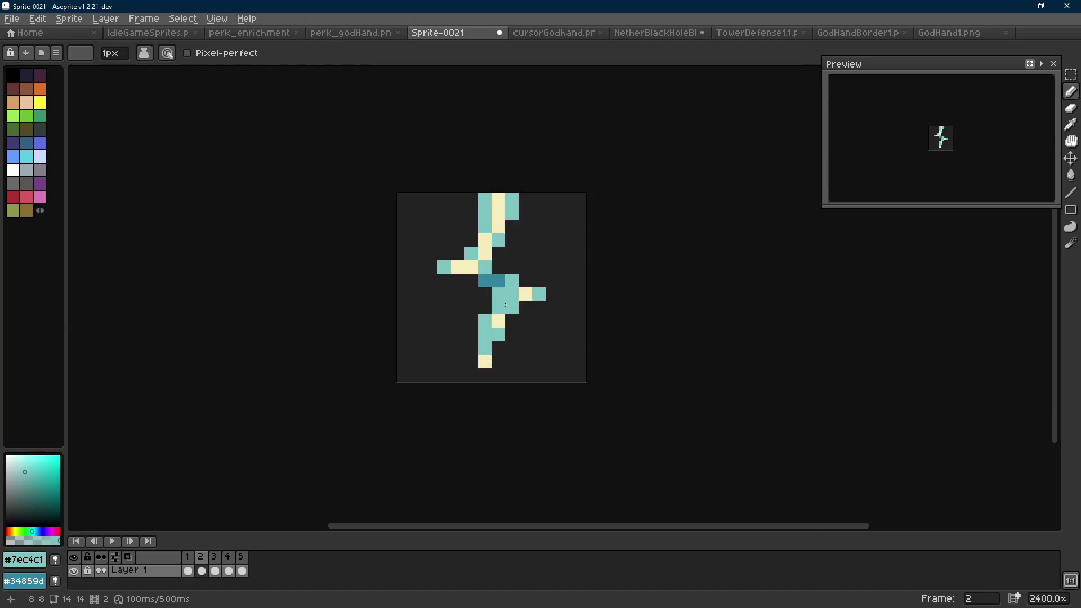
click(485, 253)
scroll(495, 256, down, 6)
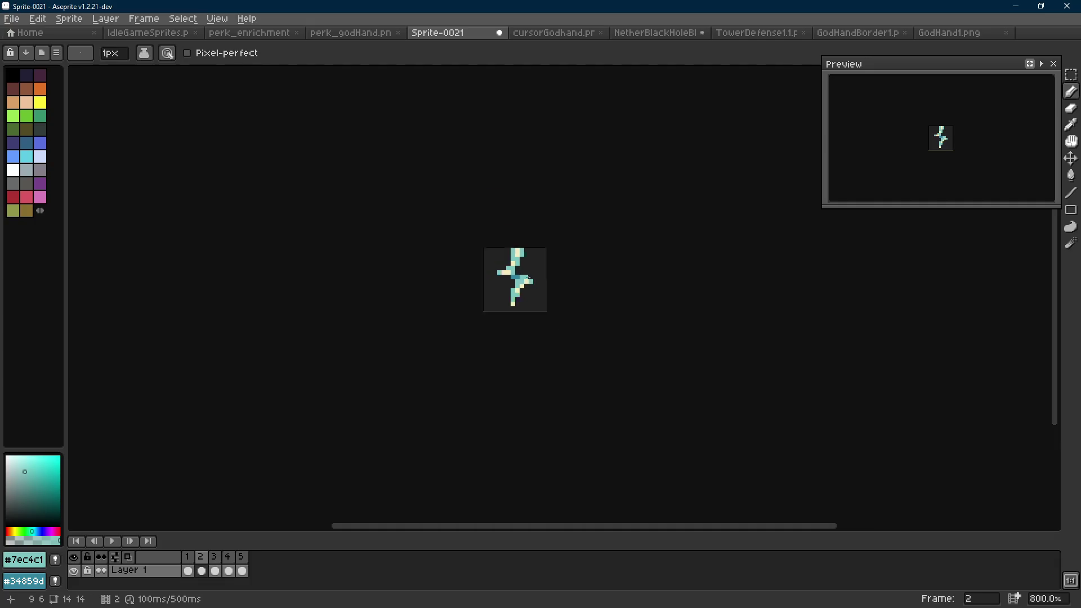
scroll(504, 257, up, 8)
Paint dark teal shading pixels near the bolt's top, then bring up cursorGodhand.png.
alt+click(498, 287)
click(498, 232)
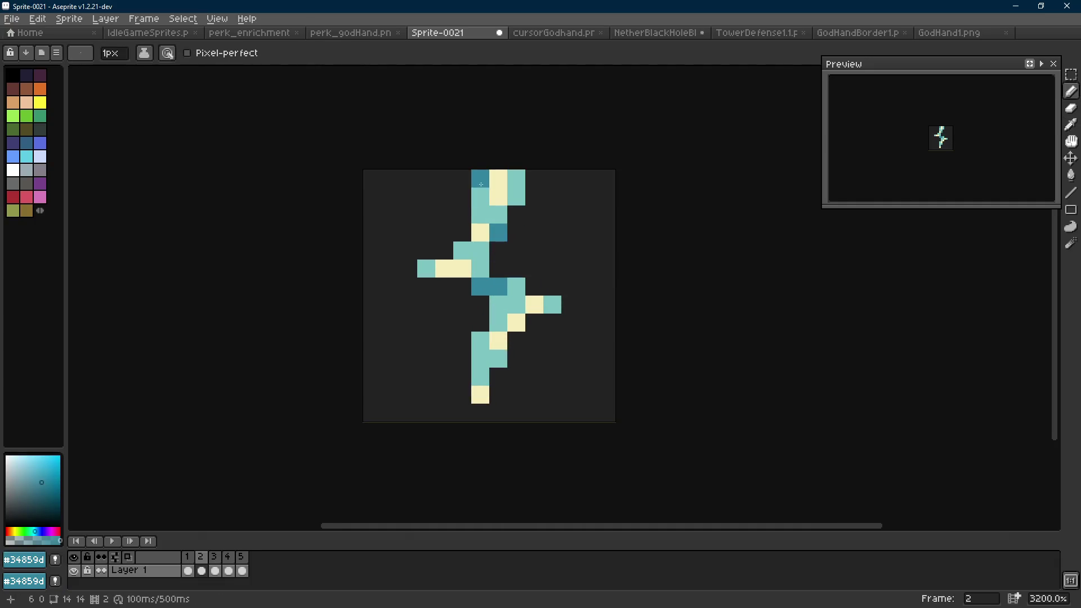
click(480, 215)
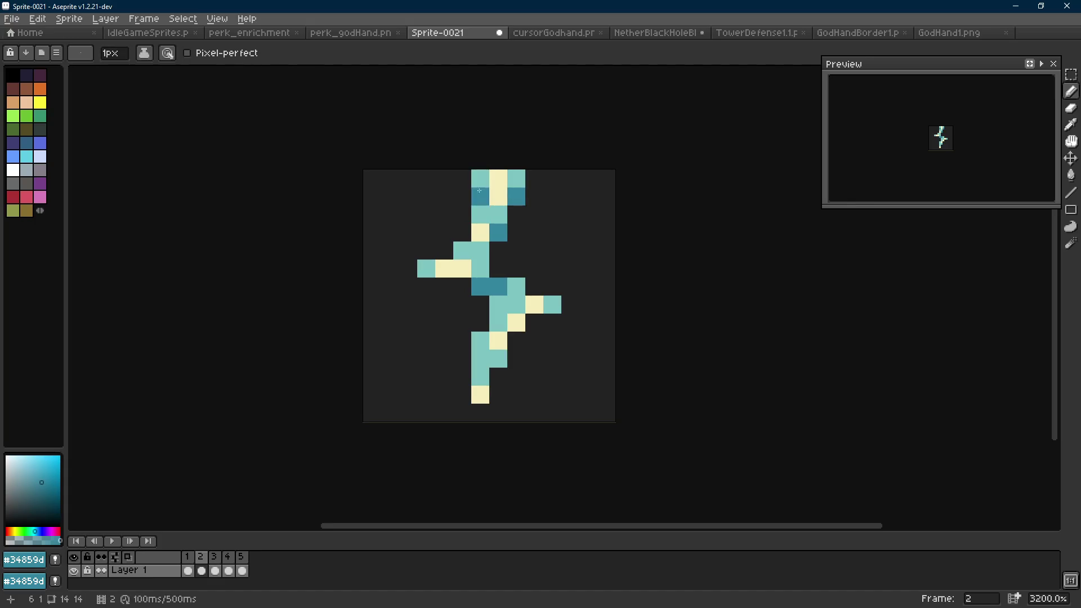
scroll(552, 279, down, 8)
scroll(553, 280, up, 9)
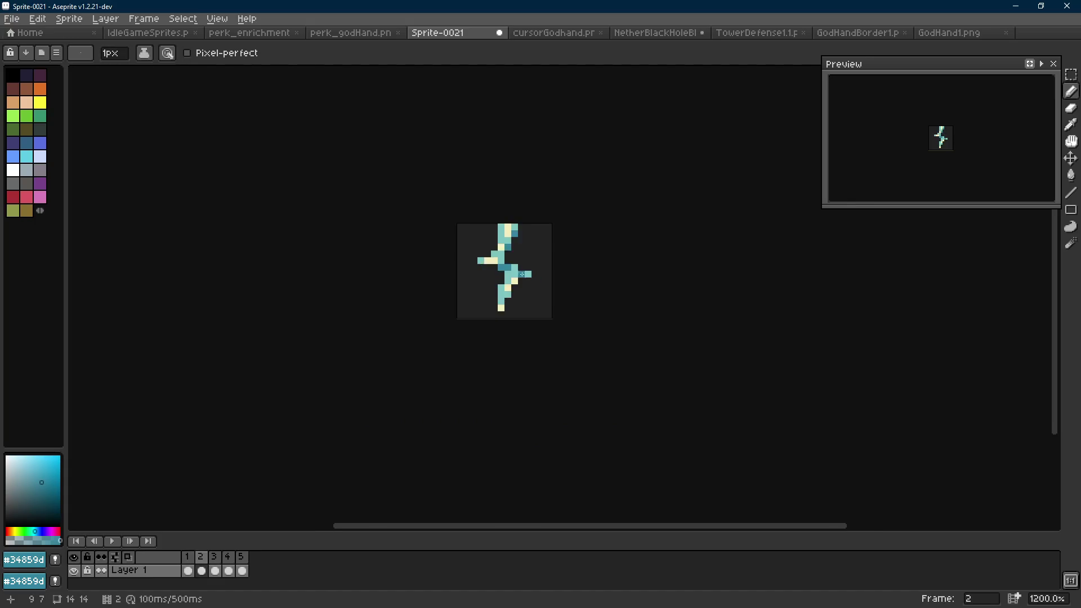
alt+click(513, 260)
scroll(521, 276, down, 9)
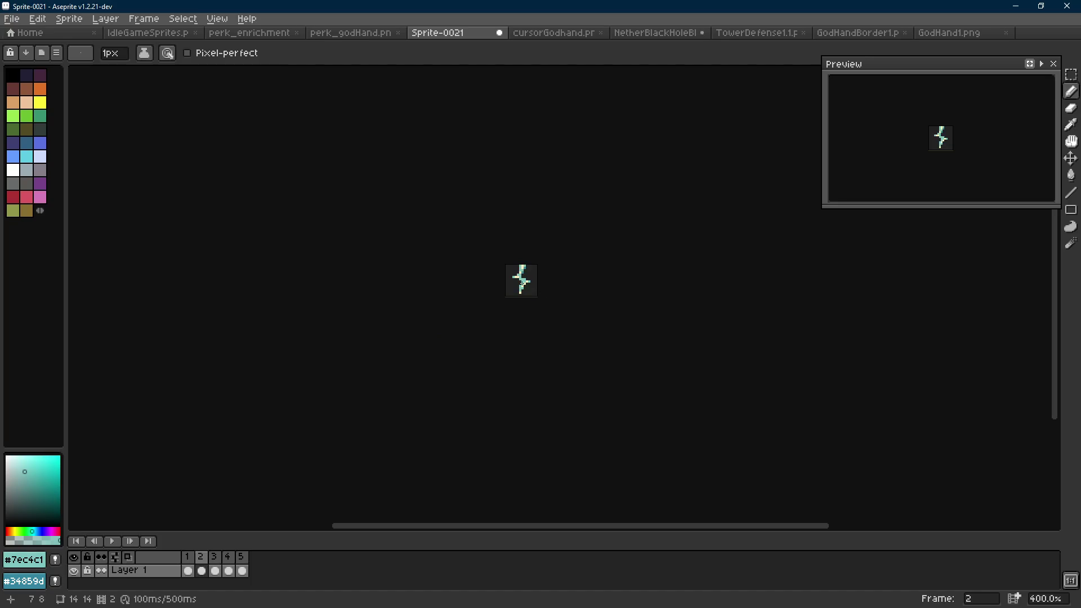
scroll(522, 278, up, 7)
click(535, 33)
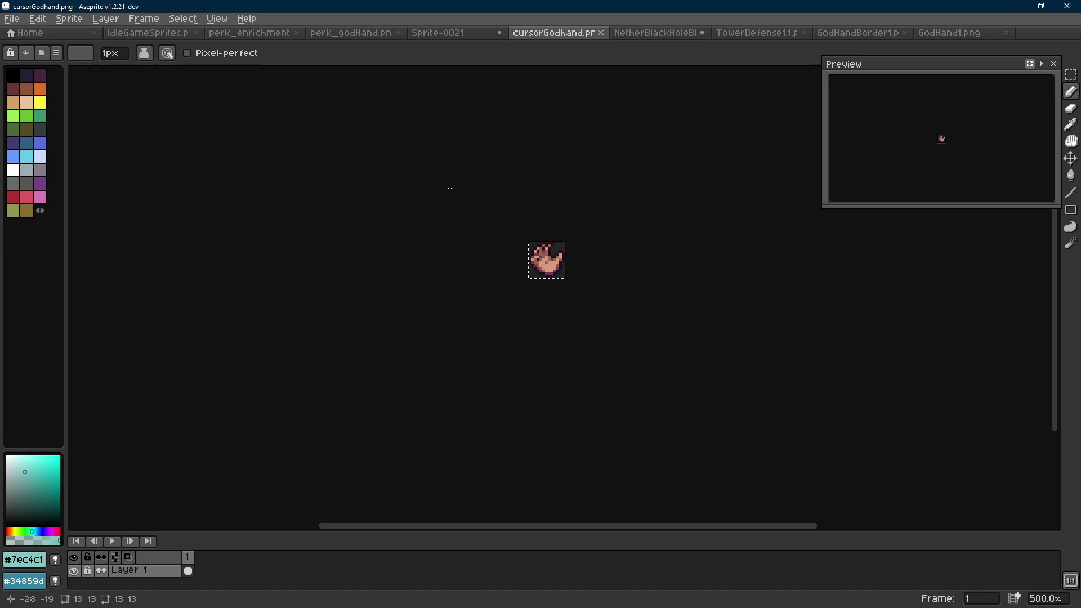
On Sprite-0021's frame 3, replace all cream pixels of the bolt with teal.
click(467, 33)
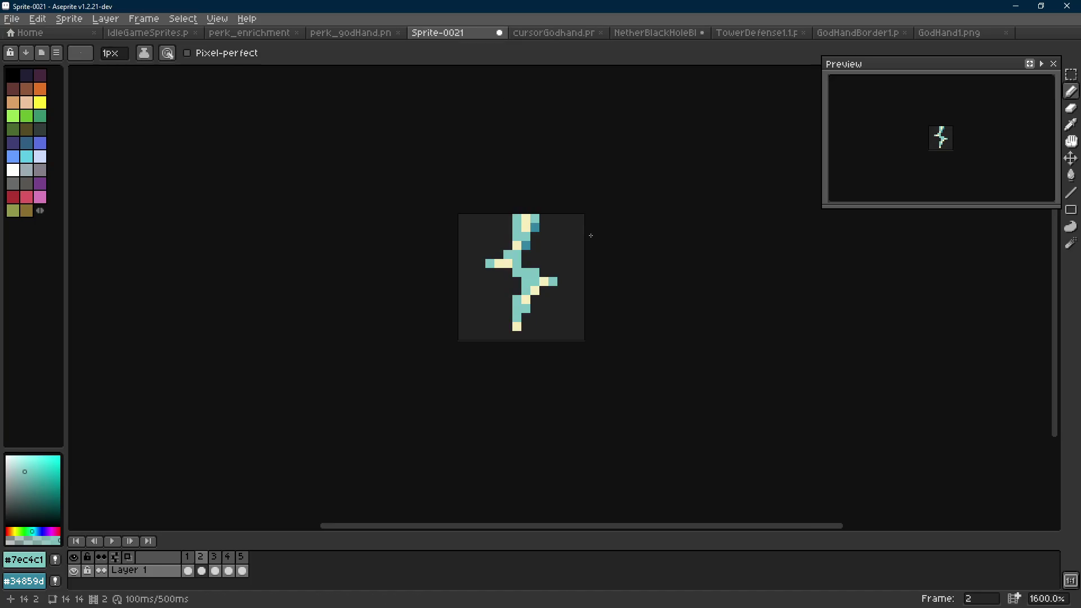
key(Right)
scroll(559, 279, up, 1)
key(m)
drag(542, 181, 477, 262)
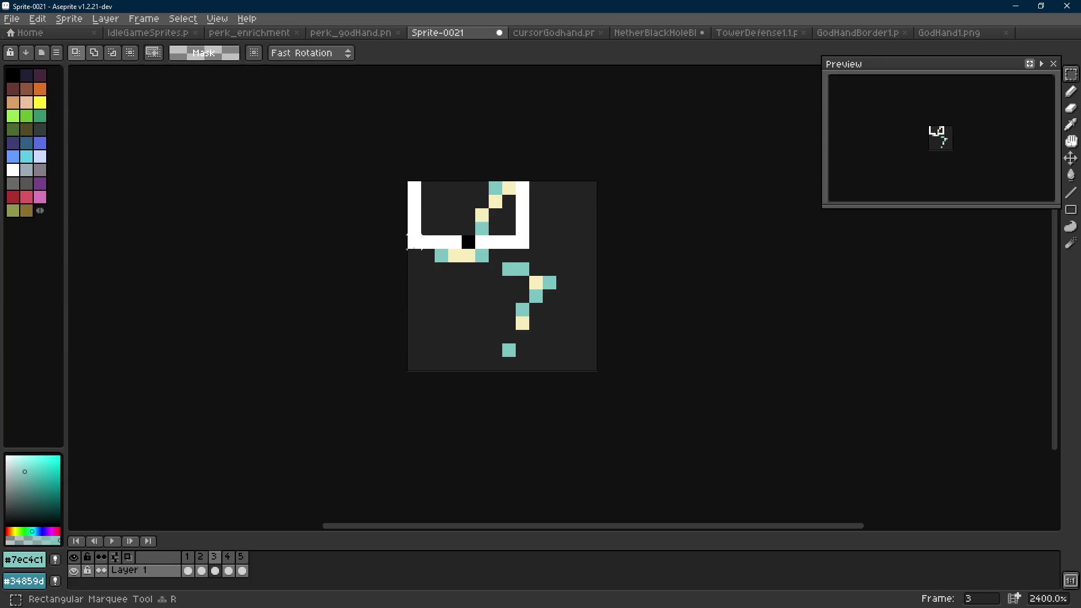
key(ctrl+z)
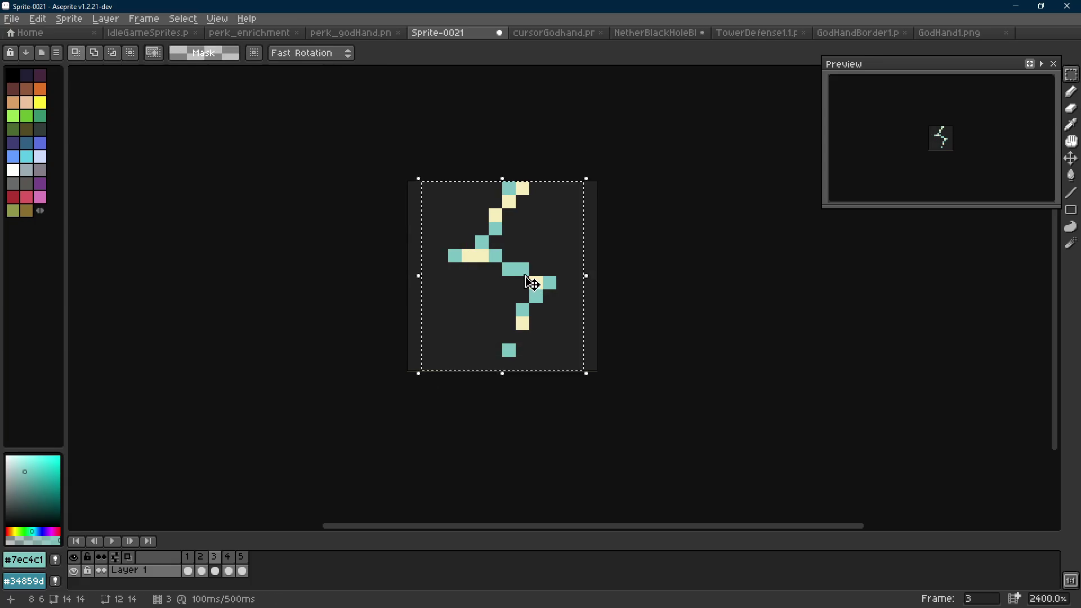
scroll(529, 279, up, 1)
key(i)
right_click(490, 244)
click(472, 248)
key(shift+r)
key(Return)
Select and nudge the lower pixels of the frame 3 bolt.
key(Left)
key(Right)
drag(457, 311, 532, 386)
click(517, 371)
key(ctrl+z)
key(ctrl+y)
Draw teal fragment pixels in frame 3, comparing against frame 2.
key(i)
click(539, 303)
key(b)
click(522, 303)
key(e)
click(540, 304)
key(b)
key(Left)
key(Right)
key(Left)
key(Right)
Reposition the frame 3 teal fragment pixels and undo the stray one.
key(e)
click(521, 303)
key(b)
click(540, 304)
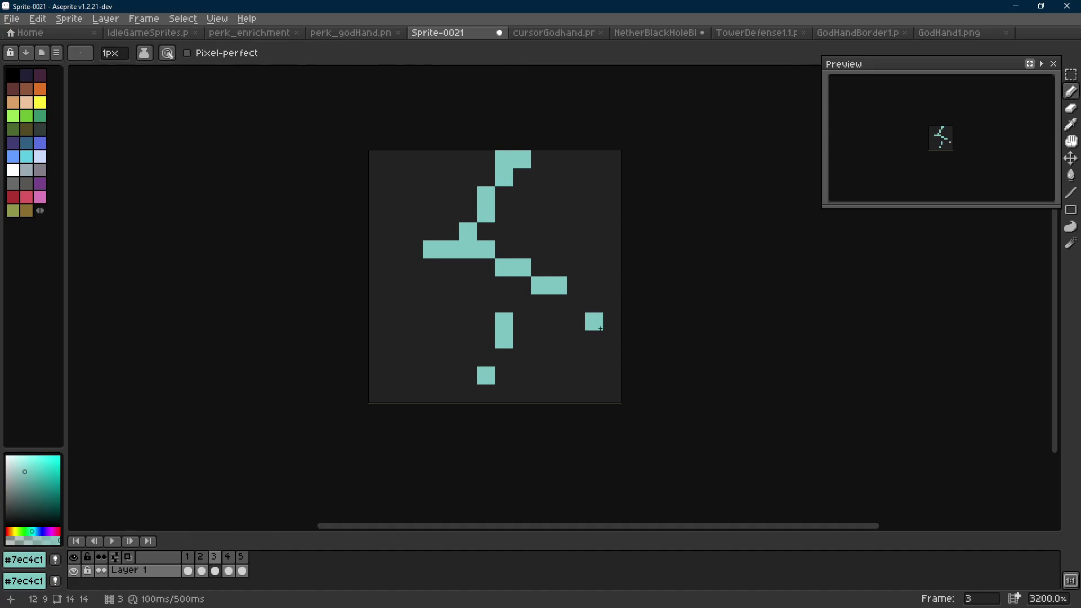
scroll(591, 319, down, 5)
scroll(597, 325, up, 5)
key(ctrl+z)
key(Left)
key(Right)
Review frames 1 and 2, then erase three teal pixels in frame 2.
key(i)
key(b)
key(Left)
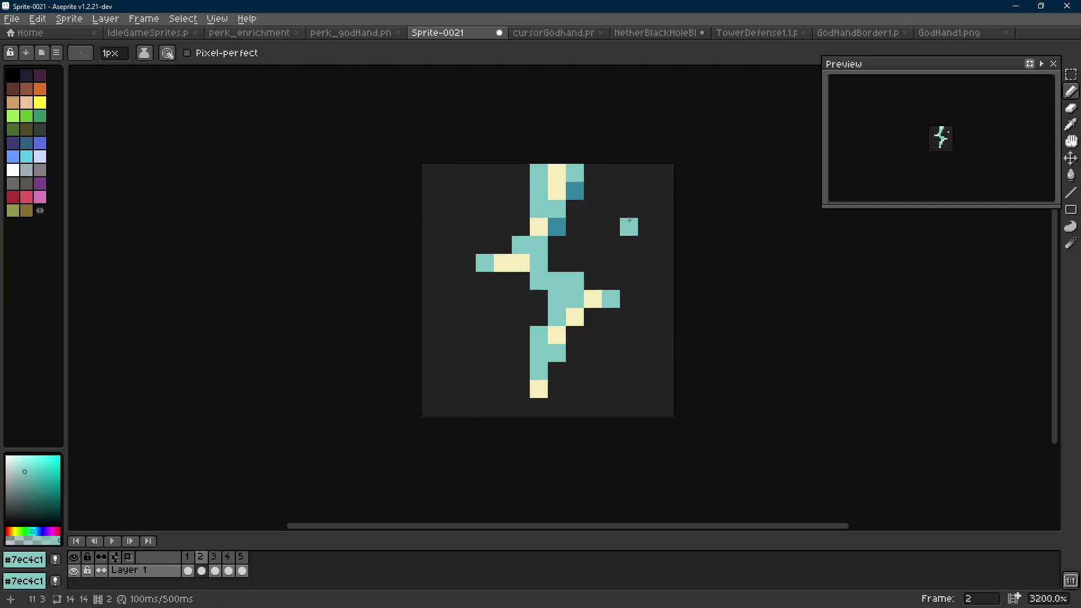
key(Right)
key(Left)
key(Left)
scroll(625, 220, down, 8)
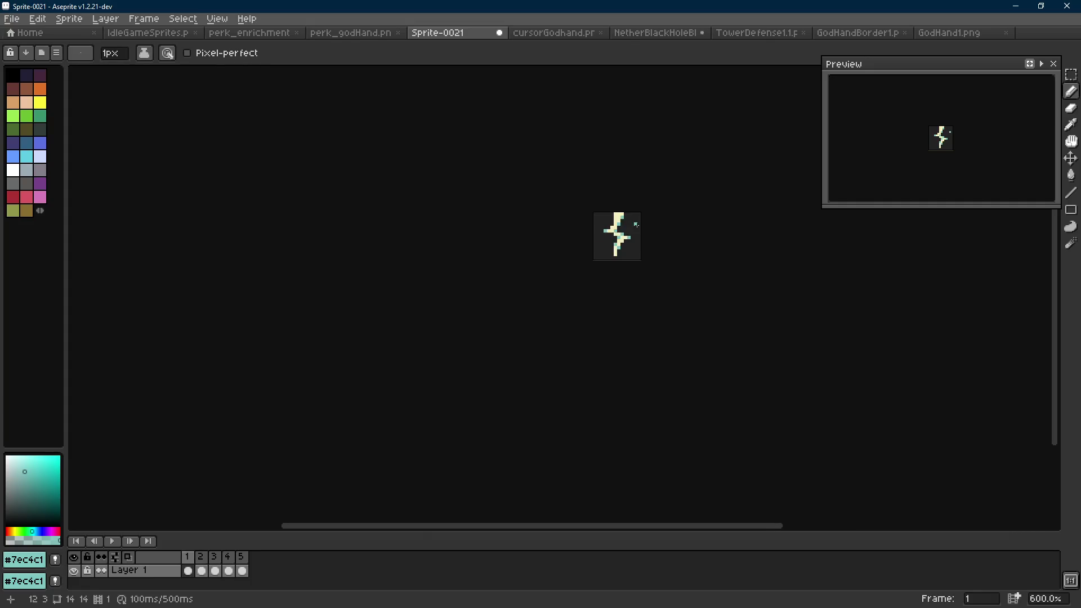
key(Right)
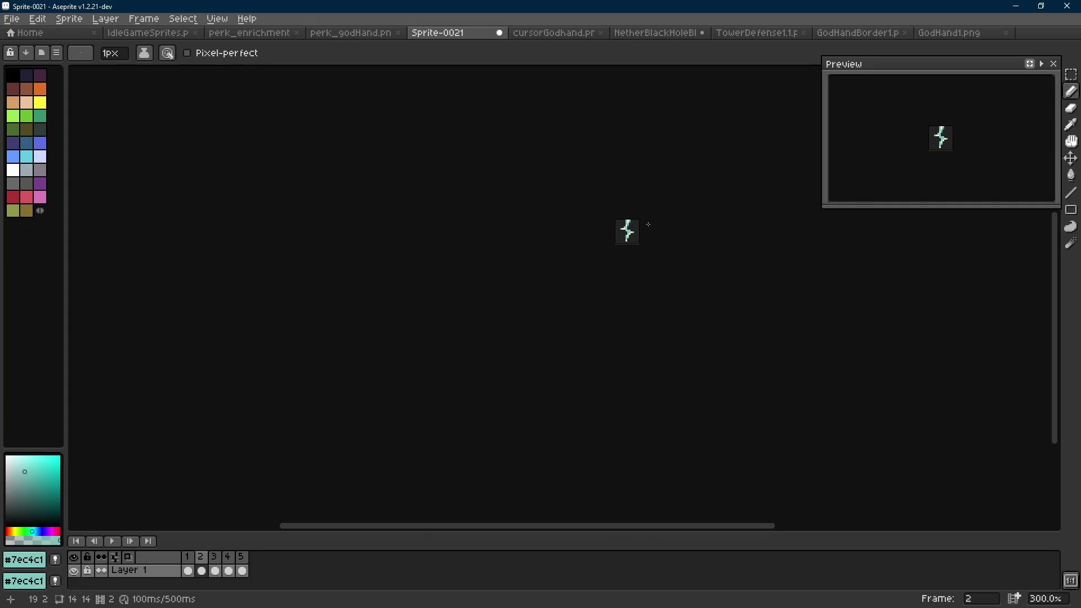
scroll(648, 224, up, 10)
key(e)
click(554, 253)
click(537, 271)
click(518, 308)
Try a lone teal spark pixel, check the frames, then undo it.
key(b)
click(618, 351)
key(Right)
key(Left)
key(Left)
key(Right)
key(Right)
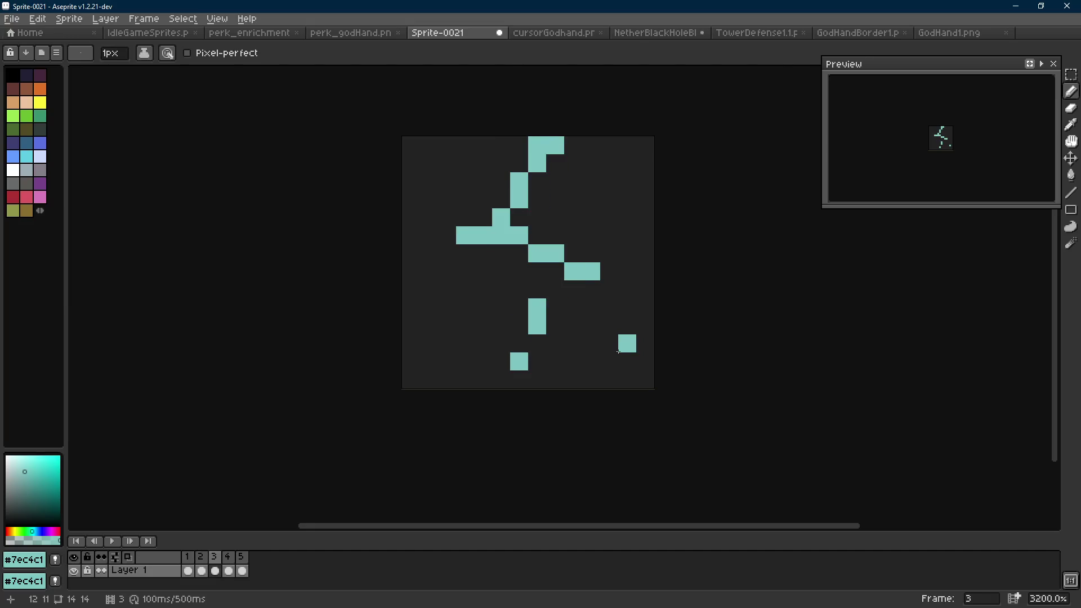
key(ctrl+z)
Break the teal bolt apart at two joints and add a detached fragment further right.
key(i)
key(e)
click(518, 235)
click(555, 253)
key(b)
click(572, 251)
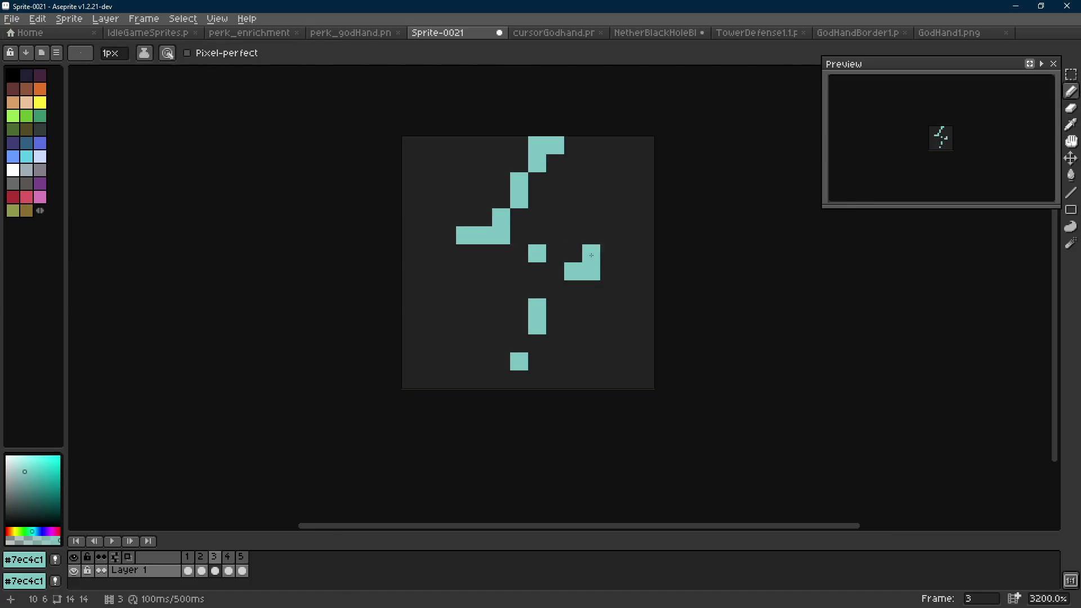
key(ctrl+z)
click(605, 258)
Play the animation, add a teal fragment above the break, and replay to check.
key(Return)
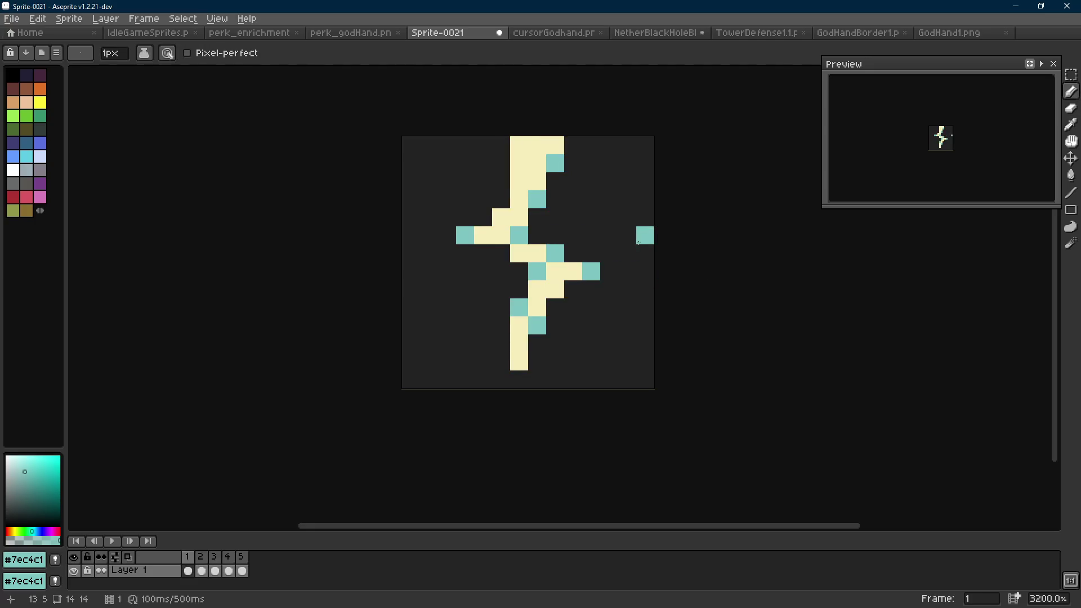
key(ctrl+z)
click(554, 225)
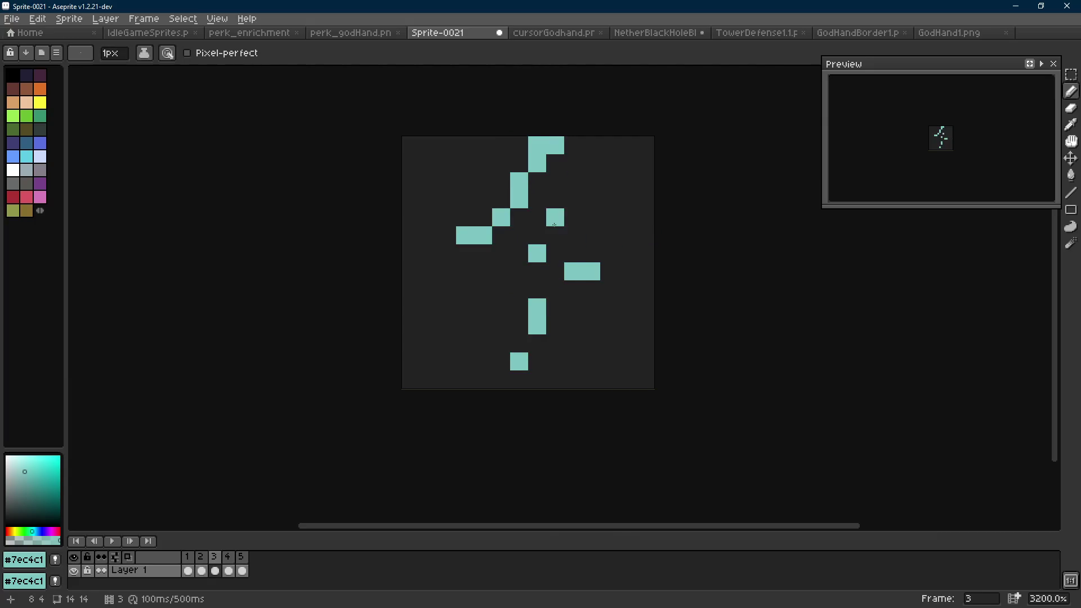
key(Return)
key(Return)
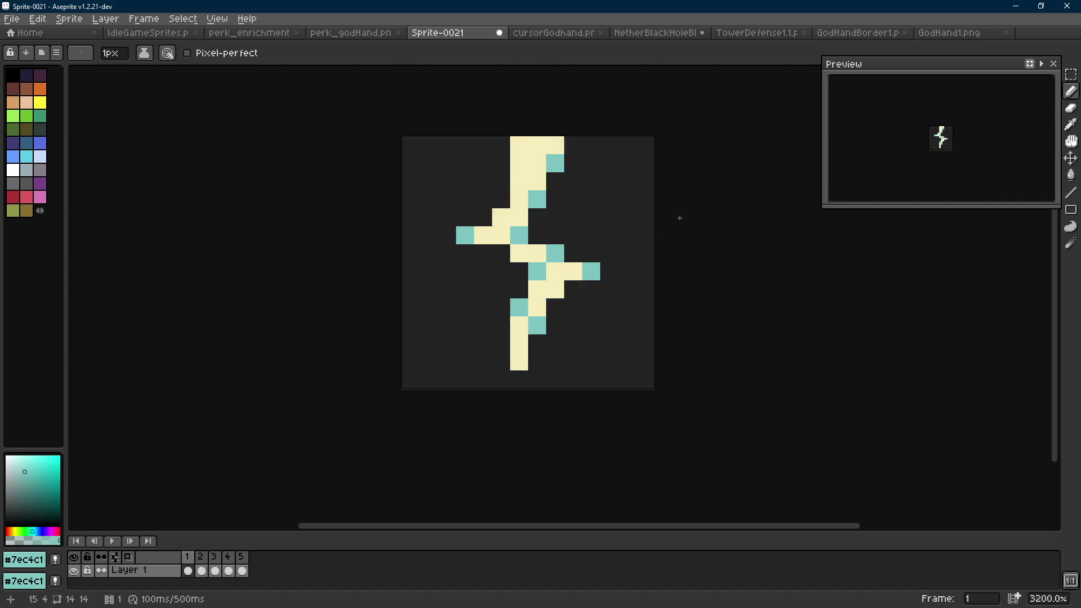
scroll(675, 227, down, 8)
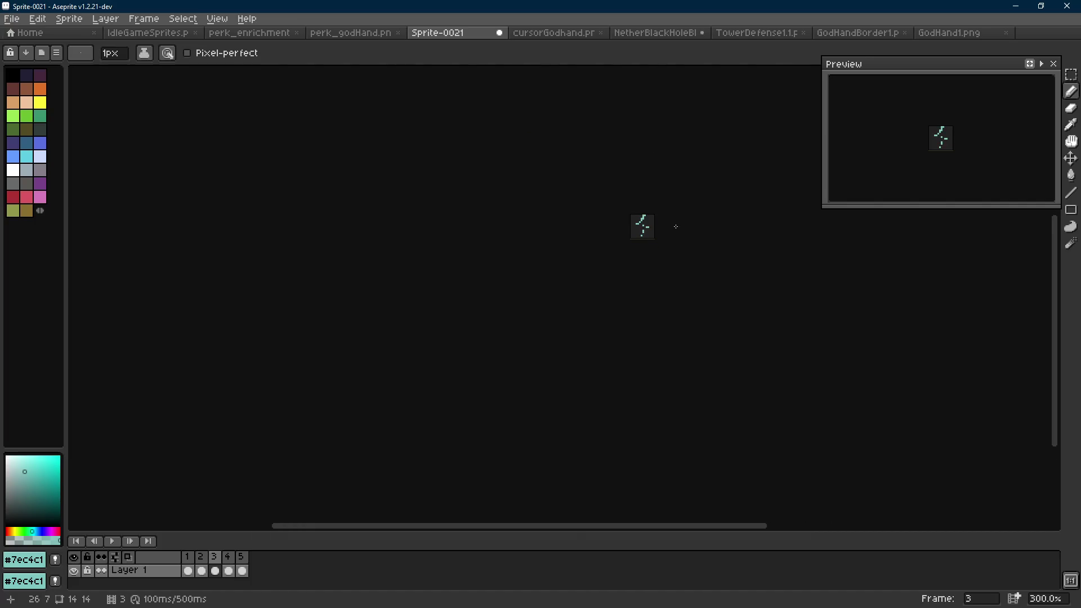
Go to frame 4, play and stop the animation, then pan and zoom to 3200% on the fragments.
scroll(675, 227, down, 1)
key(Right)
key(Return)
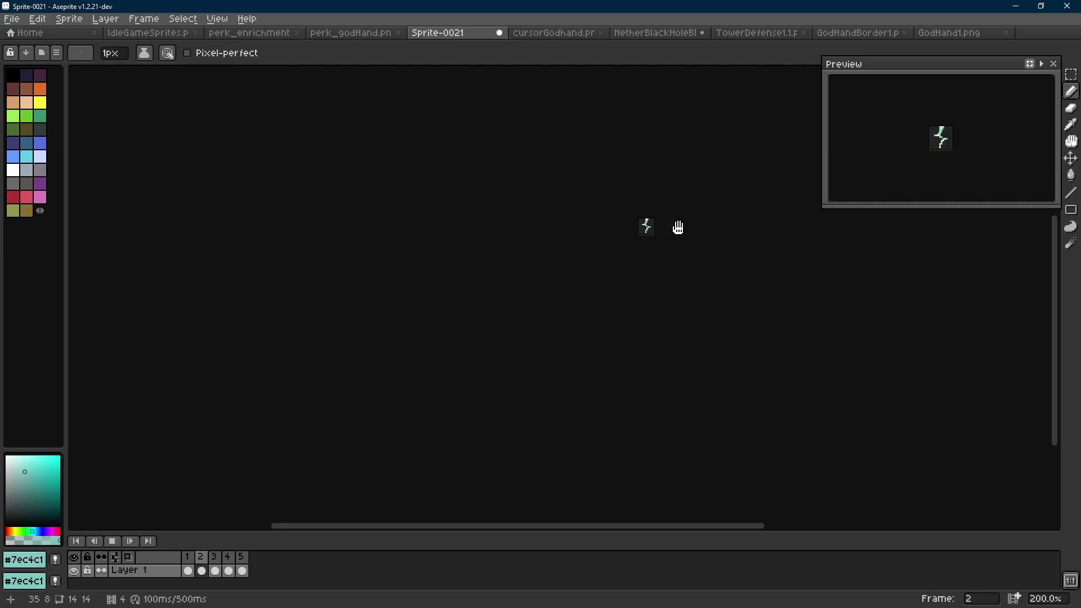
key(Return)
scroll(678, 227, up, 2)
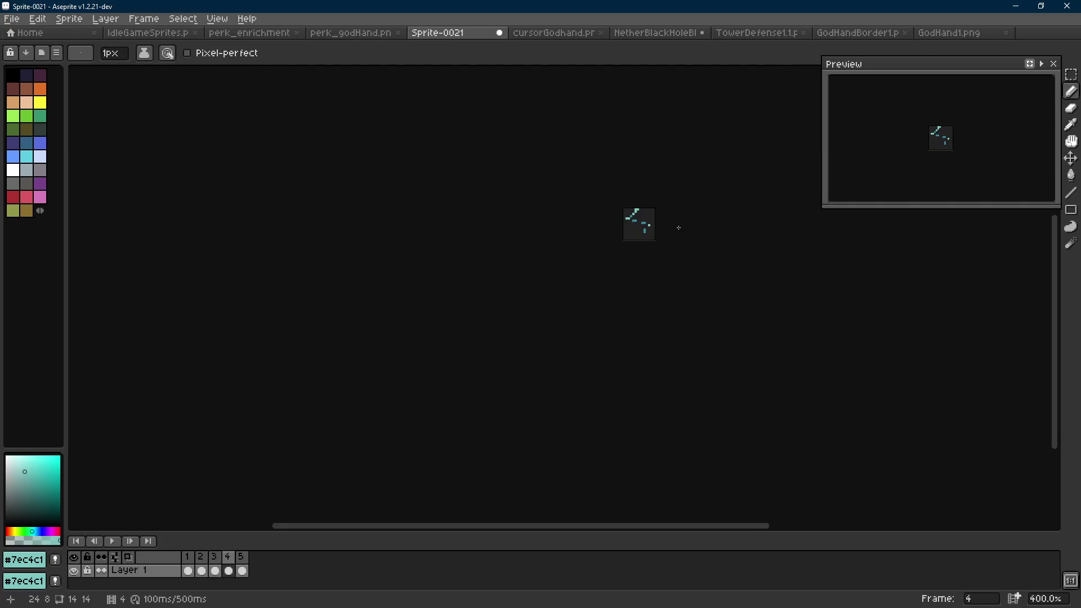
drag(678, 227, 585, 239)
scroll(574, 218, up, 5)
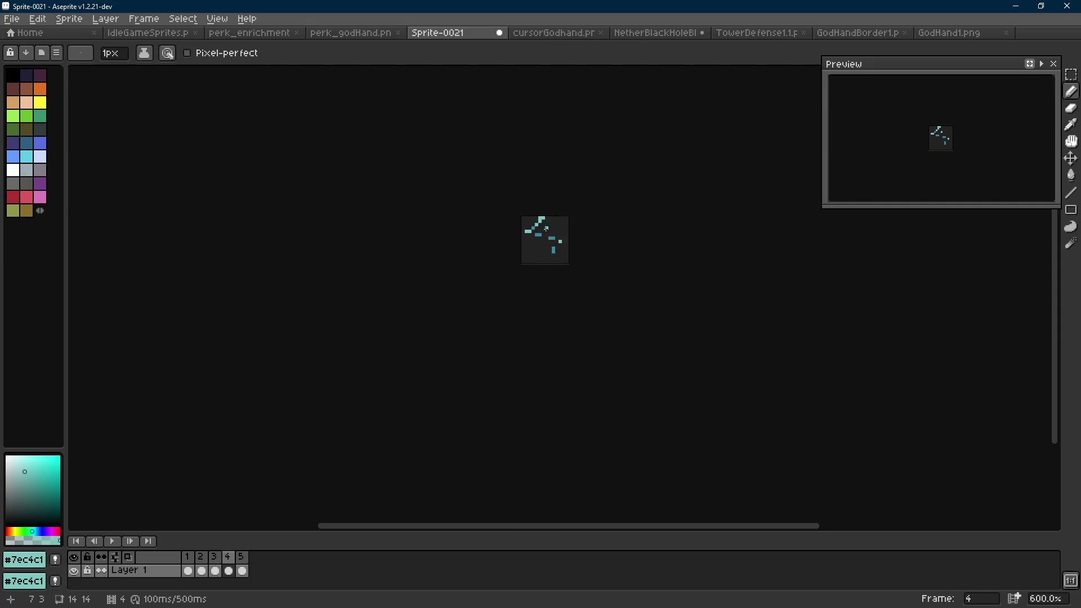
scroll(594, 248, up, 1)
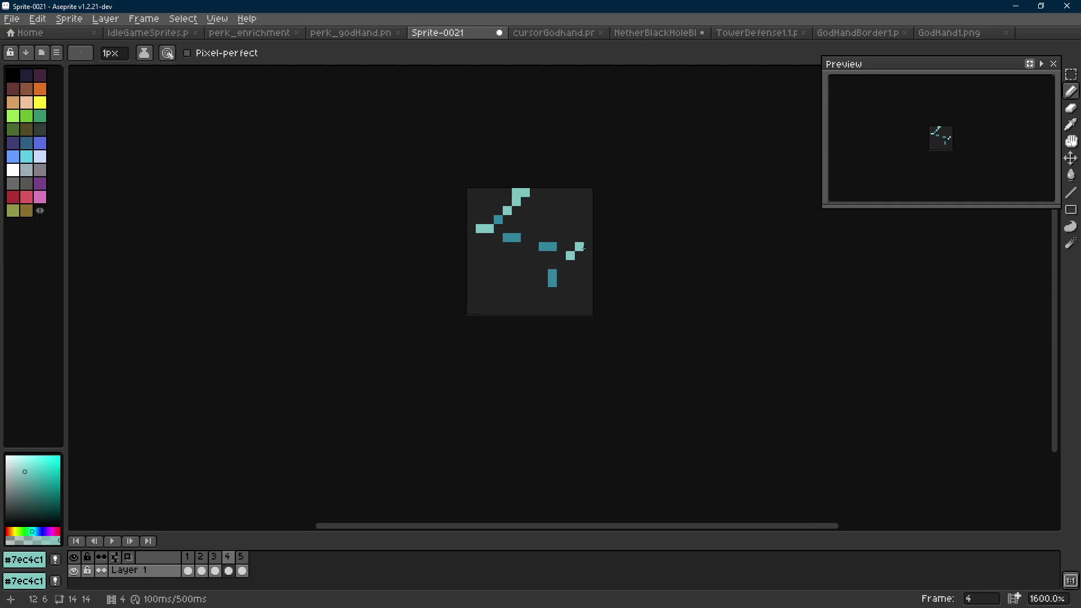
scroll(525, 240, up, 1)
key(r)
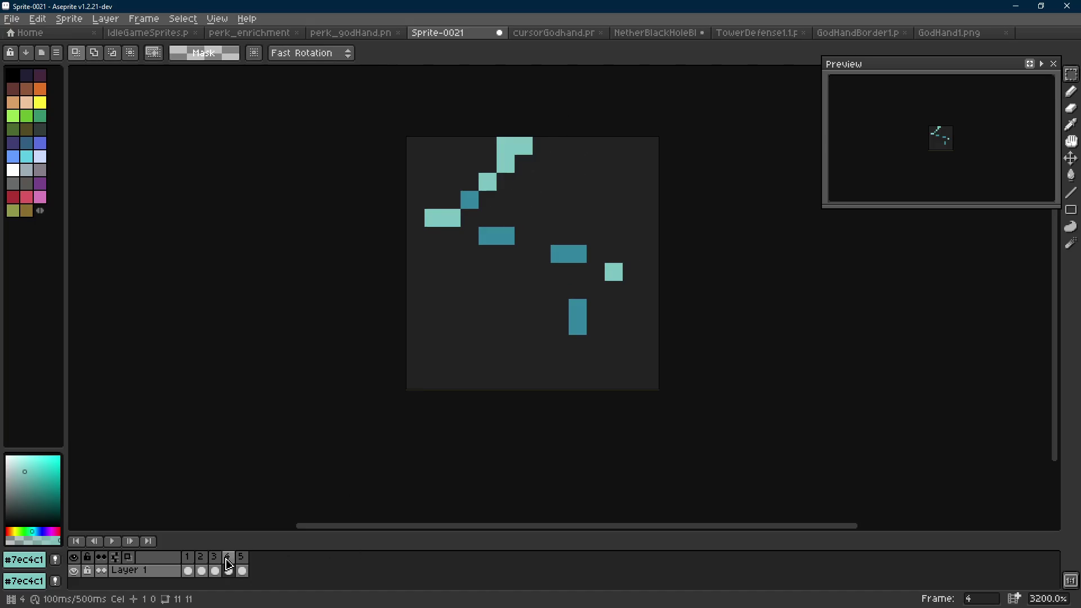
Delete frame 4, preview the shorter animation, then restore the frame and select the whole canvas.
key(alt+c)
scroll(470, 383, down, 2)
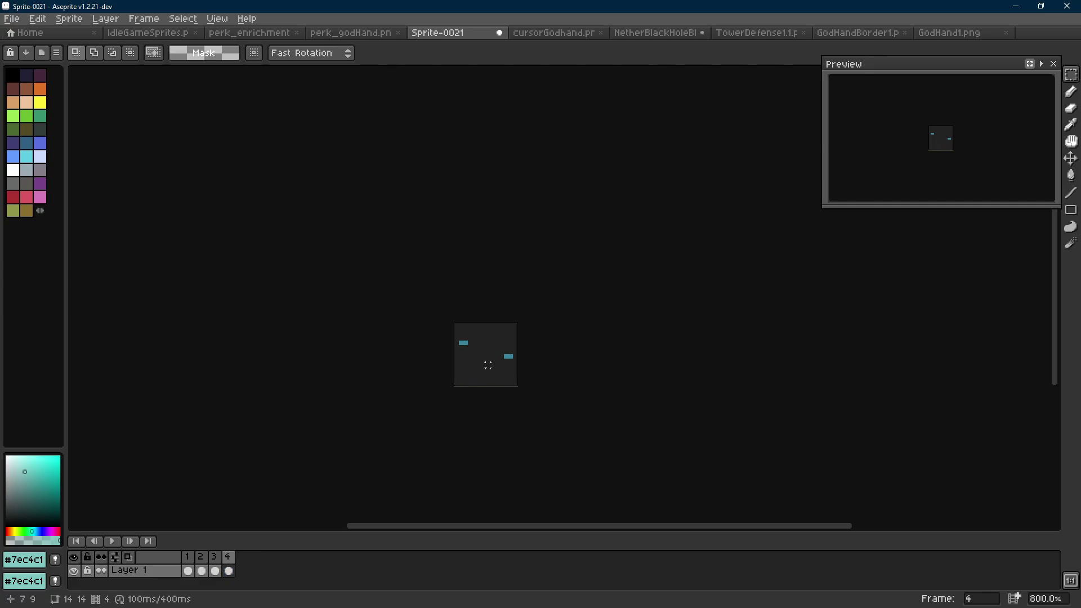
key(Return)
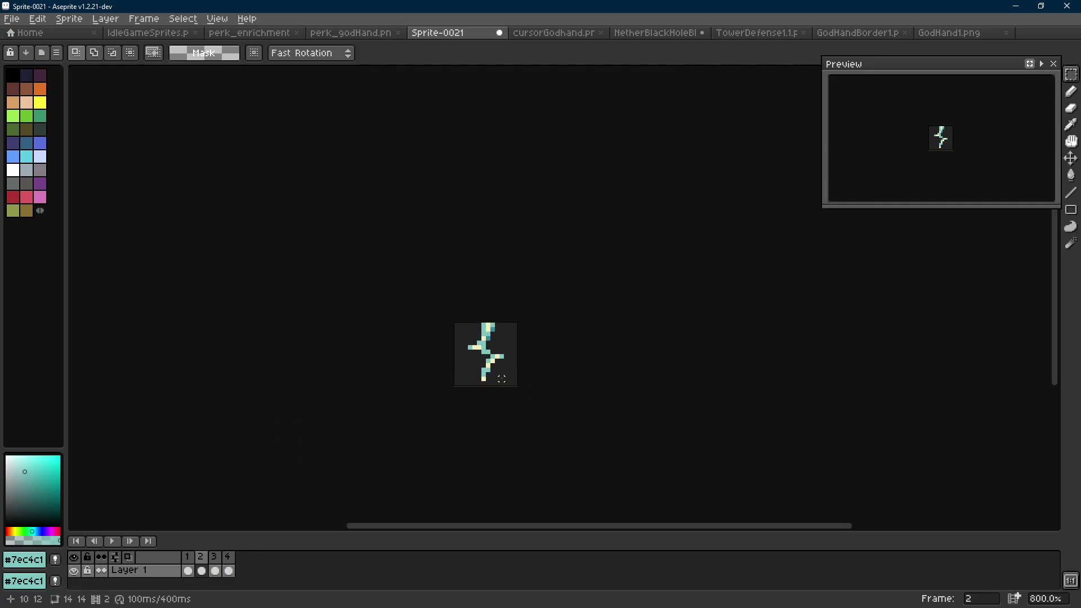
scroll(520, 380, down, 4)
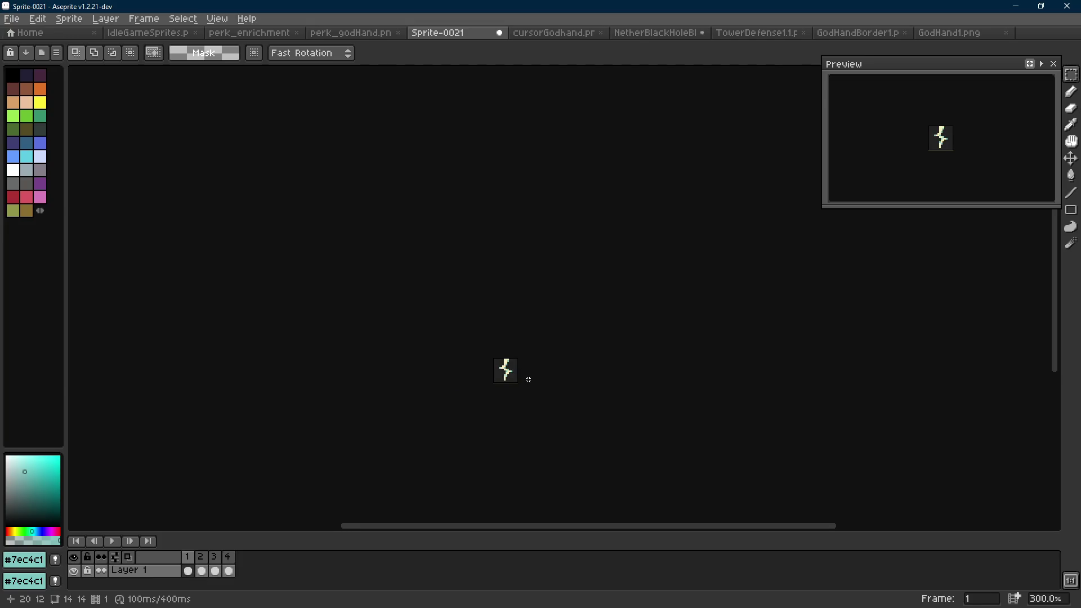
scroll(528, 379, up, 8)
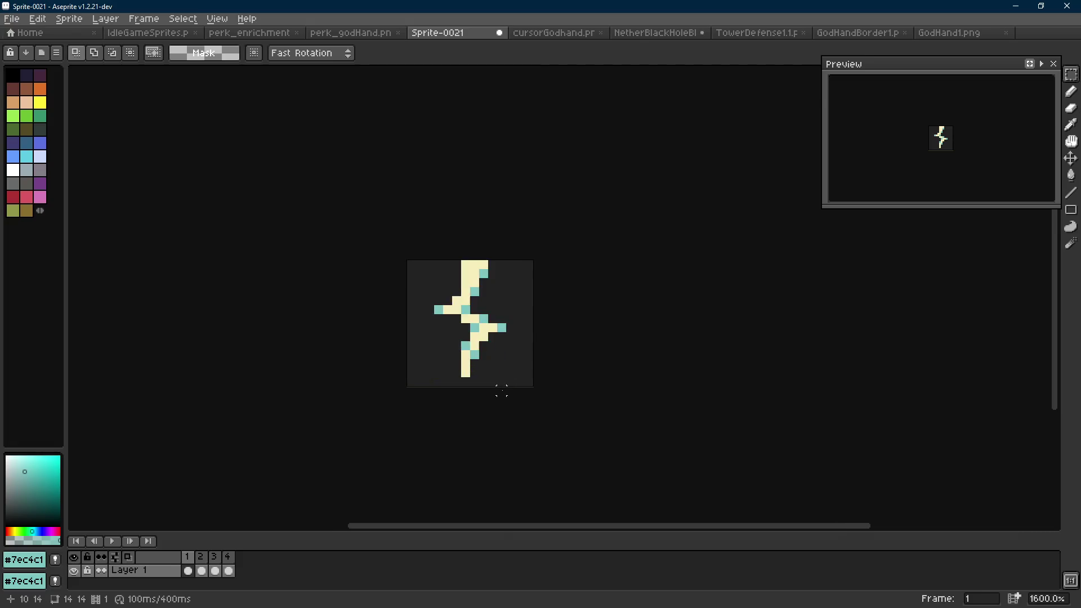
key(alt+n)
key(ctrl+a)
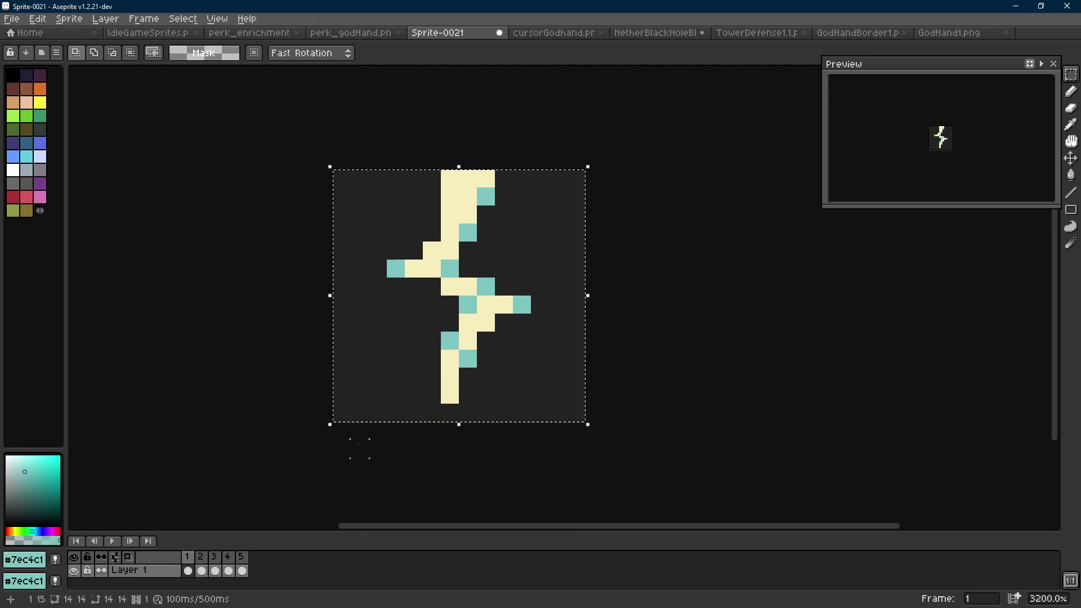
Replace cream #f5edba with dark teal #34859d across all frames.
key(i)
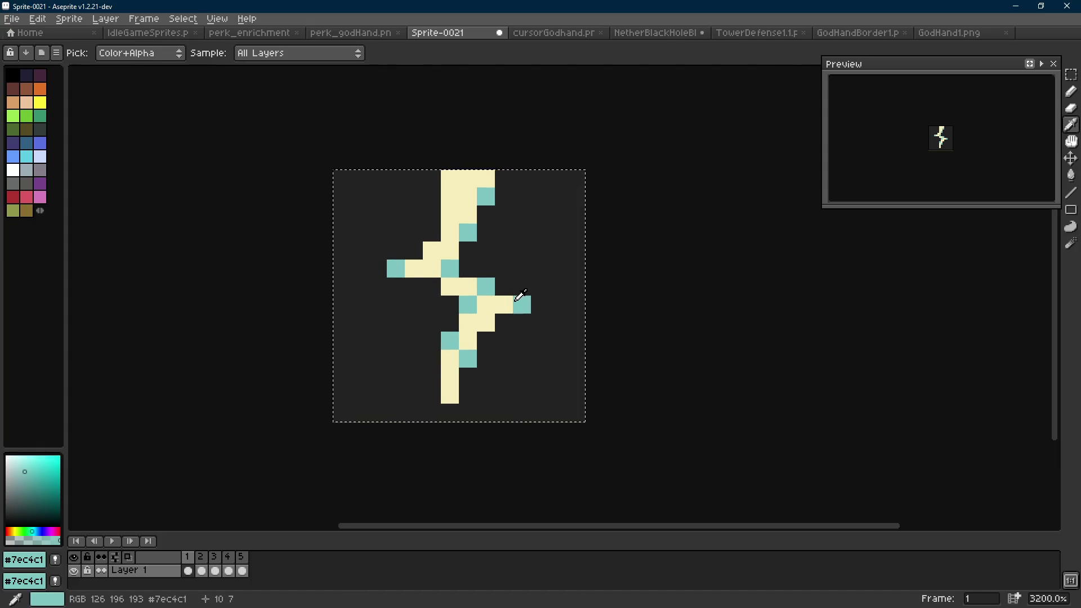
key(m)
click(666, 304)
key(Right)
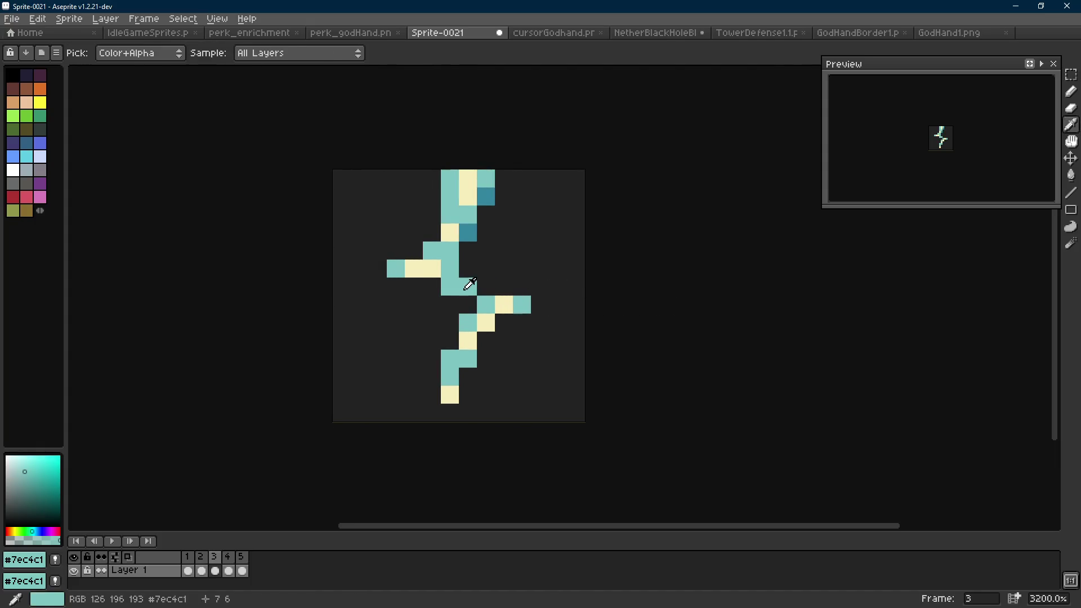
key(Right)
key(Right)
key(Right)
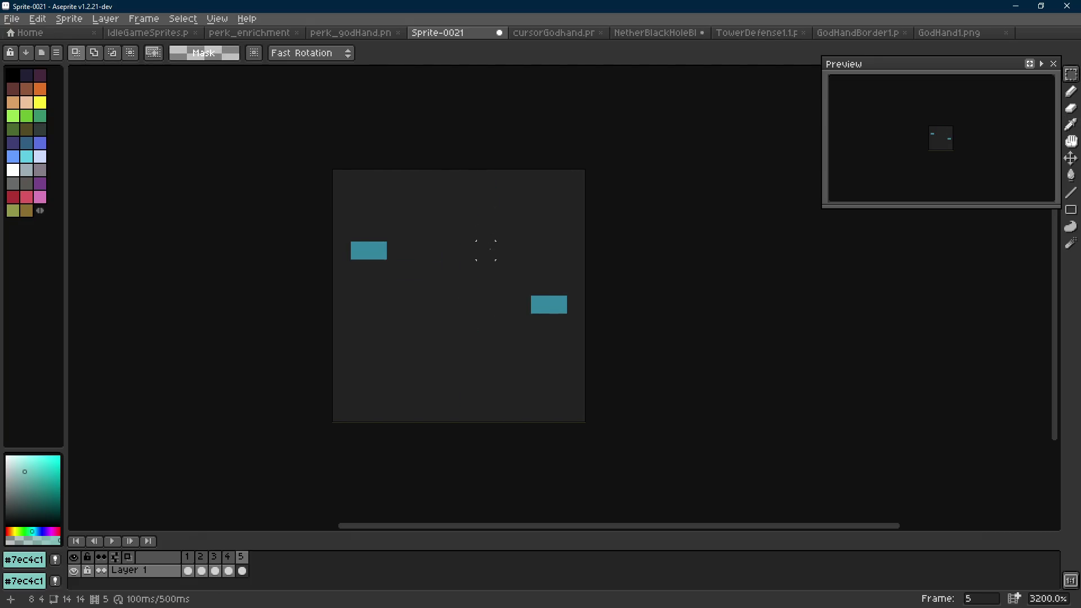
alt+right_click(553, 301)
key(Right)
alt+click(513, 304)
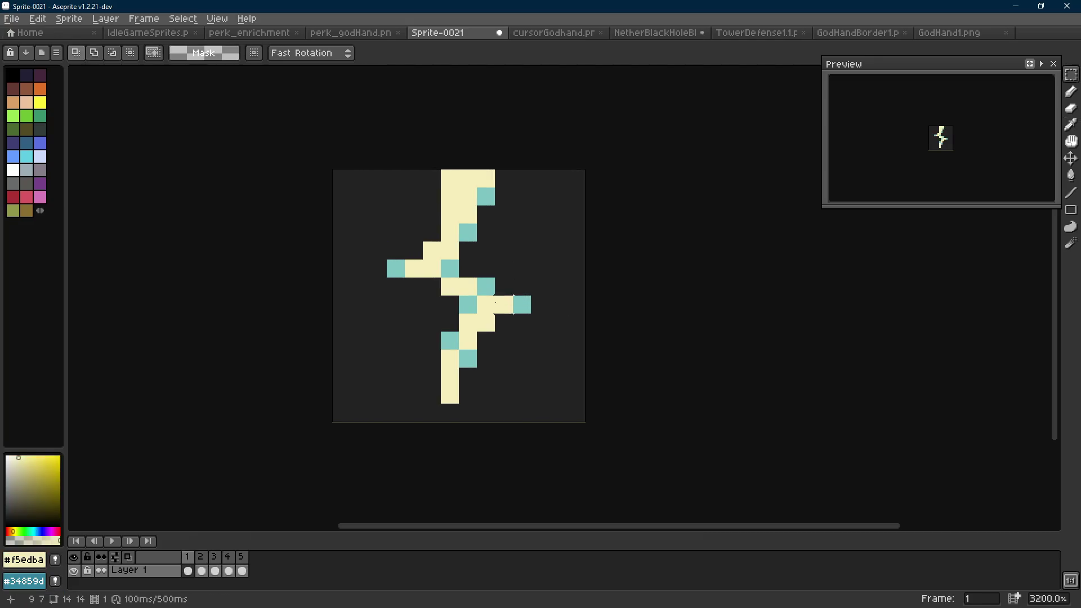
key(shift+r)
click(431, 270)
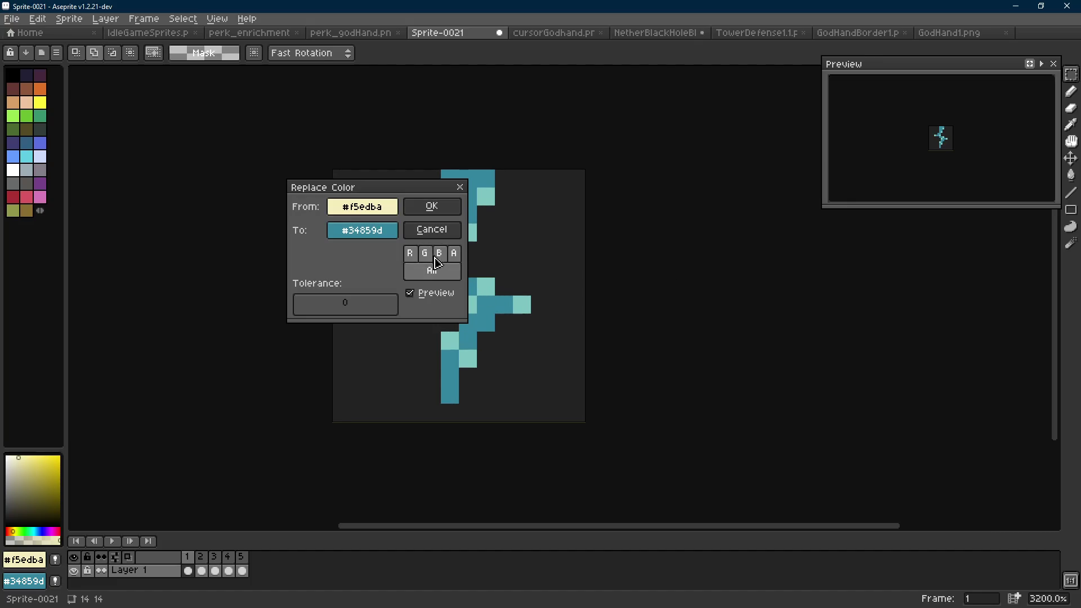
click(433, 207)
Sample the light teal #7ec4c1 and clear those edge pixels from the bolt.
drag(603, 133, 314, 412)
key(i)
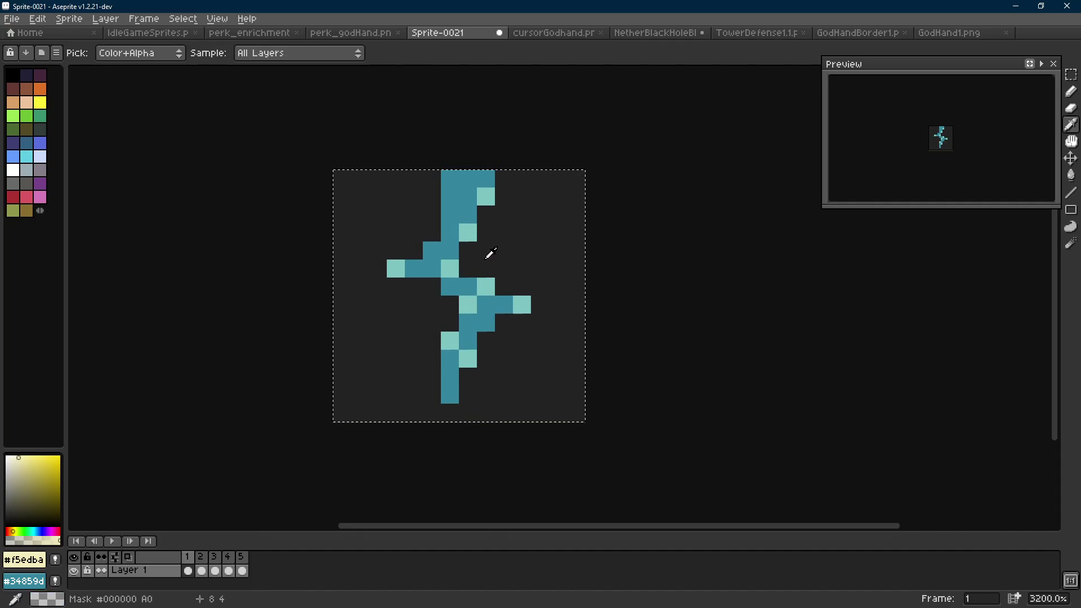
right_click(489, 256)
click(488, 276)
key(shift+r)
click(433, 205)
Play and stop the animation, then return to the first frame and centre the sprite.
key(m)
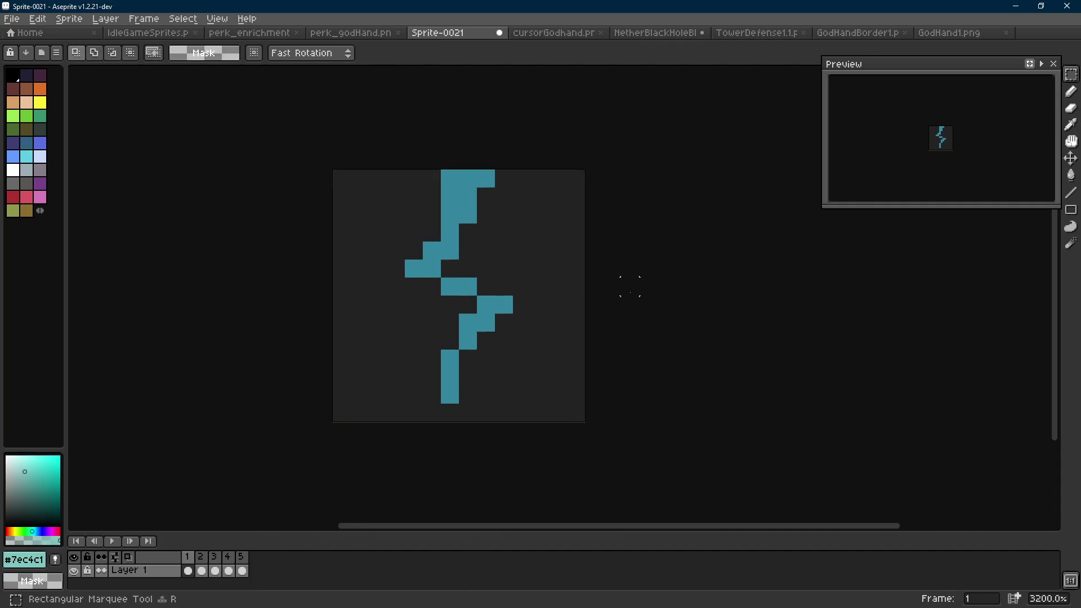
scroll(630, 291, down, 7)
key(Return)
scroll(622, 292, down, 4)
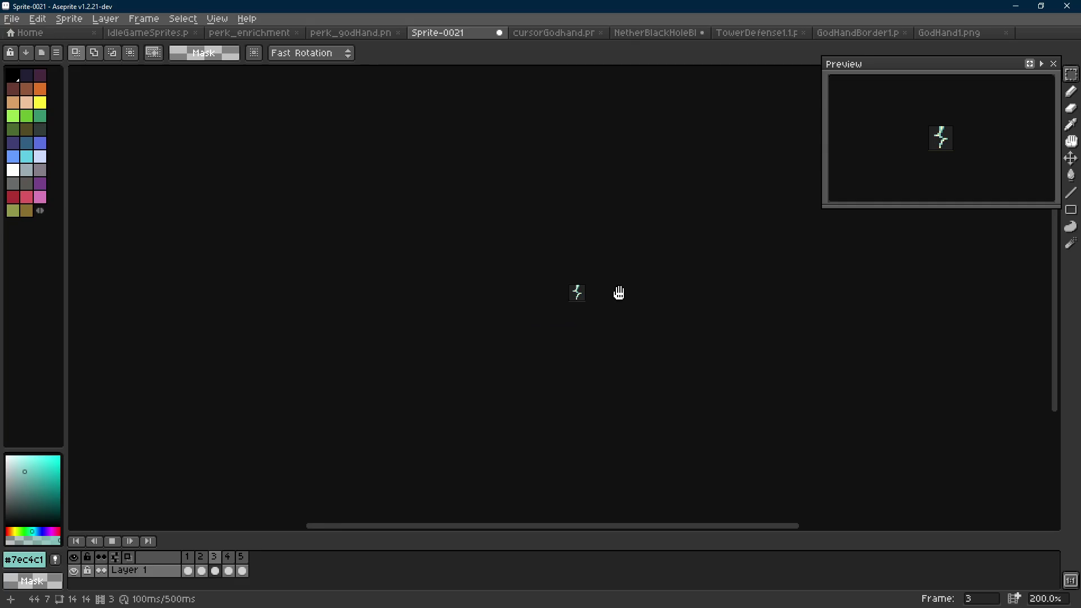
key(Return)
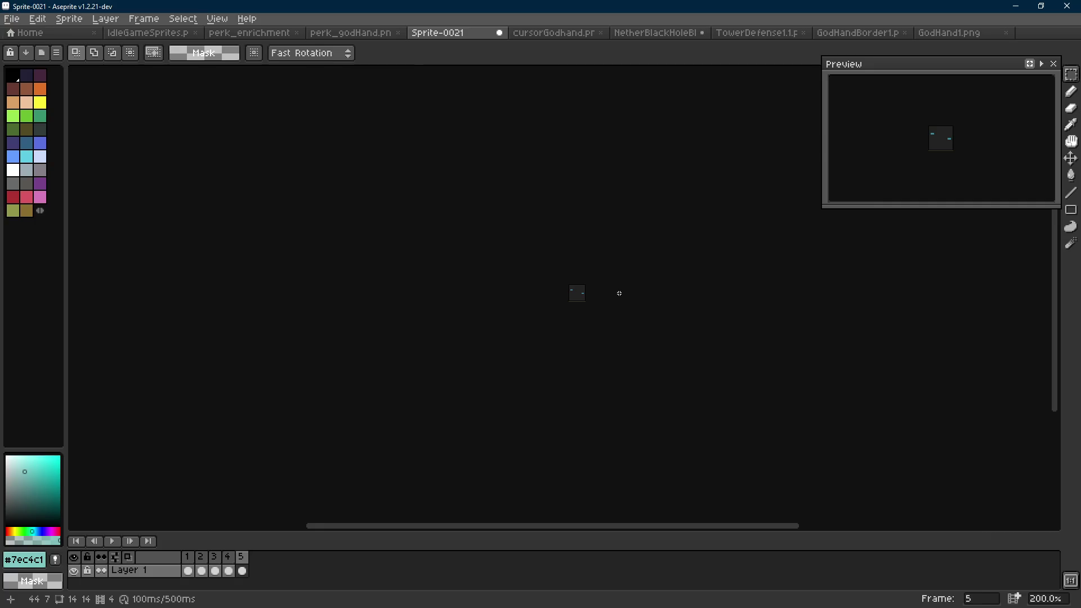
key(Home)
scroll(620, 299, up, 3)
drag(618, 304, 591, 287)
Add a sixth frame after frame 3, replay the animation, and start Save As.
key(Right)
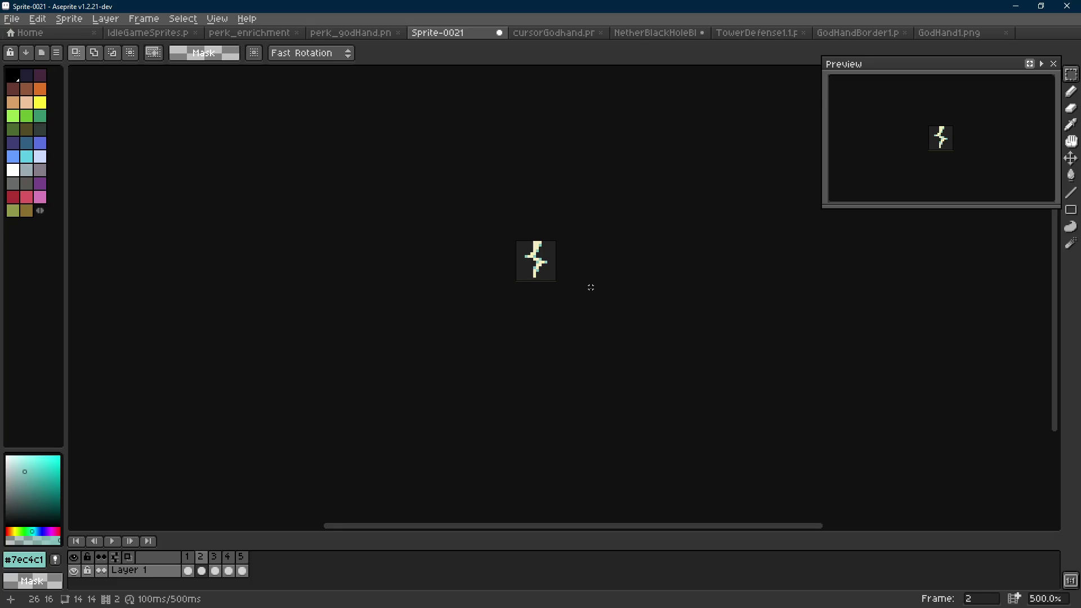
key(Right)
key(alt+n)
key(Return)
scroll(568, 267, down, 3)
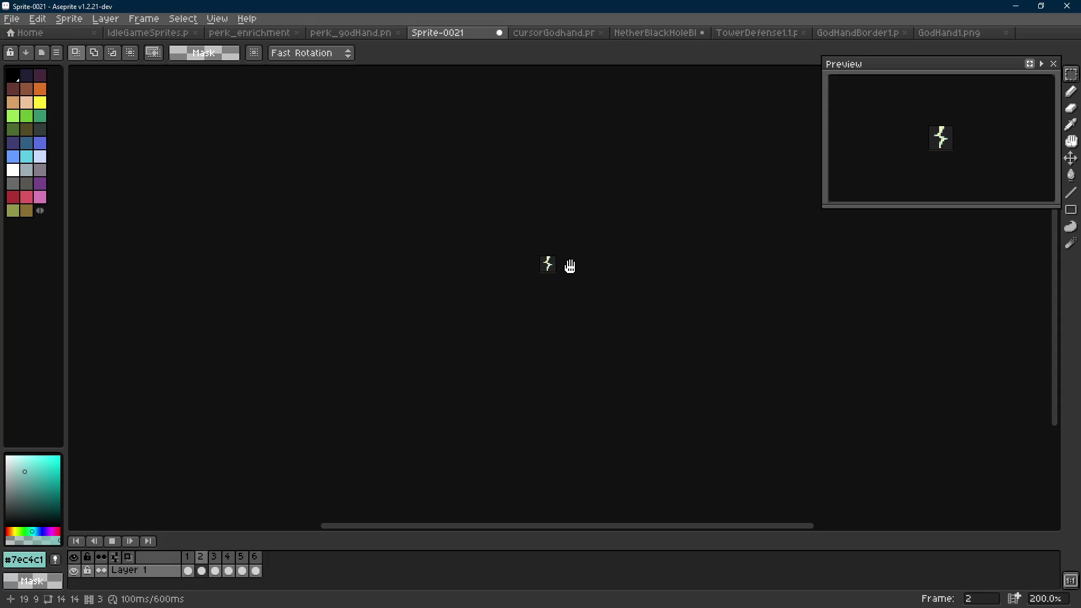
scroll(569, 265, up, 2)
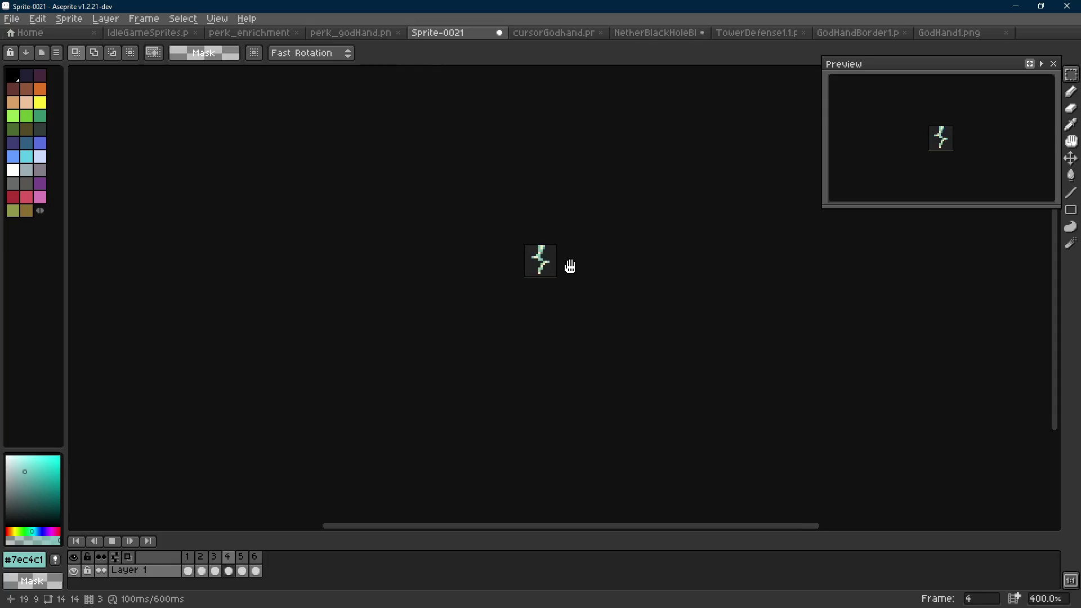
scroll(569, 266, up, 1)
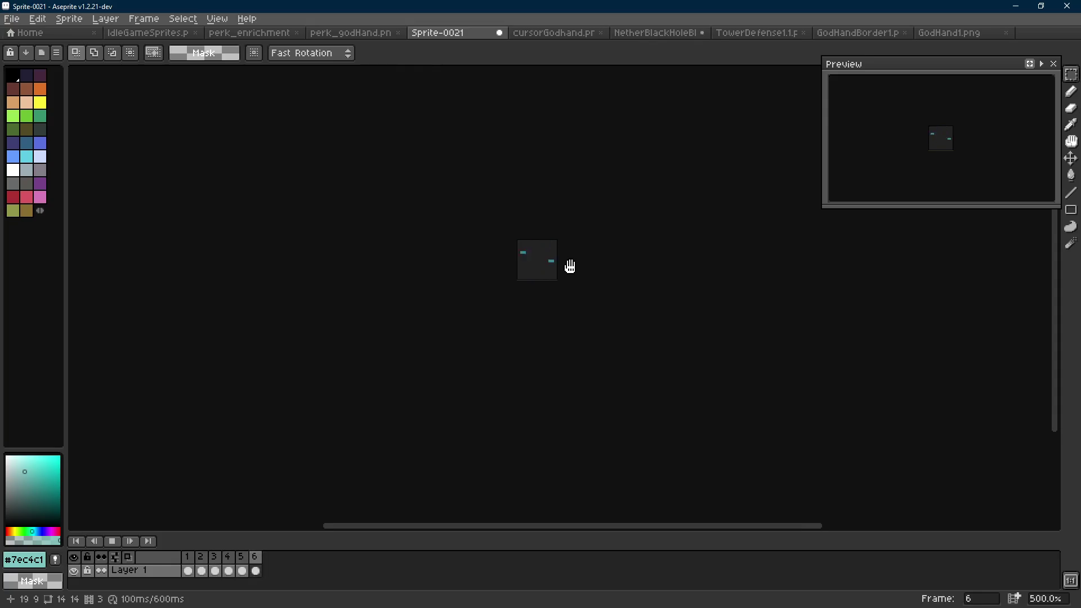
key(Return)
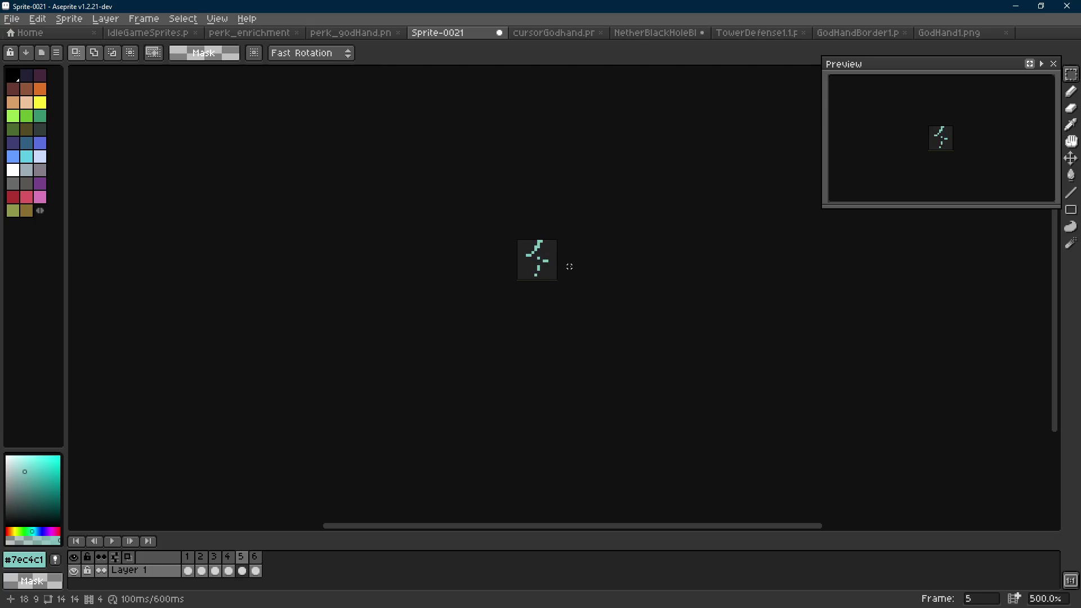
drag(566, 263, 552, 262)
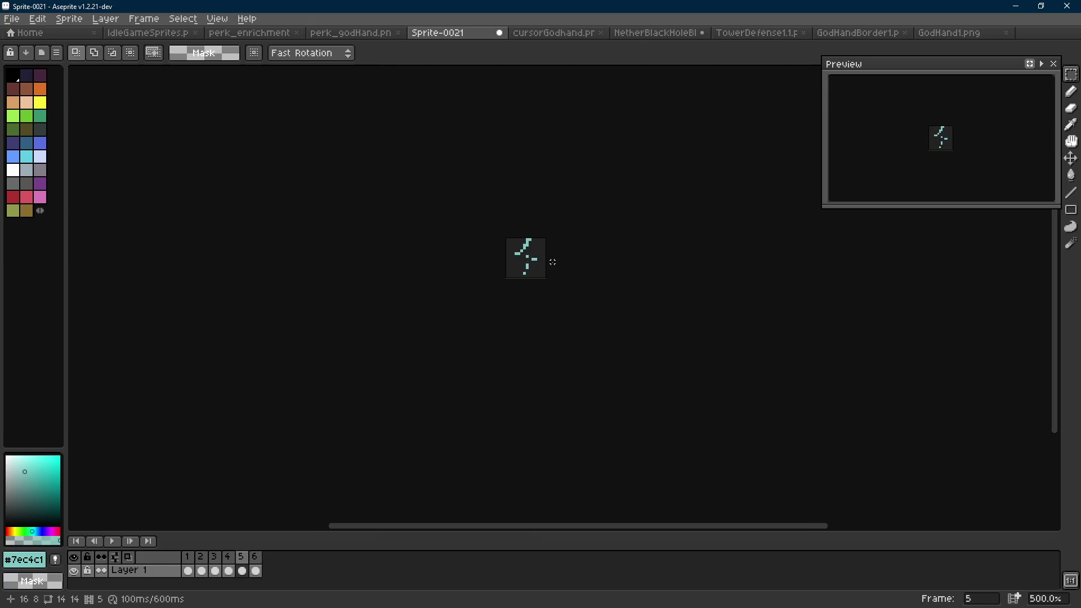
key(ctrl+s)
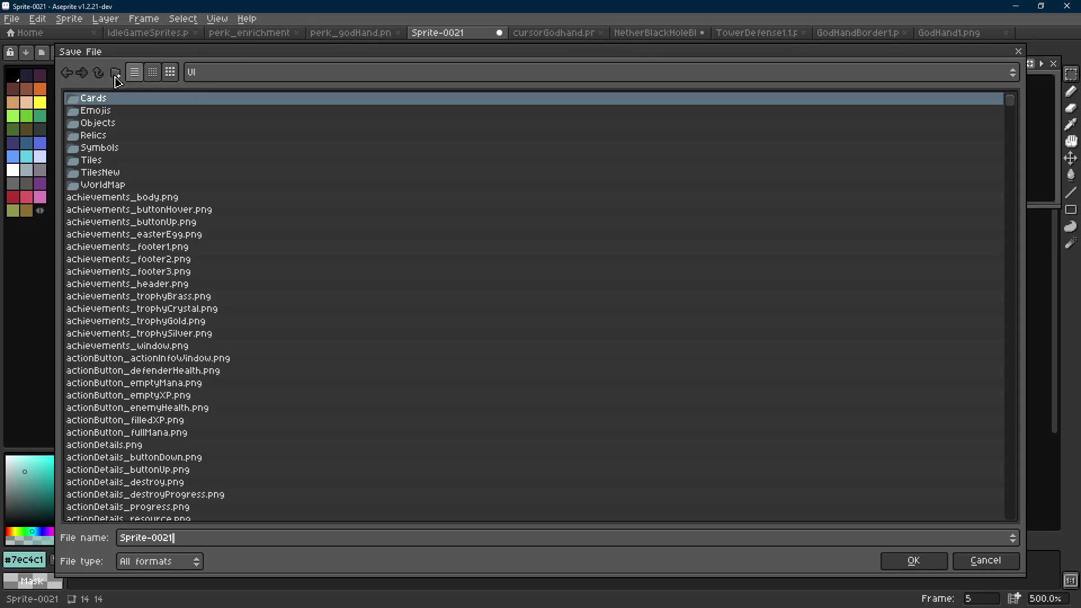
Create a GodHandSmite folder under Sprites/Animation and save the sprite as GodHandSmite1.png.
click(98, 72)
double_click(101, 99)
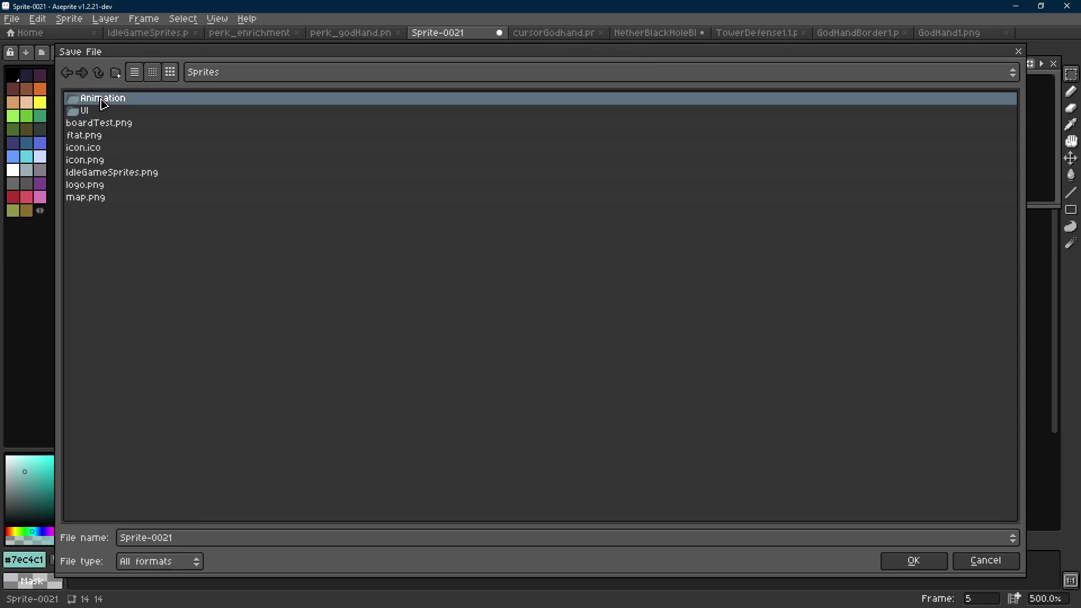
click(116, 73)
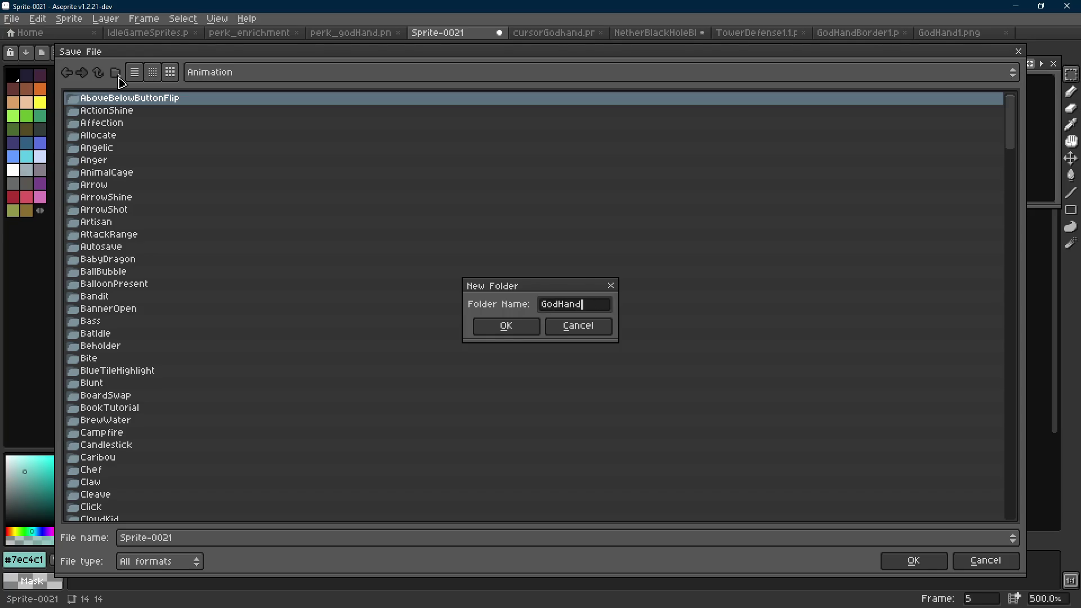
key(Return)
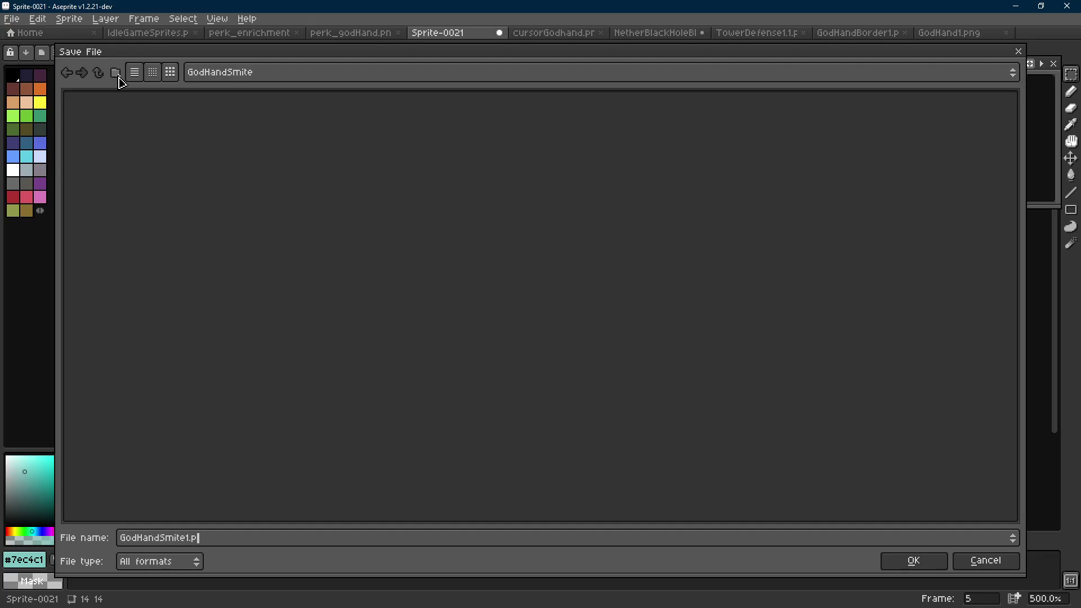
text(ng)
key(Return)
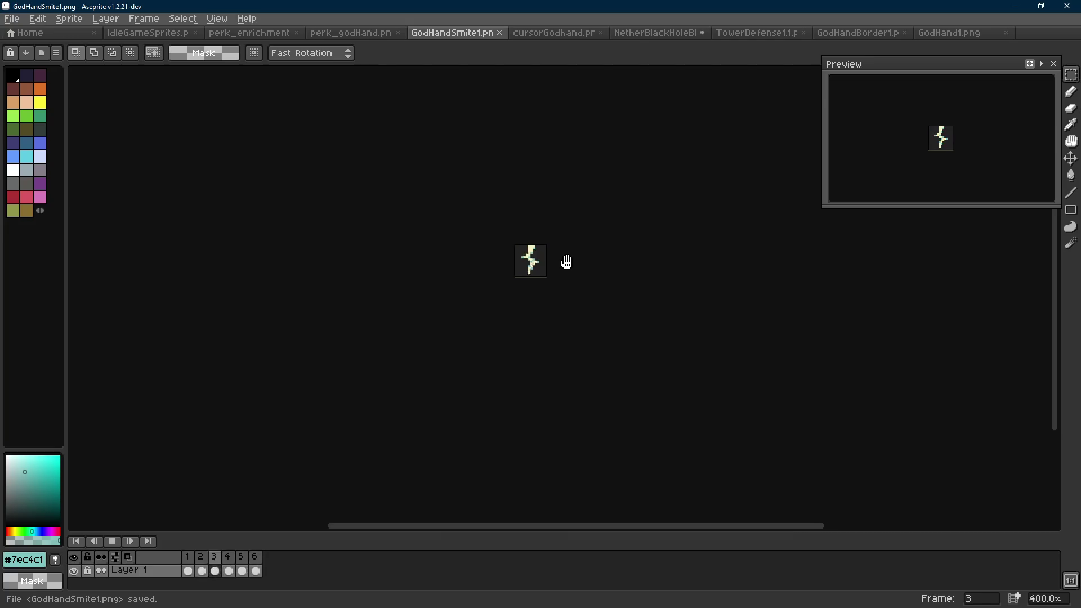
scroll(567, 262, up, 9)
click(558, 285)
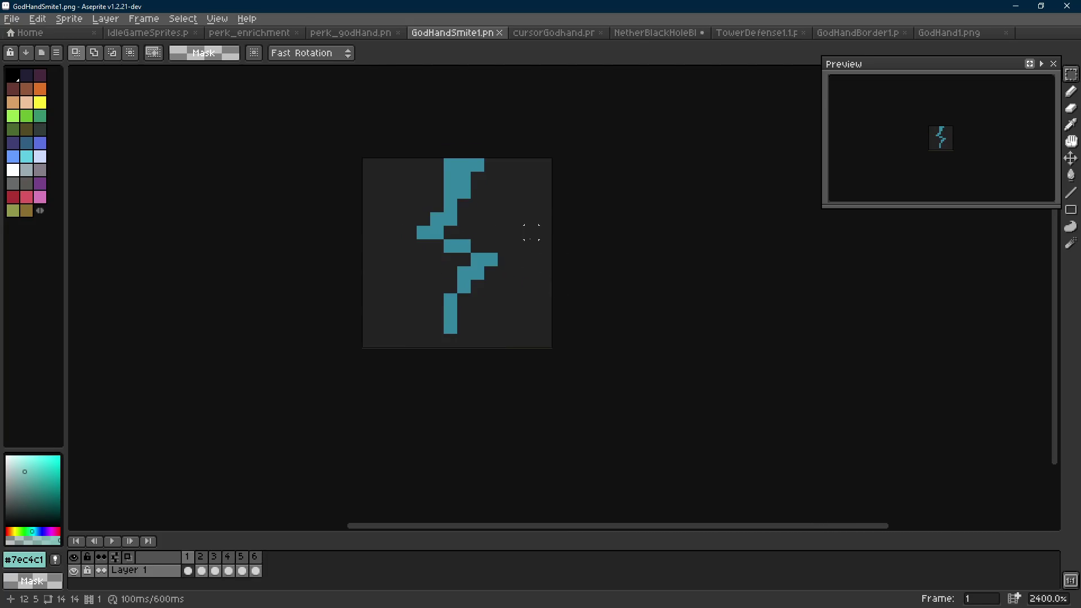
key(ctrl+alt+c)
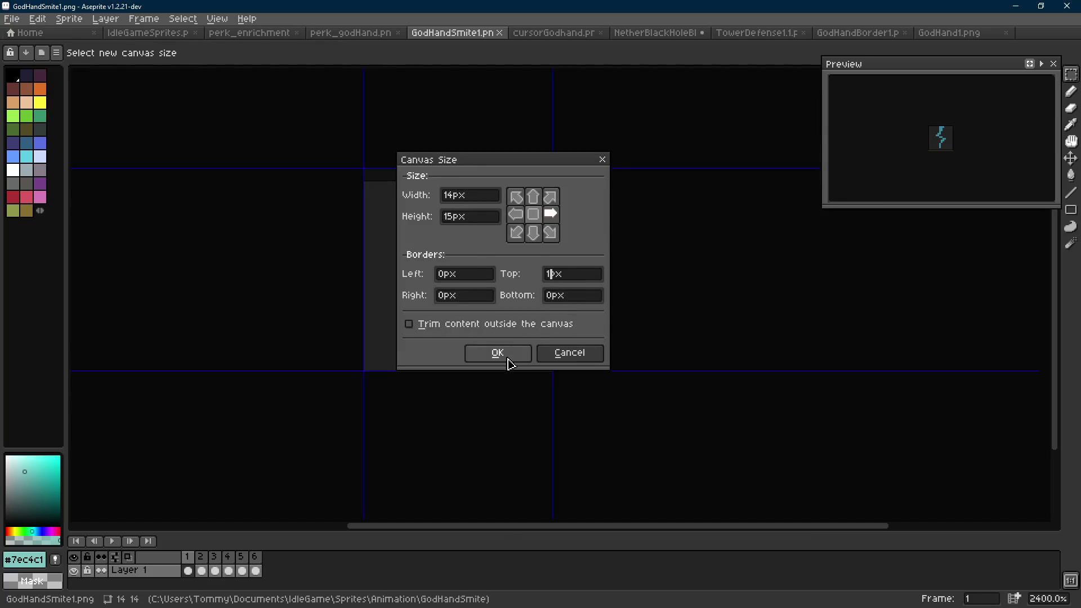
click(506, 354)
key(Right)
key(Left)
key(i)
click(470, 200)
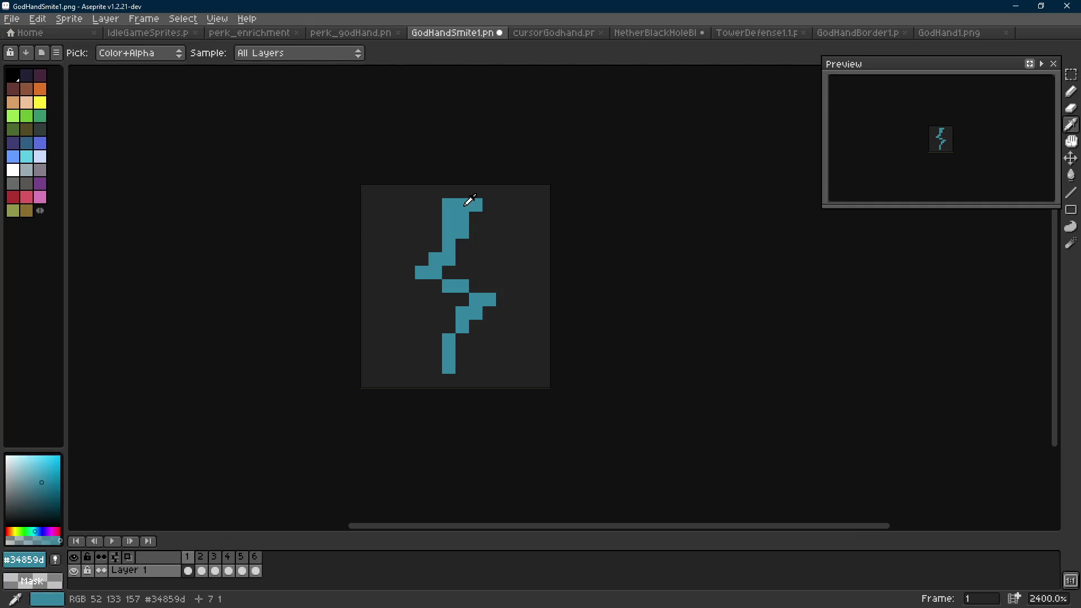
key(e)
click(451, 378)
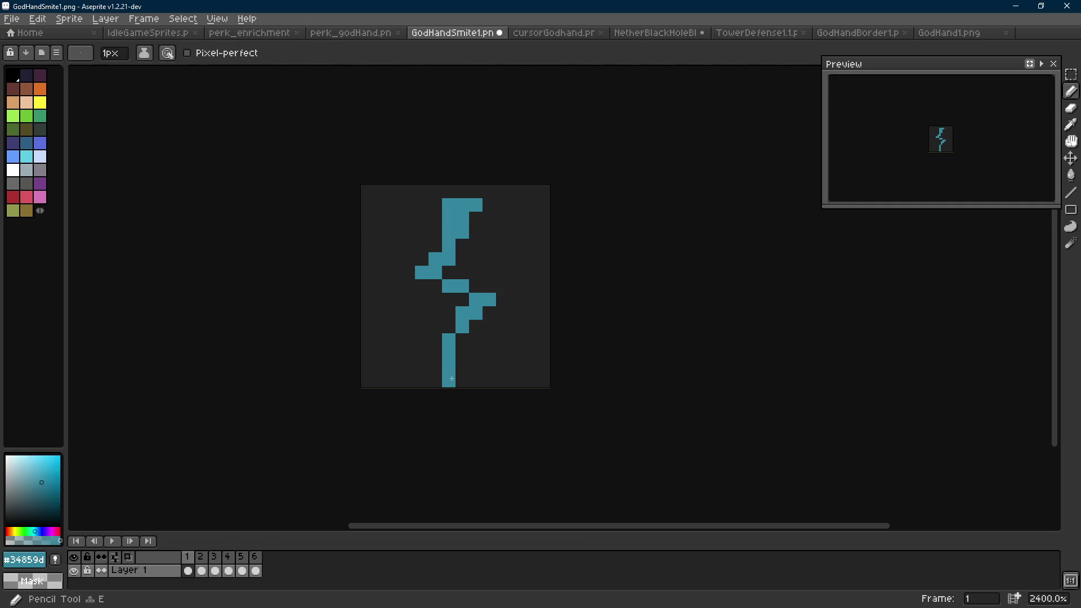
scroll(456, 372, down, 4)
key(ctrl+z)
scroll(499, 353, up, 2)
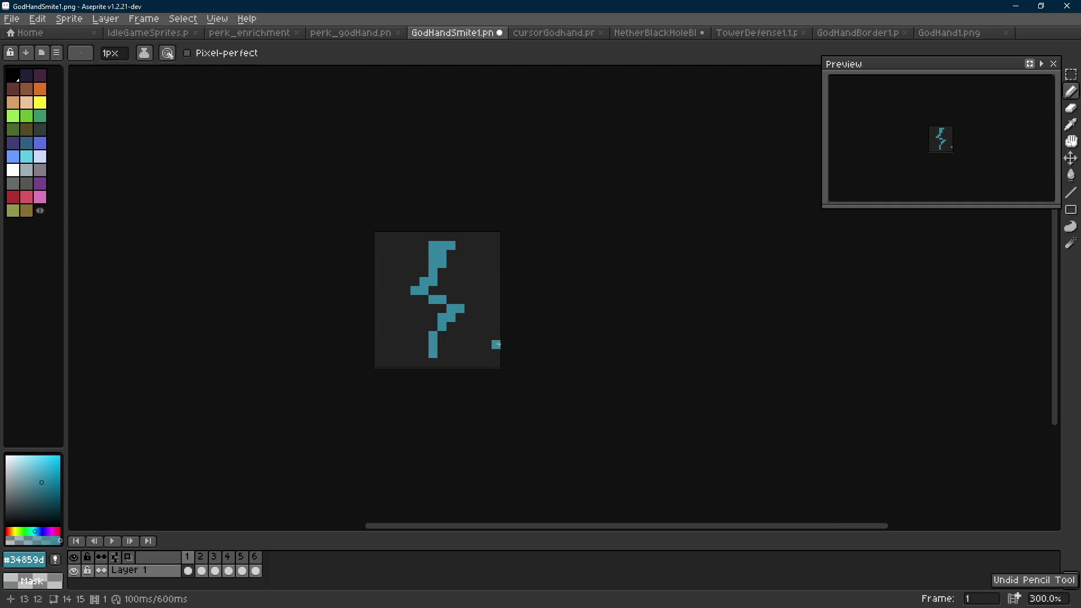
scroll(475, 294, up, 2)
key(i)
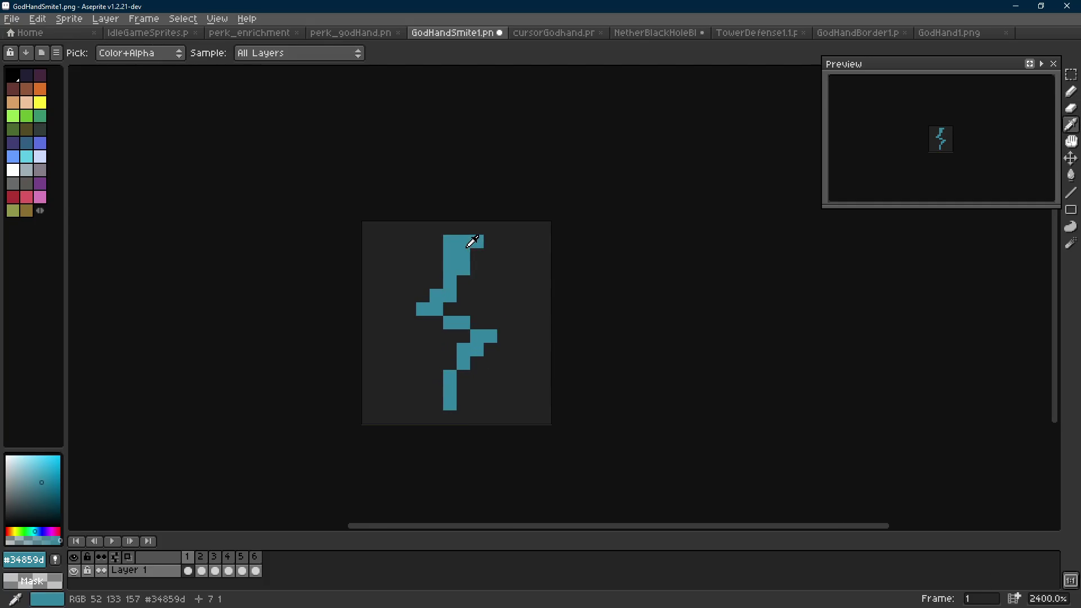
key(shift+e)
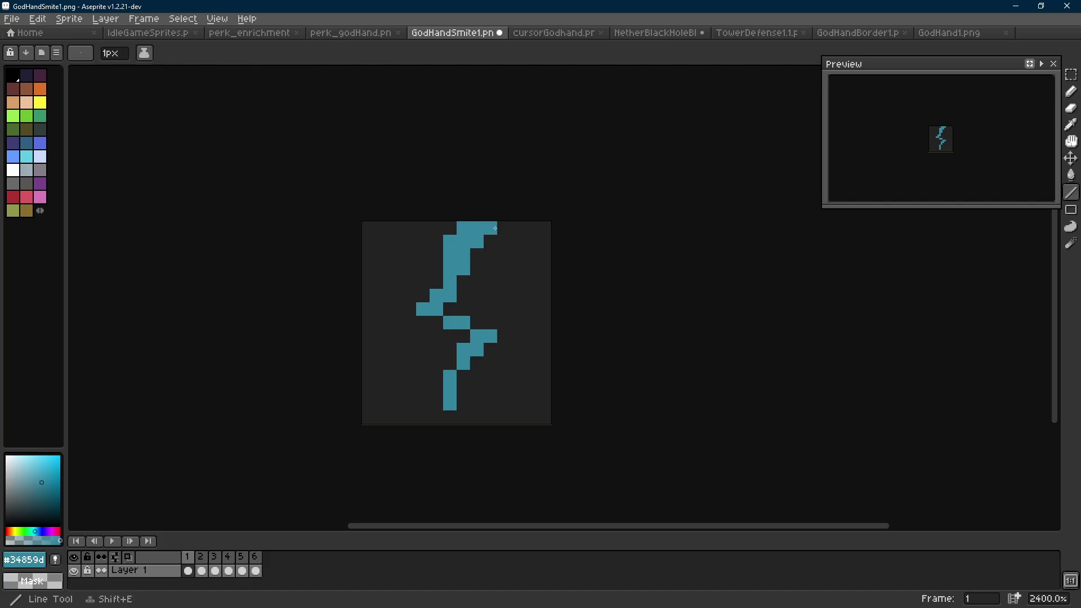
scroll(495, 231, down, 8)
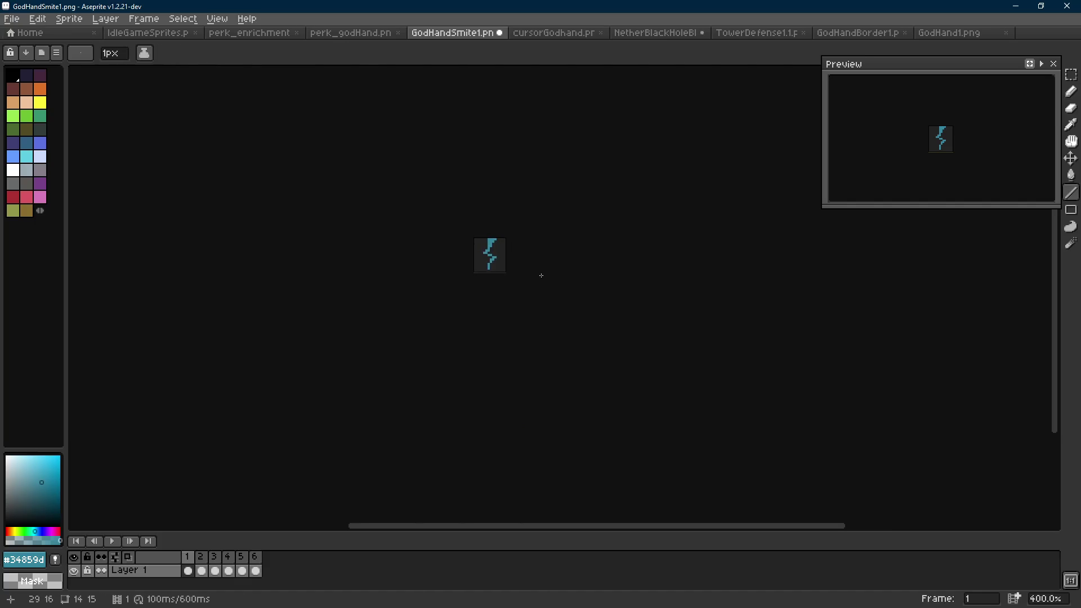
key(v)
key(e)
scroll(505, 242, up, 5)
key(shift+e)
scroll(514, 260, down, 6)
scroll(507, 257, up, 10)
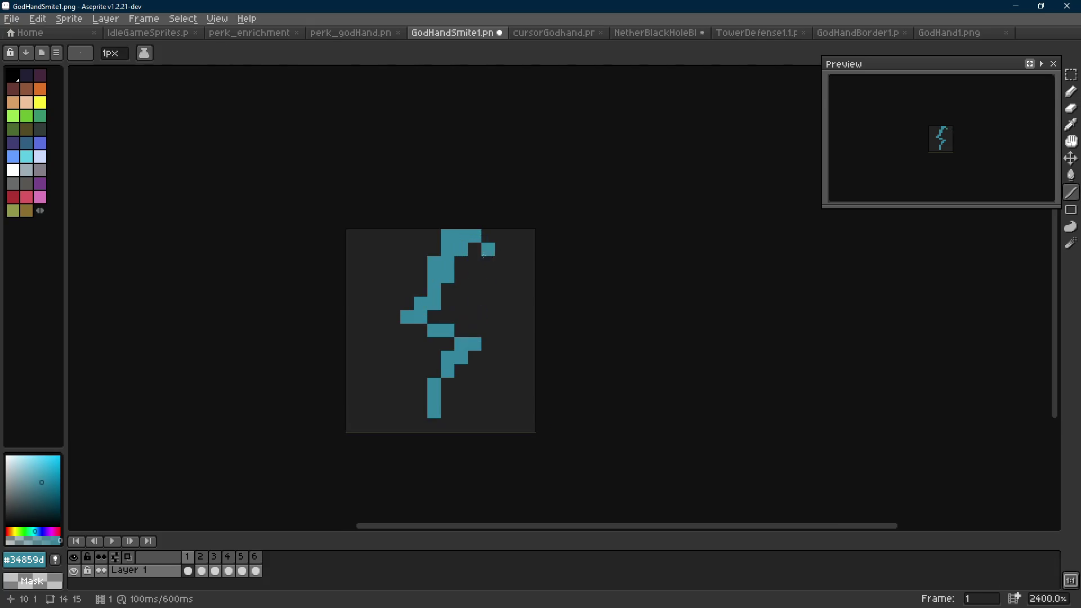
key(e)
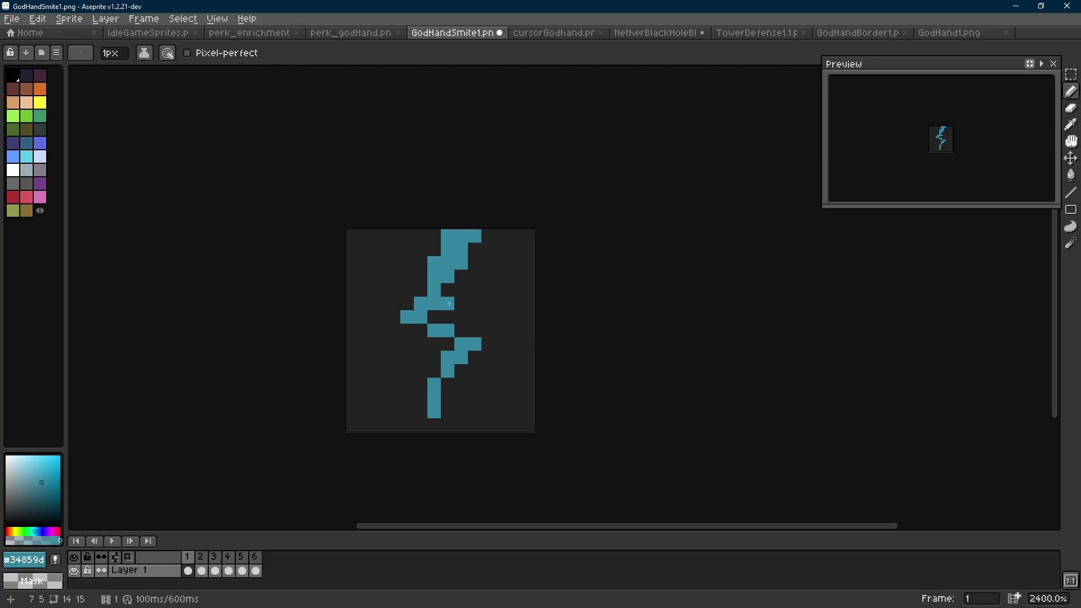
scroll(516, 290, down, 5)
key(ctrl+z)
scroll(525, 292, up, 8)
scroll(559, 251, down, 8)
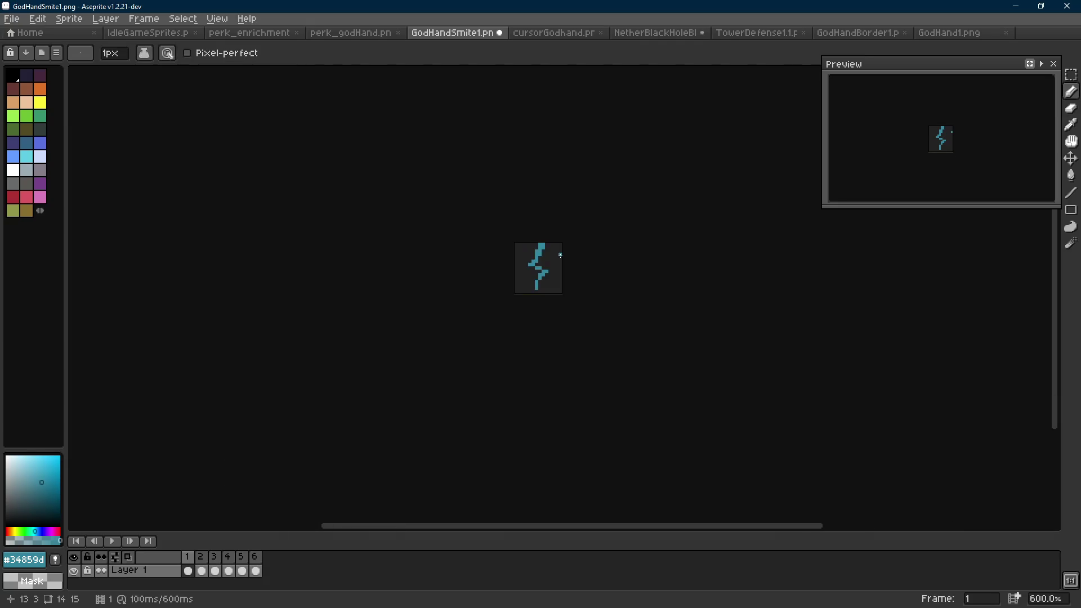
key(ctrl+z)
key(ctrl+z)
key(ctrl+z)
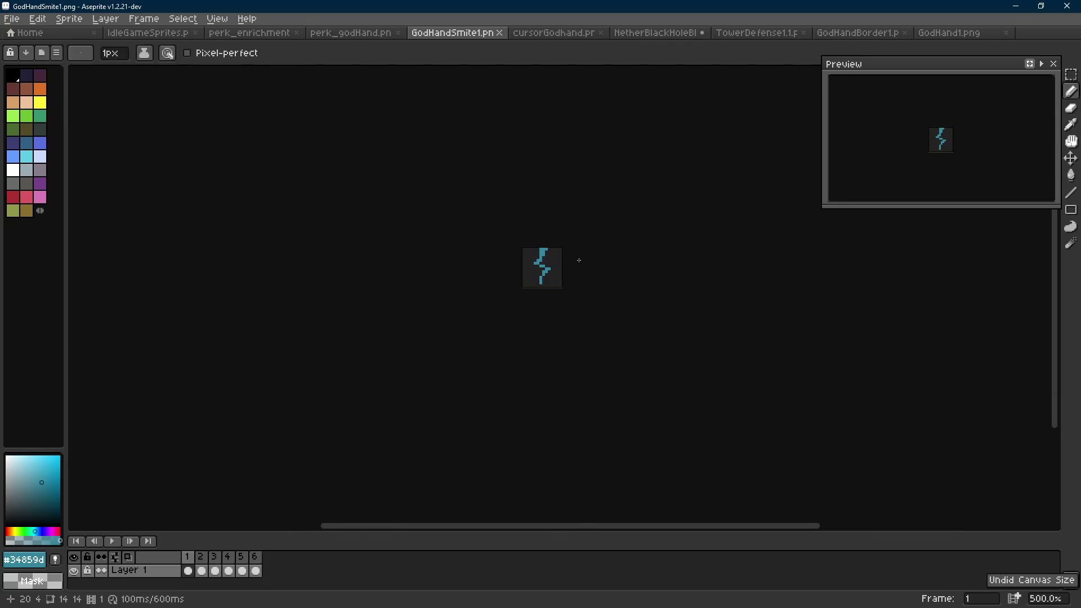
key(Right)
Stop the animation playback and move to frame 2 of the lightning bolt.
key(m)
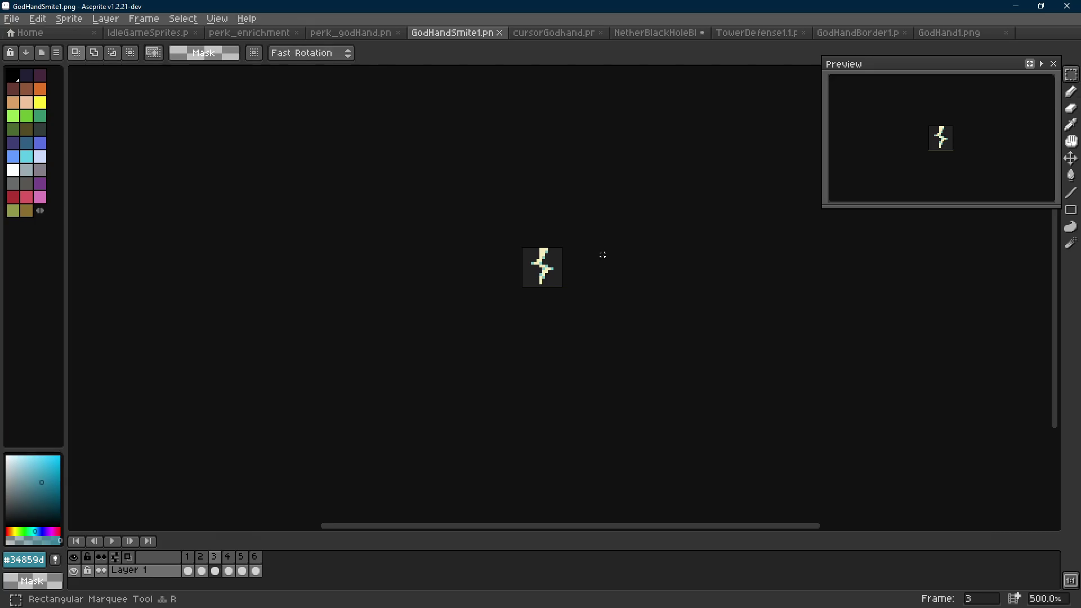
key(Right)
key(Right)
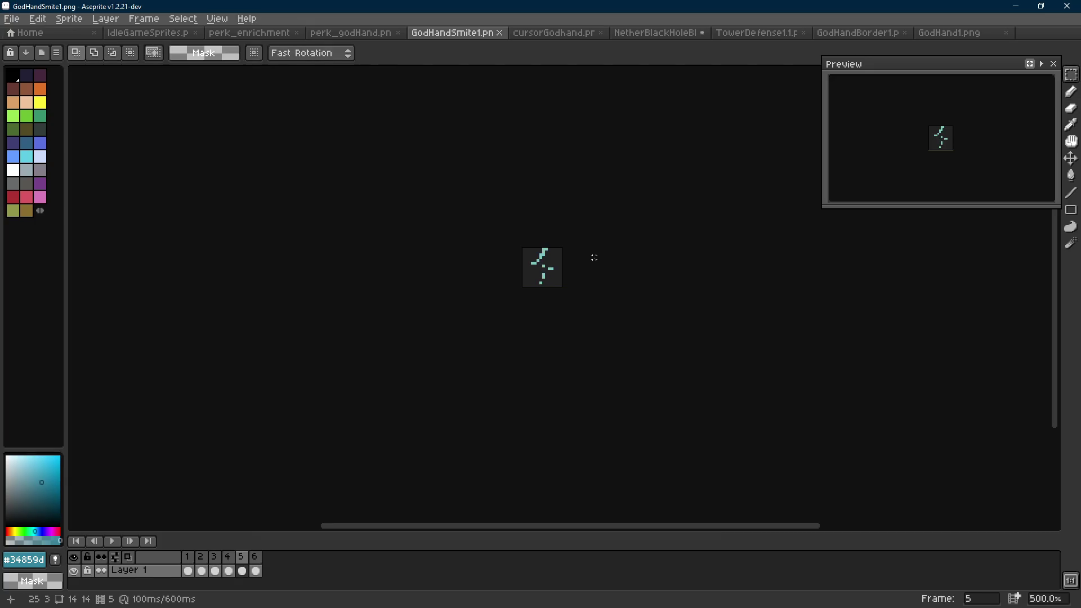
scroll(593, 258, down, 2)
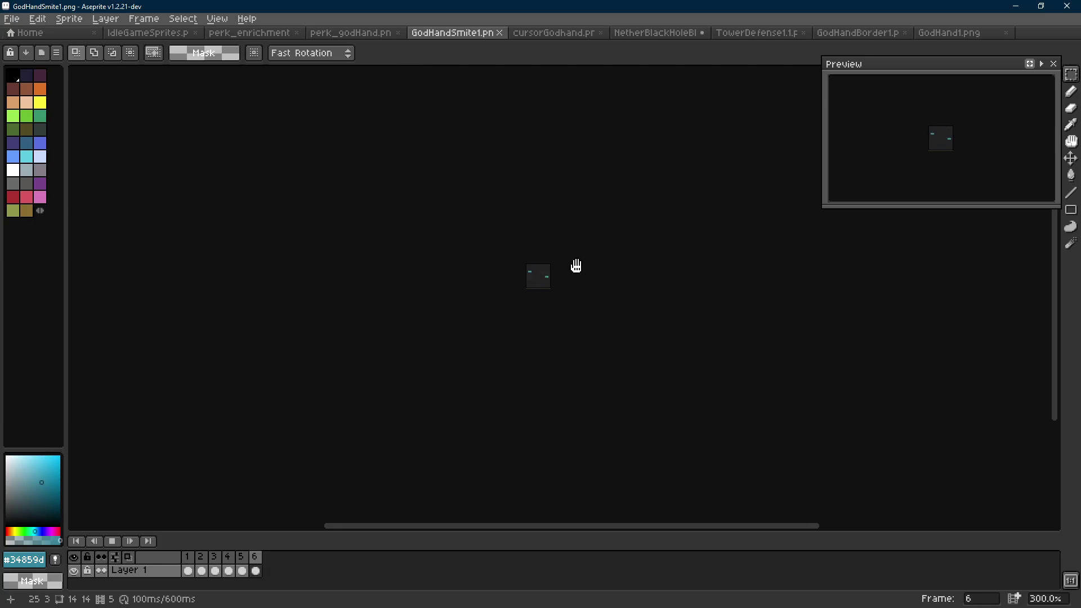
key(Return)
key(Right)
scroll(581, 264, up, 7)
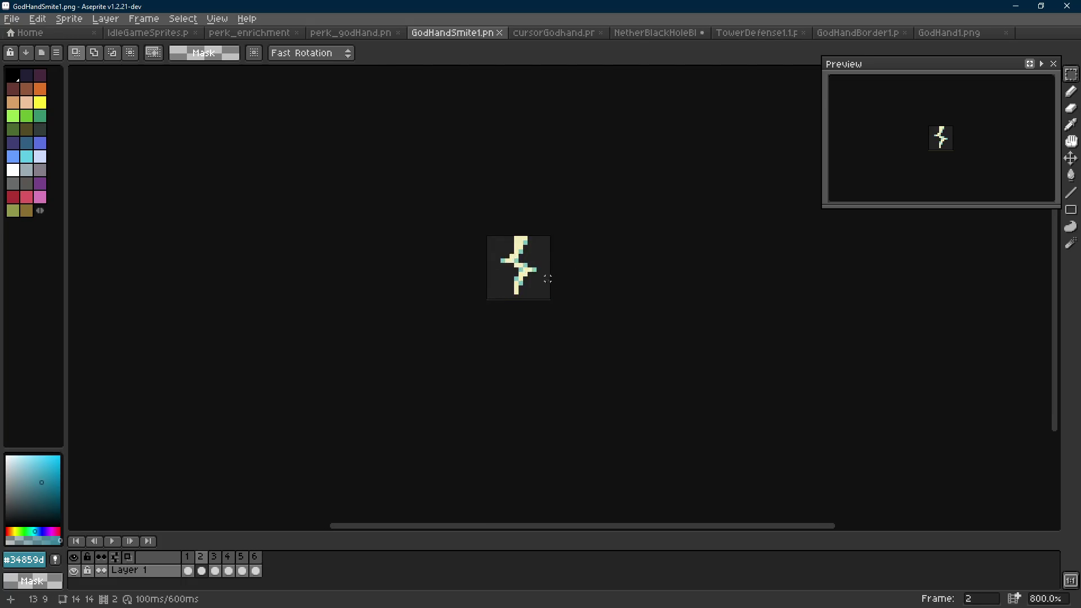
key(ctrl+a)
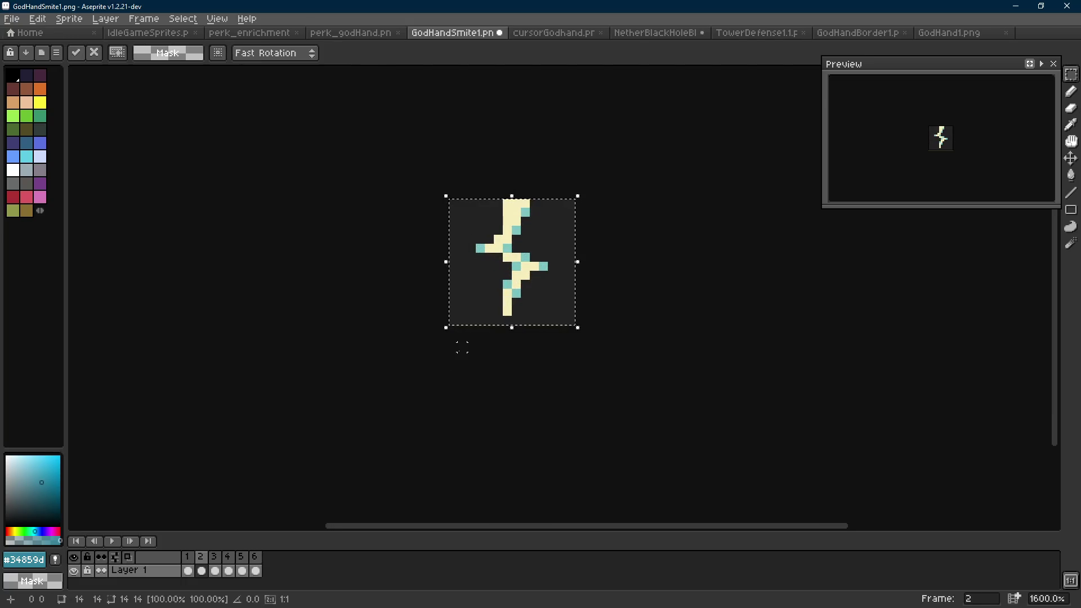
Undo an accidental one-pixel shift, then eyedrop teal #7ec4c1 and open Replace Color to cream #f5edba.
key(Left)
key(ctrl+d)
key(w)
scroll(511, 268, up, 2)
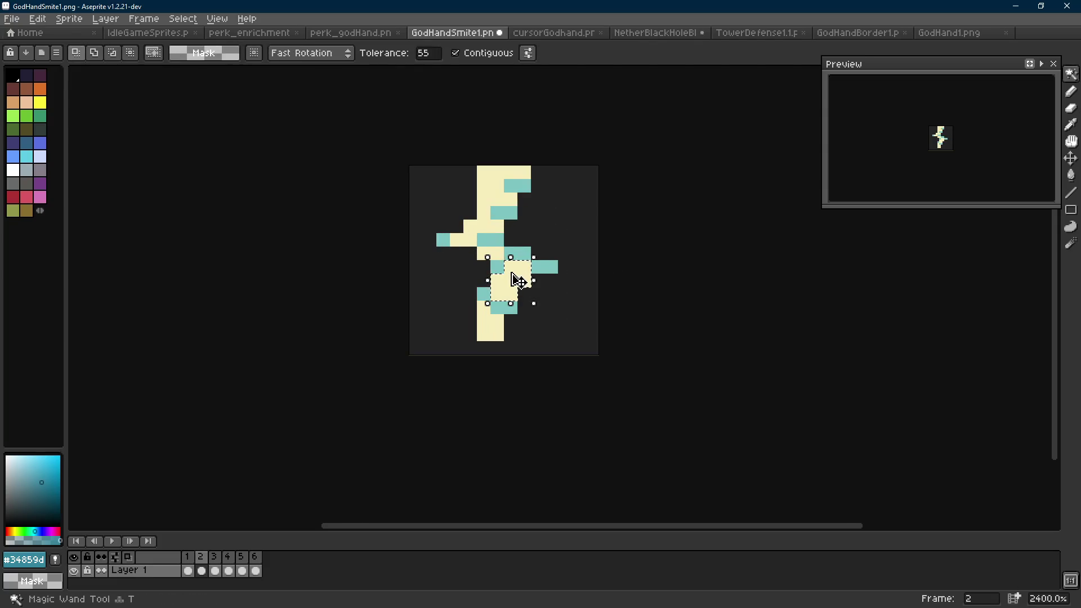
key(ctrl+z)
key(ctrl+z)
key(ctrl+z)
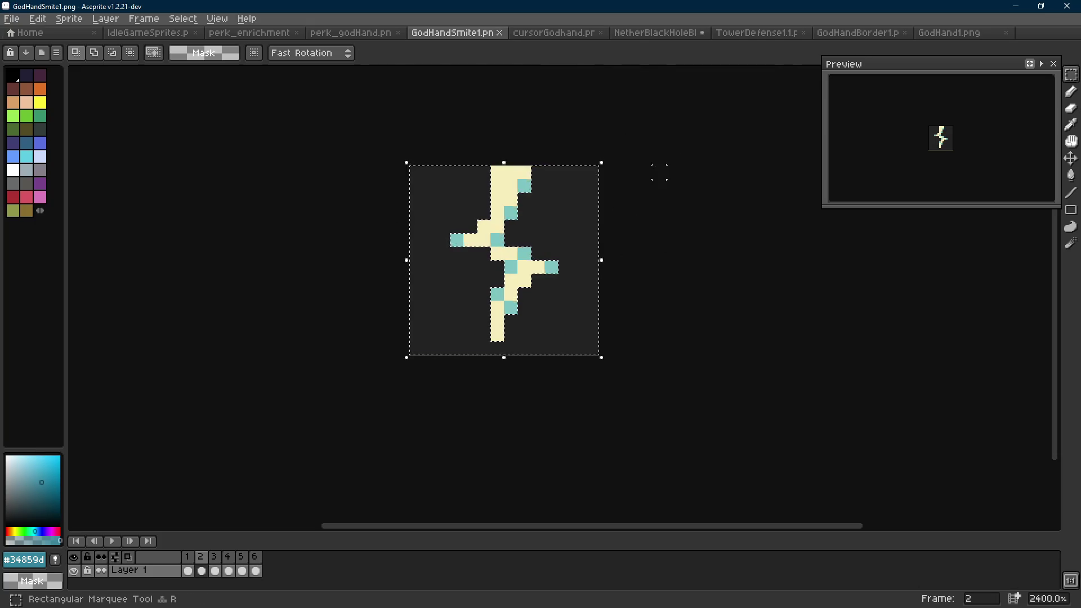
key(i)
click(511, 212)
key(shift+r)
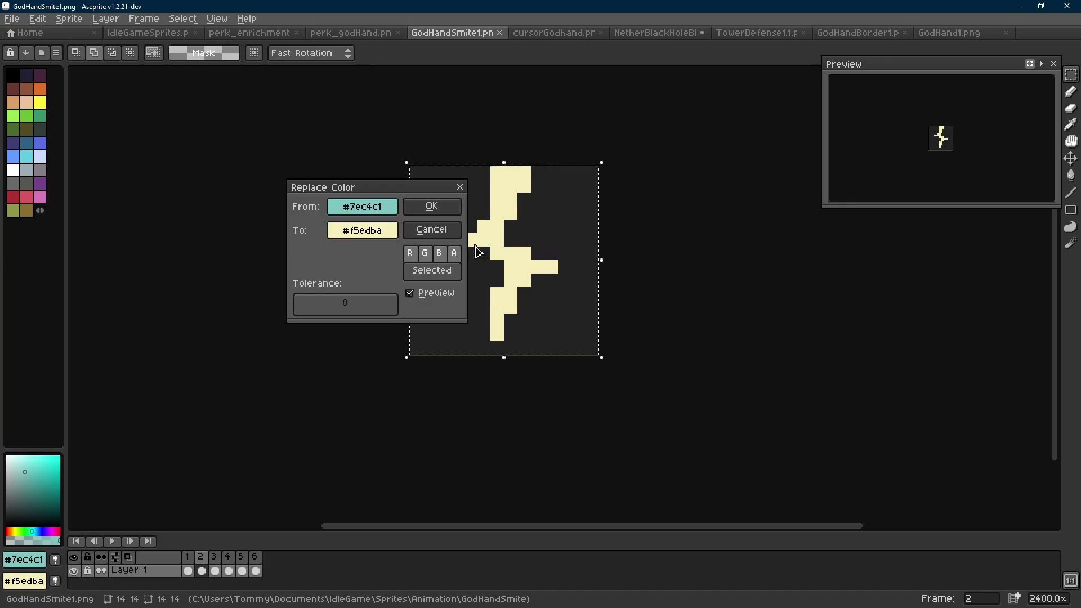
Apply the teal-to-cream replacement on frame 2 and preview the animation.
key(Return)
scroll(544, 288, down, 8)
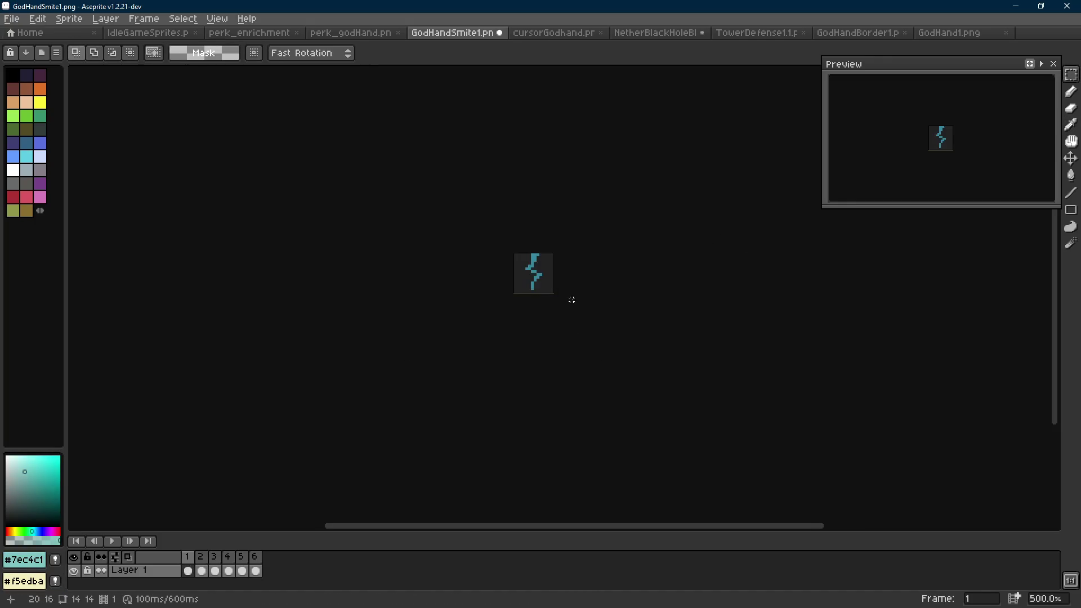
key(Return)
scroll(572, 295, up, 2)
scroll(571, 289, down, 2)
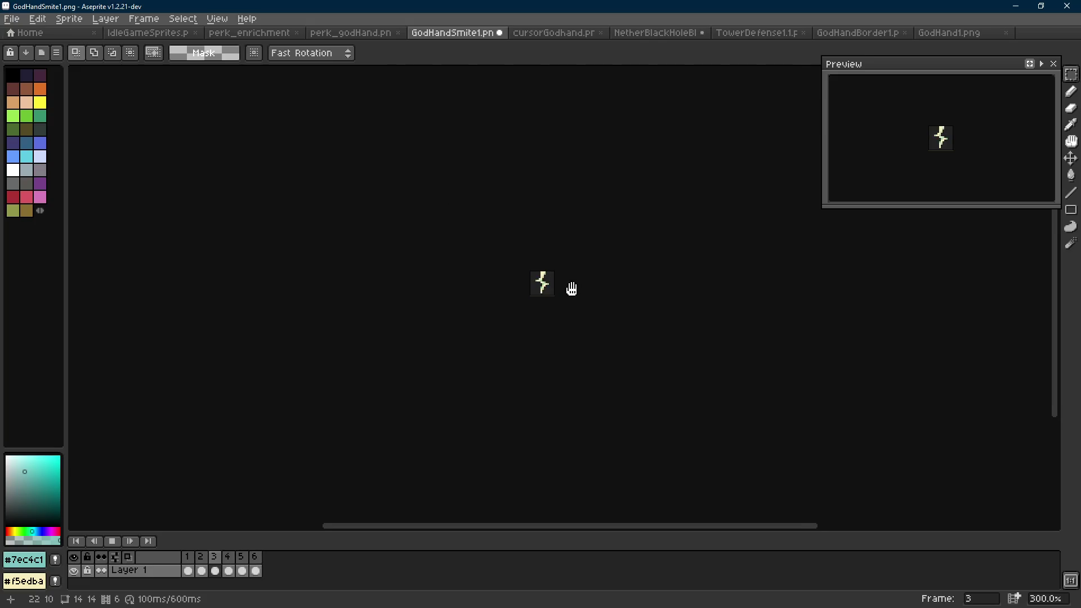
scroll(572, 288, up, 4)
key(Return)
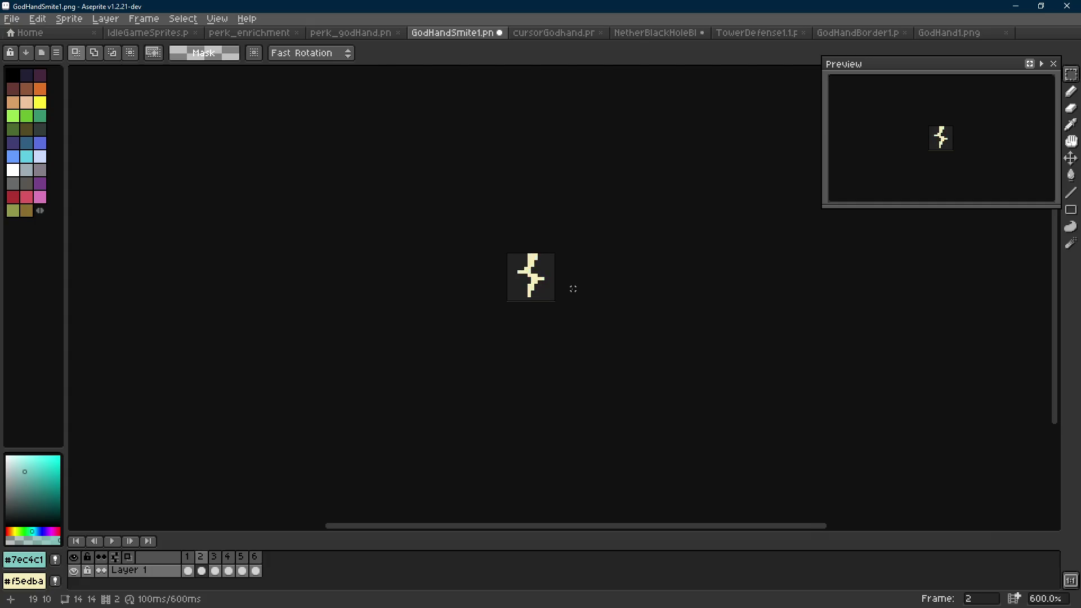
Step through the frames, add a seventh frame, and settle on frame 4.
key(Left)
key(Right)
key(Right)
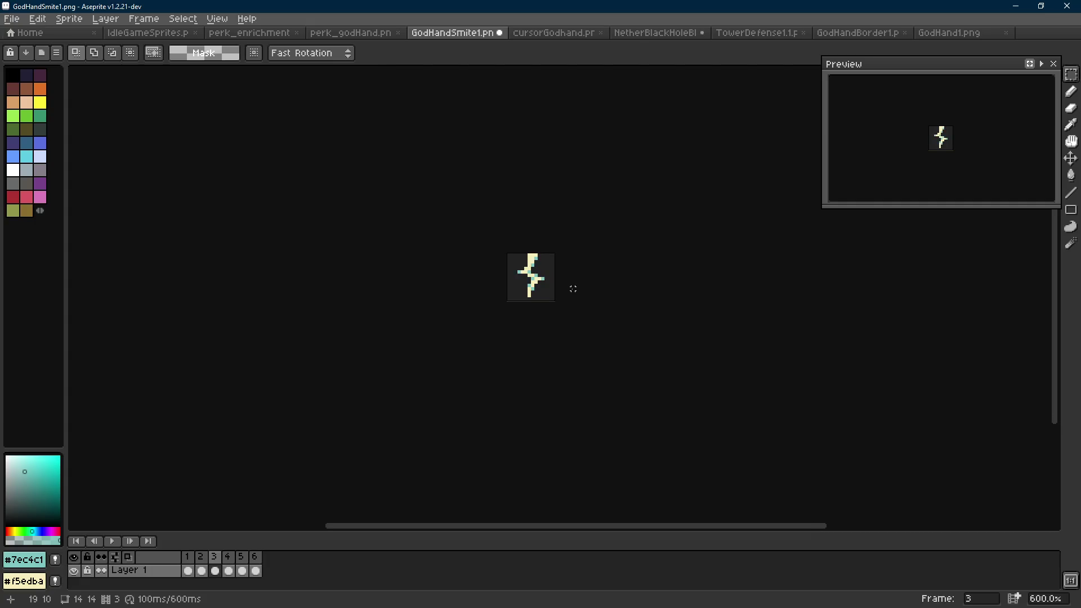
key(Right)
key(Left)
key(Left)
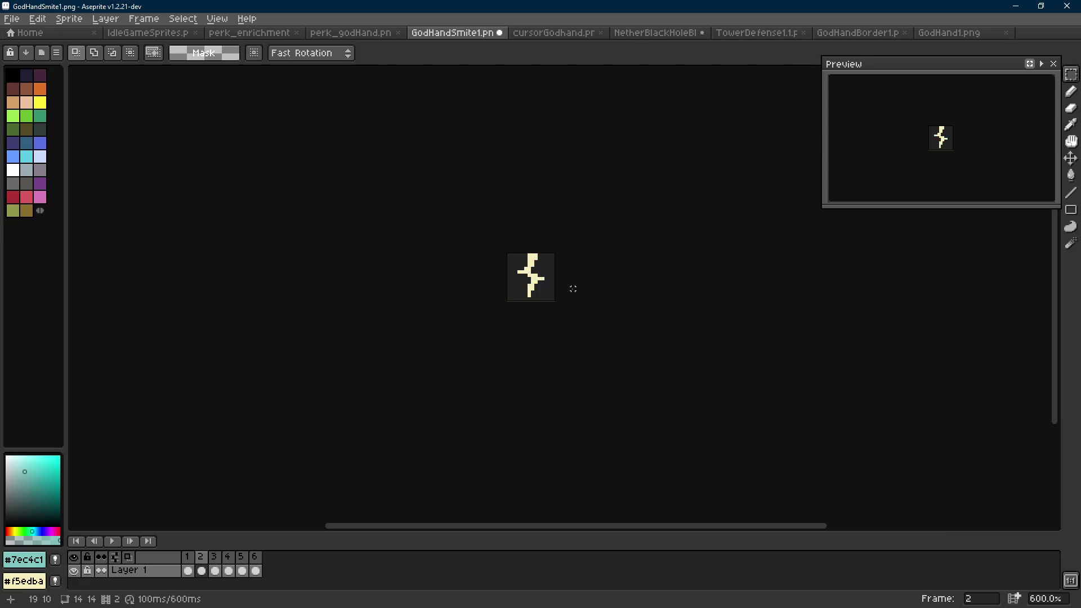
key(Right)
key(alt+n)
scroll(573, 289, down, 2)
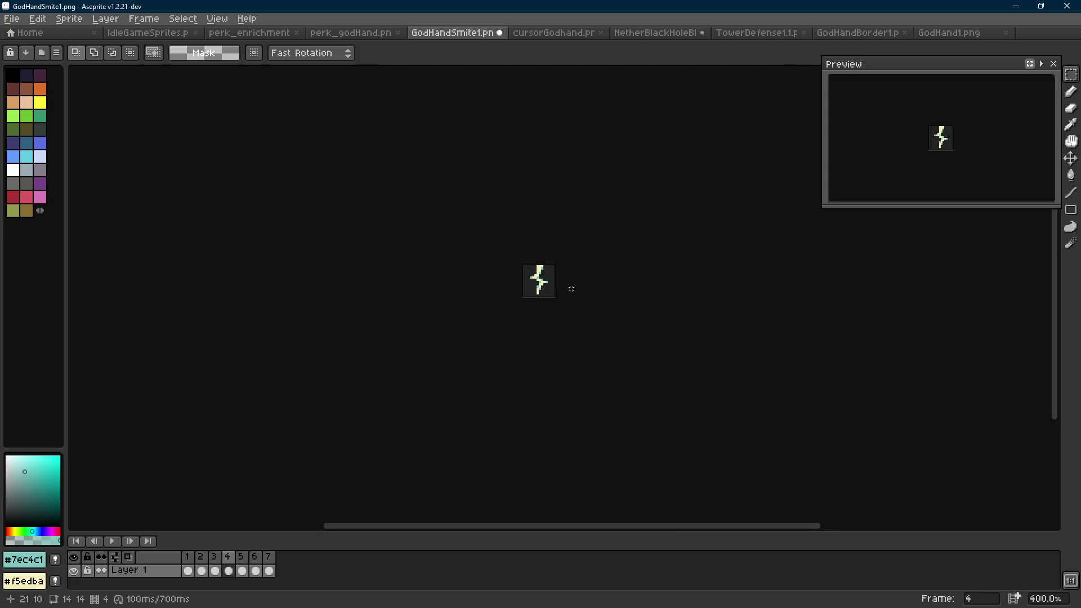
key(Right)
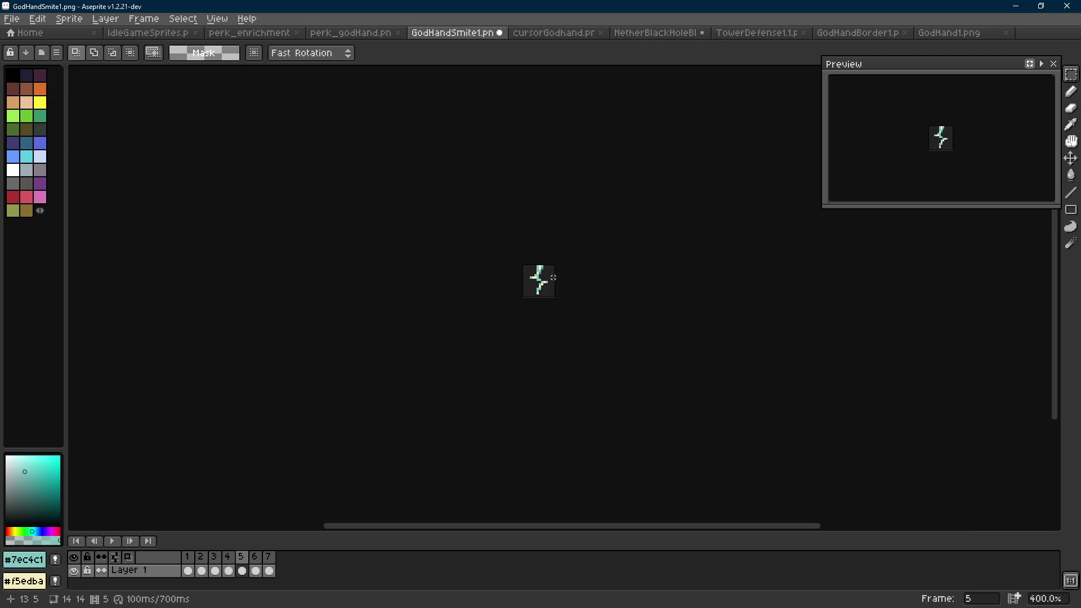
key(Left)
scroll(553, 277, up, 6)
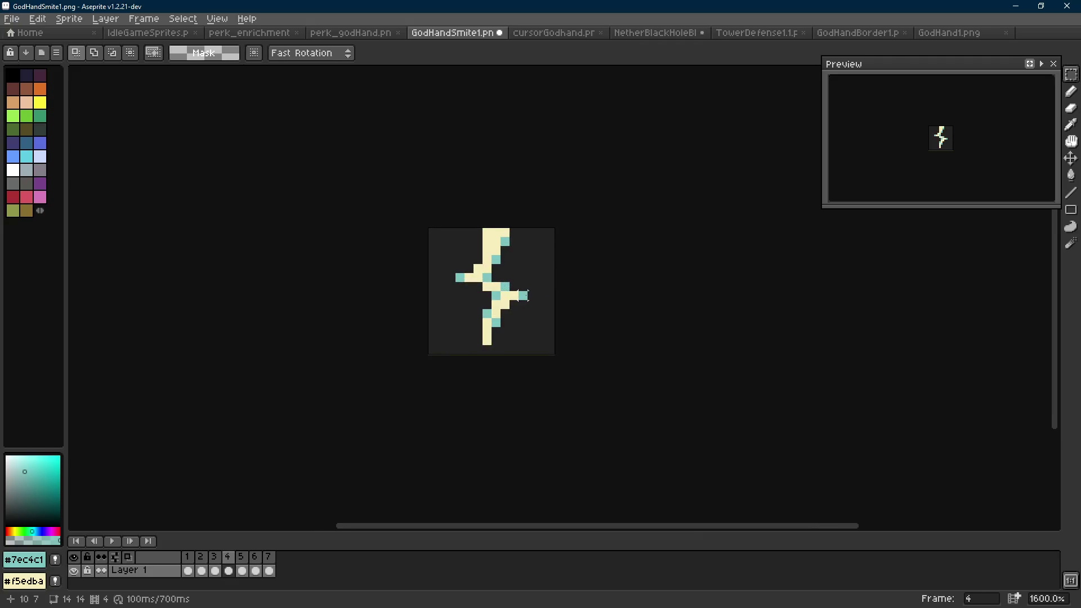
scroll(528, 295, up, 2)
Eyedrop teal as background and cream as foreground, then replace the bolt's teal edges with cream.
key(i)
right_click(528, 292)
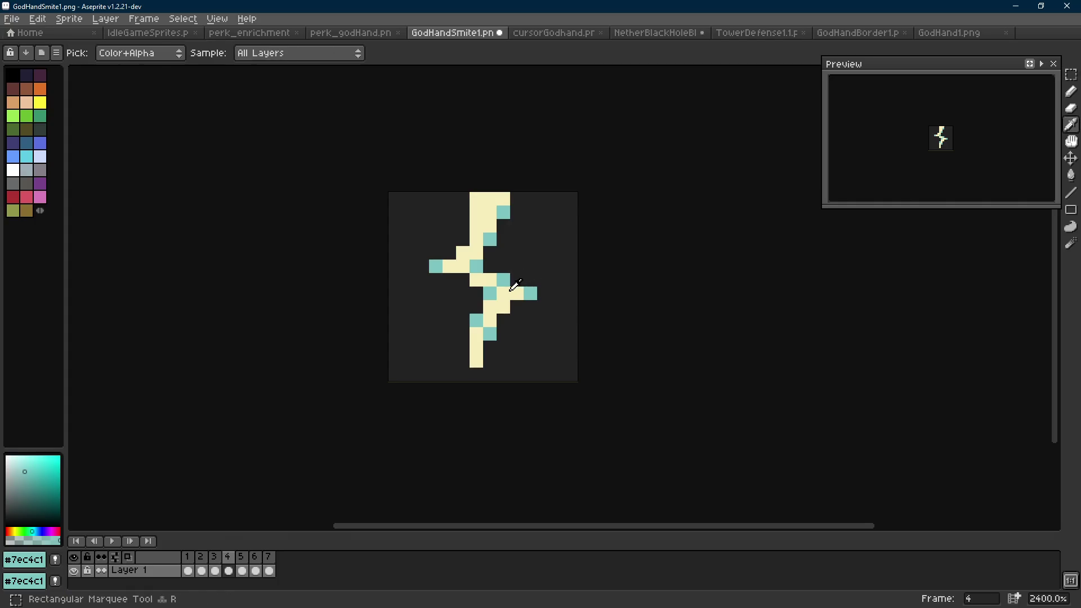
alt+click(514, 288)
key(shift+r)
click(433, 213)
Play the seven-frame animation to check the recoloured bolts.
scroll(587, 302, down, 8)
scroll(587, 302, down, 1)
key(Return)
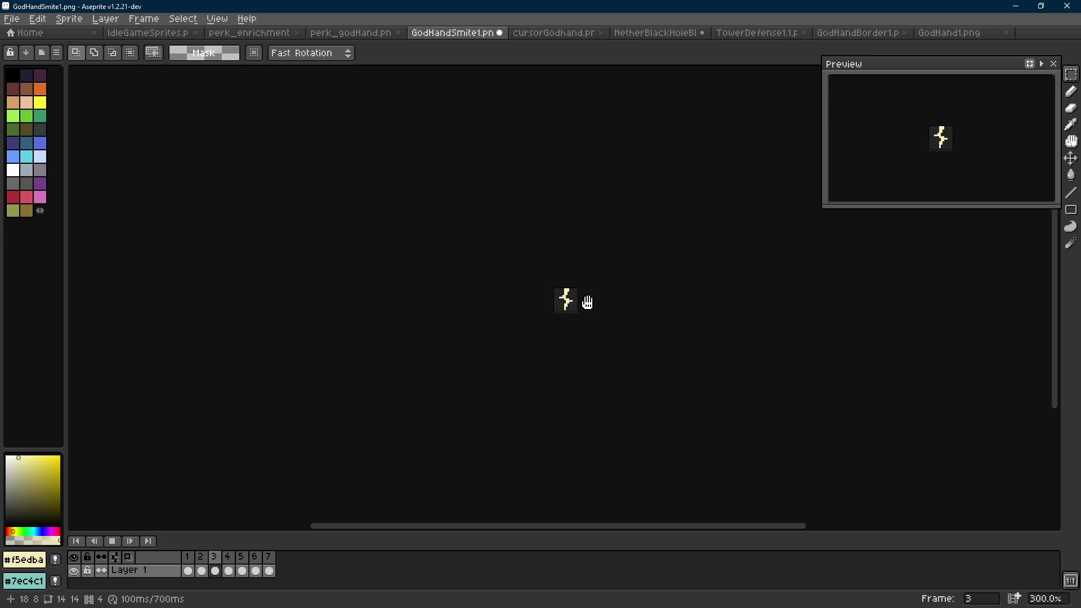
scroll(591, 302, down, 1)
key(Return)
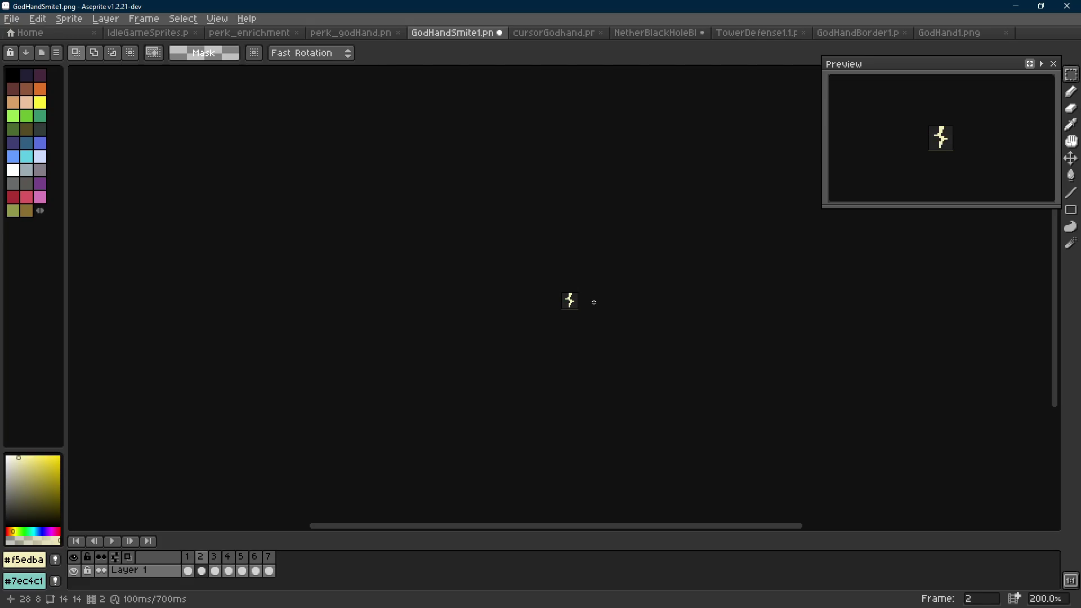
key(Return)
scroll(594, 303, up, 4)
key(Return)
Flip between frames 3 and 4 to compare them.
key(Right)
key(Right)
key(Right)
key(Left)
key(Right)
key(Right)
key(Left)
key(Left)
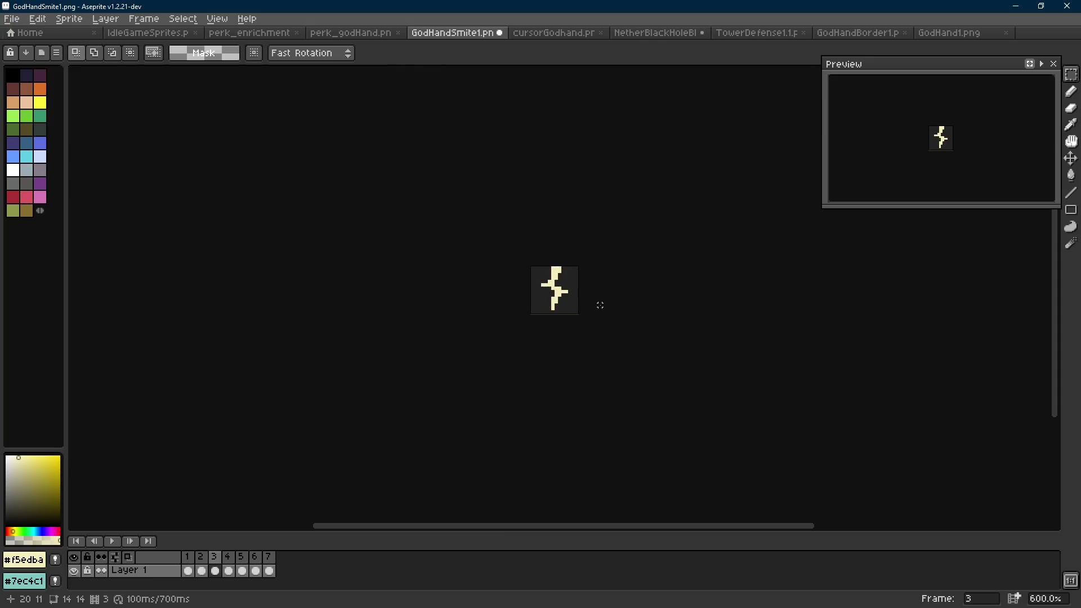
key(Right)
Step between frames 2, 3 and 4 to compare the bolts.
scroll(600, 304, up, 1)
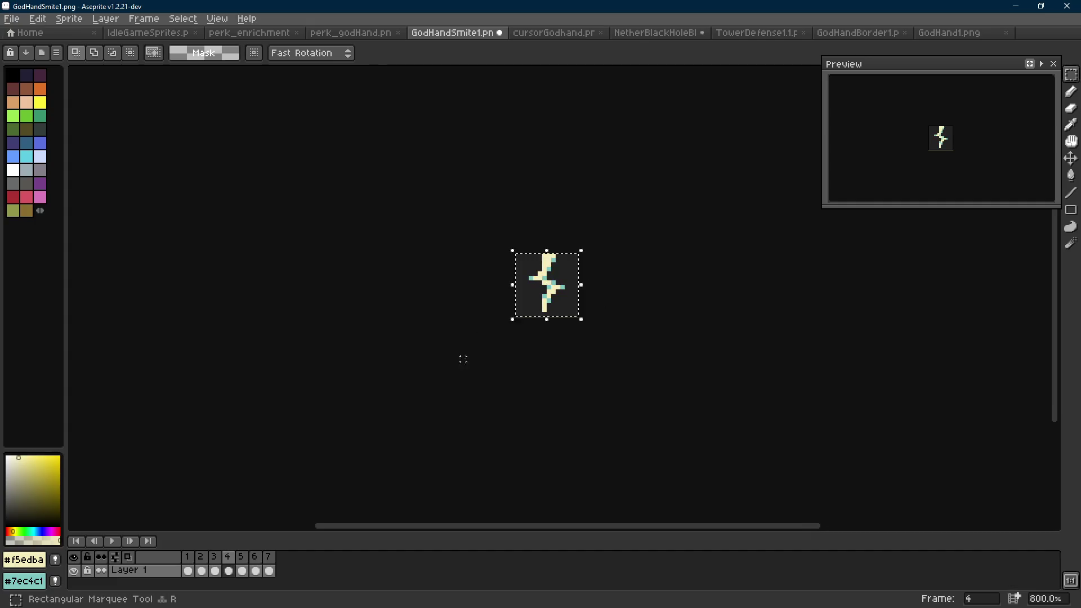
key(Left)
key(Left)
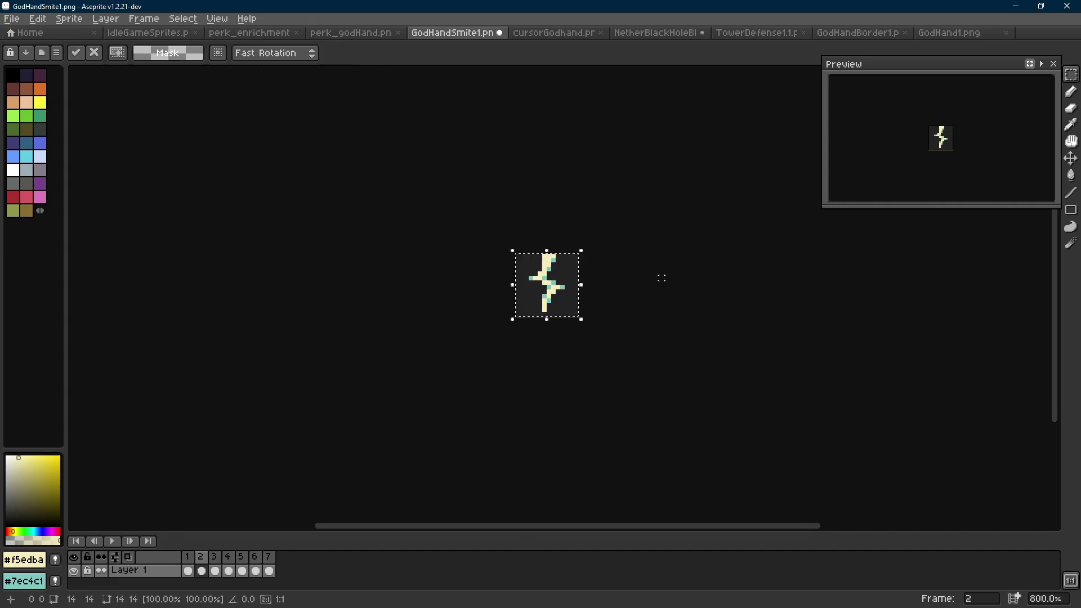
key(Right)
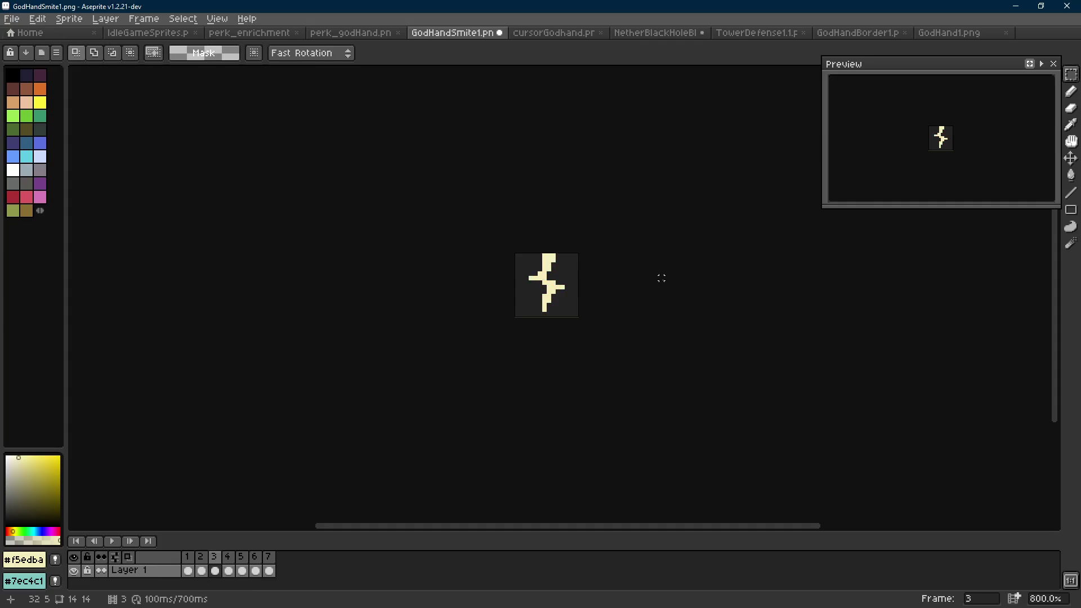
scroll(564, 287, up, 6)
key(i)
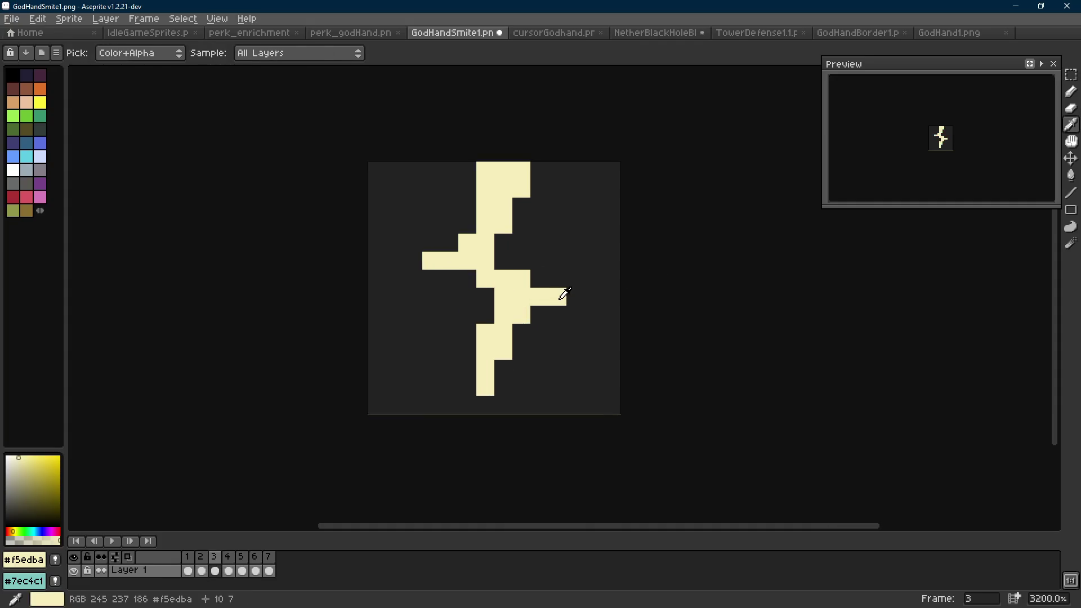
key(m)
key(Right)
key(Right)
key(Right)
key(Right)
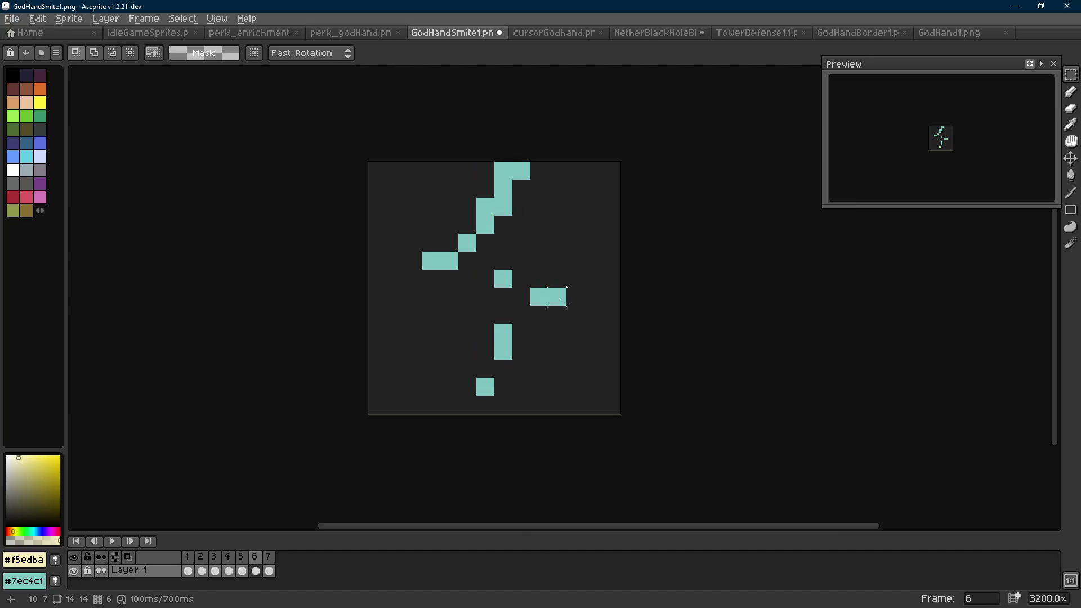
Eyedrop dark teal #34859d as background and replace frame 3's cream bolt with it.
key(i)
right_click(575, 295)
key(m)
key(Left)
key(Left)
key(Left)
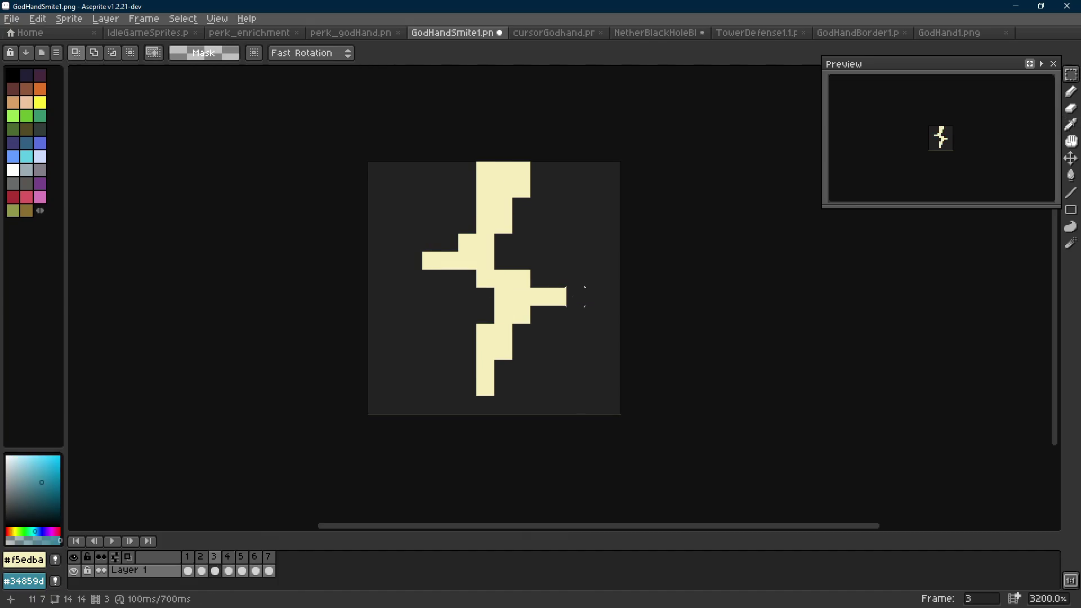
key(shift+r)
key(Return)
Play the animation, then step through frames 1 to 7 to review it.
scroll(580, 306, down, 6)
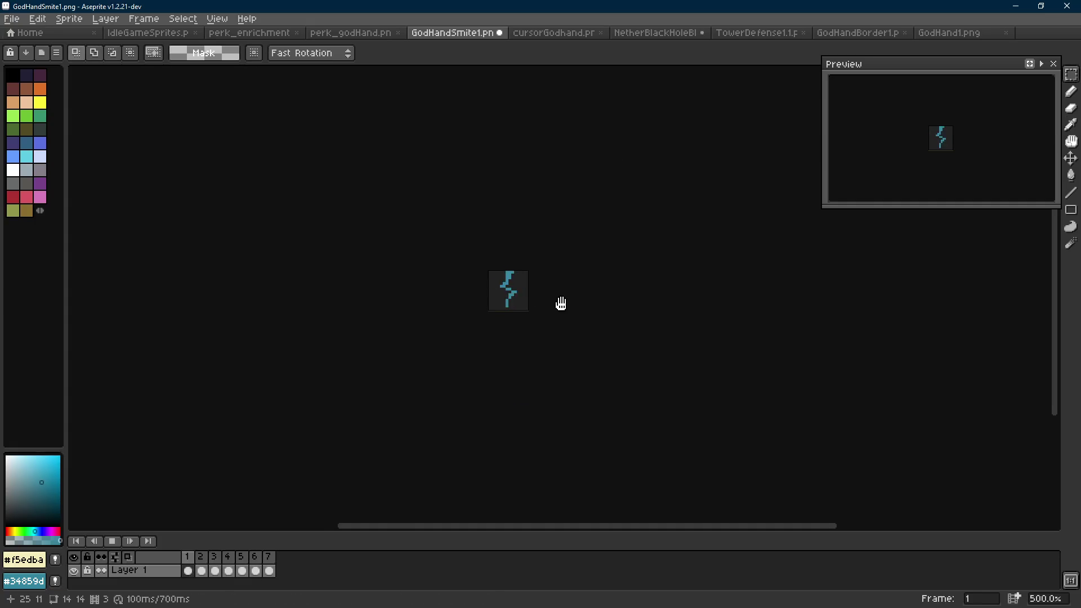
scroll(560, 303, down, 2)
scroll(560, 304, down, 1)
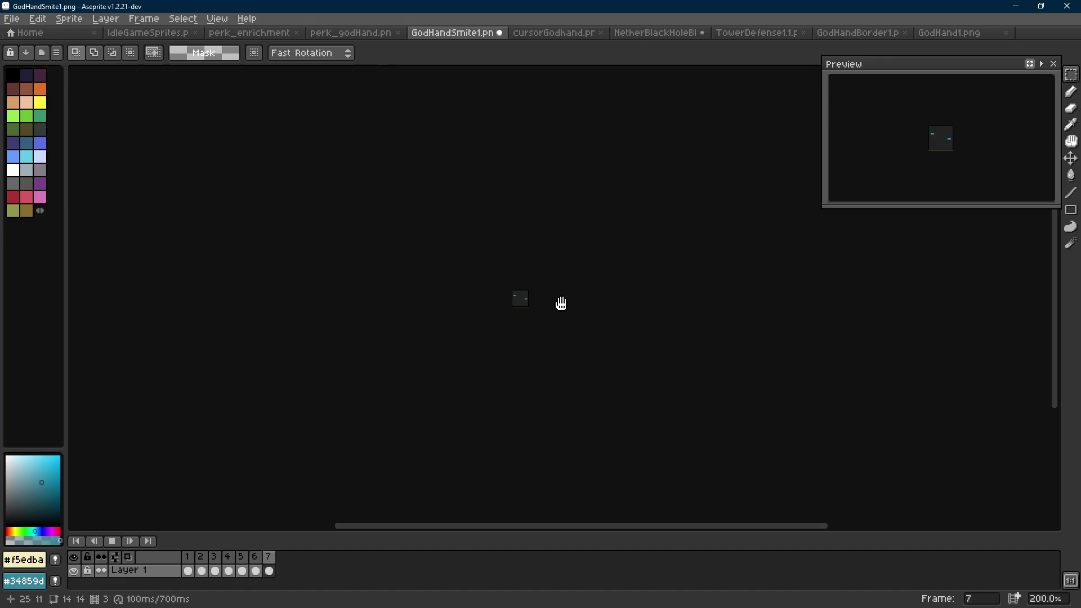
scroll(542, 299, up, 2)
key(Return)
key(Right)
key(Right)
key(Right)
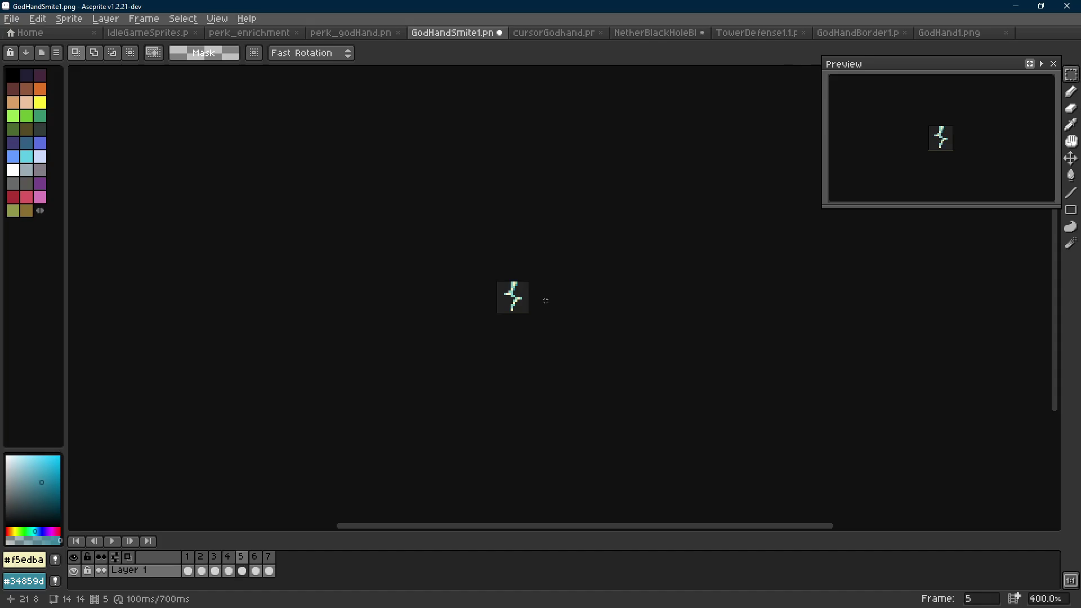
key(Right)
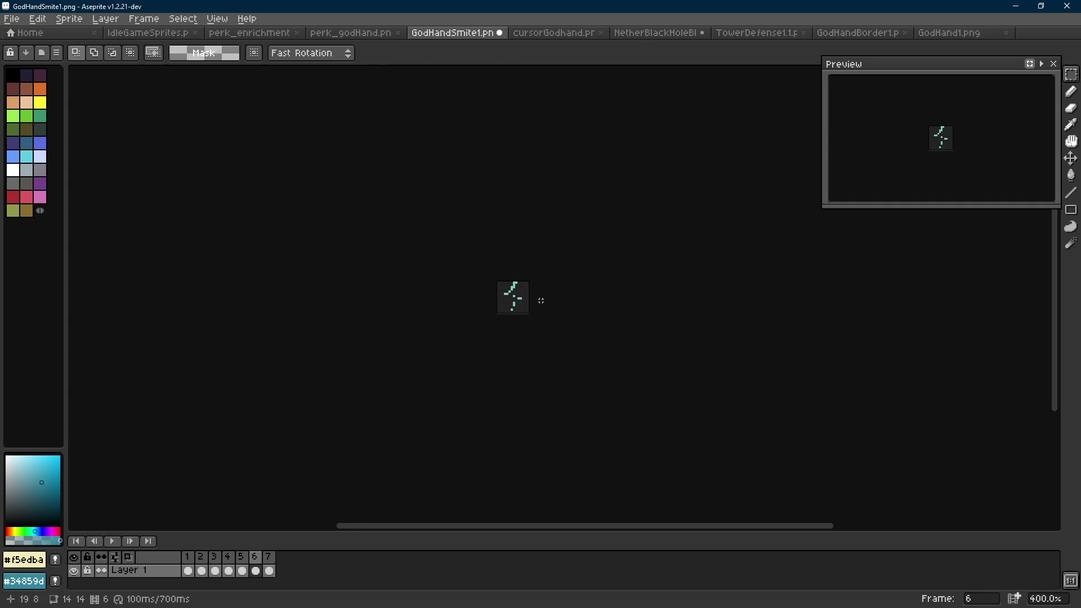
key(Right)
scroll(524, 291, up, 4)
Pick dark teal #34859d with the Pencil and move to frame 7's fragments.
key(i)
click(529, 309)
key(b)
key(Left)
scroll(499, 286, up, 3)
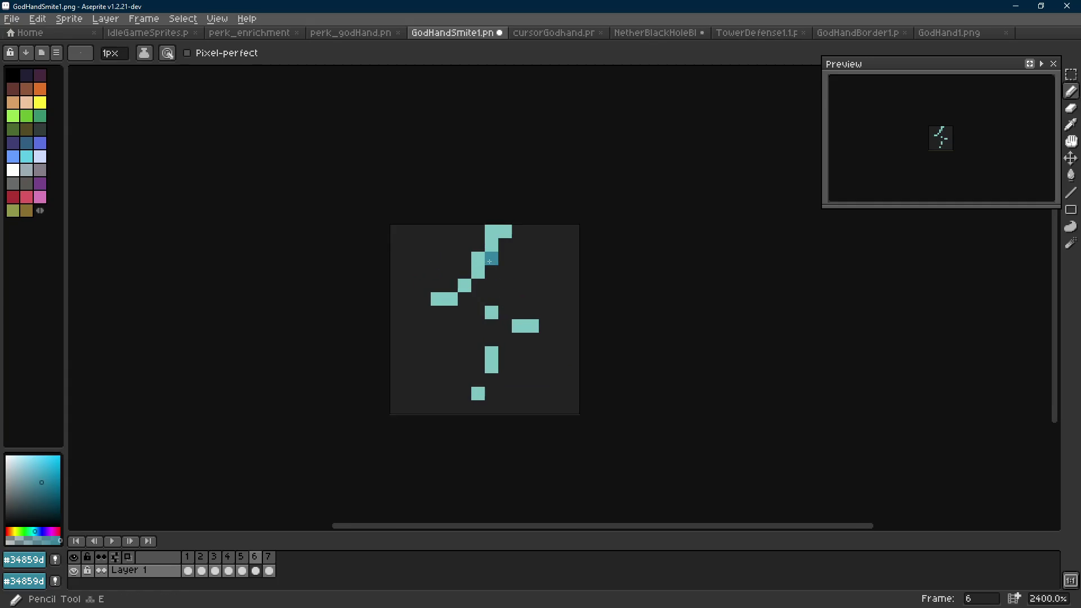
key(Right)
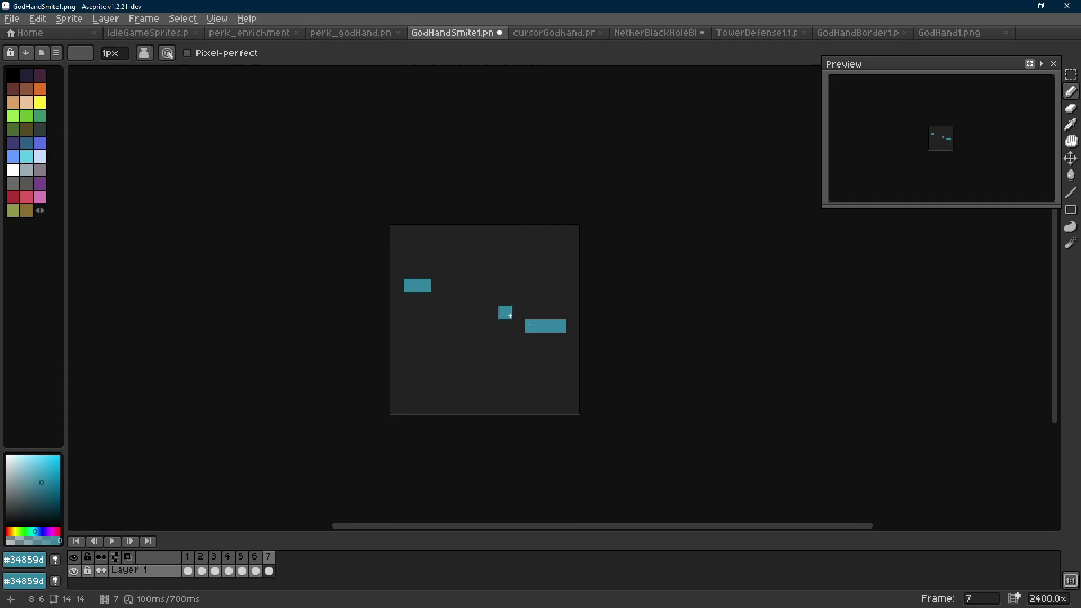
scroll(506, 325, left, 1)
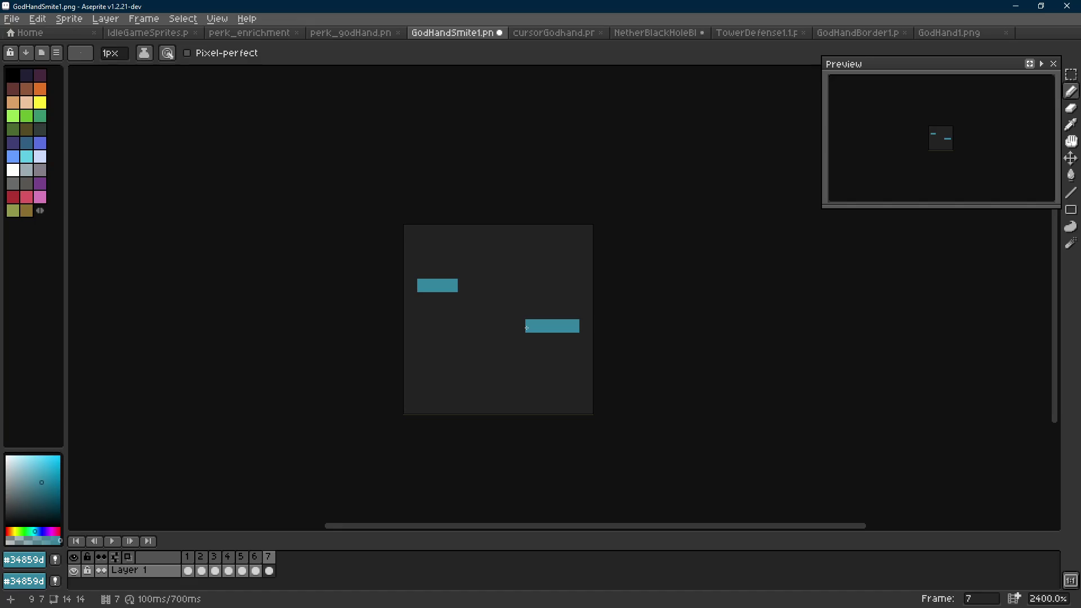
Sample light teal #7ec4c1, preview the animation, and undo a stray pixel.
alt+click(543, 325)
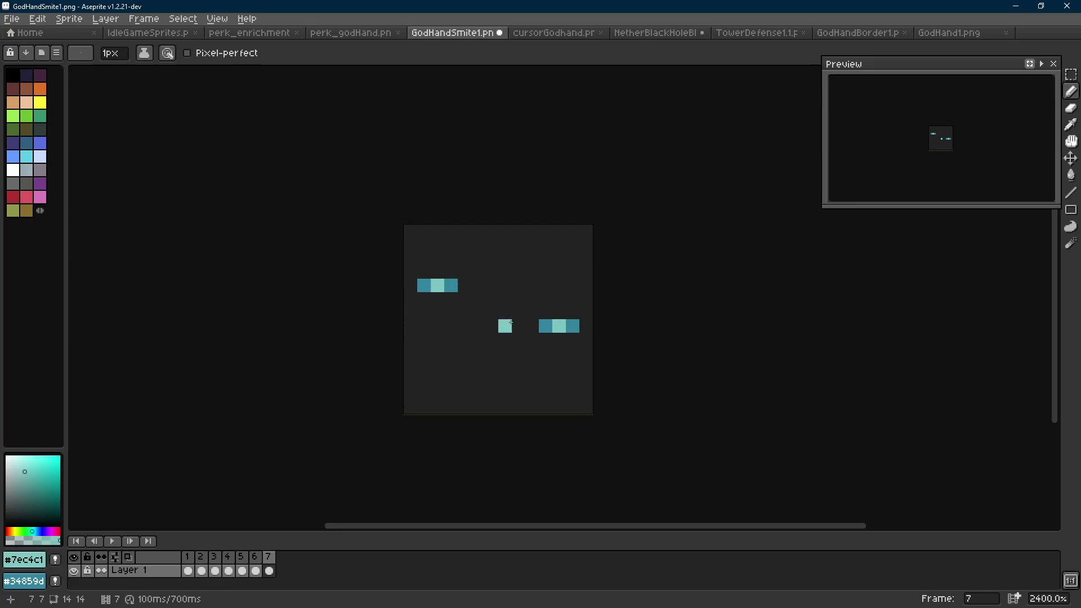
scroll(506, 324, down, 8)
scroll(576, 335, down, 1)
key(Return)
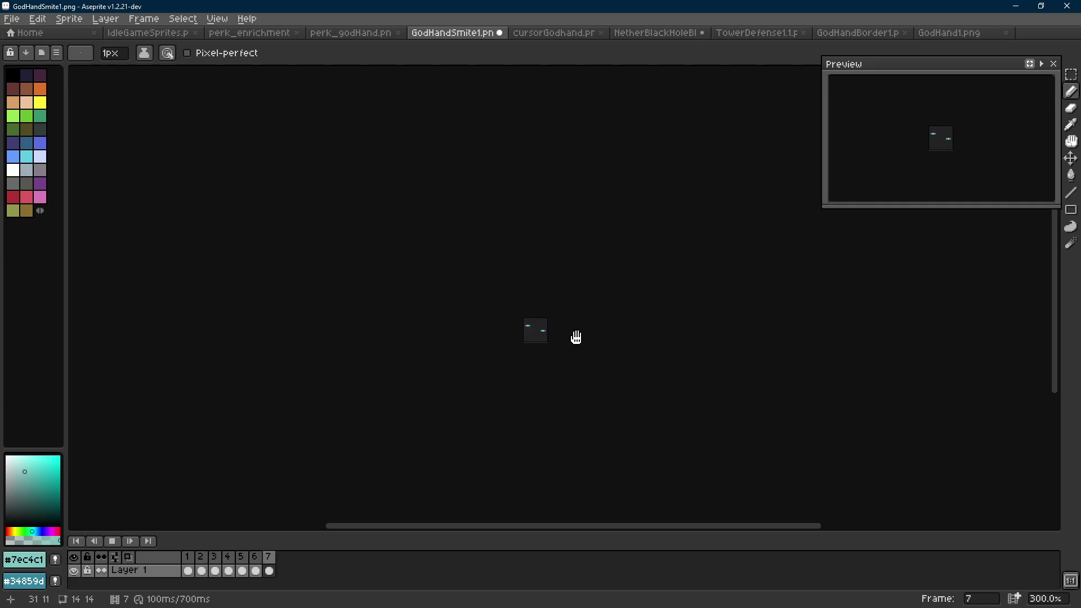
key(Return)
key(Return)
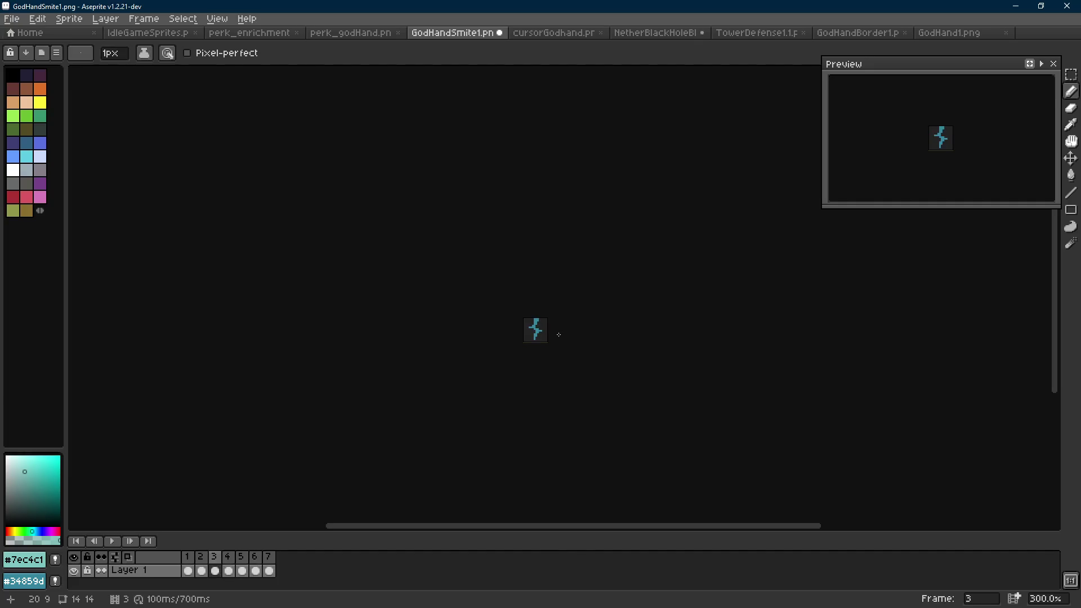
scroll(512, 346, up, 9)
key(ctrl+z)
Move the upper-left fragment down one pixel and recolour the light fragment pixels dark teal #34859d.
key(m)
mouse_move(456, 274)
mouse_down()
mouse_move(518, 324)
mouse_move(483, 334)
mouse_up()
key(i)
click(473, 306)
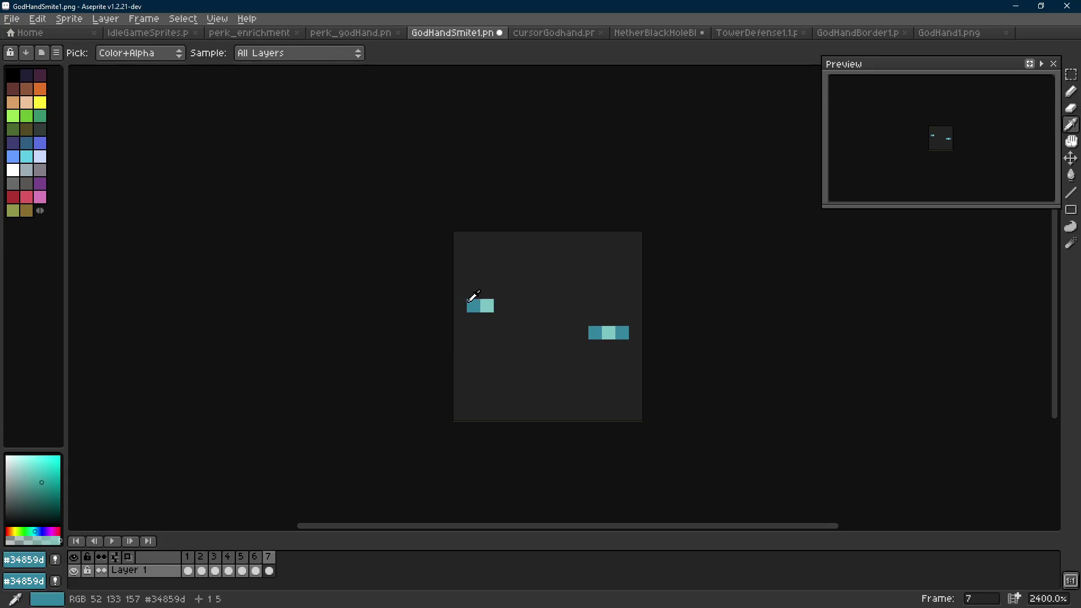
key(b)
click(486, 305)
click(609, 333)
key(e)
key(b)
Play the animation to check the final frame's fragments.
scroll(627, 368, down, 8)
key(Return)
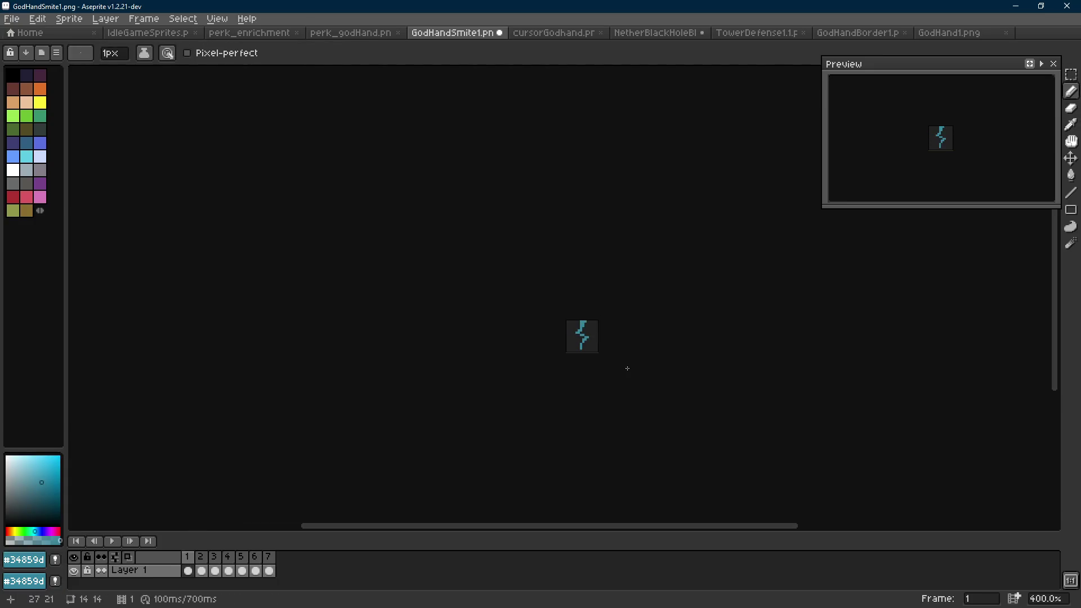
scroll(619, 362, down, 1)
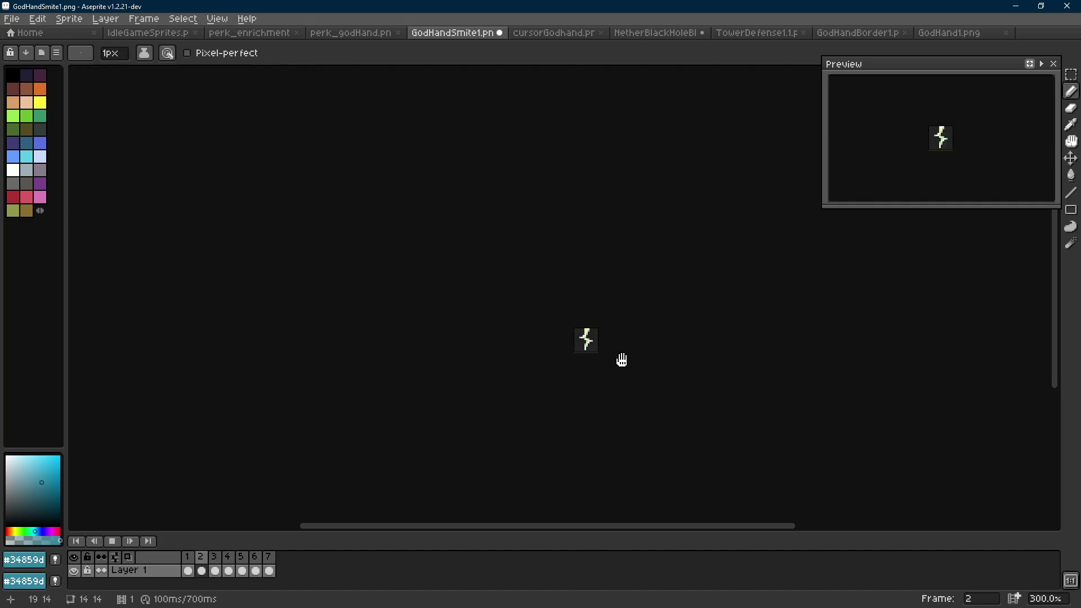
key(Return)
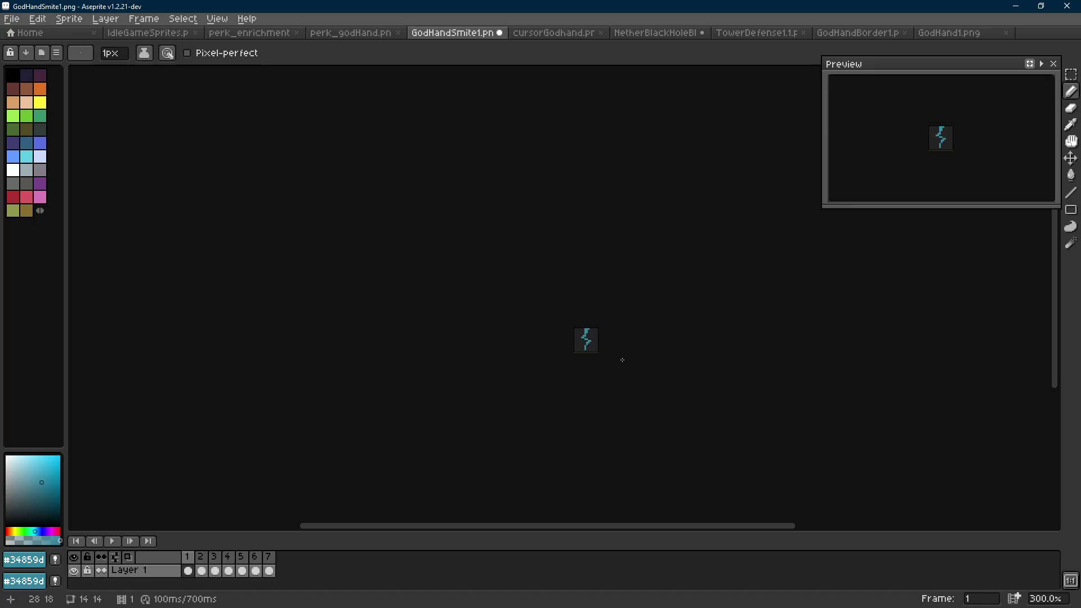
Add an eighth frame to the animation and return to frame 1.
key(v)
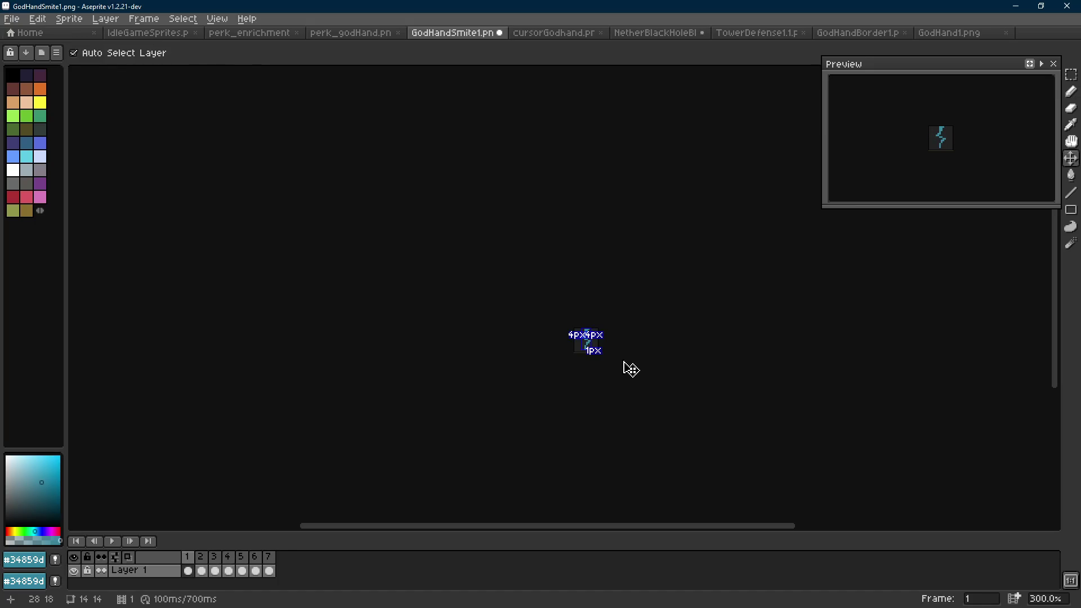
key(alt+n)
key(b)
scroll(563, 315, up, 9)
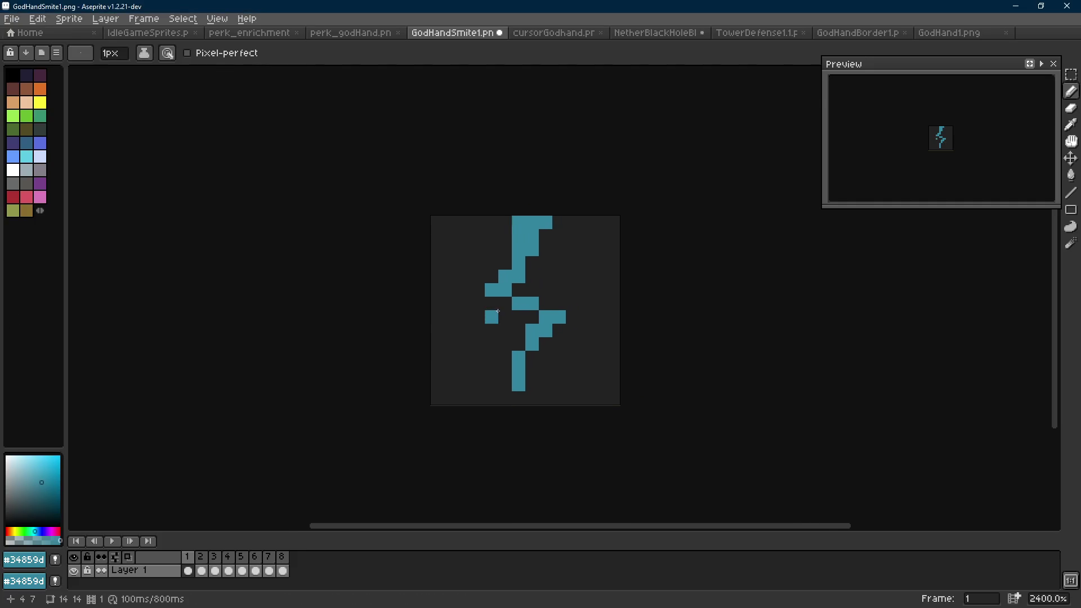
scroll(554, 302, down, 9)
key(Right)
key(Left)
key(Left)
key(Right)
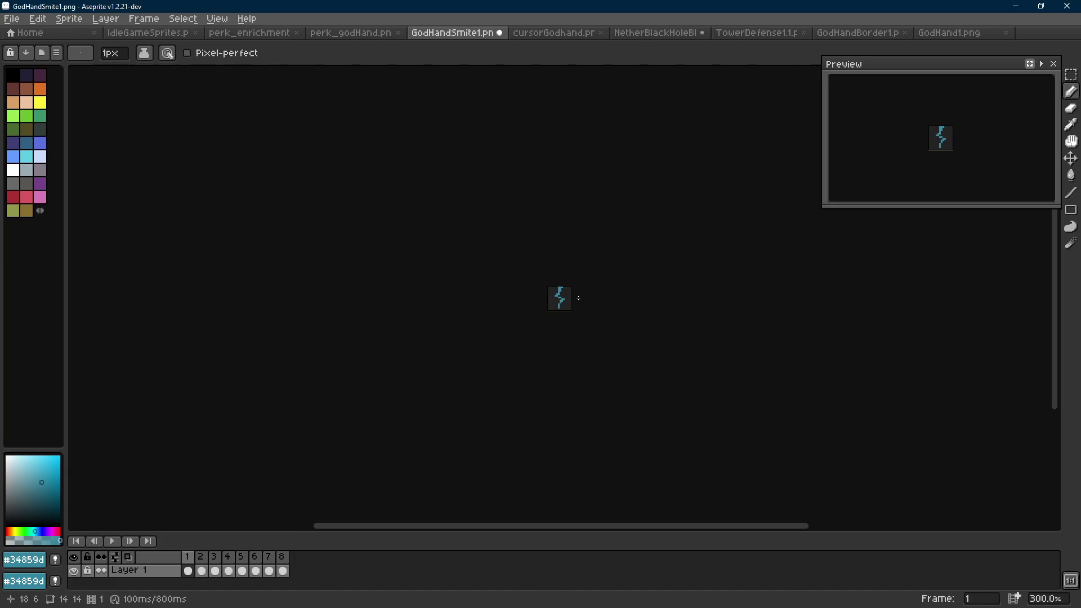
scroll(578, 298, up, 9)
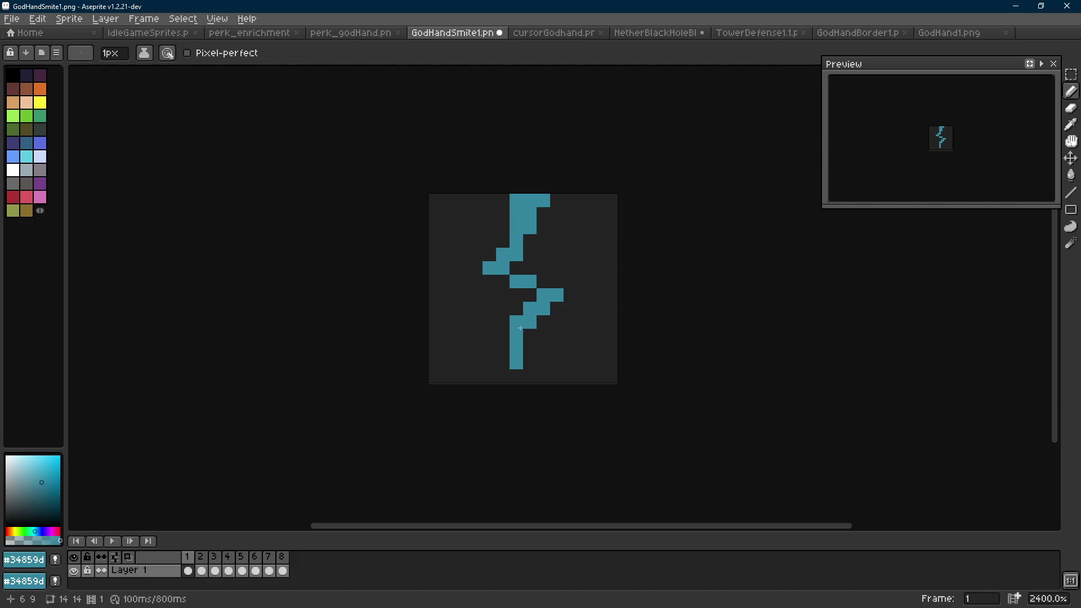
Break frame 1's teal bolt apart by erasing top and lower pixels, adding one mid pixel.
key(e)
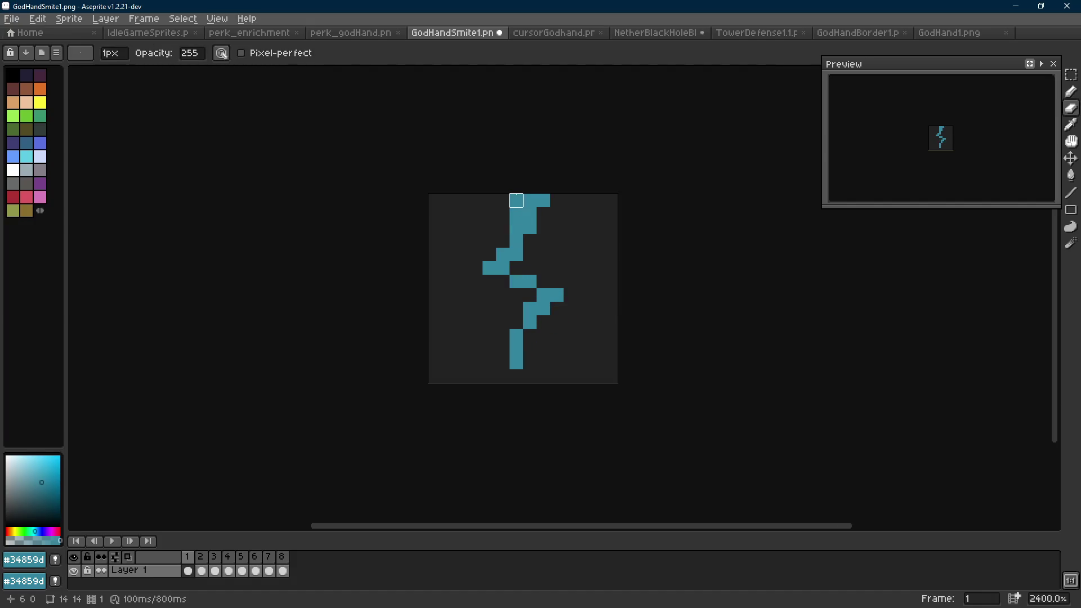
drag(516, 200, 515, 241)
click(543, 201)
drag(516, 349, 543, 308)
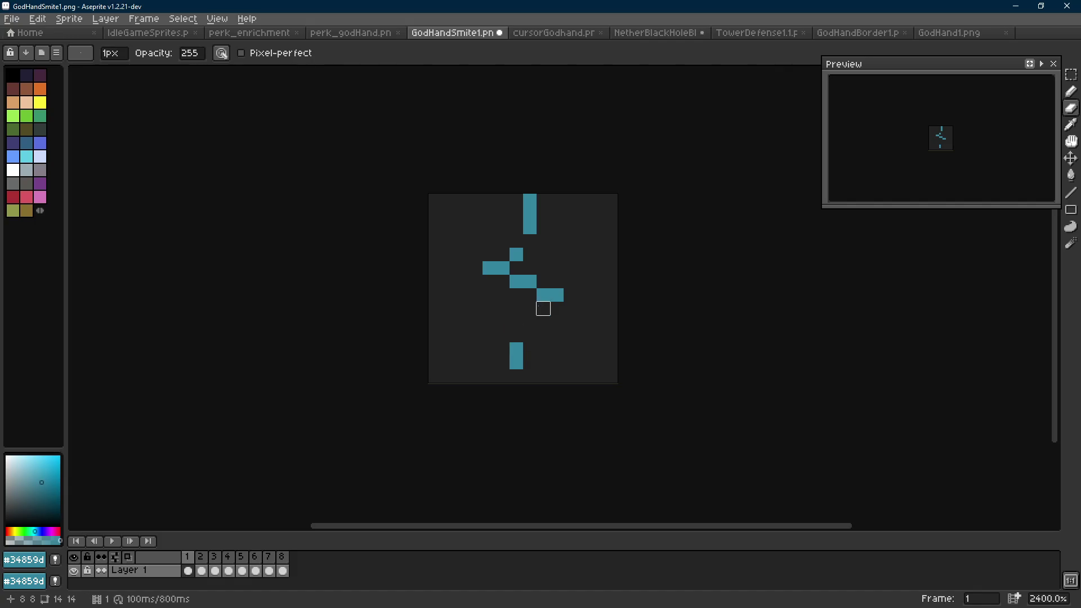
key(b)
click(544, 308)
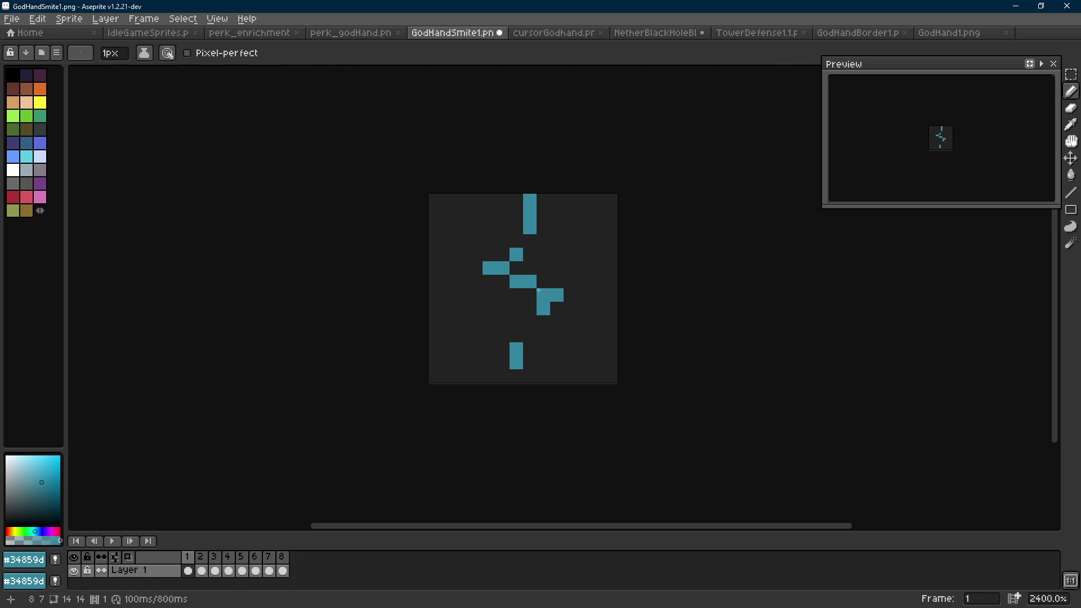
Extend frame 2's bolt with an extra teal pixel.
scroll(560, 319, down, 8)
key(Right)
key(Left)
scroll(568, 320, up, 5)
key(Right)
scroll(560, 328, up, 1)
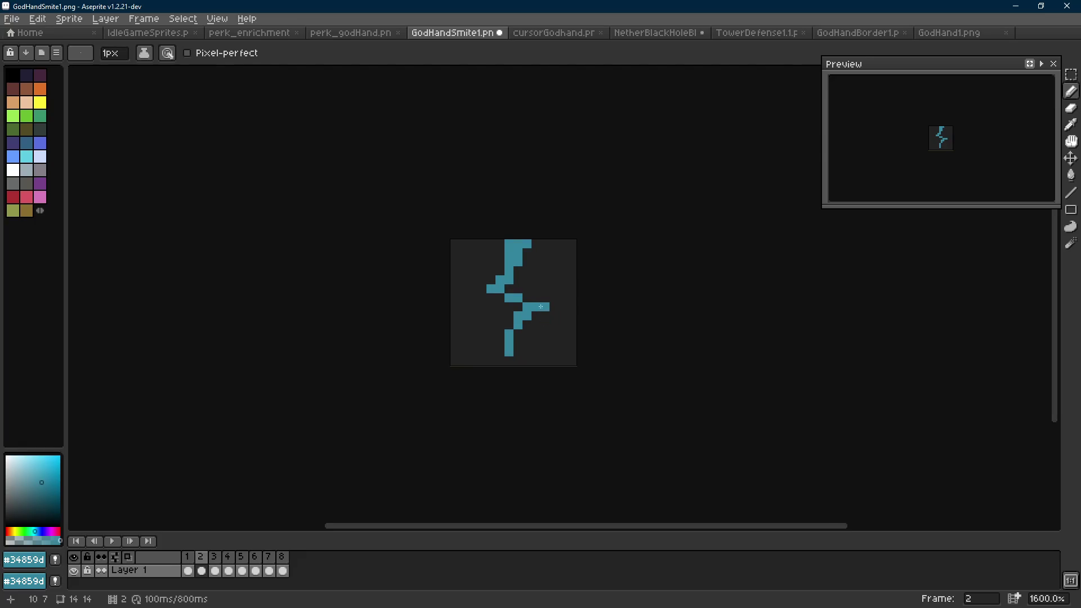
click(546, 306)
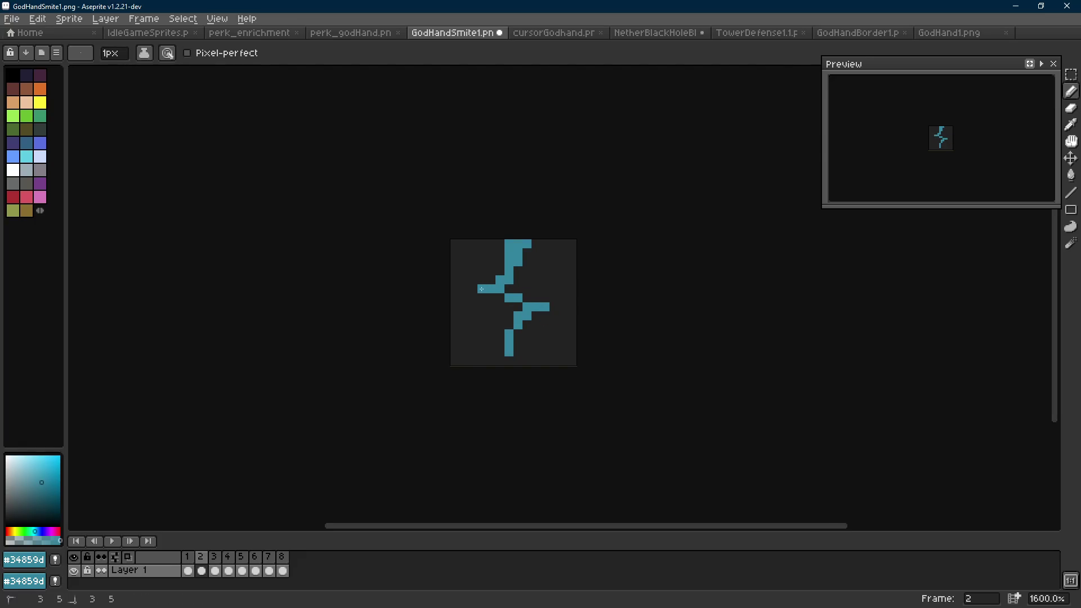
Play the eight-frame animation and step through to frame 3's pale bolt.
key(Right)
scroll(572, 325, down, 7)
key(Return)
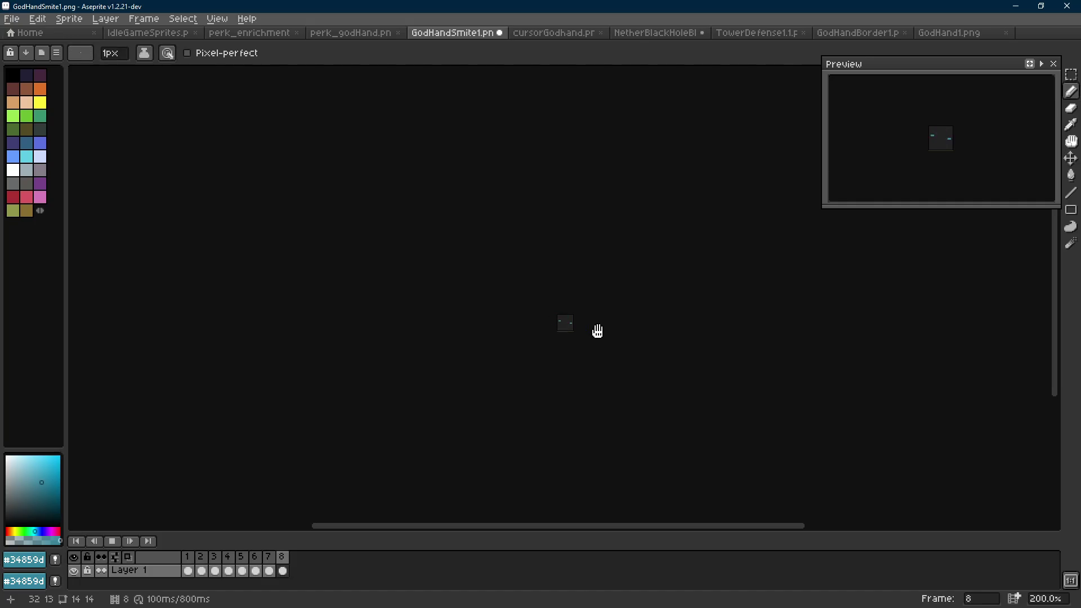
key(Return)
key(Left)
key(Left)
key(Left)
scroll(597, 331, up, 3)
key(Right)
key(Right)
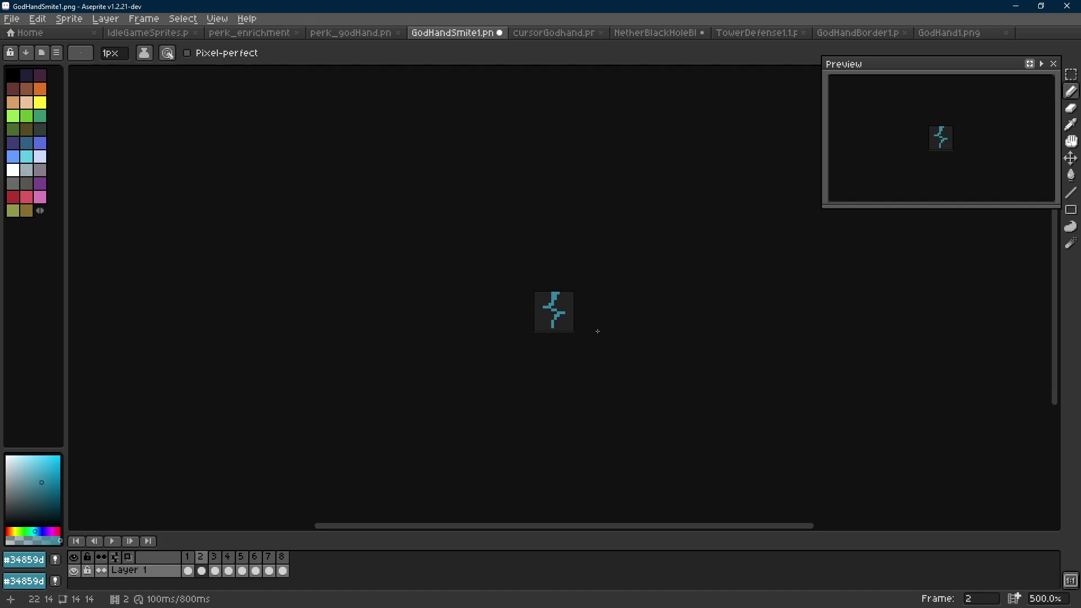
key(Right)
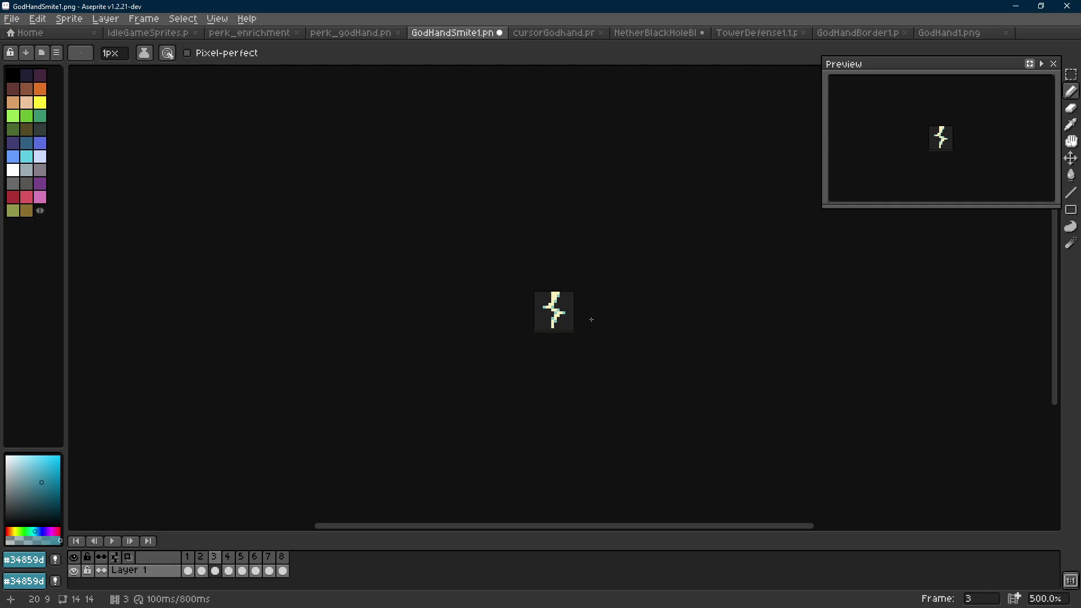
Step through the lightning animation frames up to frame 8 to review the bolt.
key(Right)
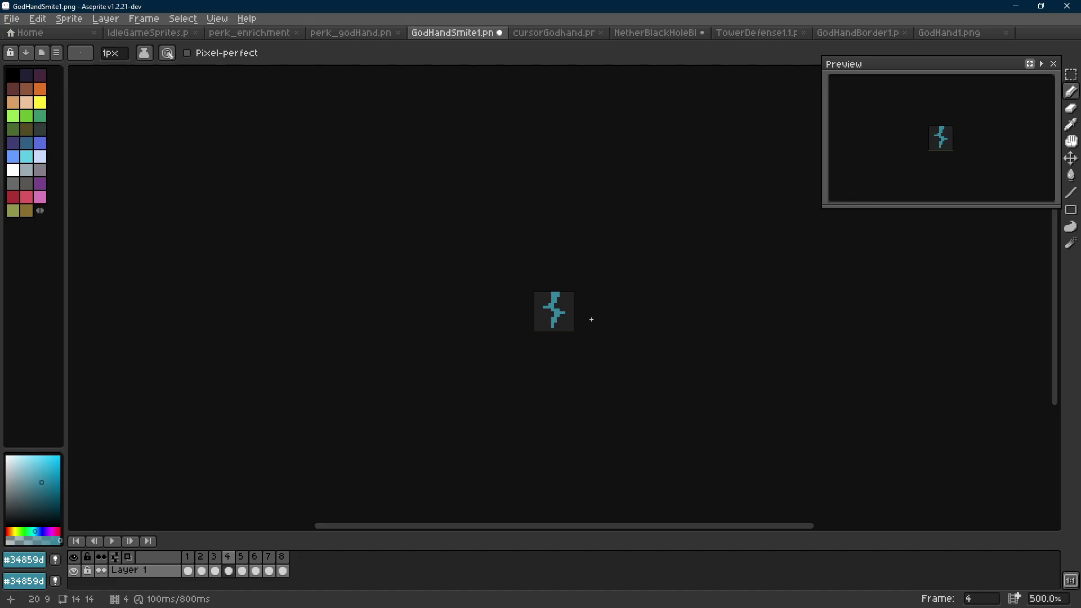
key(Left)
key(v)
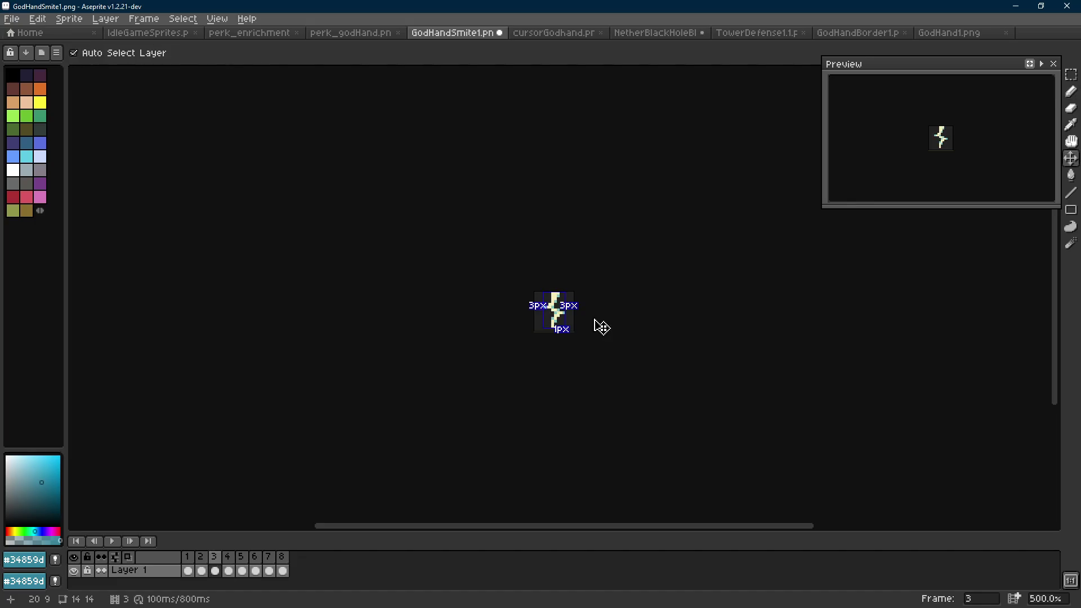
key(b)
key(Right)
key(Right)
scroll(588, 316, up, 2)
key(Right)
key(Right)
scroll(561, 310, up, 5)
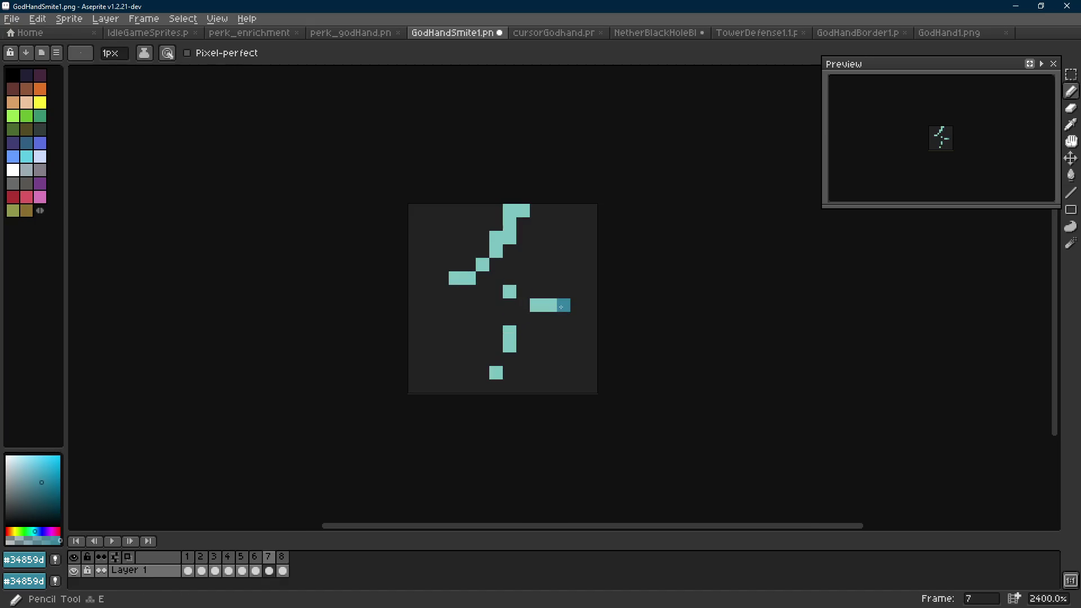
key(Right)
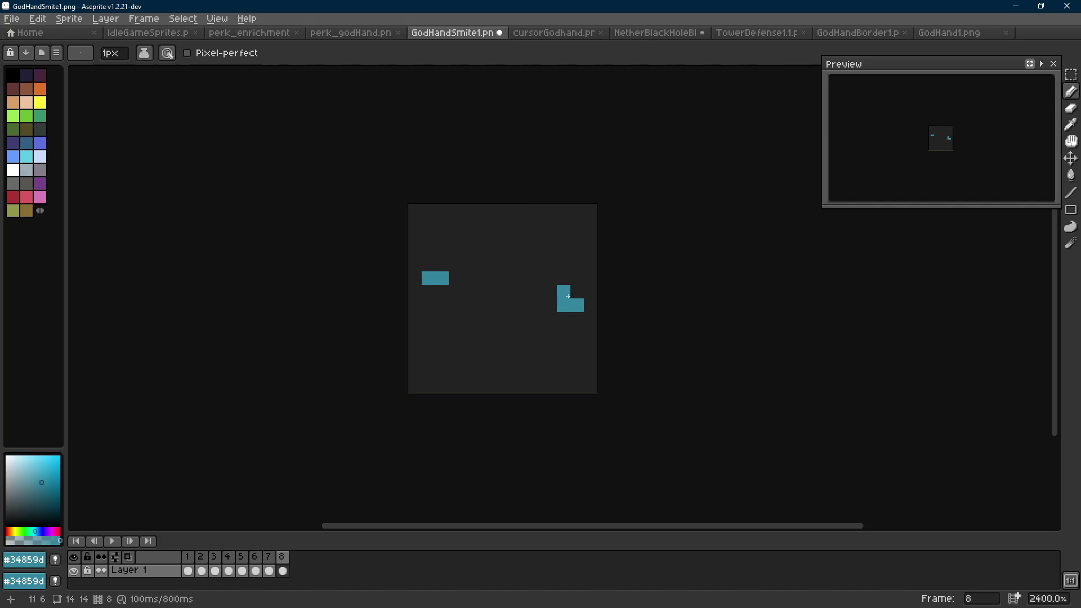
key(Left)
In frame 8, paint a light teal L-shape and lighten the small bar's middle pixel.
key(Right)
key(Left)
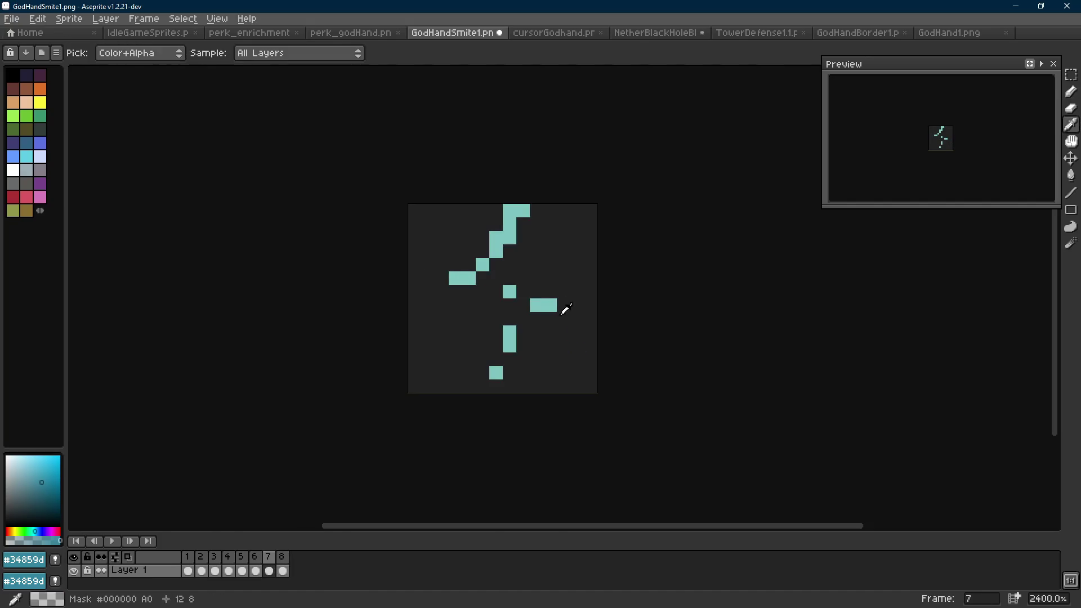
alt+click(552, 305)
key(Right)
drag(550, 305, 563, 291)
key(Left)
key(Left)
key(Right)
key(Right)
click(577, 319)
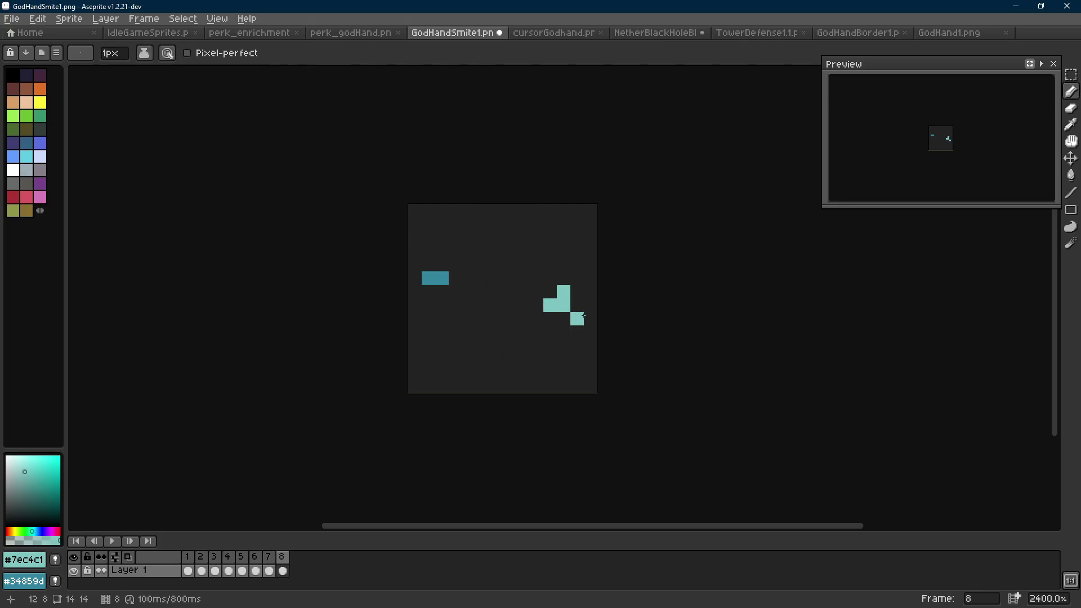
key(Left)
Add frame 9 and recolour the lower-right shape dark teal #34859d, erasing its light pixel.
key(Right)
click(442, 278)
key(e)
key(e)
click(429, 278)
key(v)
key(b)
key(alt+n)
key(Right)
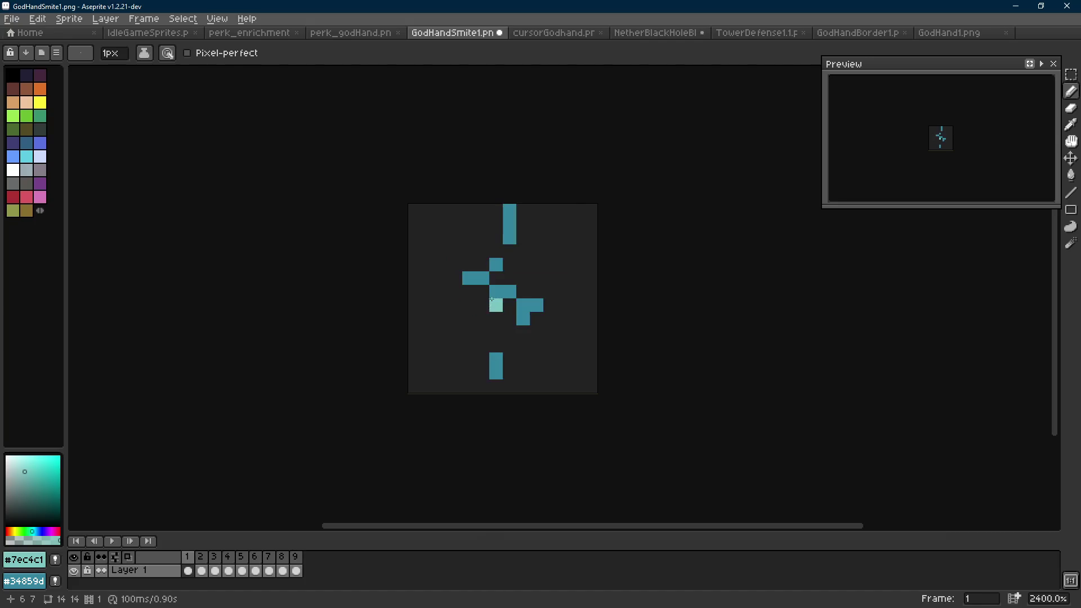
alt+click(495, 301)
key(Left)
key(Left)
key(Right)
click(459, 280)
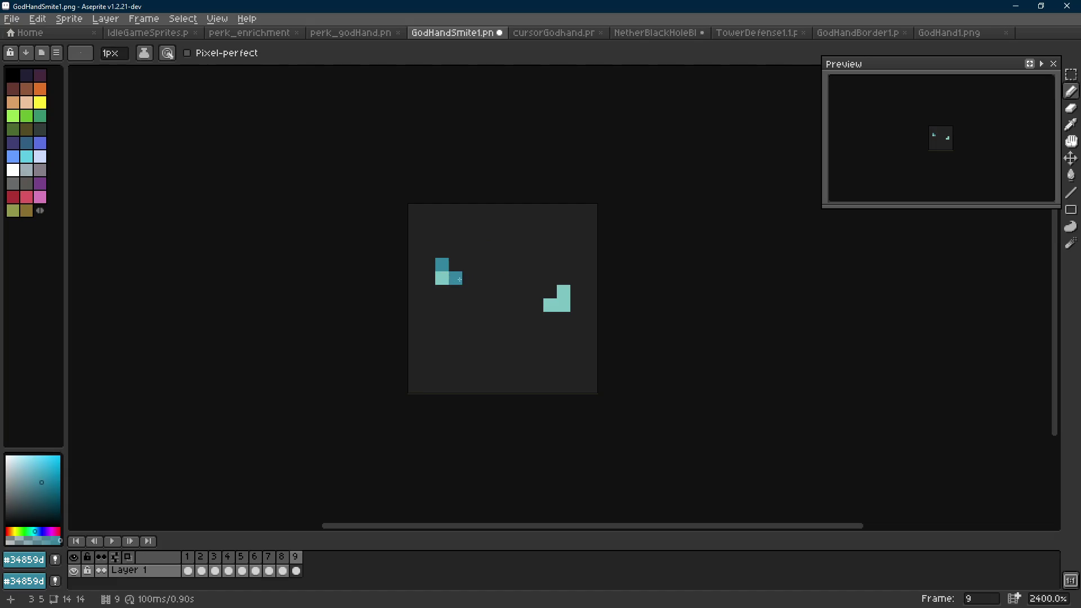
key(ctrl+z)
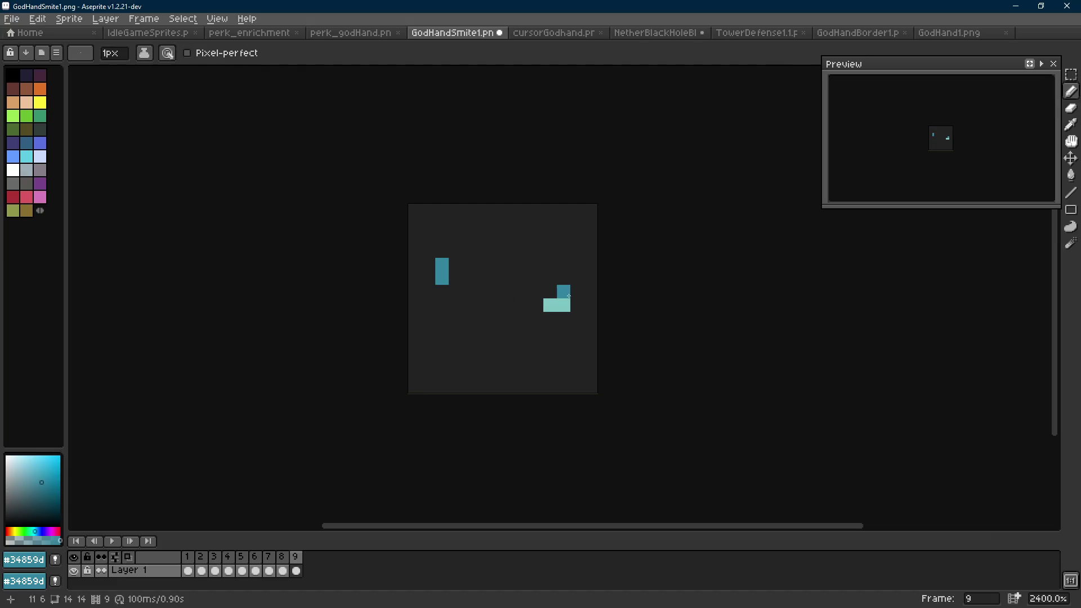
drag(564, 306, 576, 291)
key(e)
click(550, 305)
key(b)
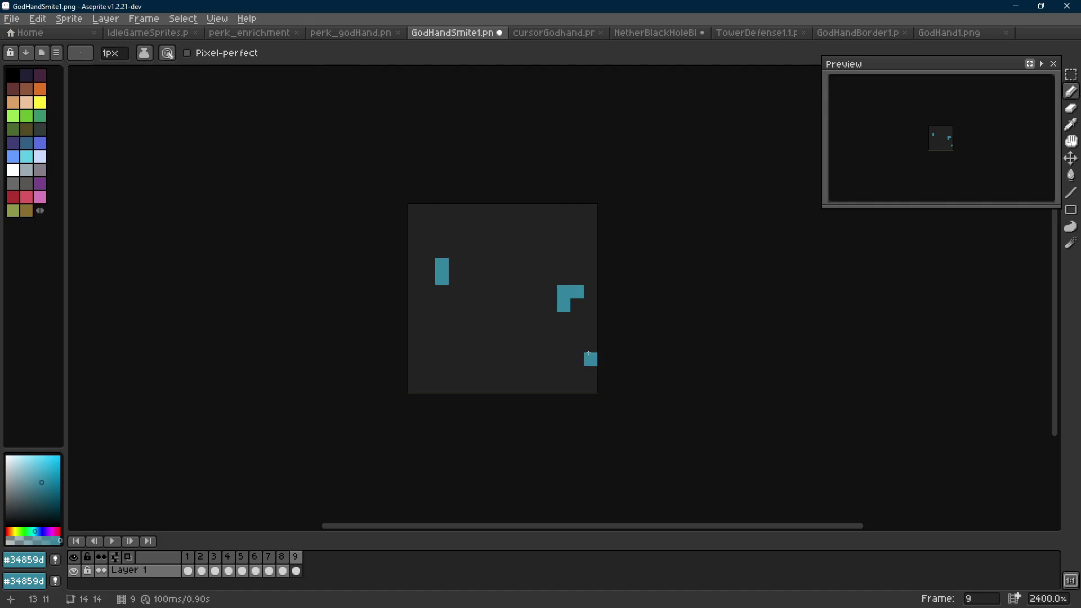
Add frame 10, shifting the lower-right shape by erasing its bottom-left pixel and adding one bottom-right.
key(alt+n)
key(e)
click(564, 305)
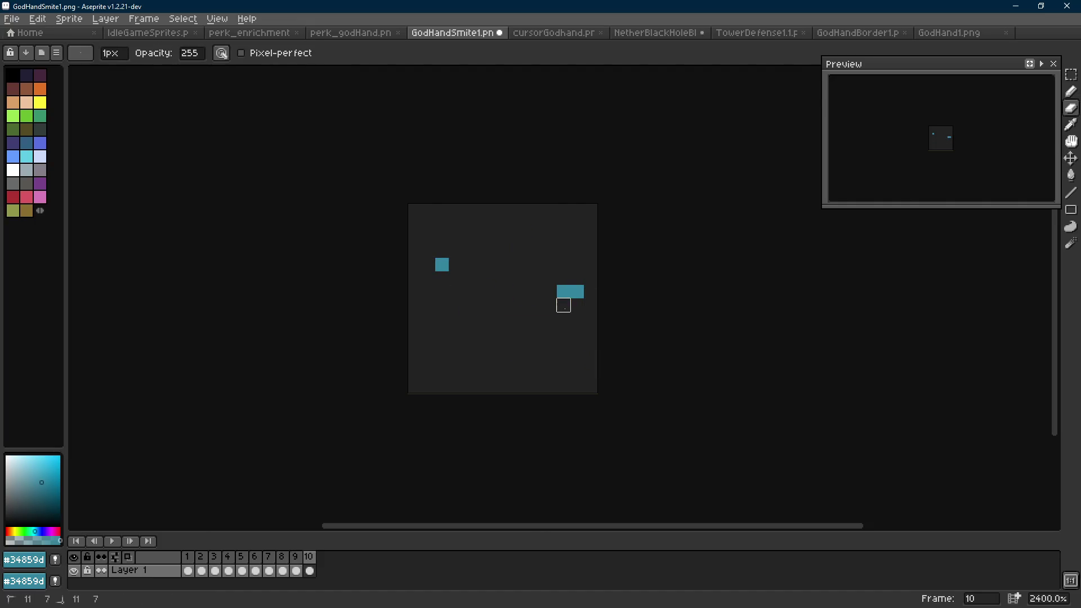
key(b)
click(577, 305)
Add frame 11, shrinking the lower-right shape and moving the upper-left mark one pixel higher.
key(alt+n)
key(e)
click(578, 309)
key(b)
click(442, 251)
key(e)
click(442, 265)
click(563, 292)
key(b)
click(579, 284)
Add frame 12 faded down to a single teal pixel, then play the 12-frame animation.
key(alt+n)
key(e)
click(577, 291)
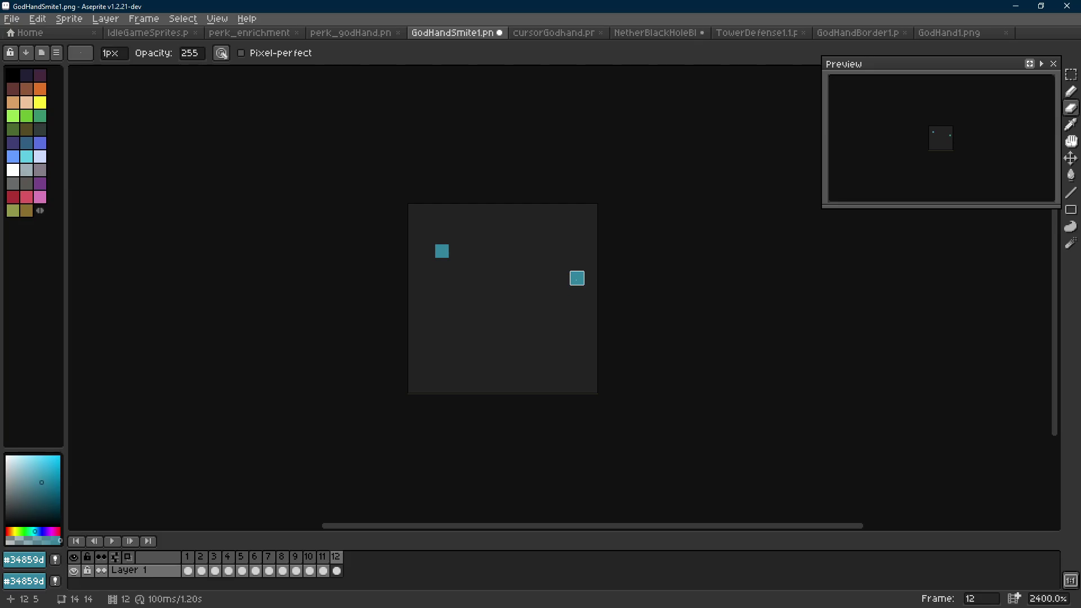
click(442, 251)
key(b)
key(Left)
key(Right)
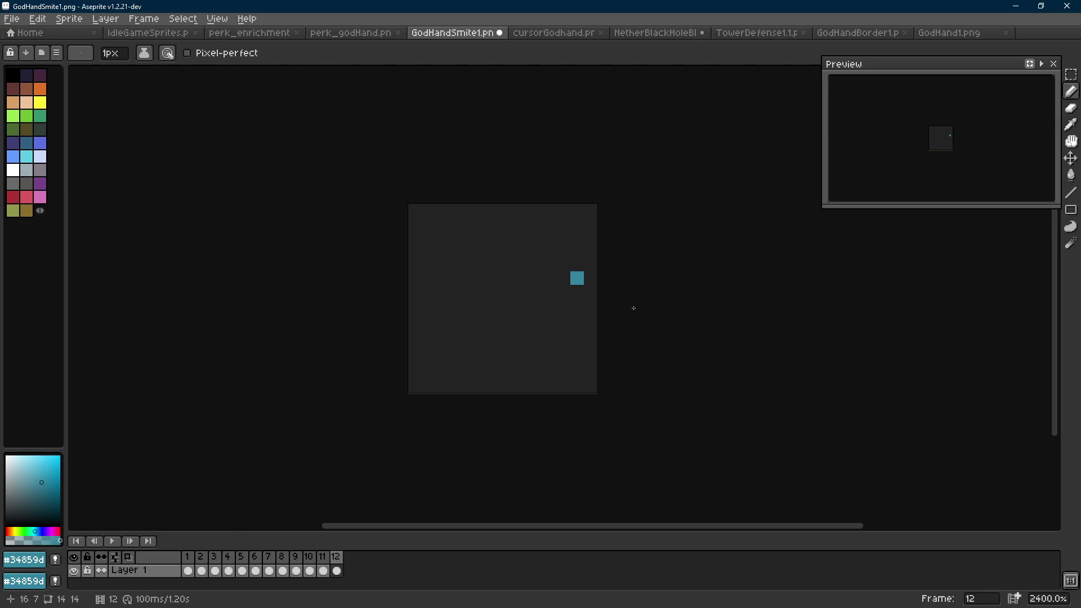
scroll(634, 308, down, 8)
key(Return)
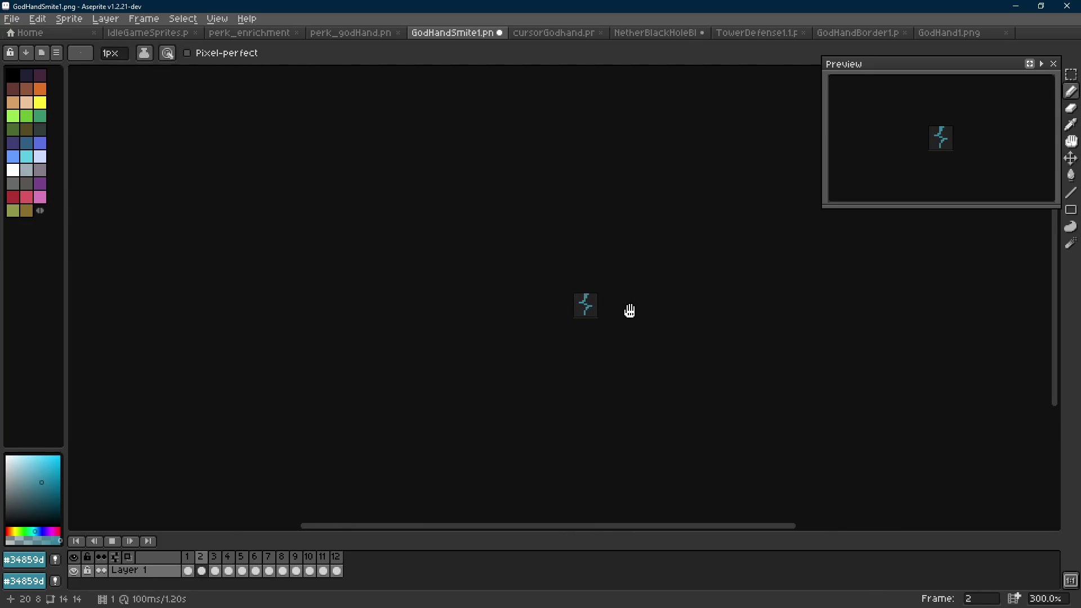
Stop the animation playback and go to frame 3, zoomed in on the bolt.
scroll(629, 311, down, 1)
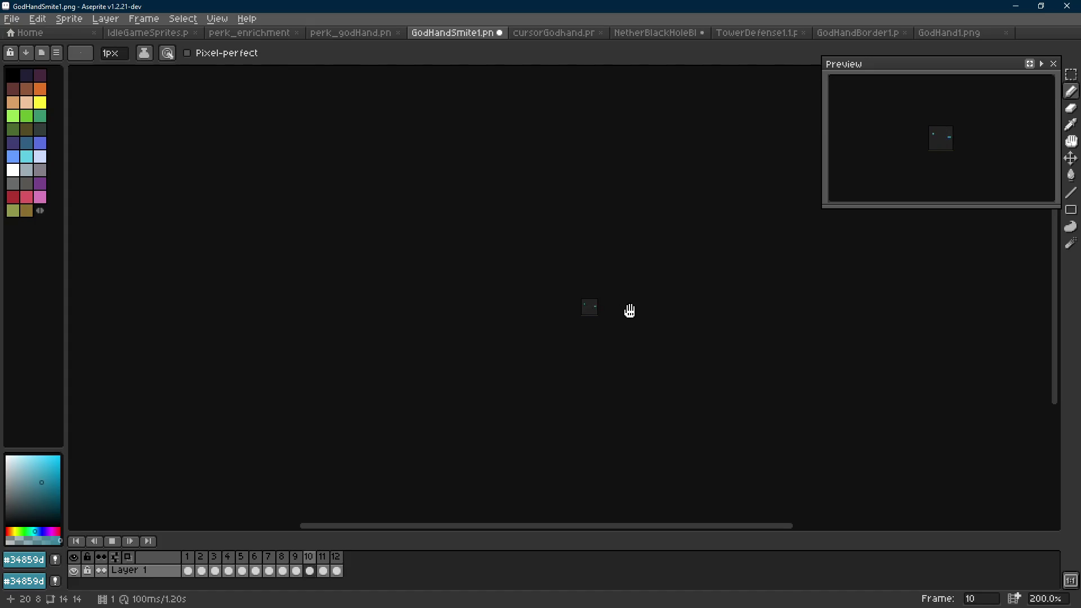
key(Return)
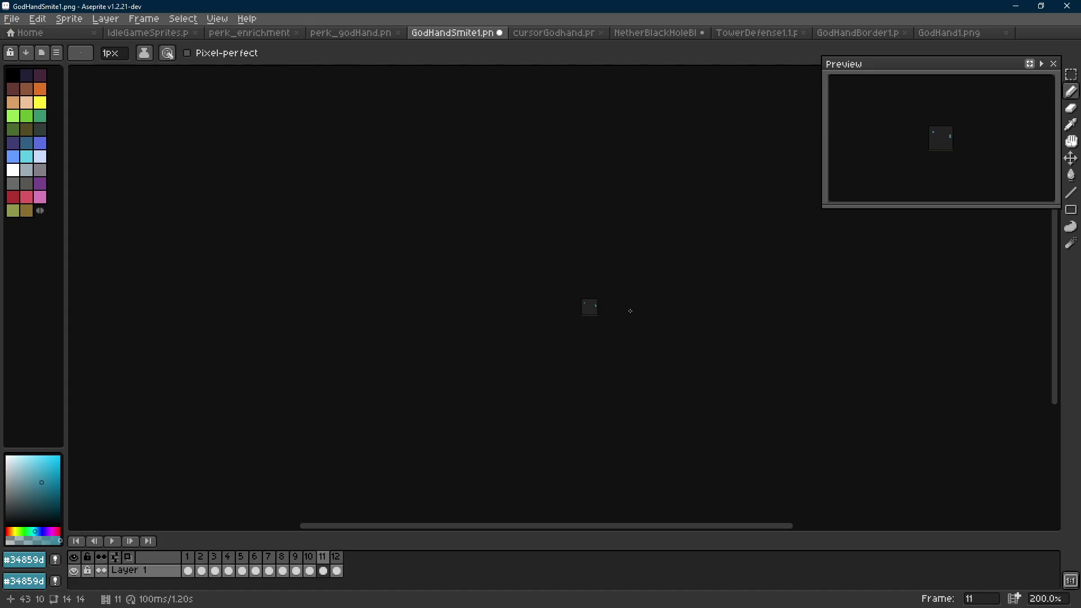
scroll(630, 311, up, 4)
key(Right)
key(Right)
key(Right)
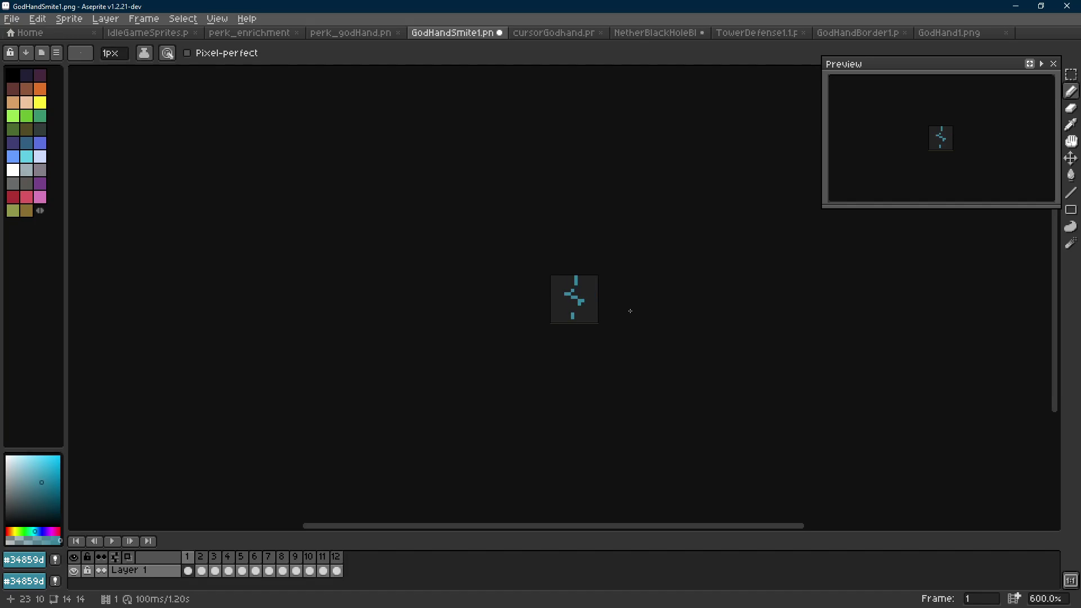
scroll(586, 317, up, 7)
Widen the bolt's base into a cream row with light teal pixels at both ends.
key(shift+e)
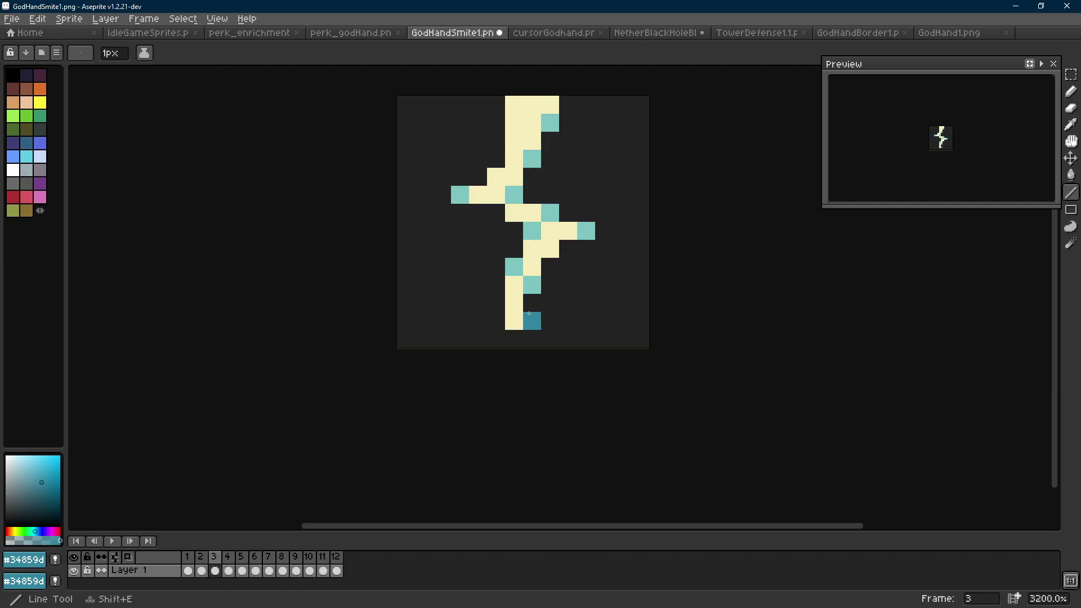
alt+click(531, 317)
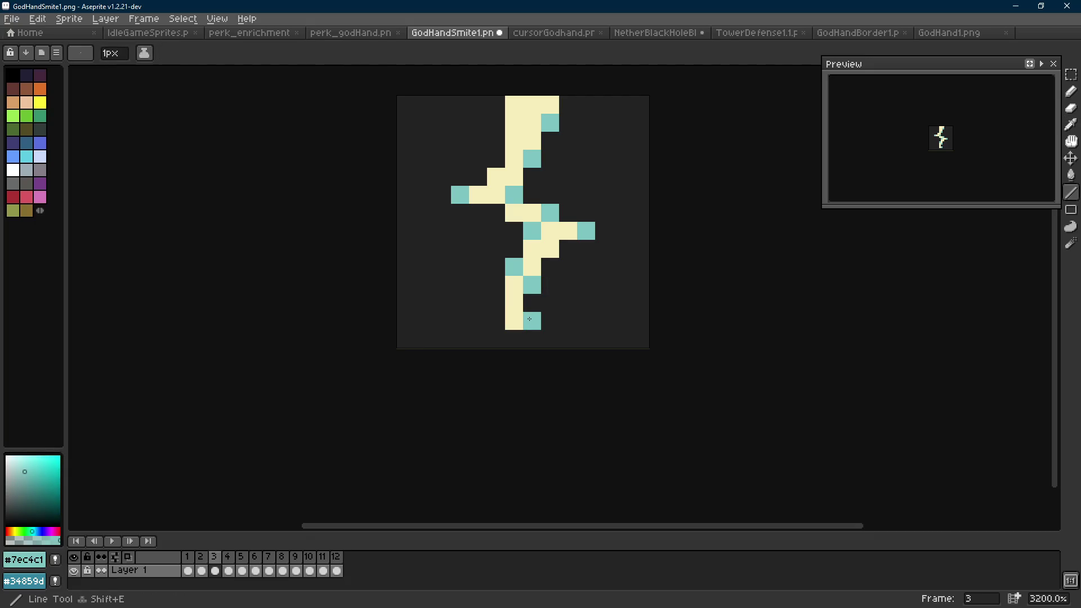
key(e)
alt+click(514, 304)
drag(532, 321, 495, 320)
alt+click(532, 284)
click(529, 303)
click(550, 321)
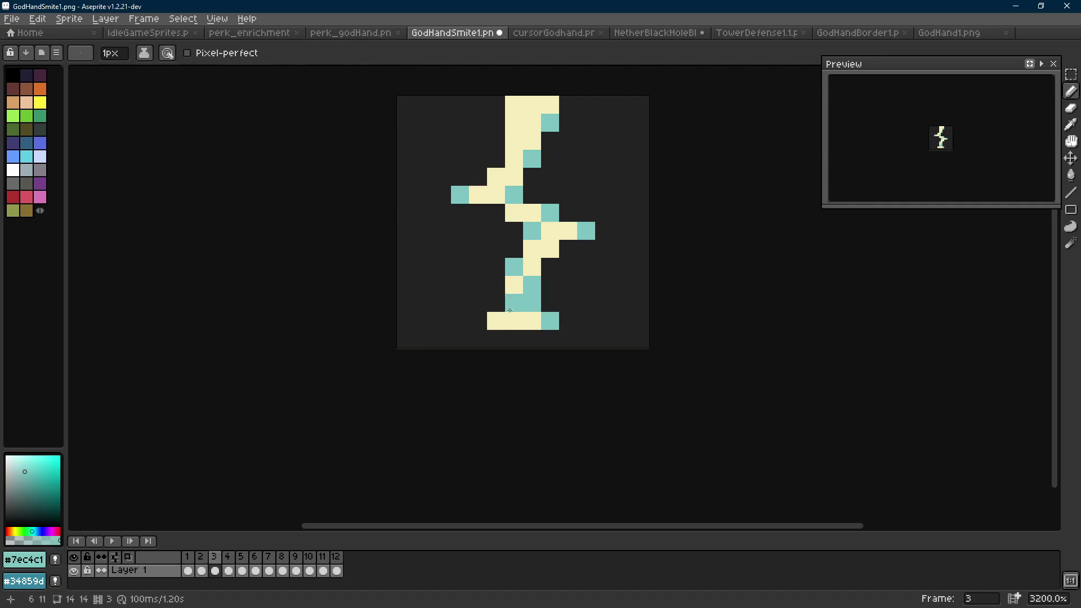
click(477, 322)
scroll(559, 326, down, 8)
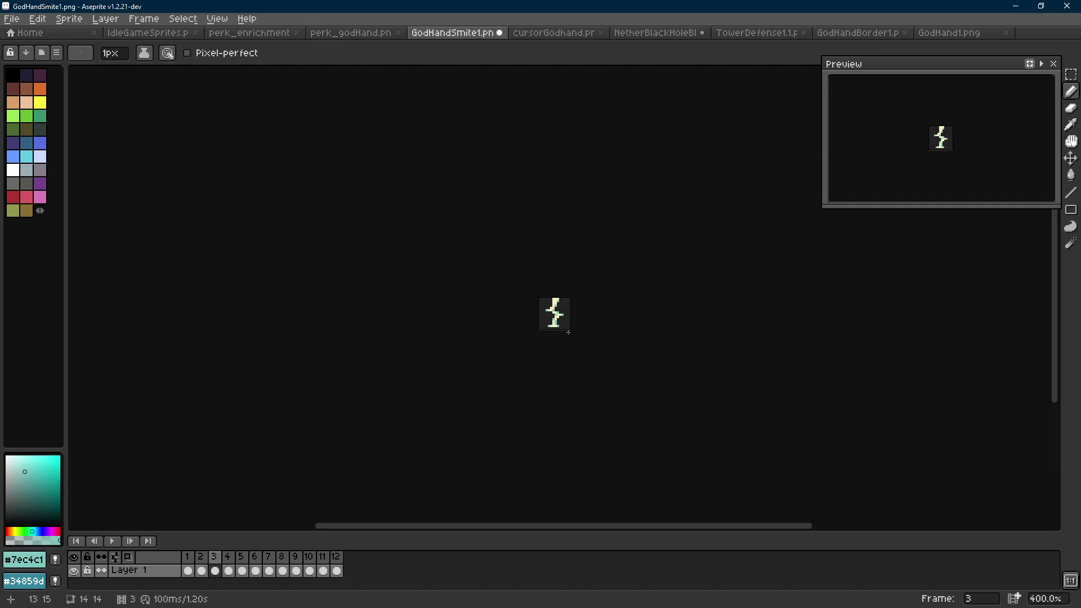
scroll(568, 333, up, 8)
scroll(566, 330, down, 8)
scroll(562, 322, up, 5)
scroll(563, 322, up, 3)
Add a cream pixel and a short light teal line to the right of the base.
key(e)
alt+click(518, 313)
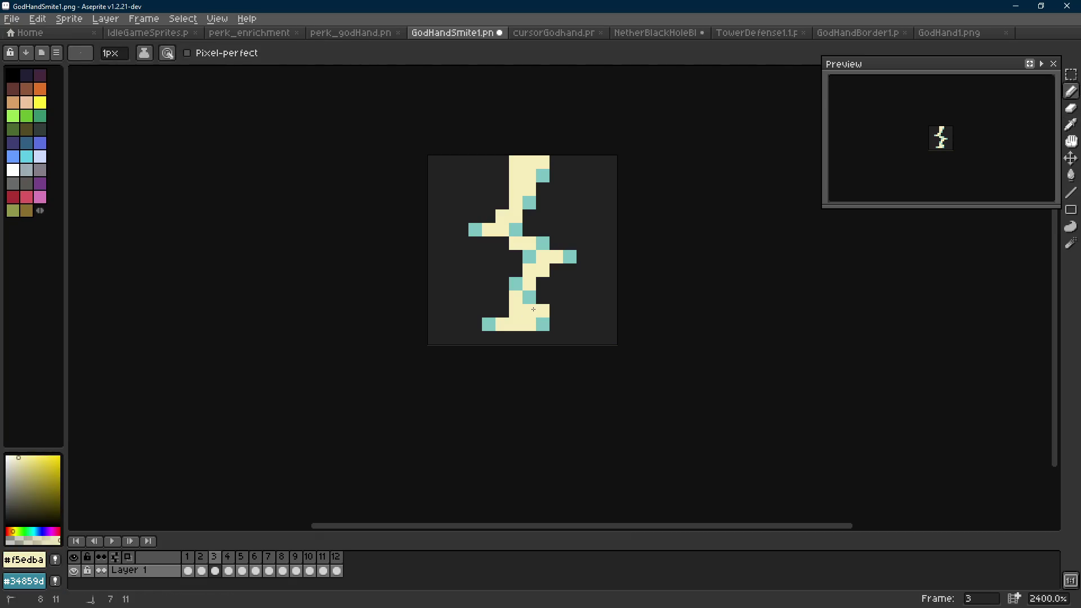
alt+click(544, 322)
click(532, 311)
key(shift+e)
drag(535, 313, 556, 311)
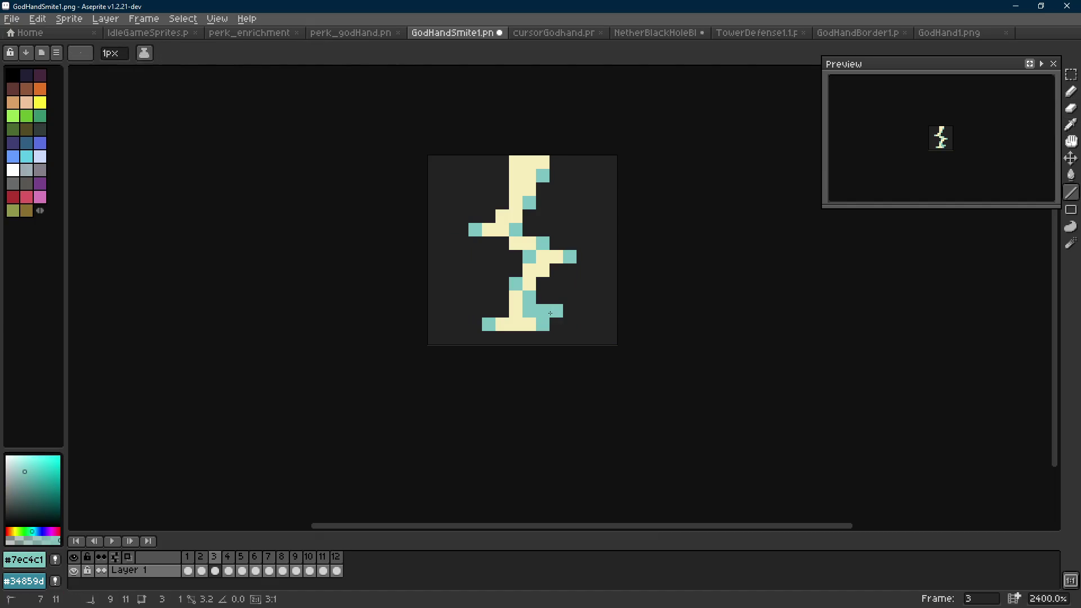
key(e)
alt+click(511, 310)
click(488, 310)
scroll(564, 325, down, 9)
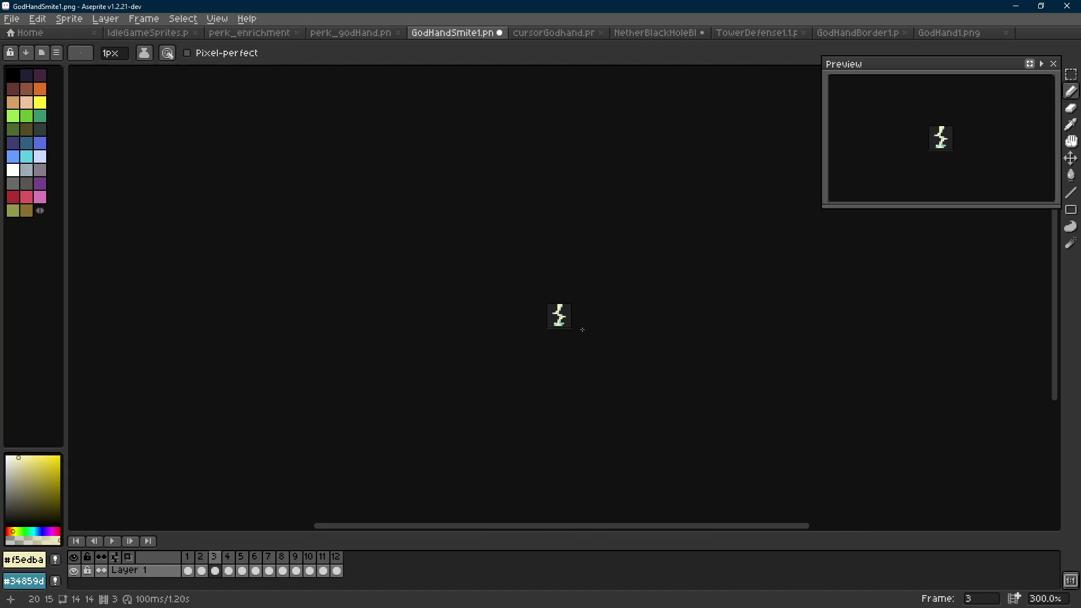
scroll(567, 320, up, 7)
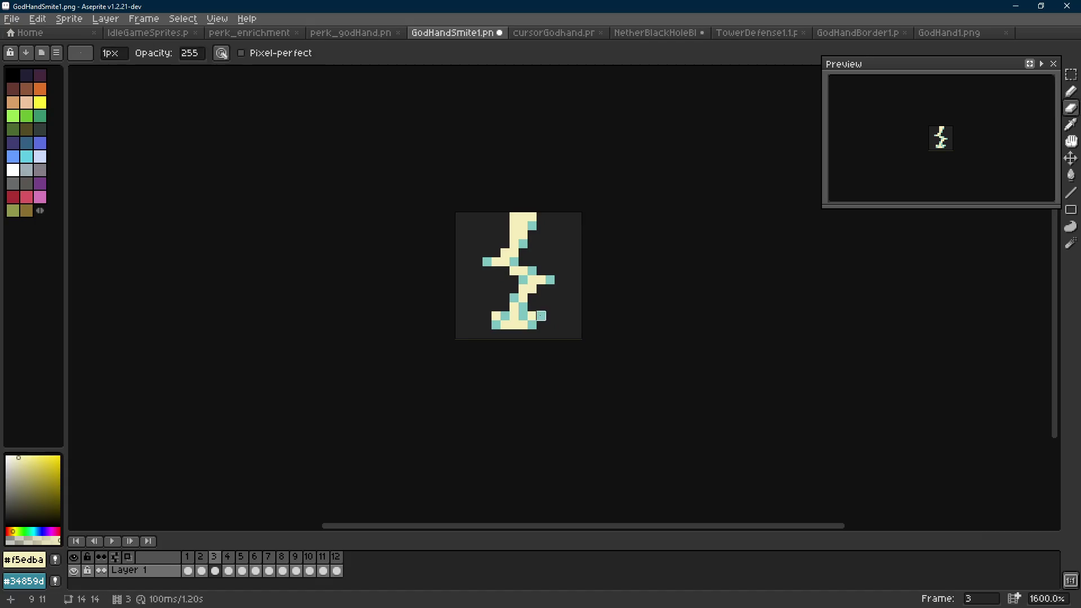
scroll(549, 319, down, 7)
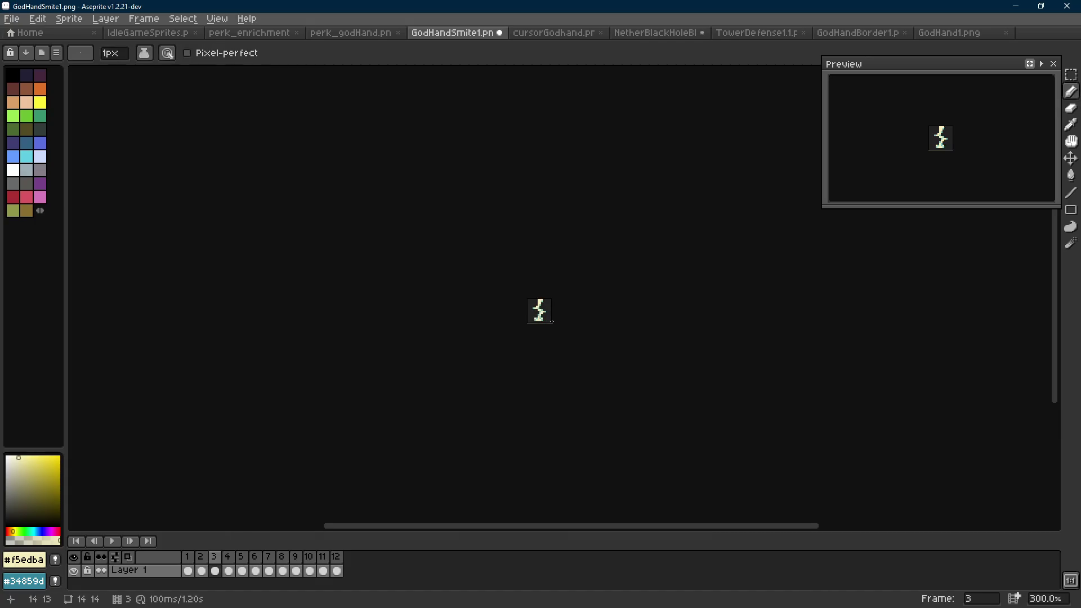
scroll(552, 322, up, 7)
Sample the teal and cream colours, undo the last pencil stroke, then move on to frame 4.
key(alt)
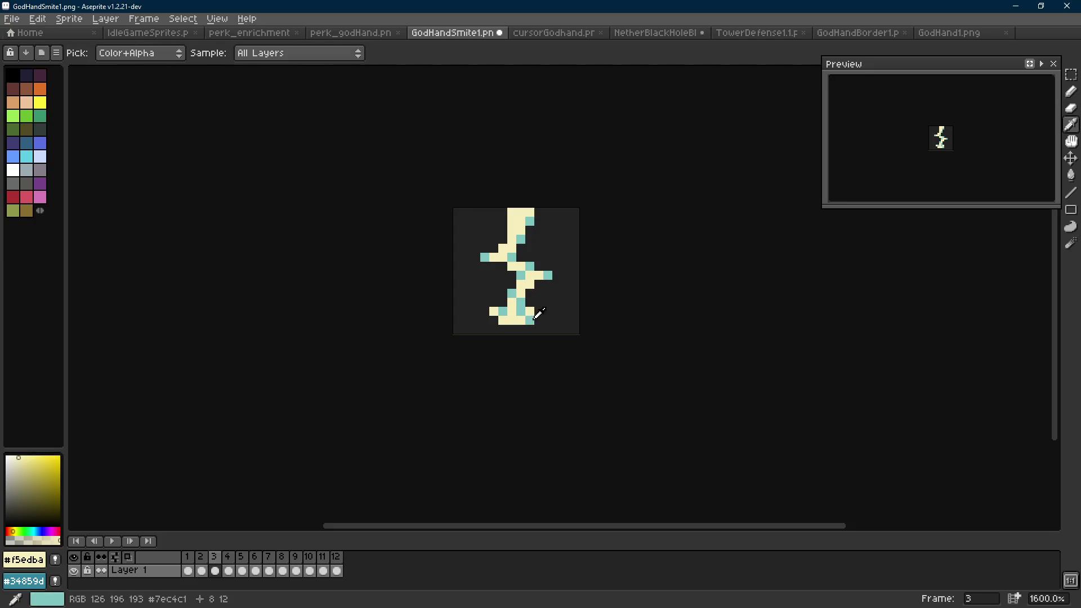
alt+click(533, 319)
scroll(502, 321, down, 7)
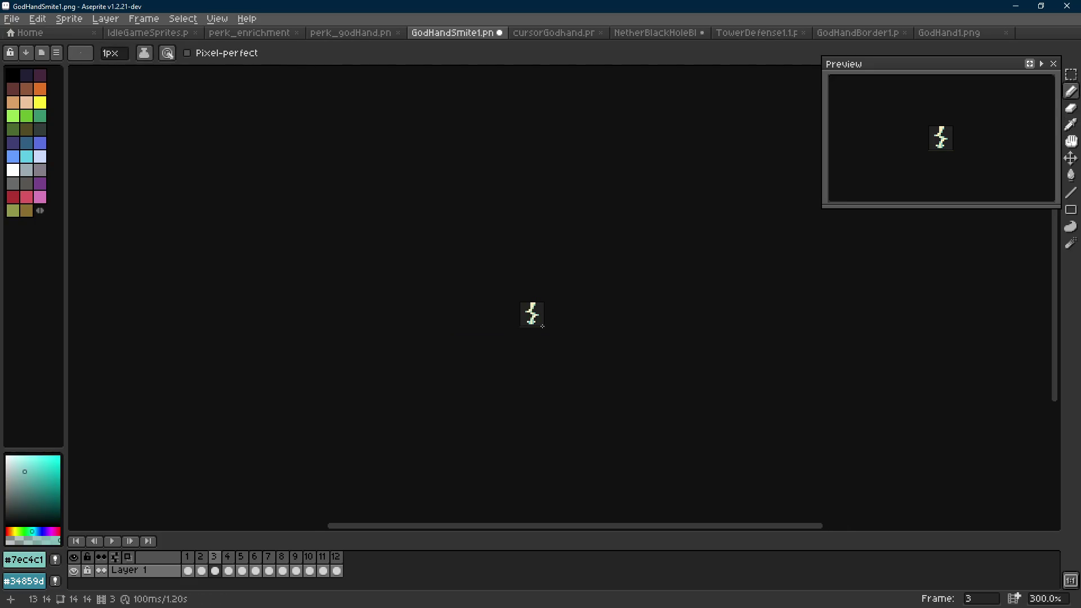
scroll(534, 323, up, 5)
key(alt)
alt+click(537, 312)
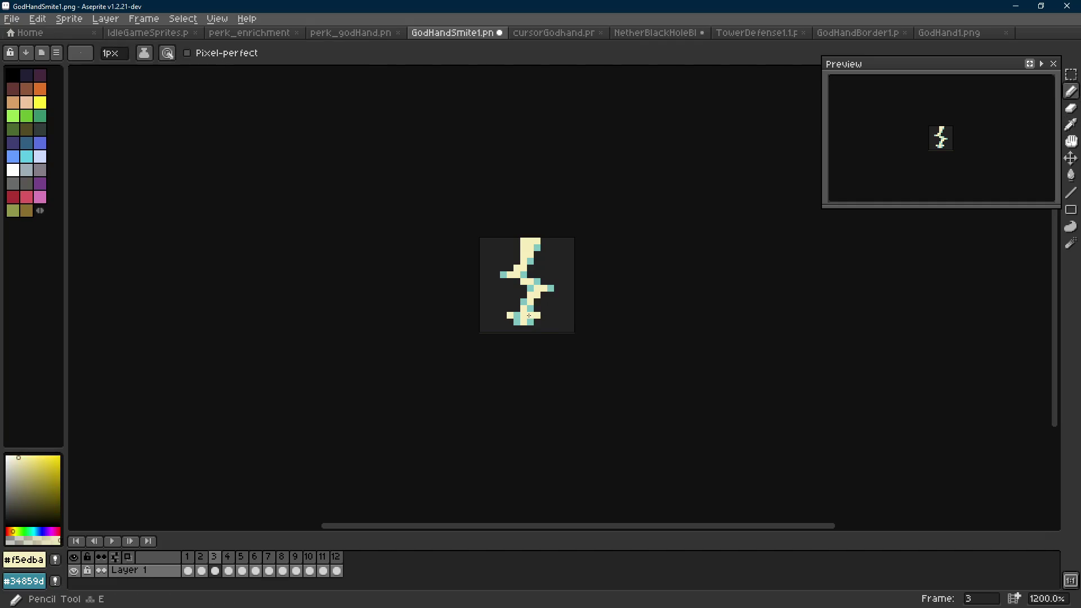
scroll(538, 315, down, 6)
key(ctrl+z)
scroll(537, 310, up, 6)
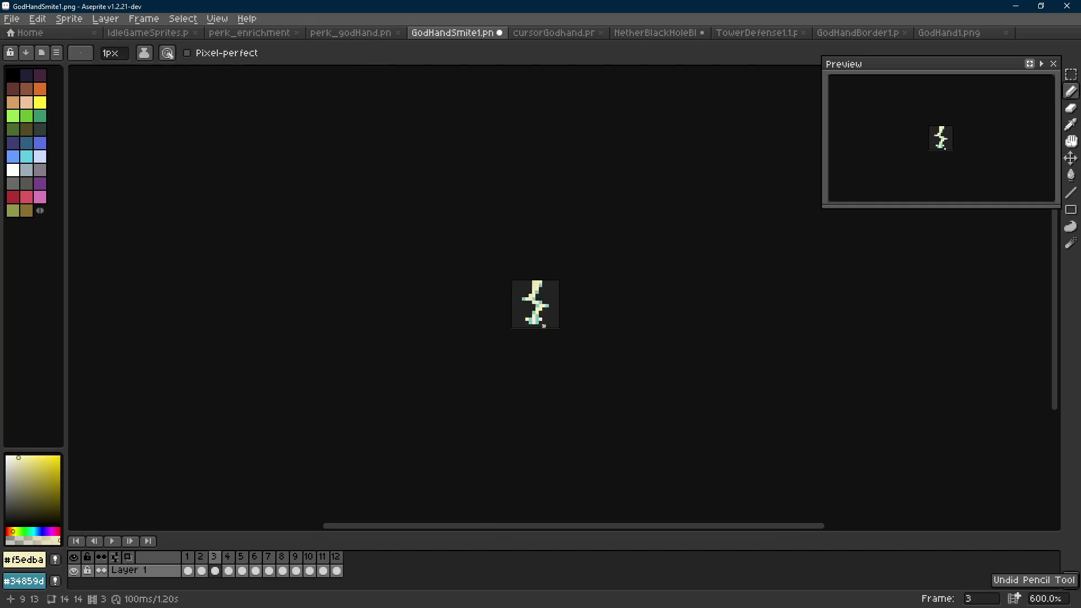
key(alt)
scroll(537, 309, up, 3)
key(Right)
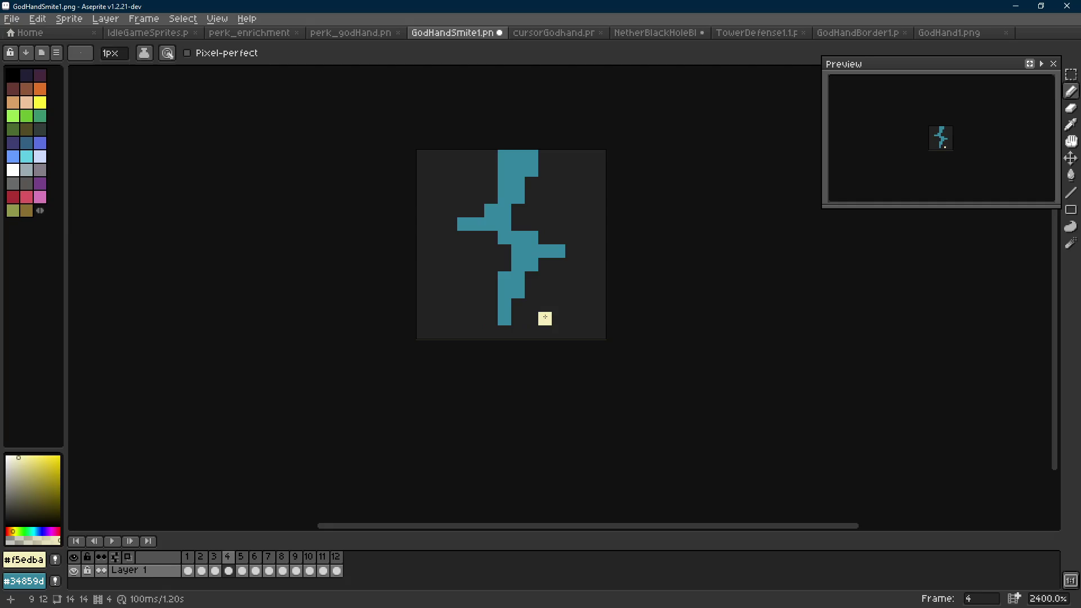
Paint cream spark pixels around the bolt's base on frame 4, erasing a misplaced one.
drag(531, 308, 512, 309)
key(Left)
key(Right)
click(524, 323)
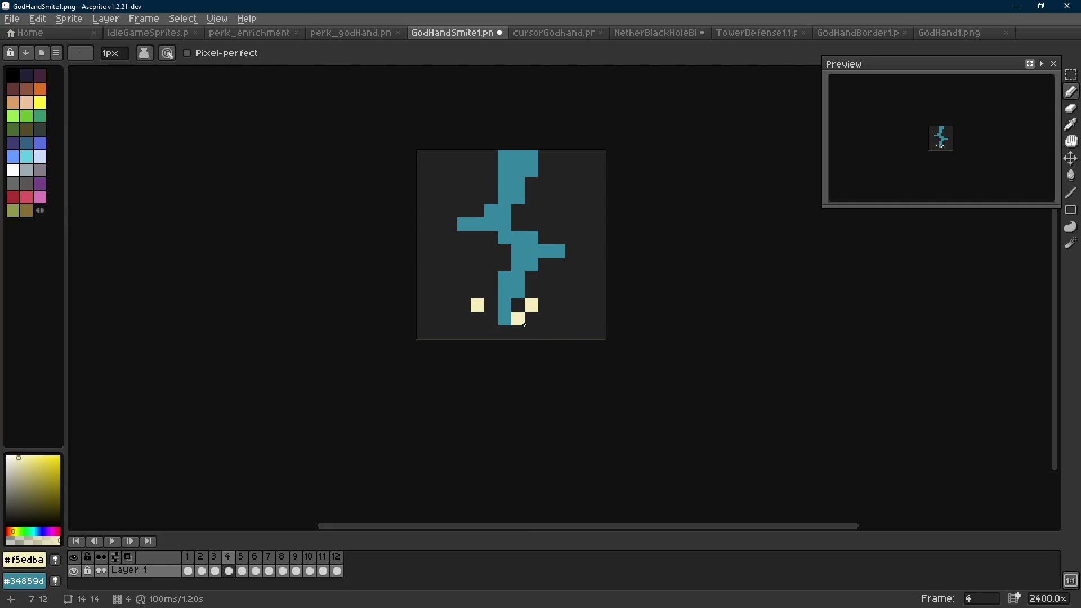
click(479, 314)
key(e)
click(477, 318)
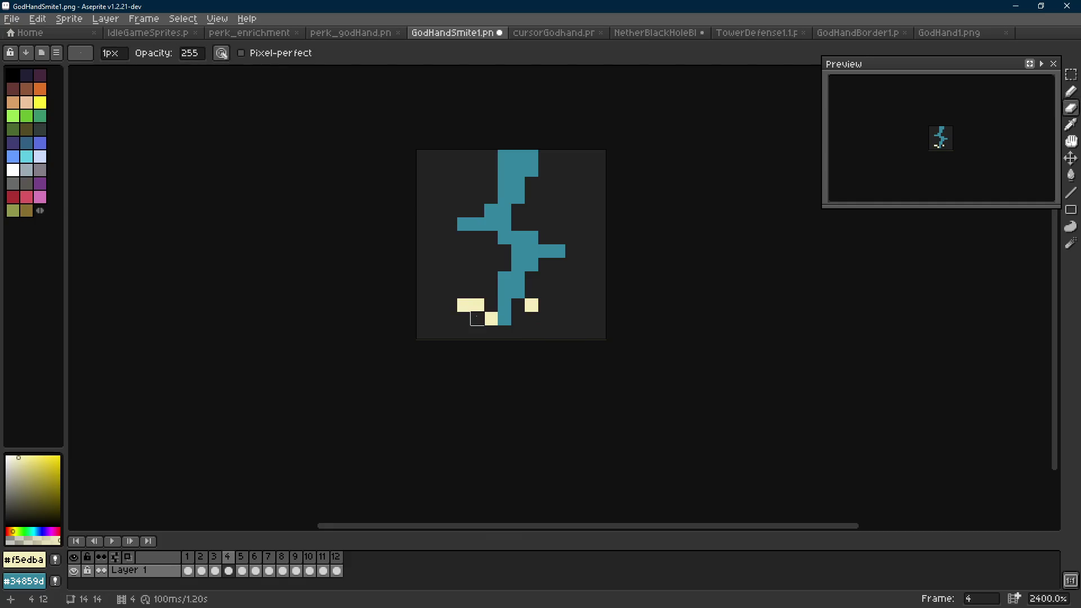
key(b)
click(525, 318)
key(ctrl+z)
Move frame 4's right cream spark pixel higher and further out, erasing a stray pixel.
click(545, 304)
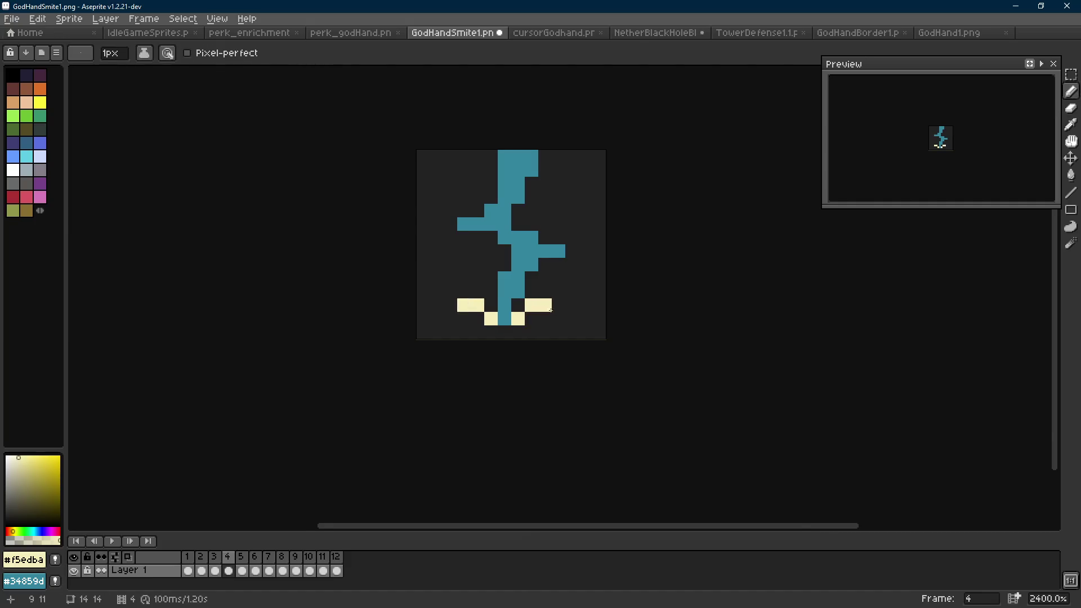
scroll(545, 307, down, 5)
key(Right)
key(Left)
scroll(529, 311, up, 5)
key(e)
click(549, 303)
key(b)
Add a cream spark left of the bolt on frame 5 and light-teal sparks on frames 6 and 7.
key(Right)
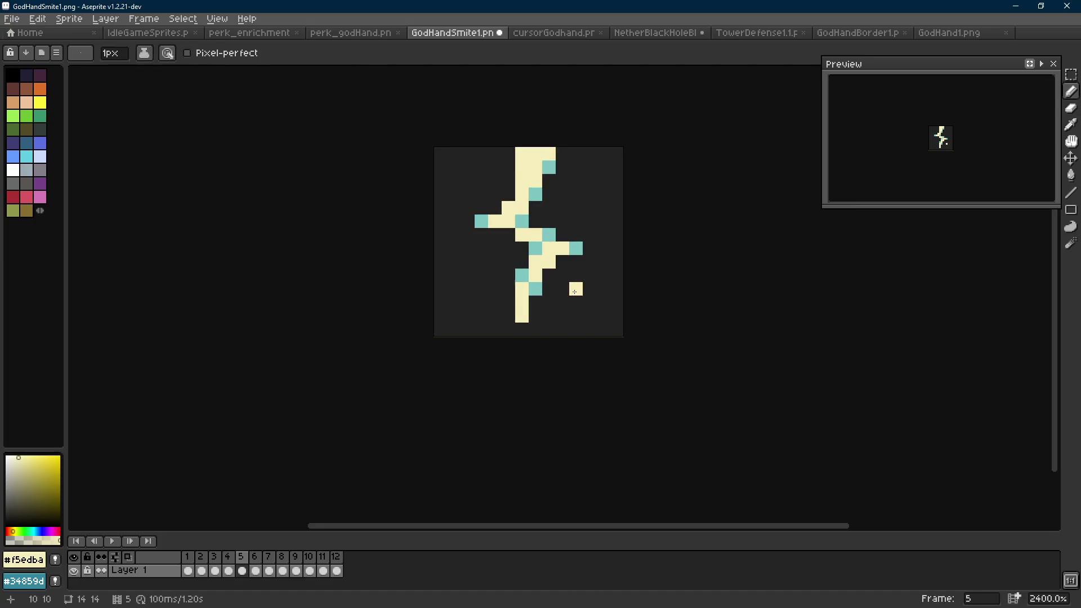
key(Left)
key(Right)
click(468, 289)
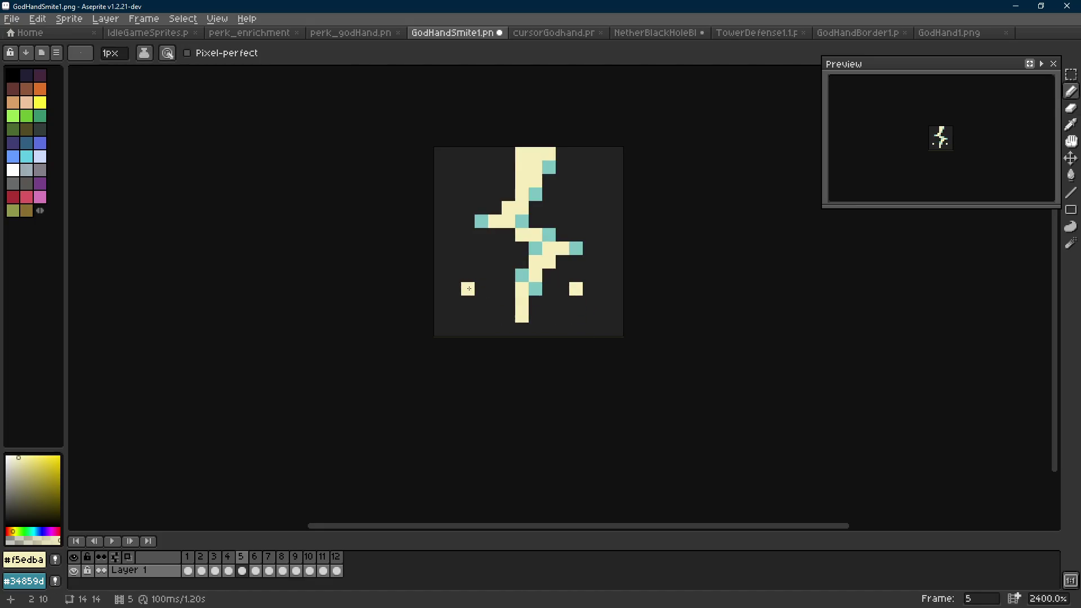
alt+click(522, 275)
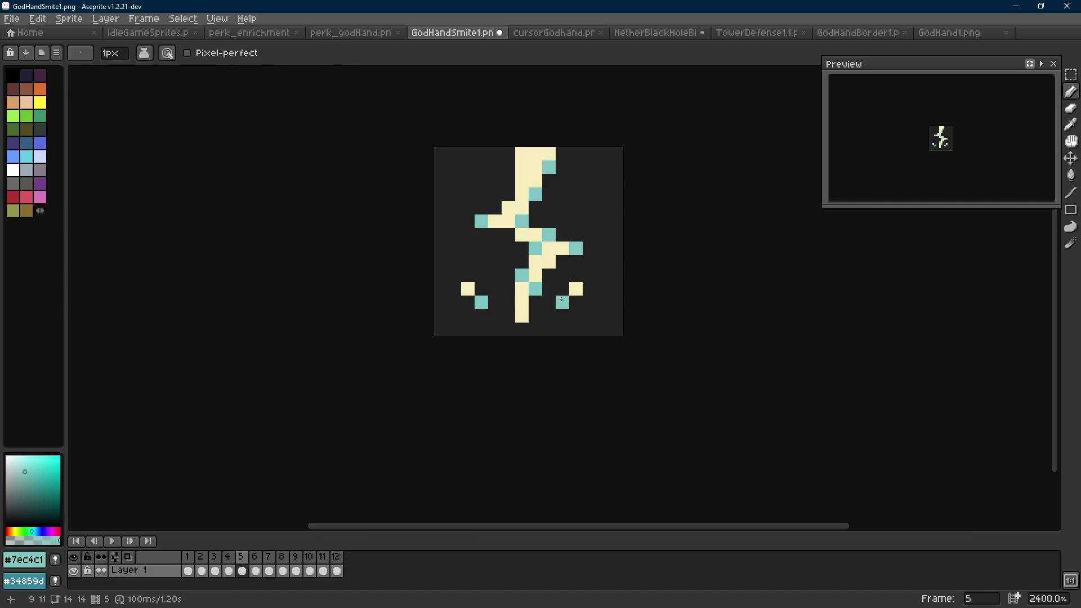
key(Right)
click(576, 288)
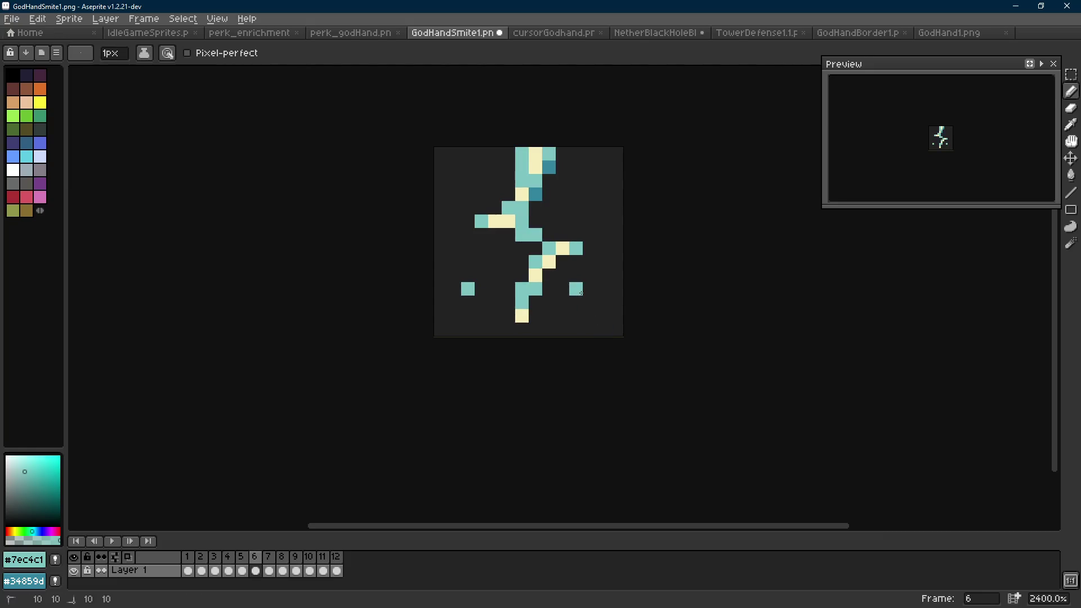
key(Right)
click(588, 305)
key(Right)
Sample the darker teal colour and play the animation to review the sparks.
key(Right)
alt+click(588, 234)
key(Left)
key(Left)
key(Left)
key(Left)
key(Right)
key(Right)
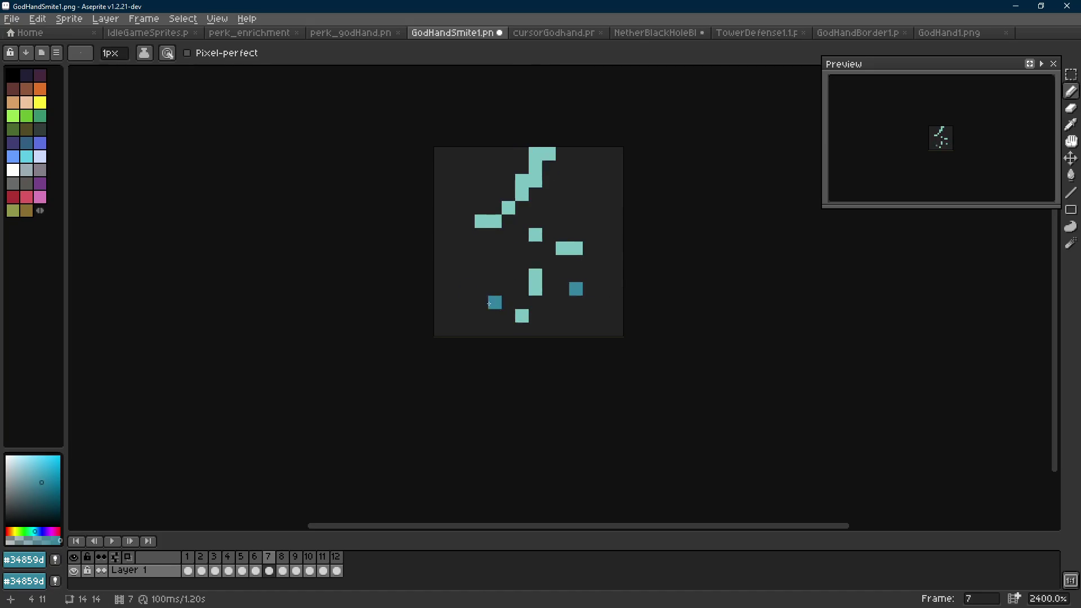
key(Return)
scroll(588, 313, down, 9)
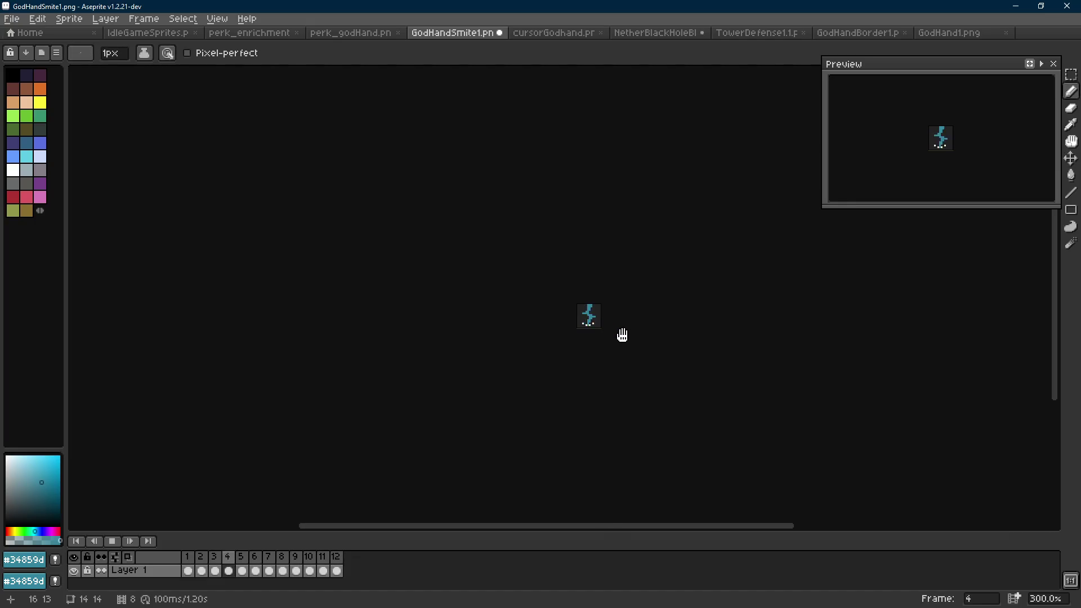
key(Return)
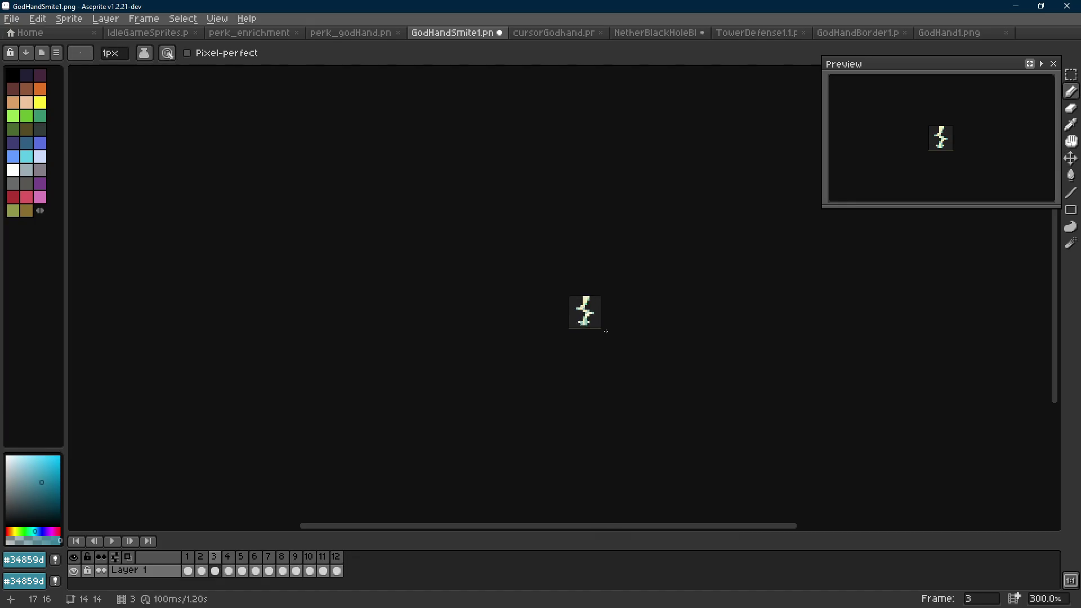
scroll(605, 331, up, 7)
Erase the cream spark pixels at the bolt's base on frame 4.
key(Right)
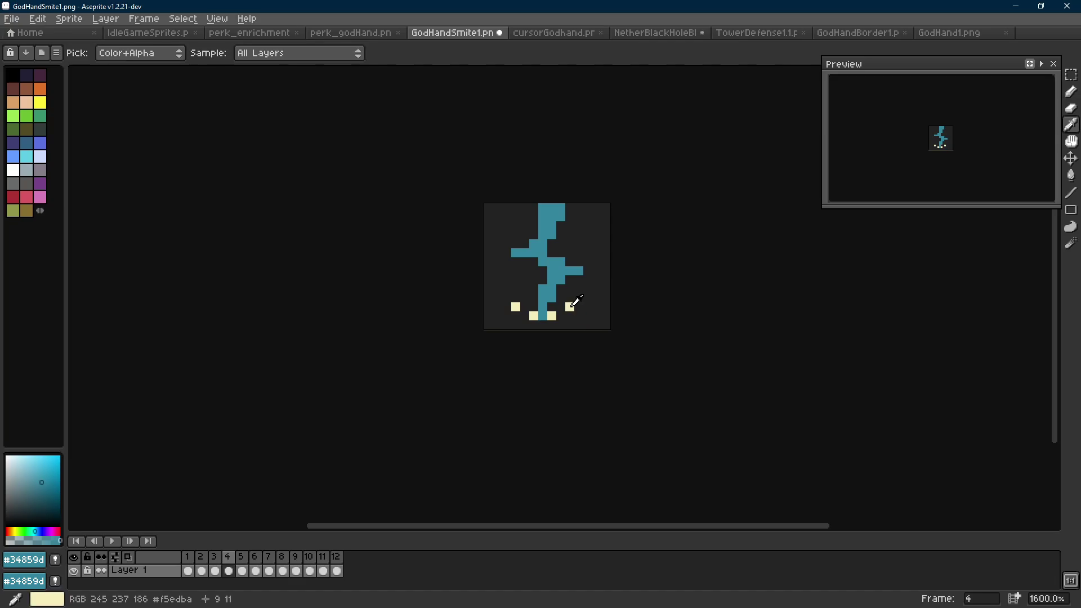
alt+click(571, 307)
key(e)
drag(552, 316, 569, 307)
click(515, 307)
key(b)
key(Right)
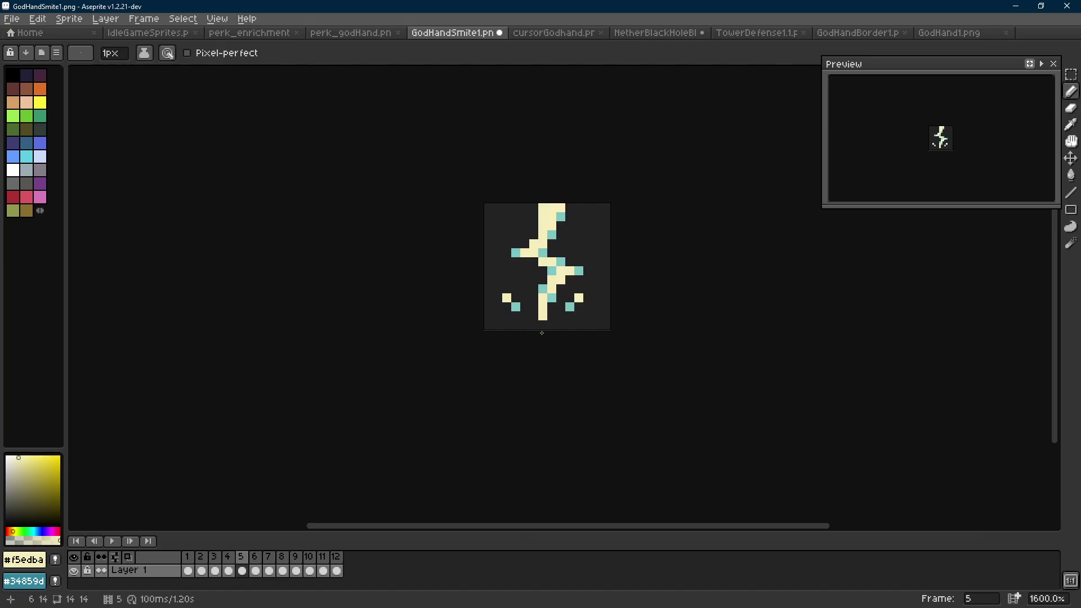
Select the lower spark pixels on frame 5 and nudge them toward the bolt.
key(r)
mouse_move(539, 292)
mouse_down()
mouse_move(484, 331)
mouse_move(525, 327)
mouse_up()
mouse_move(612, 282)
mouse_down()
mouse_move(563, 320)
mouse_move(589, 320)
mouse_up()
key(Left)
key(Right)
key(Left)
key(Left)
key(Right)
key(Right)
alt+click(560, 307)
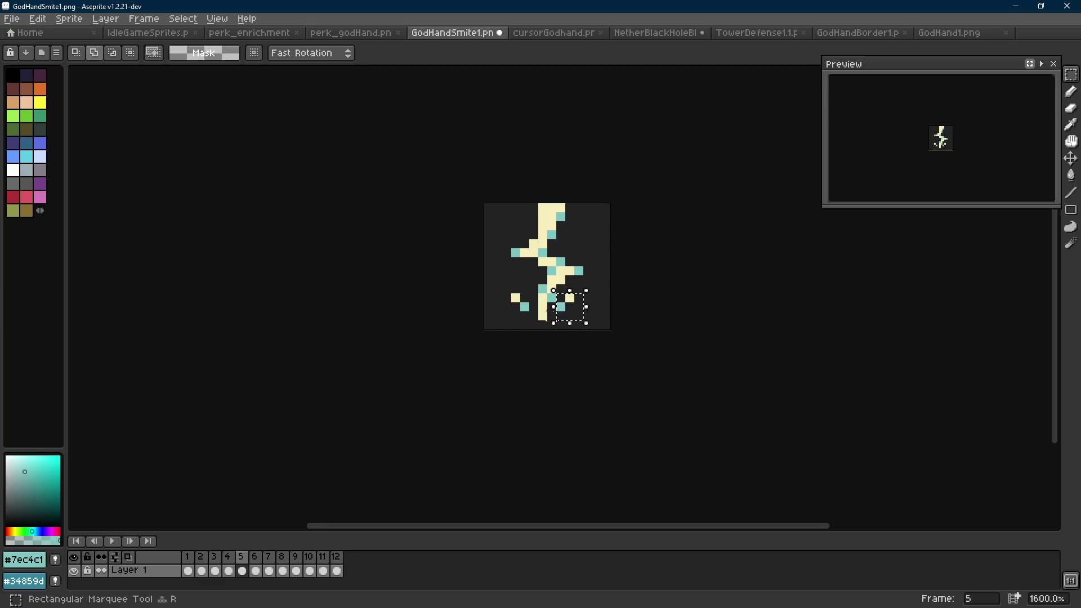
Paste the copied spark pixels onto frame 4 at the bolt's lower left and right sides.
key(Left)
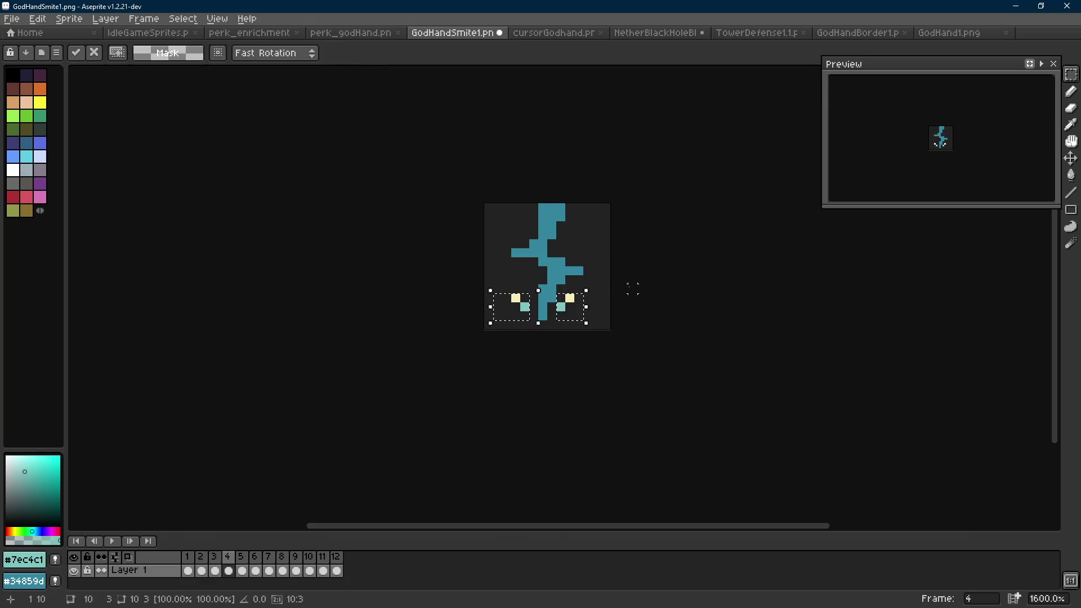
scroll(586, 294, up, 3)
key(ctrl+v)
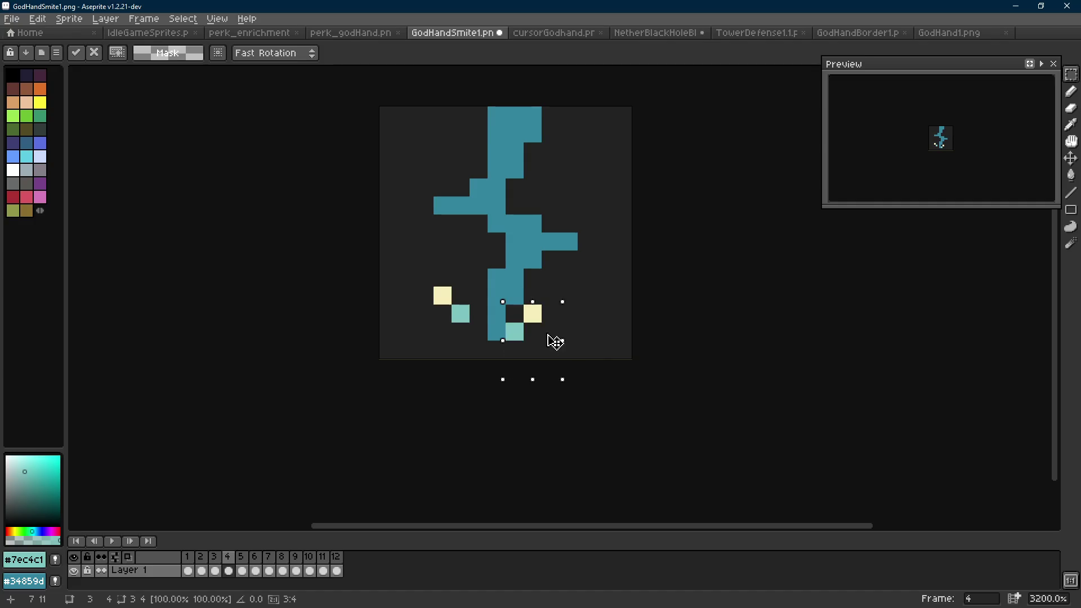
drag(554, 340, 464, 336)
click(586, 313)
key(Right)
key(Left)
key(ctrl+v)
mouse_move(467, 298)
mouse_down()
mouse_move(573, 332)
mouse_move(596, 313)
mouse_up()
click(652, 311)
key(Right)
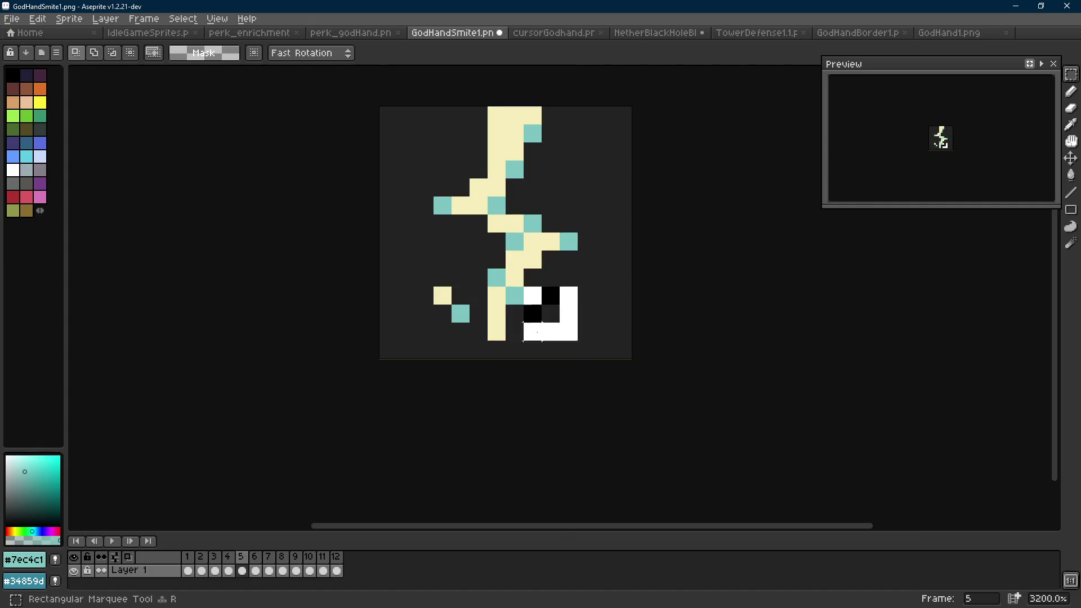
Paint four cream spark pixels around the bolt's base on frame 5.
key(i)
click(554, 290)
key(b)
click(568, 278)
click(533, 313)
click(459, 314)
click(425, 278)
key(Left)
key(Left)
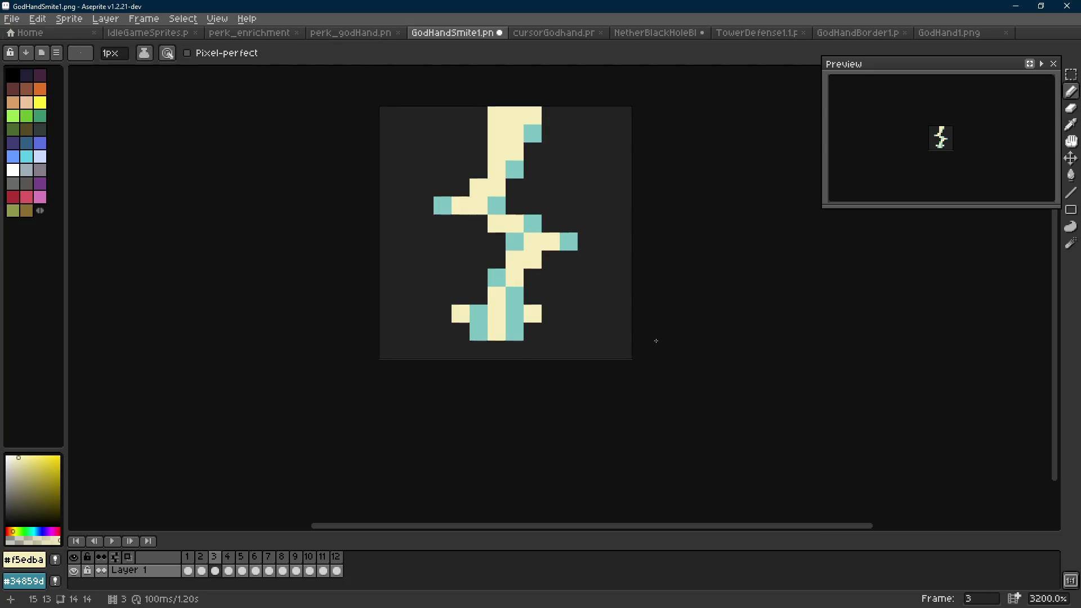
key(Right)
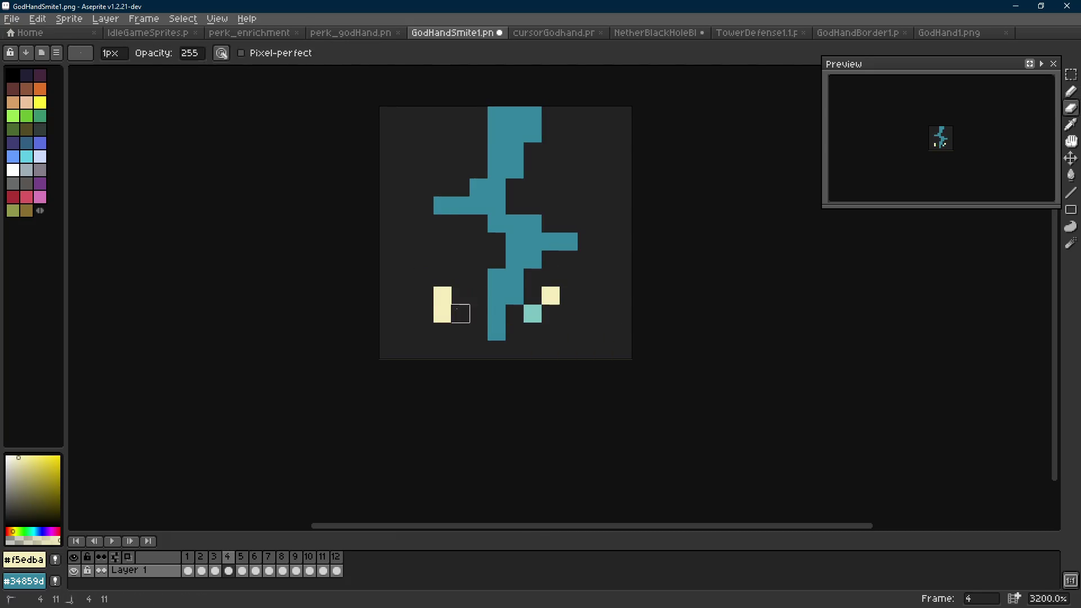
Paint cream diagonal spark pixels to the left and right of the bolt on frame 4.
click(460, 314)
click(424, 277)
click(569, 277)
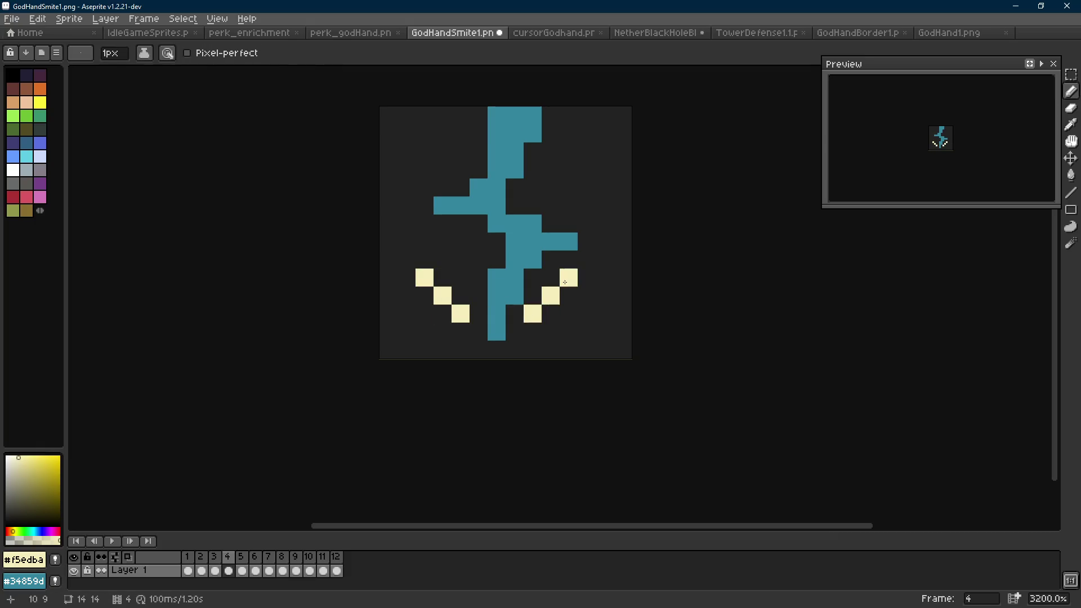
key(Right)
Erase stray cream spark pixels on frames 5 and 6.
key(e)
click(550, 295)
click(532, 314)
drag(442, 295, 460, 314)
key(Right)
click(460, 313)
click(424, 295)
Paint a two-pixel light-teal spark to the right of the bolt on frame 6.
key(i)
click(563, 295)
key(b)
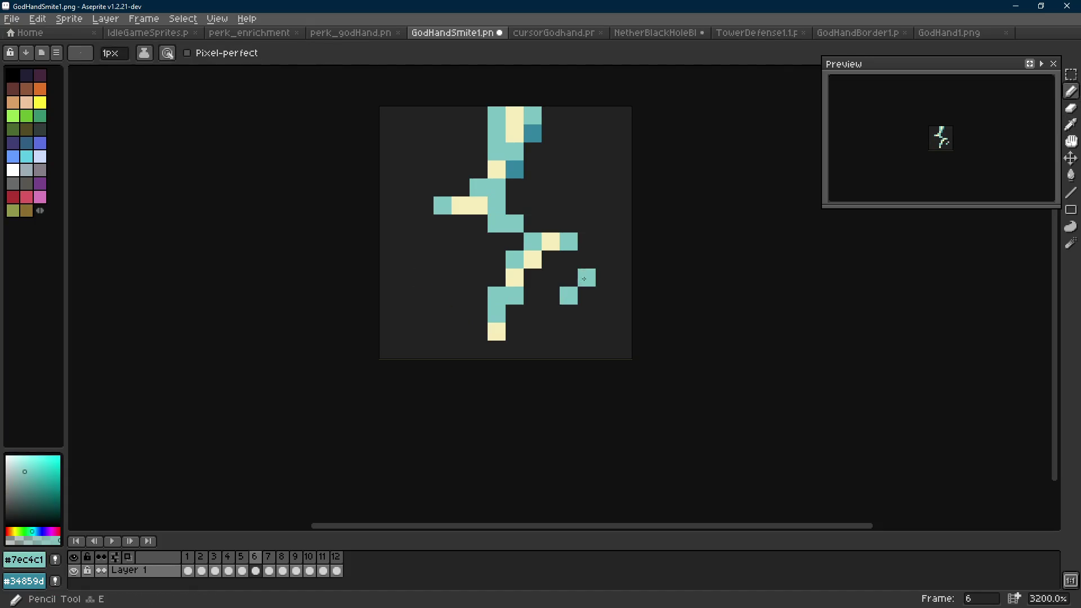
click(586, 259)
click(569, 277)
key(b)
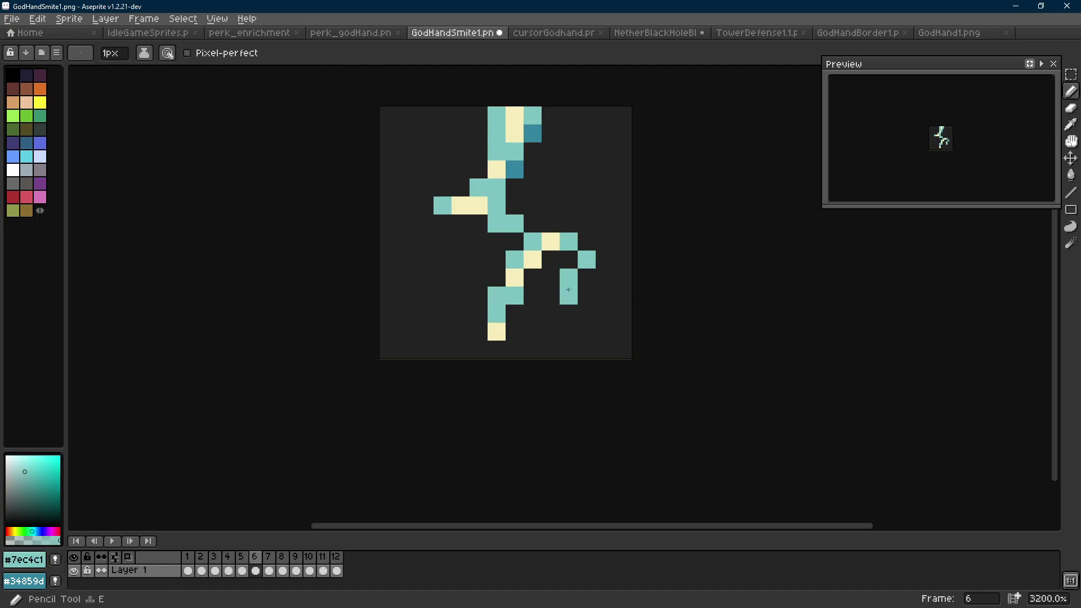
Compare frames 4 through 7 and play the animation to review the sparks.
key(Left)
key(Right)
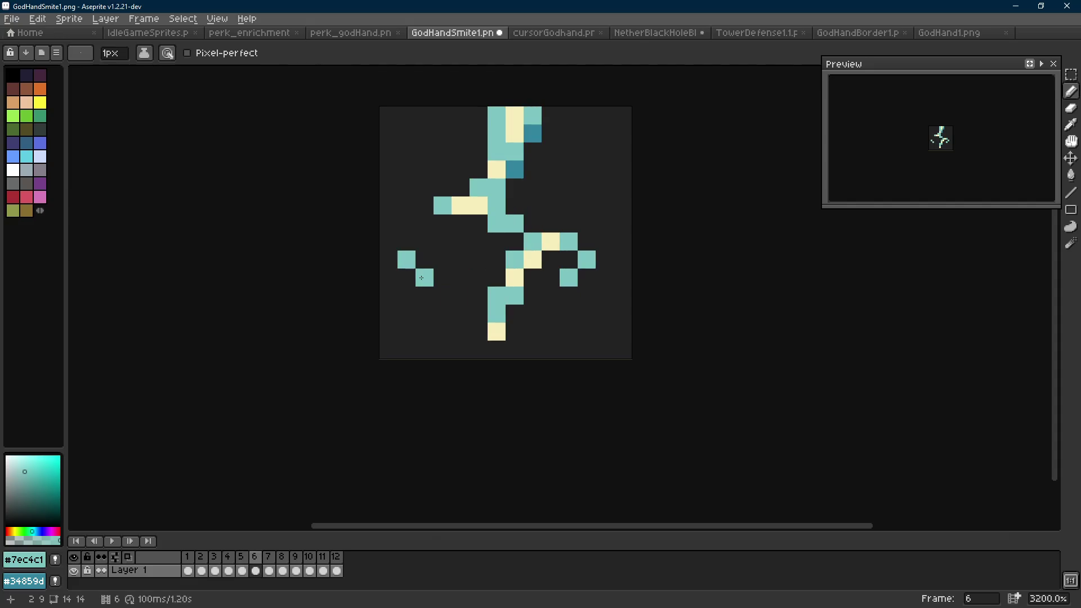
key(Left)
key(Left)
key(Right)
key(Left)
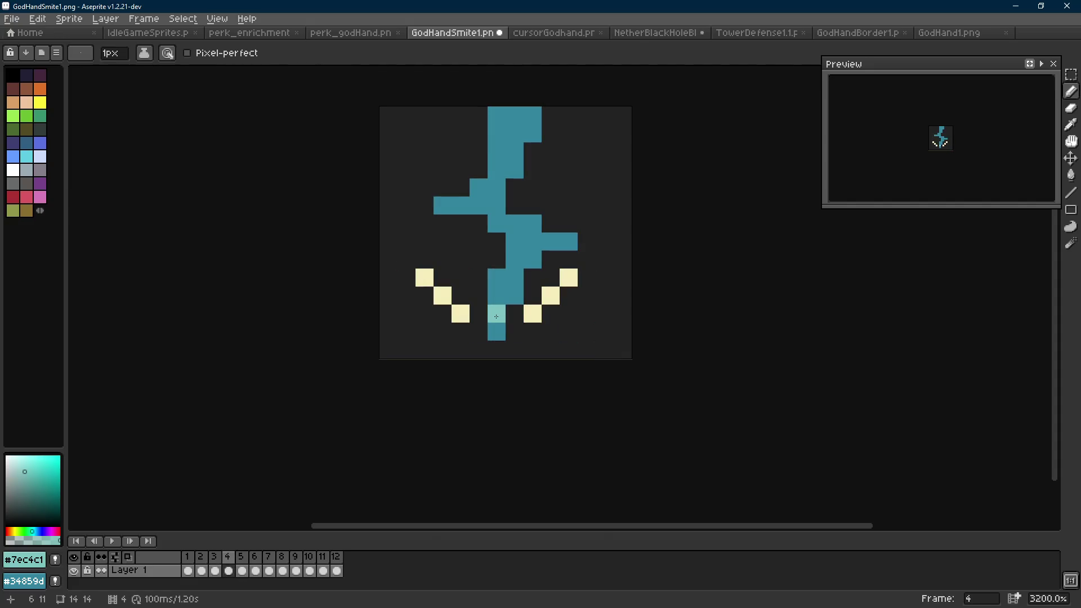
key(Right)
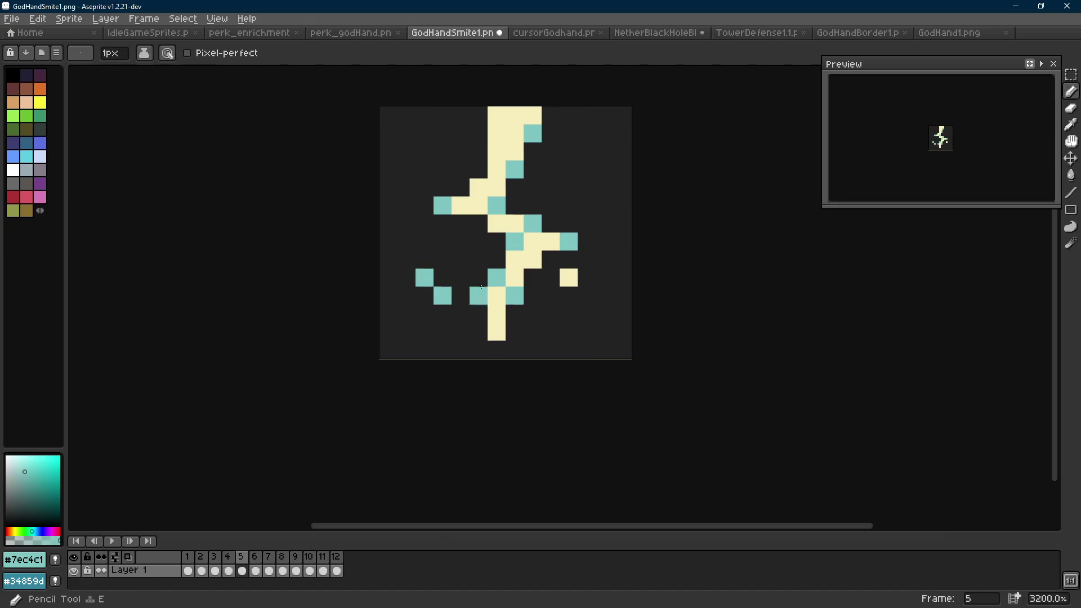
key(Right)
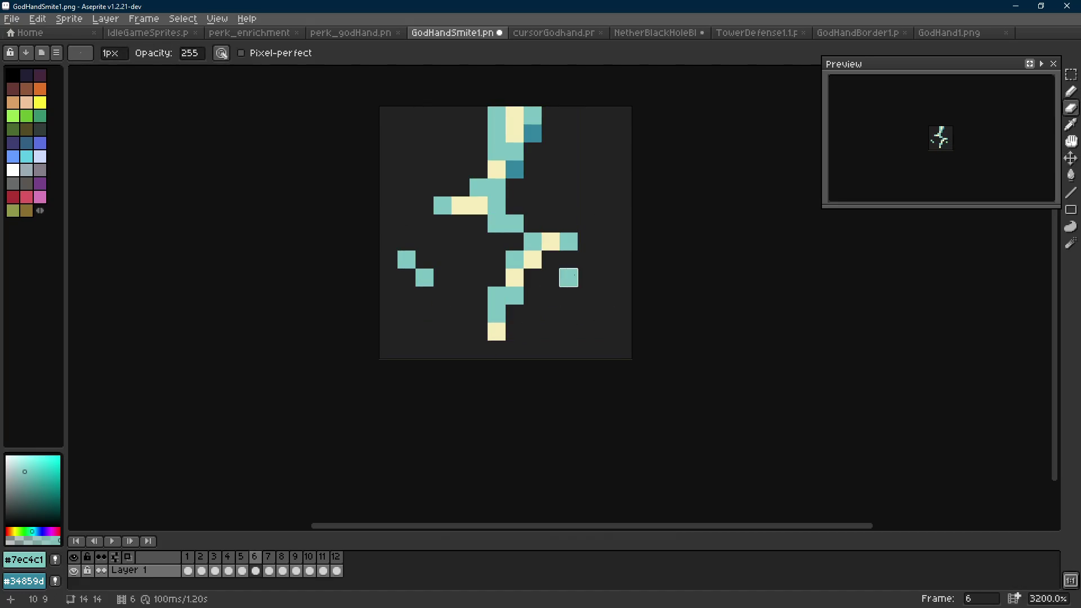
key(Right)
key(Return)
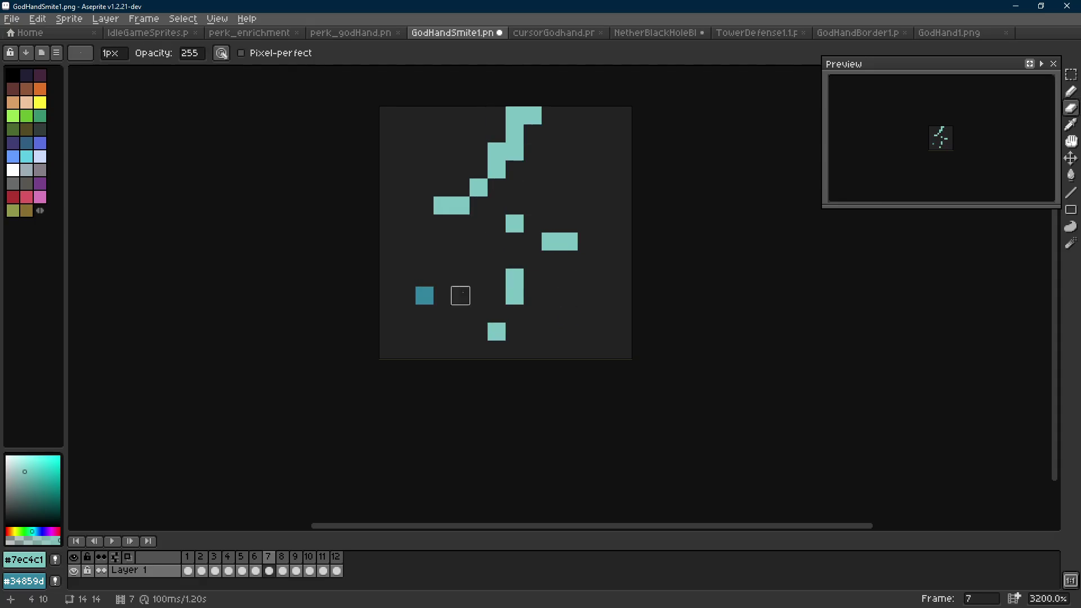
scroll(574, 318, down, 8)
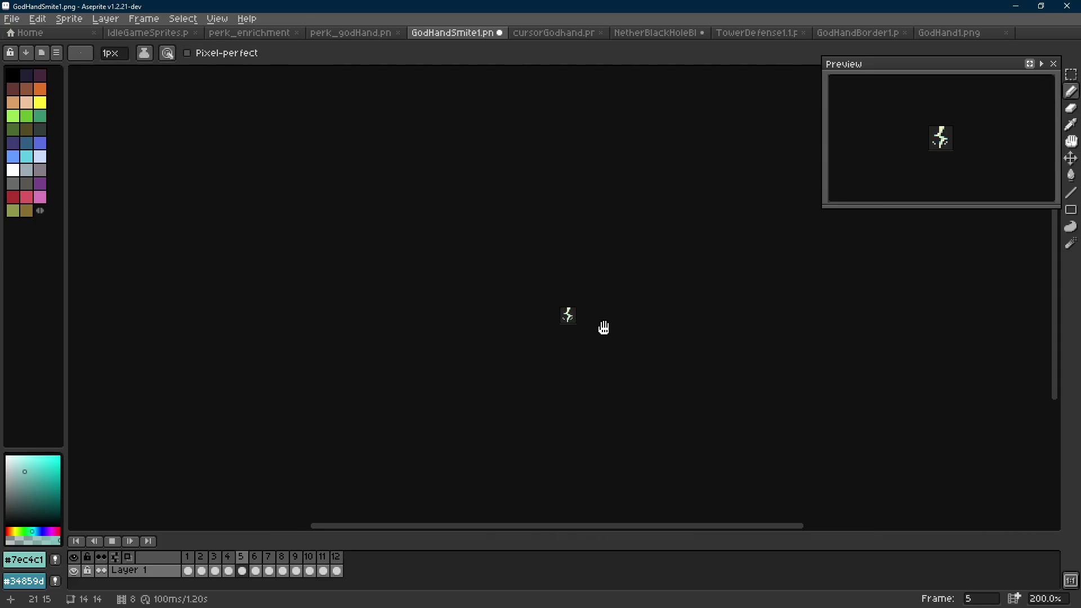
Stop playback and add cream pixels at the foot and base of the bolt.
scroll(601, 325, up, 10)
key(Return)
alt+click(544, 316)
click(531, 311)
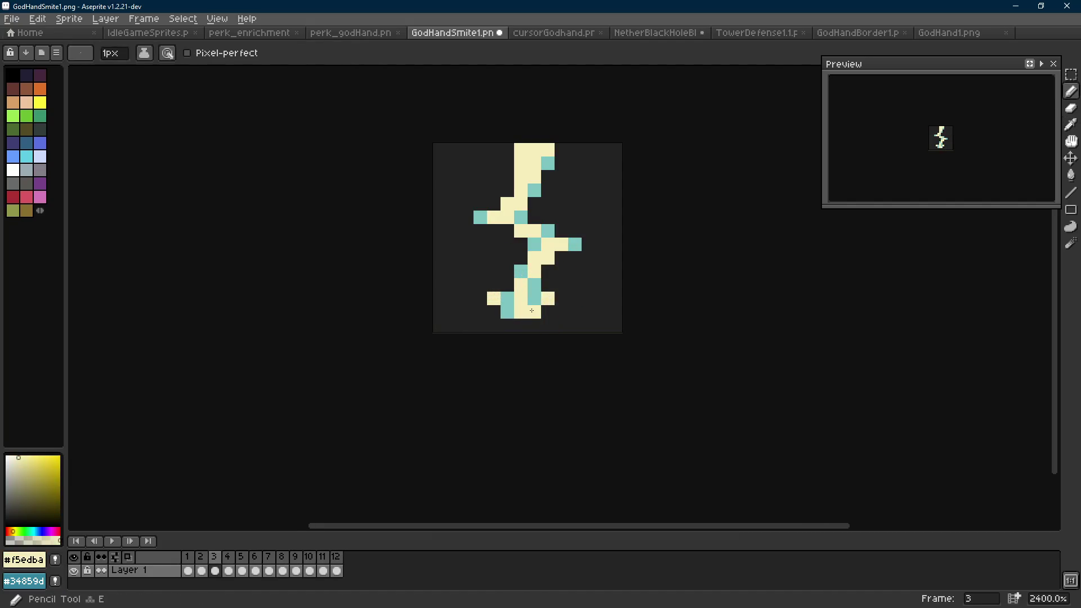
key(ctrl+z)
click(507, 311)
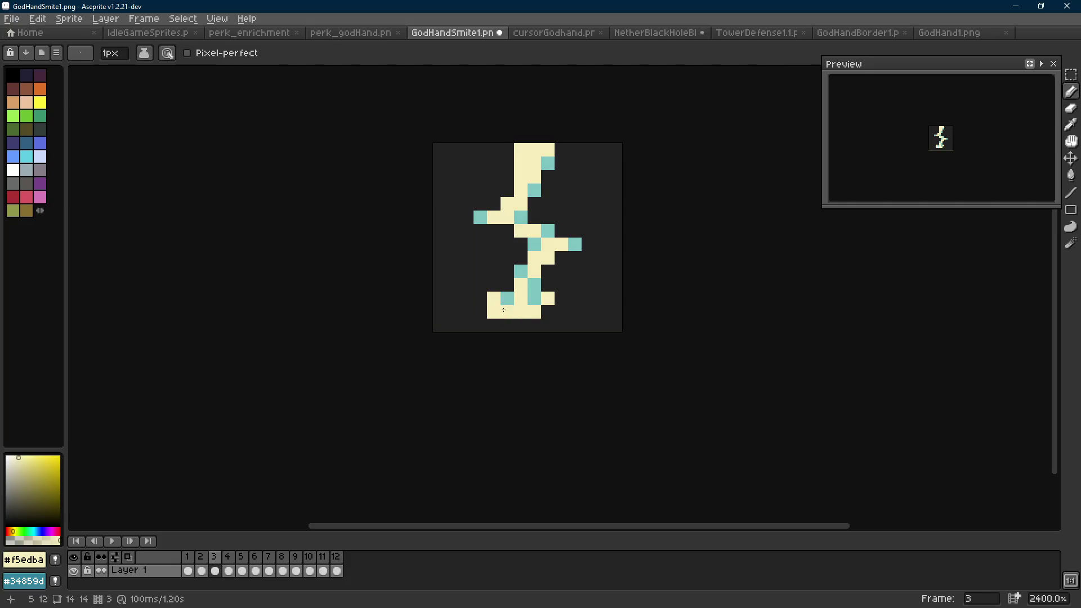
click(587, 328)
scroll(587, 328, down, 10)
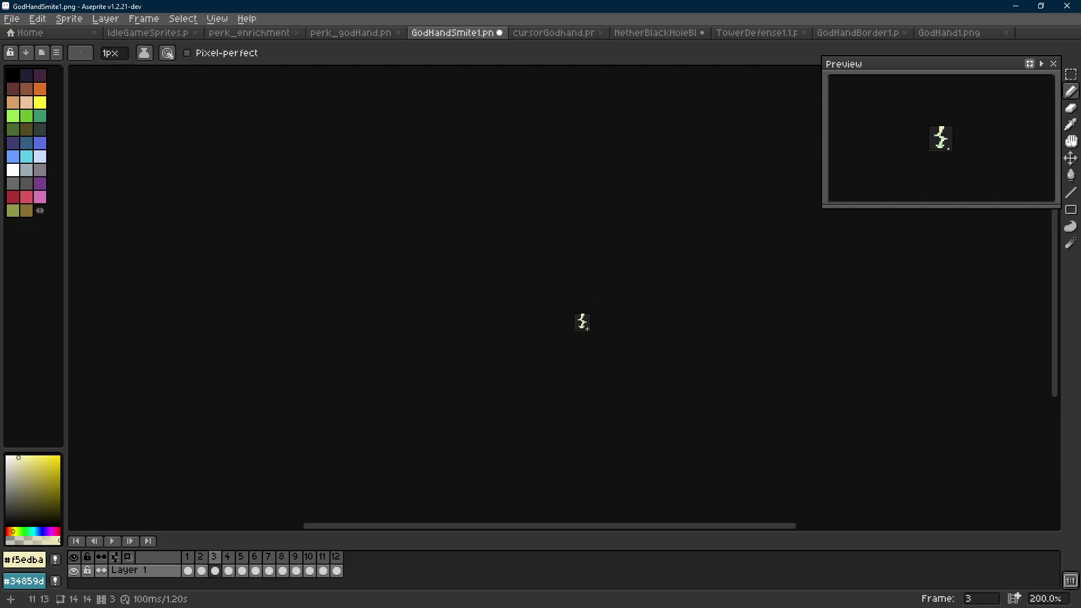
In frame 4, thicken the left and right cream spark diagonals with straight lines.
key(Right)
scroll(586, 328, up, 7)
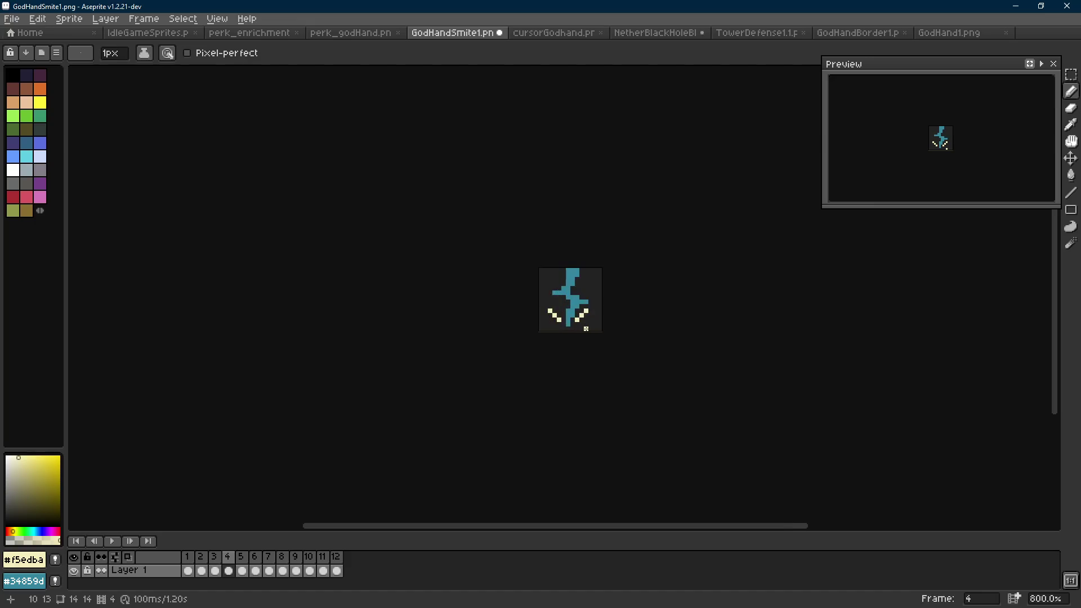
key(shift+e)
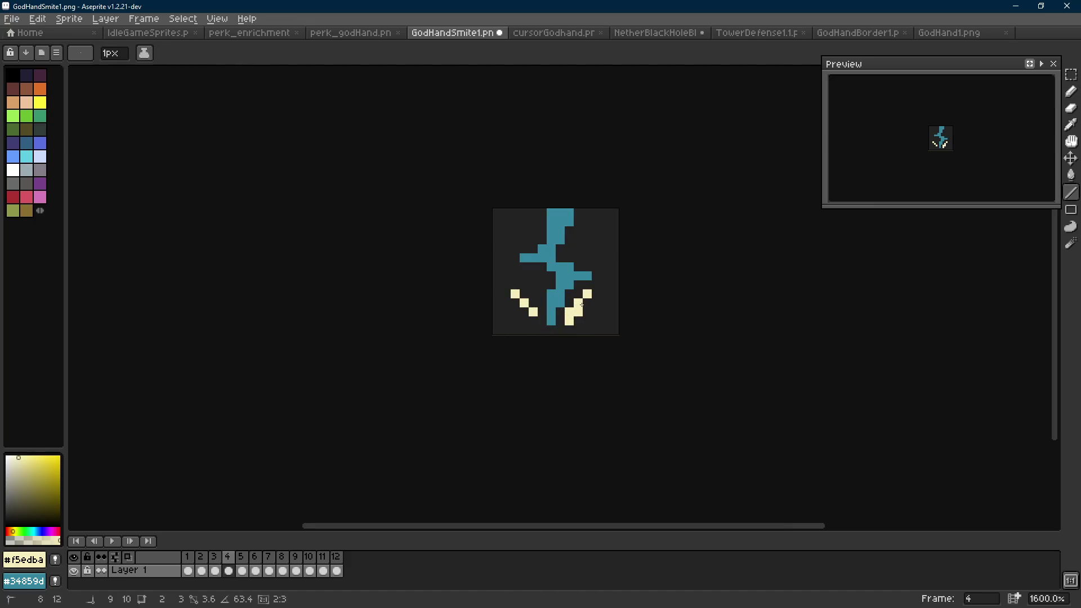
drag(524, 311, 533, 320)
click(578, 311)
click(563, 320)
scroll(586, 330, down, 5)
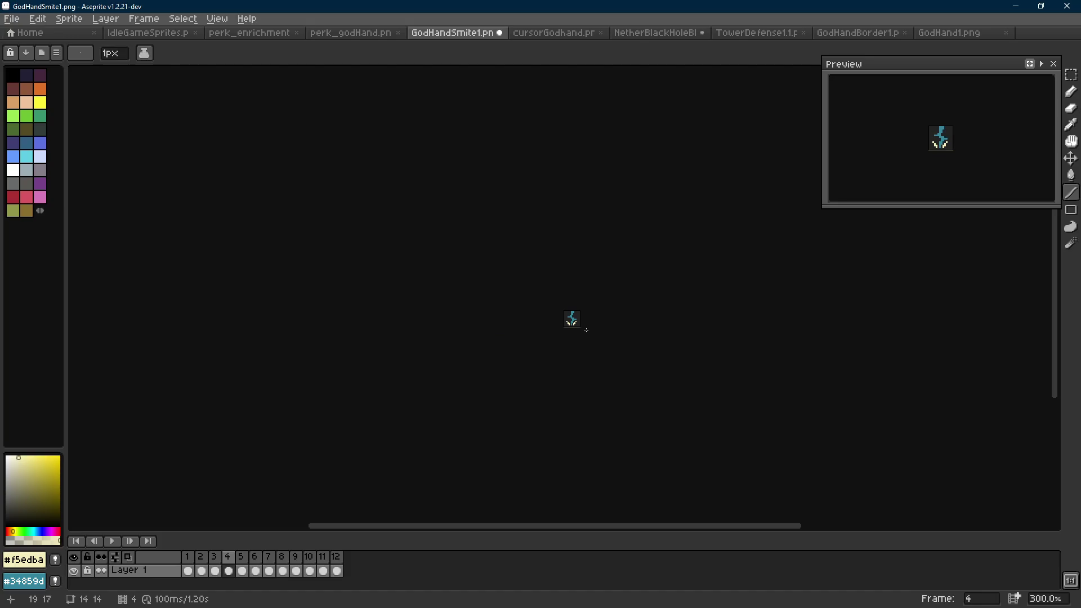
scroll(574, 324, up, 10)
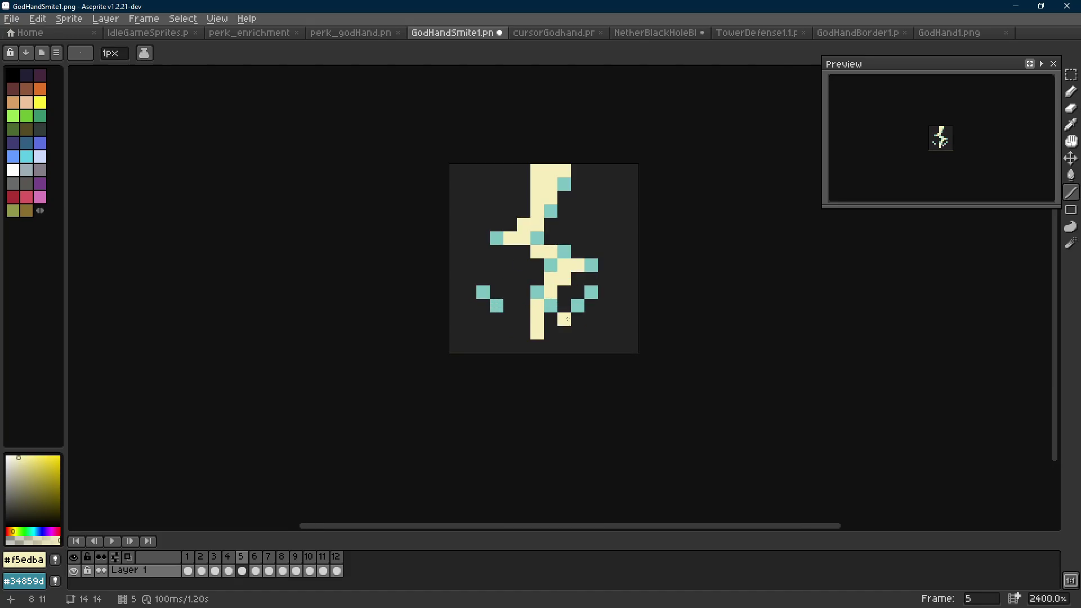
Try teal spark pixels, undo them, and paint a cream pixel below the bolt.
key(b)
alt+click(590, 292)
click(563, 319)
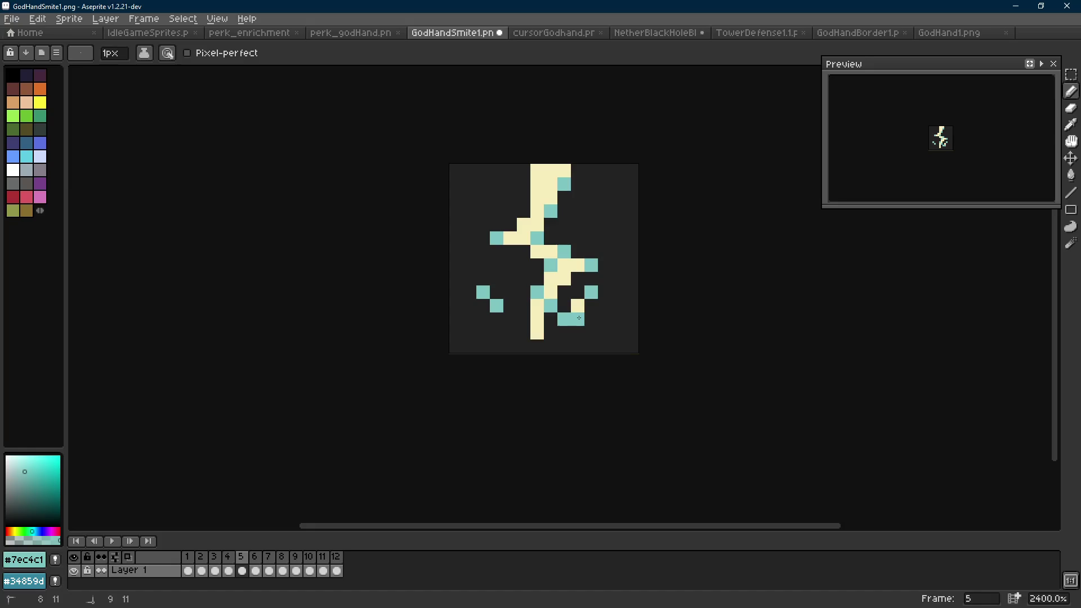
key(ctrl+z)
click(510, 319)
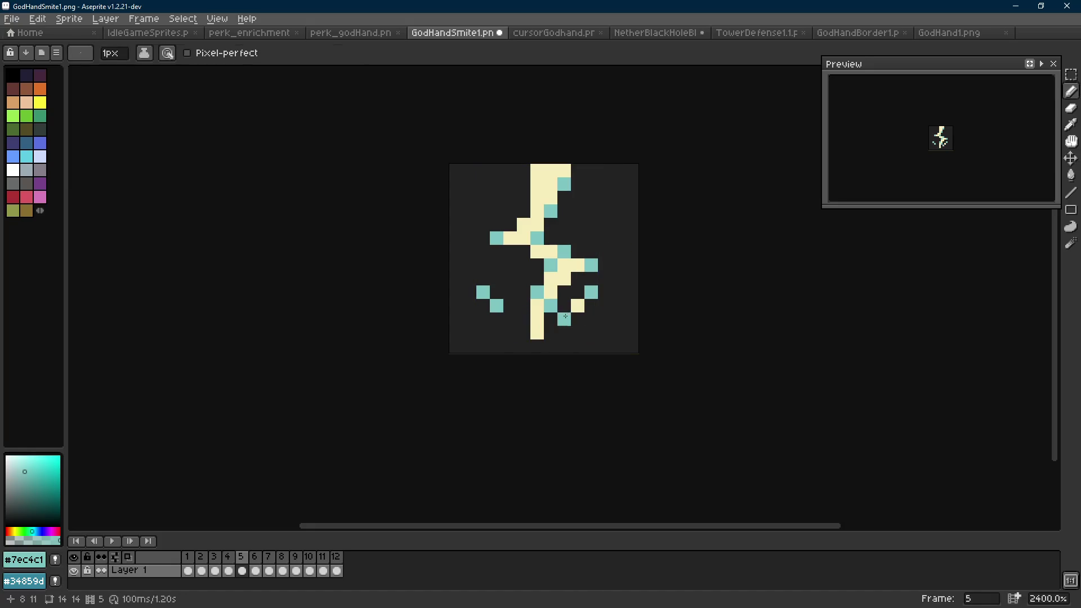
key(ctrl+z)
alt+click(537, 307)
click(529, 305)
scroll(495, 304, down, 10)
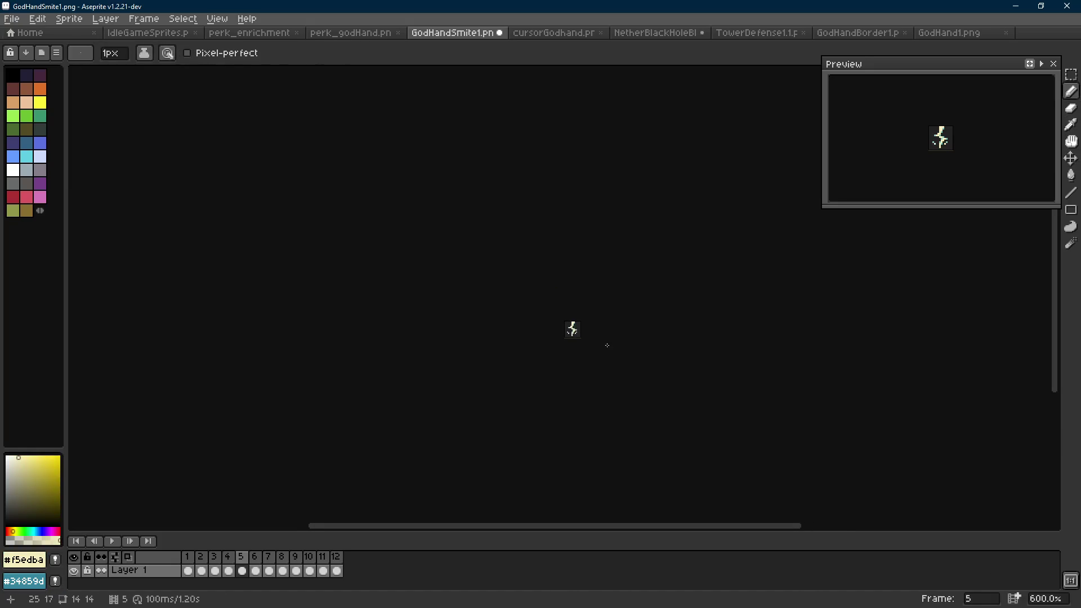
scroll(603, 344, up, 10)
key(Left)
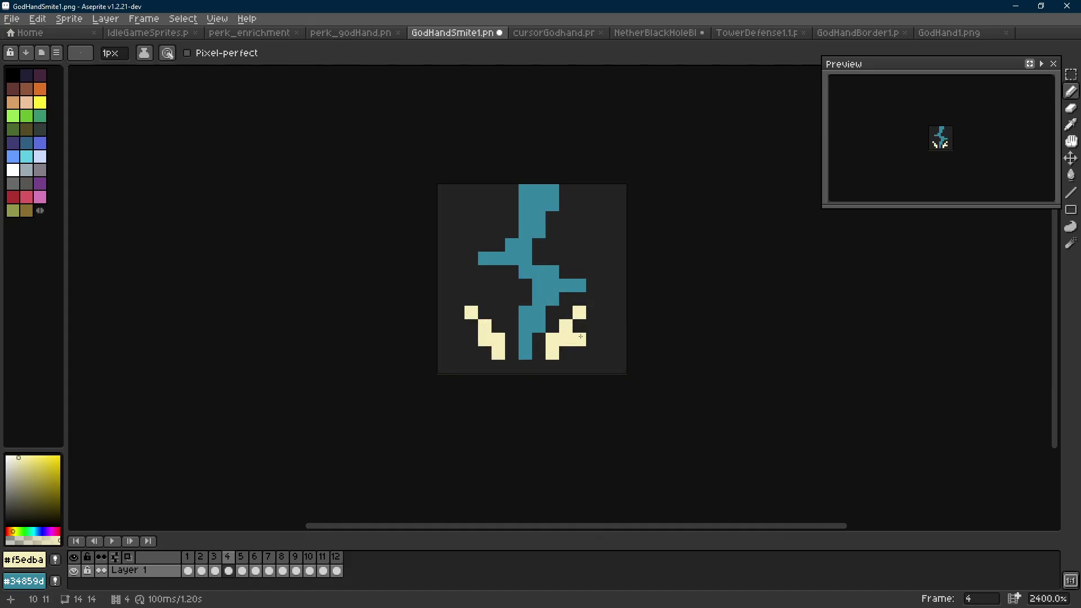
key(Right)
Trial-select the lower-right spark pixels, then drop the selection and return to frame 4.
key(r)
drag(566, 344, 566, 344)
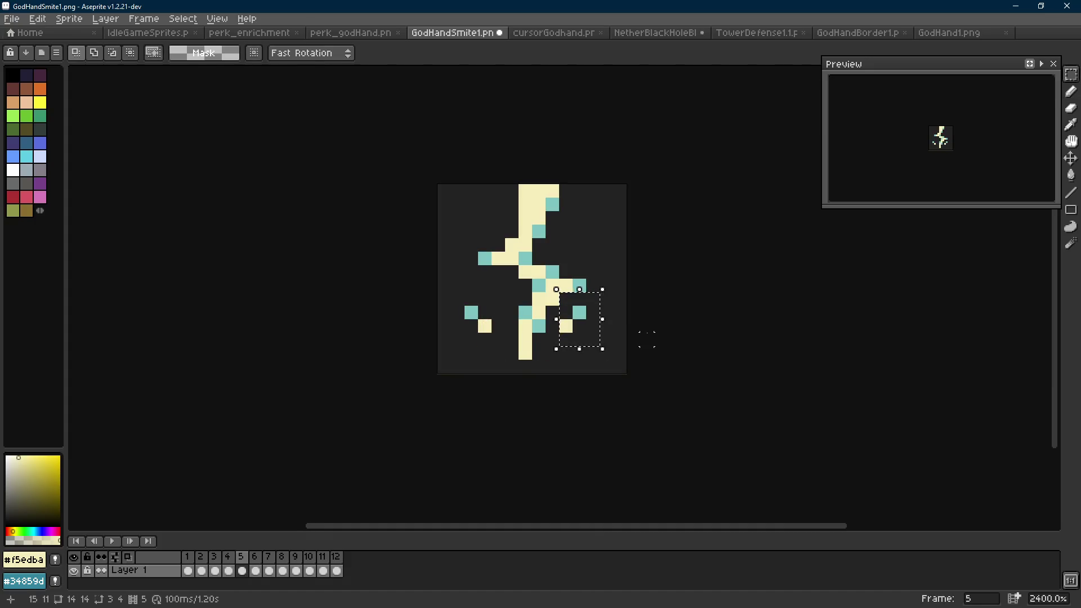
key(ctrl+d)
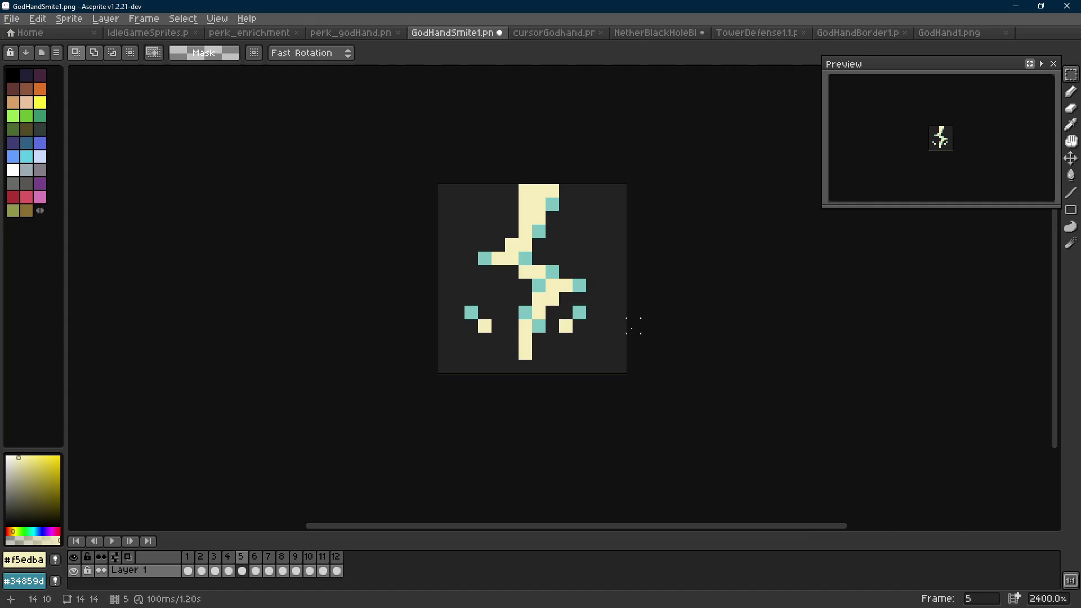
mouse_move(601, 333)
mouse_down()
mouse_move(571, 307)
mouse_move(557, 360)
mouse_up()
key(ctrl+d)
key(Left)
key(Left)
key(i)
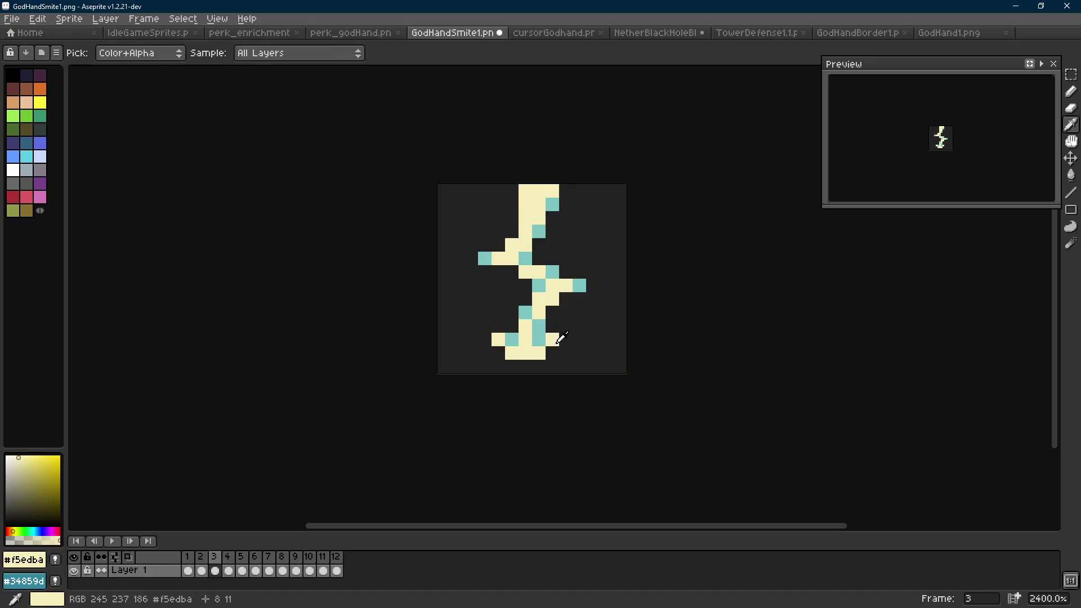
key(b)
key(Right)
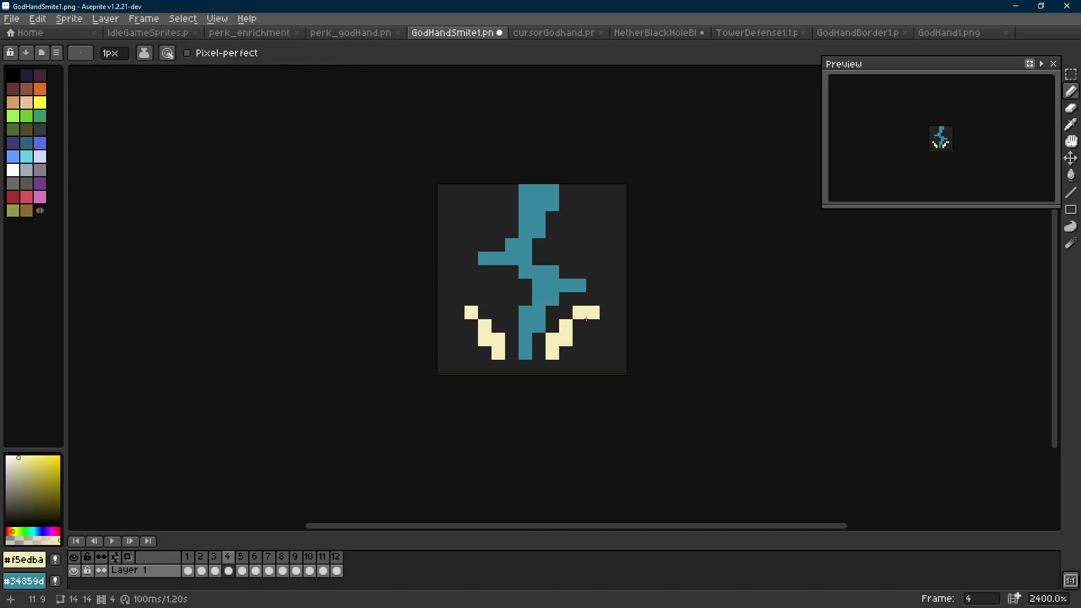
In frame 4, erase and repaint cream pixels under the right spark.
key(e)
click(485, 326)
key(b)
click(471, 326)
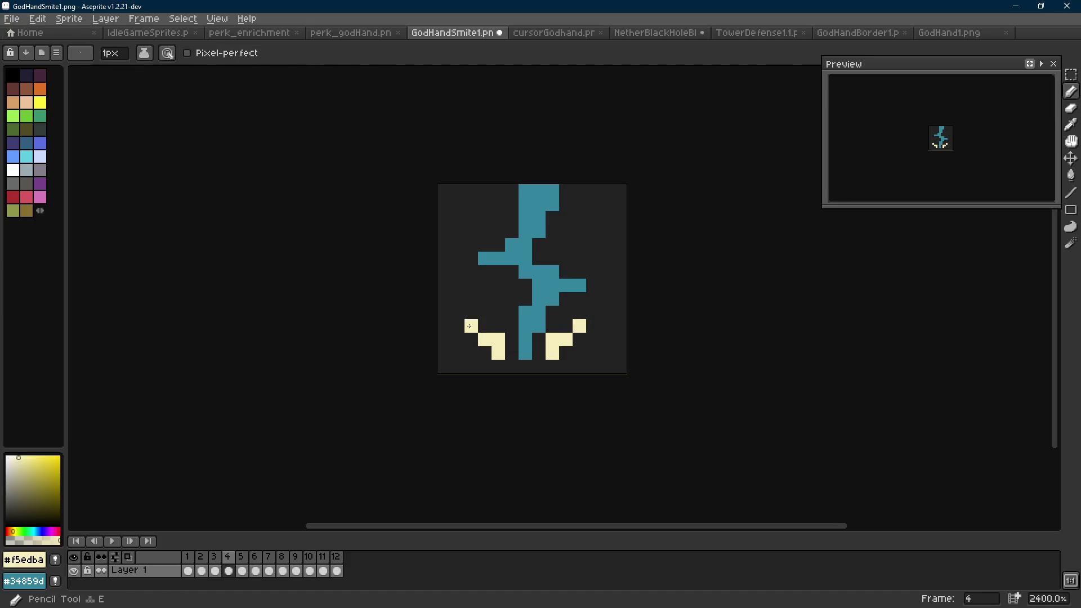
drag(484, 326, 498, 326)
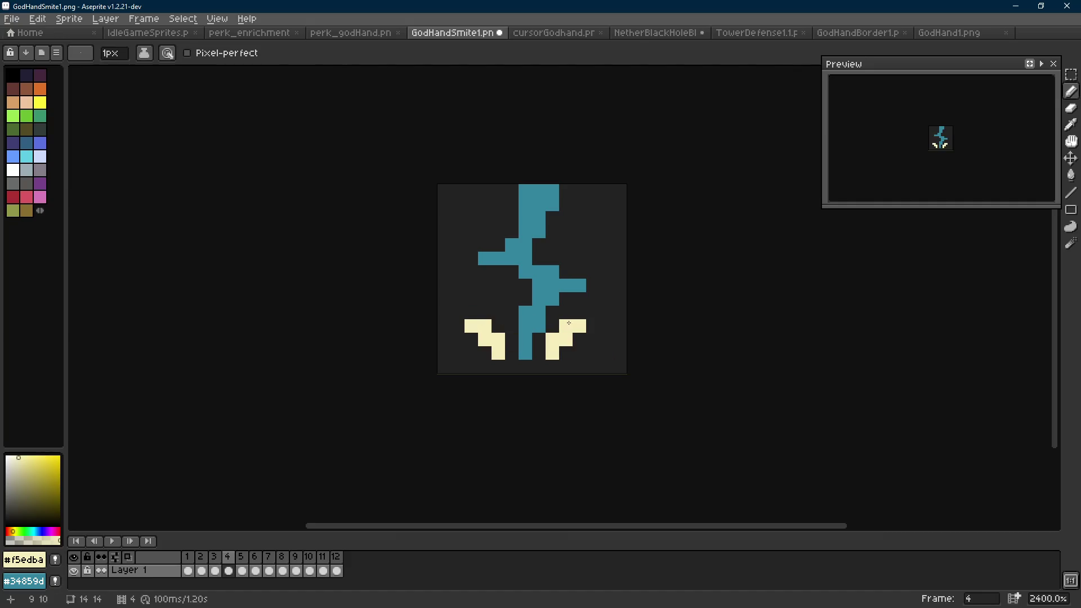
scroll(568, 323, down, 8)
key(ctrl+z)
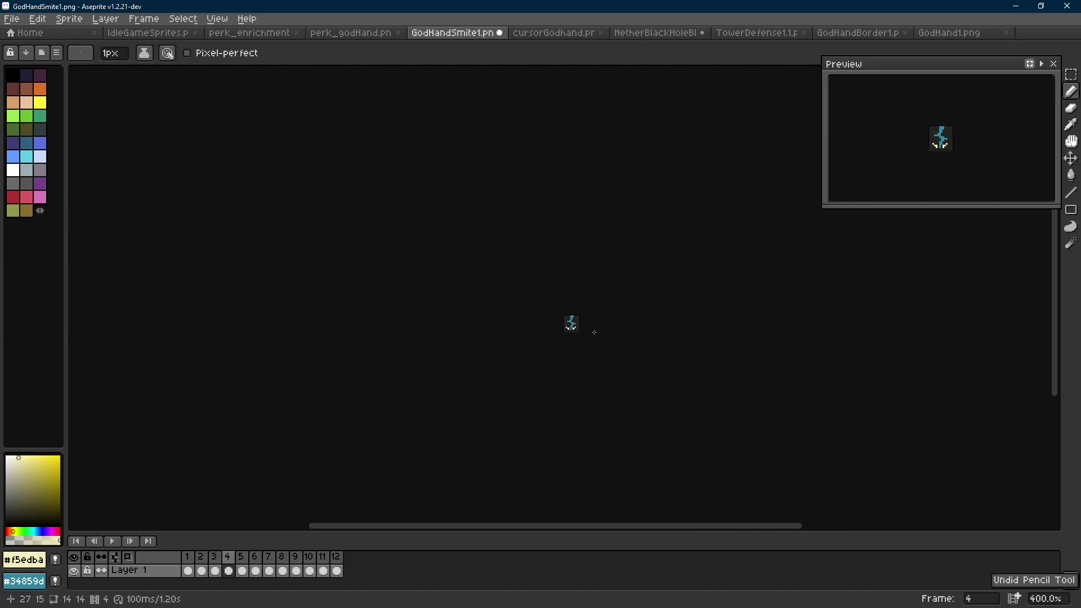
scroll(594, 332, up, 6)
In frame 5, move the teal-and-cream pixel pair down-right and add a teal pixel beside it.
key(Right)
key(m)
drag(566, 306, 595, 336)
scroll(603, 324, up, 2)
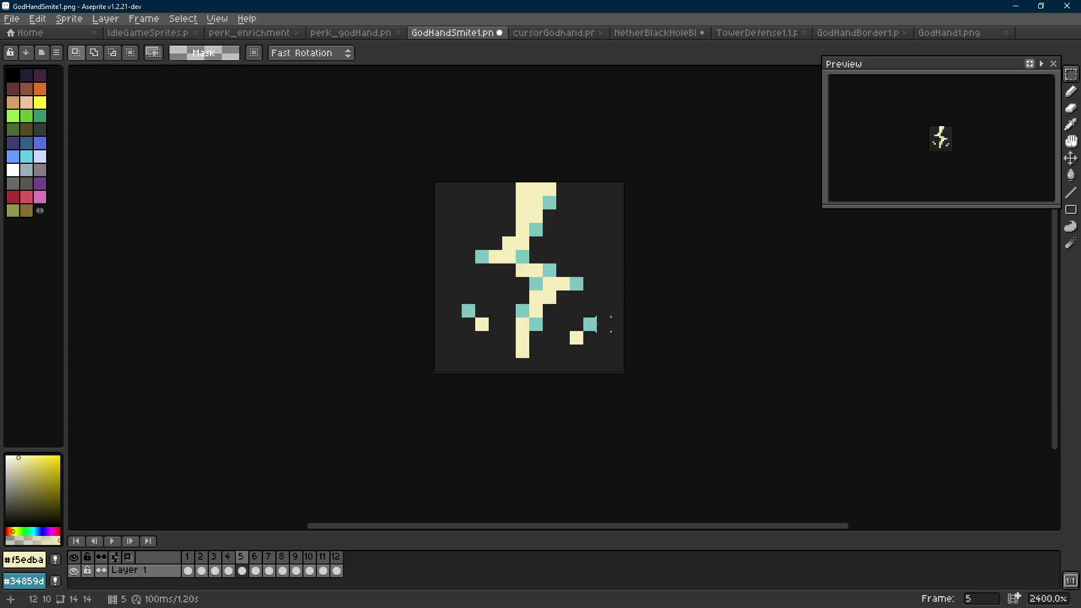
key(i)
click(589, 324)
key(b)
click(562, 338)
Shift the left teal-and-cream pair down and left, then add a teal pixel at lower left.
key(m)
drag(488, 311, 467, 353)
key(i)
key(m)
key(ctrl+d)
key(i)
key(b)
click(482, 338)
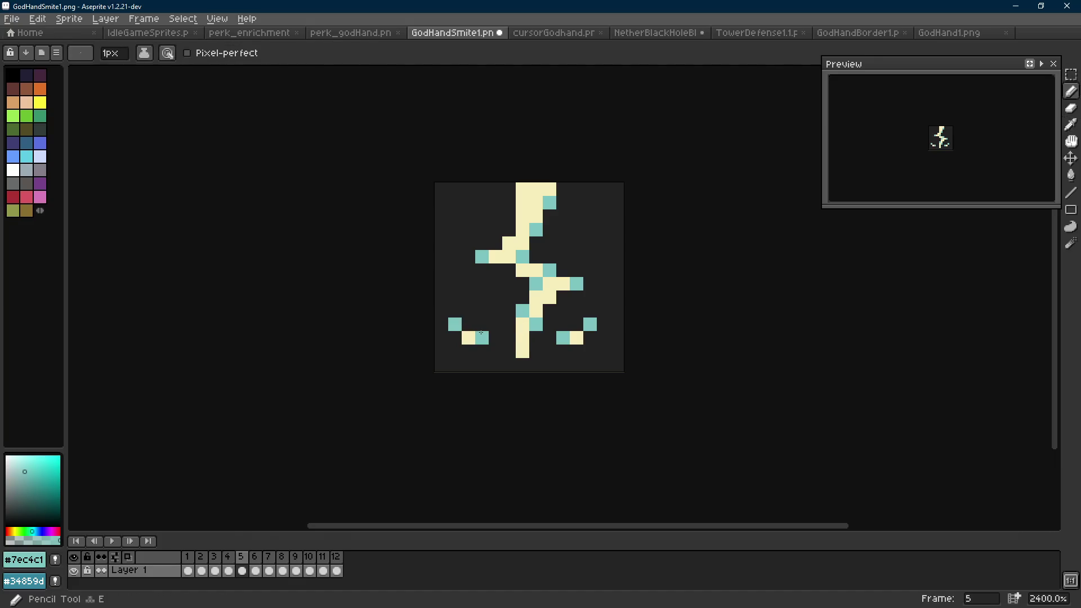
key(m)
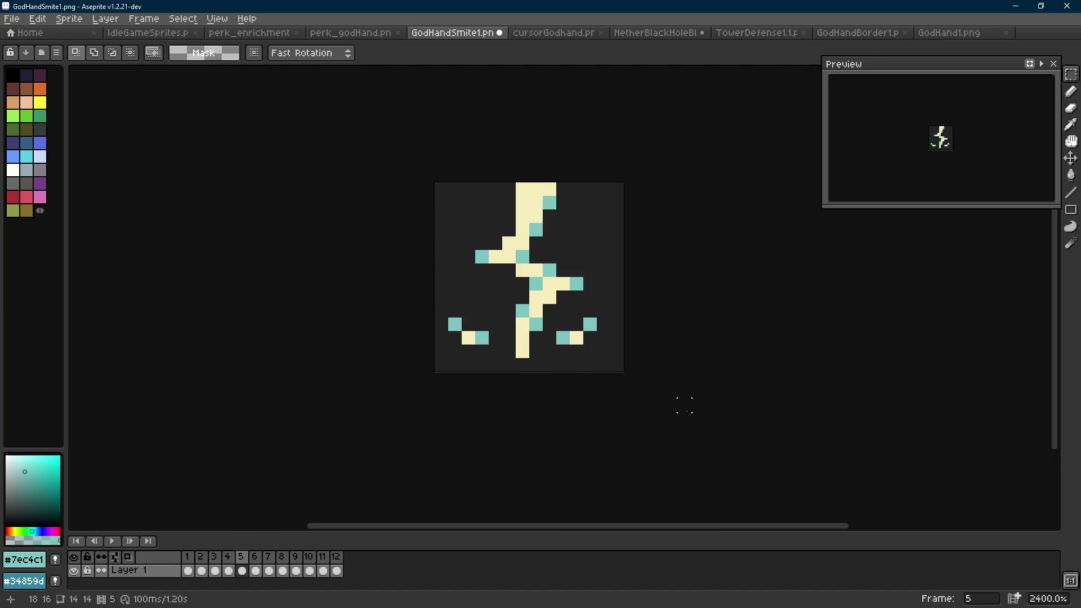
scroll(562, 378, down, 6)
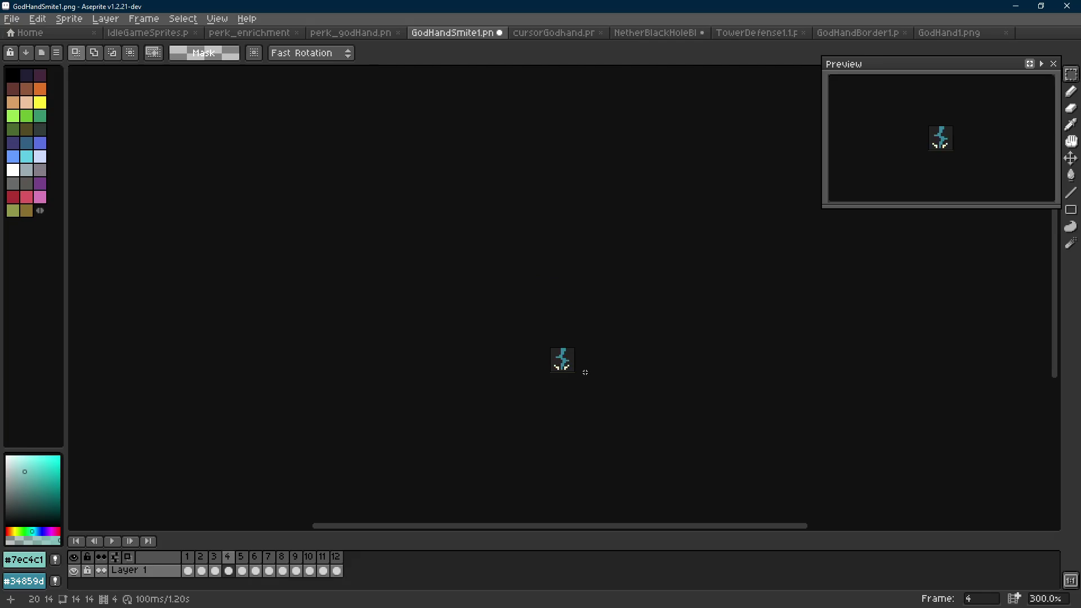
Step through frames 5 and 6, then play and stop the lightning animation.
scroll(585, 372, up, 7)
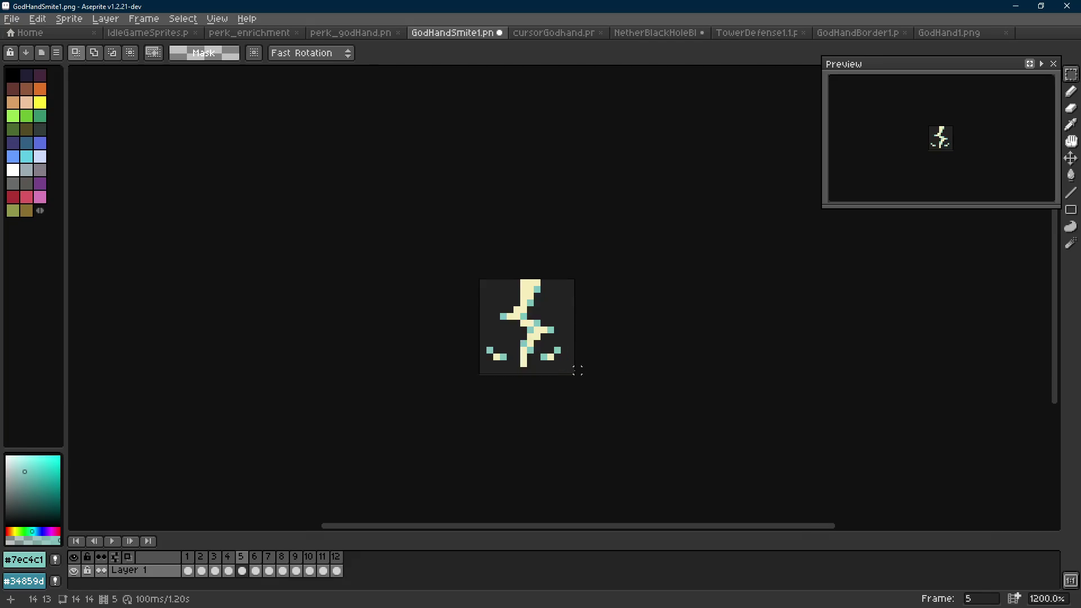
key(b)
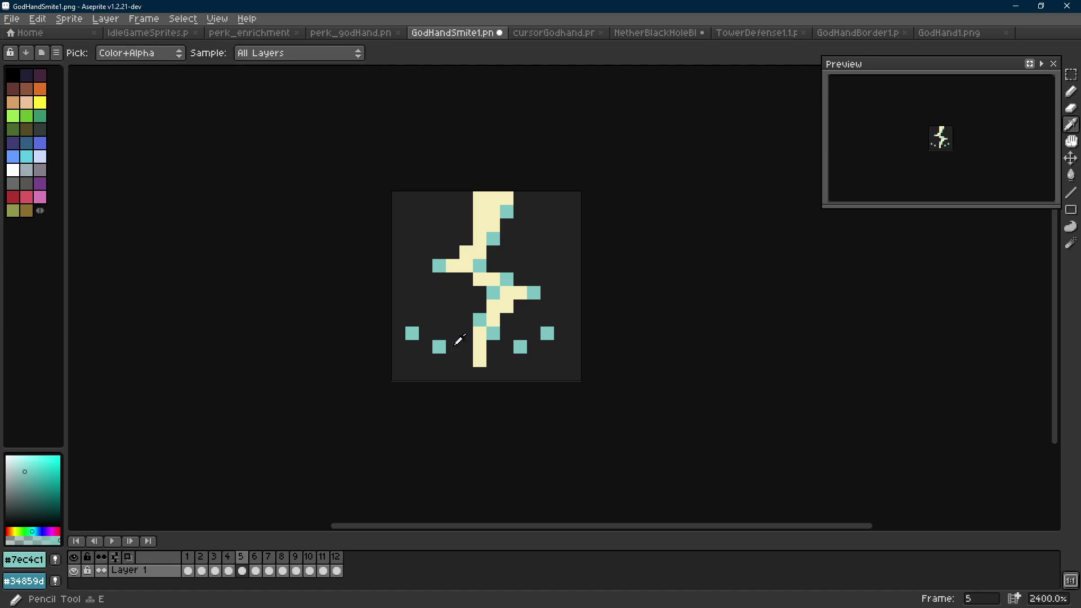
scroll(606, 376, down, 8)
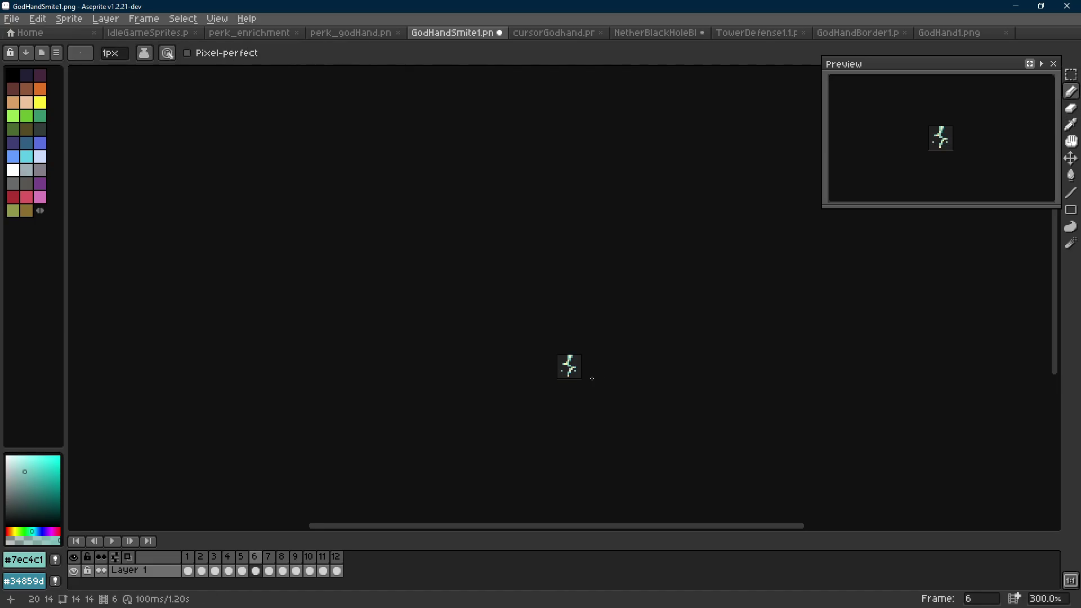
scroll(578, 375, up, 7)
key(comma)
key(i)
key(b)
key(period)
key(Return)
scroll(616, 392, down, 7)
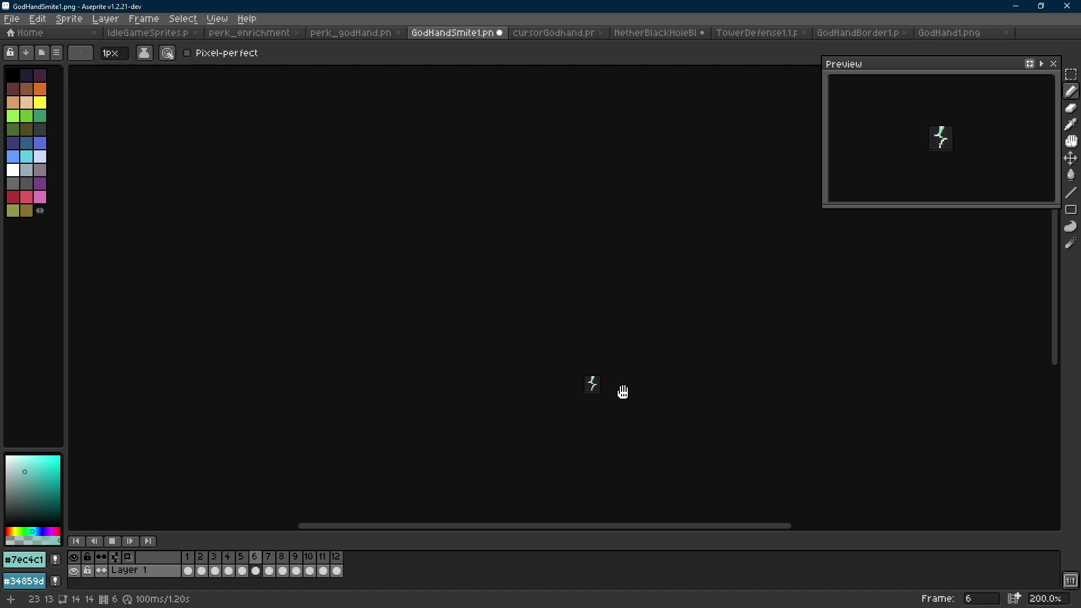
scroll(622, 391, up, 3)
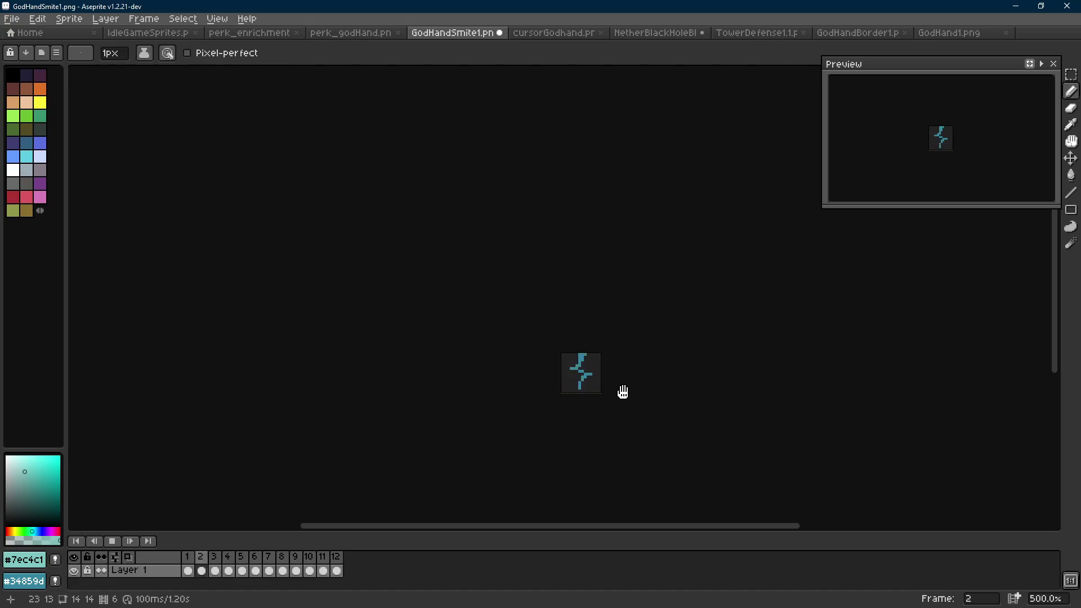
key(Return)
In frame 4, add a cream pixel beside the bolt's right foot.
key(Right)
scroll(585, 388, up, 7)
alt+click(540, 365)
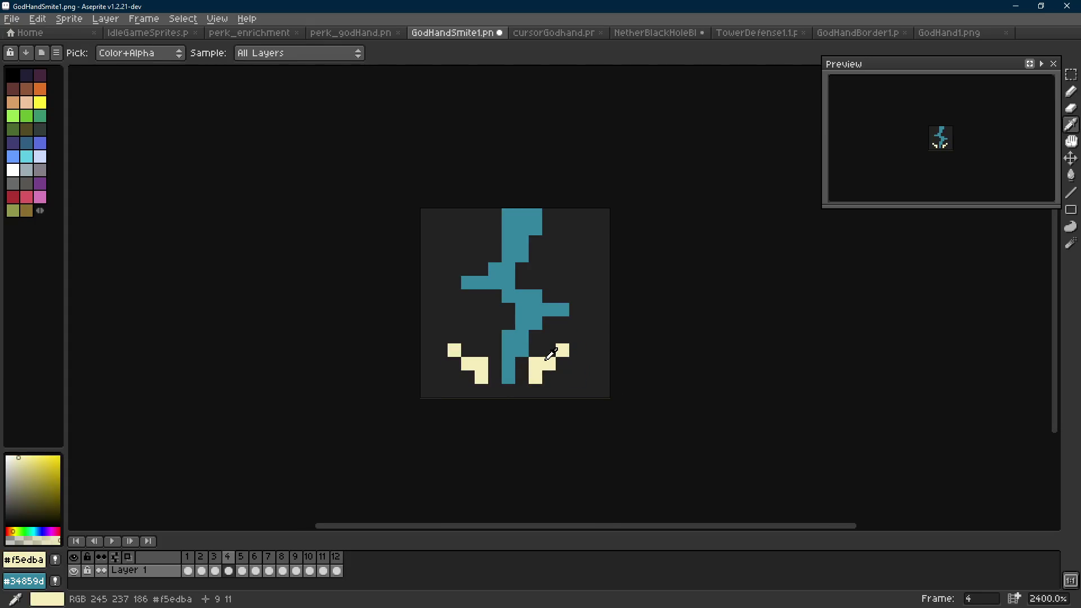
click(554, 374)
click(469, 377)
key(ctrl+z)
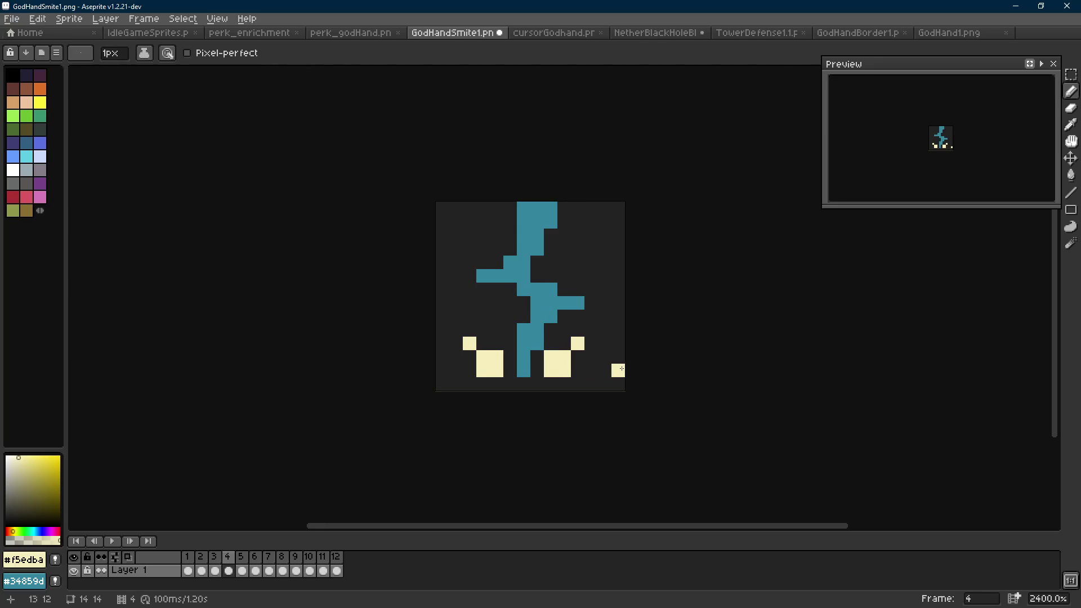
key(period)
scroll(621, 369, down, 6)
key(comma)
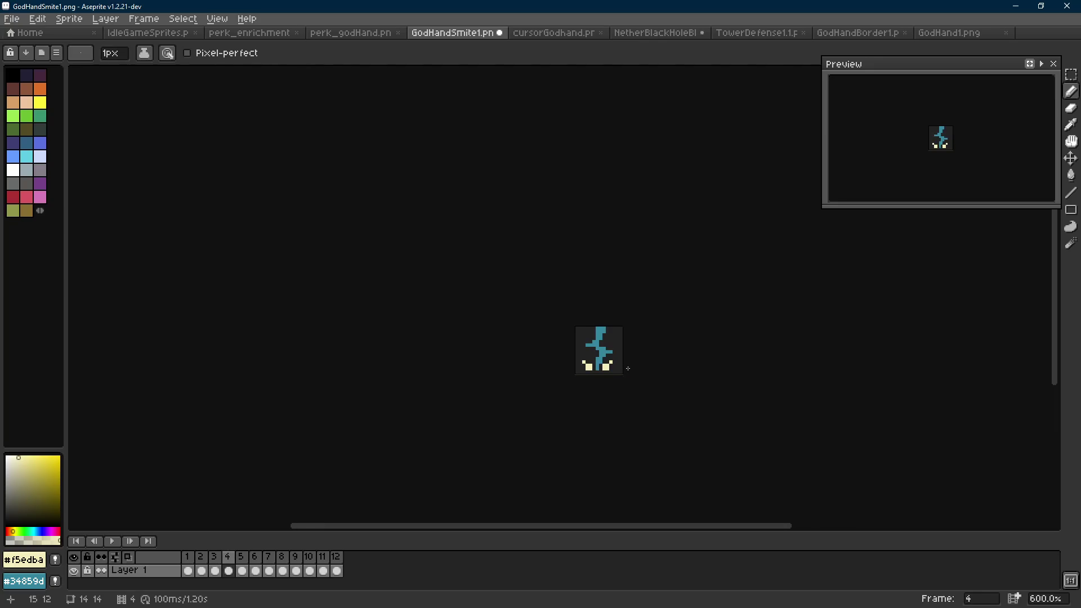
In frame 5, replace a teal pixel with a teal spark pixel at the lower right.
key(period)
scroll(620, 371, up, 6)
alt+click(562, 339)
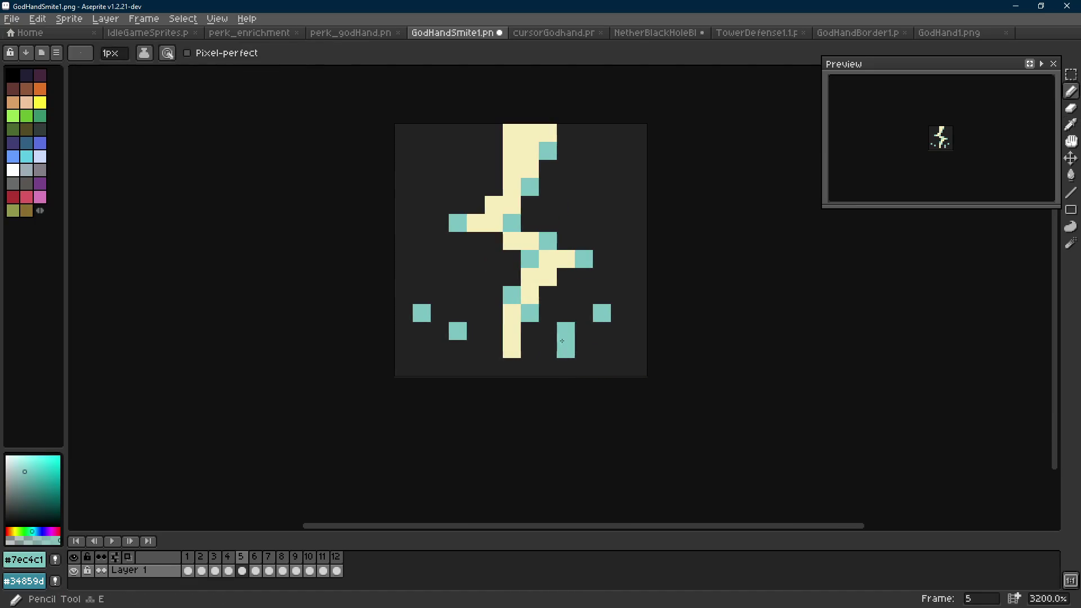
click(588, 336)
key(comma)
key(period)
key(ctrl+z)
key(comma)
key(period)
click(617, 353)
key(Right)
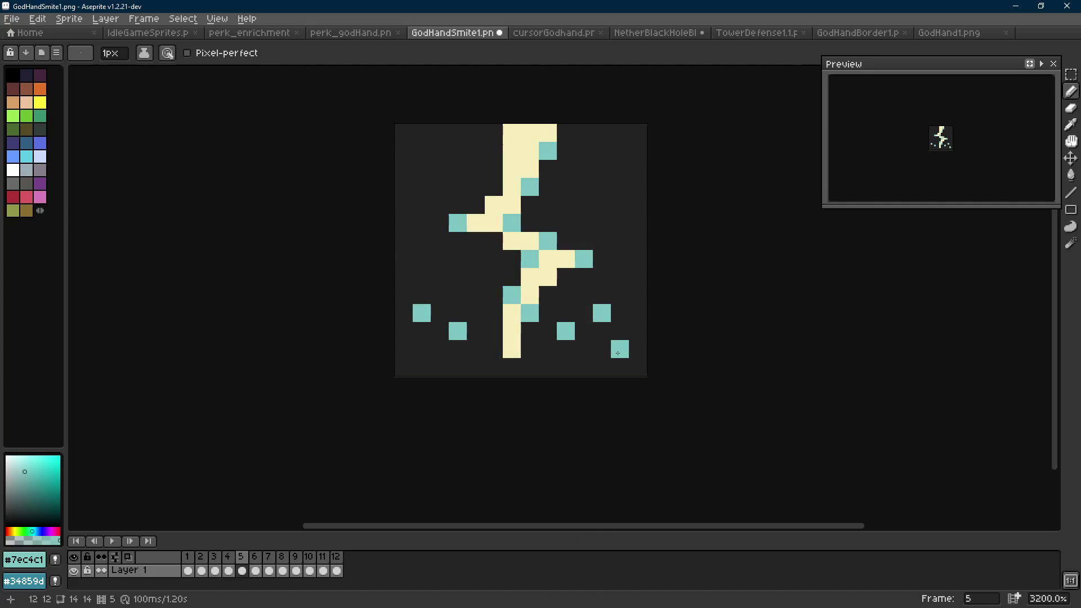
key(Left)
Sample the dark teal from the bolt and step through to frame 6.
key(Right)
key(Right)
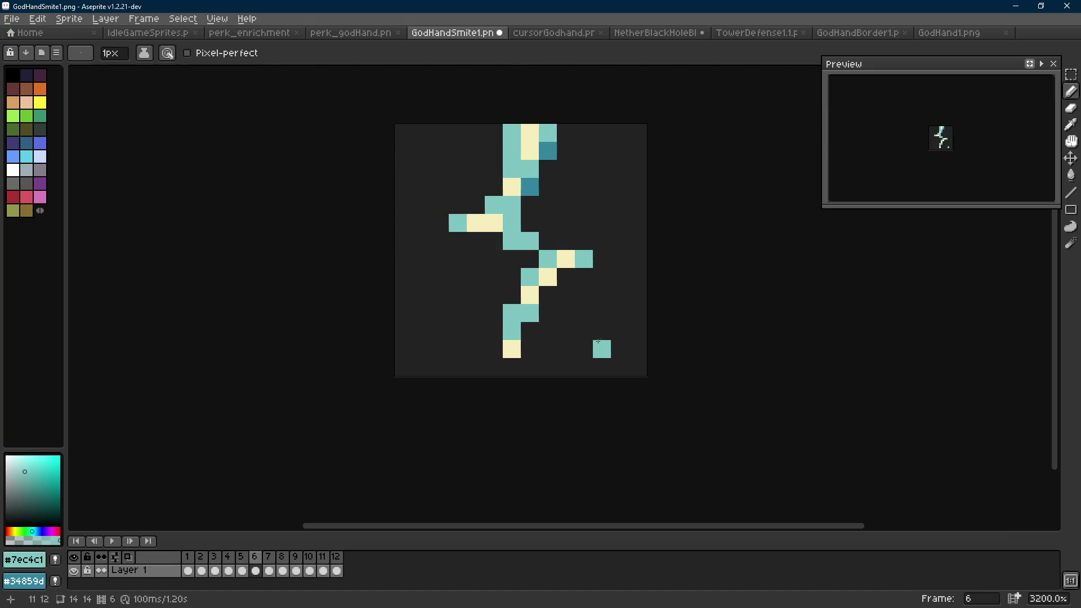
alt+click(529, 186)
key(Left)
key(Right)
Paint a dark-teal spark pixel beside the bolt in frame 6.
key(Left)
key(Right)
click(421, 295)
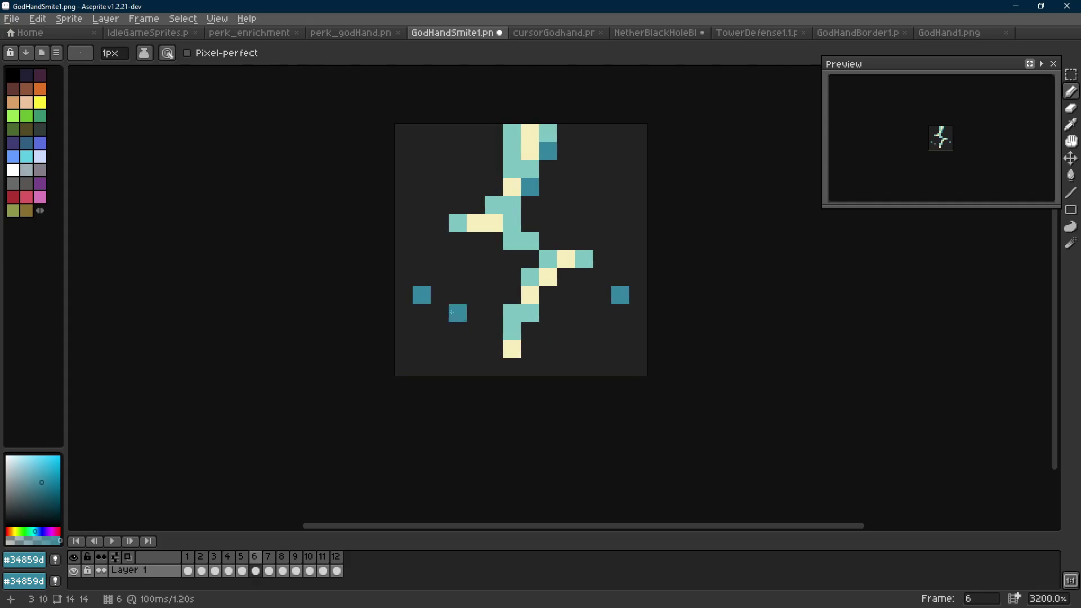
key(Right)
key(Right)
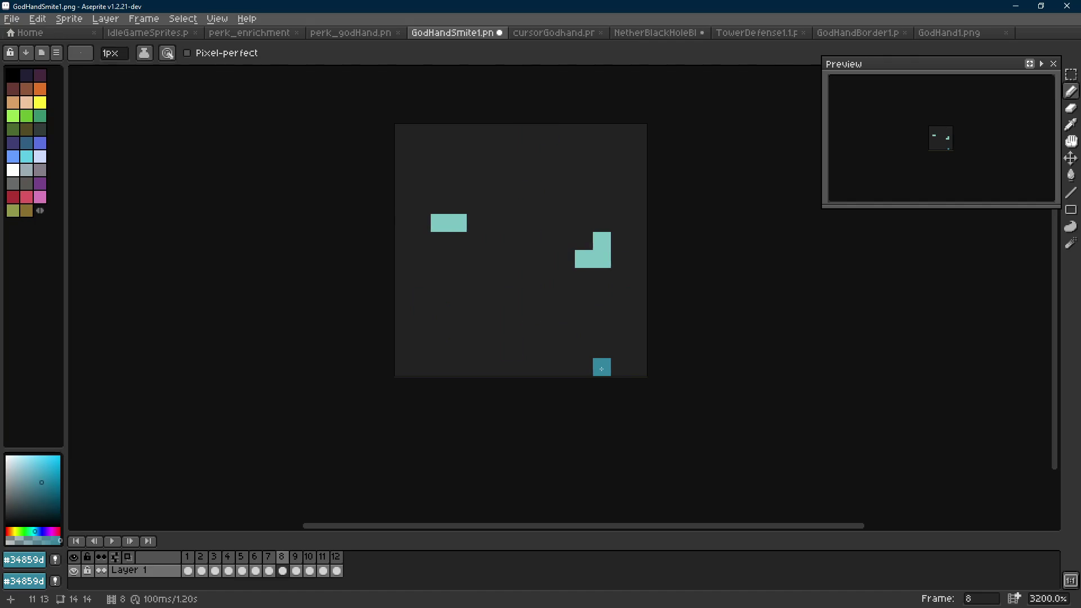
Play the animation twice to review it, enlarging the brush to 2px between runs.
key(Return)
scroll(601, 369, down, 5)
key(plus)
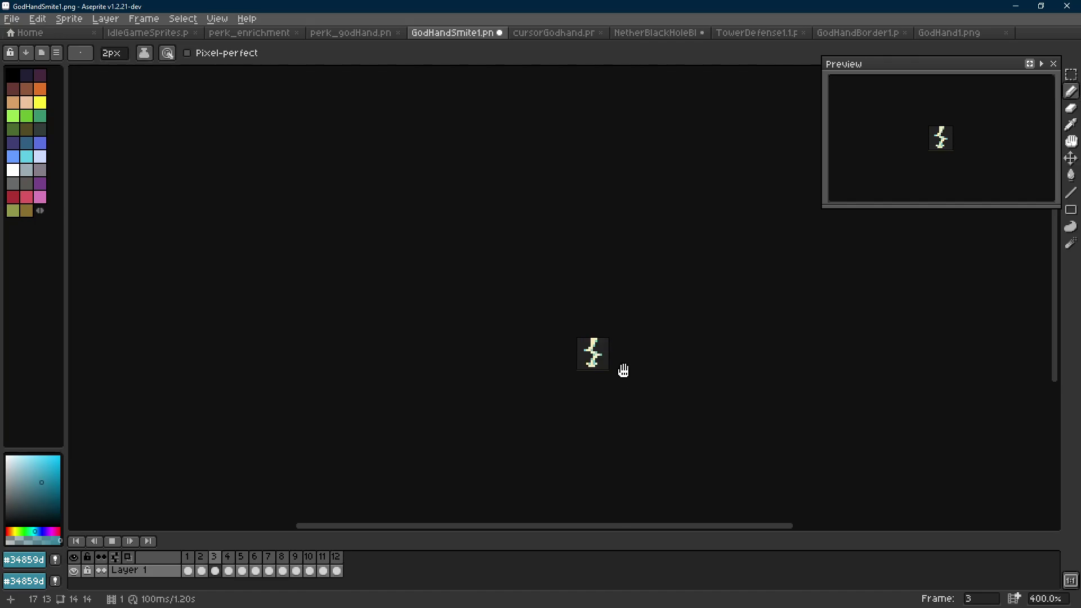
scroll(634, 373, down, 1)
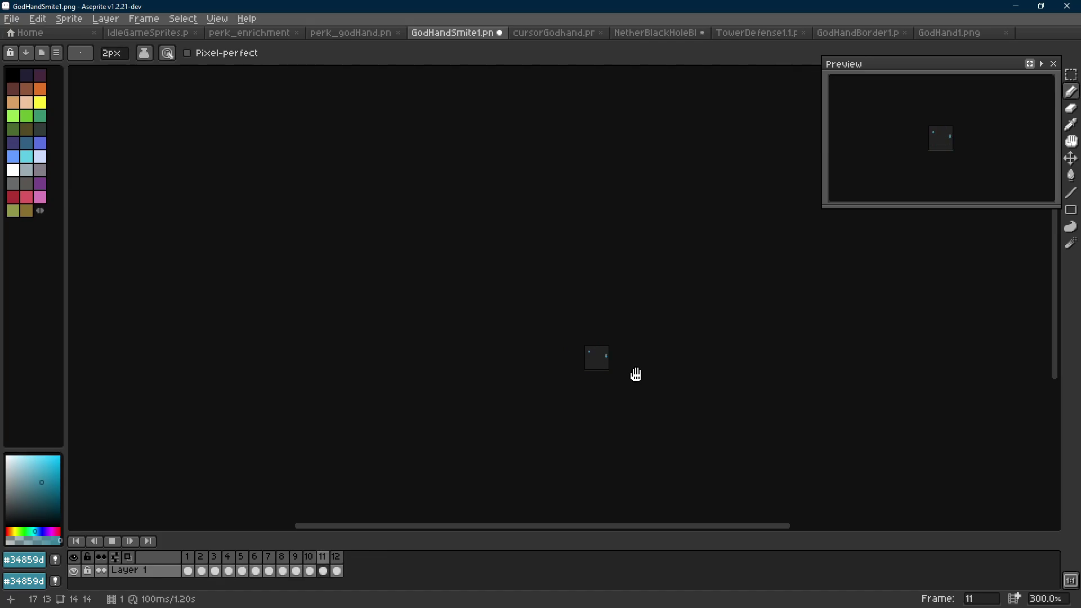
key(Return)
key(Right)
key(Right)
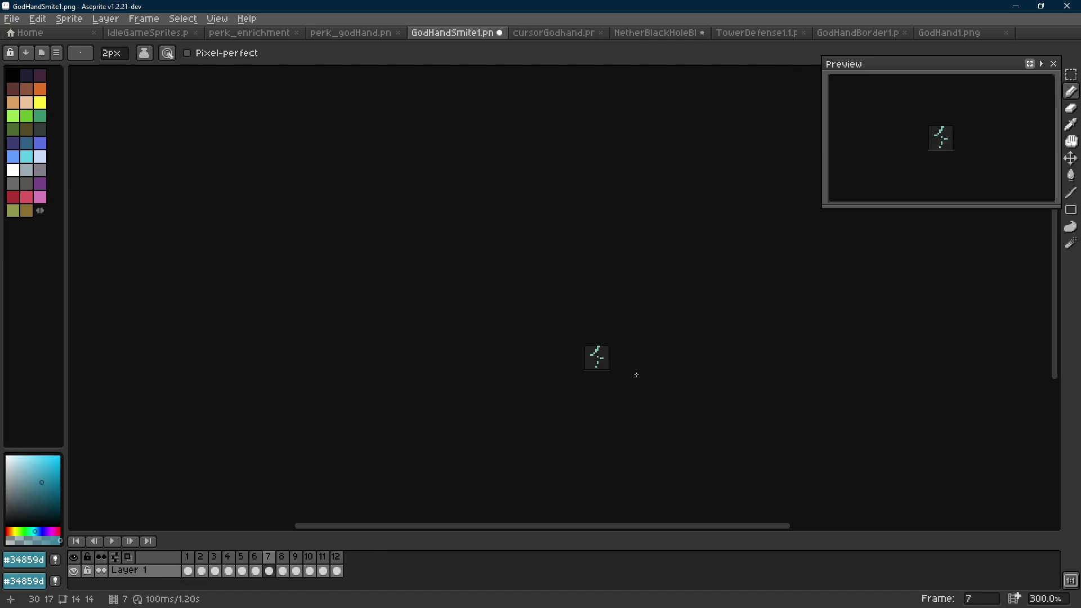
key(Left)
key(Right)
key(Right)
key(Right)
key(Return)
scroll(636, 374, down, 1)
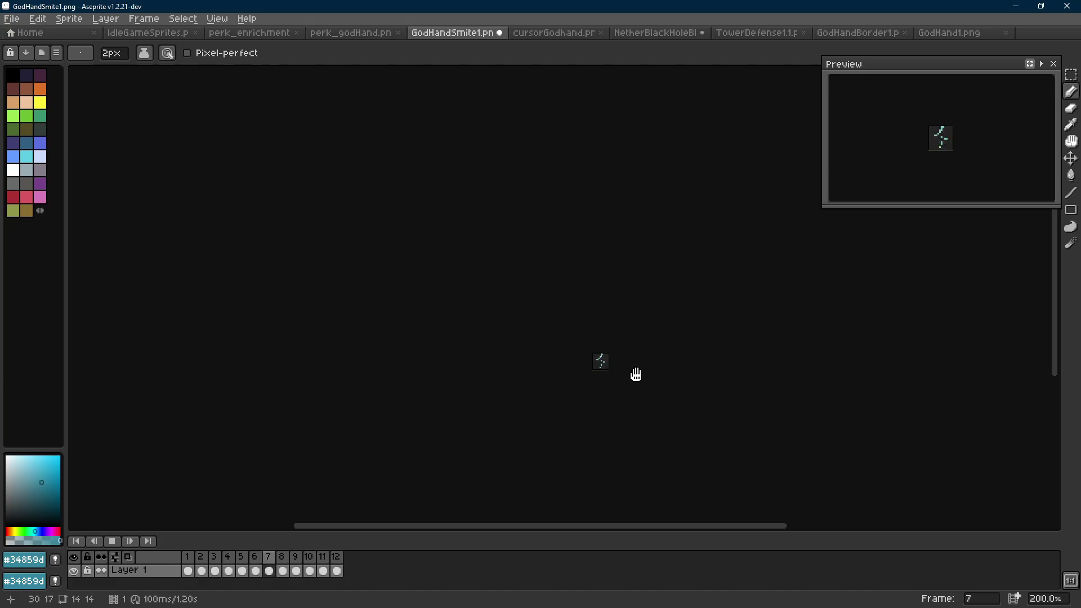
scroll(636, 374, up, 2)
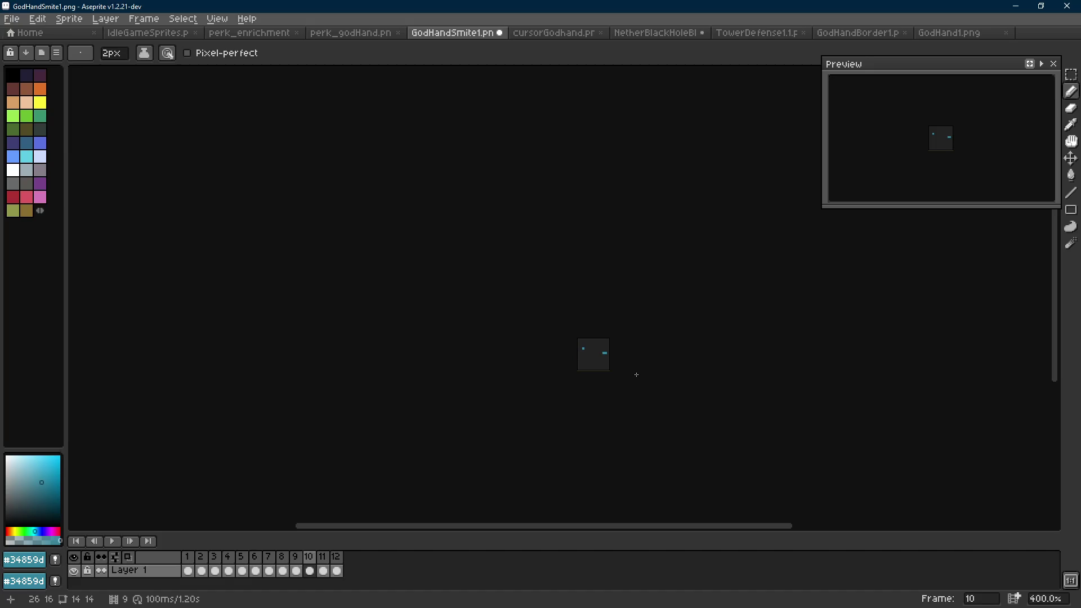
key(Return)
key(Scroll_Lock)
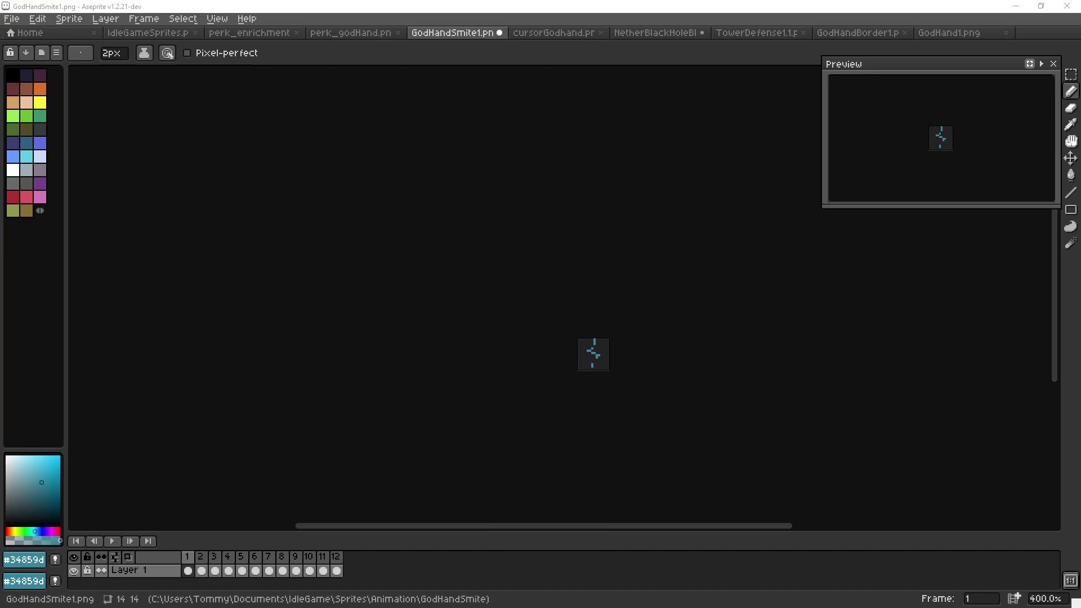
Recentre the sprite, save it as GodHandSmite1.png, and replay the animation.
click(464, 319)
drag(529, 367, 526, 347)
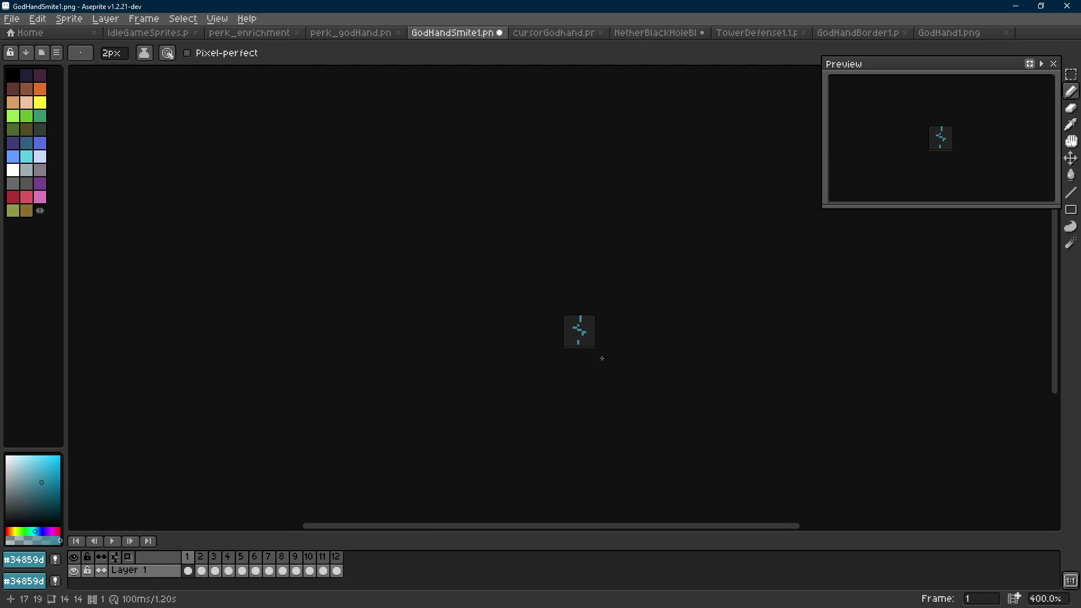
key(Right)
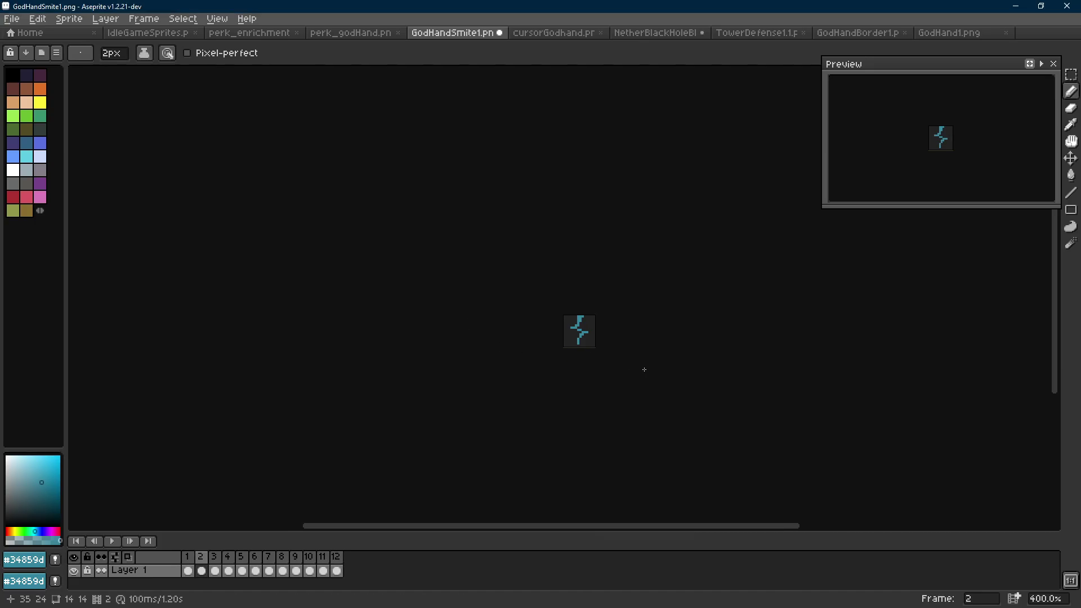
key(Right)
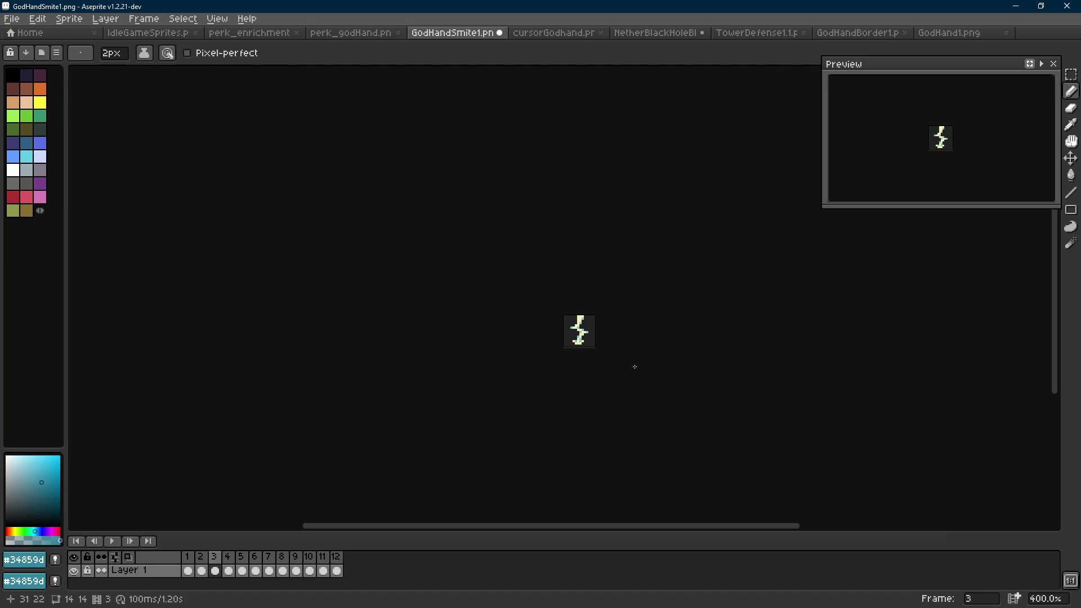
scroll(615, 345, up, 2)
key(ctrl+s)
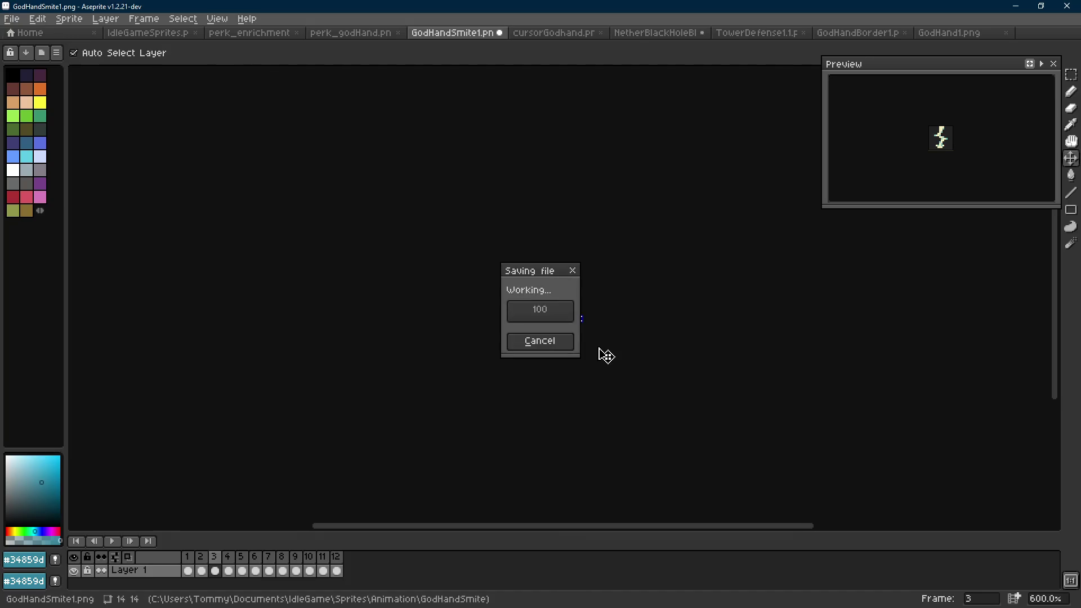
key(Return)
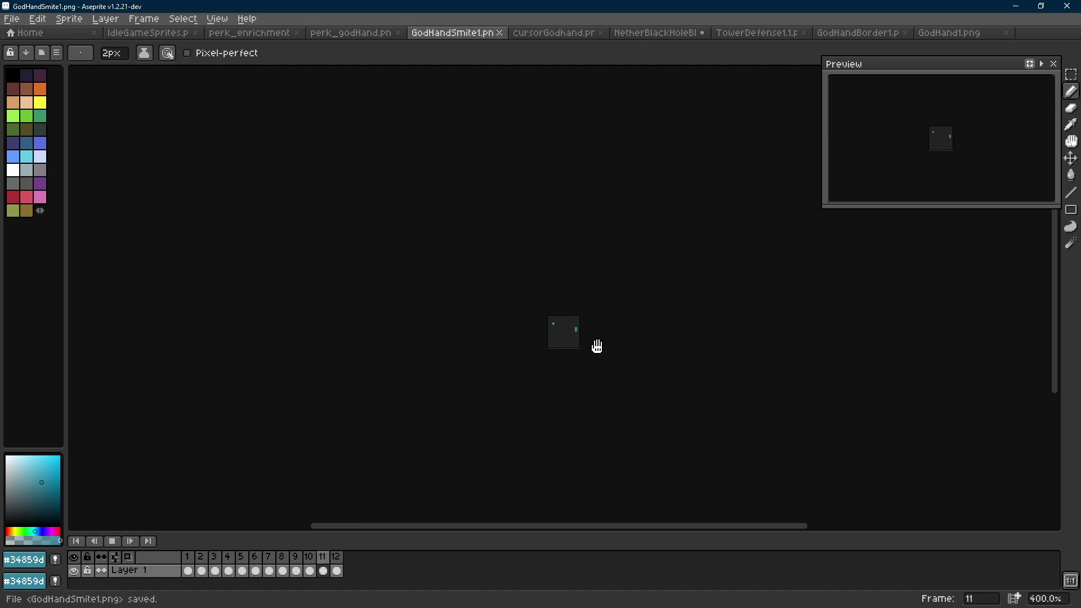
scroll(596, 345, down, 1)
click(597, 346)
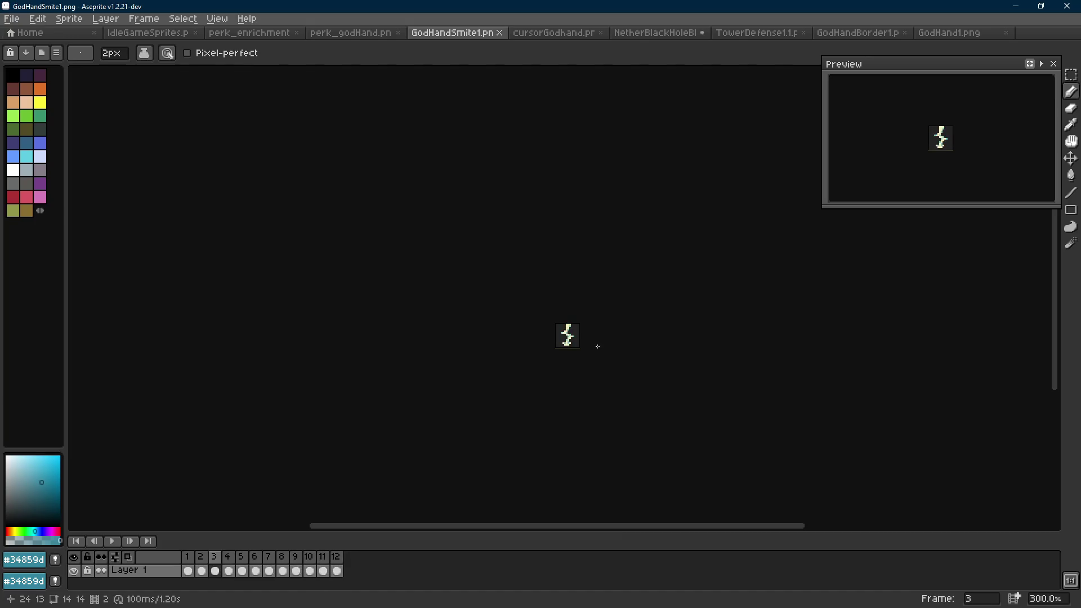
Shrink the brush to 1px and erase the lower teal stroke on frame 1.
key(Left)
key(Left)
key(Right)
scroll(562, 338, up, 7)
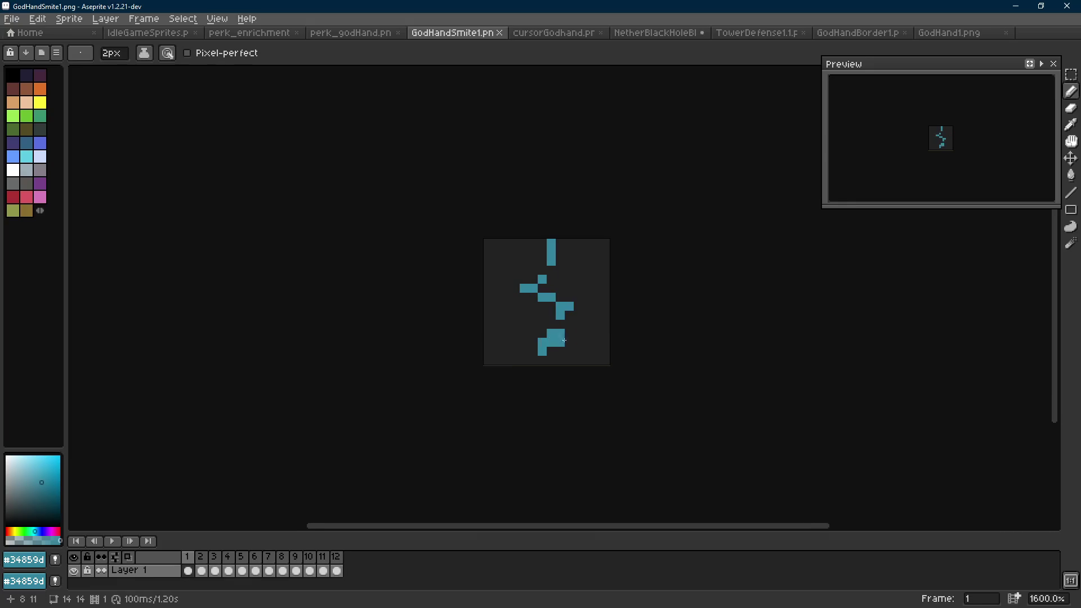
key(minus)
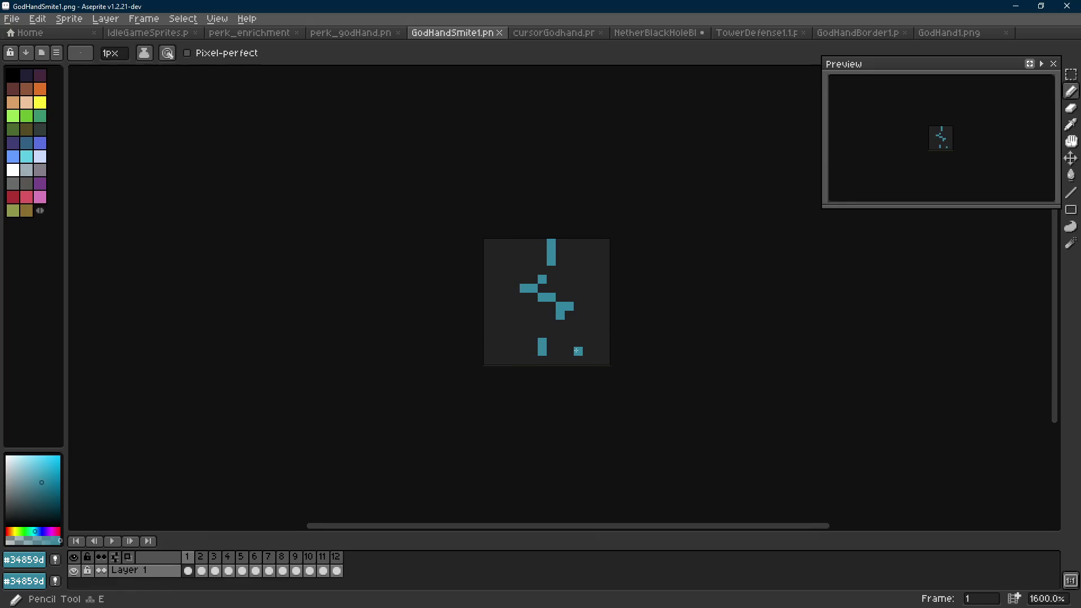
key(Right)
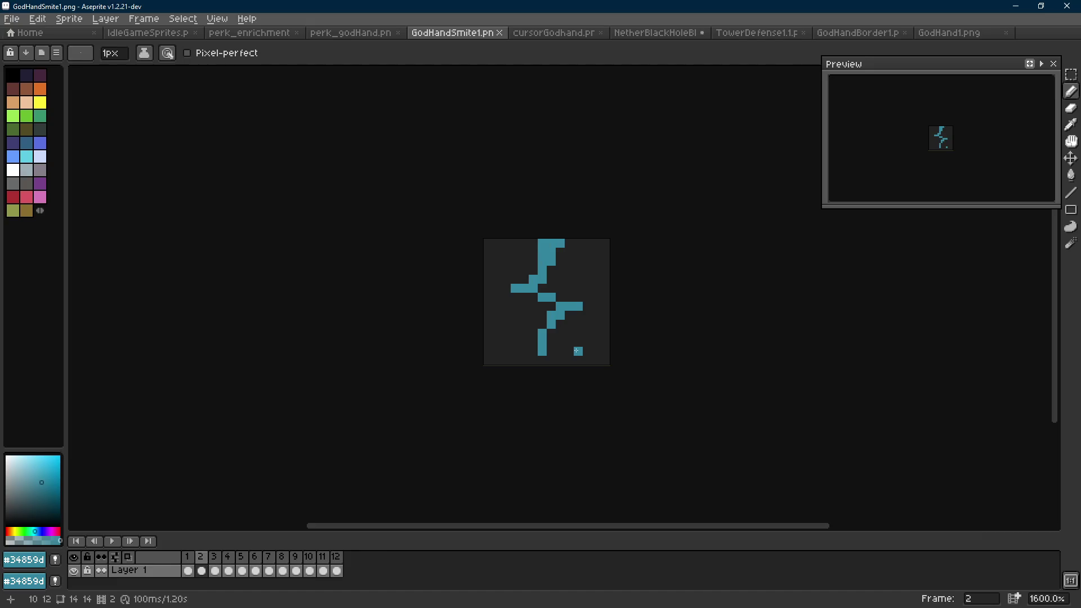
key(Right)
key(Left)
key(Left)
key(Left)
key(Right)
key(e)
drag(551, 337, 542, 352)
Step through frames 2–4 and play the animation to check the erased stroke.
key(Right)
key(b)
key(Right)
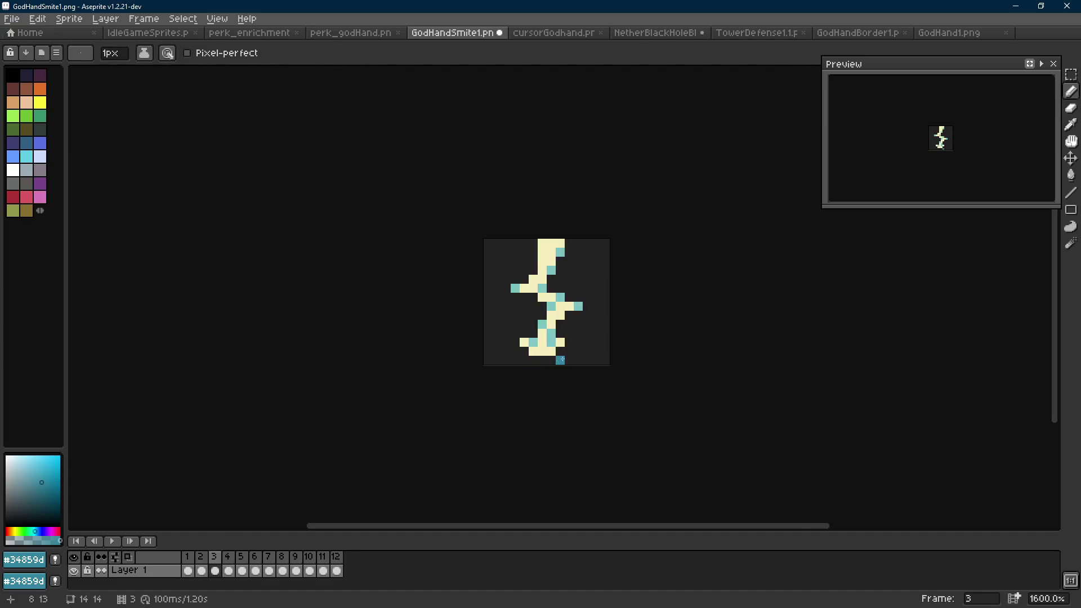
scroll(566, 361, down, 7)
key(Right)
key(Return)
scroll(606, 369, down, 1)
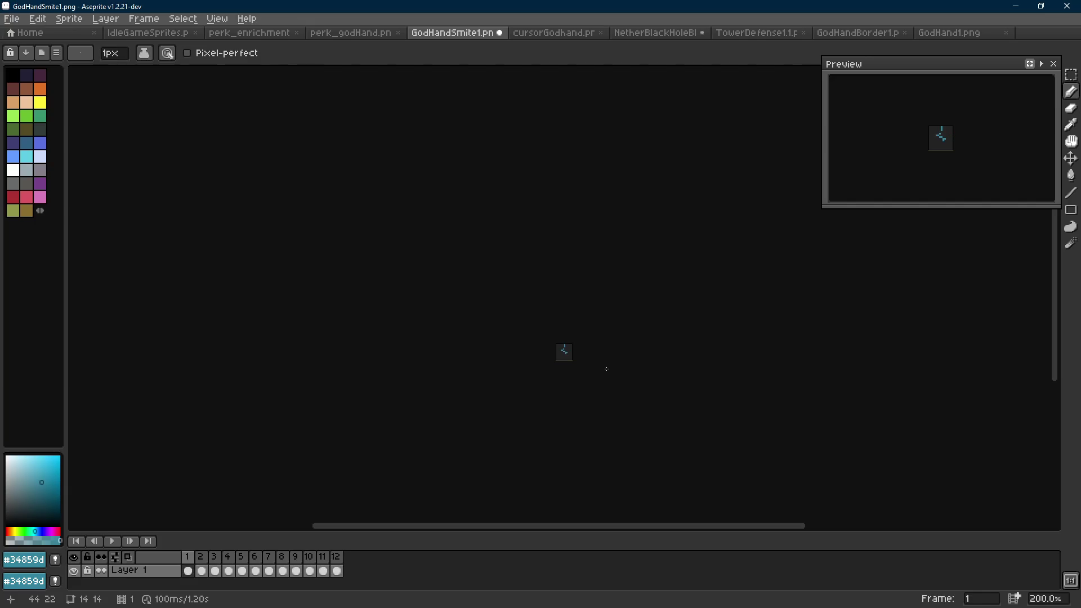
key(Return)
scroll(586, 364, up, 1)
scroll(583, 361, up, 2)
Inspect frames 1 and 2, switching between eraser and pencil for touch-ups.
key(Left)
key(Left)
key(Right)
scroll(557, 352, up, 5)
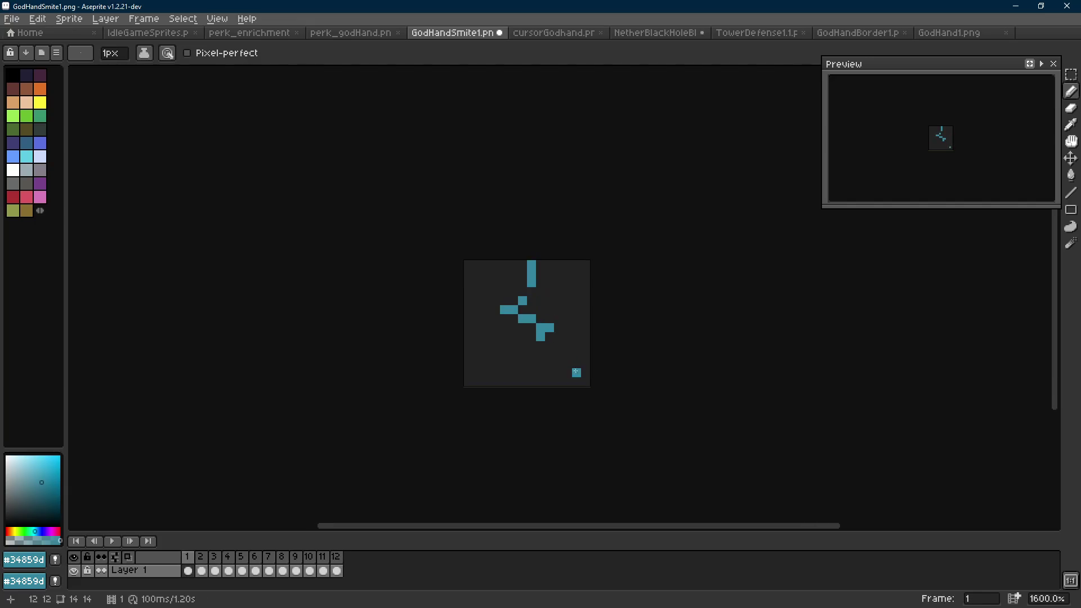
key(e)
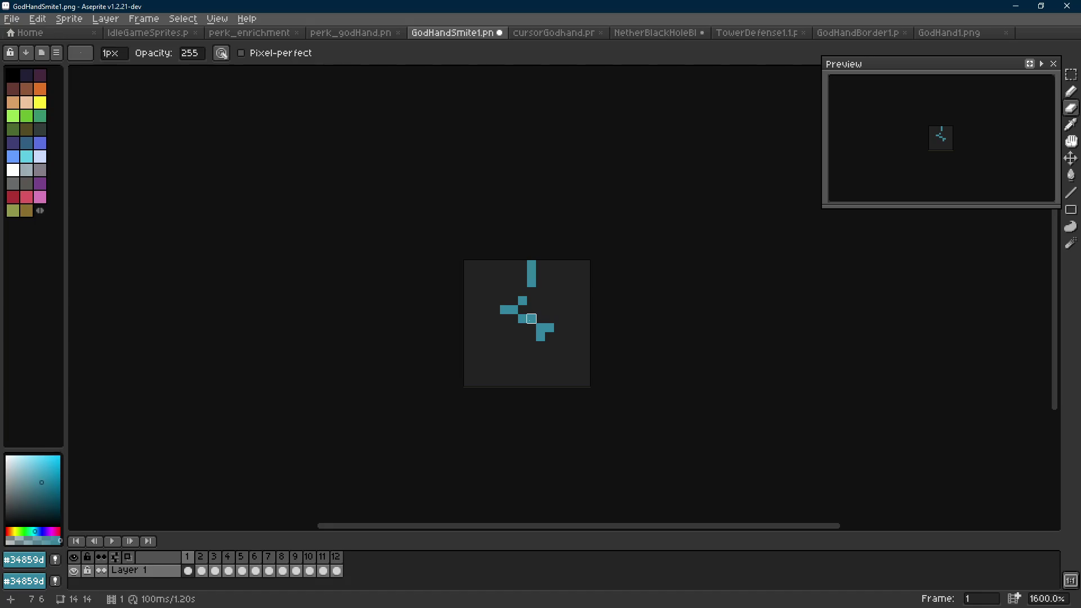
key(b)
key(Right)
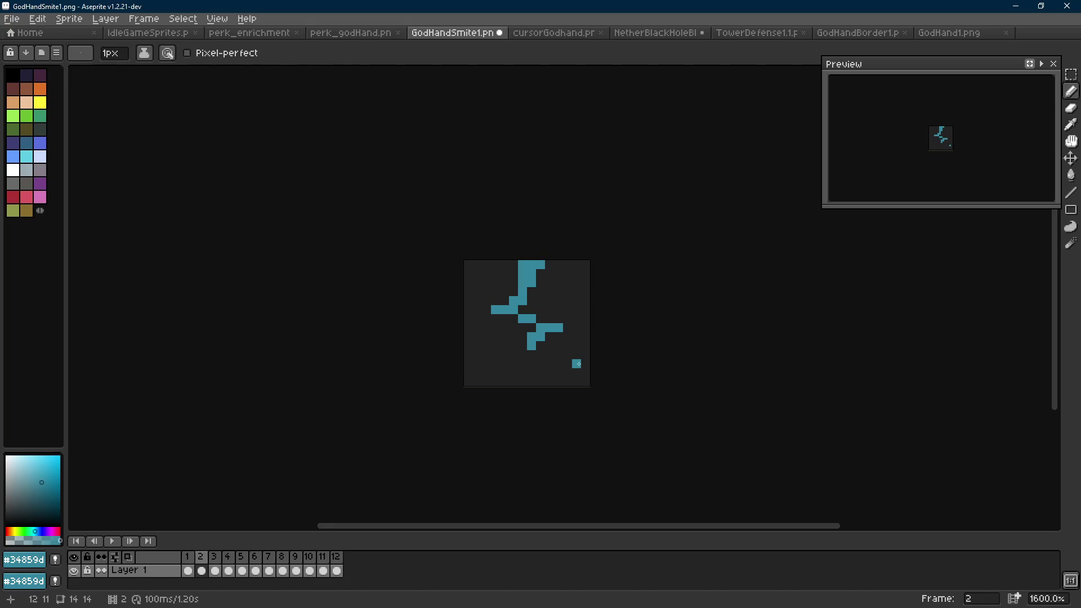
key(e)
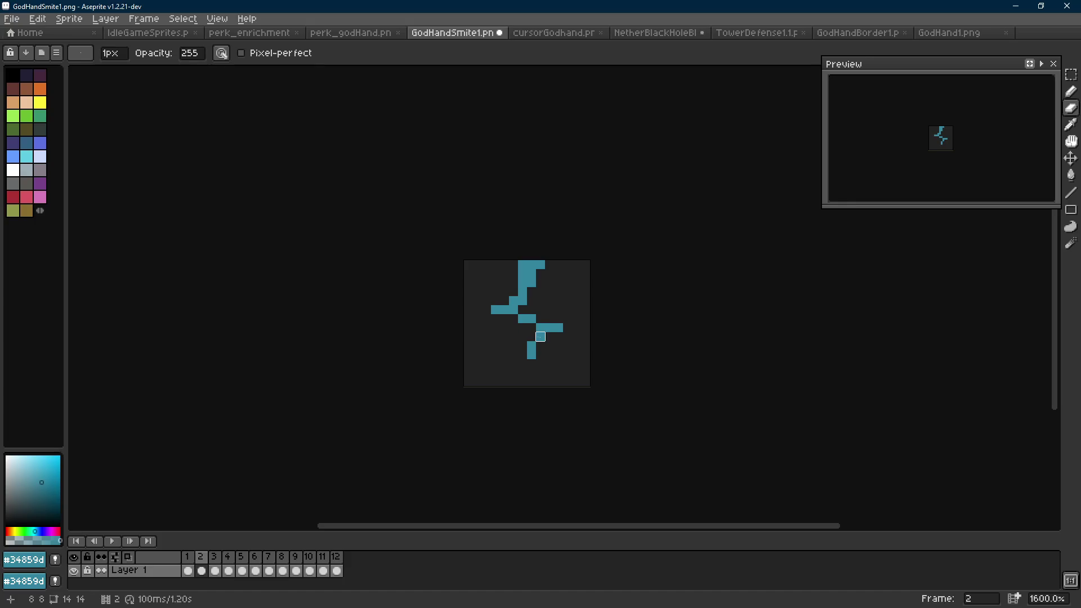
key(b)
Compare the bolt across frames 1–3 before editing frame 1 again.
scroll(568, 355, down, 6)
key(Right)
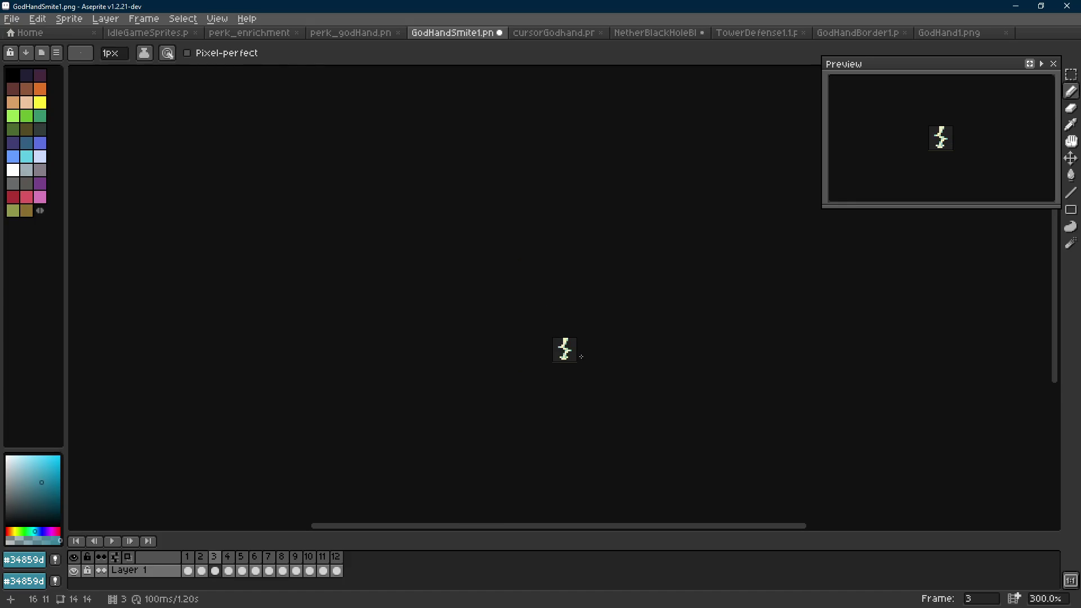
key(Left)
scroll(579, 356, up, 3)
scroll(567, 352, up, 4)
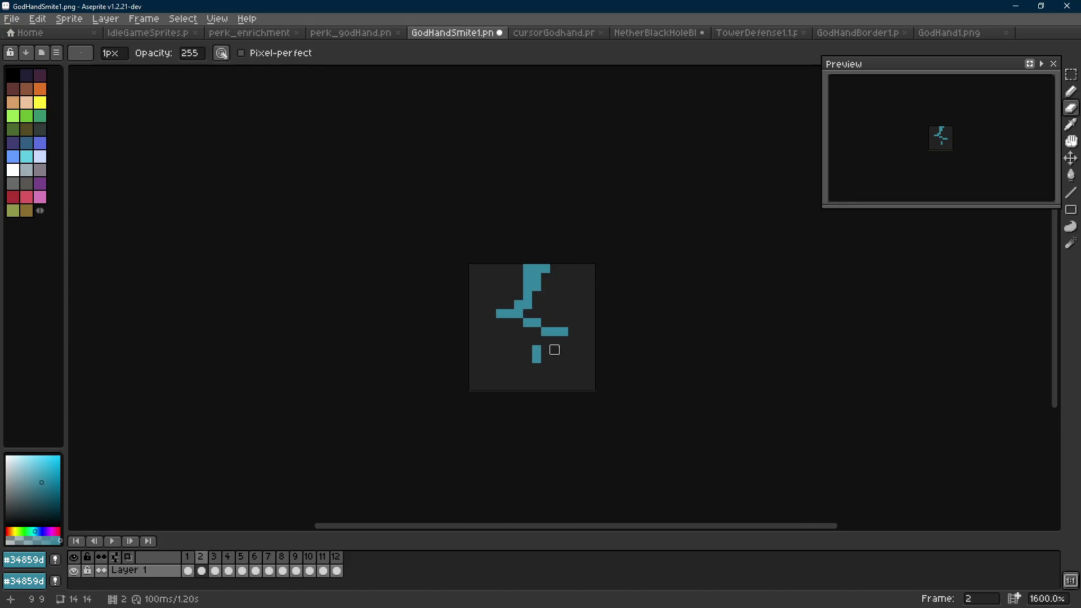
key(Left)
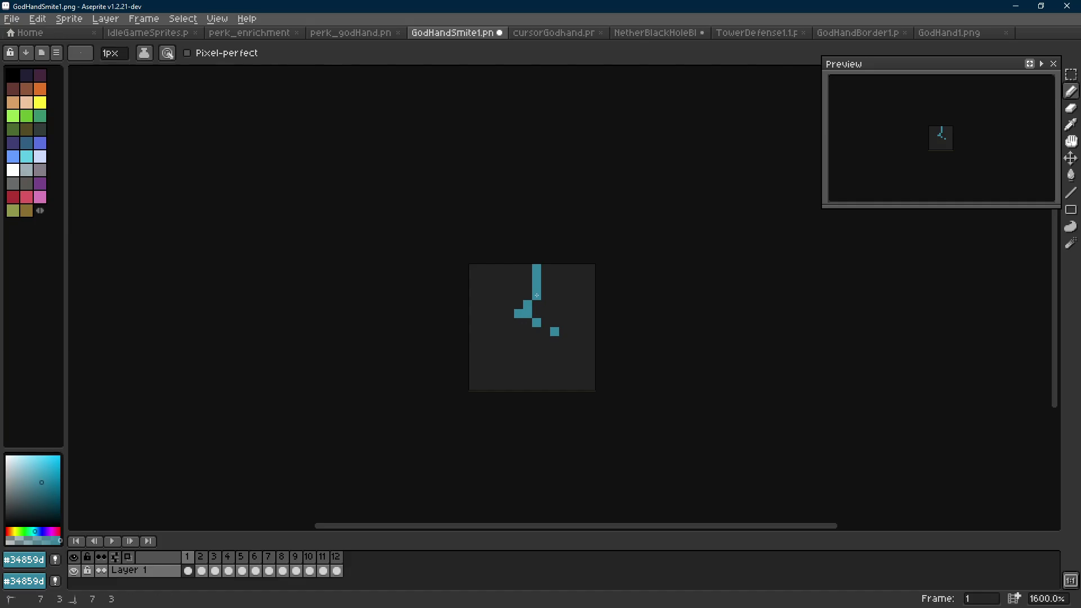
key(Left)
key(Right)
Play the animation to review the frame 1 changes.
key(Right)
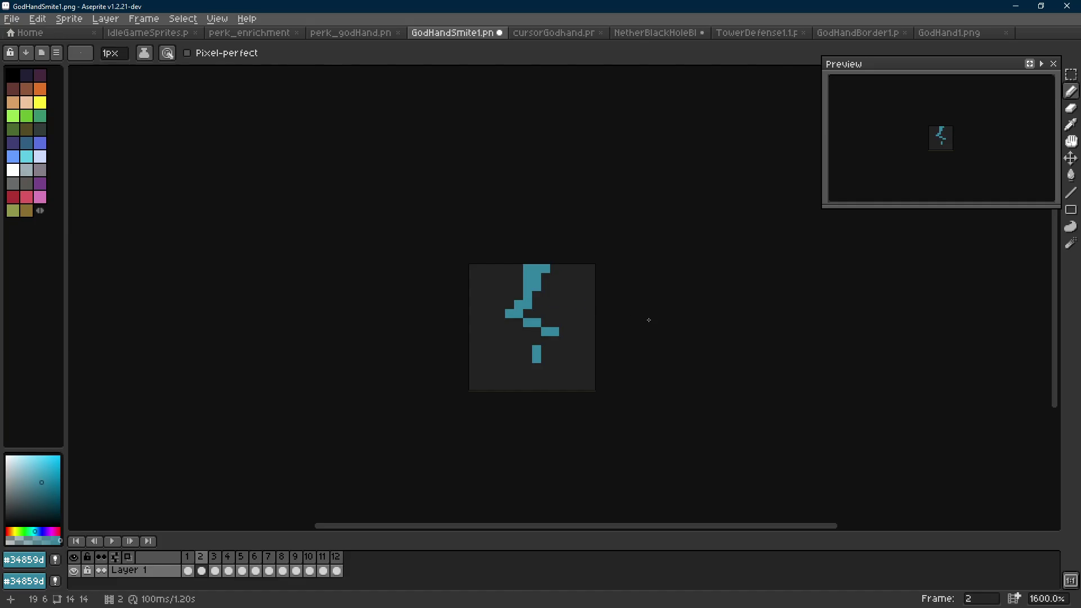
key(Left)
Shift a block of teal pixels on frame 1 and add two teal pixels beside the L-shape.
key(m)
mouse_move(551, 298)
mouse_down()
mouse_move(506, 336)
mouse_move(522, 333)
mouse_up()
key(ctrl+d)
key(g)
key(b)
click(537, 313)
click(528, 304)
key(Right)
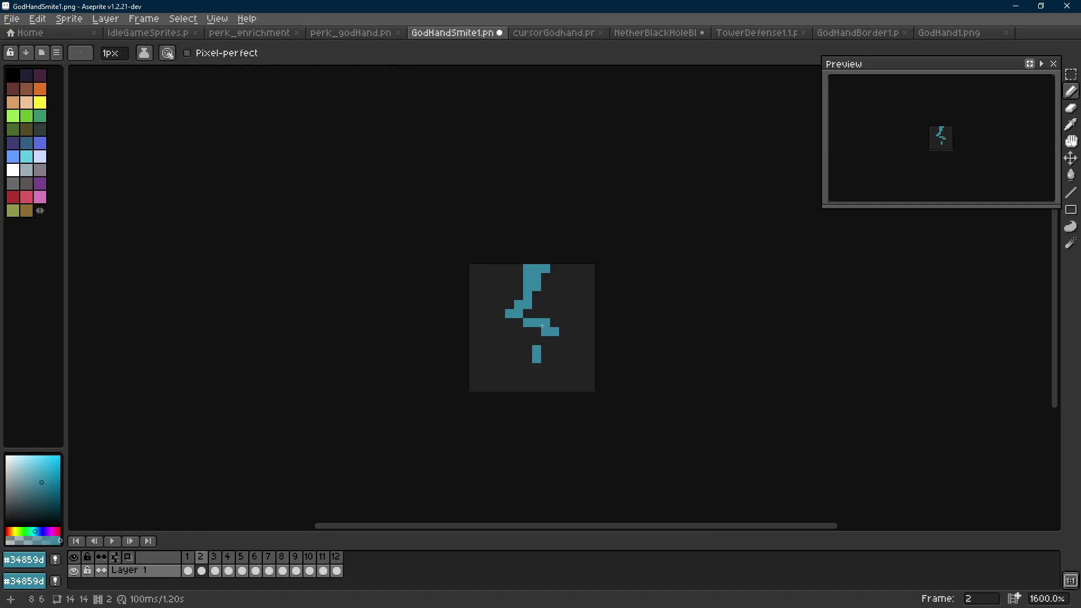
key(Left)
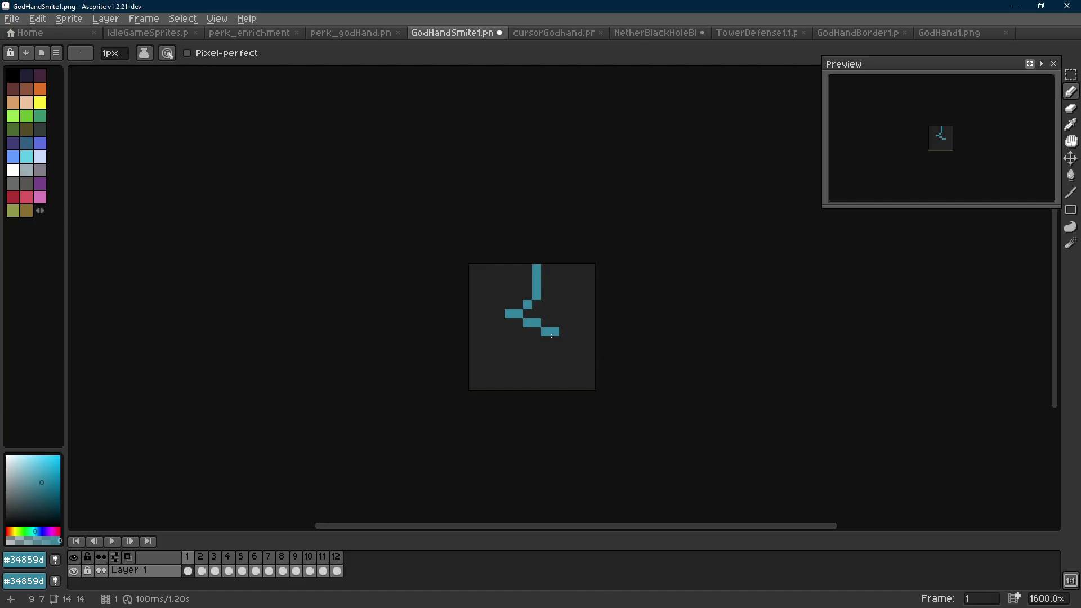
scroll(551, 335, down, 6)
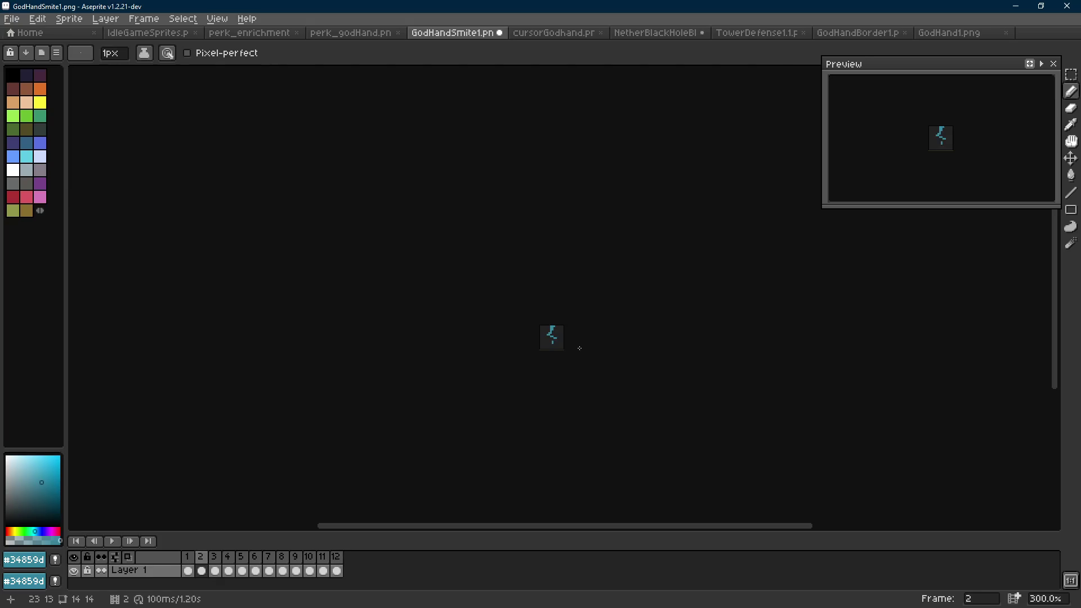
key(Right)
scroll(579, 348, down, 1)
key(Return)
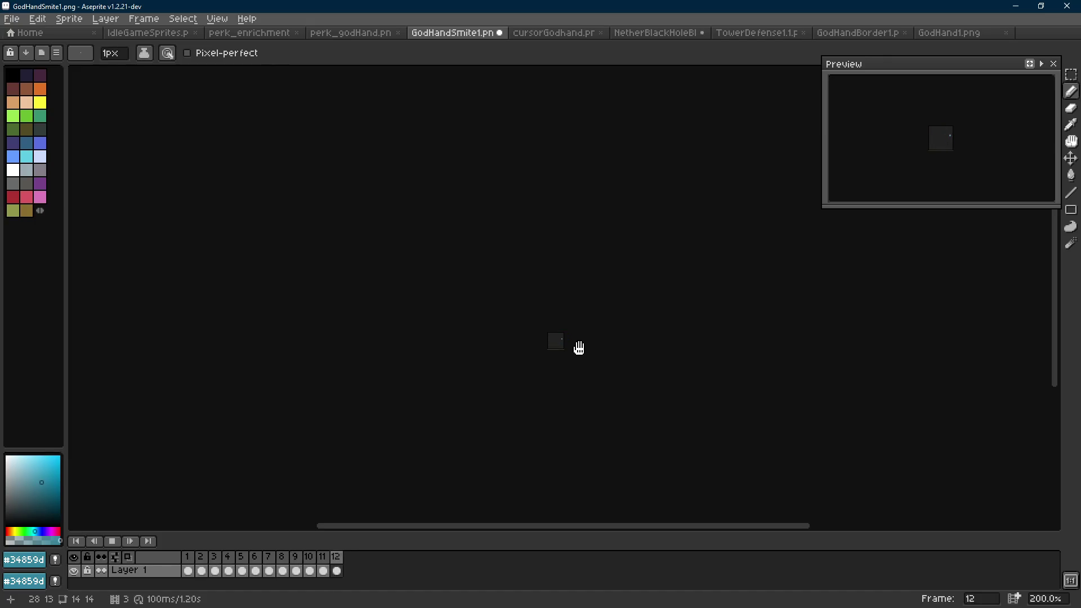
key(Return)
scroll(569, 346, up, 3)
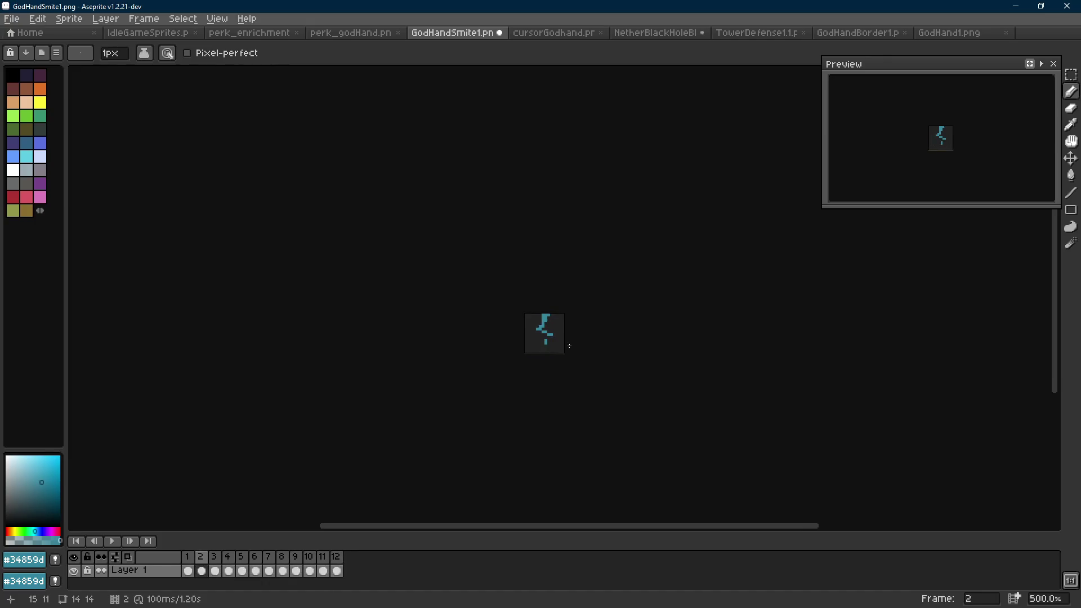
scroll(569, 346, up, 4)
scroll(537, 323, up, 1)
On frame 1, reconnect the bolt with teal pixels and erase its two-pixel tail and a stray pixel.
key(Right)
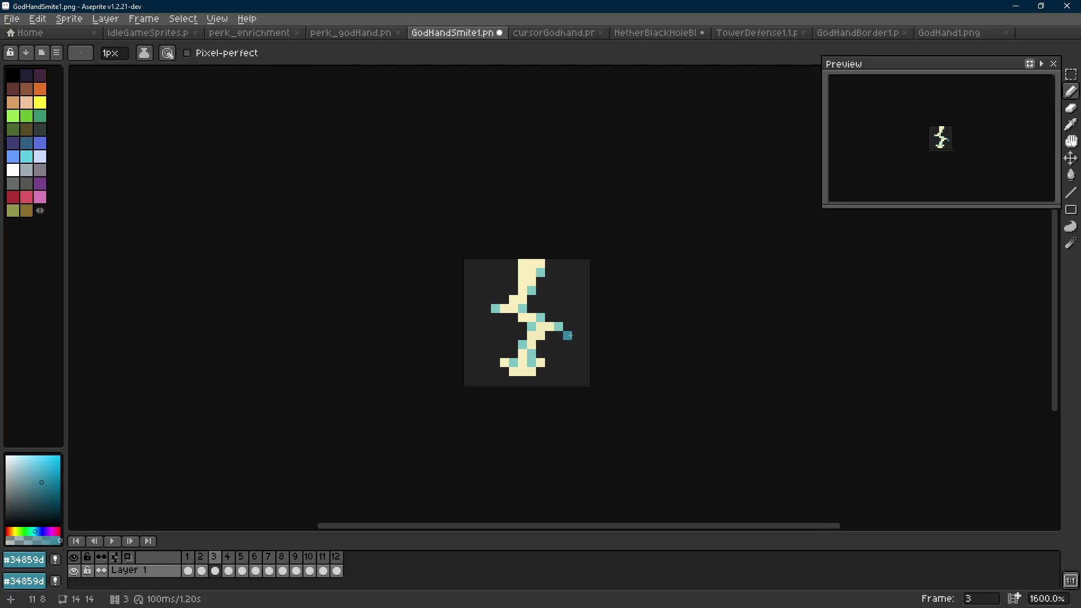
key(Left)
key(Left)
key(e)
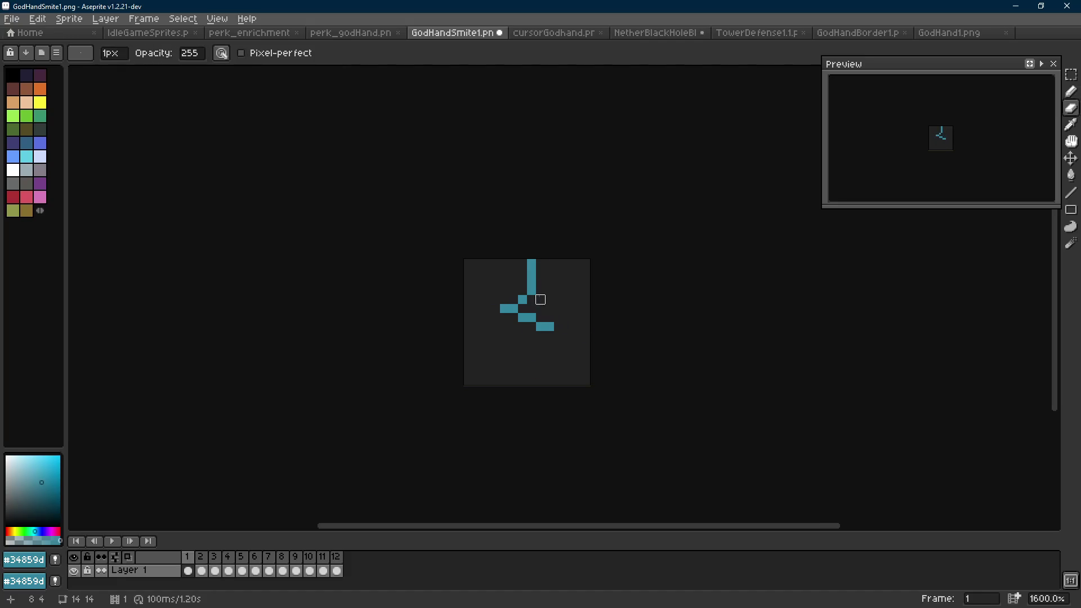
click(522, 300)
key(b)
click(522, 282)
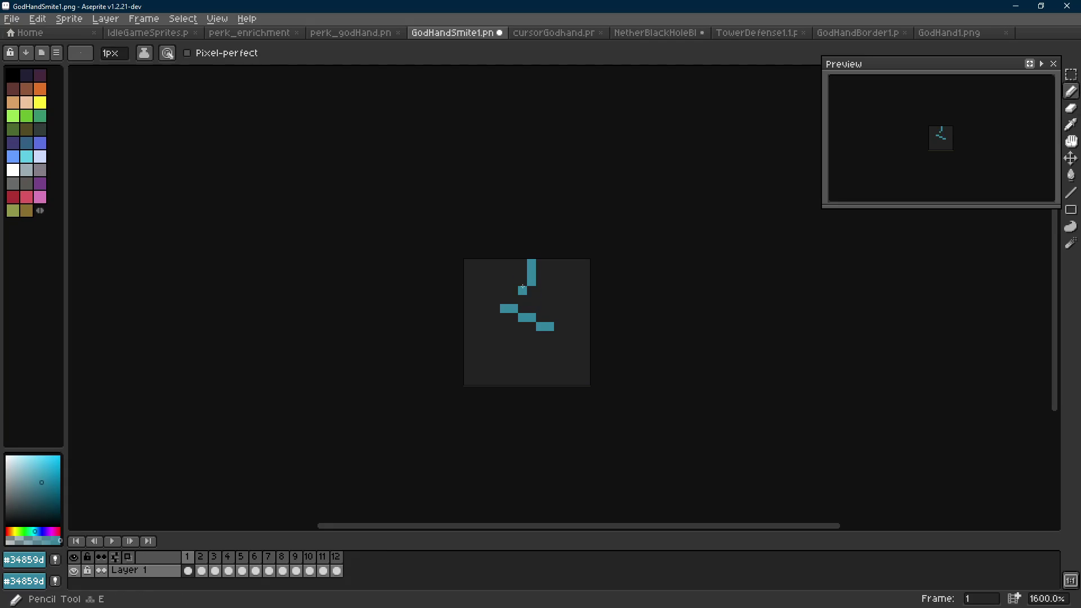
click(523, 300)
key(e)
drag(523, 318, 531, 318)
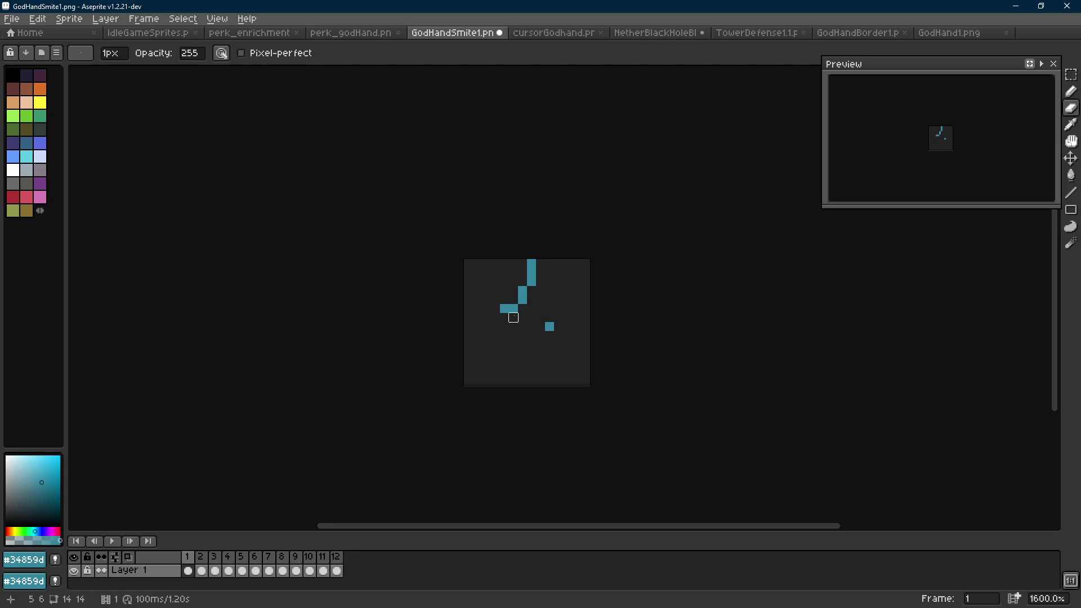
click(550, 326)
key(b)
key(Scroll_Lock)
scroll(531, 322, up, 2)
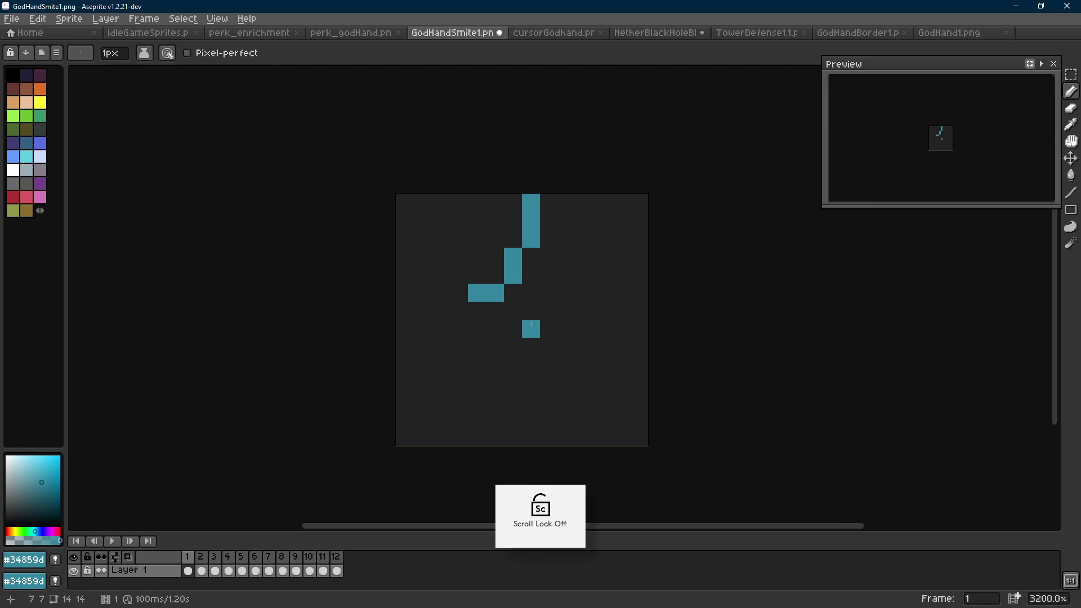
Delete the current frame and play the animation twice to check it.
key(alt+c)
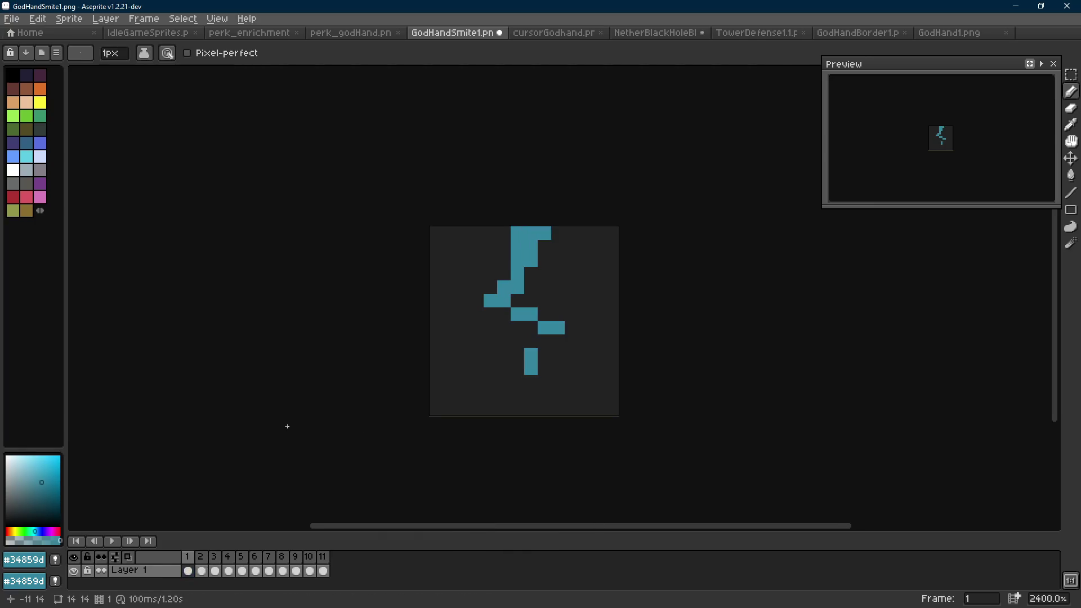
scroll(463, 351, down, 6)
key(Return)
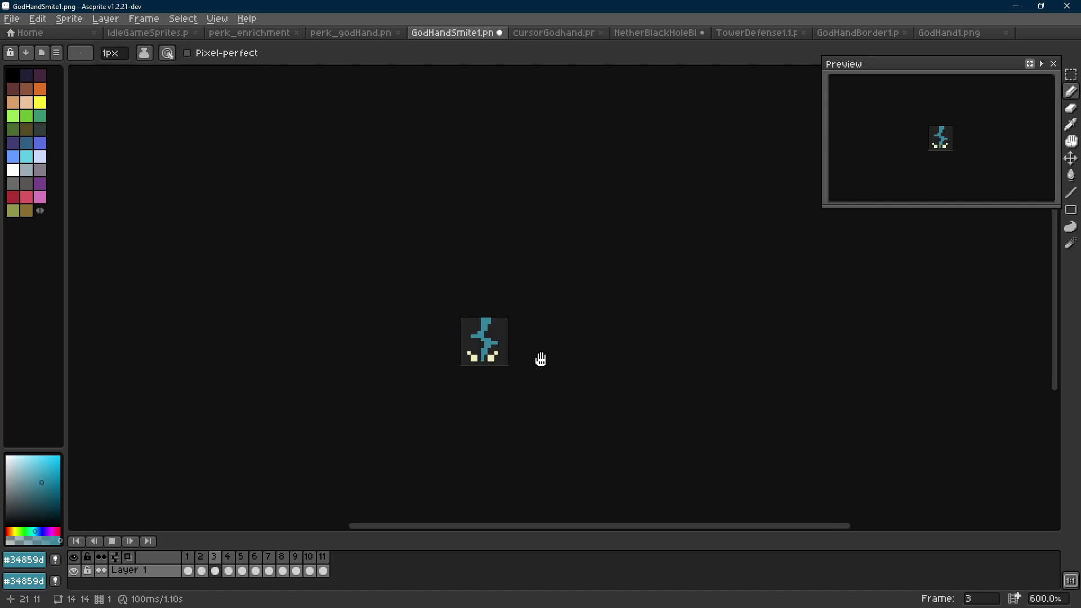
scroll(561, 355, down, 1)
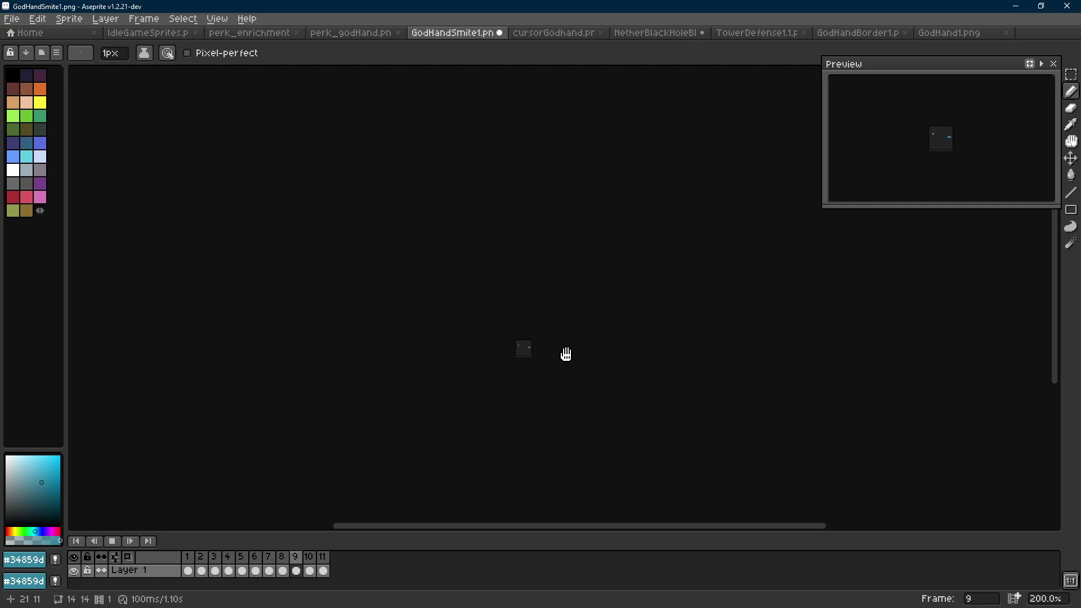
key(Return)
key(Right)
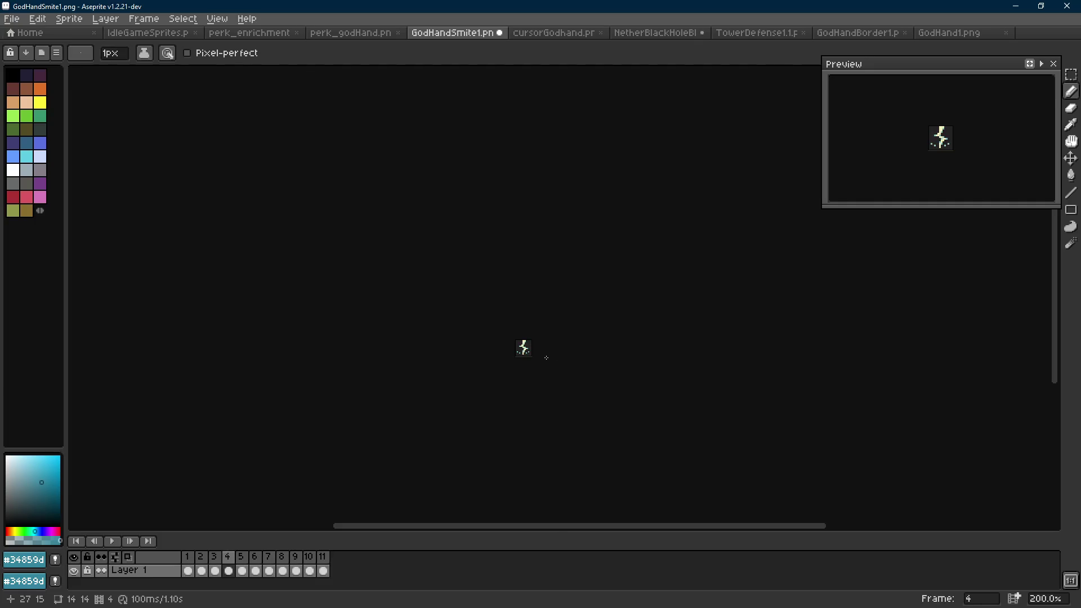
key(Return)
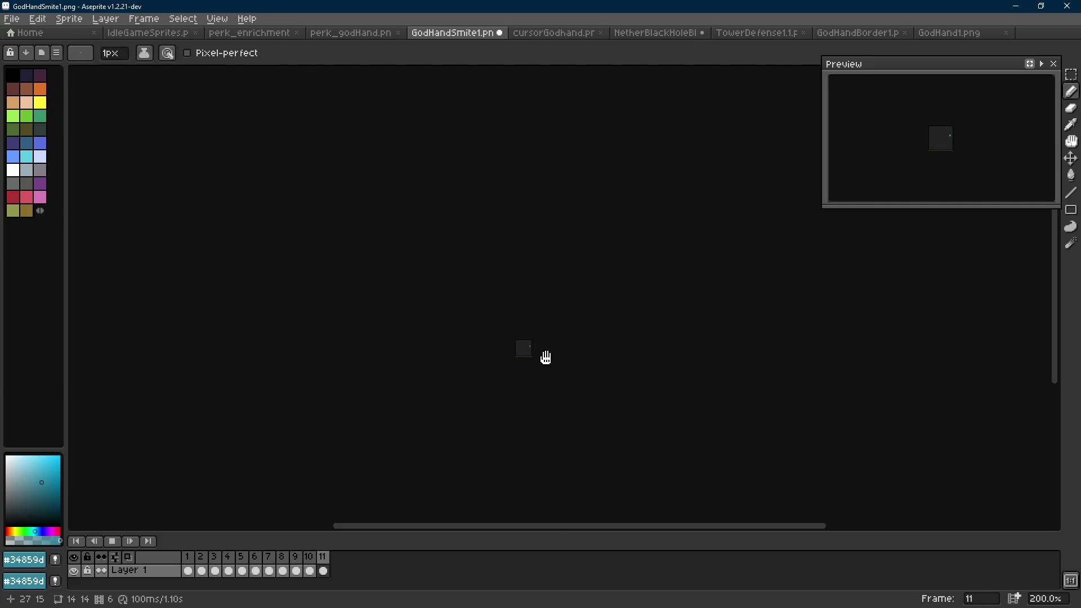
key(Return)
Step to frame 5 and save GodHandSmite1.png.
key(Right)
scroll(501, 333, up, 6)
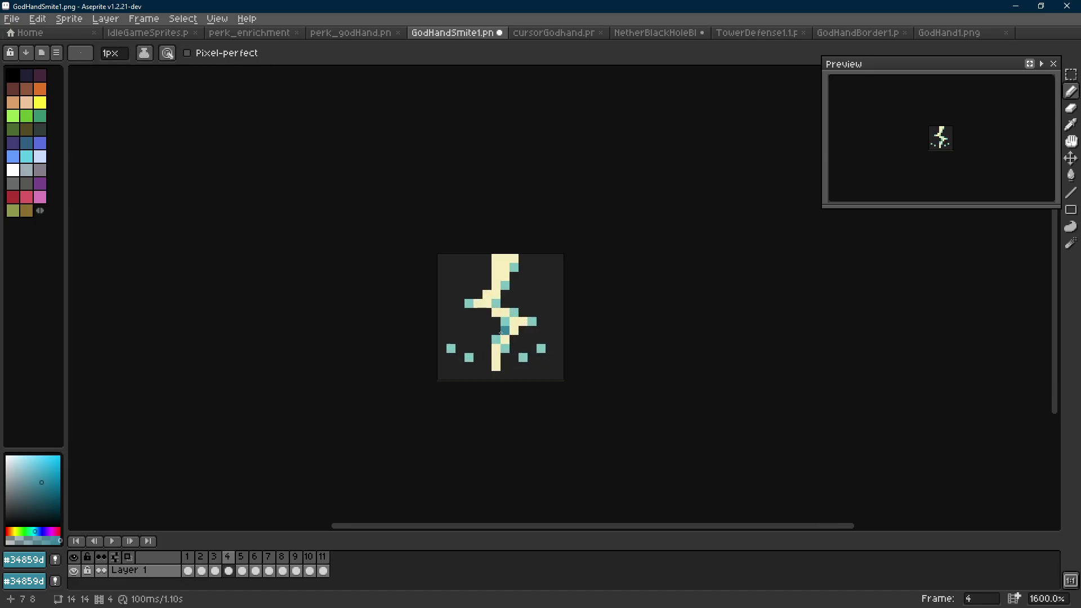
key(Right)
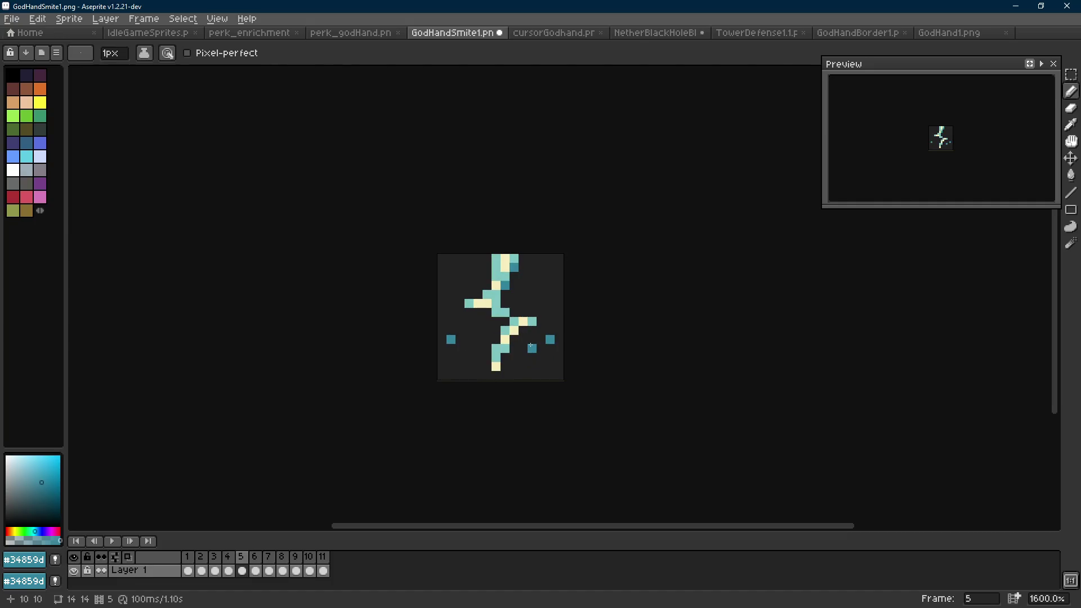
key(ctrl+s)
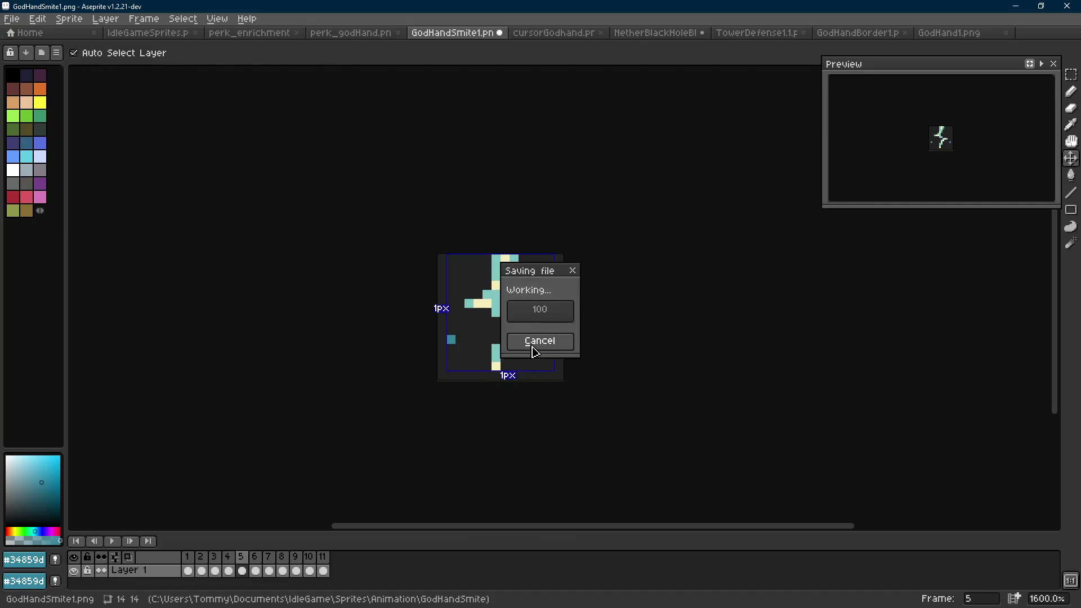
Select the whole canvas and compare frames 4 and 5.
key(Right)
key(m)
key(ctrl+a)
key(Left)
key(Left)
key(Left)
key(Right)
key(Right)
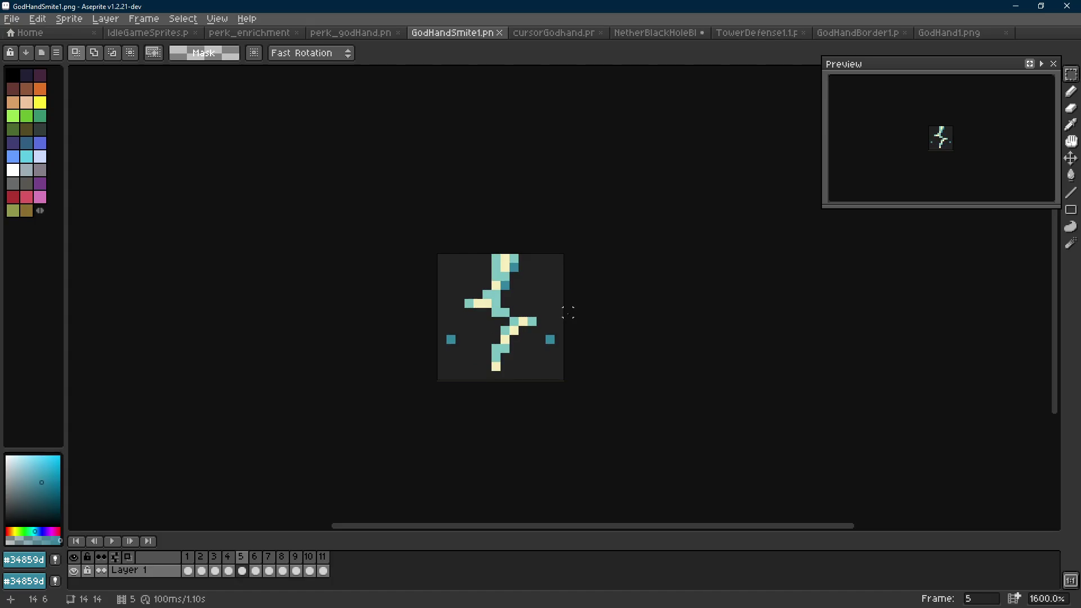
key(Right)
key(Left)
key(Left)
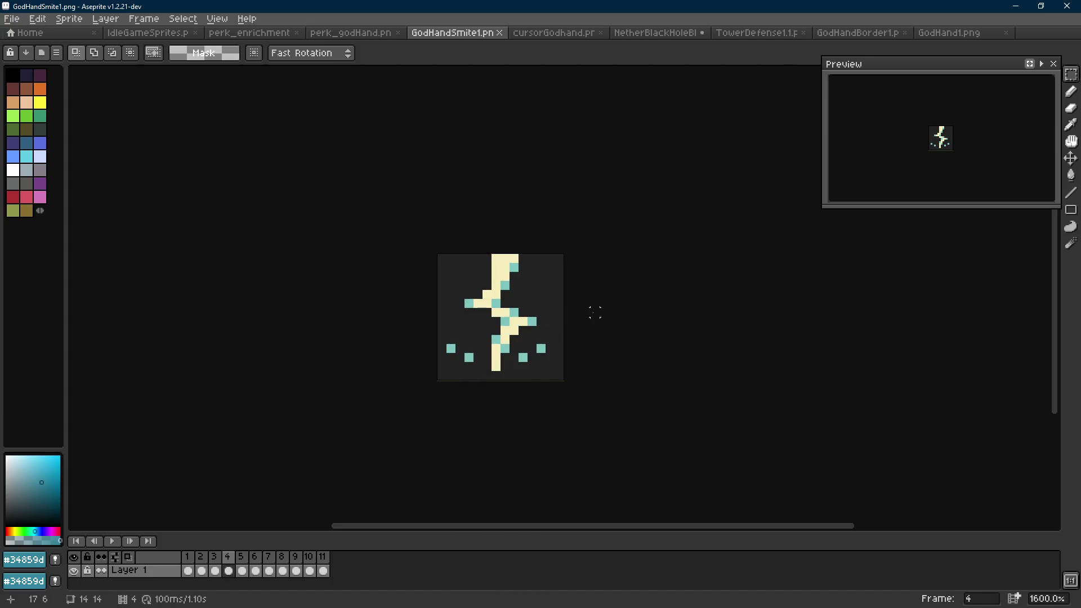
Paste the copied bolt onto frame 4 and commit it.
key(ctrl+v)
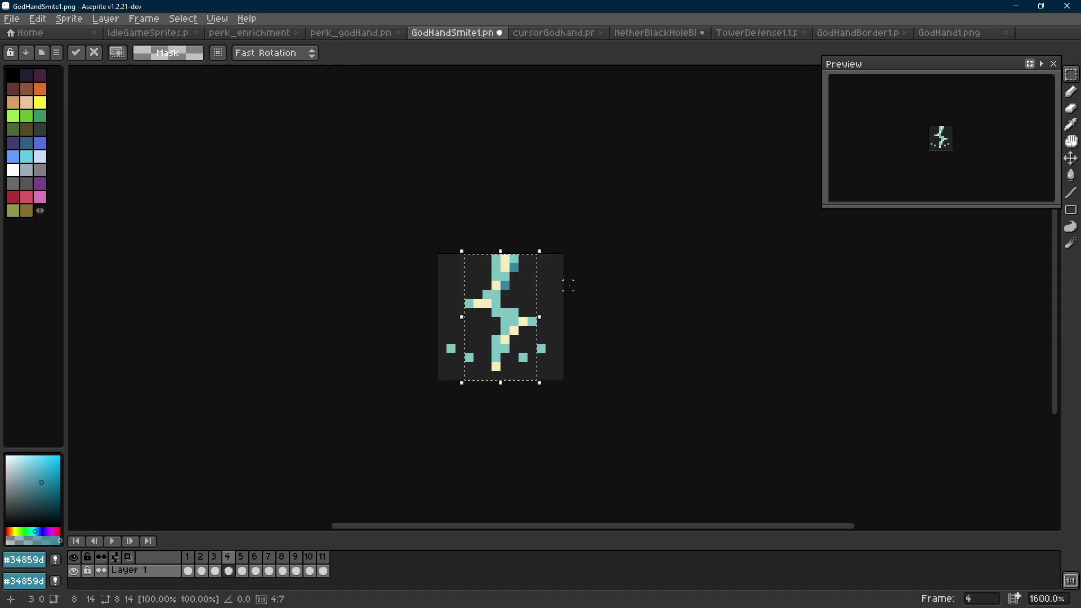
key(Return)
drag(543, 254, 456, 326)
scroll(498, 328, up, 3)
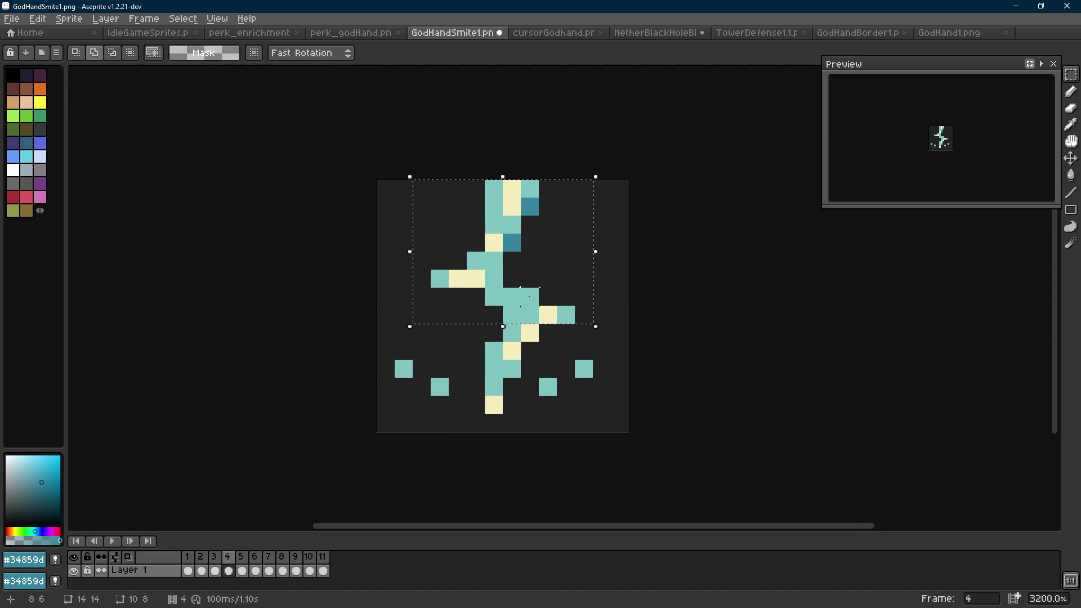
scroll(479, 439, down, 1)
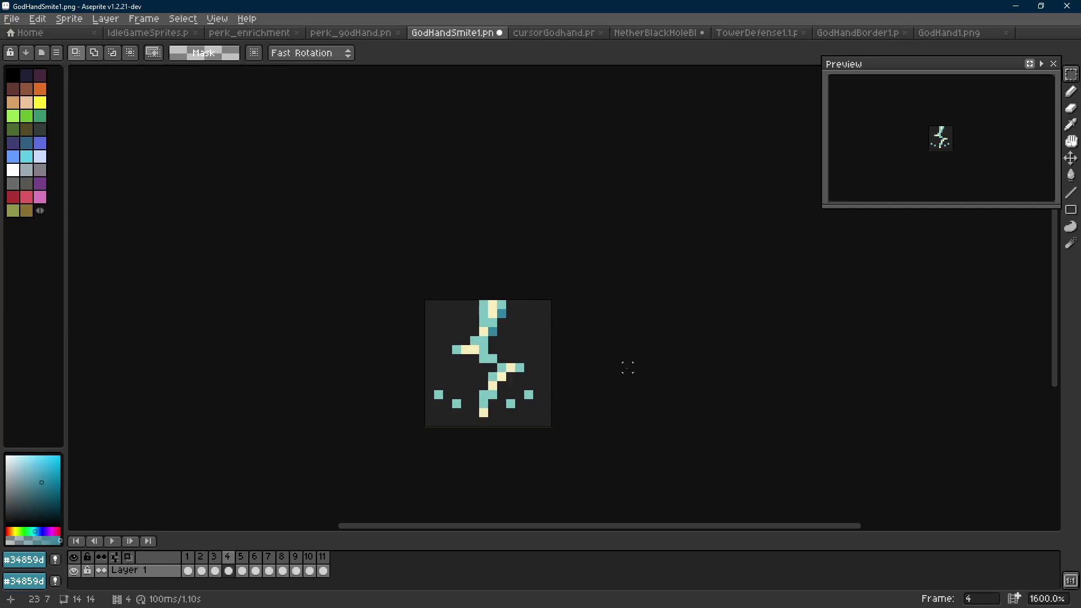
Delete another frame to leave 10 frames, then play the animation.
key(Right)
key(Right)
key(Right)
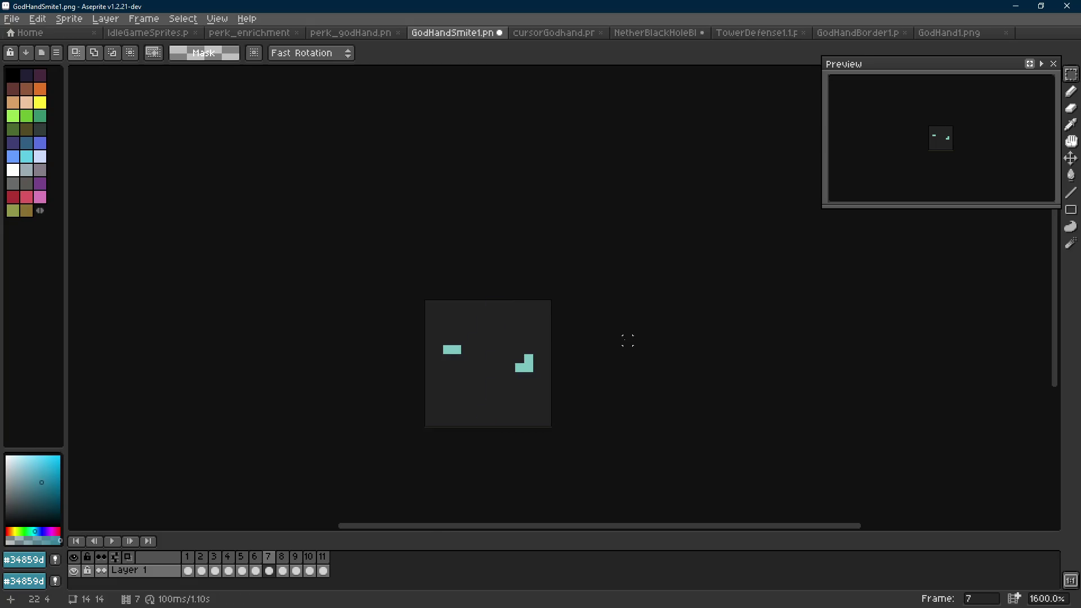
key(Left)
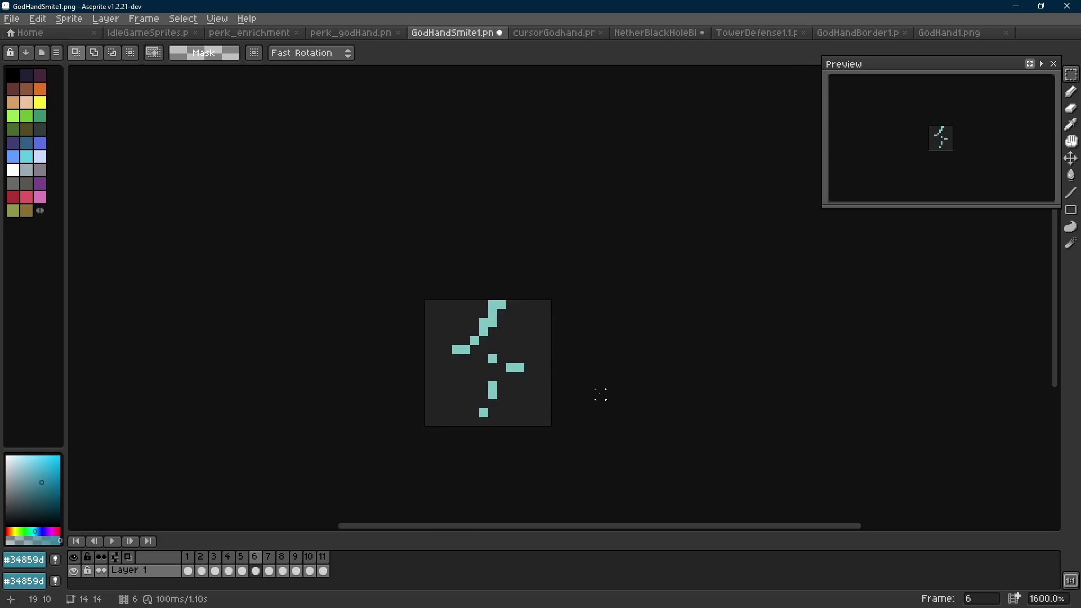
key(alt+c)
scroll(587, 410, down, 5)
key(Return)
scroll(504, 411, down, 1)
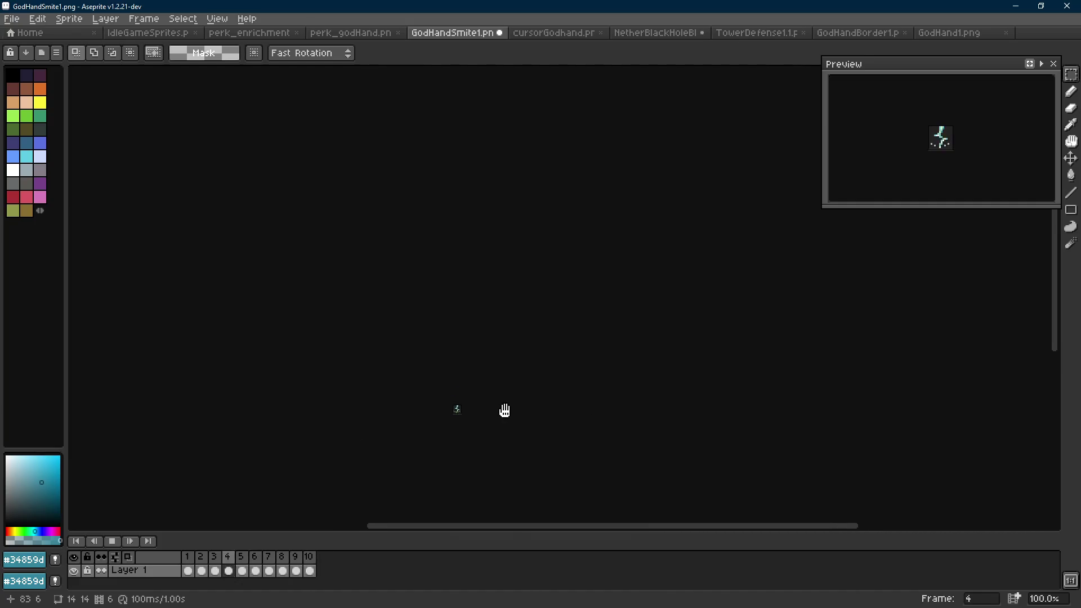
Stop playback, eyedrop #1f0e1c from the IdleGameSprites sheet, and return to GodHandSmite1.
scroll(511, 413, up, 1)
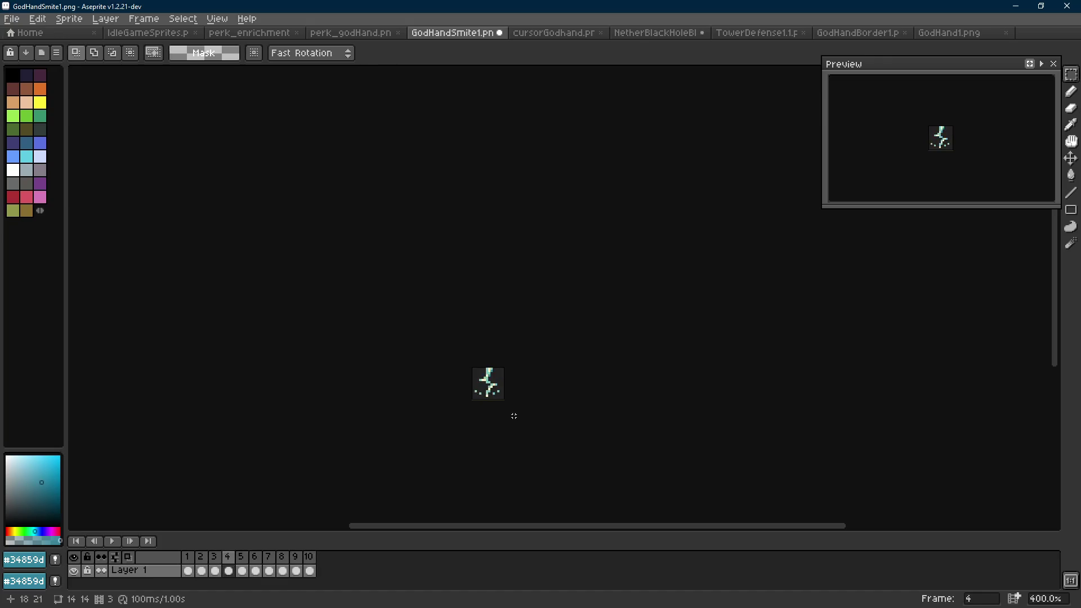
key(Return)
scroll(501, 415, up, 5)
click(147, 33)
key(i)
click(462, 187)
key(m)
click(452, 32)
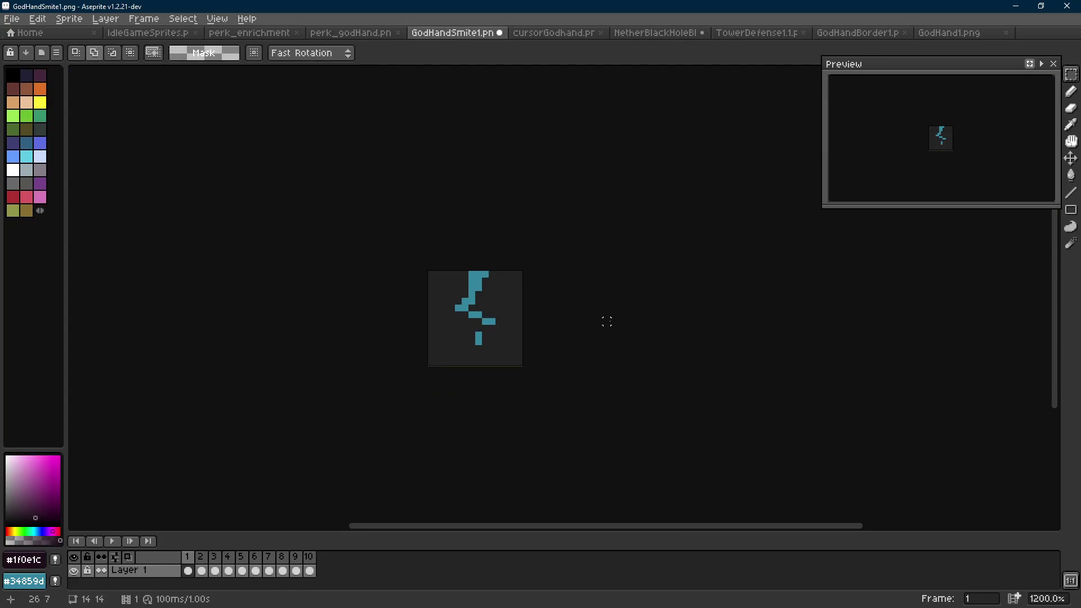
Apply the Outline effect in #1f0e1c to the lightning bolt.
key(shift+o)
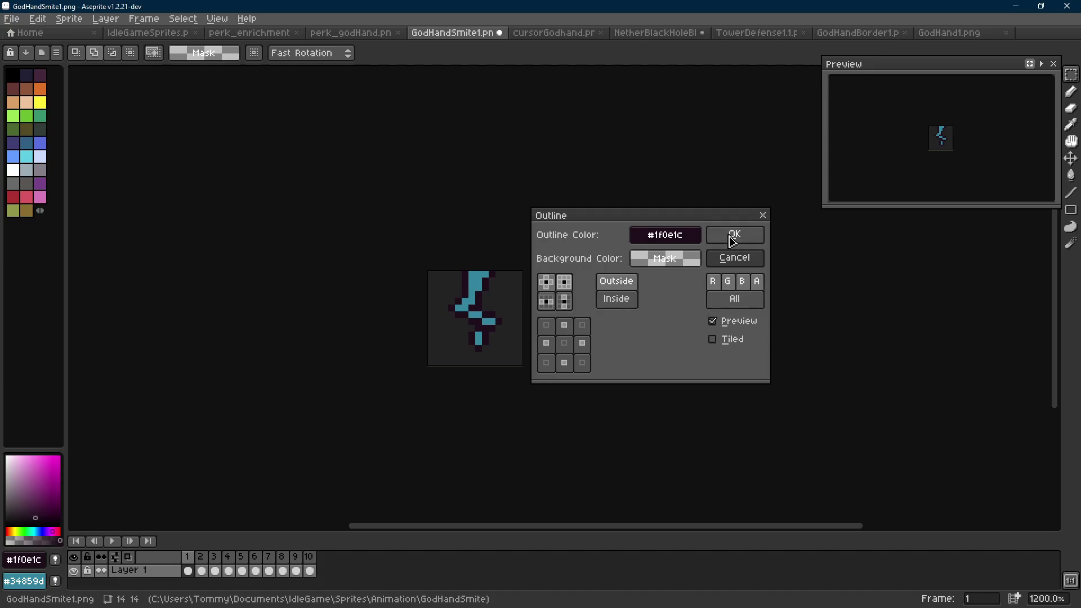
click(732, 241)
key(Scroll_Lock)
scroll(619, 321, down, 4)
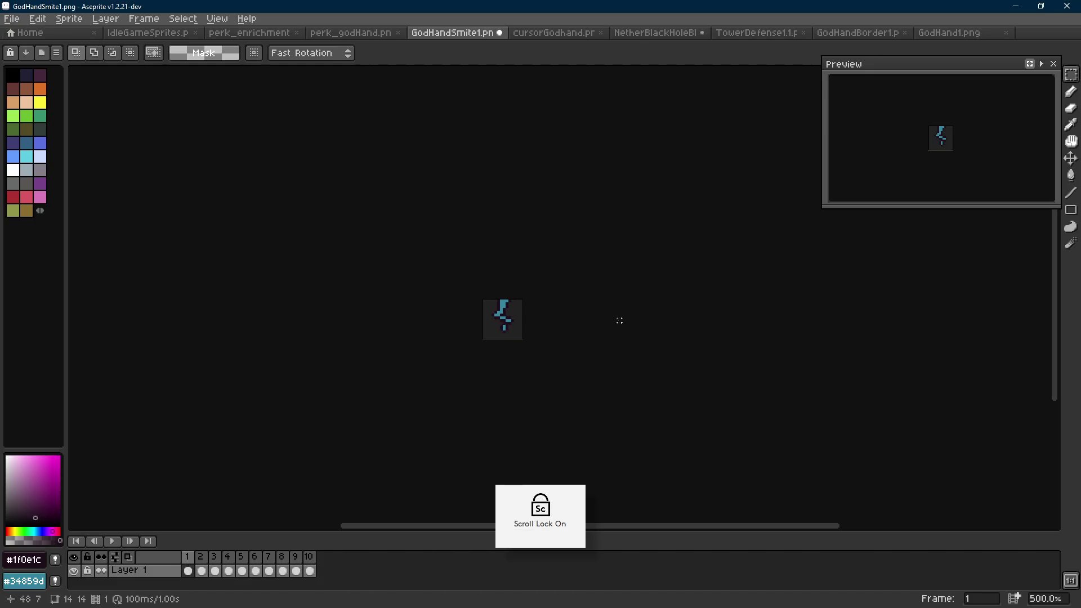
scroll(617, 319, down, 3)
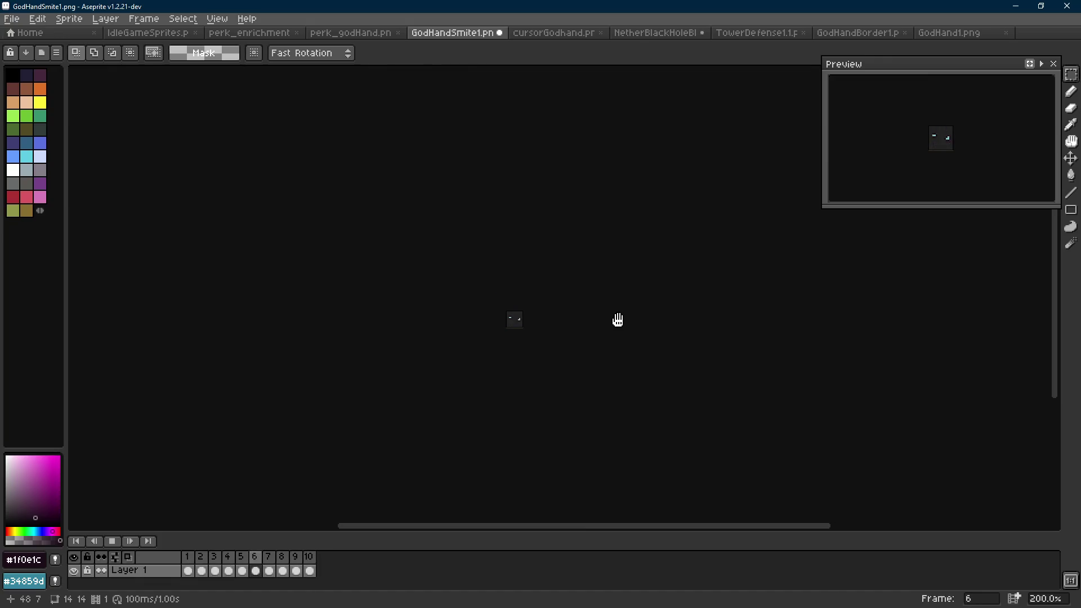
Stop playback and step through frames 1–3 to inspect the outlines.
key(Return)
key(Right)
scroll(527, 322, up, 4)
key(Right)
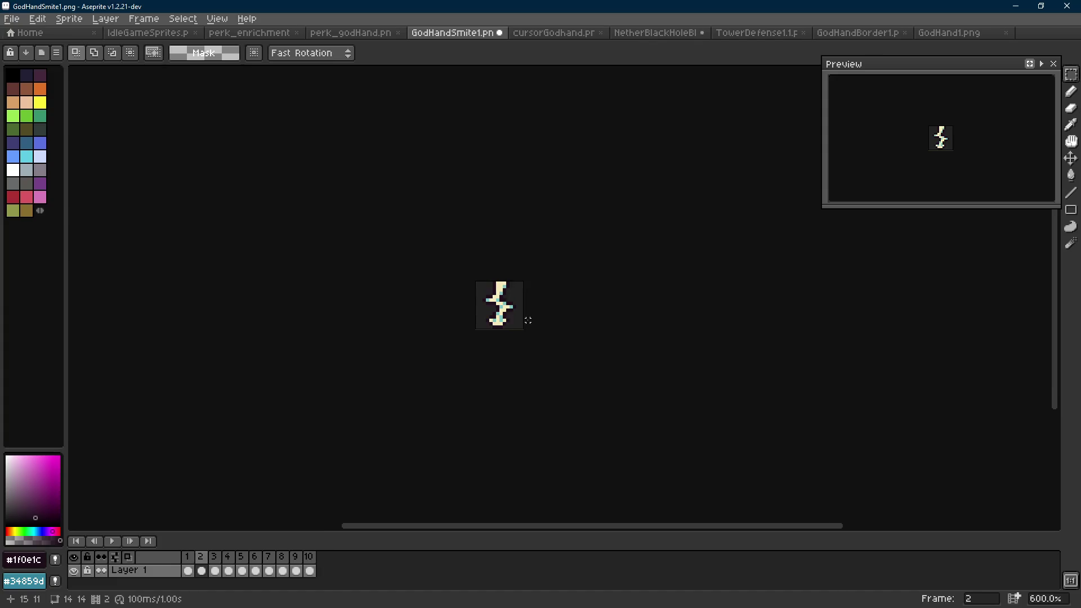
key(Right)
key(Right)
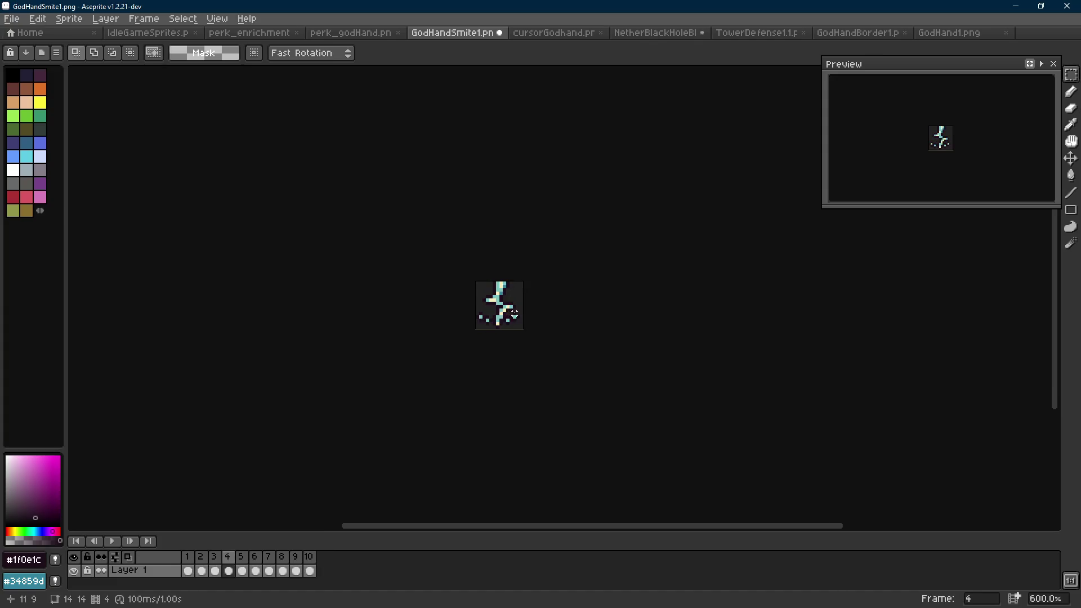
scroll(528, 320, up, 4)
Sample the bolt's light teal and cream colours, then replace the teal with cream.
key(i)
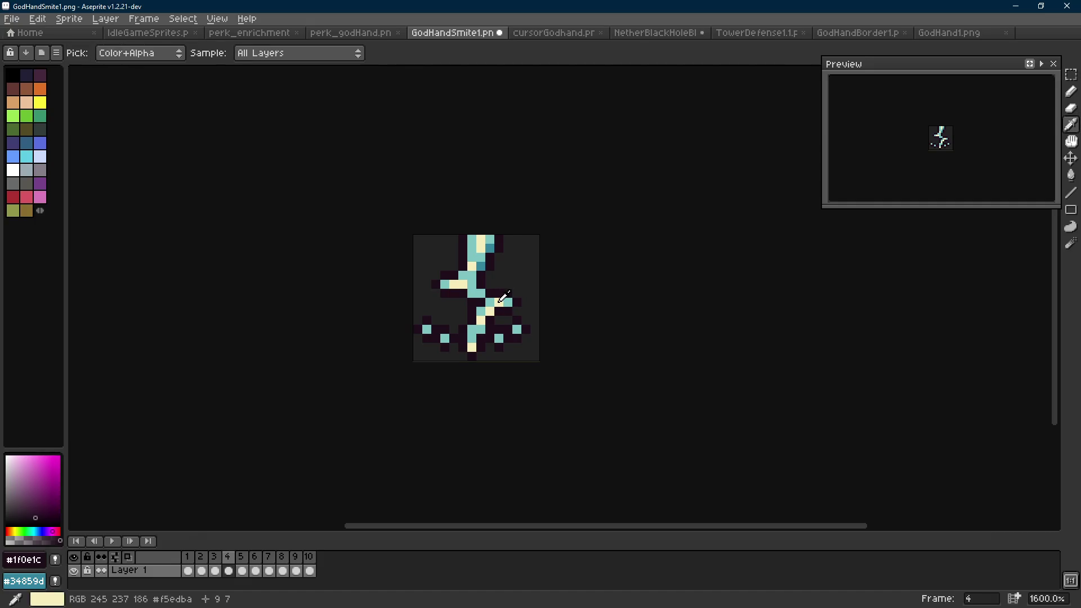
click(501, 302)
right_click(501, 301)
click(507, 302)
key(m)
key(shift+r)
click(438, 276)
click(432, 208)
scroll(552, 282, down, 3)
scroll(511, 290, up, 2)
Compare frames 3 and 4, then paint a teal pixel on the sprite with the Pencil.
key(Left)
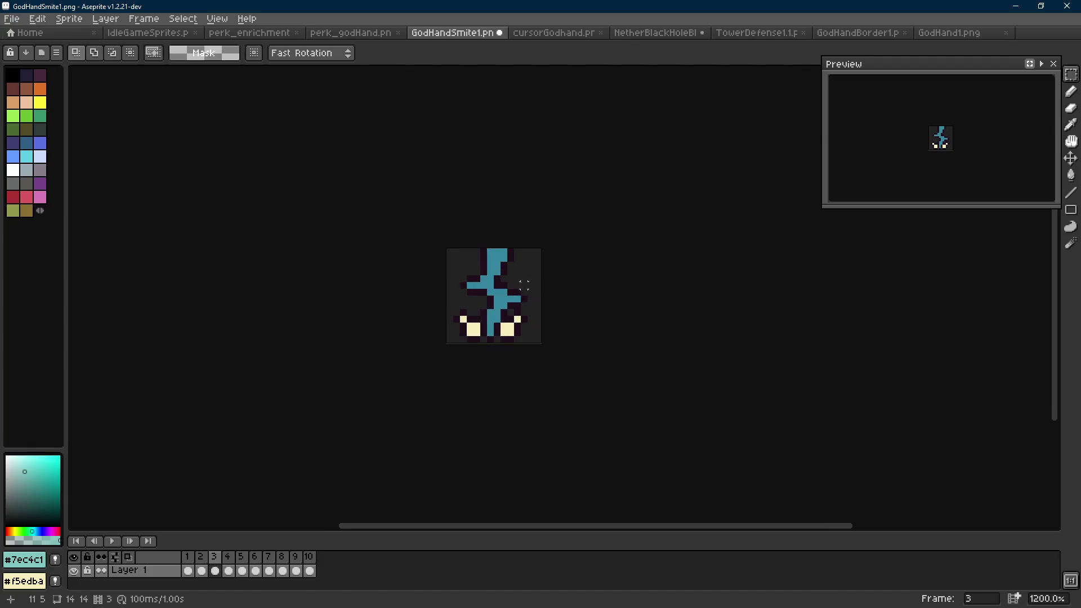
scroll(524, 286, up, 1)
key(Right)
key(Left)
key(Right)
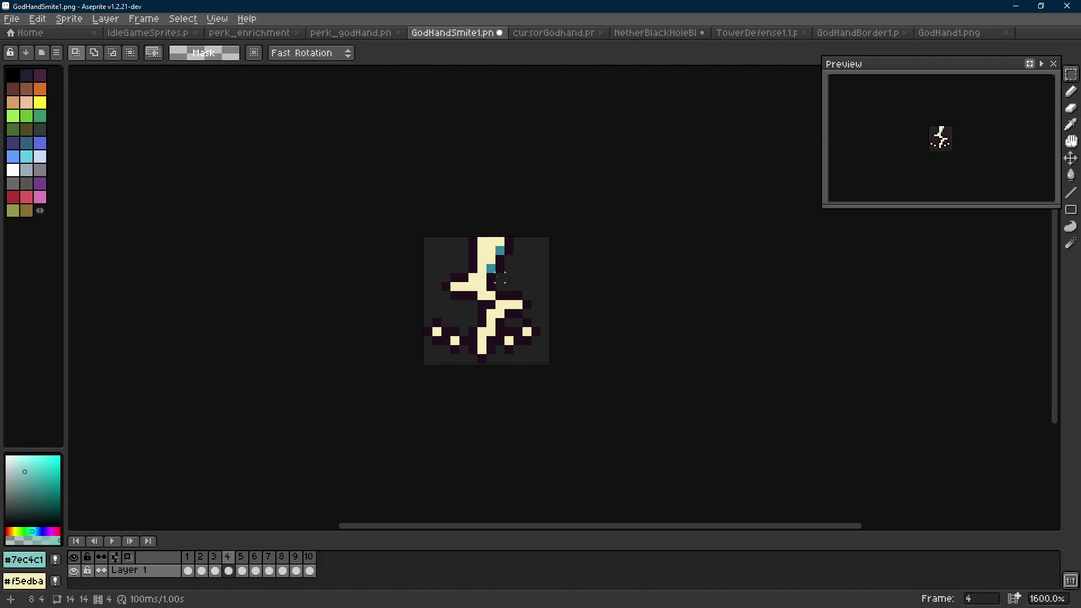
key(b)
click(479, 287)
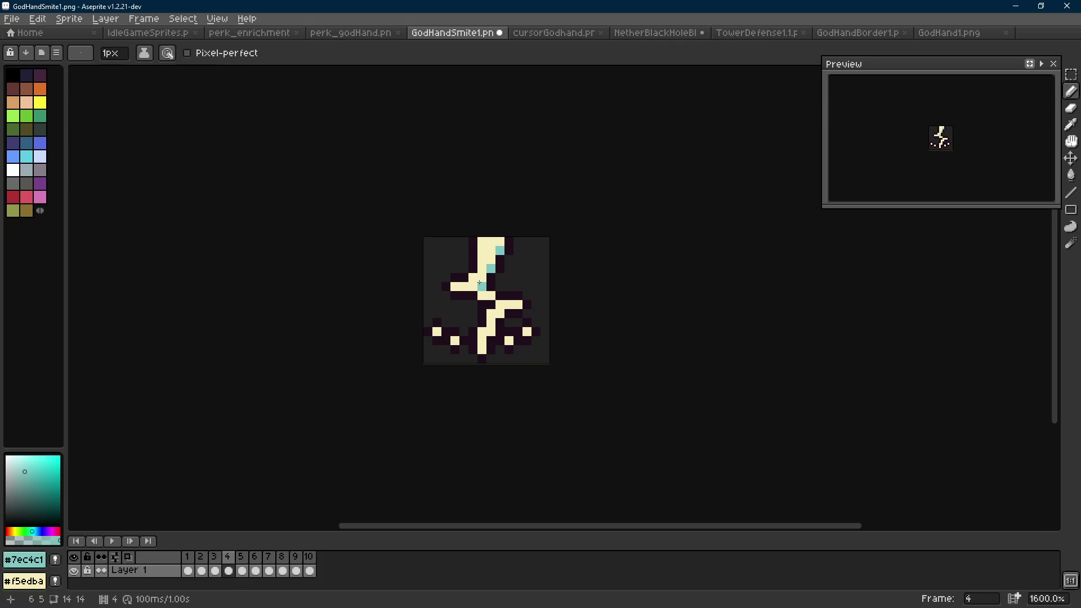
scroll(479, 283, down, 6)
key(b)
scroll(546, 333, down, 1)
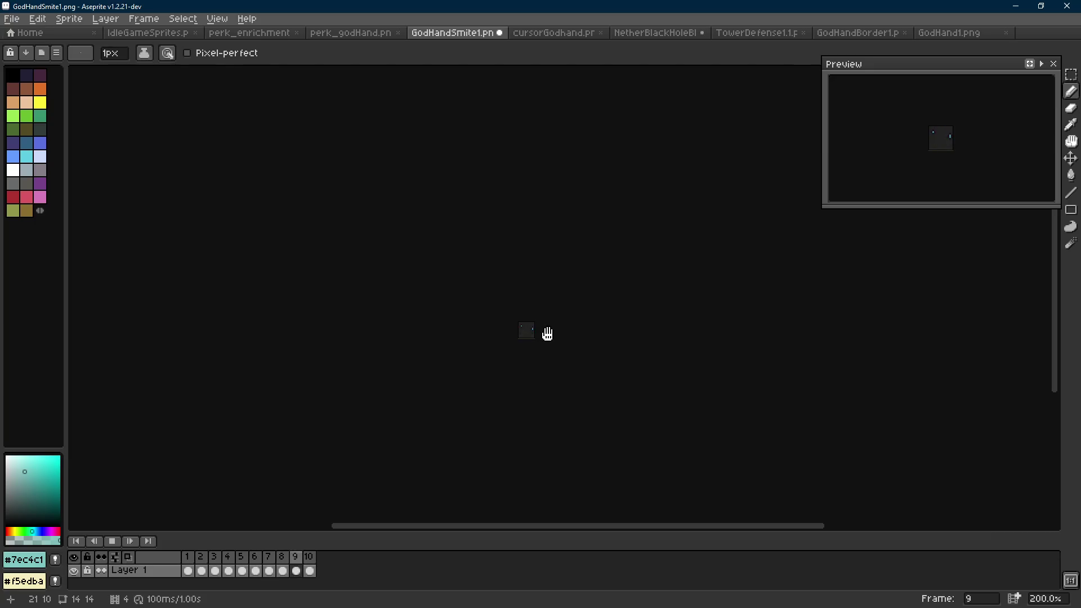
Stop playback, flip between frames 3 and 4 to compare, then replay the animation.
key(Return)
scroll(543, 334, up, 4)
key(Right)
scroll(532, 330, up, 4)
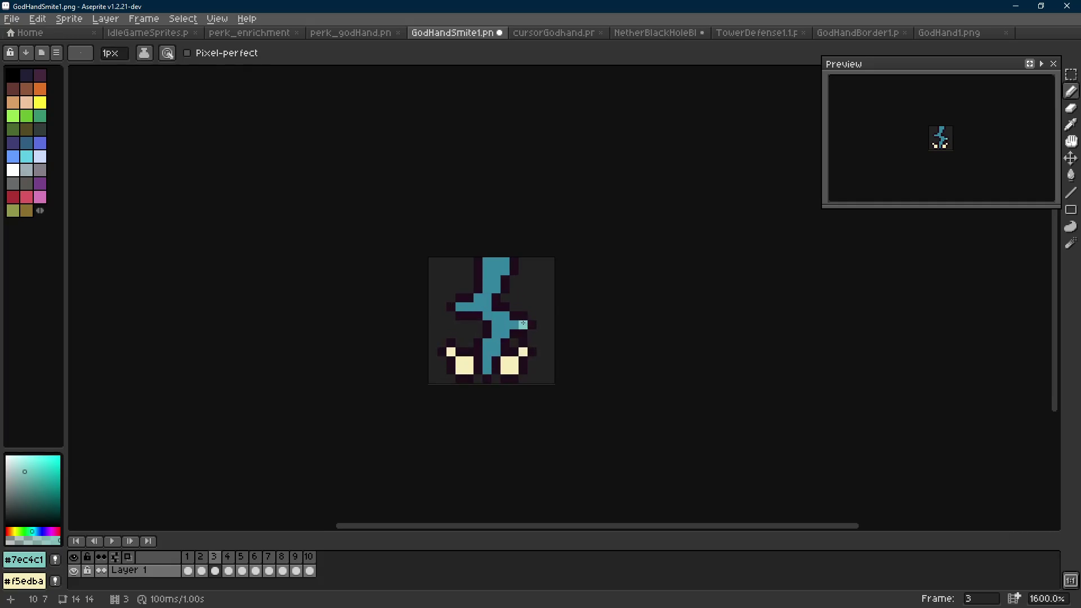
key(Right)
key(Left)
key(Right)
key(Right)
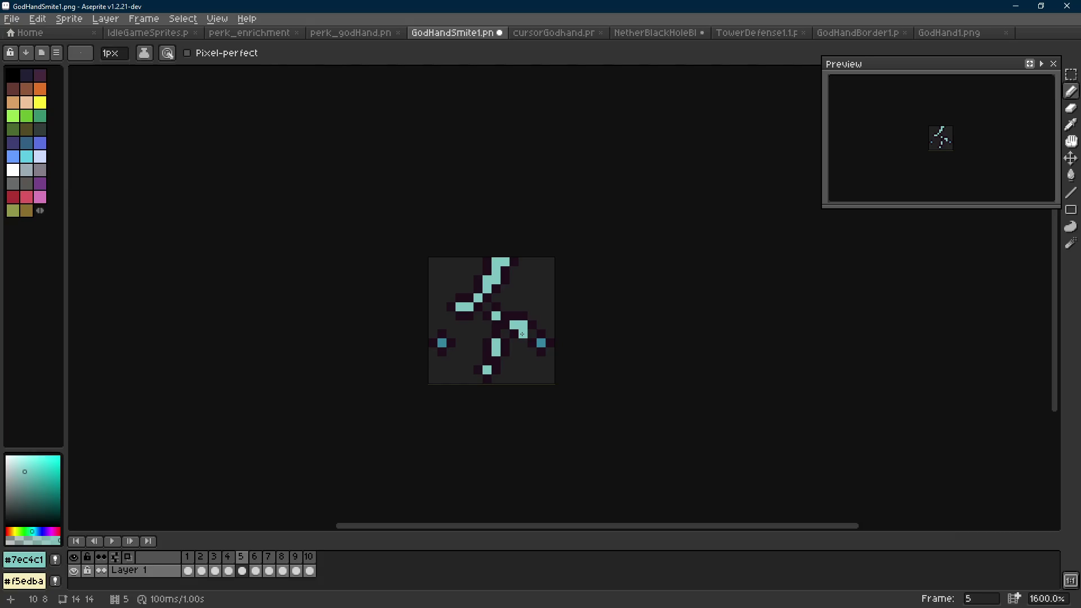
scroll(521, 334, down, 6)
key(Scroll_Lock)
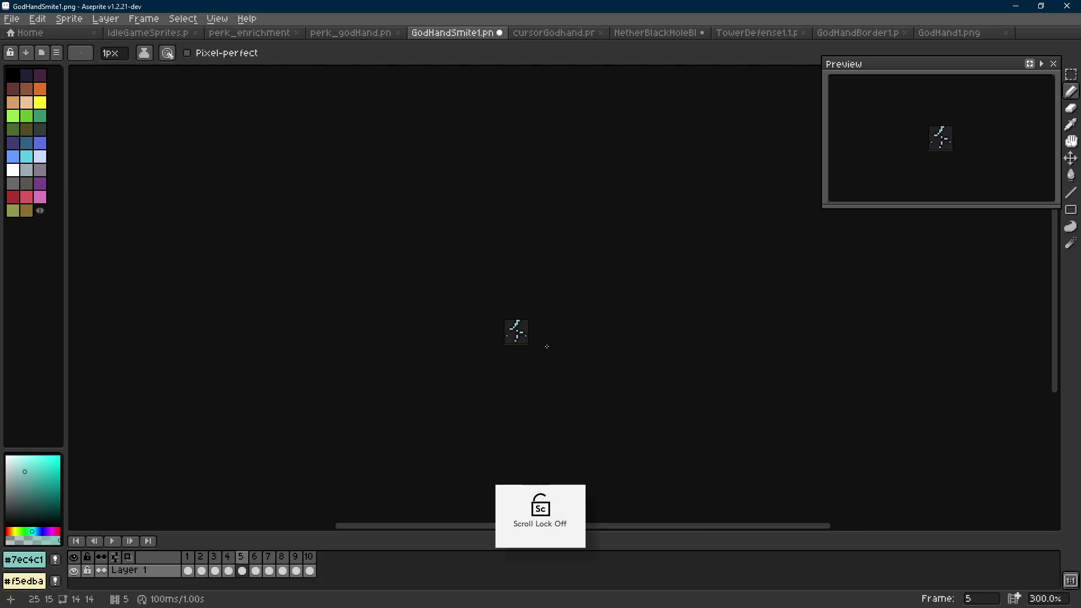
key(Return)
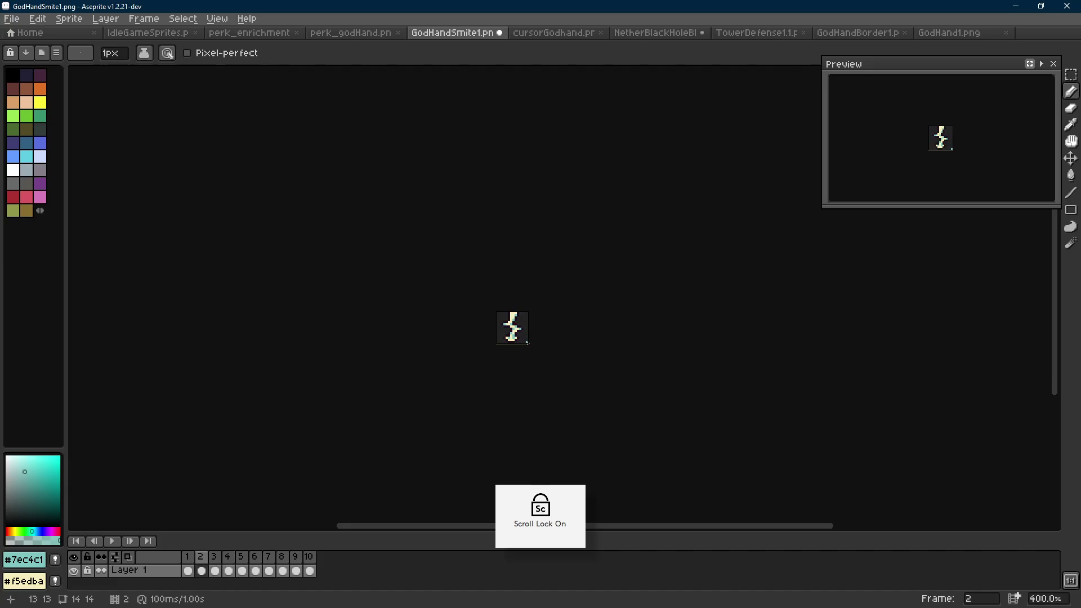
scroll(522, 328, up, 3)
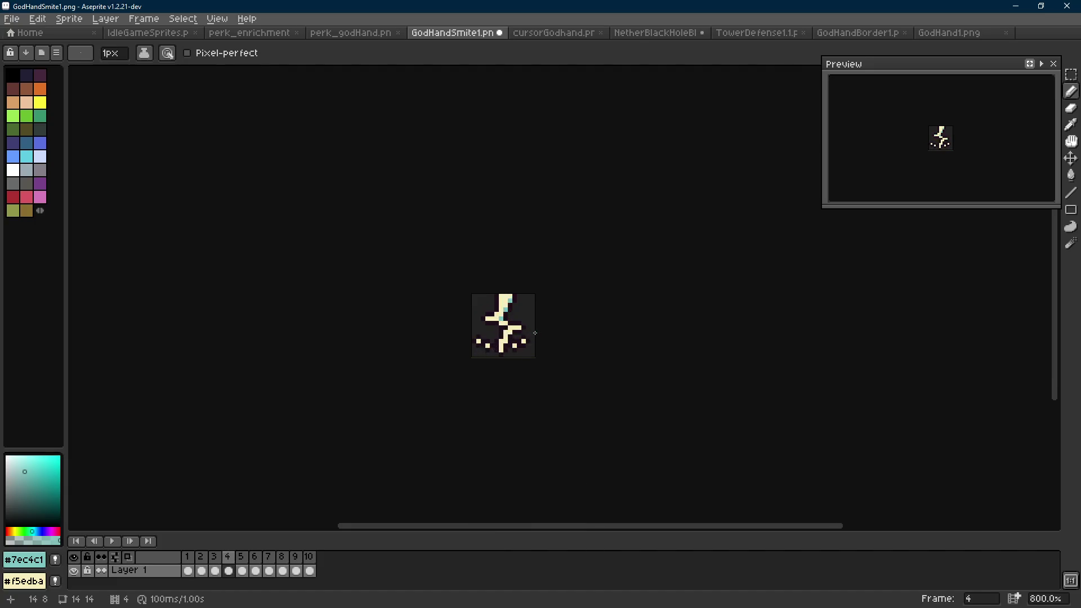
scroll(524, 333, up, 3)
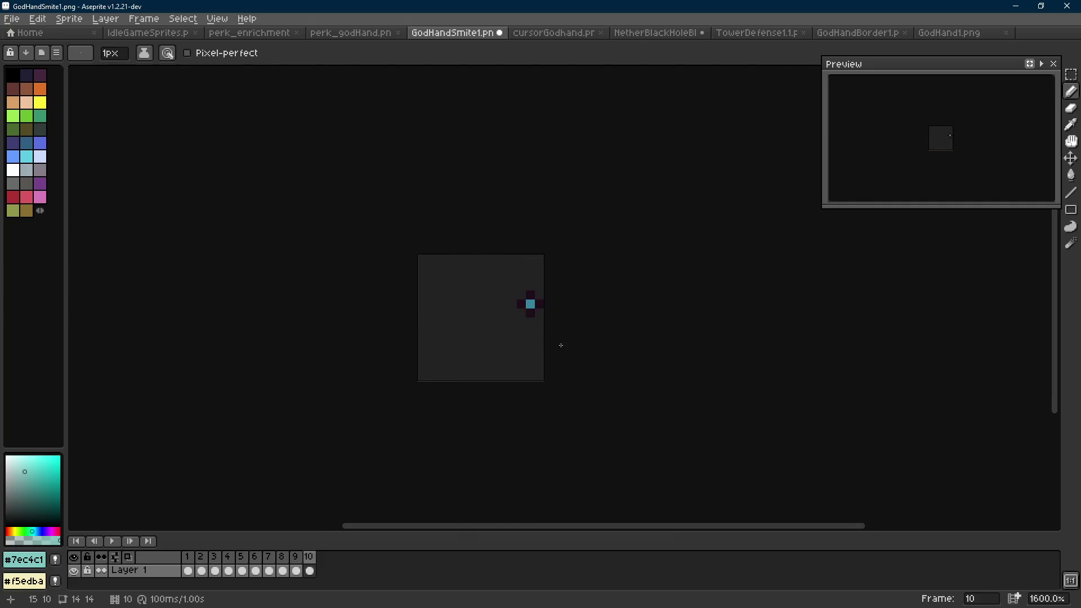
Extend frame 3's right teal arm by a pixel and edge it with dark outline pixels.
scroll(516, 318, up, 2)
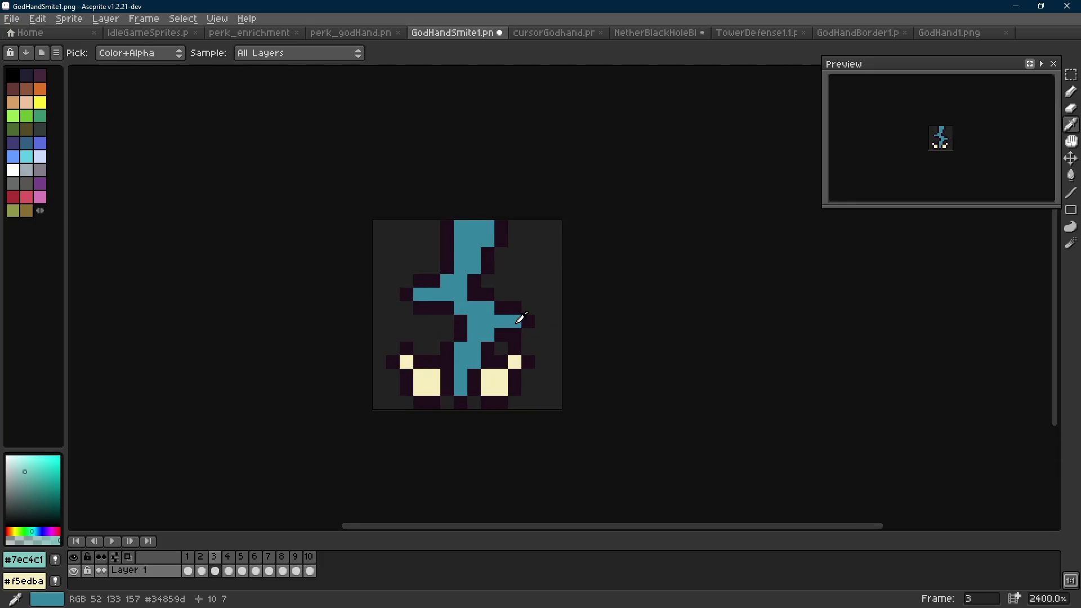
alt+click(516, 319)
click(527, 322)
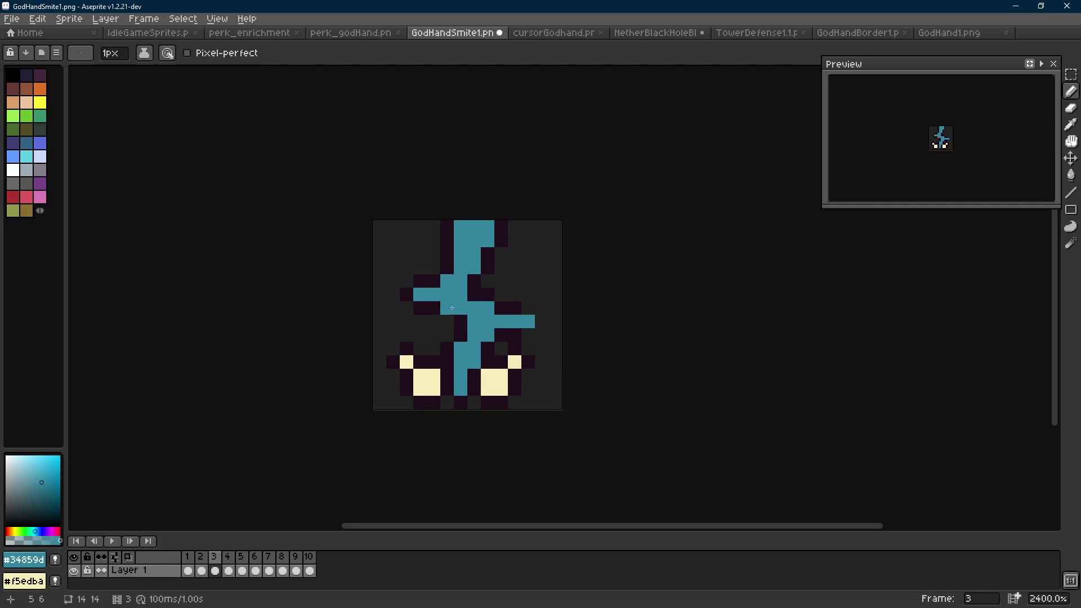
alt+click(420, 280)
click(392, 294)
click(406, 281)
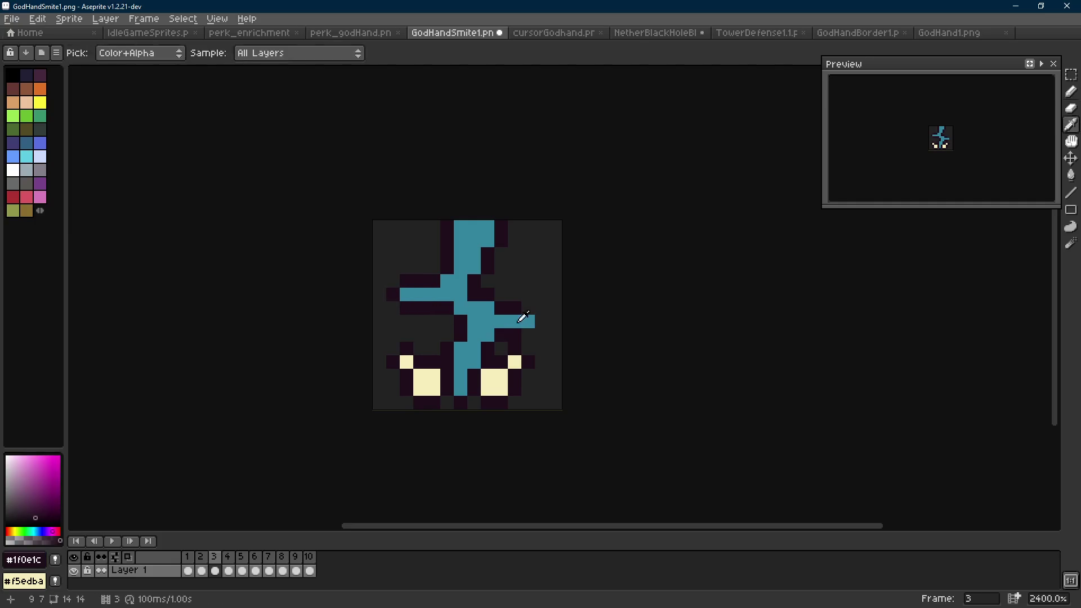
click(469, 313)
Advance to frame 5 and marquee-select the small teal bar right of centre.
key(Right)
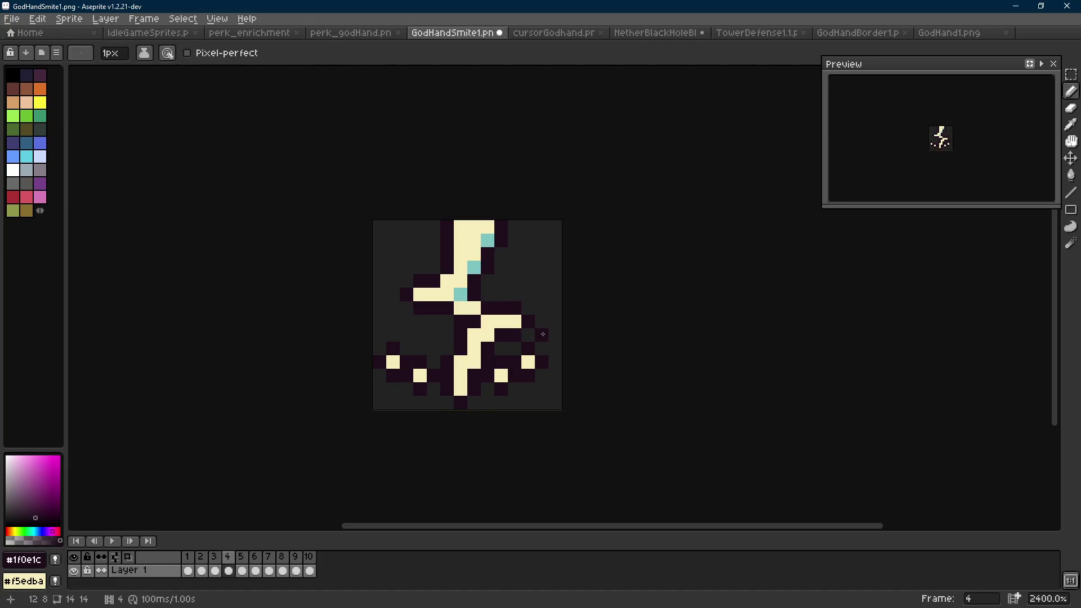
key(Right)
key(m)
drag(532, 304, 482, 341)
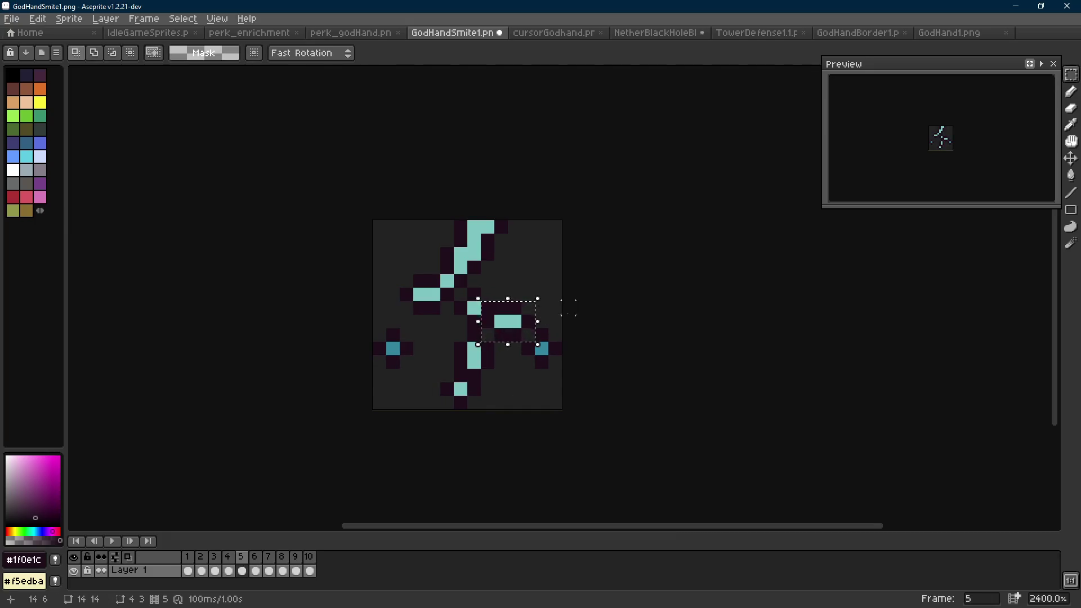
Trim the selection, then move the right teal bar one pixel right and the left bar one pixel left.
alt+click(487, 309)
alt+click(528, 308)
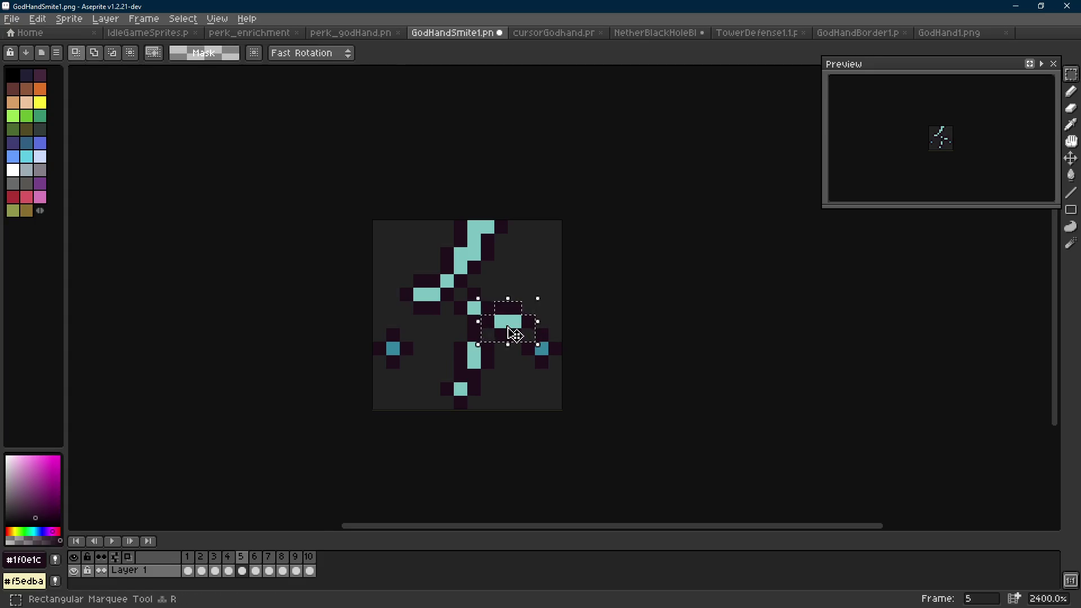
drag(508, 326, 521, 327)
drag(398, 287, 455, 315)
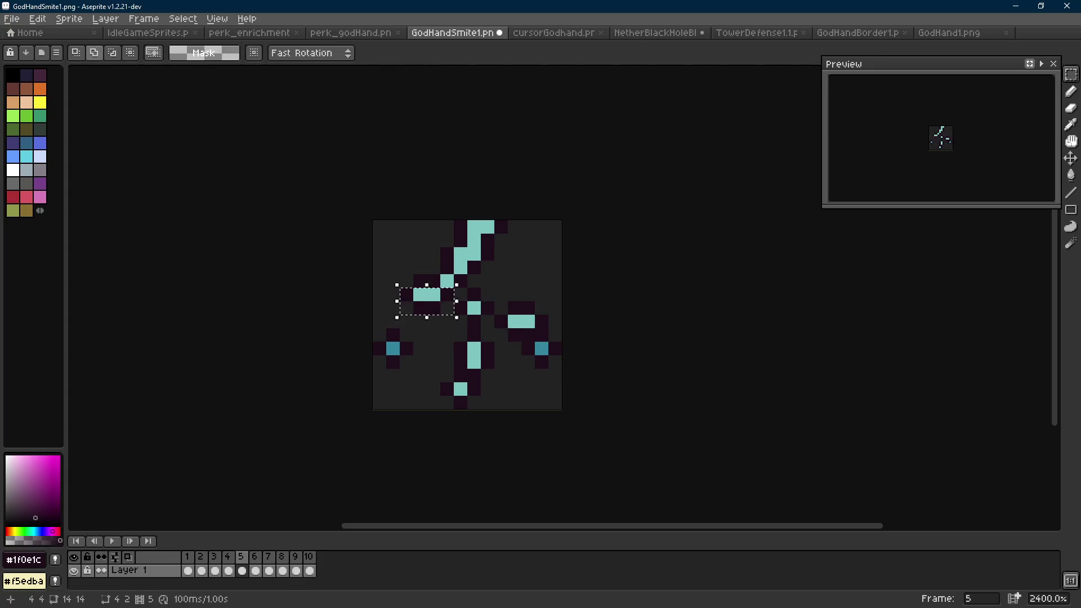
key(Left)
Add a teal pixel left of the right bar with a dark outline pixel beneath it.
key(b)
alt+click(429, 293)
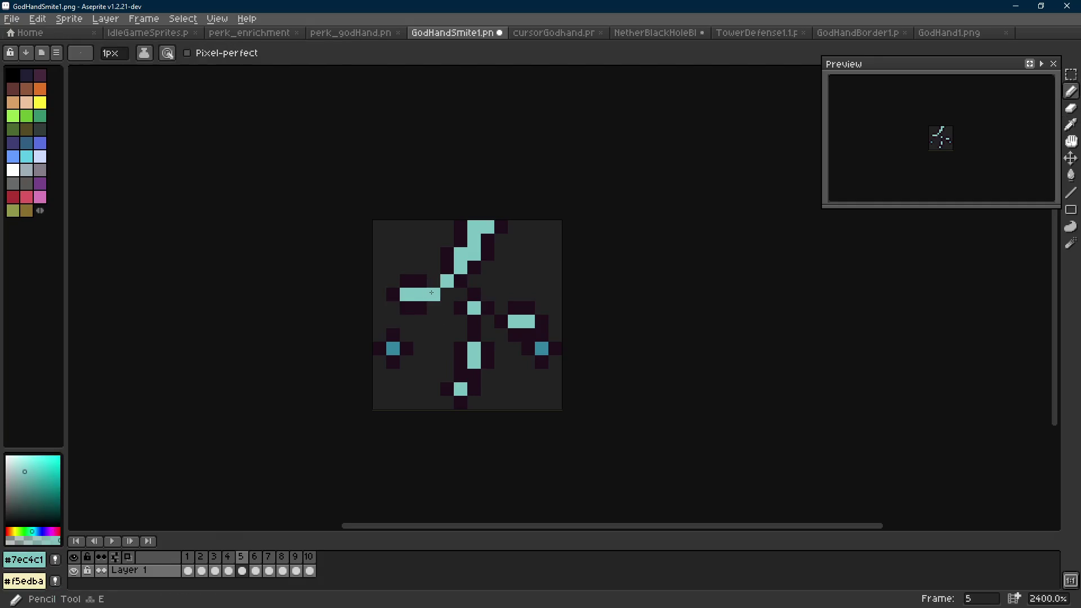
click(501, 321)
alt+click(487, 328)
click(500, 333)
Extend the left teal bar by a pixel and outline it with dark pixels.
alt+click(425, 292)
click(434, 295)
alt+click(425, 285)
click(447, 294)
click(433, 281)
click(432, 307)
key(period)
scroll(552, 332, down, 7)
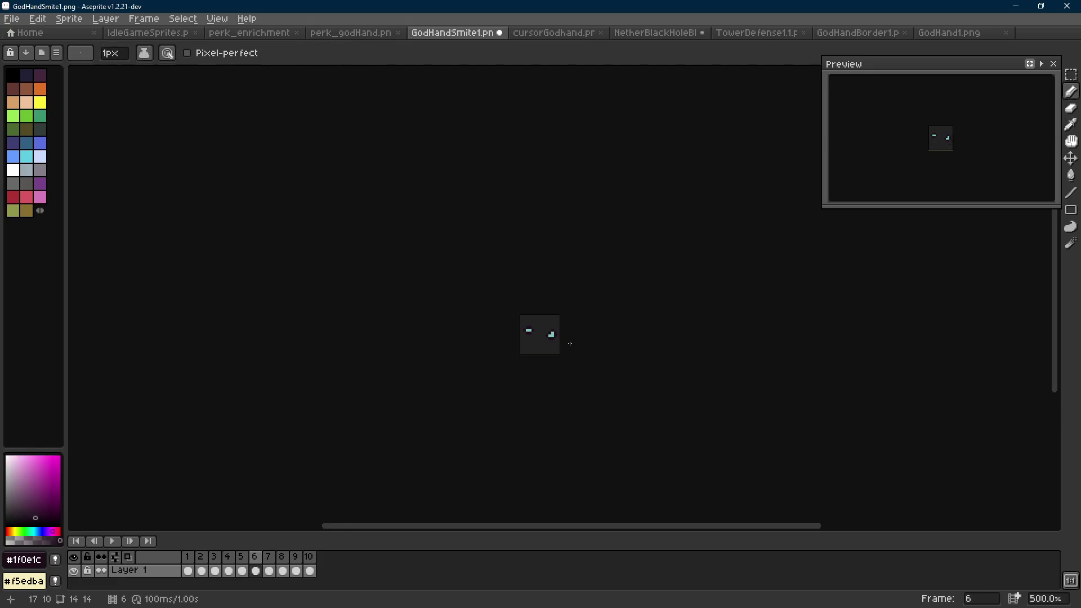
In frames 6 and 7, shift the right spark one pixel right and the left bar left.
scroll(554, 335, up, 5)
key(m)
drag(502, 302, 562, 378)
drag(531, 342, 541, 342)
mouse_move(434, 275)
mouse_down()
mouse_move(495, 344)
mouse_move(457, 336)
mouse_up()
key(period)
mouse_move(433, 284)
mouse_down()
mouse_move(491, 341)
mouse_move(457, 321)
mouse_up()
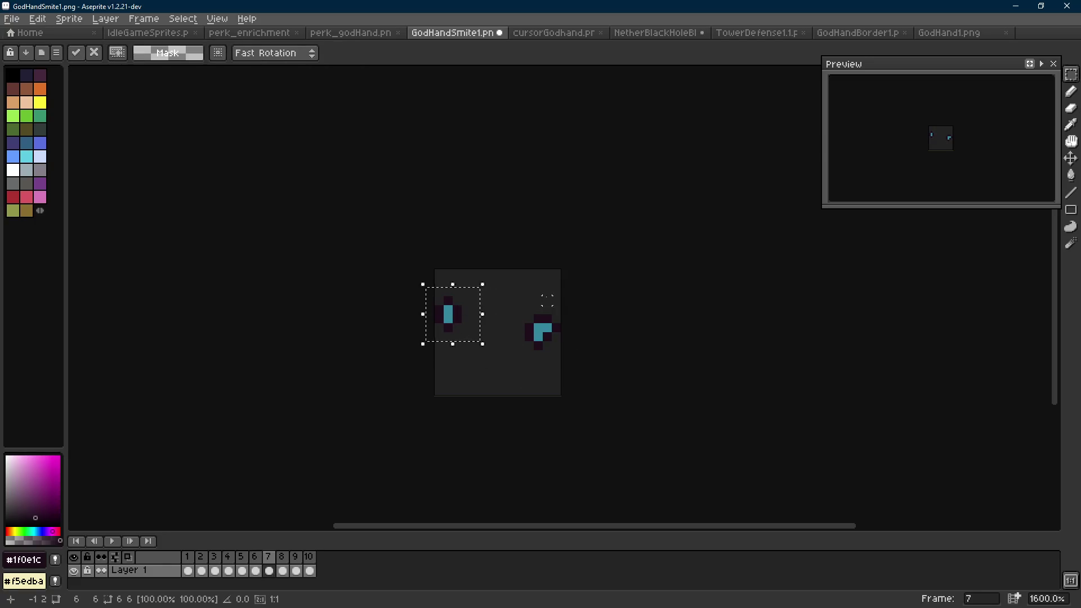
key(ctrl+d)
Repaint frame 7's right spark with teal and dark outline pixels.
key(comma)
key(period)
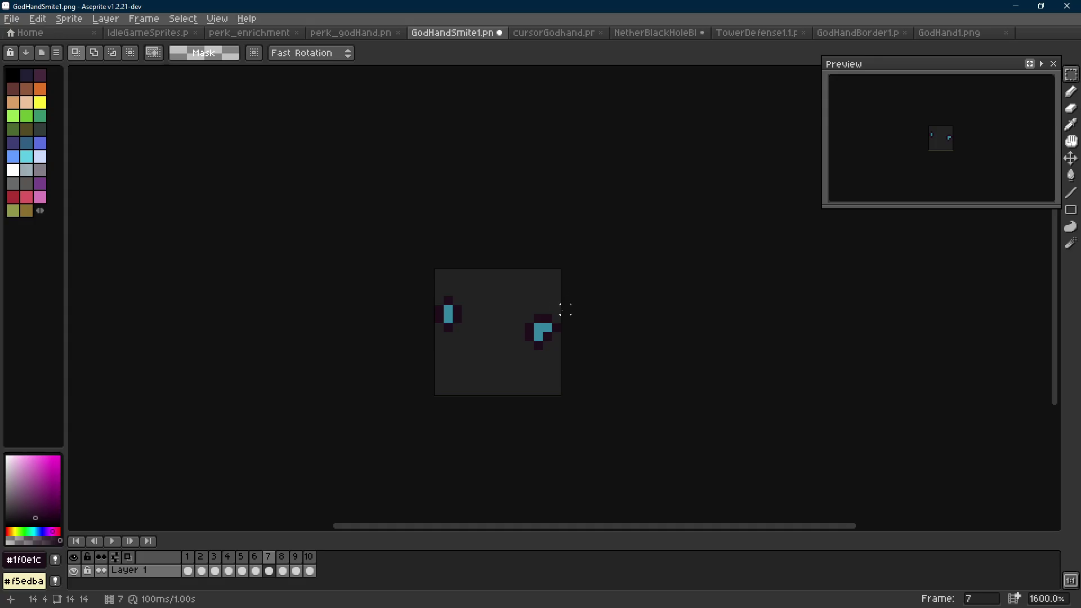
scroll(547, 327, up, 1)
key(i)
click(543, 322)
key(e)
click(547, 347)
alt+click(510, 329)
click(528, 329)
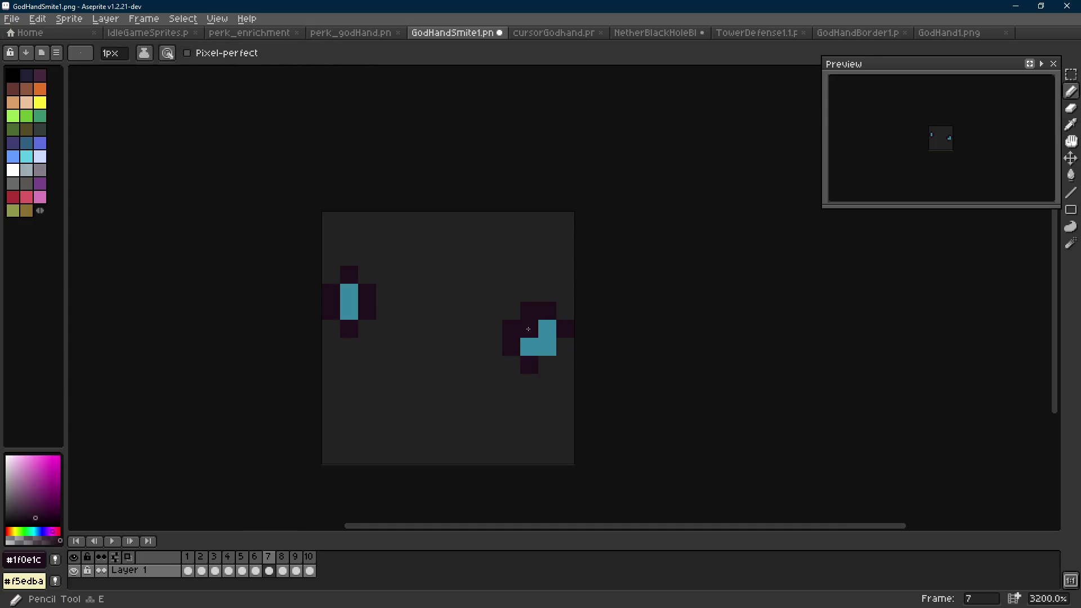
Reshape frame 8's right spark into an upright teal column edged with dark outline.
key(period)
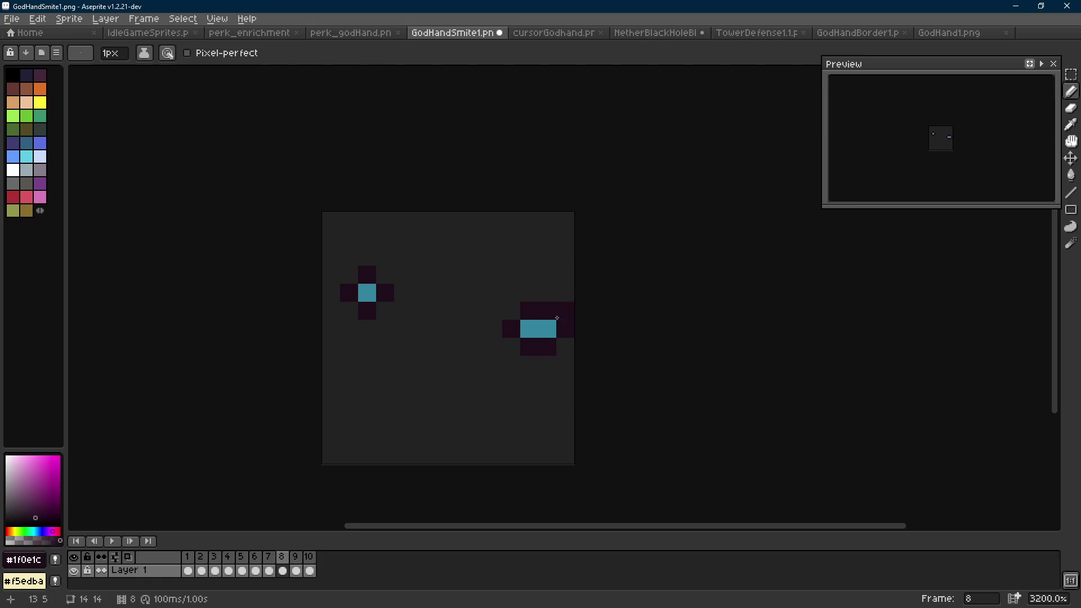
alt+click(546, 329)
click(547, 346)
alt+click(530, 347)
click(529, 329)
key(shift+e)
click(510, 329)
click(529, 311)
key(e)
click(548, 365)
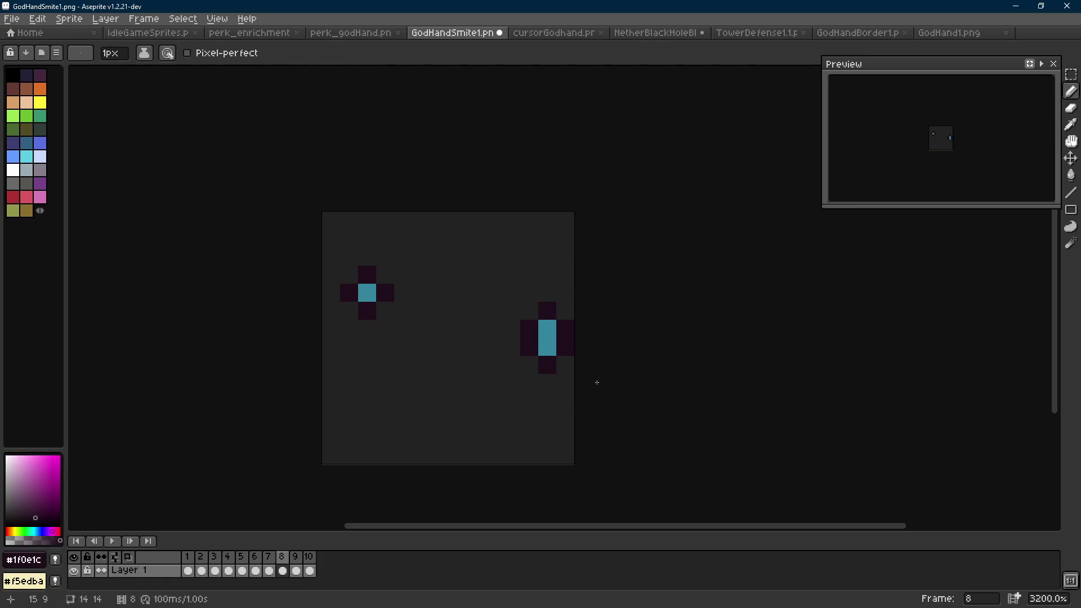
Raise the right spark one pixel in frames 8–9 and the cross spark in frame 10, then play.
key(m)
drag(597, 376, 501, 301)
mouse_move(545, 355)
mouse_down()
mouse_move(504, 267)
mouse_move(555, 335)
mouse_move(556, 320)
mouse_up()
click(619, 310)
key(Right)
click(617, 289)
key(Right)
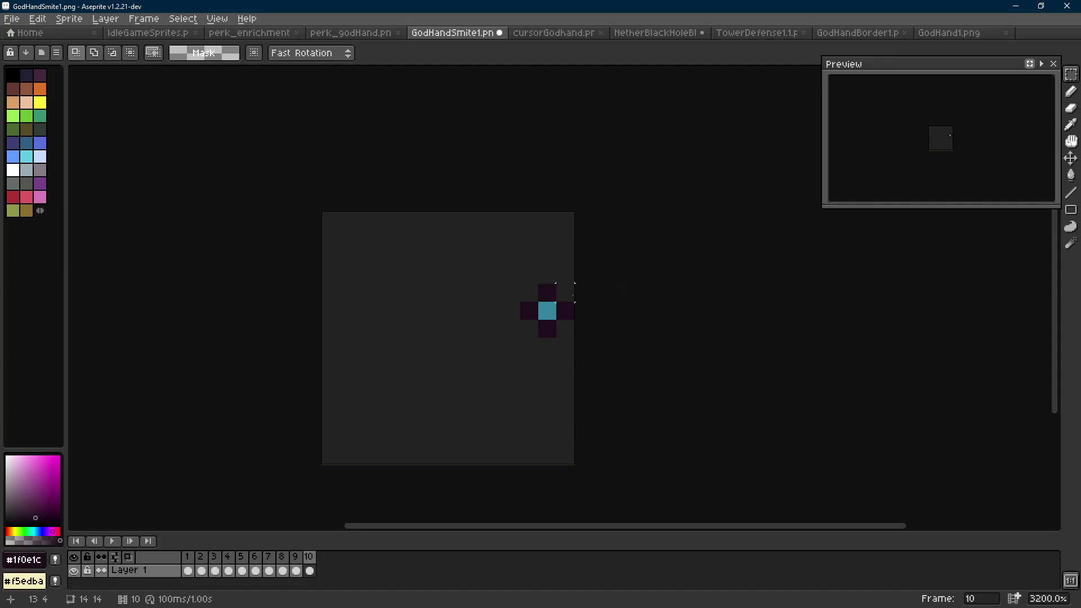
drag(574, 360, 502, 264)
drag(535, 336, 536, 326)
key(Return)
scroll(565, 357, down, 10)
key(Return)
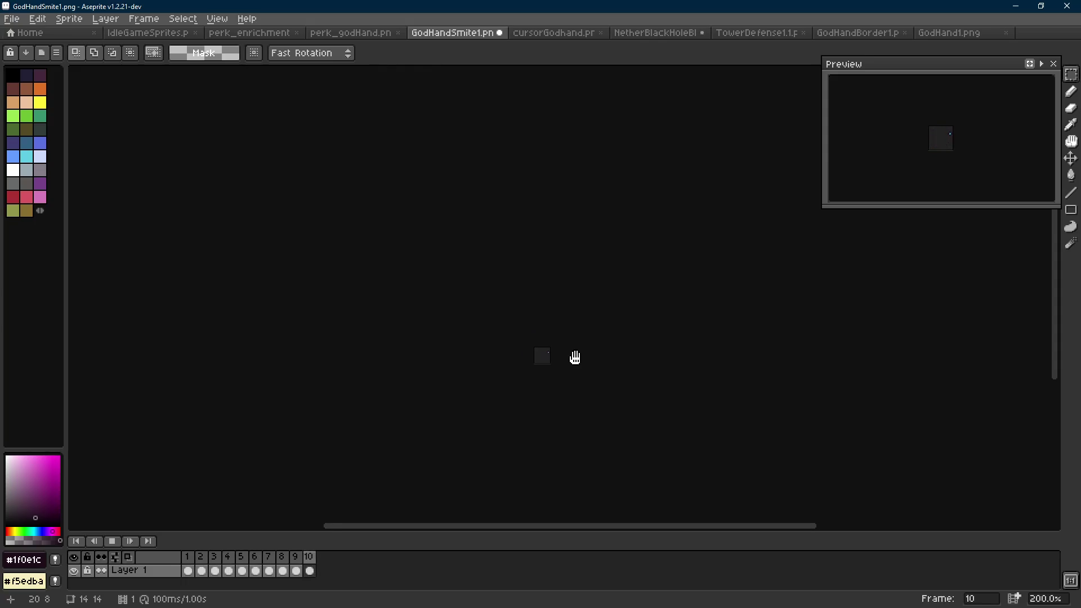
scroll(575, 358, down, 1)
key(Return)
scroll(560, 358, up, 3)
scroll(560, 358, up, 4)
key(Left)
key(Left)
key(Left)
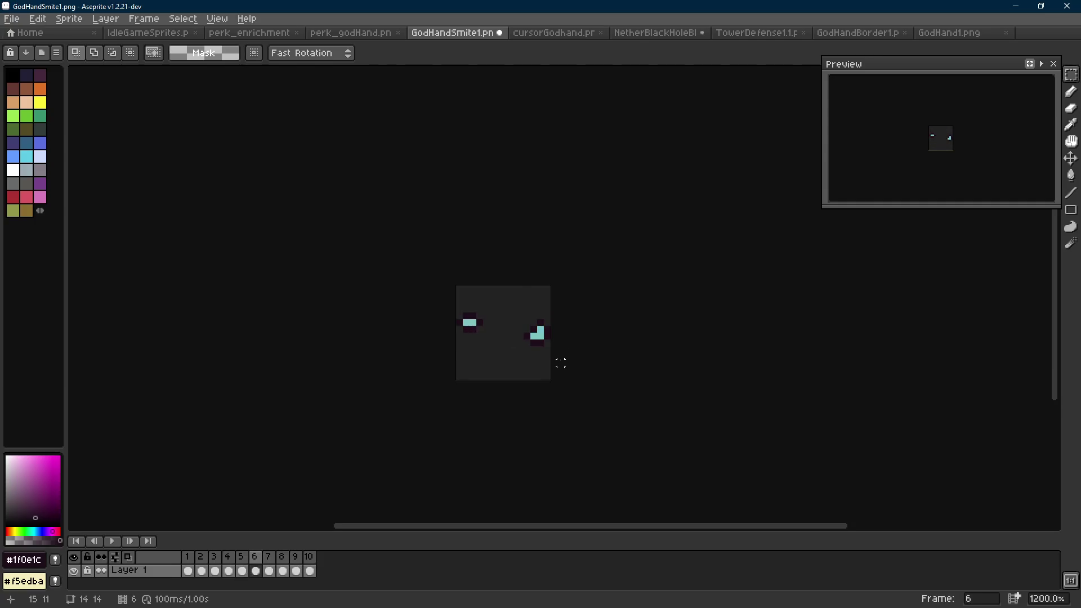
key(Right)
scroll(547, 341, up, 3)
key(Right)
key(Right)
key(Left)
key(Left)
key(Right)
key(Left)
key(Left)
key(Right)
key(Right)
key(e)
drag(517, 323, 516, 337)
click(507, 326)
key(b)
click(520, 328)
key(Left)
key(Right)
key(Right)
key(i)
click(536, 298)
key(b)
click(521, 288)
key(i)
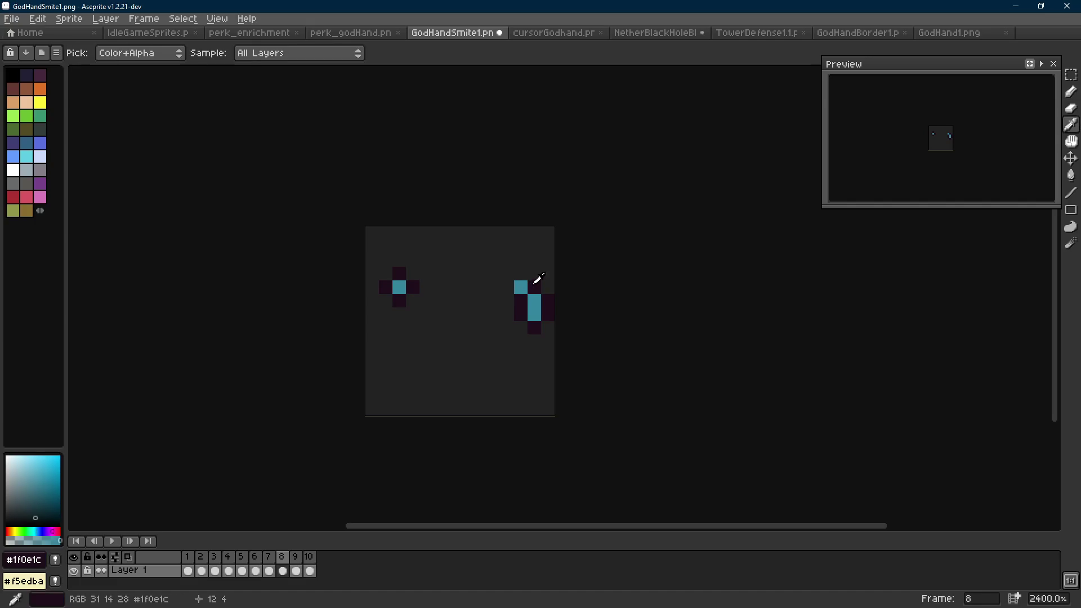
click(534, 287)
key(b)
click(520, 274)
click(507, 287)
key(Left)
key(Right)
key(Right)
key(i)
click(534, 283)
key(b)
click(521, 275)
key(i)
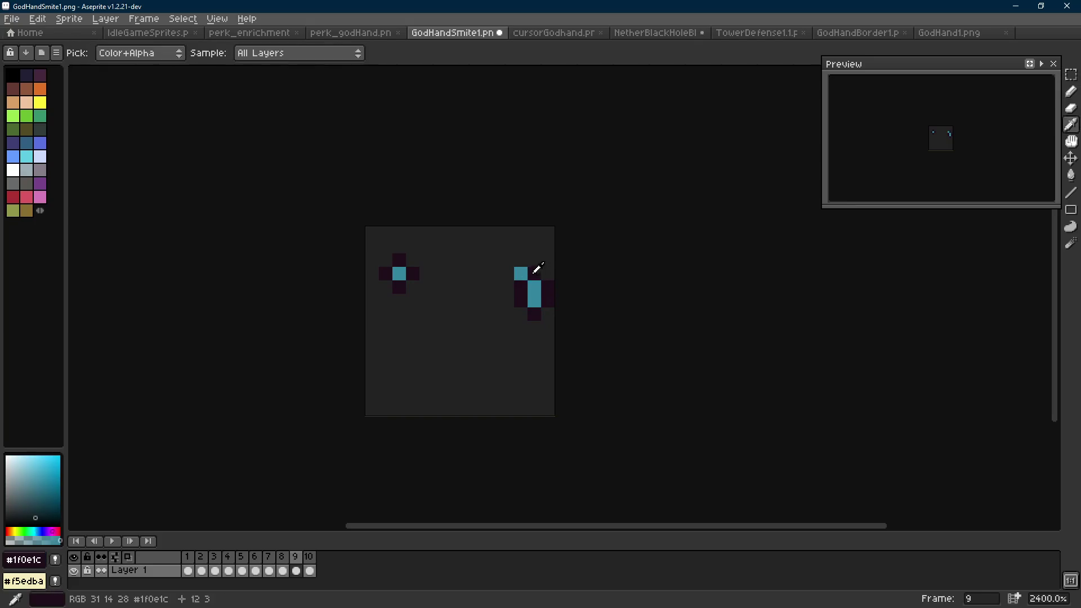
click(537, 274)
key(b)
key(ctrl+z)
key(i)
key(b)
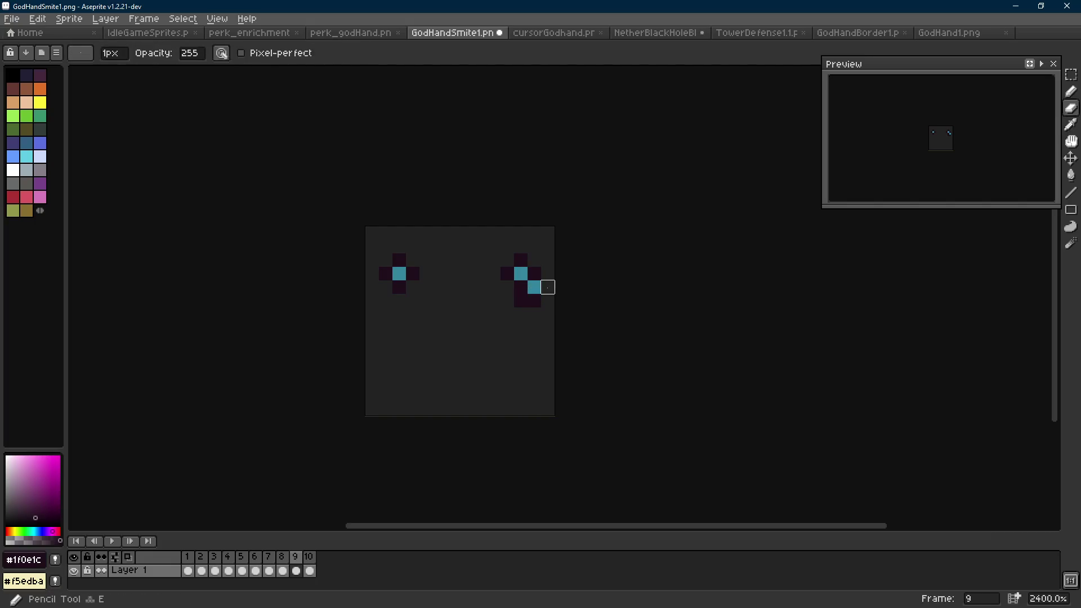
key(Left)
key(Right)
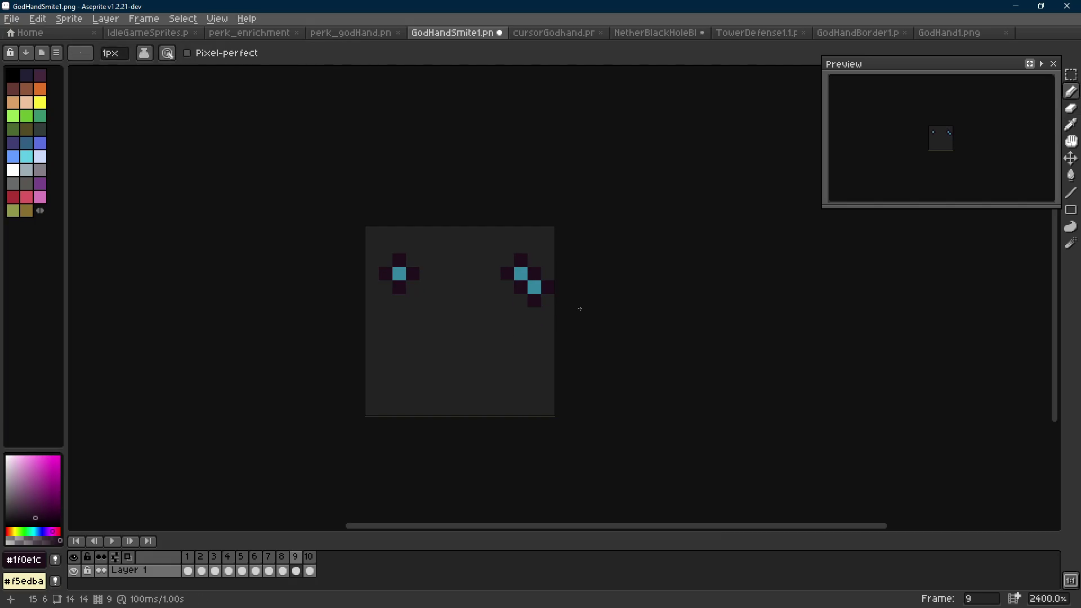
key(Right)
key(m)
drag(487, 254, 537, 306)
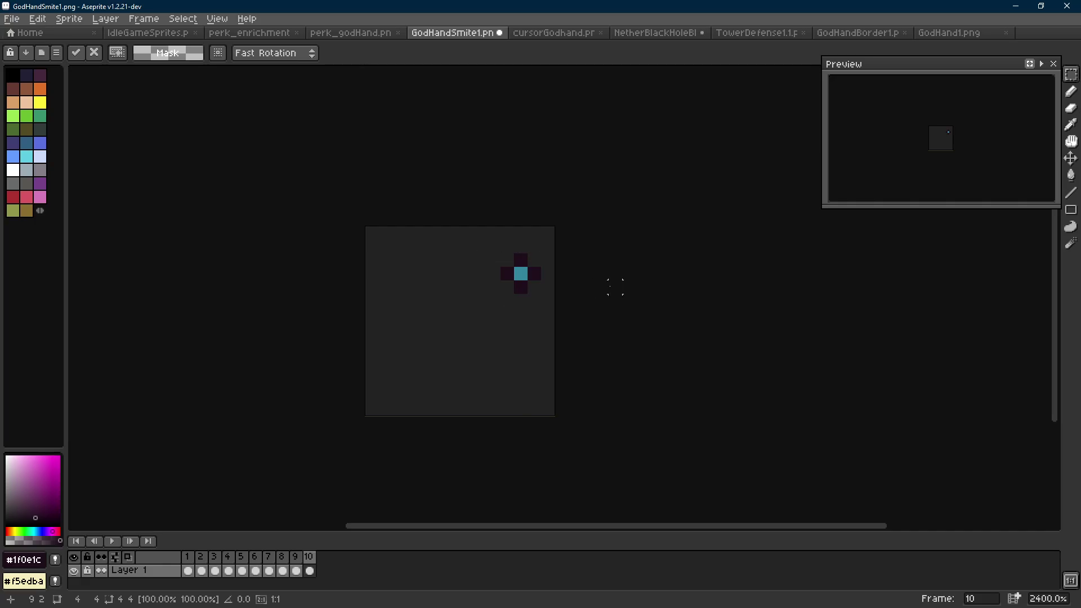
key(Return)
key(Right)
scroll(559, 336, down, 6)
scroll(569, 338, down, 3)
key(Return)
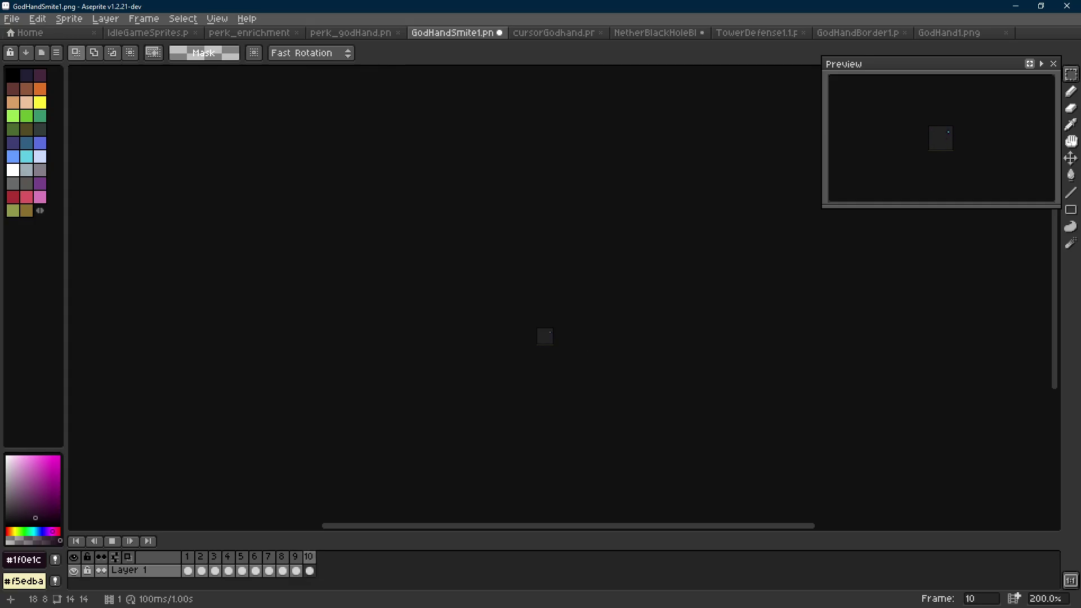
key(Return)
key(Left)
key(Right)
key(Right)
key(Right)
scroll(557, 345, up, 1)
key(Left)
key(Right)
scroll(574, 351, up, 3)
key(Right)
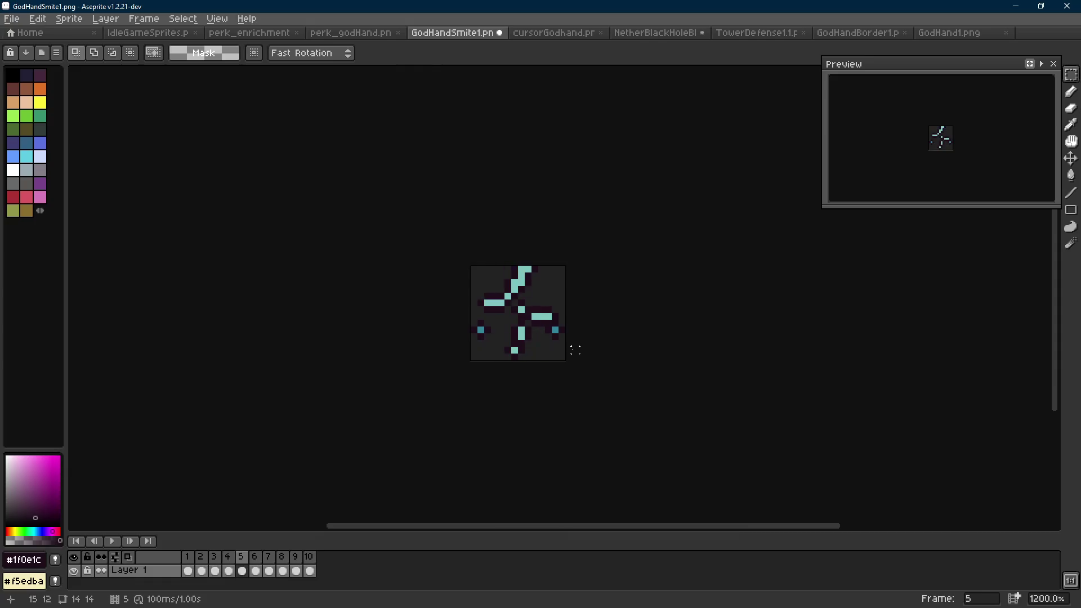
key(Left)
scroll(548, 328, down, 3)
key(Return)
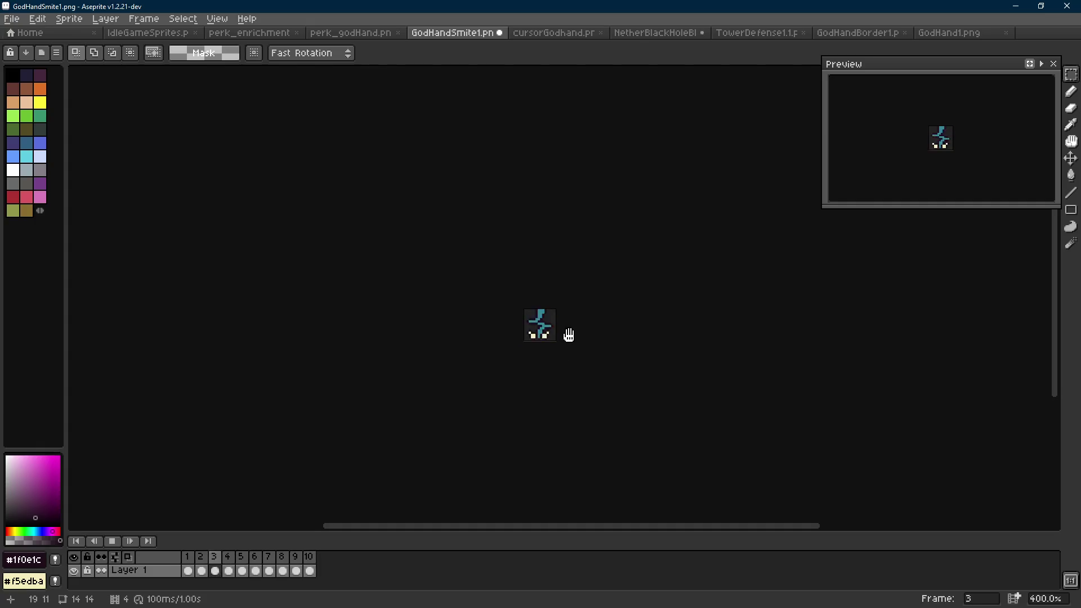
key(Return)
scroll(545, 330, up, 4)
scroll(543, 328, up, 1)
key(Right)
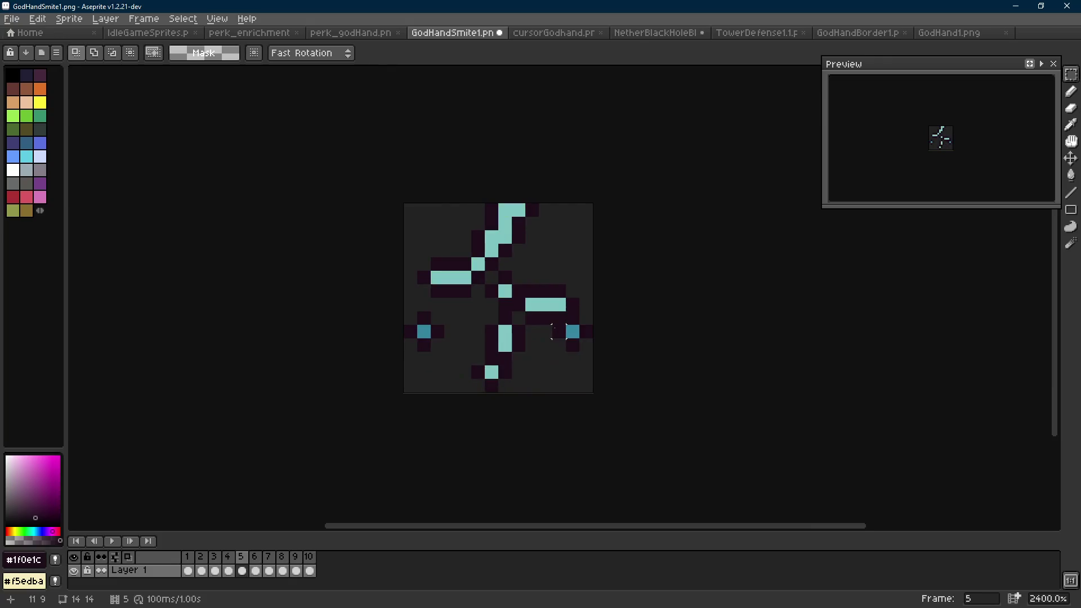
key(Left)
key(Left)
key(Left)
key(Right)
key(Right)
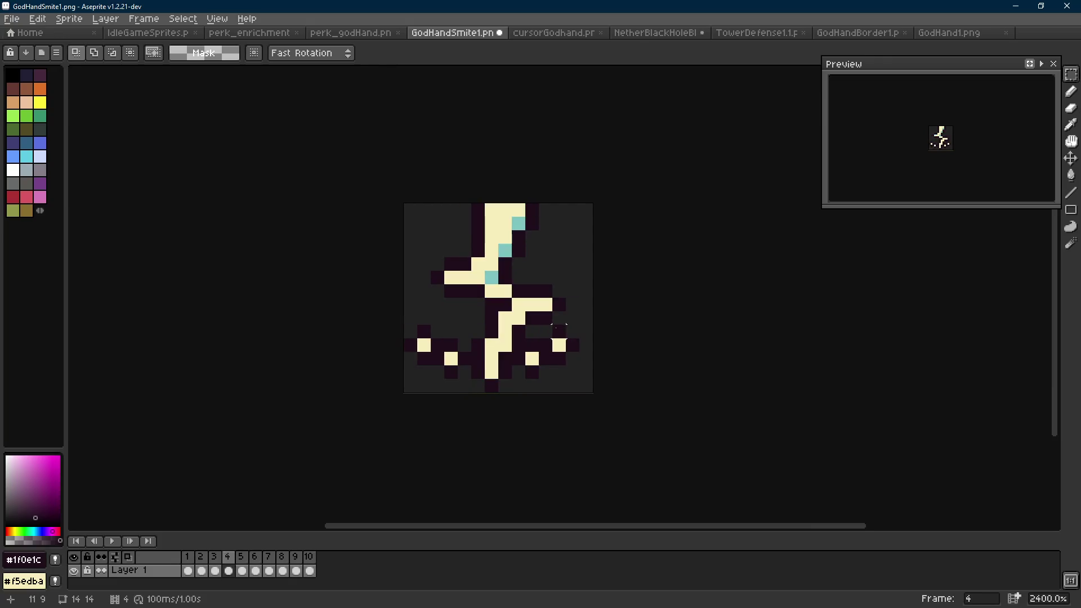
On frame 4, paint a cream bolt pixel and several dark #1f0e1c outline pixels around the bolt.
key(i)
click(450, 277)
key(b)
click(434, 276)
alt+click(450, 264)
click(424, 277)
click(438, 264)
click(437, 291)
click(573, 303)
click(559, 318)
Repaint and extend the bolt with #f5edba cream pixels, undoing the last one.
alt+click(545, 304)
click(505, 304)
click(491, 277)
click(491, 305)
click(508, 273)
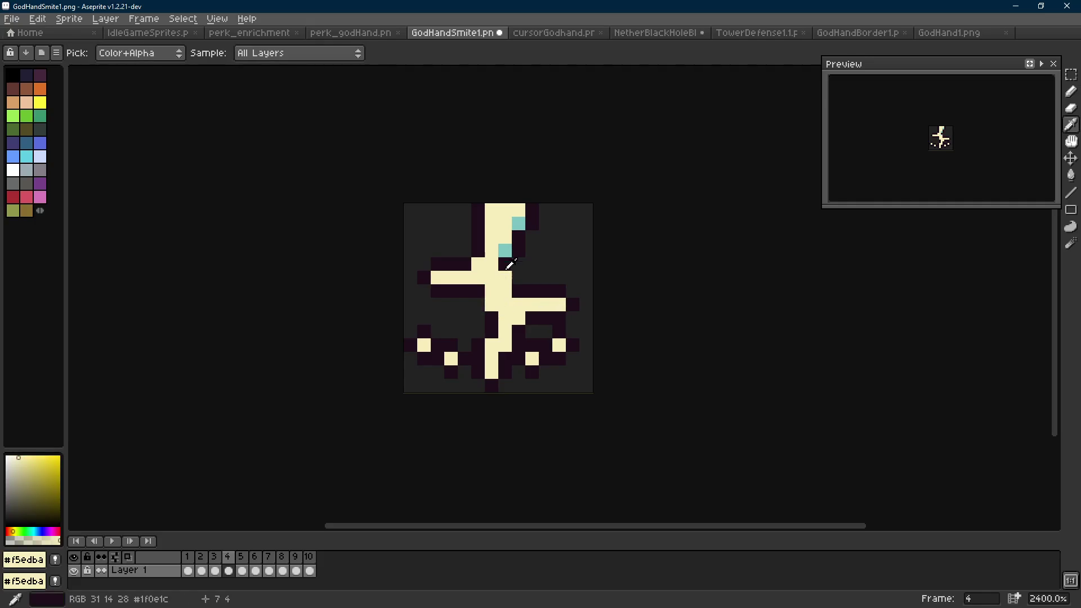
key(ctrl+z)
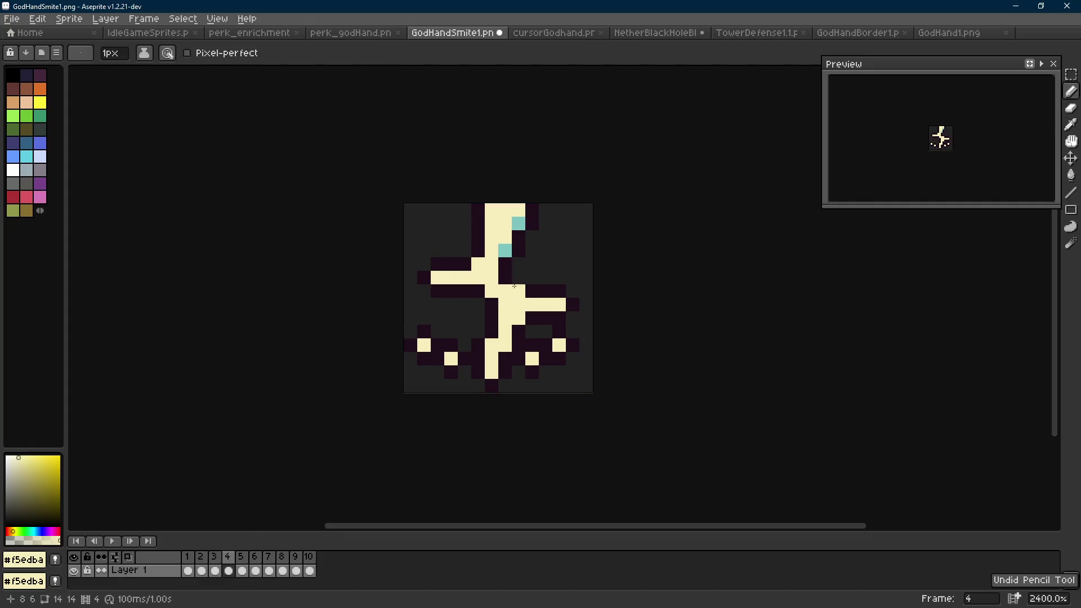
Add two #7ec4c1 light teal highlight pixels along the bolt.
alt+click(481, 304)
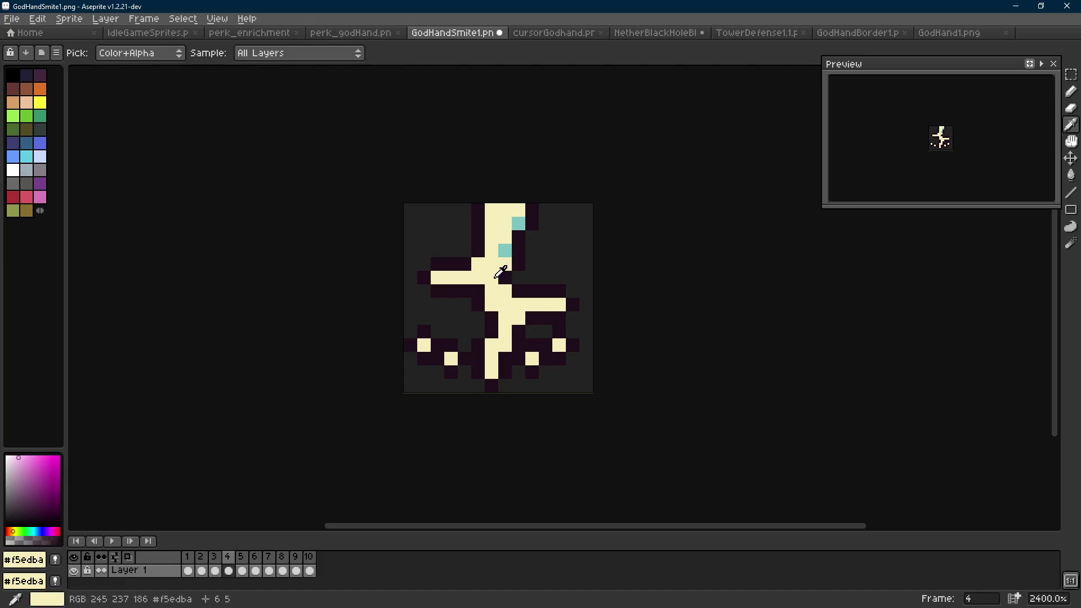
alt+click(496, 274)
scroll(514, 315, down, 7)
scroll(511, 311, up, 7)
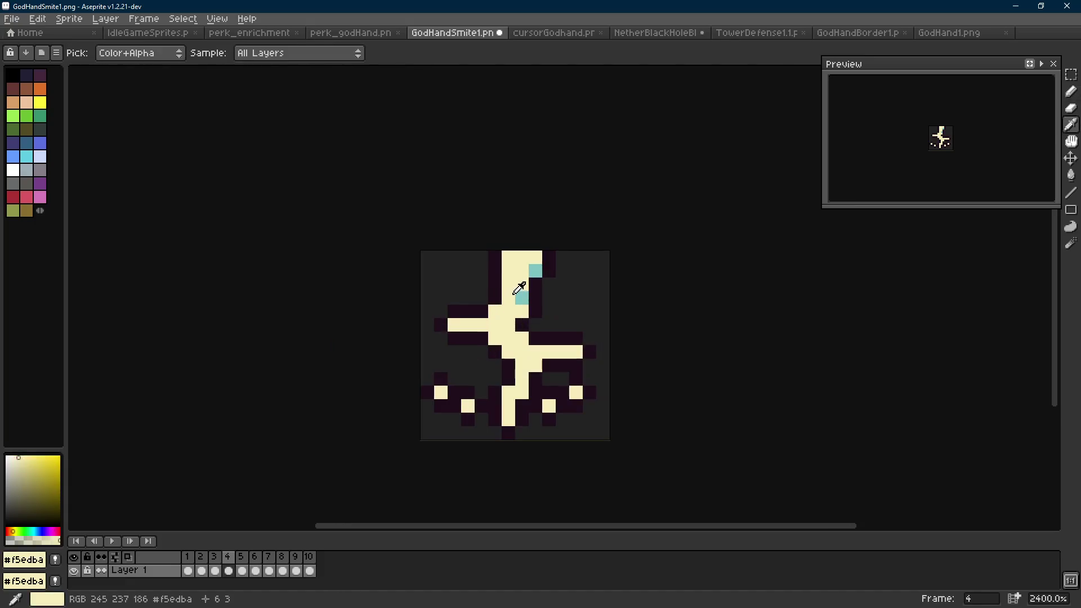
alt+click(537, 269)
scroll(534, 360, down, 8)
scroll(534, 360, up, 6)
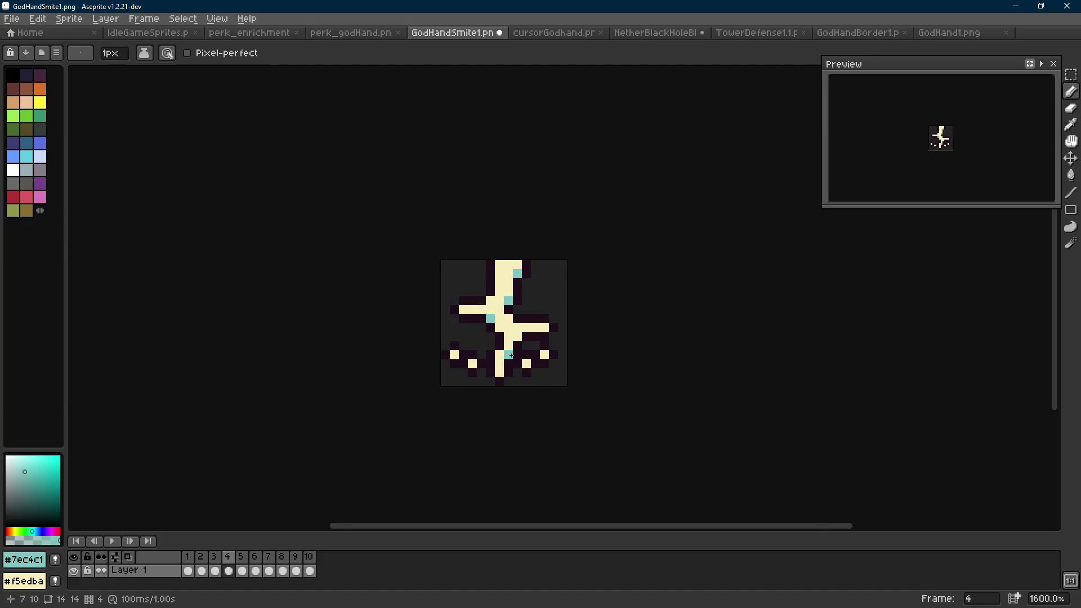
scroll(510, 356, down, 6)
scroll(541, 365, up, 9)
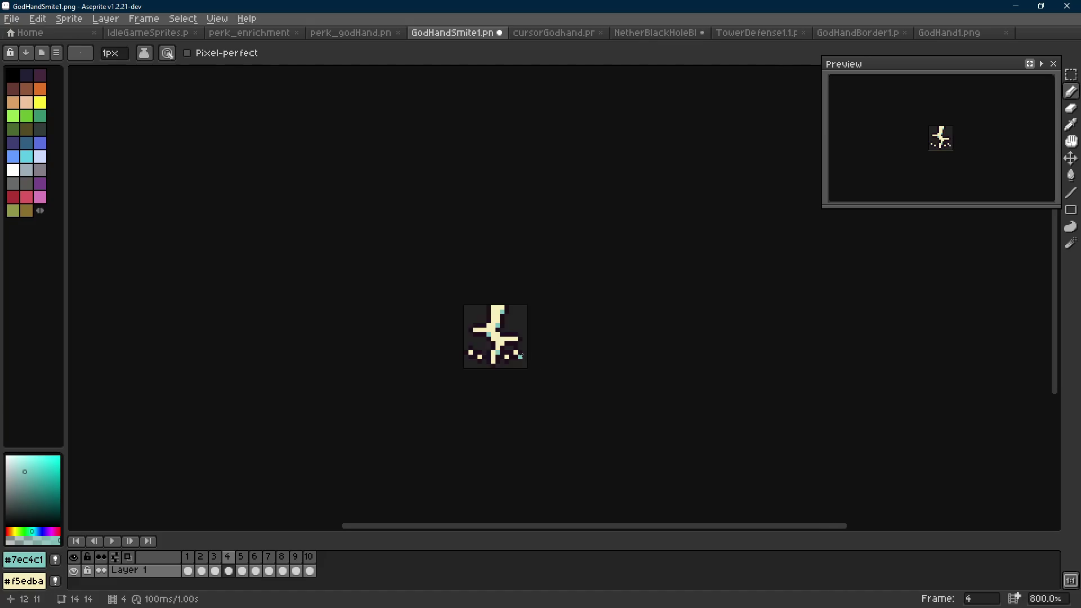
click(510, 320)
click(501, 318)
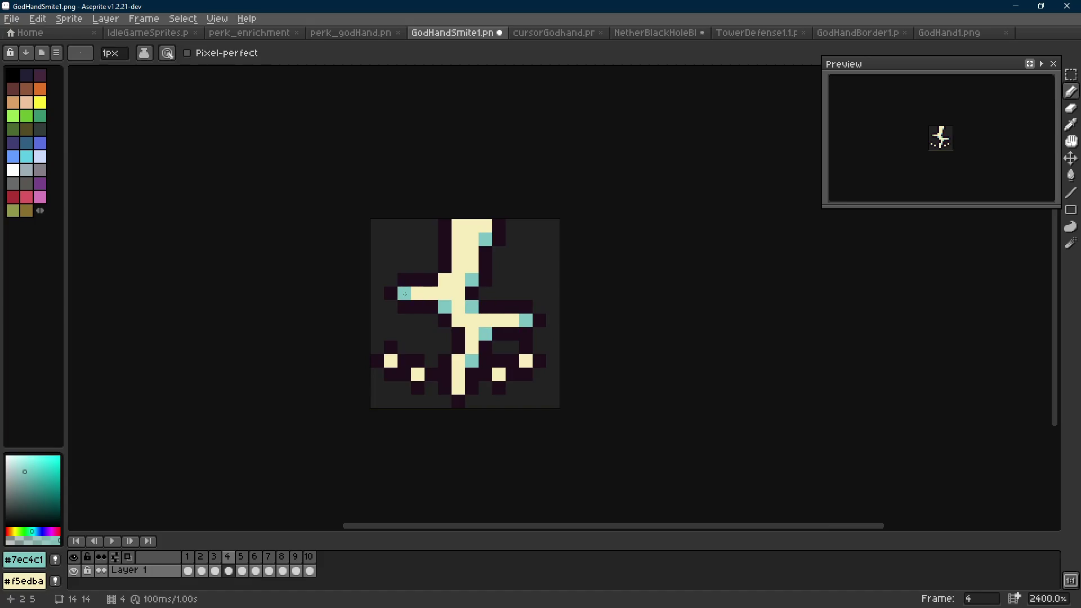
Step forward a frame and play the animation to review the reshaped bolt.
scroll(548, 341, down, 8)
key(Right)
key(Right)
key(Return)
scroll(567, 344, down, 1)
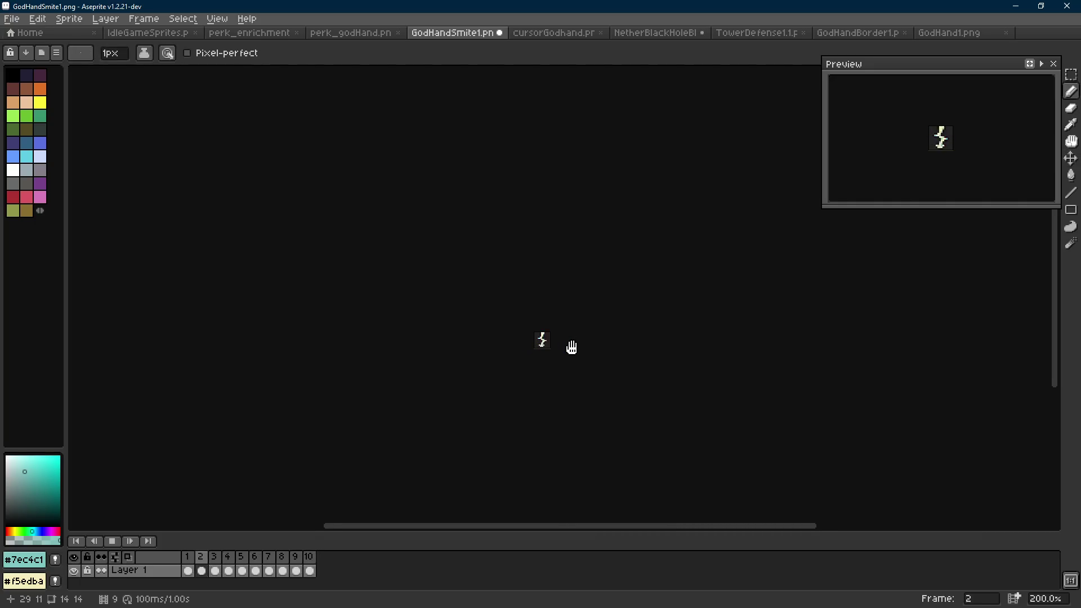
key(Scroll_Lock)
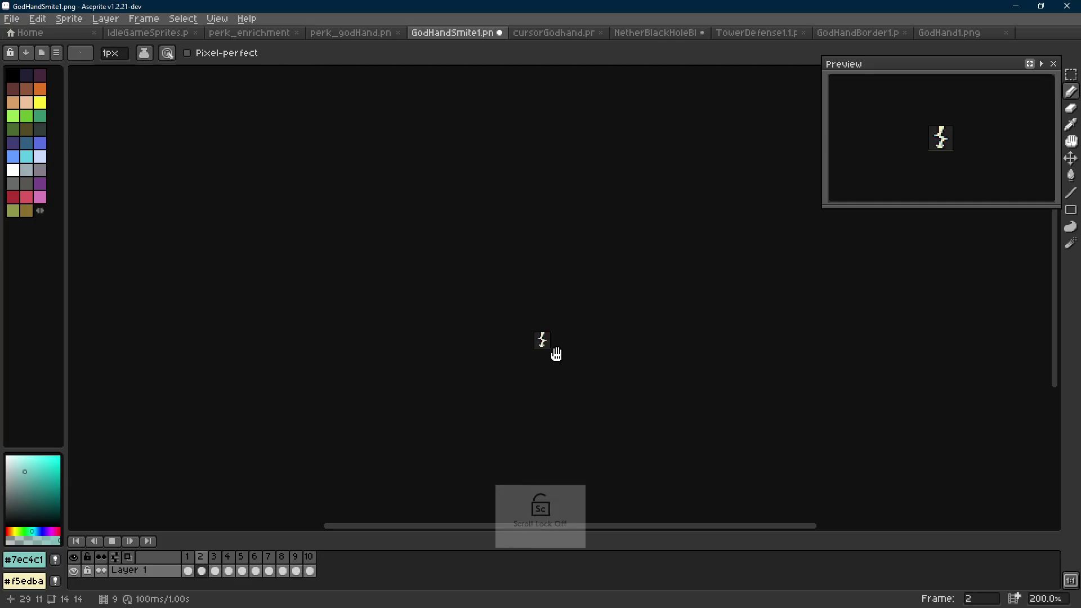
Stop the animation preview and save the GodHandSmite1 smite sprite.
scroll(556, 354, up, 3)
key(Return)
key(ctrl+s)
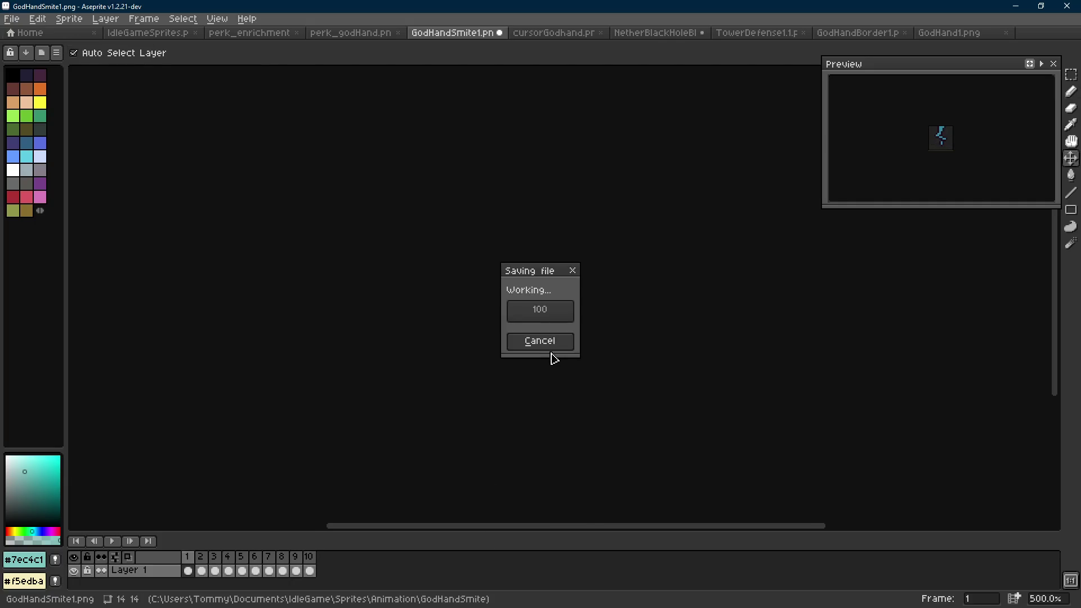
Close NetherBlackHoleBIG1 without saving, then close TowerDefense1.1, GodHandBorder1 and GodHand1.
click(625, 33)
key(ctrl+w)
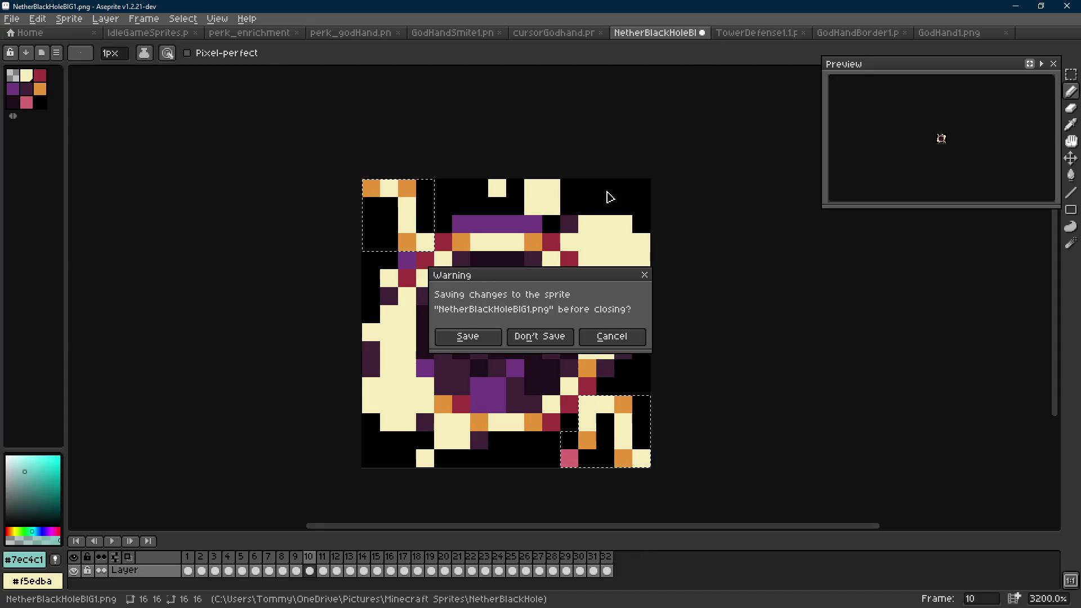
click(548, 337)
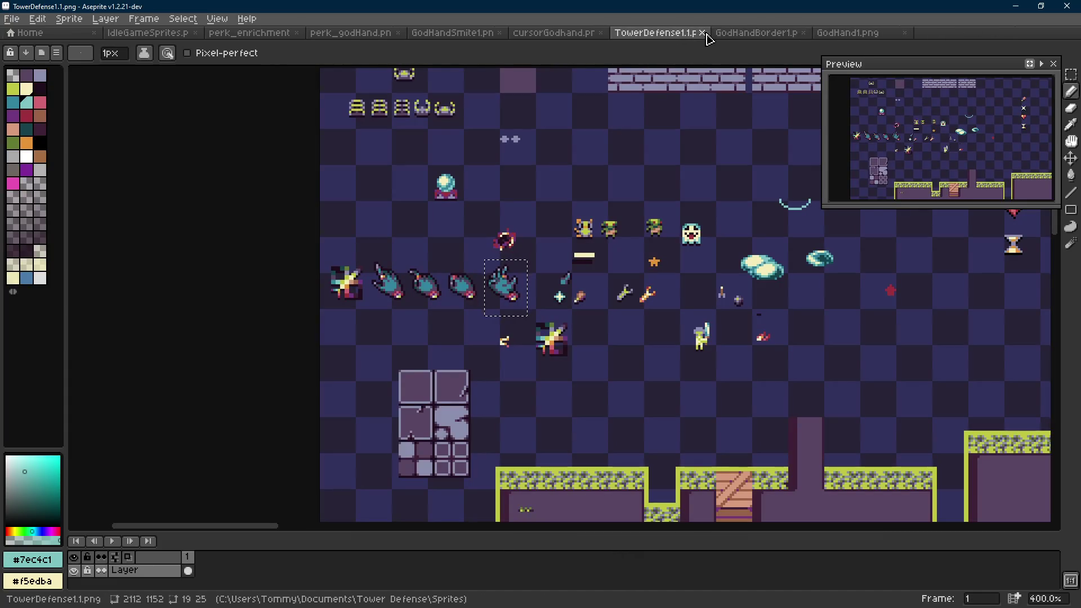
click(703, 33)
click(703, 34)
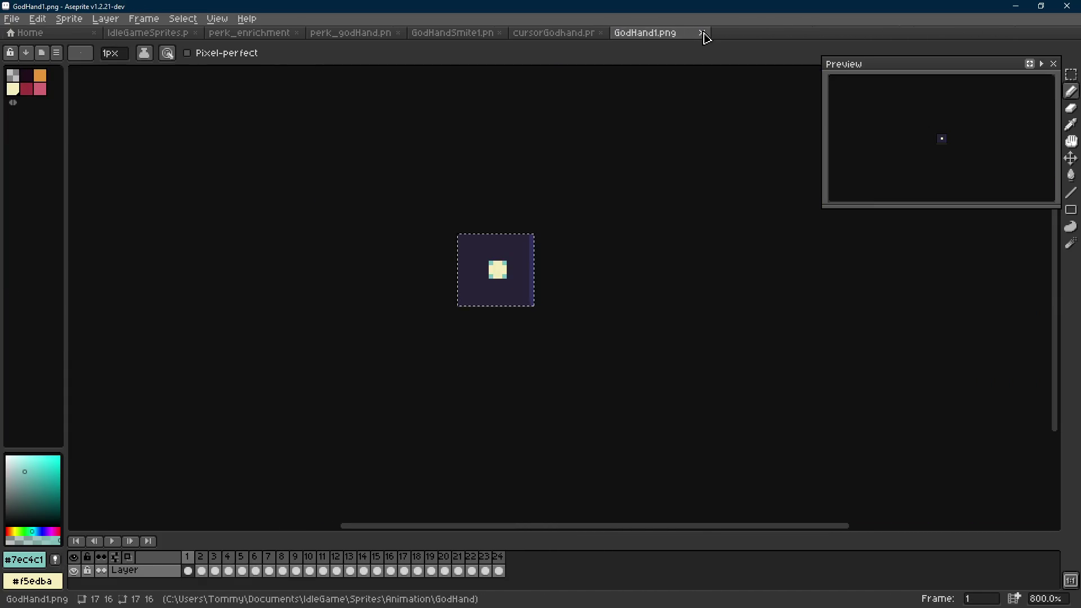
click(704, 34)
Switch to the IdleGameSprites sheet and save it.
click(430, 33)
click(357, 34)
click(251, 34)
click(147, 34)
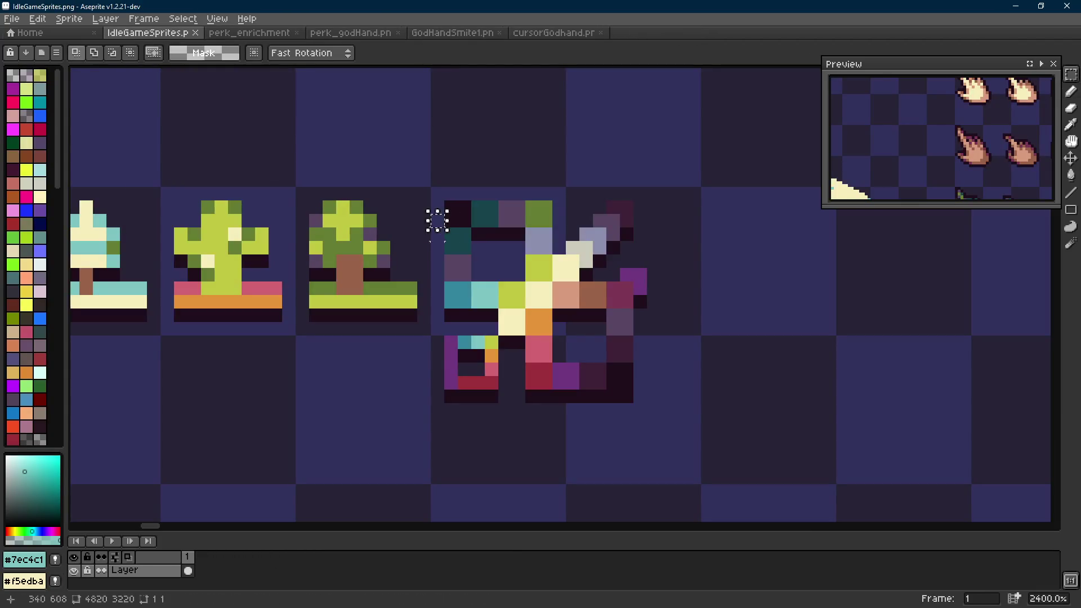
key(ctrl+s)
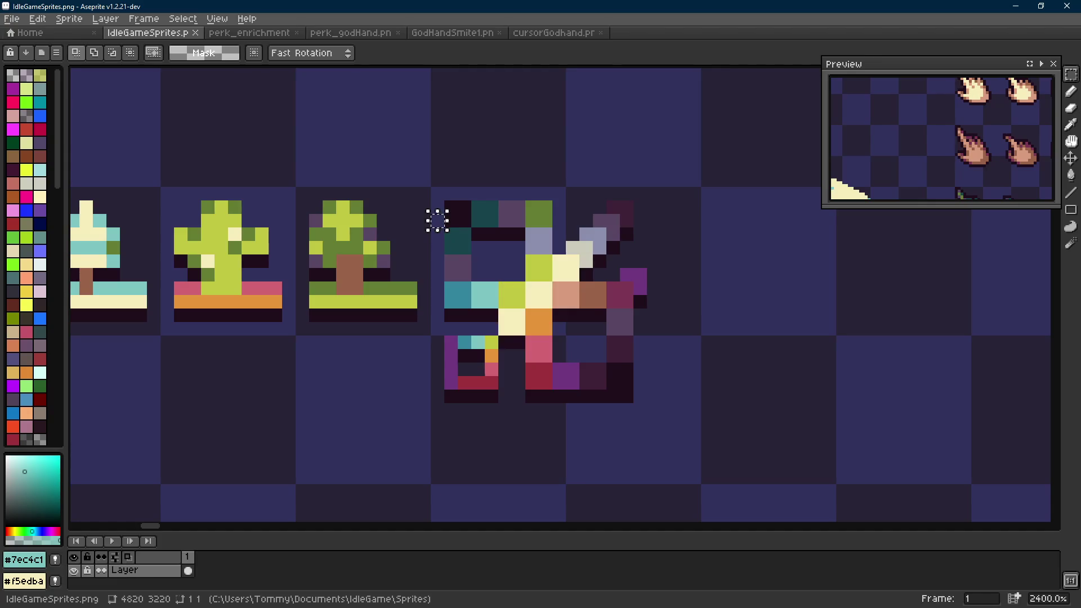
Close the preview panel and move over to the Godot editor.
scroll(437, 221, down, 5)
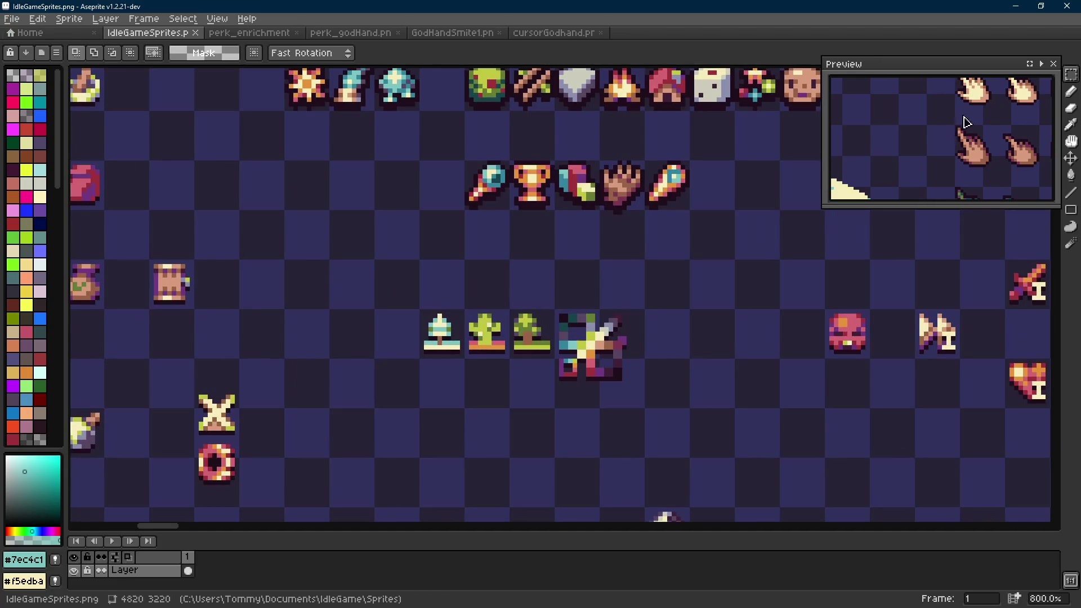
click(1053, 64)
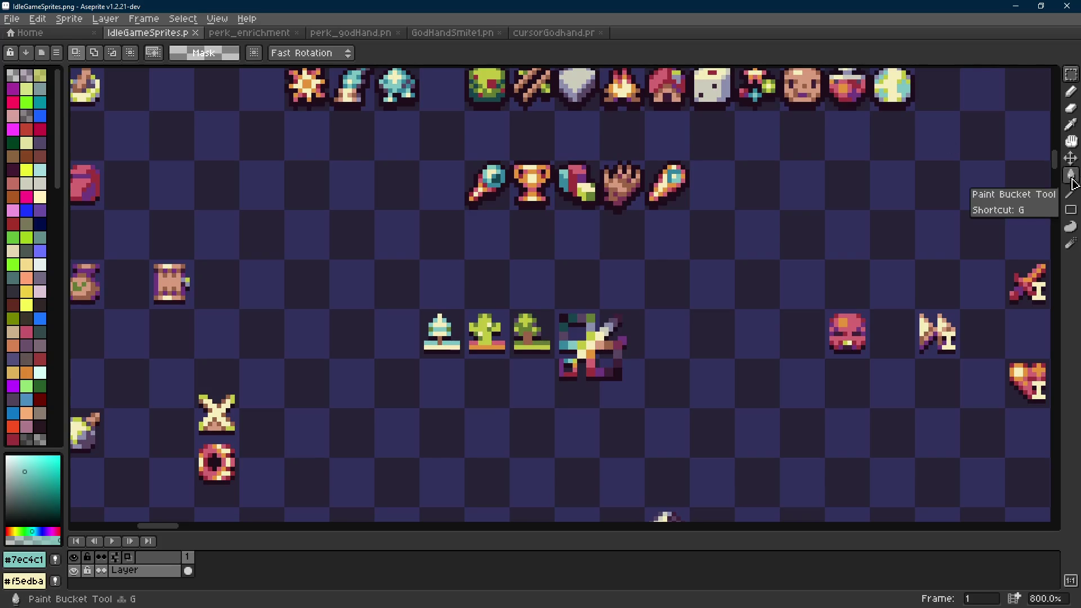
key(alt+Tab)
key(alt+Tab)
key(alt+Tab)
key(alt+Tab)
scroll(574, 309, left, 3)
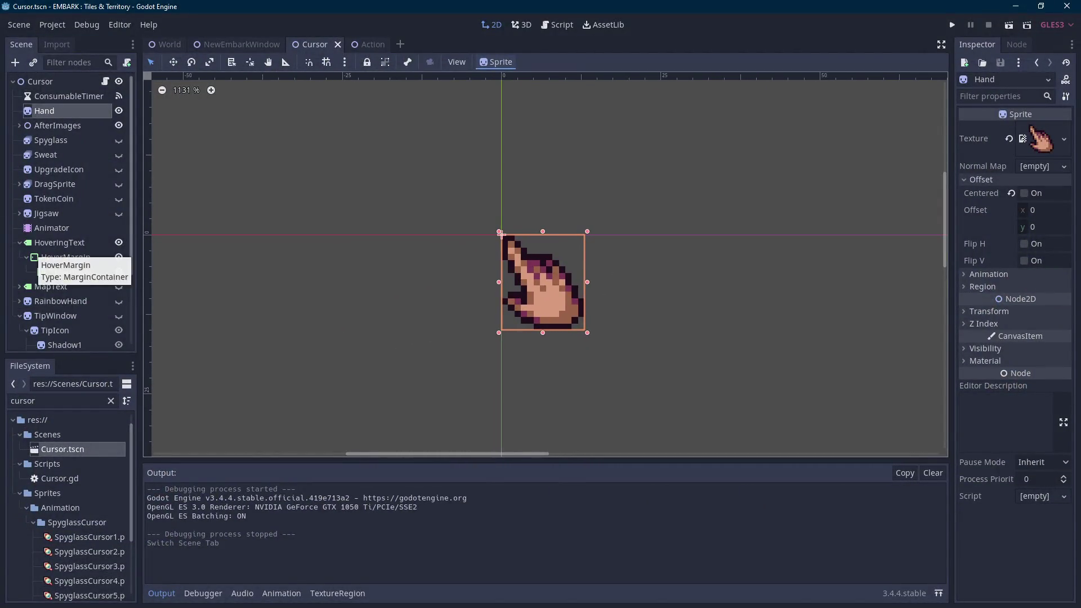
In Godot, filter the FileSystem for 'perks' and open Perks.gd with the output panel collapsed.
key(alt+Tab)
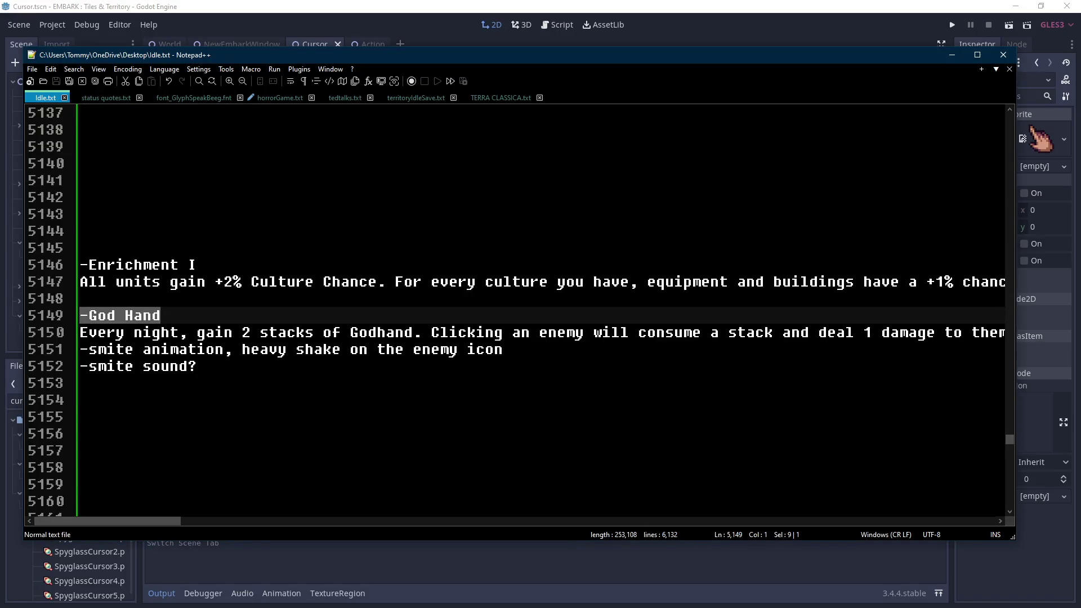
key(alt+Tab)
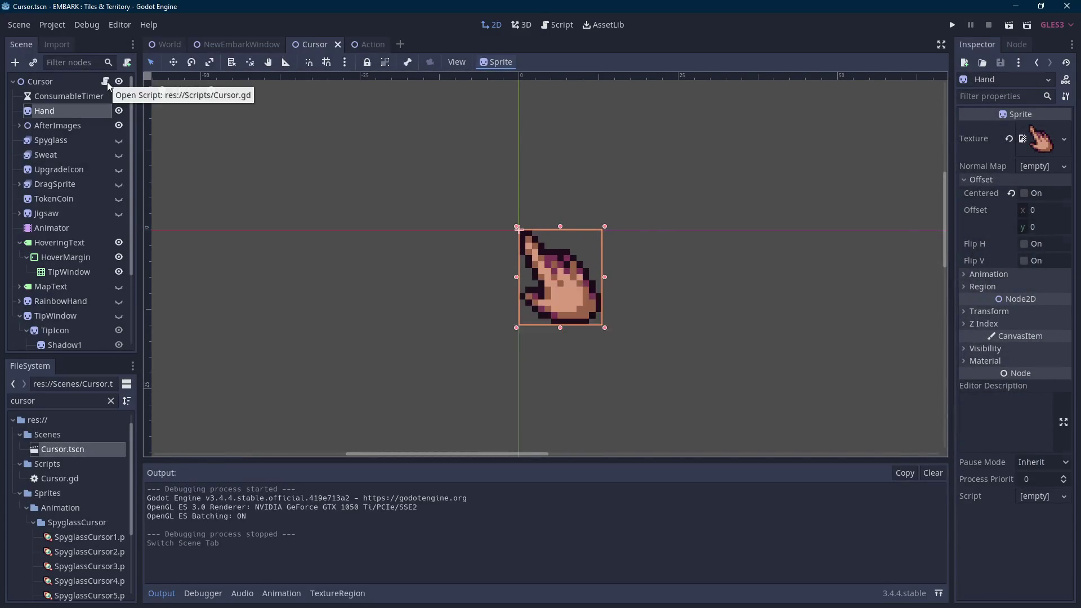
click(105, 81)
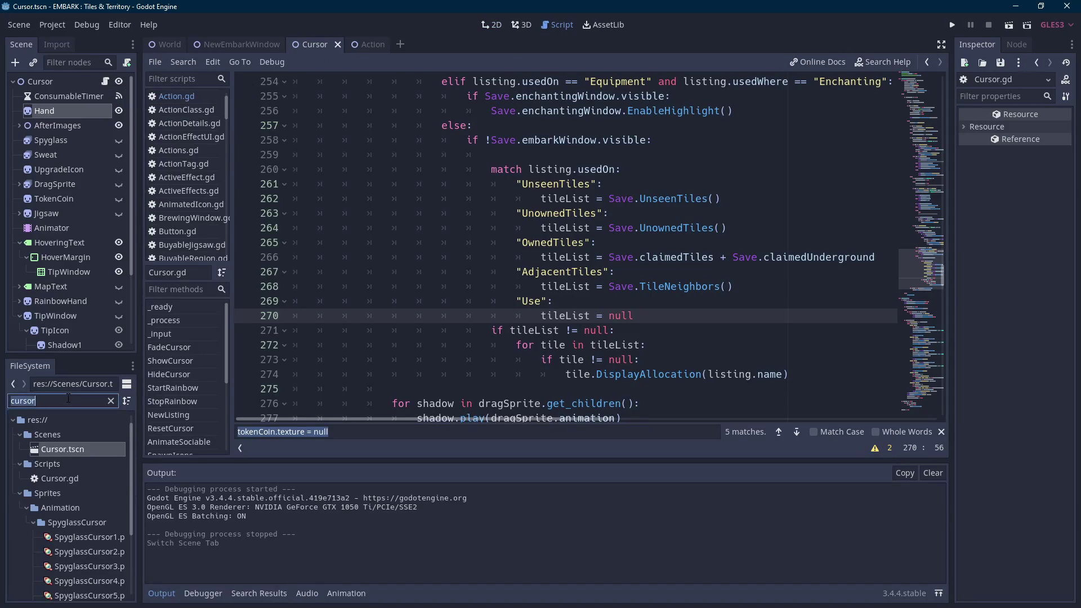
key(BackSpace)
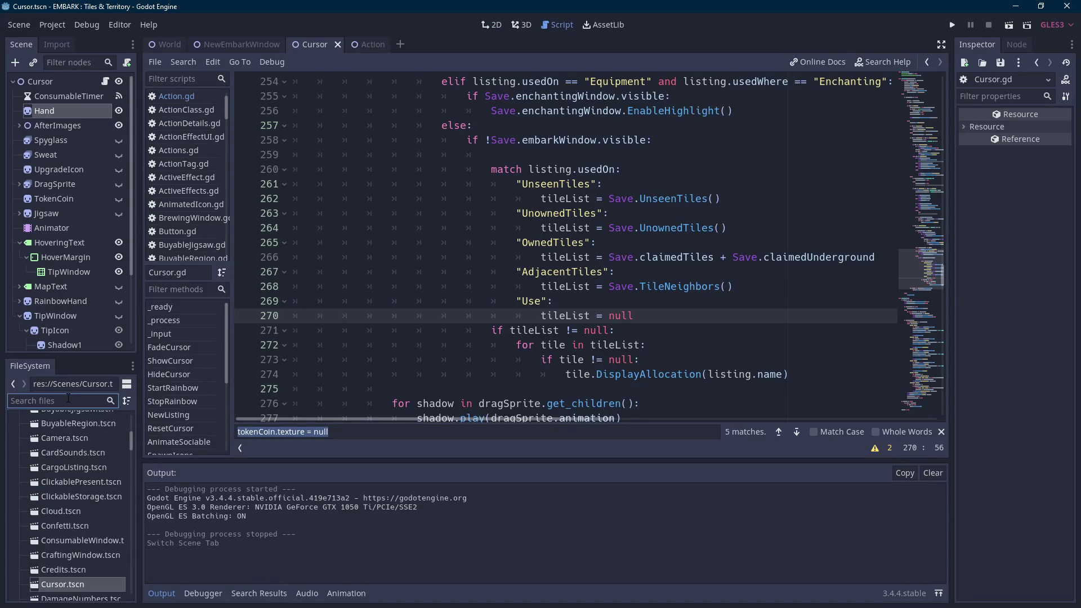
text(perks)
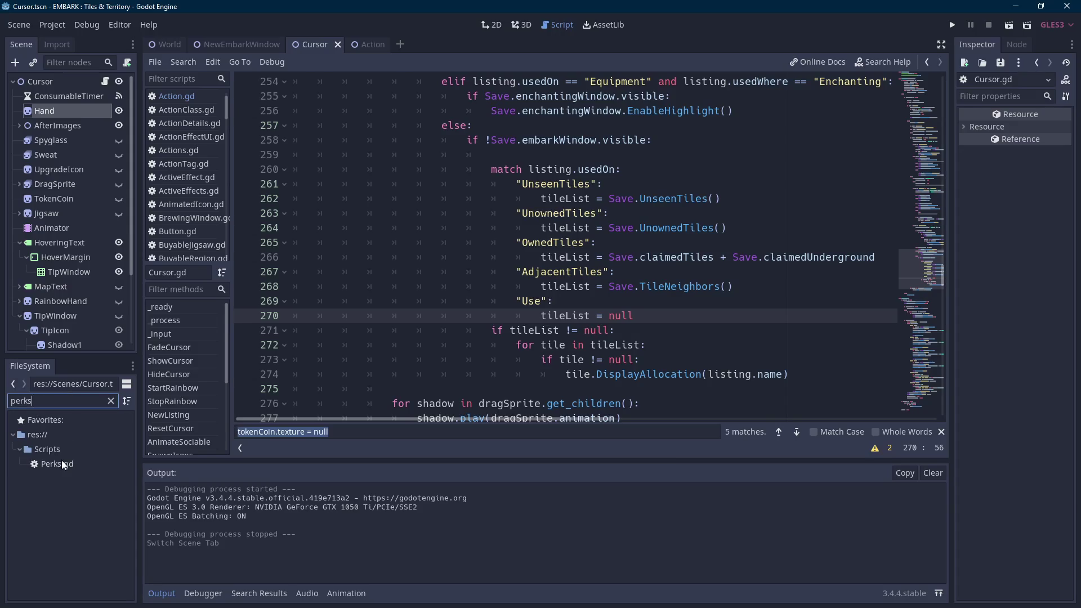
double_click(64, 465)
click(153, 594)
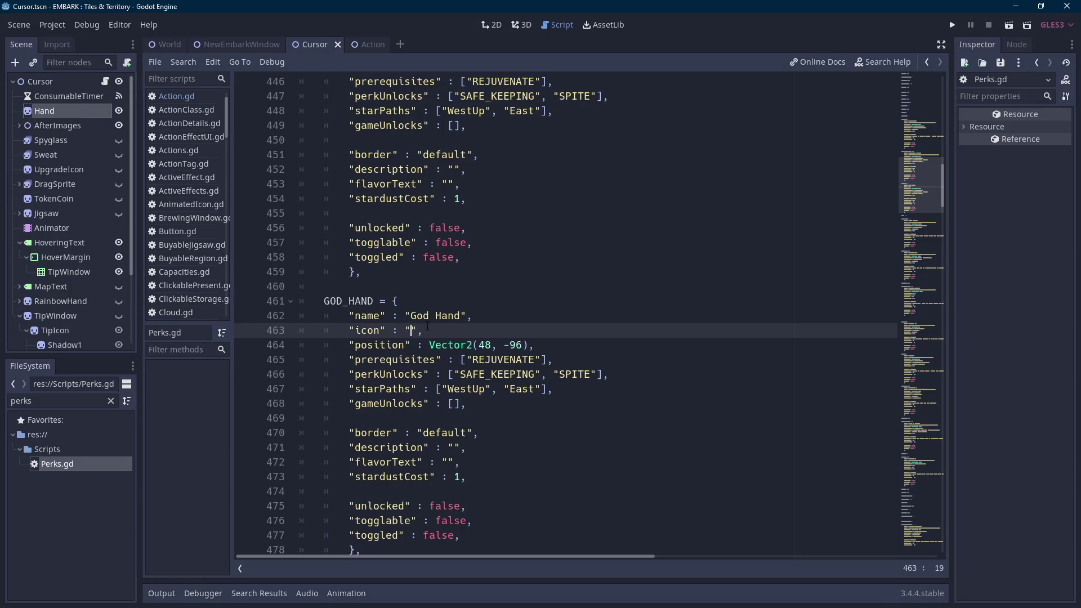
Filter the FileSystem for 'godhan' and drop perk_godHand.png into GOD_HAND's icon value.
double_click(57, 401)
text(godhan)
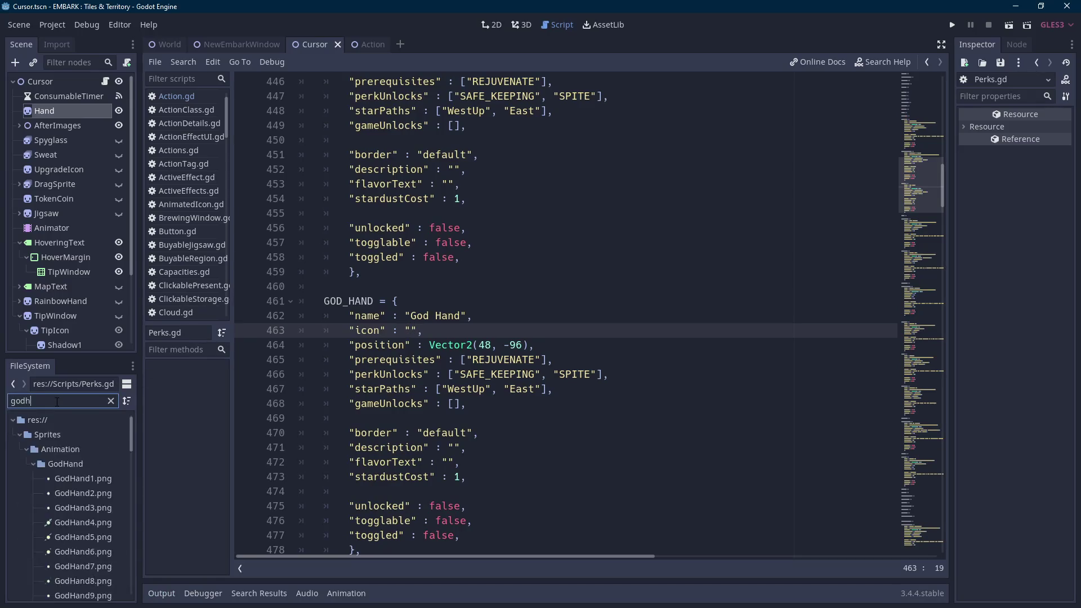
scroll(73, 479, down, 10)
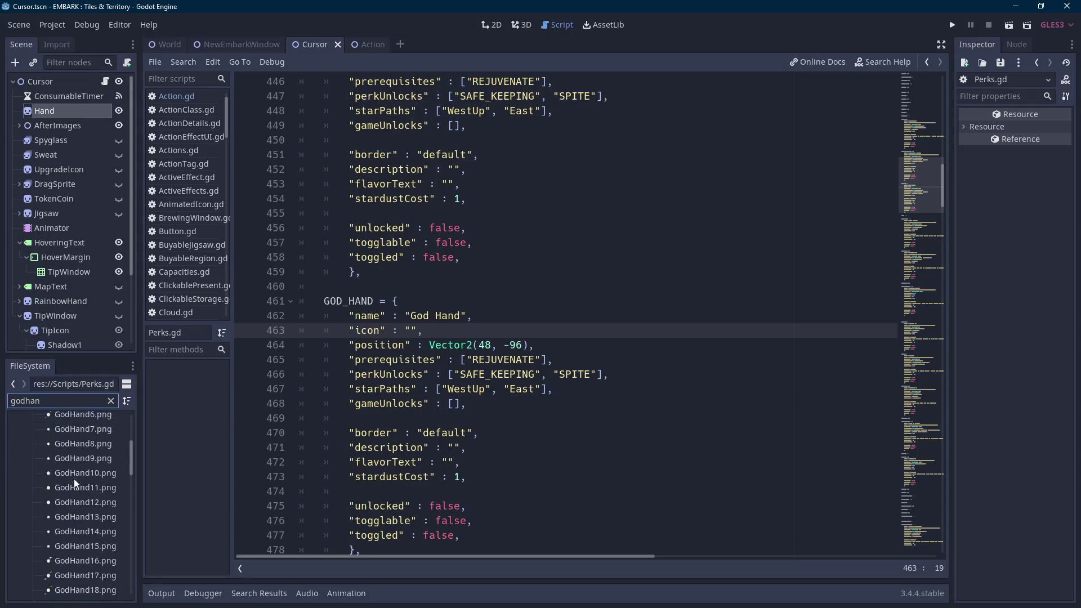
scroll(81, 467, down, 5)
click(81, 463)
scroll(81, 464, down, 3)
click(65, 582)
click(111, 570)
mouse_move(92, 570)
mouse_down()
mouse_move(495, 345)
mouse_move(411, 331)
mouse_up()
Remove the doubled quotes around the new perk_godHand.png icon path.
click(410, 331)
key(Delete)
key(End)
key(Left)
key(Left)
key(BackSpace)
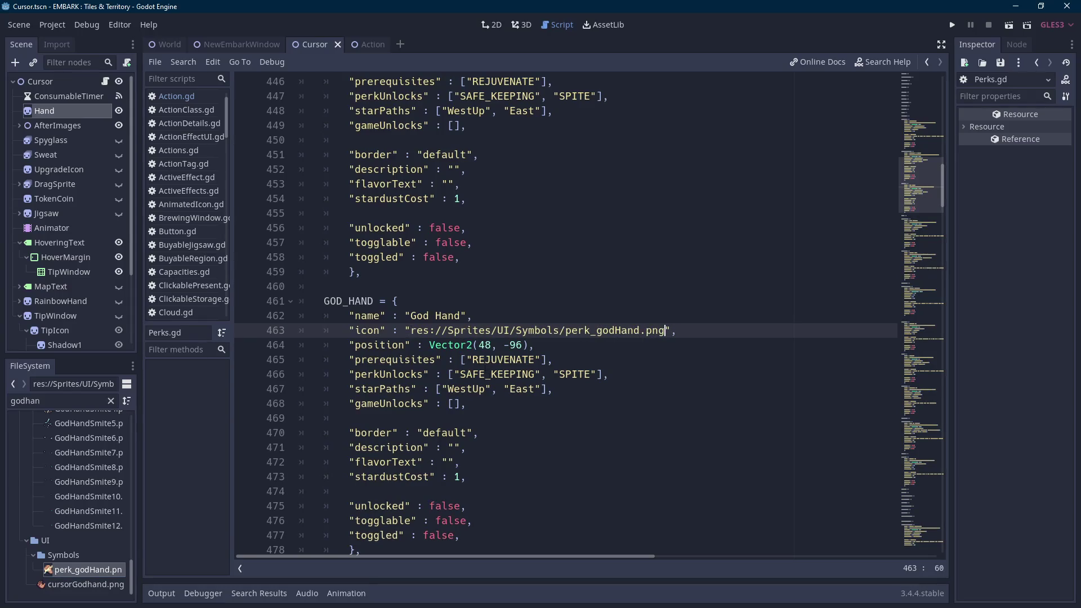
Unfold the collapsed SPITE perk entry and select the GOD_HAND key for copying.
scroll(529, 366, down, 3)
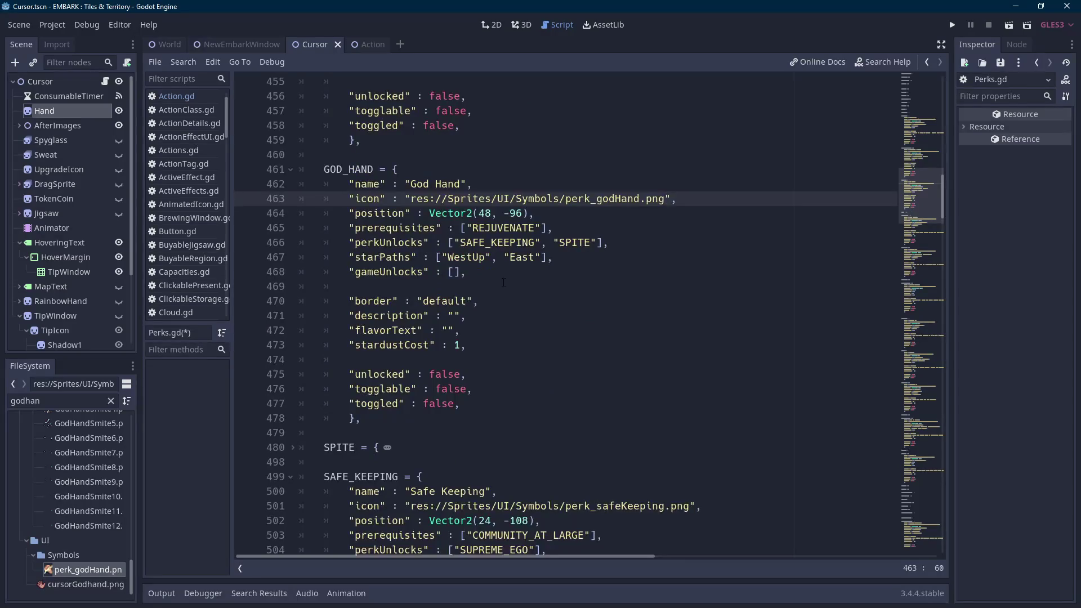
scroll(509, 281, up, 1)
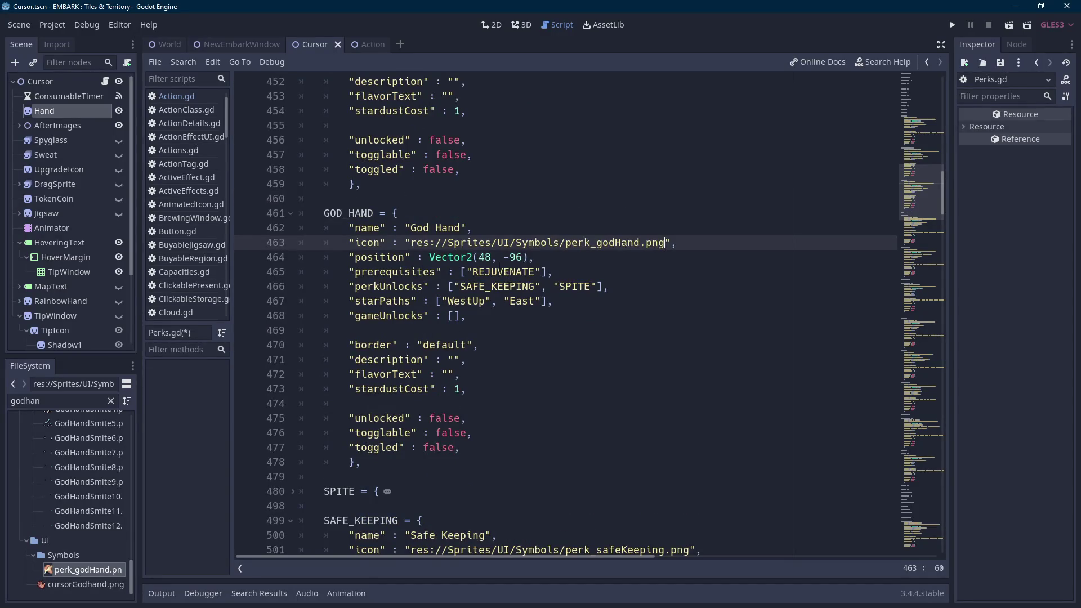
click(505, 271)
double_click(494, 272)
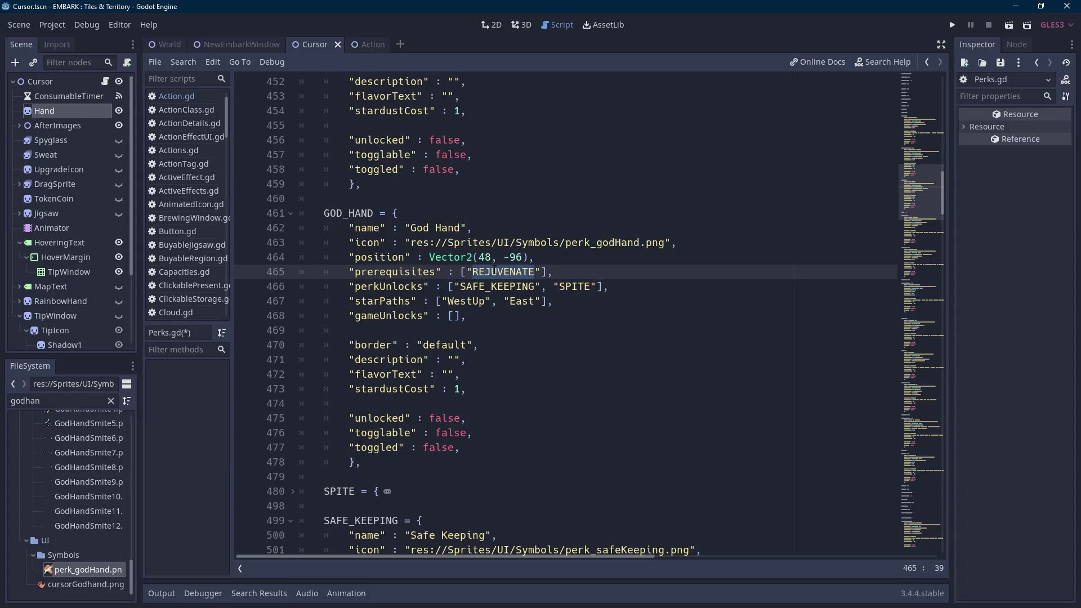
key(Scroll_Lock)
scroll(316, 278, down, 5)
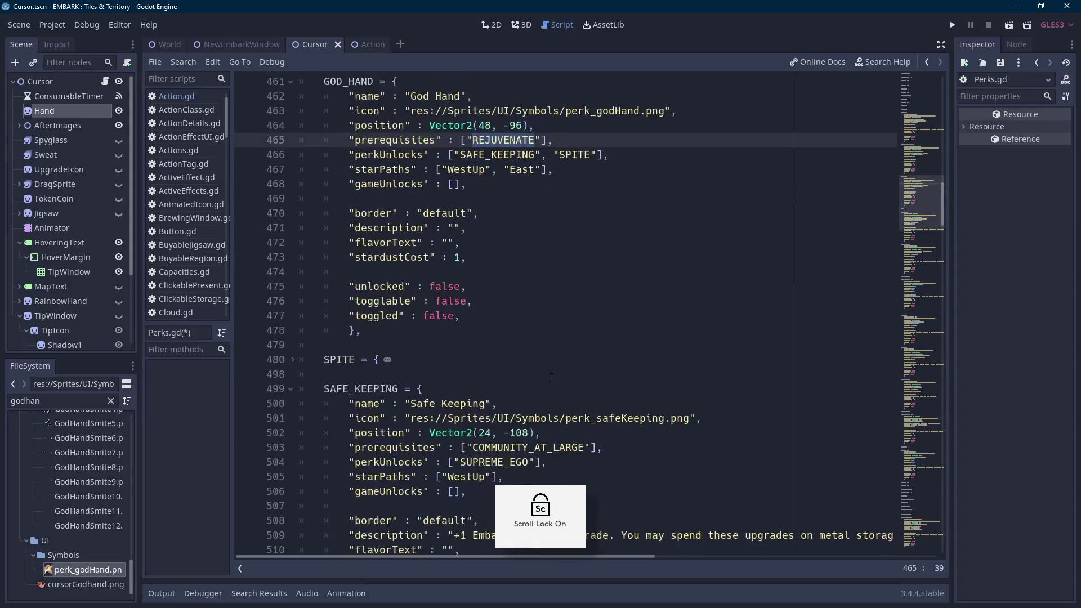
click(292, 272)
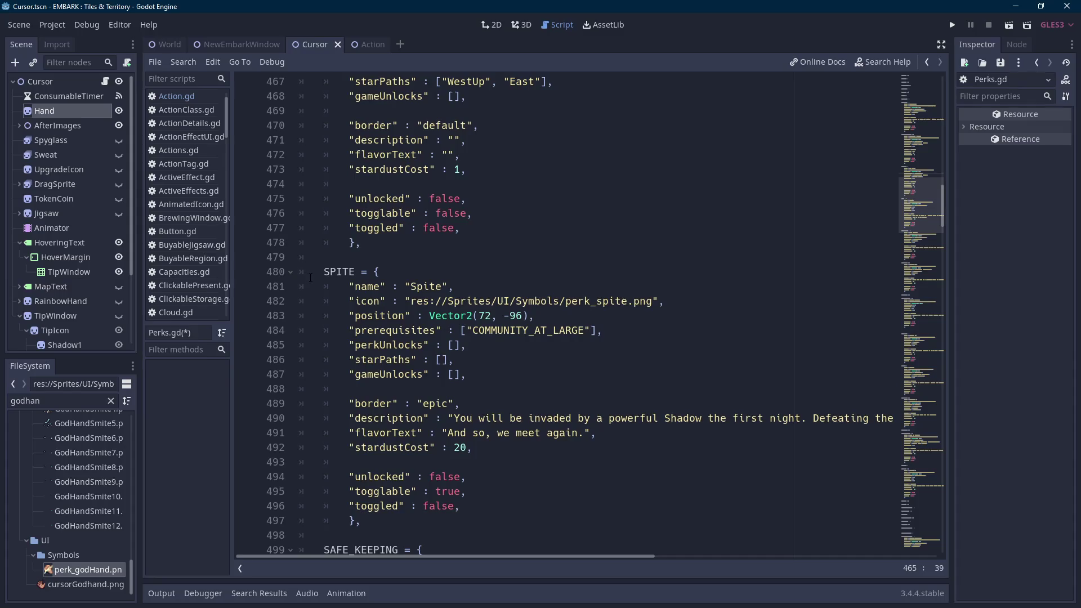
double_click(516, 330)
scroll(516, 336, up, 5)
double_click(353, 213)
key(ctrl+c)
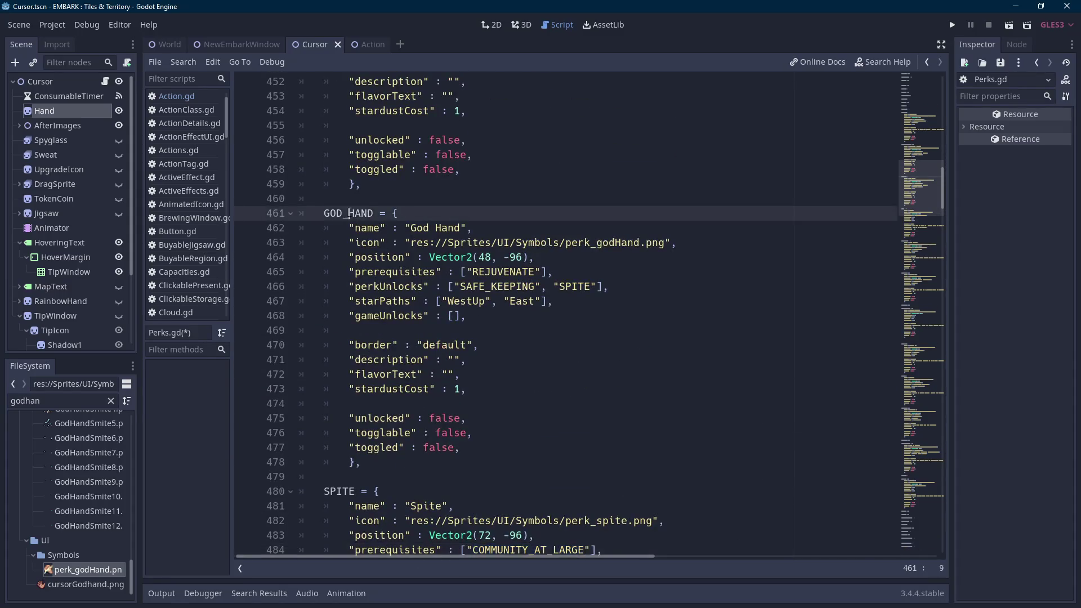
Replace COMMUNITY_AT_LARGE with GOD_HAND in Spite's and Safe Keeping's prerequisites.
scroll(516, 398, down, 5)
double_click(520, 330)
key(ctrl+v)
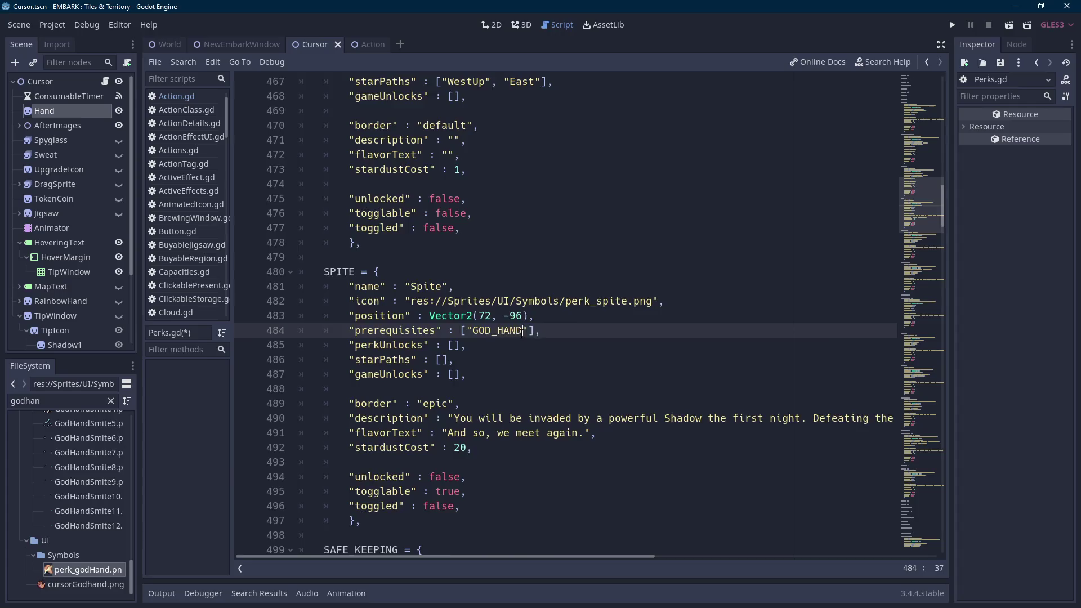
scroll(520, 338, down, 5)
scroll(520, 337, up, 2)
scroll(519, 337, down, 3)
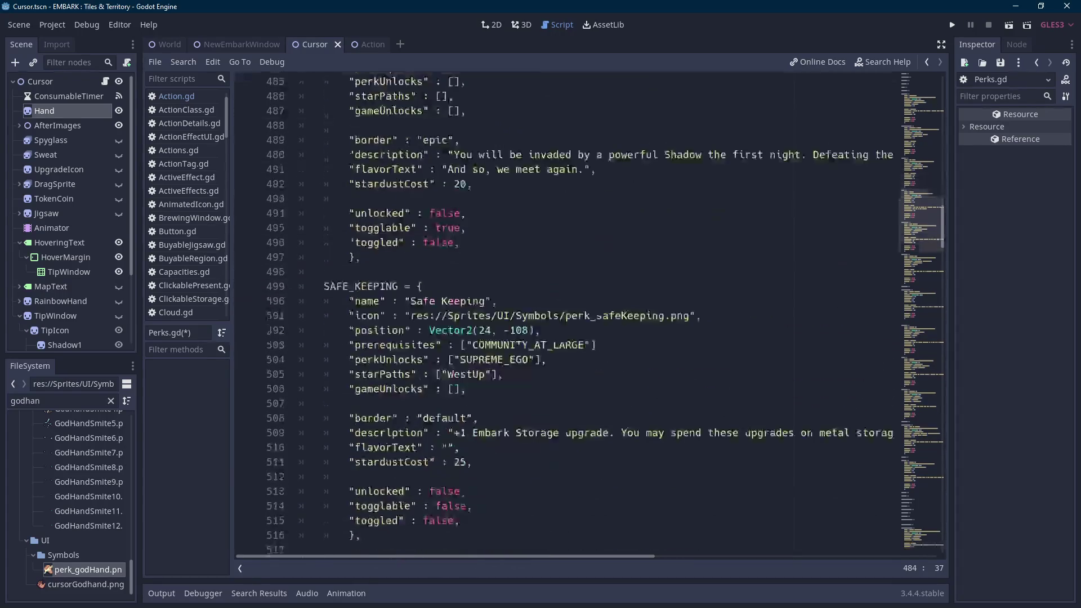
click(523, 345)
double_click(522, 345)
key(ctrl+v)
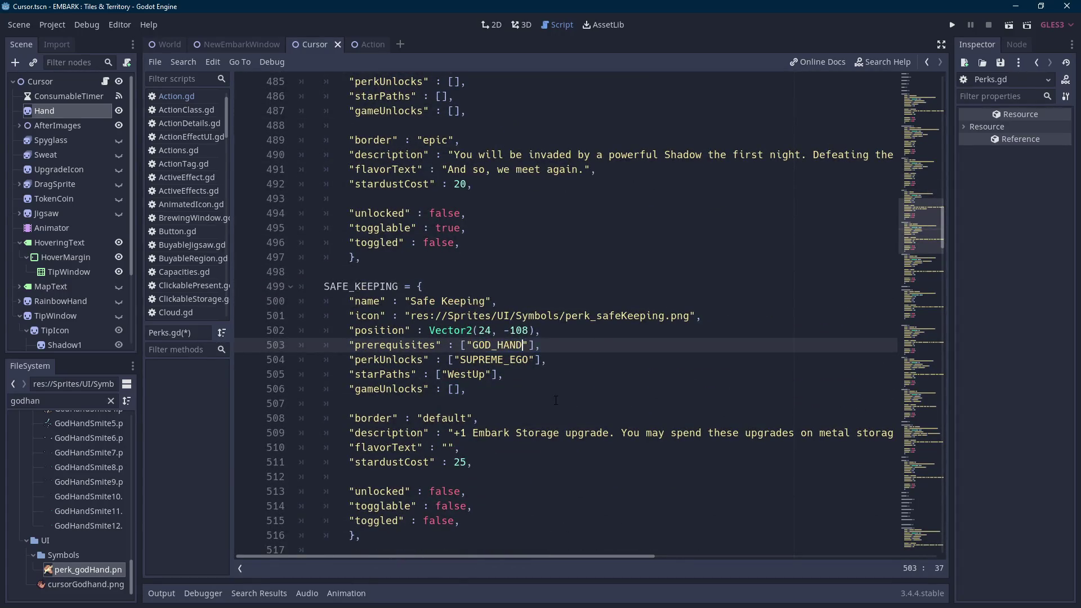
Comment out the COMMUNITY_AT_LARGE perk block, lines 442–459, and save Perks.gd.
scroll(536, 391, up, 13)
scroll(535, 390, up, 5)
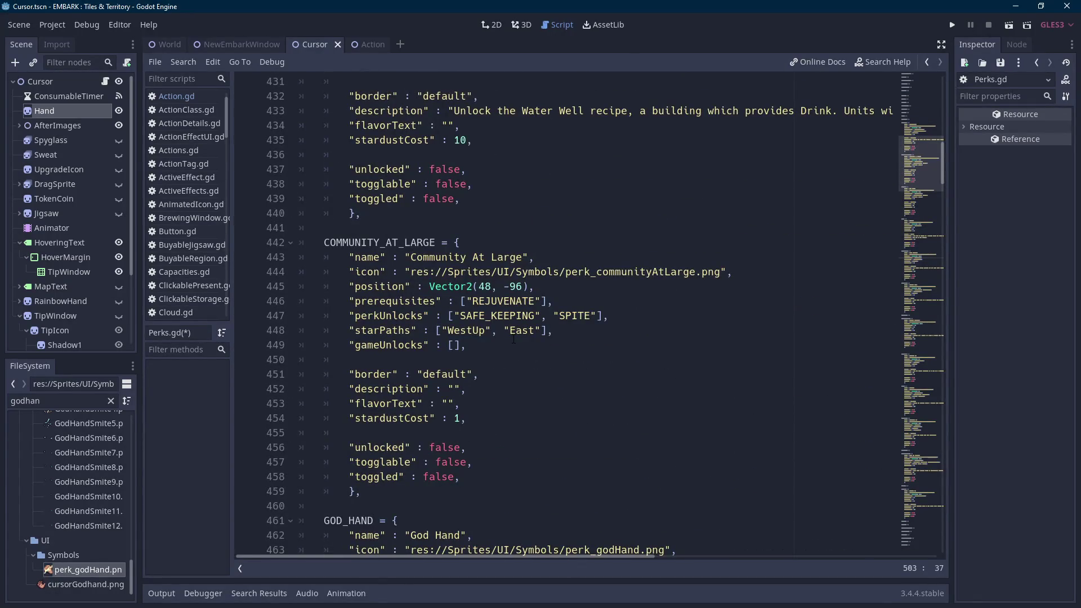
key(Scroll_Lock)
scroll(430, 492, up, 4)
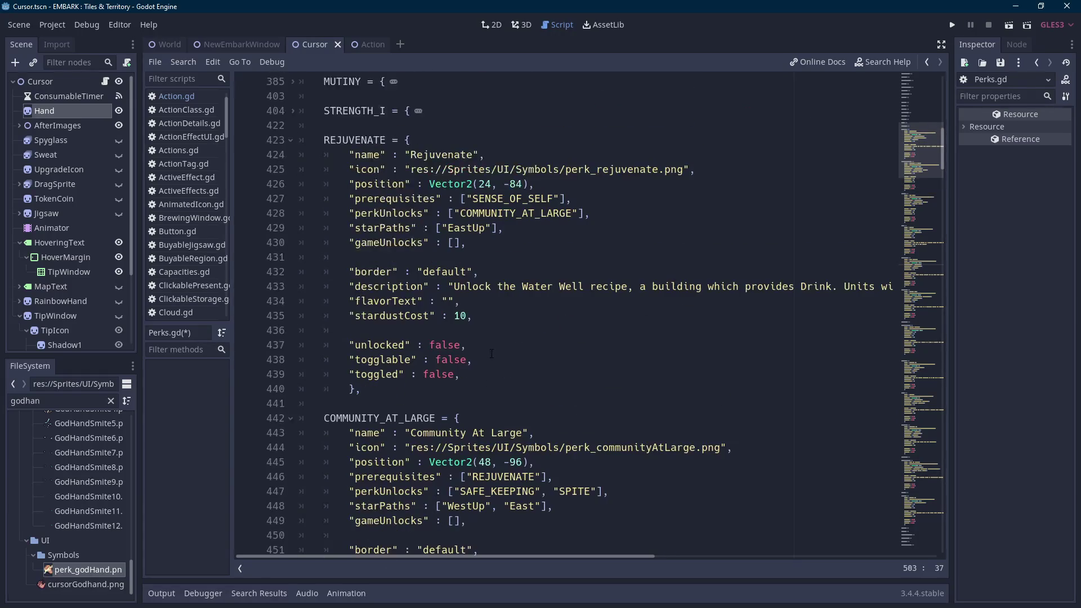
double_click(512, 213)
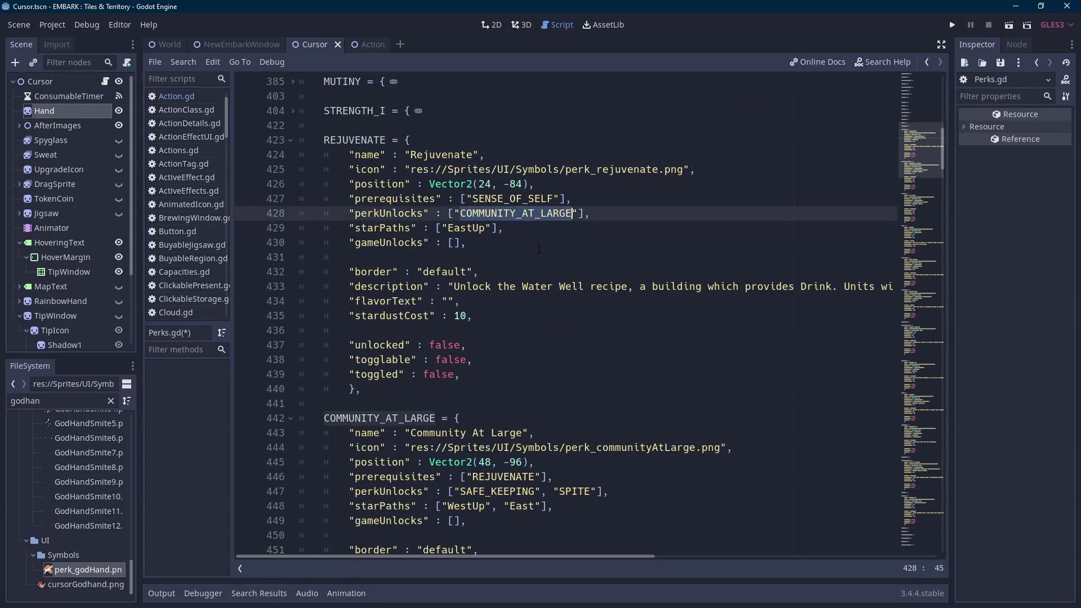
click(512, 212)
scroll(536, 256, down, 5)
mouse_move(376, 442)
mouse_down()
mouse_move(325, 275)
mouse_move(318, 205)
mouse_up()
key(ctrl+k)
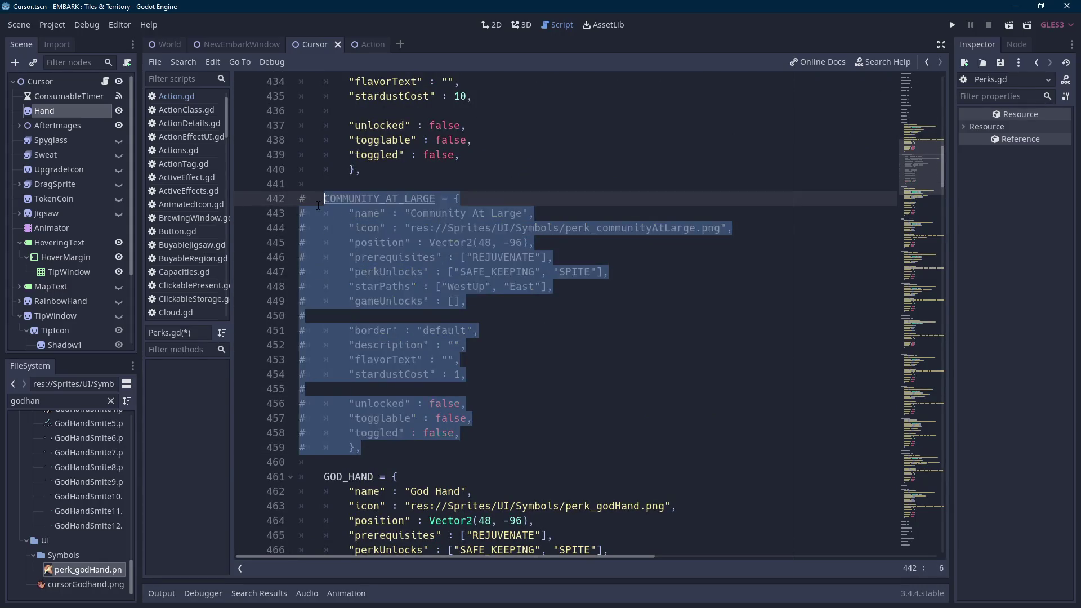
key(ctrl+s)
mouse_move(943, 178)
mouse_down()
mouse_move(940, 546)
mouse_move(941, 205)
mouse_up()
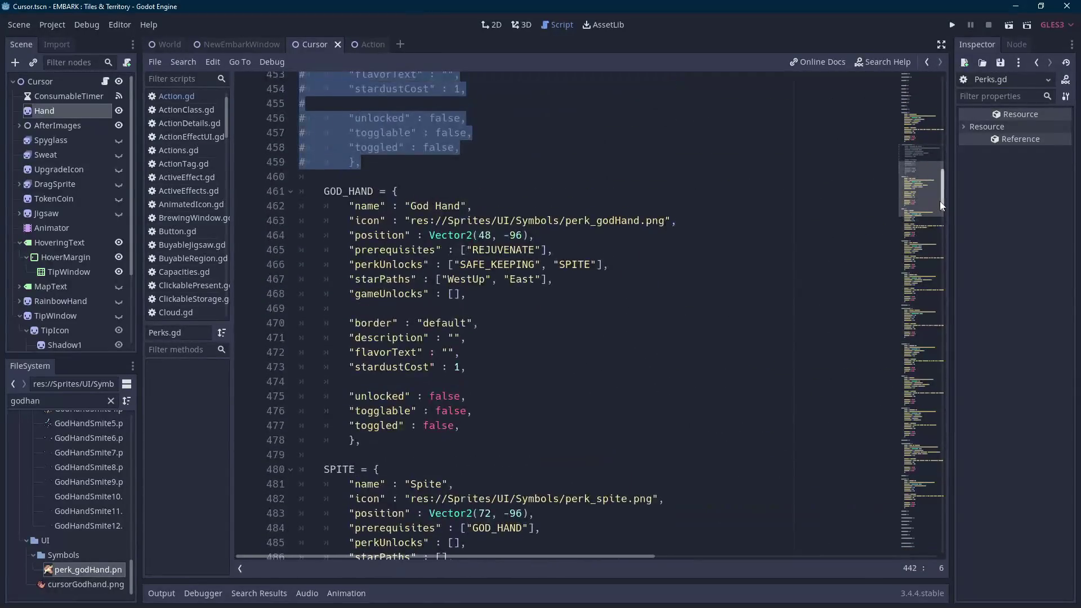
Rename the GOD_HAND key to ENRICHMENT_I and its name to 'Enrichment I'.
click(586, 267)
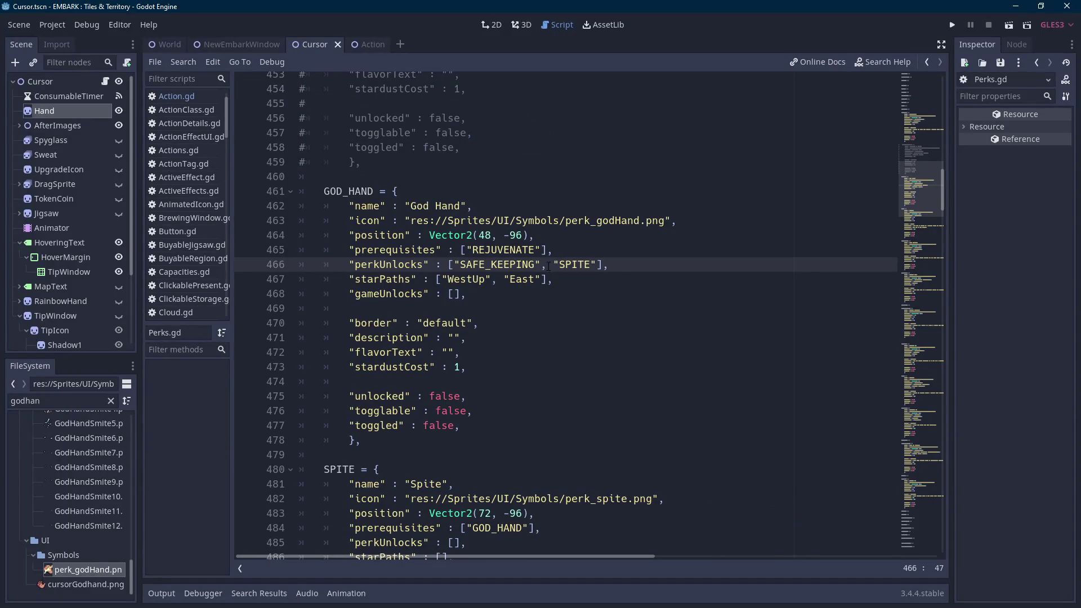
click(335, 180)
double_click(350, 192)
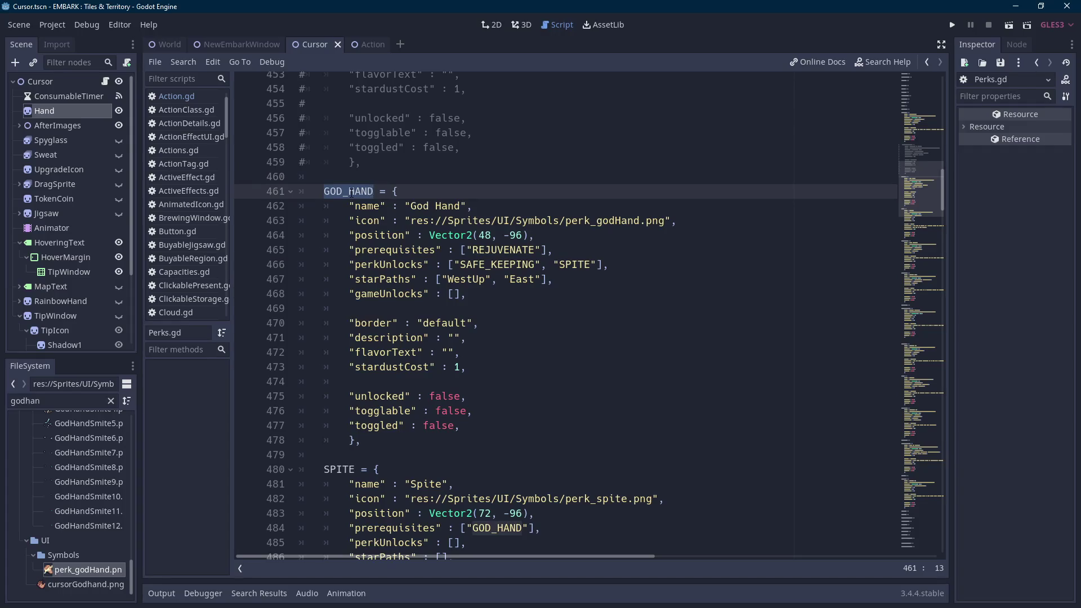
text(ENRICHMENT)
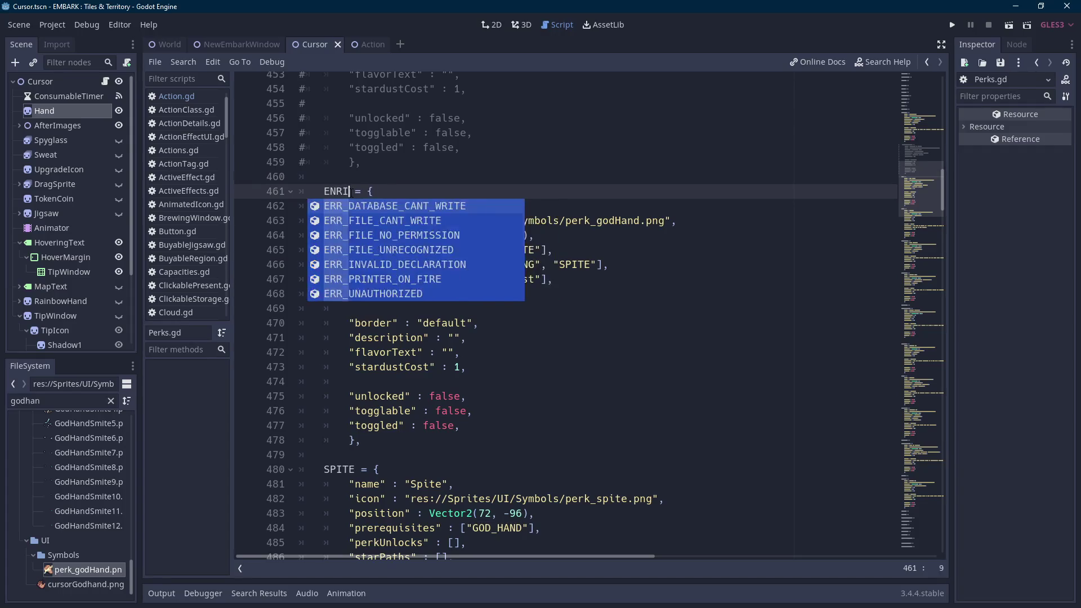
text(_I)
key(Home)
double_click(447, 206)
key(BackSpace)
key(BackSpace)
key(BackSpace)
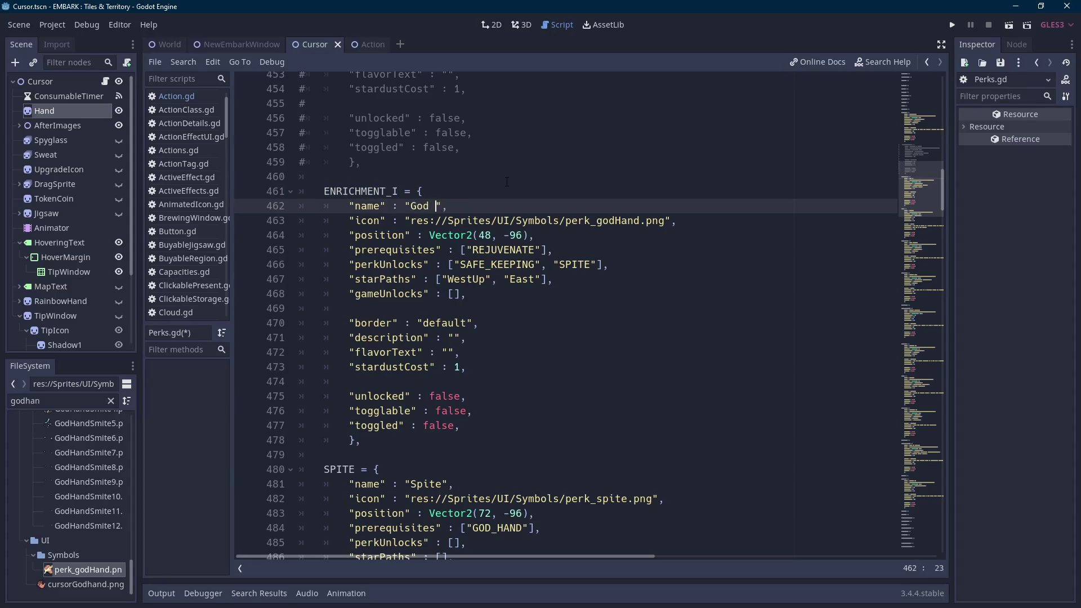
text(Enrichment I)
Replace the icon path with perk_enrichment1.png, found by filtering the FileSystem for 'enrich'.
key(Down)
key(ctrl+Right)
key(ctrl+Right)
key(ctrl+Right)
key(ctrl+shift+Left)
key(ctrl+shift+Left)
key(ctrl+shift+Left)
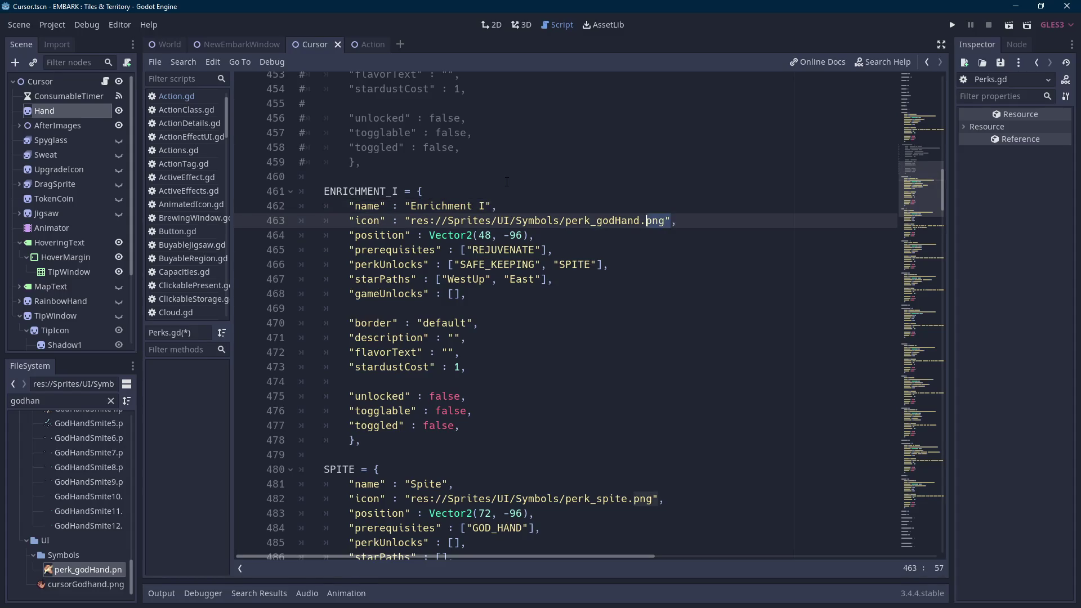
key(ctrl+shift+Left)
key(ctrl+shift+Left)
key(ctrl+shift+Left)
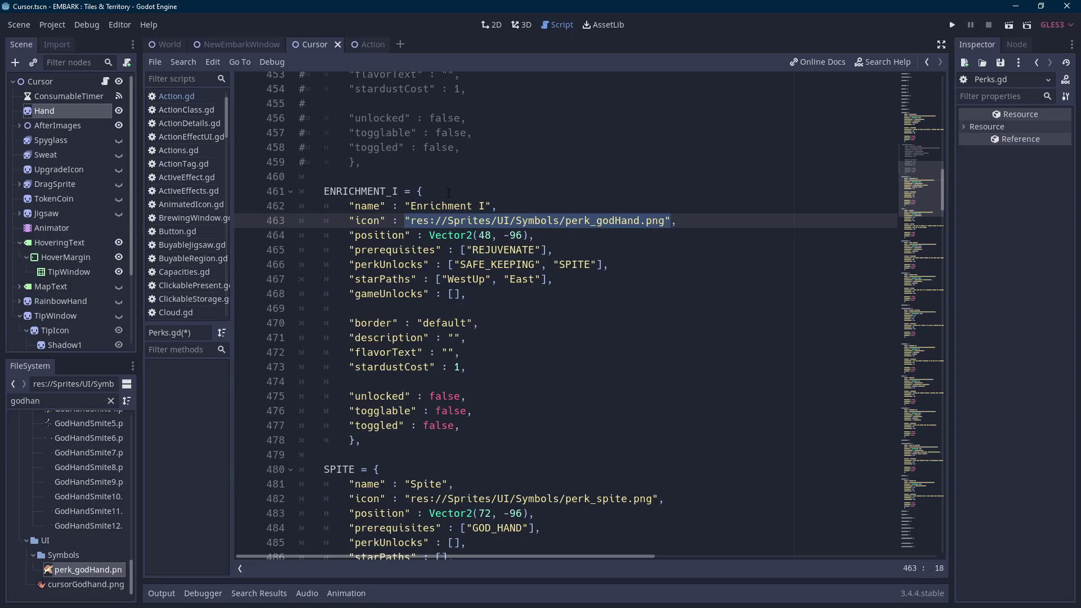
double_click(63, 401)
text(enrich)
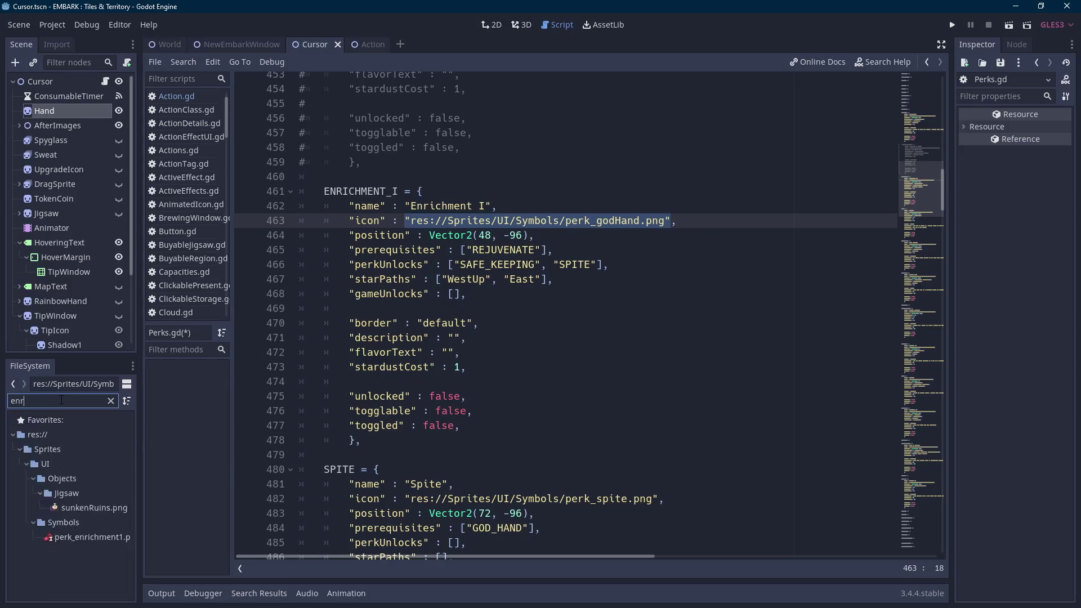
mouse_move(62, 494)
mouse_down()
mouse_move(514, 344)
mouse_move(522, 258)
mouse_up()
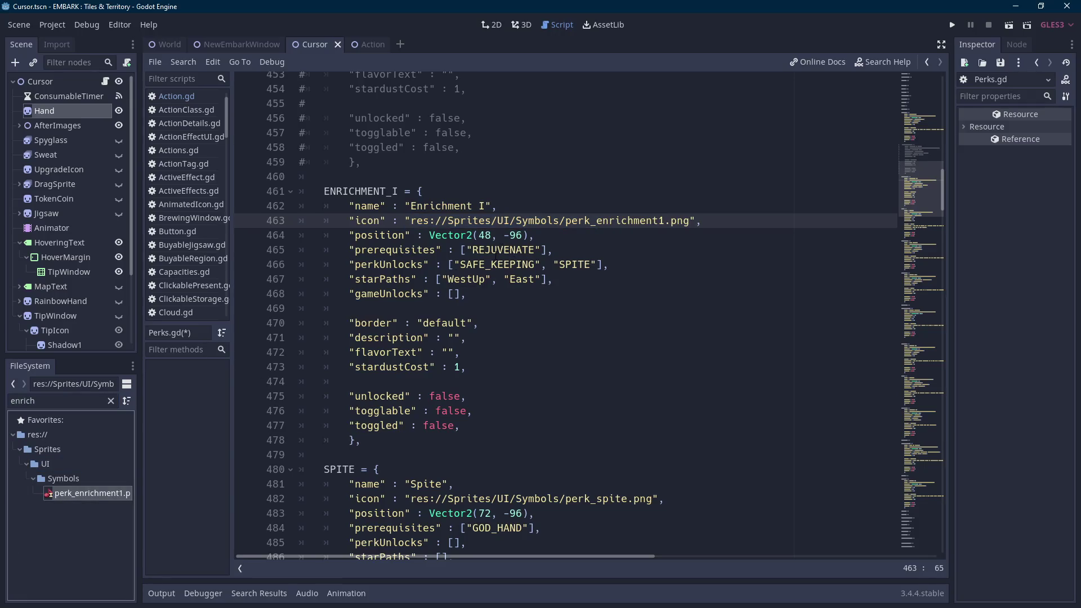
double_click(360, 191)
key(ctrl+c)
scroll(479, 338, down, 3)
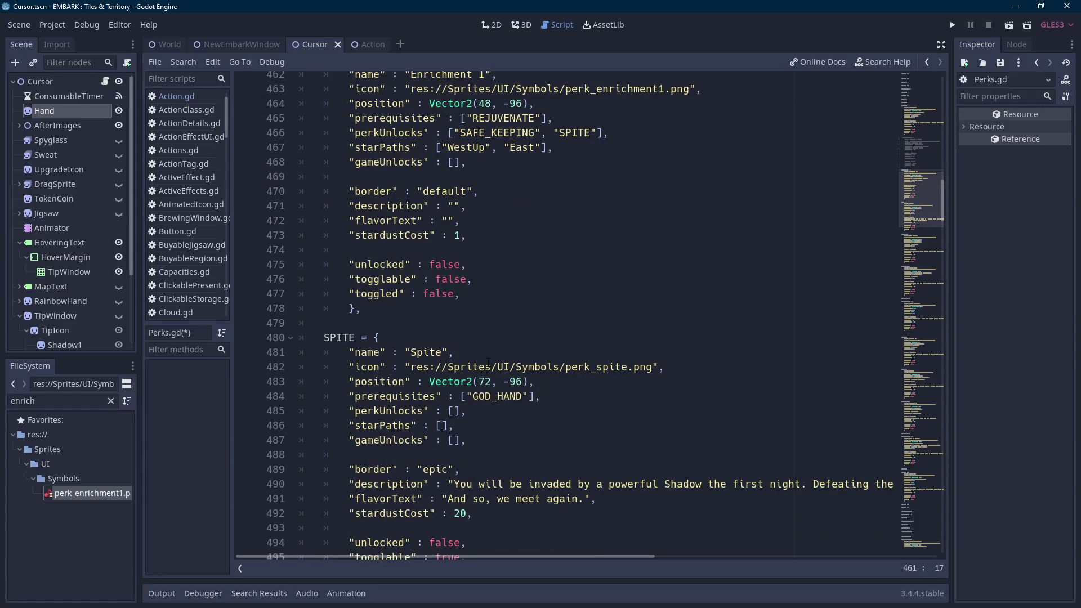
Replace GOD_HAND with ENRICHMENT_I in Spite's and Safe Keeping's prerequisites and Rejuvenate's unlocks.
double_click(493, 395)
scroll(493, 395, down, 4)
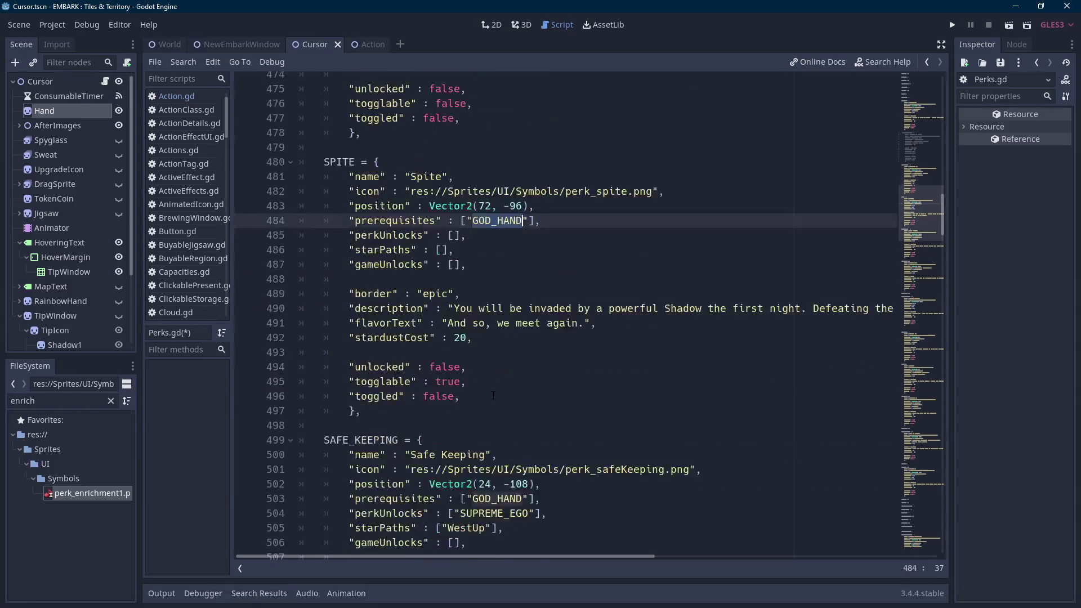
key(ctrl+v)
double_click(497, 498)
key(ctrl+v)
scroll(499, 486, up, 10)
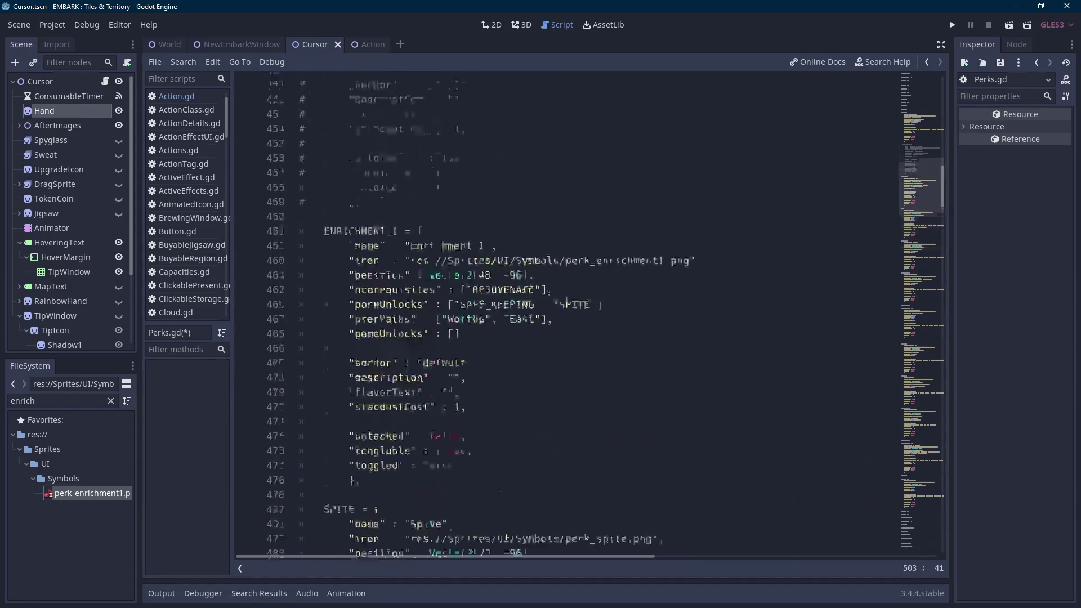
scroll(499, 485, up, 6)
double_click(484, 191)
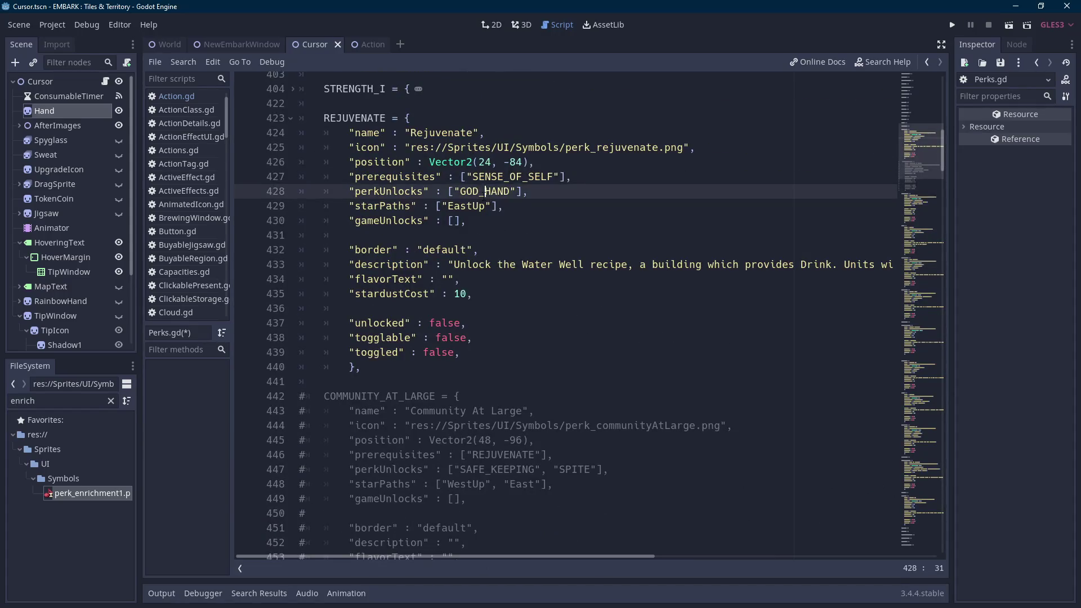
key(ctrl+v)
Type 'A' into Enrichment I's description, then unfold STRENGTH_I to view its description.
scroll(489, 353, down, 9)
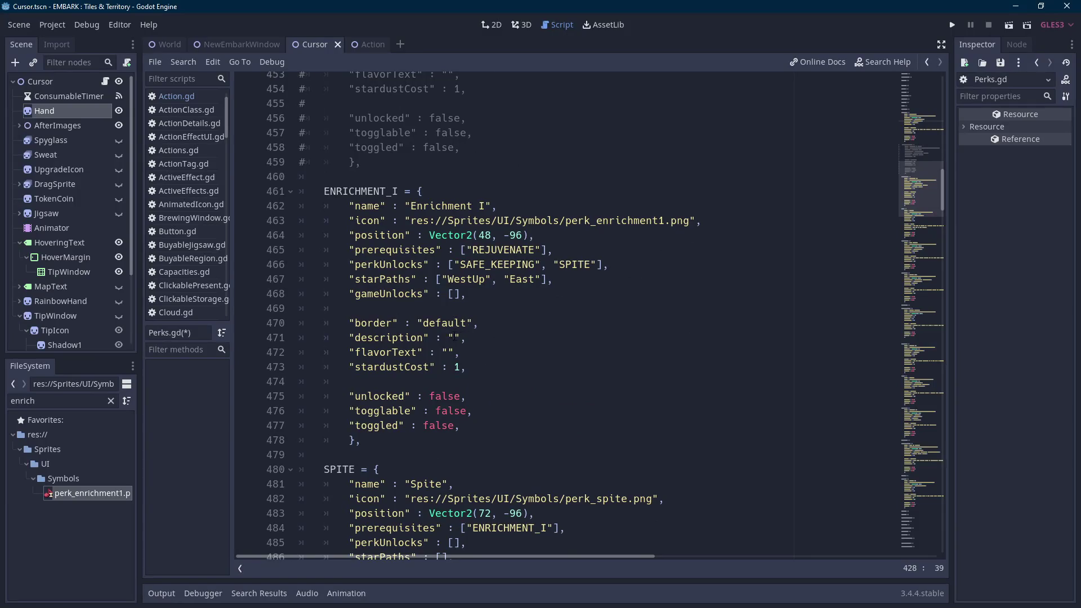
click(454, 338)
text(A)
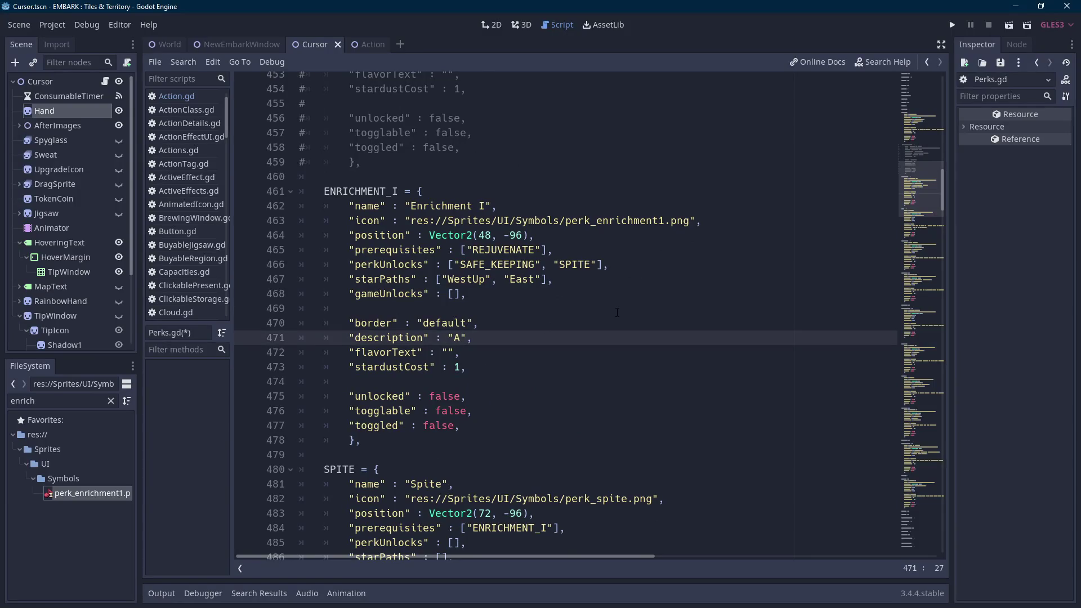
scroll(563, 310, up, 8)
click(461, 293)
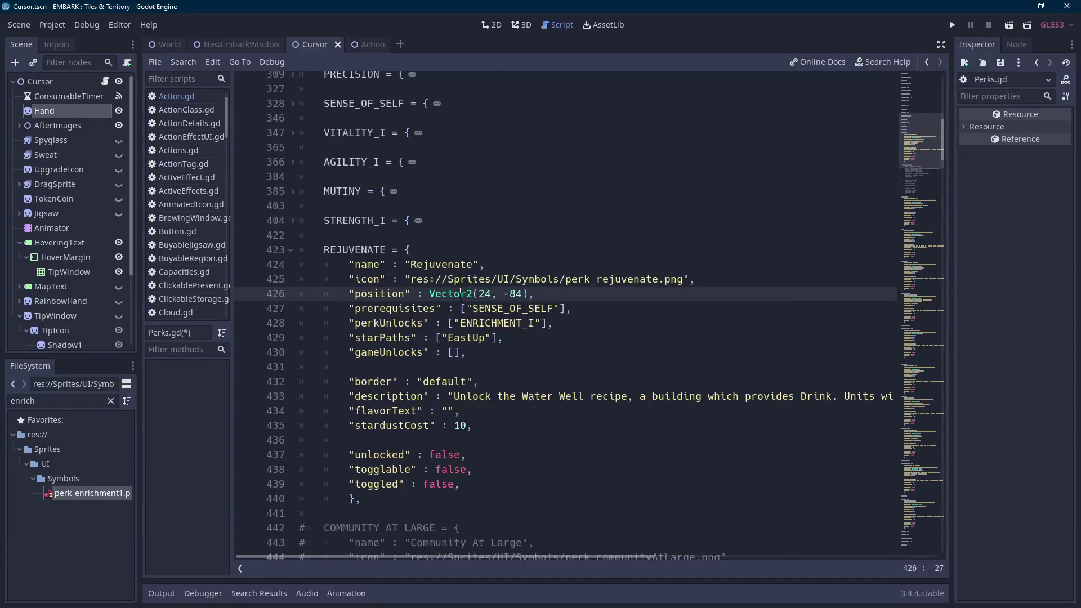
click(292, 225)
click(293, 221)
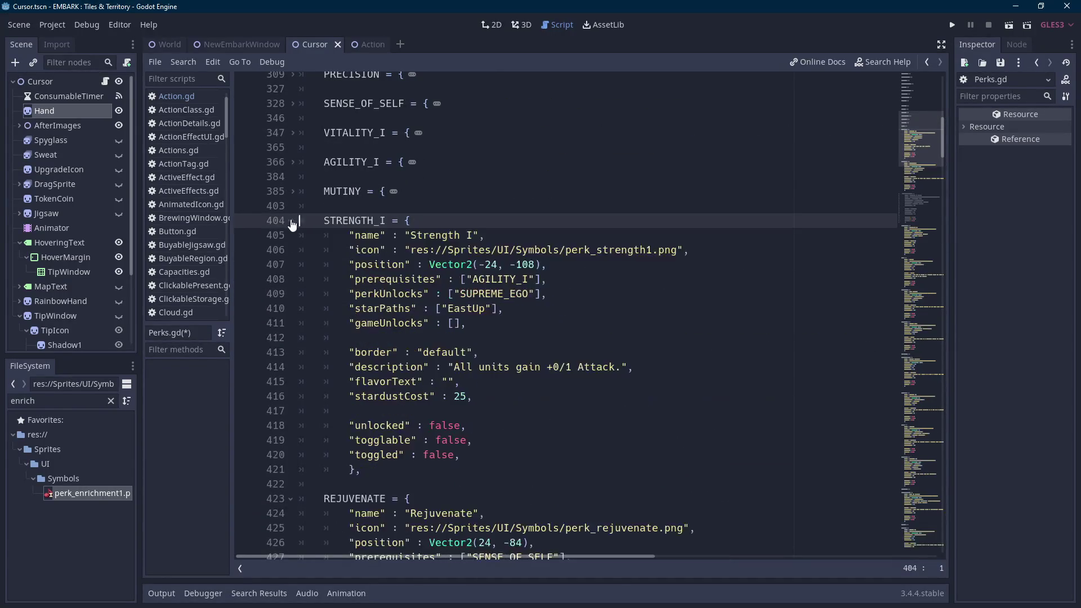
click(492, 279)
mouse_move(454, 367)
mouse_down()
mouse_move(617, 367)
mouse_move(454, 367)
mouse_up()
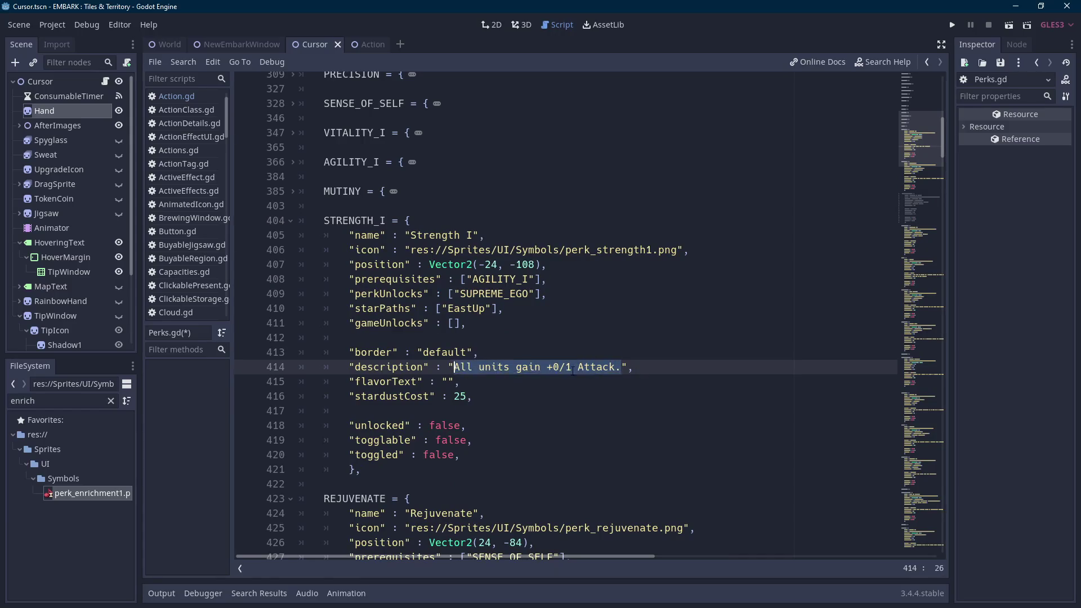
scroll(573, 369, down, 15)
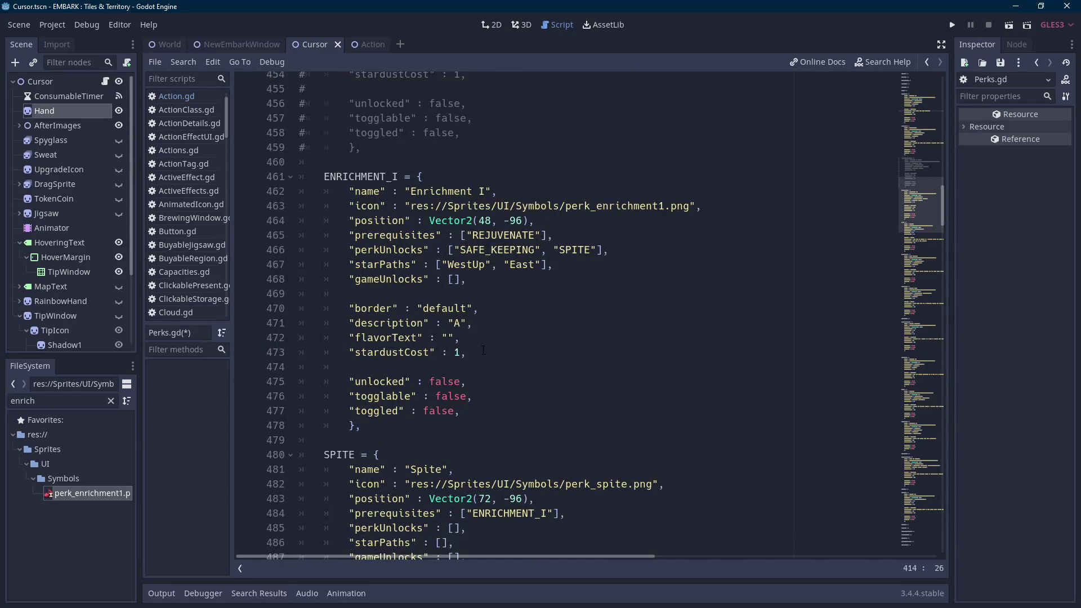
Change Enrichment I's stardust cost from 1 to 25, briefly checking the sprite sheet in Aseprite.
click(459, 352)
key(BackSpace)
text(25)
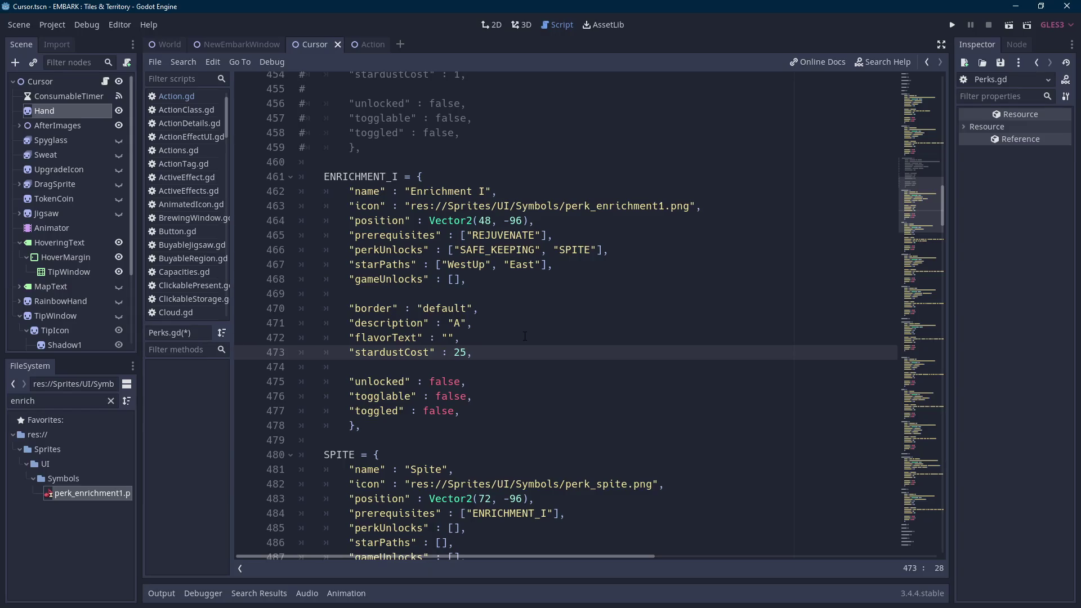
scroll(563, 315, up, 7)
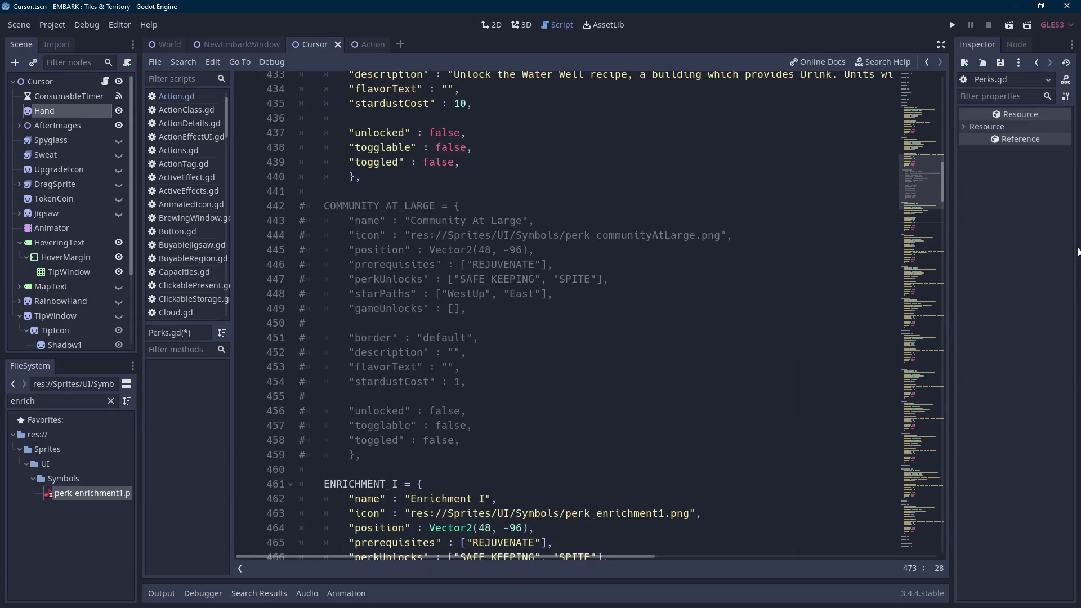
key(alt+Tab)
scroll(457, 273, down, 3)
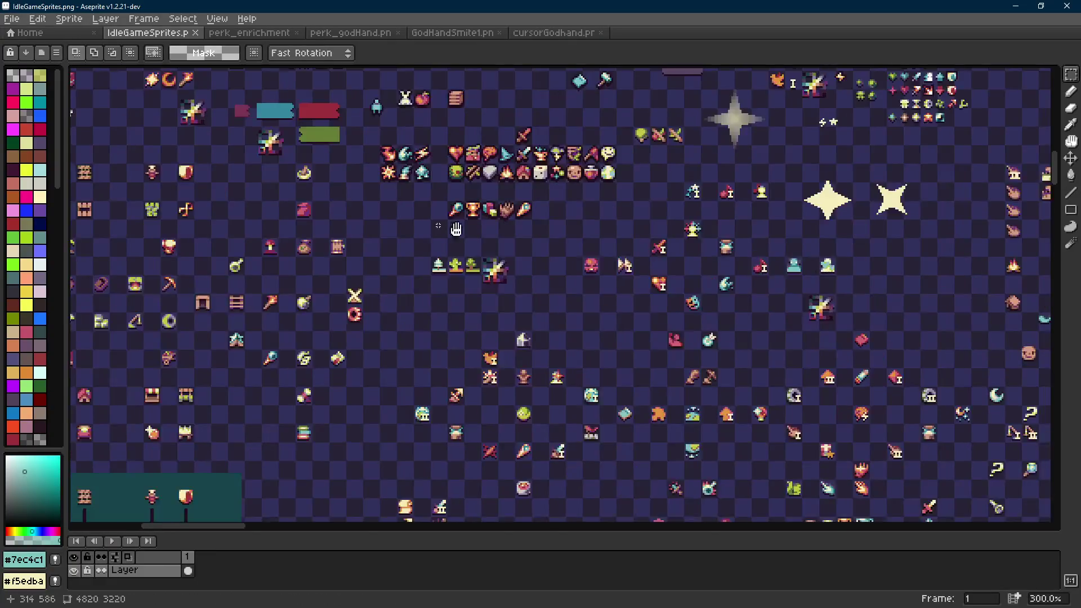
scroll(457, 273, down, 2)
scroll(472, 368, up, 1)
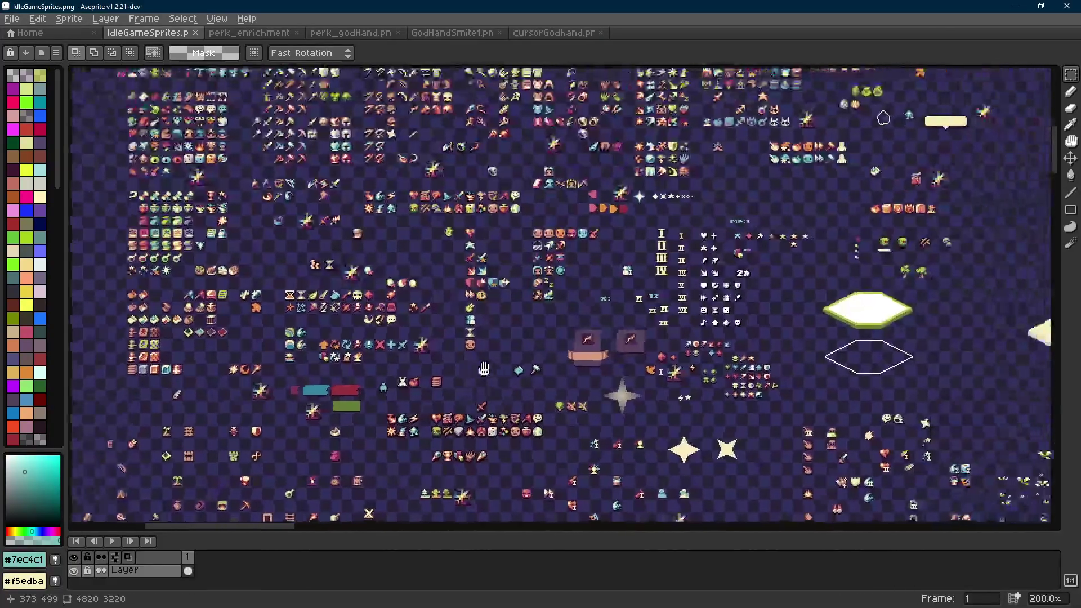
key(alt+Tab)
scroll(478, 378, down, 4)
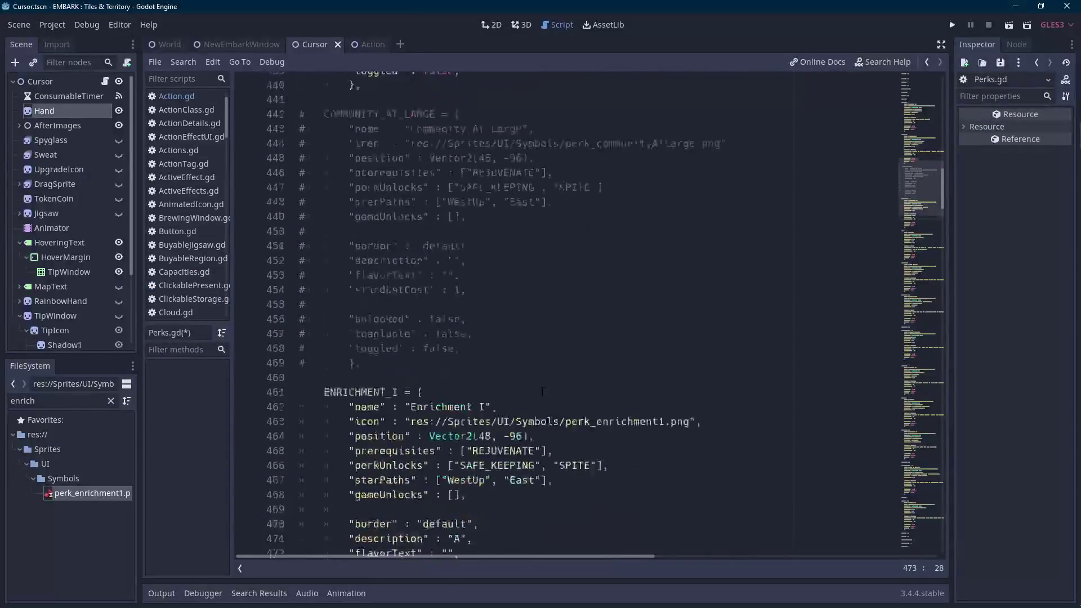
Change the stardust cost to 20 and write the description 'All units gain +2% Culture Chance. Culture'.
key(shift+Left)
text(0)
scroll(468, 388, up, 1)
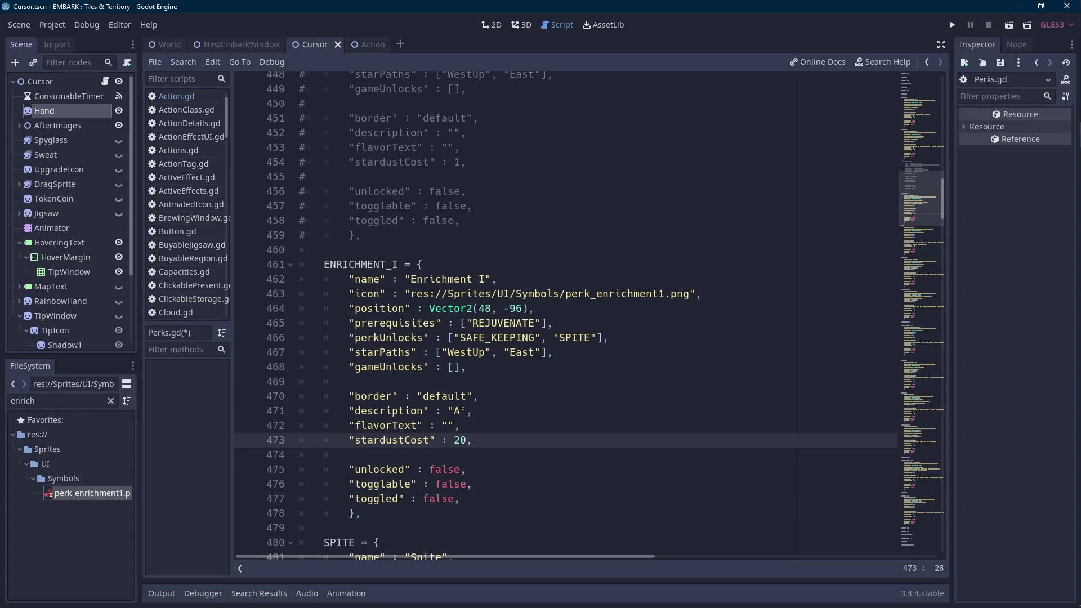
click(461, 411)
text(ll units gain +0/1 Attack.)
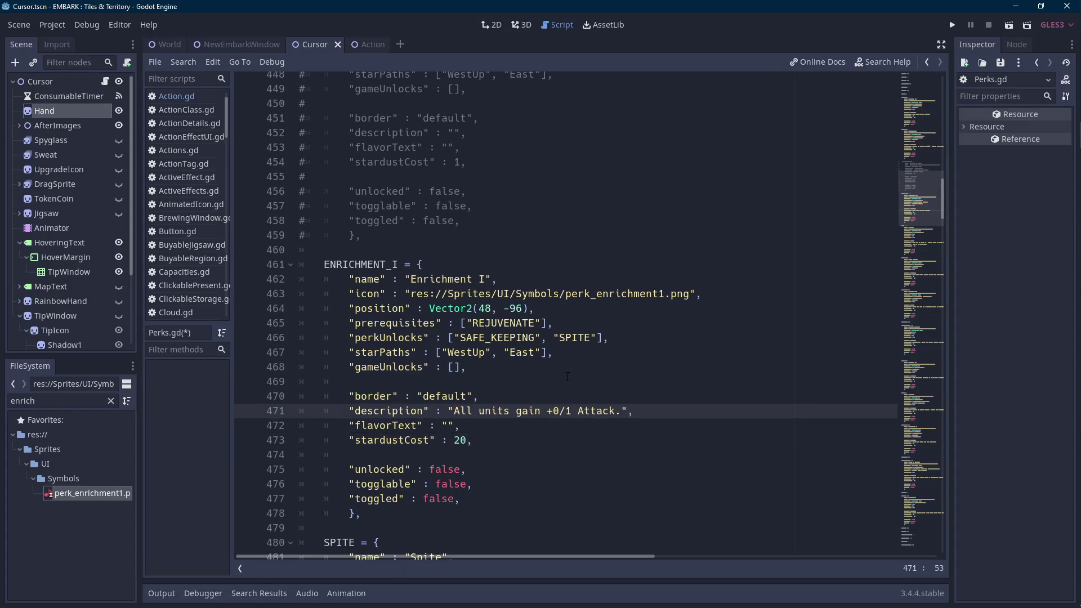
key(ctrl+shift+Left)
key(ctrl+shift+Left)
key(ctrl+shift+Left)
key(shift+Right)
key(shift+Right)
key(shift+Right)
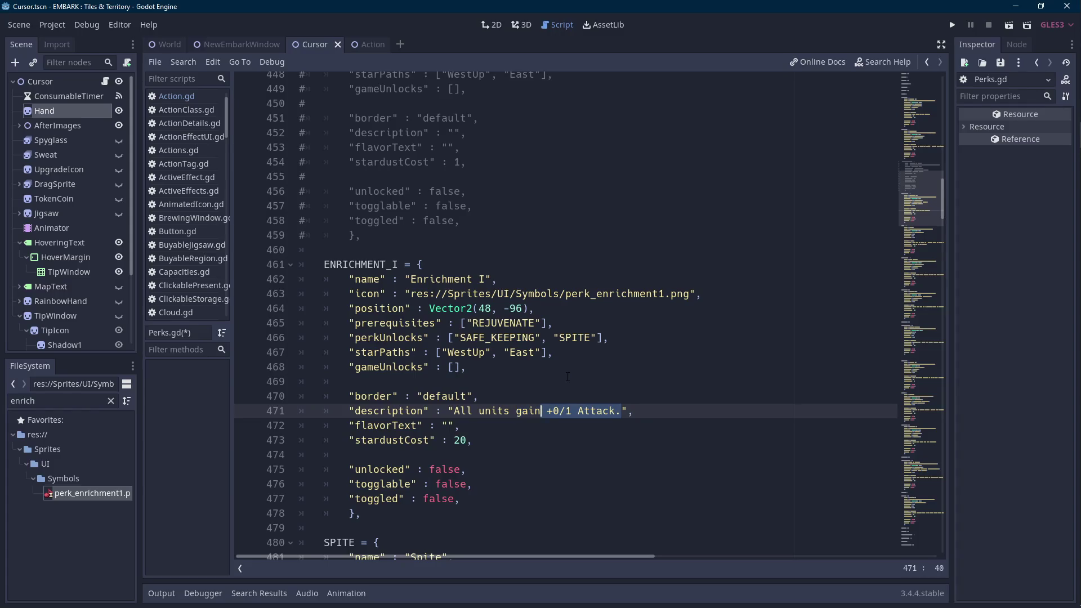
key(shift+Left)
text(2% Cul)
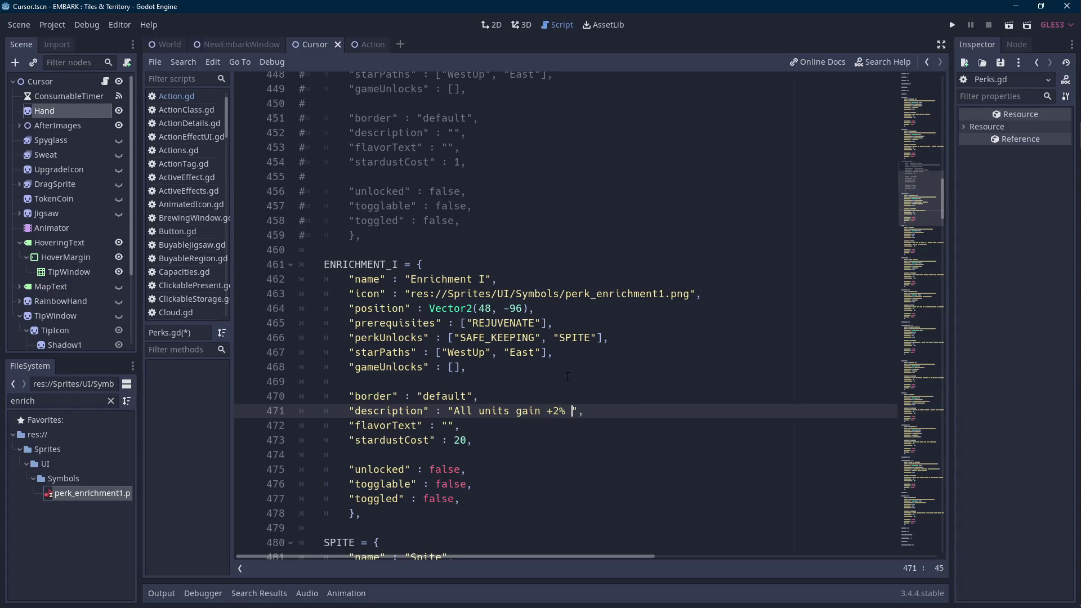
text(ture Chance)
key(BackSpace)
key(BackSpace)
key(BackSpace)
text(hance. Culture)
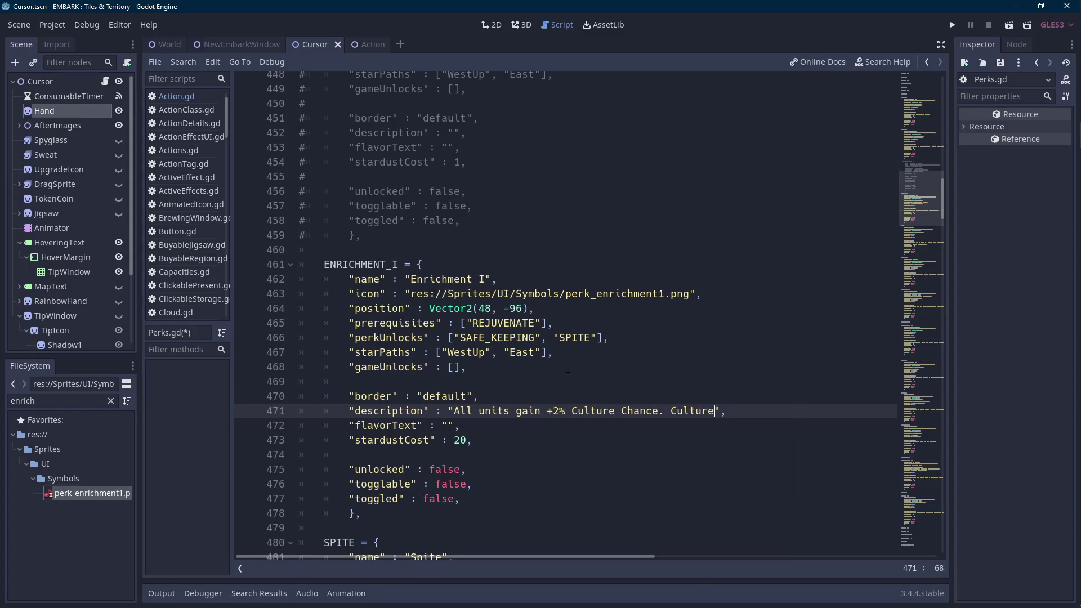
Filter the FileSystem for 'save' and open the Save.gd script.
double_click(56, 401)
text(save)
double_click(73, 490)
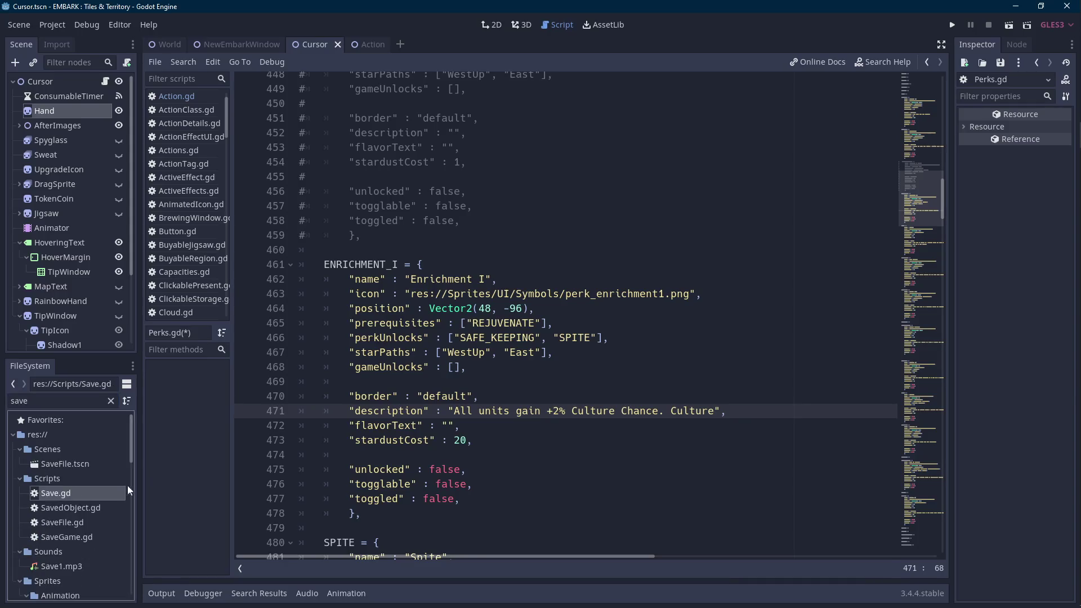
Open Save.gd and search it for 'culture' and 'stat_desc' to find the culture chance line.
click(562, 347)
key(ctrl+f)
text(culture)
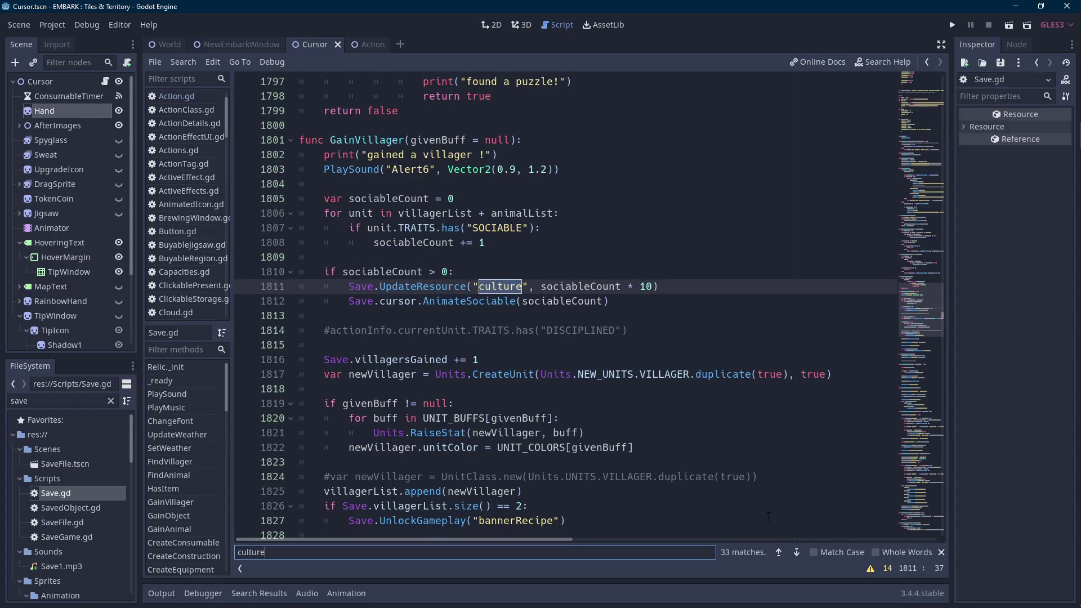
key(ctrl+f)
text(stat_desc)
scroll(768, 517, down, 4)
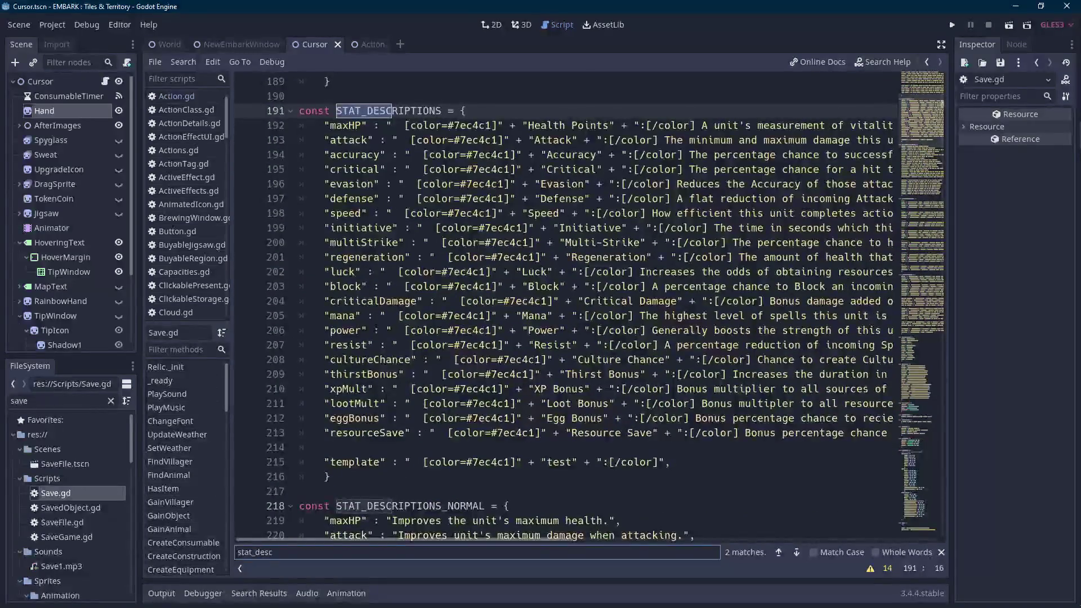
drag(667, 360, 881, 360)
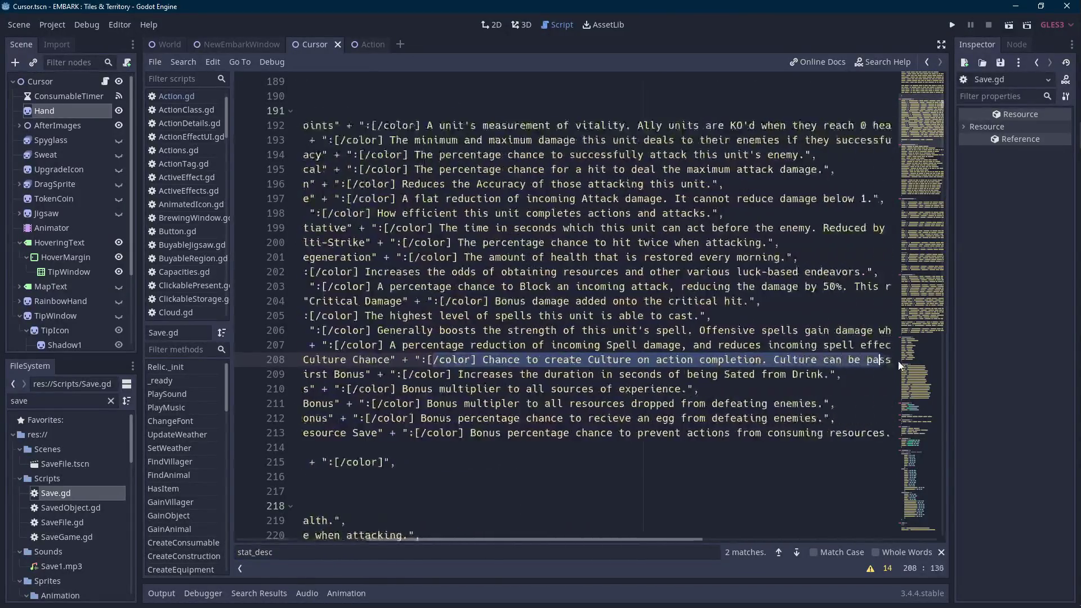
drag(766, 360, 892, 360)
click(862, 361)
Search for 'resource_re' and copy the Culture resource's explanatory sentence about the 1% High Quality chance.
drag(684, 541, 283, 522)
double_click(286, 545)
text(re)
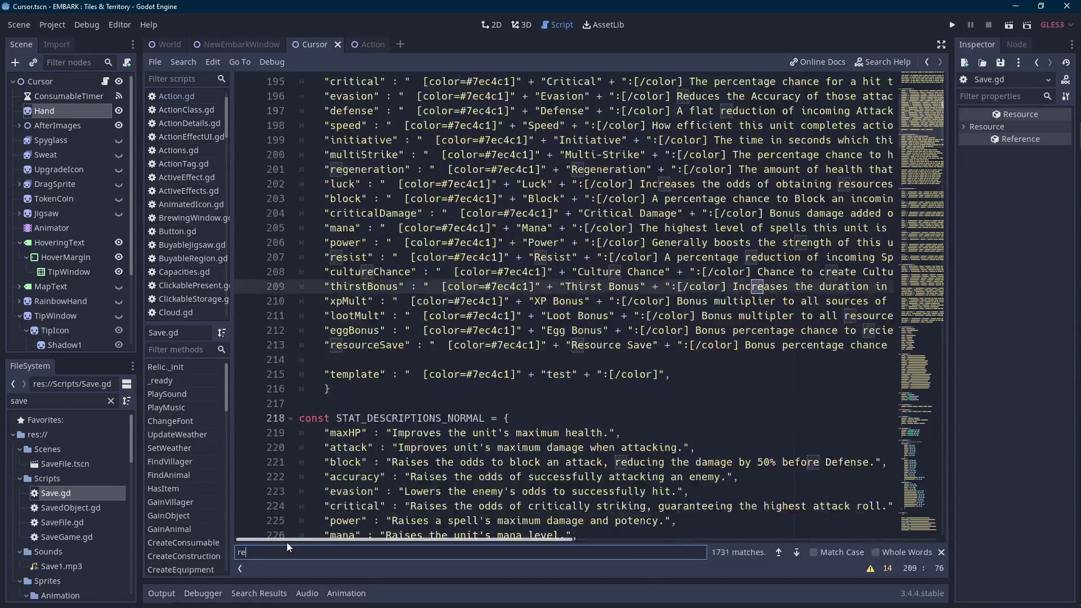
text(source_re)
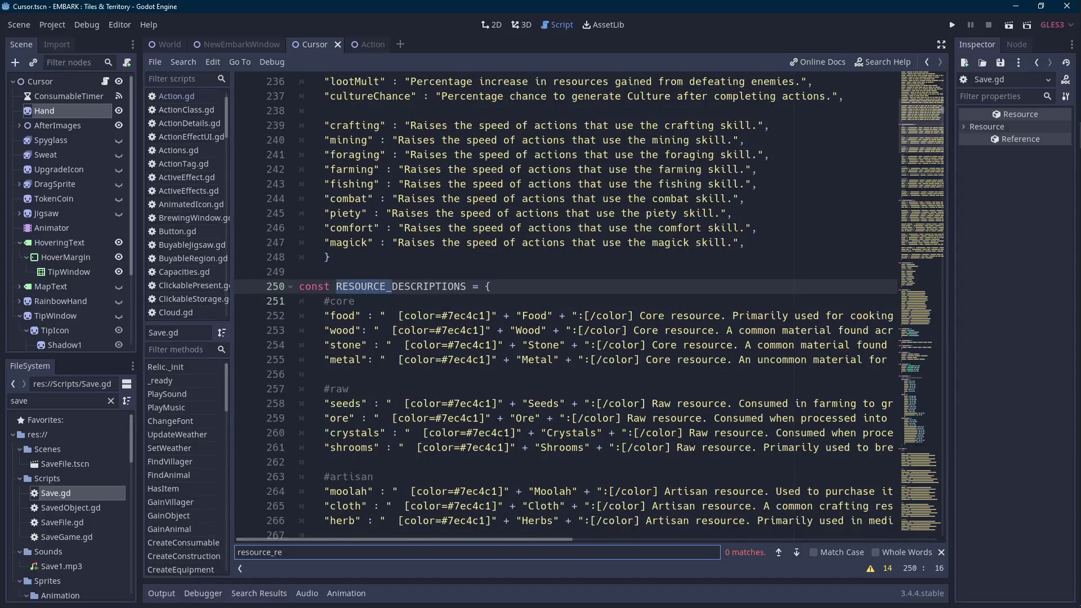
scroll(563, 304, down, 9)
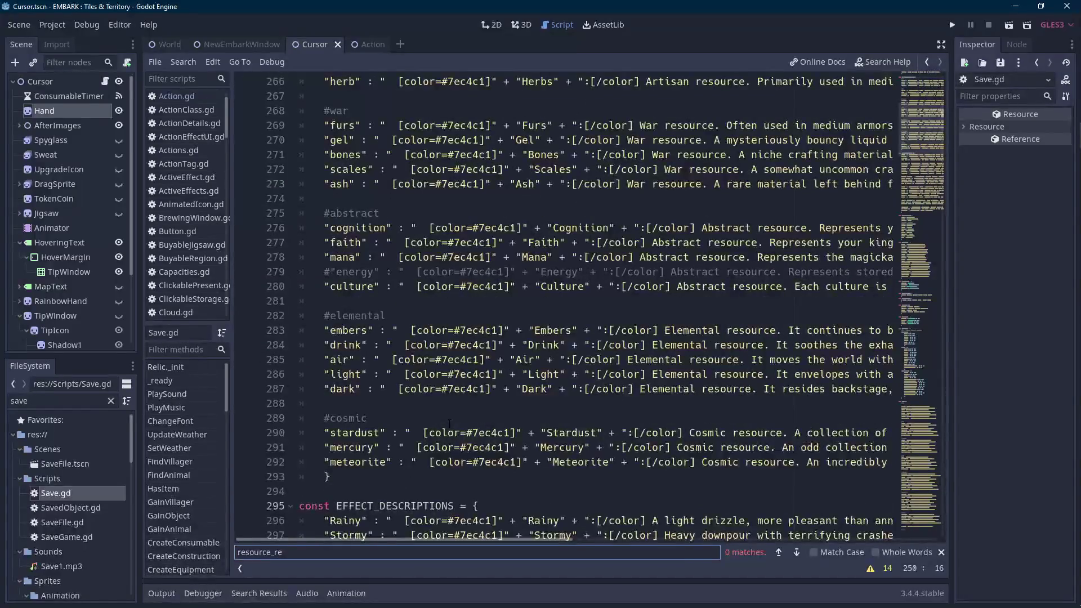
scroll(562, 304, up, 4)
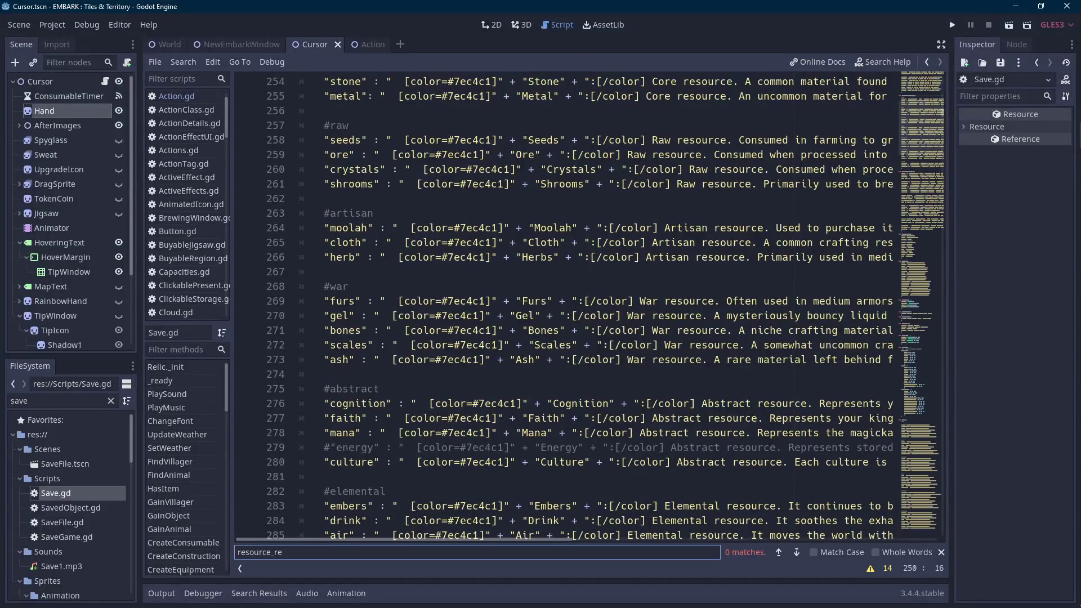
drag(487, 541, 642, 539)
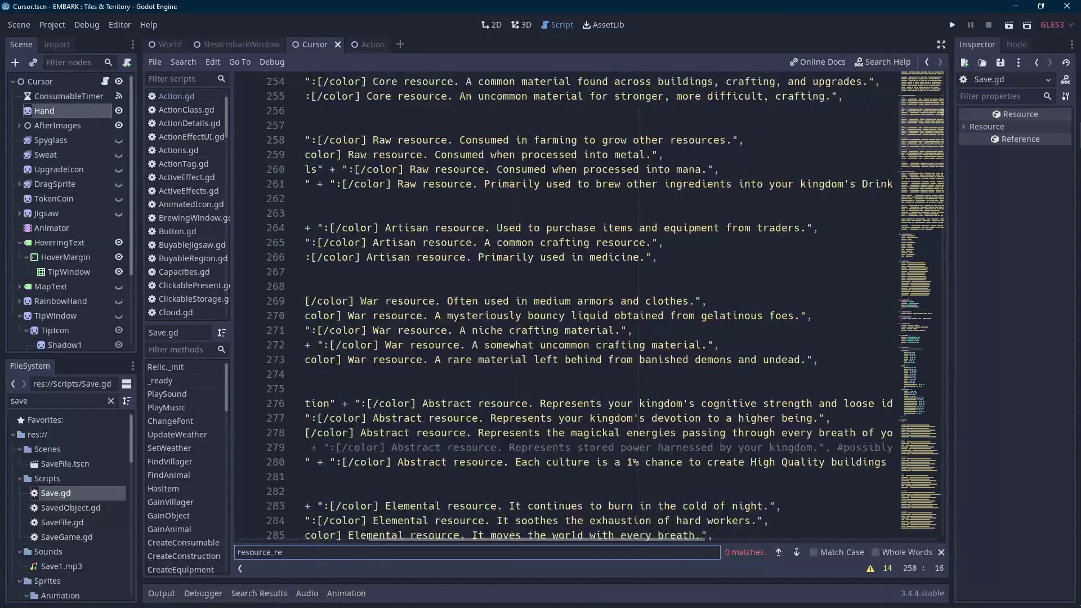
mouse_move(515, 461)
mouse_down()
mouse_move(844, 448)
mouse_move(867, 462)
mouse_up()
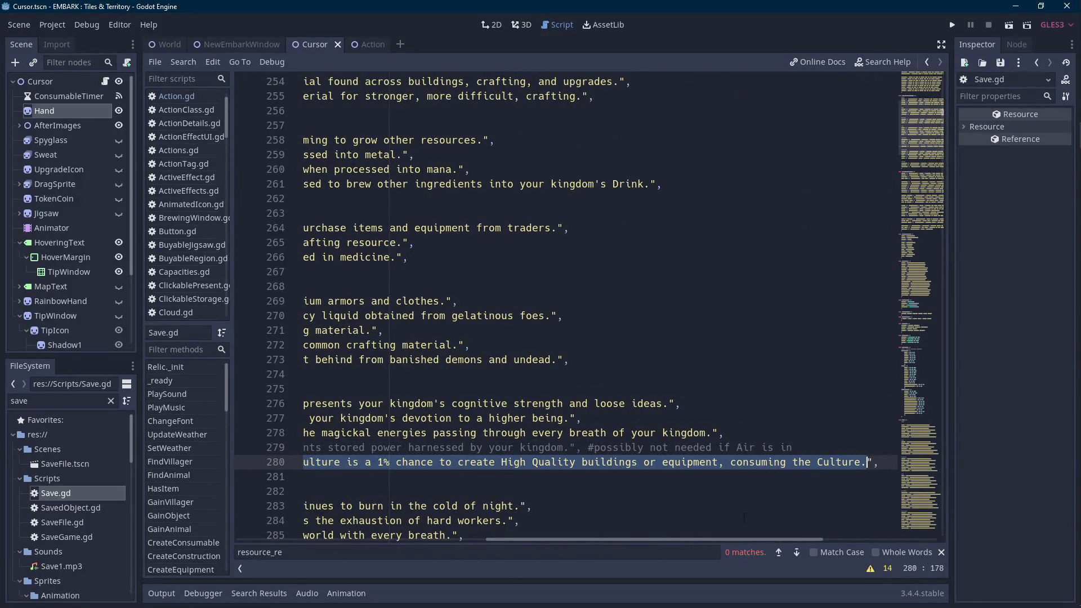
drag(683, 541, 433, 541)
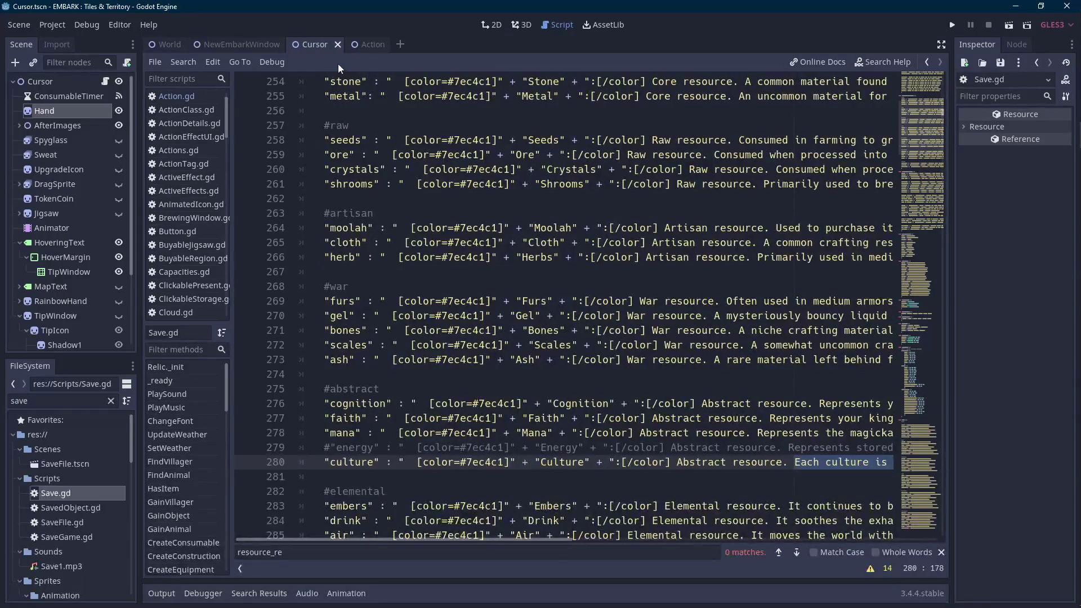
Filter the FileSystem by 'perk' and open Perks.gd.
double_click(69, 403)
text(perk)
double_click(66, 508)
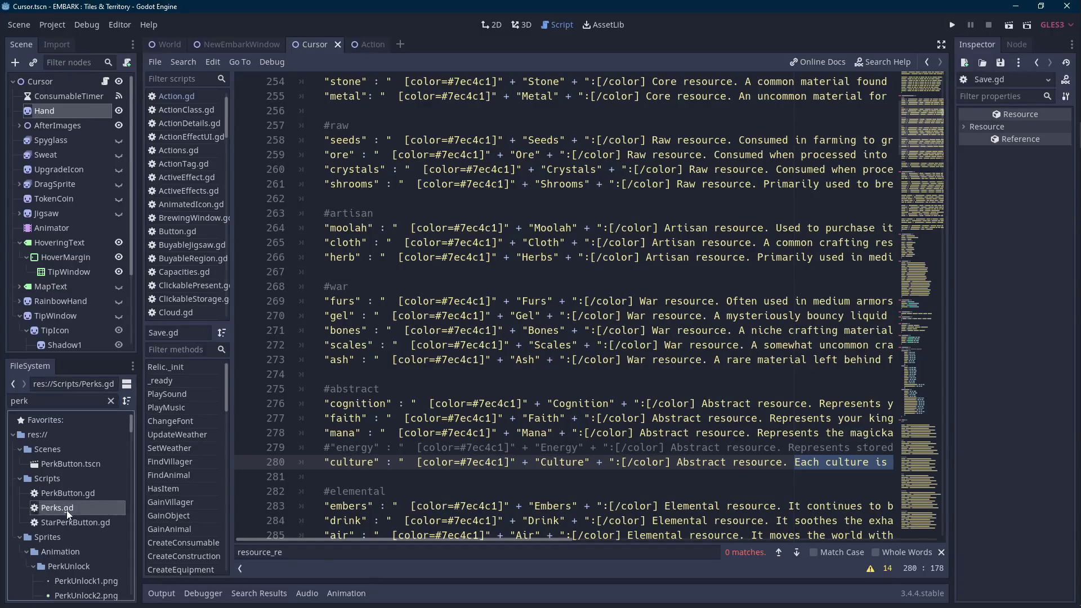
Replace the trailing word 'Culture' in Enrichment I's description with the copied culture explanation.
key(Scroll_Lock)
key(ctrl+shift+Left)
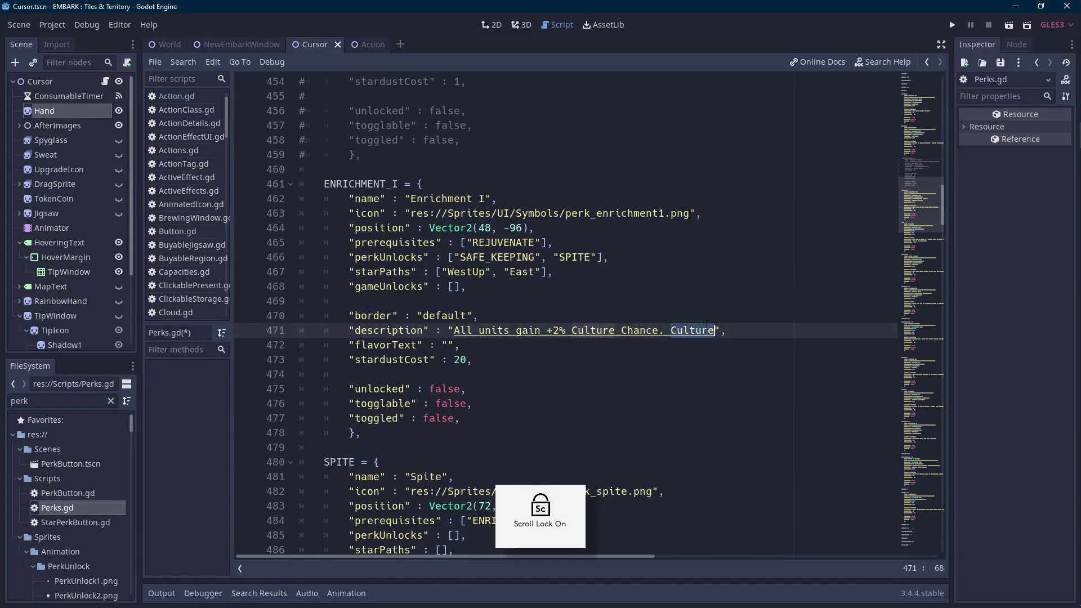
text(Each culture is a 1% chance to create High Quality buildings or equipment, consuming the Culture.)
drag(687, 559, 562, 557)
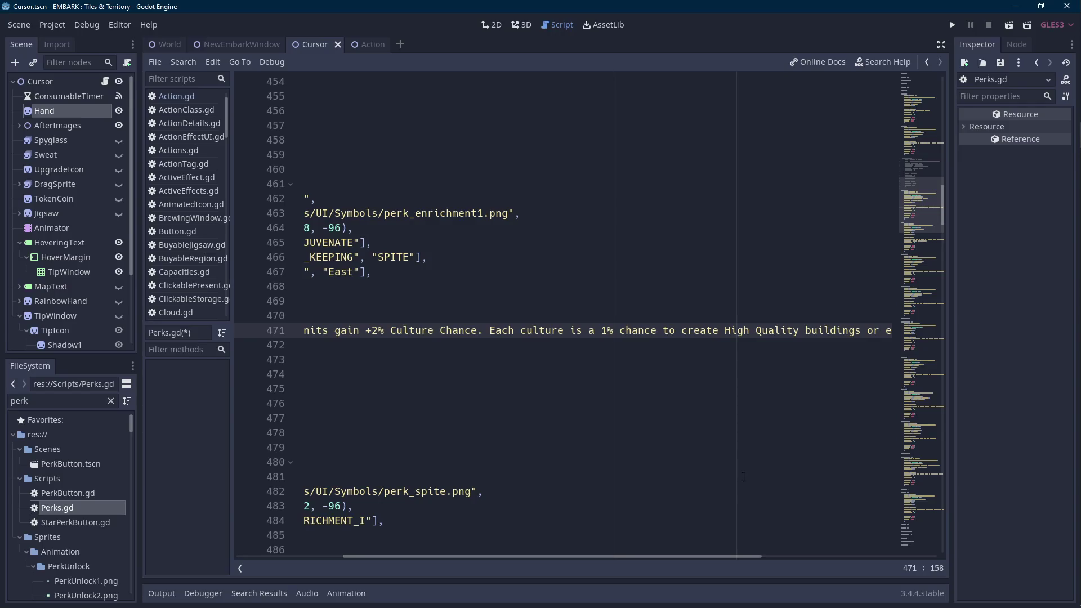
Turn scroll lock off, glance at the Idle.txt notes, and return to the Godot editor.
key(Scroll_Lock)
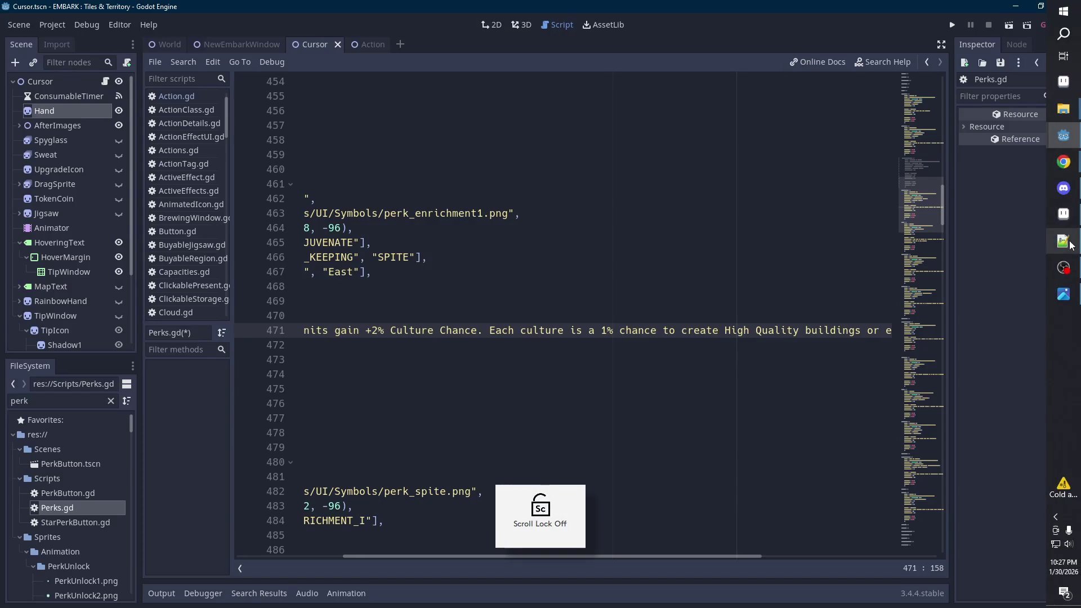
click(1063, 241)
key(alt+Tab)
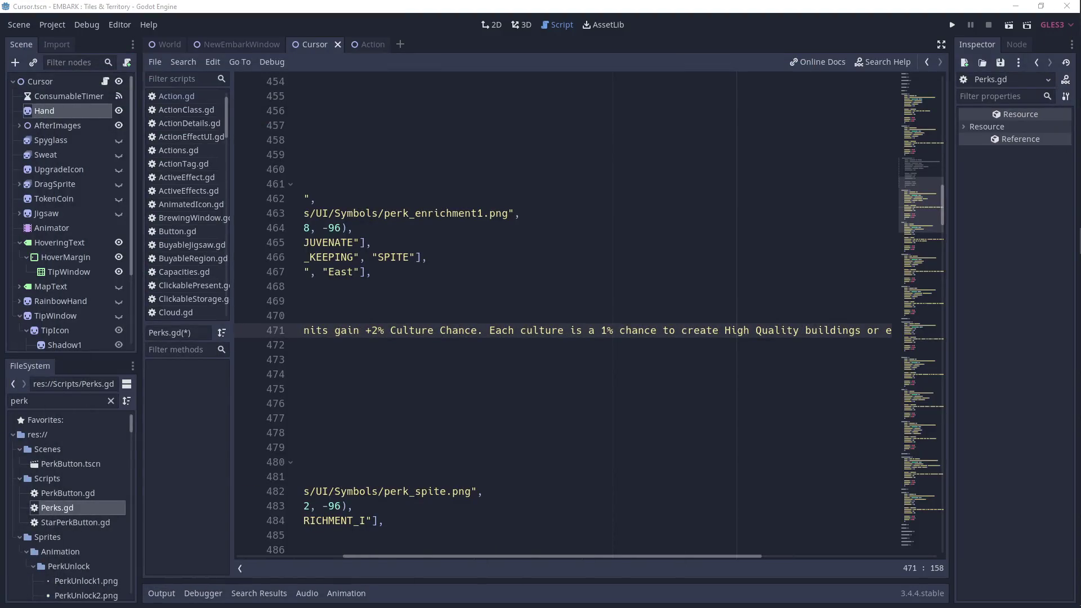
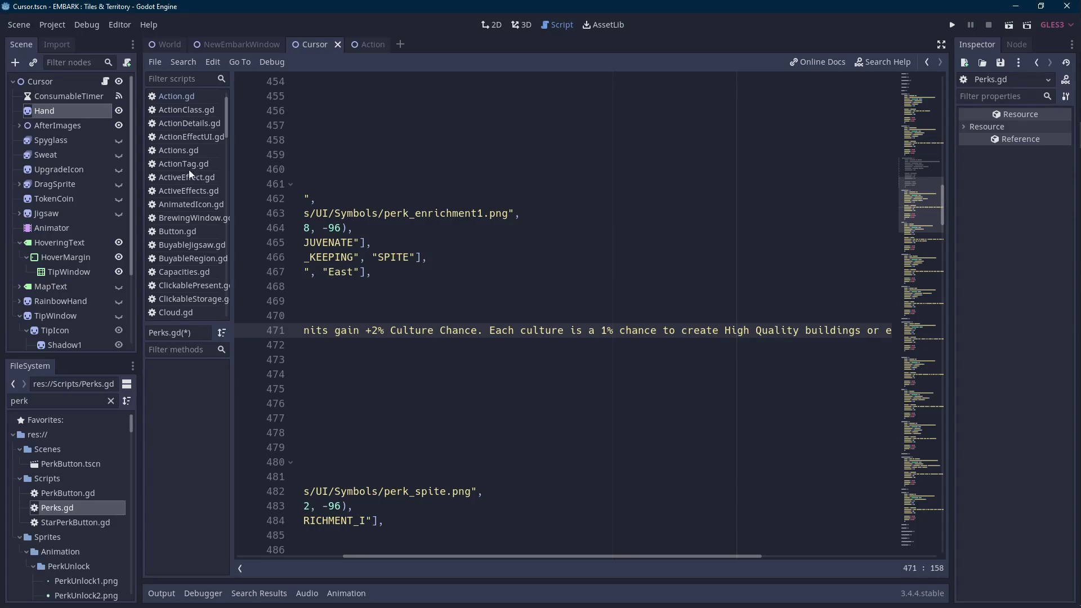
Paste Enrichment I's new second sentence (each culture gives equipment and buildings +1% chance) and save Perks.gd.
mouse_move(891, 331)
mouse_down()
mouse_move(299, 331)
mouse_move(670, 331)
mouse_up()
key(End)
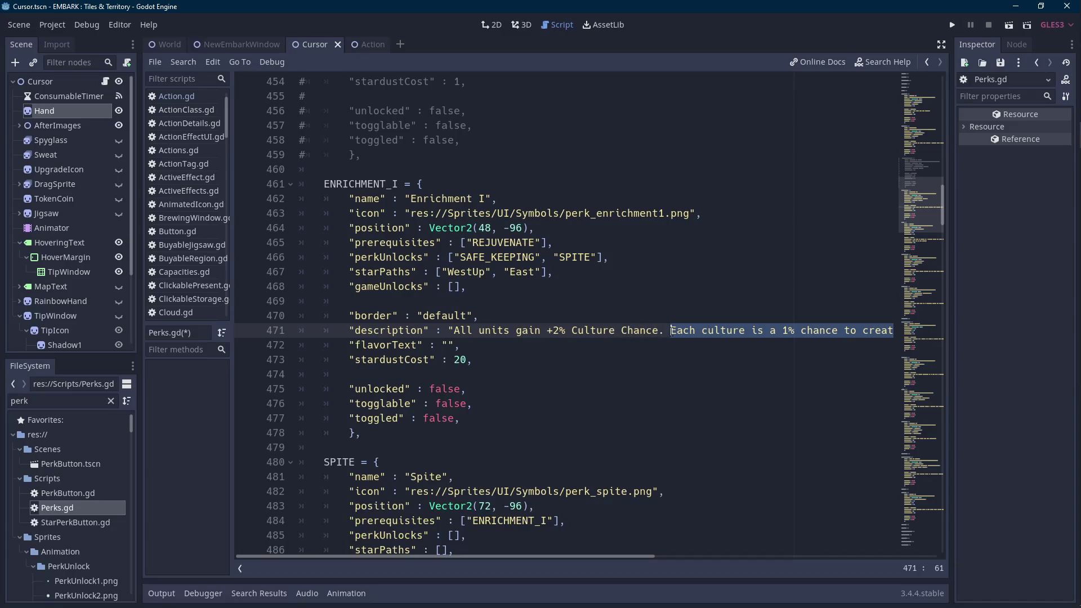
text(For every culture you have, equipment and buildings have a +1% chance to be crafted as High Quality, granting additional stats!)
mouse_move(660, 556)
mouse_down()
mouse_move(491, 562)
mouse_move(318, 550)
mouse_up()
key(ctrl+s)
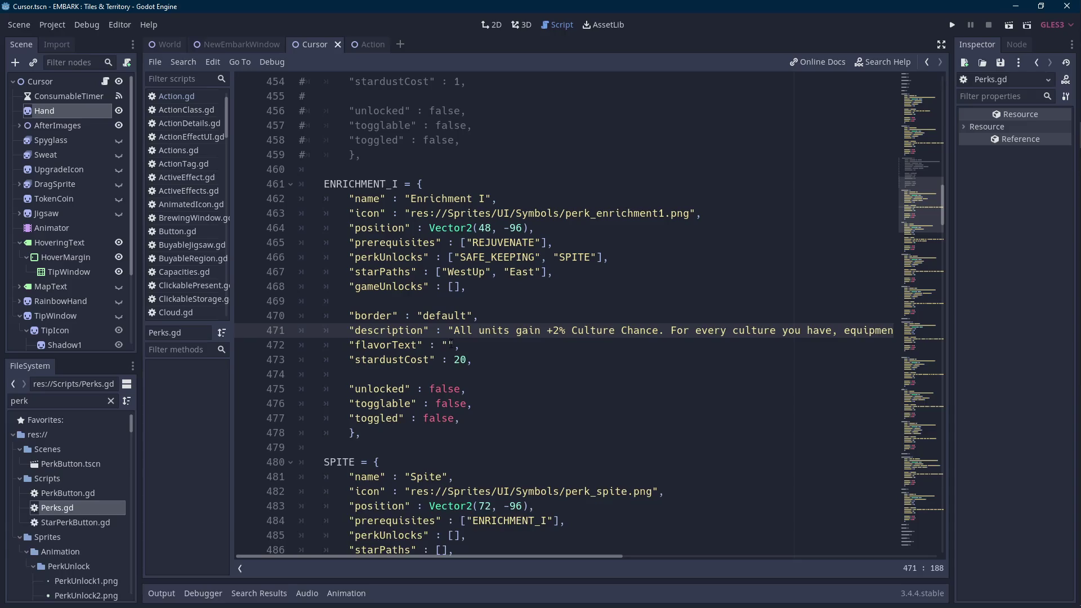
click(448, 345)
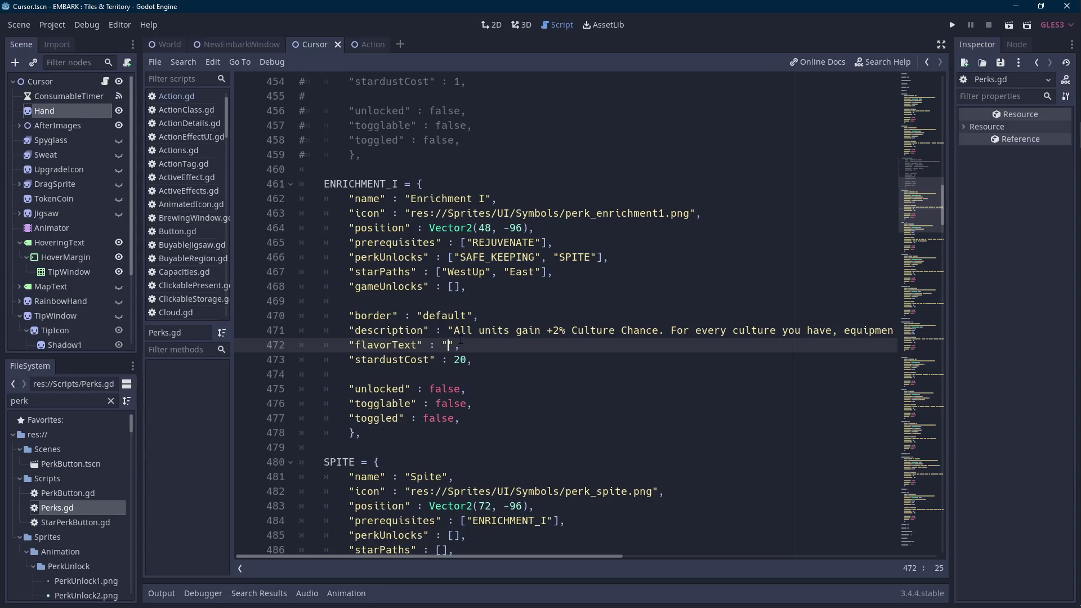
drag(371, 432, 325, 184)
Unfold the COMMANDING_PRESENCE block below Lucky Day and overwrite it with the copied Enrichment I block.
scroll(325, 184, down, 15)
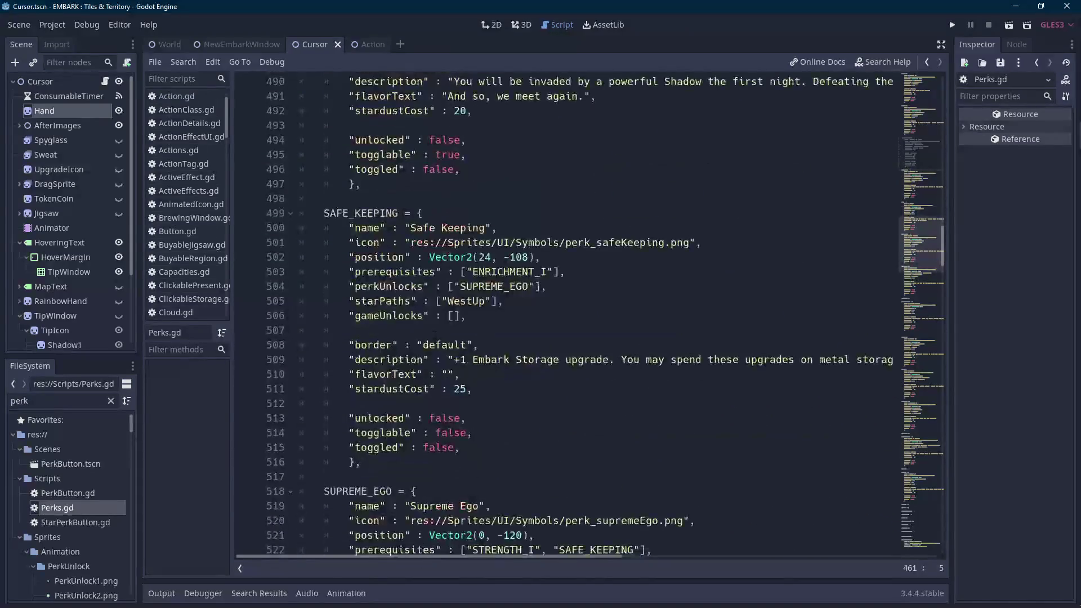
scroll(435, 335, down, 5)
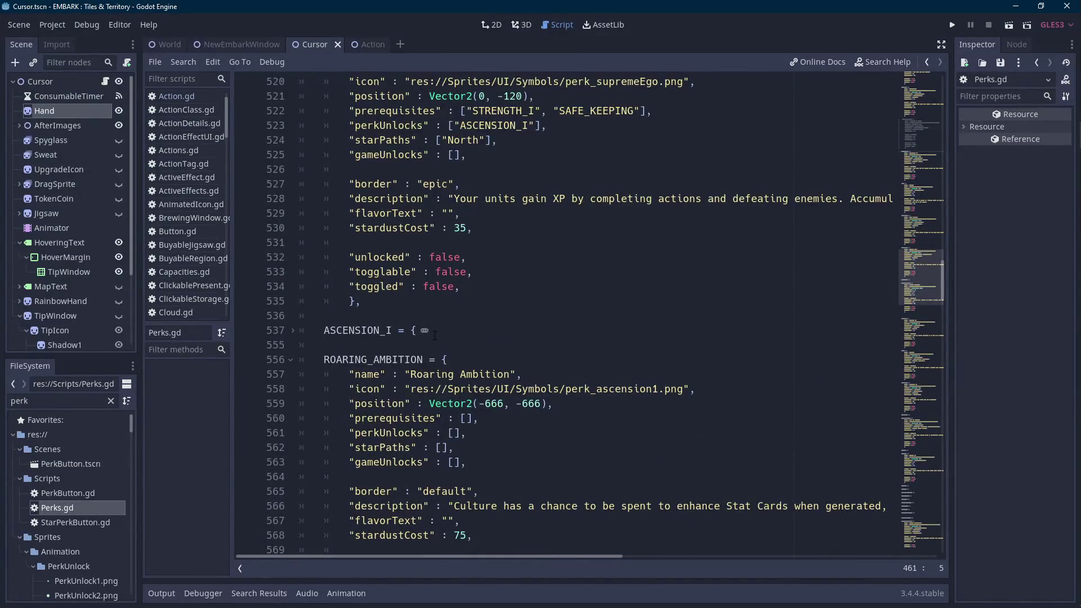
scroll(435, 335, down, 8)
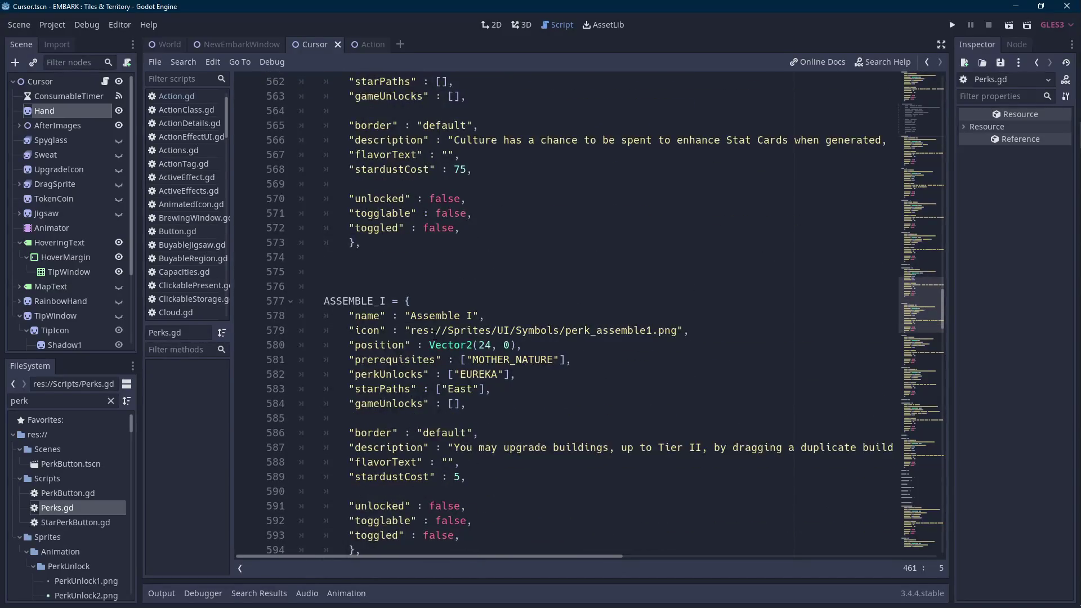
scroll(563, 315, down, 20)
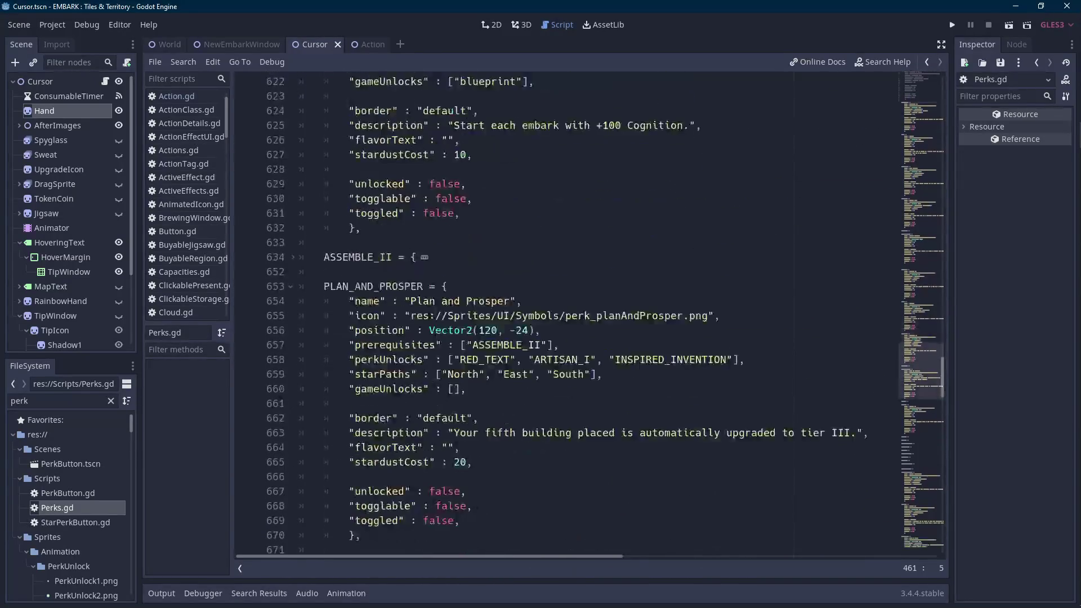
scroll(403, 345, down, 16)
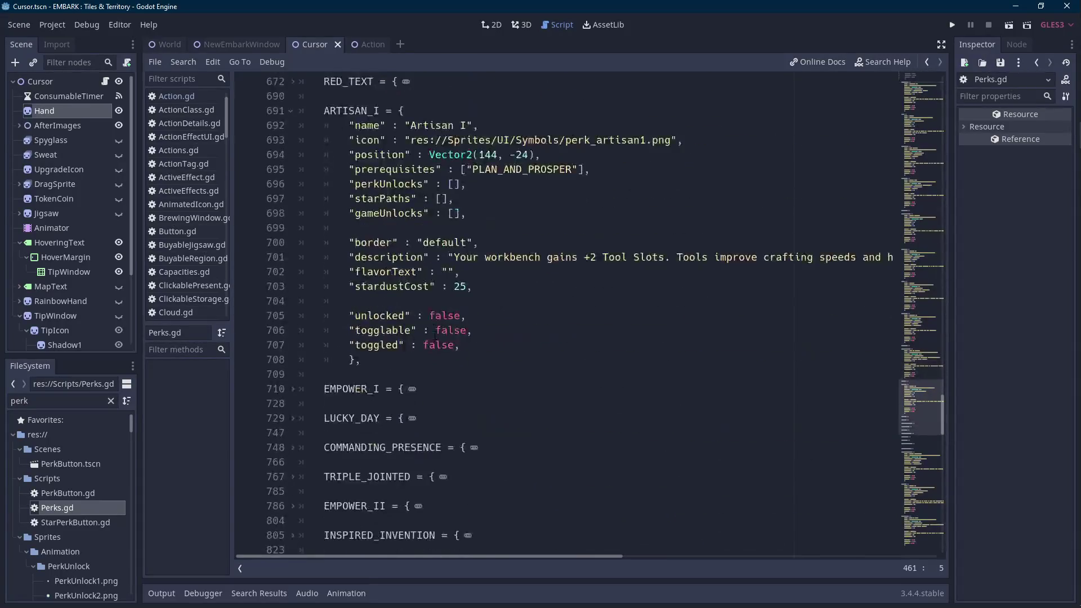
scroll(435, 335, down, 3)
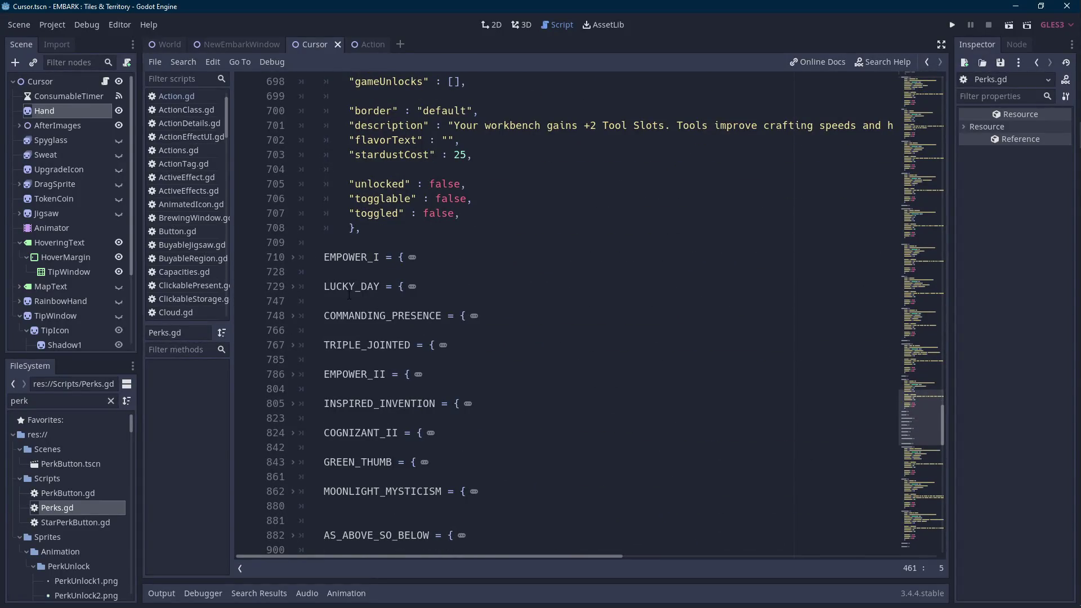
click(294, 315)
scroll(406, 333, down, 4)
mouse_move(383, 392)
mouse_down()
mouse_move(389, 166)
mouse_move(322, 139)
mouse_up()
key(ctrl+v)
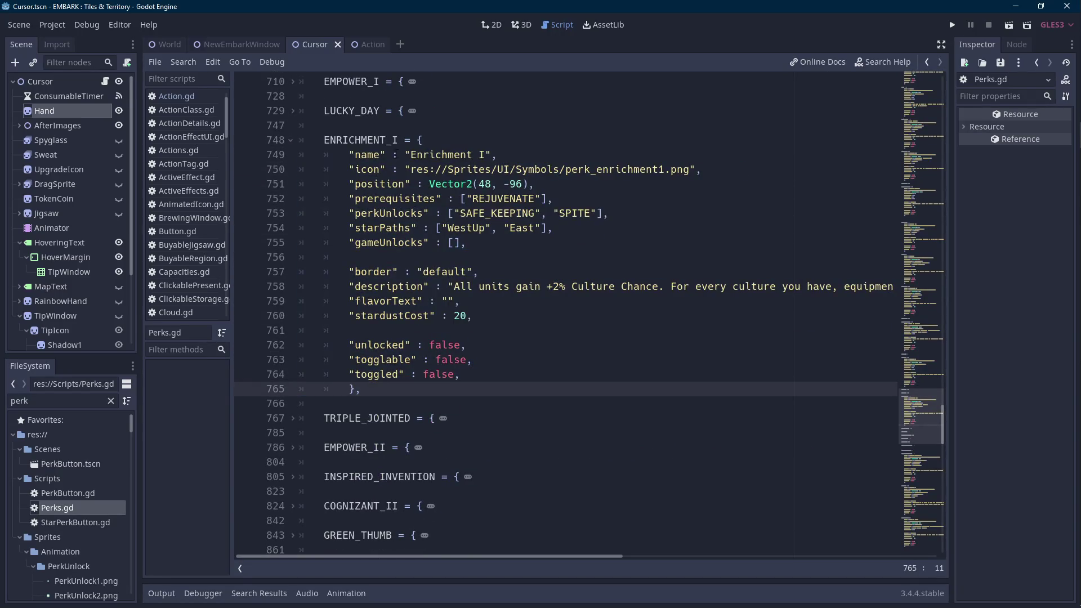
Rename the copied block's key to GOD_HAND and its display name to 'God Hand'.
double_click(398, 140)
text(GOD_HAND)
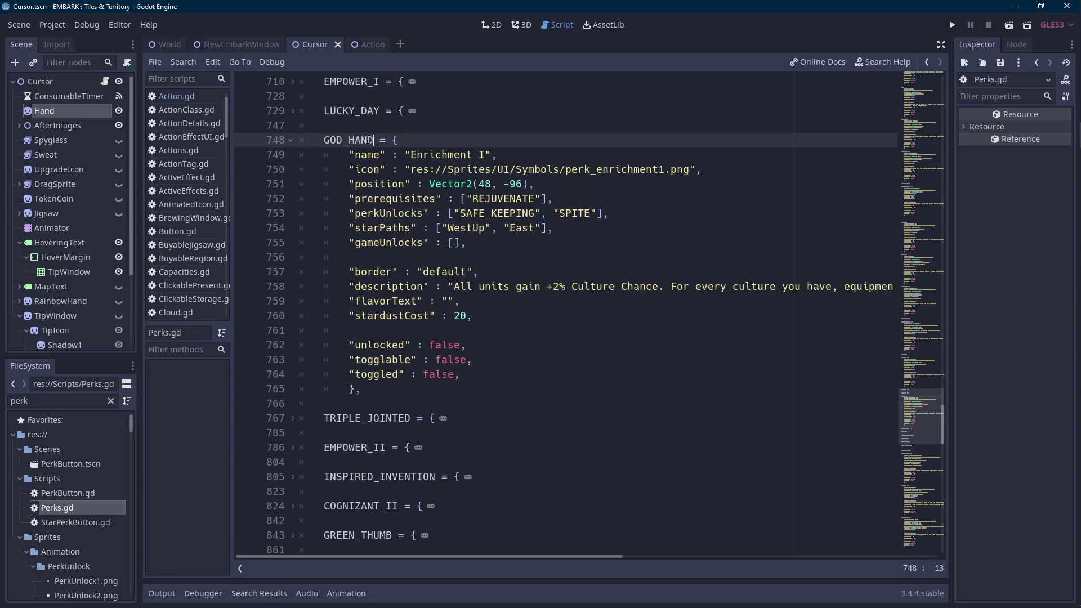
click(487, 154)
drag(487, 155, 410, 154)
text(God Hand)
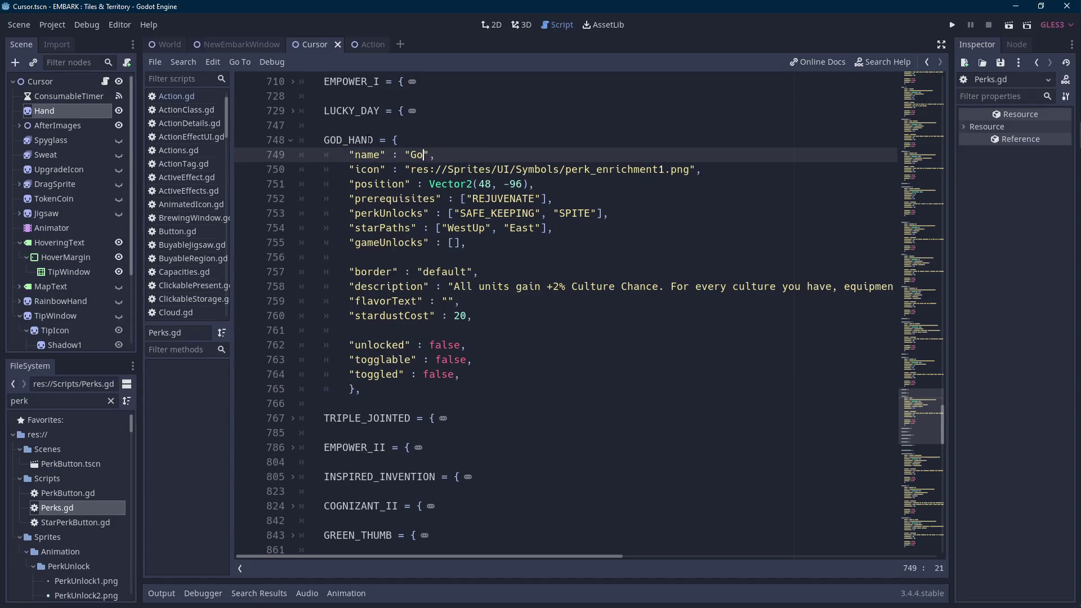
Replace the icon path with res://Sprites/UI/Symbols/perk_godHand.png, found by filtering files for 'godhan'.
key(Down)
key(ctrl+Right)
key(ctrl+Right)
key(ctrl+Right)
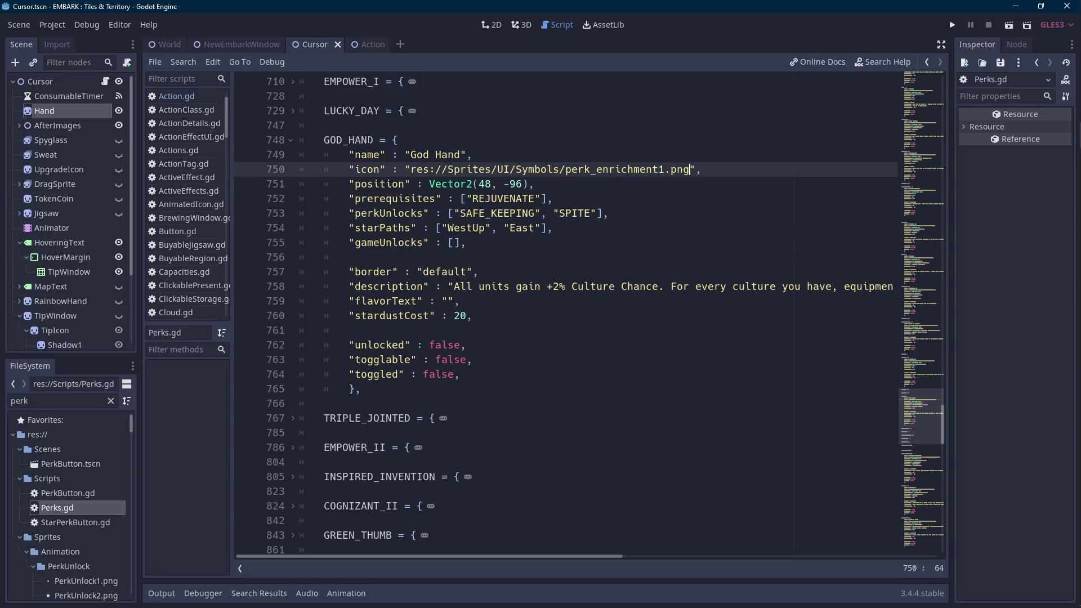
key(ctrl+shift+Left)
key(ctrl+shift+Left)
key(ctrl+shift+Left)
key(ctrl+shift+Left)
key(ctrl+shift+Left)
key(ctrl+shift+Left)
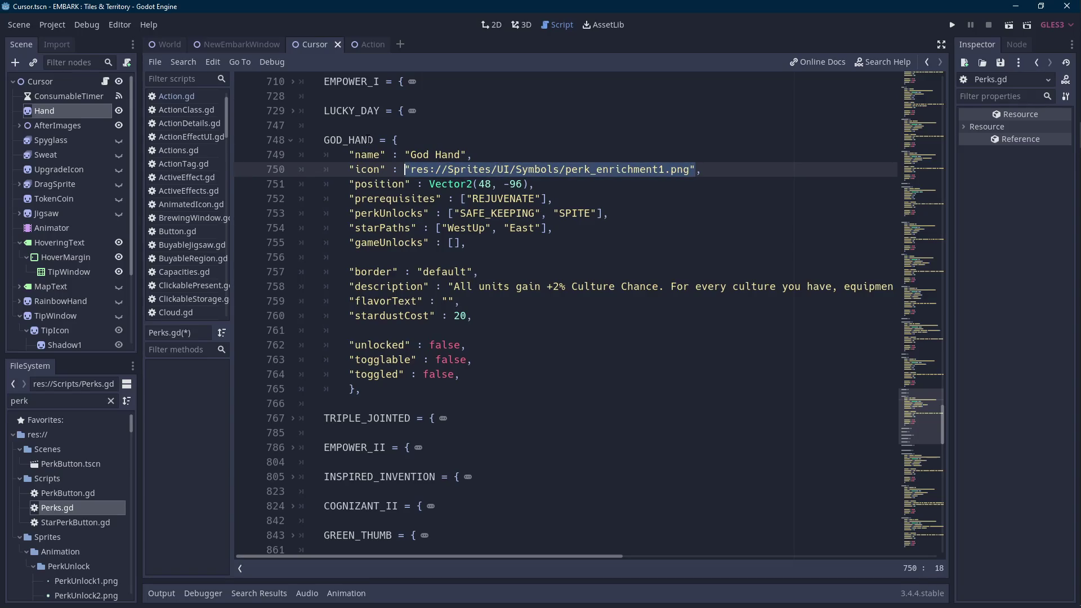
double_click(69, 401)
text(godhan)
scroll(97, 450, down, 10)
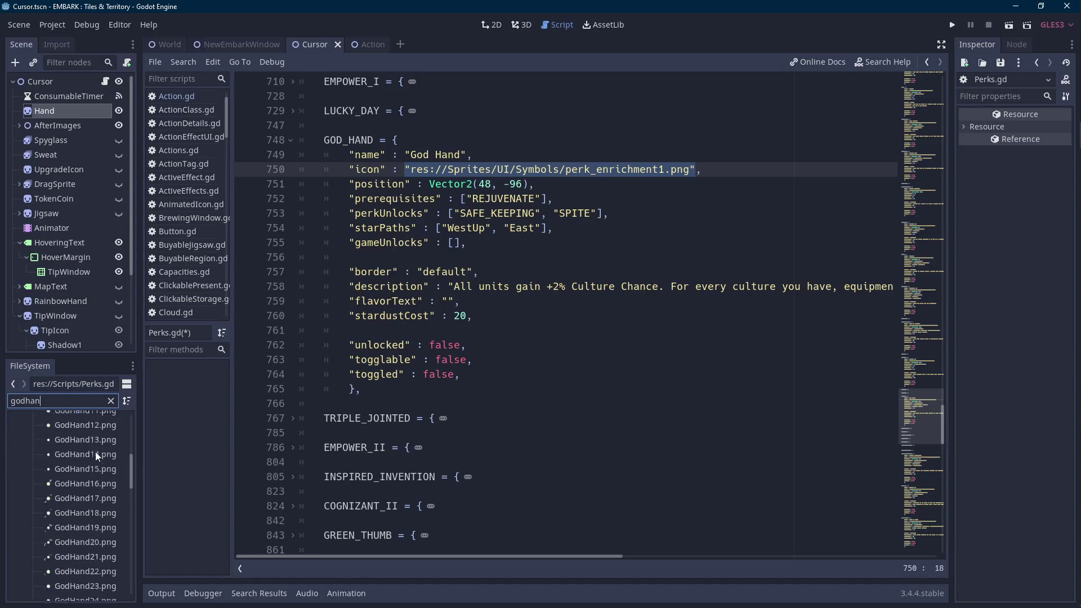
drag(80, 564, 496, 249)
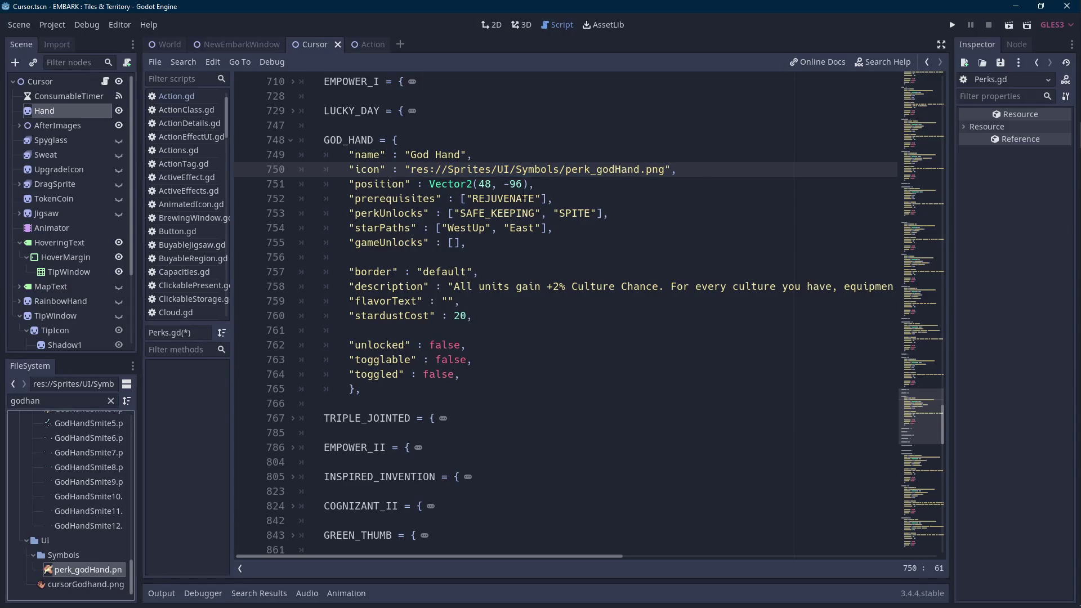
Select the REJUVENATE prerequisite and unfold the LUCKY_DAY block above.
double_click(502, 198)
scroll(511, 207, up, 1)
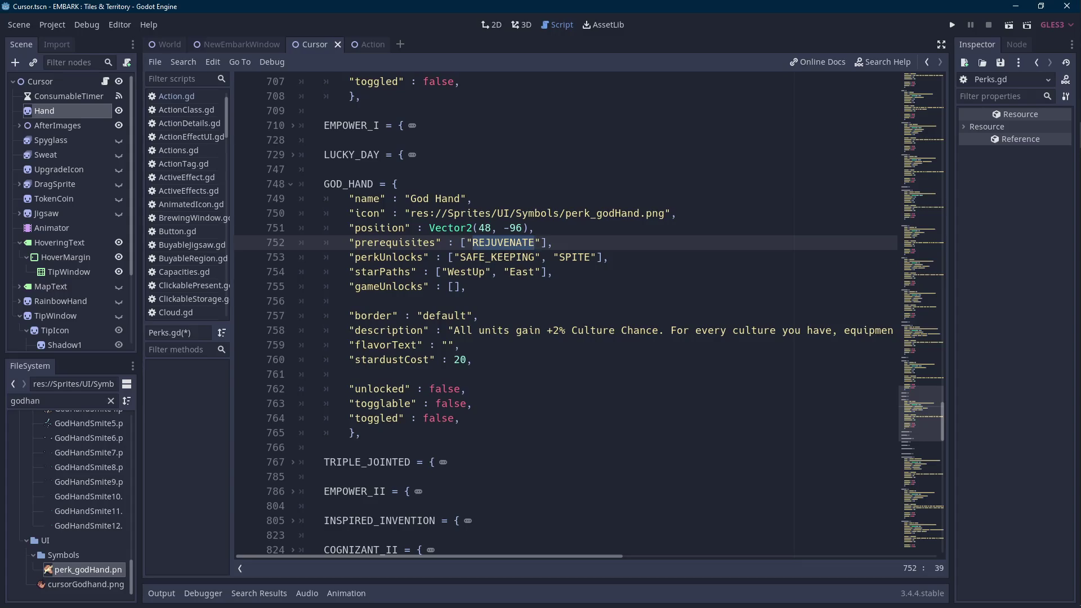
click(293, 155)
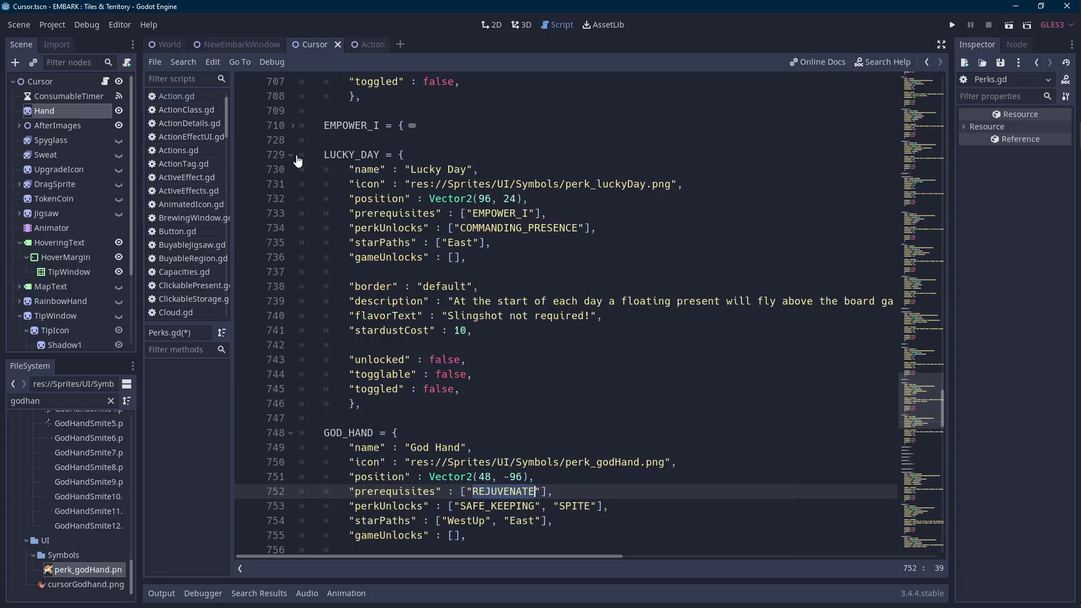
Undo back to the original COMMANDING_PRESENCE block and save Perks.gd.
scroll(482, 227, down, 8)
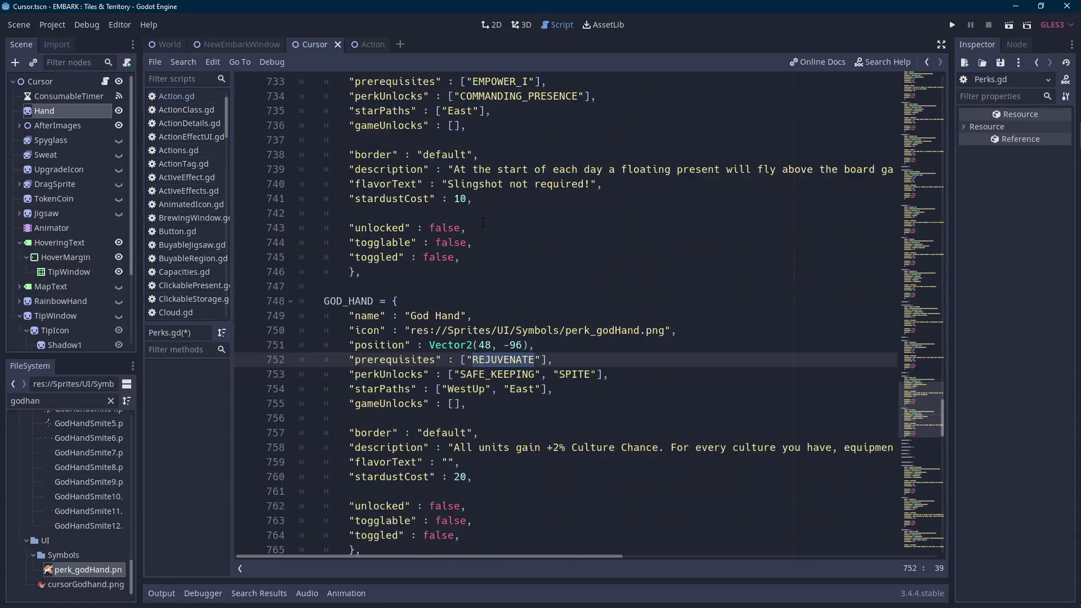
scroll(483, 223, down, 2)
key(ctrl+z)
key(ctrl+z)
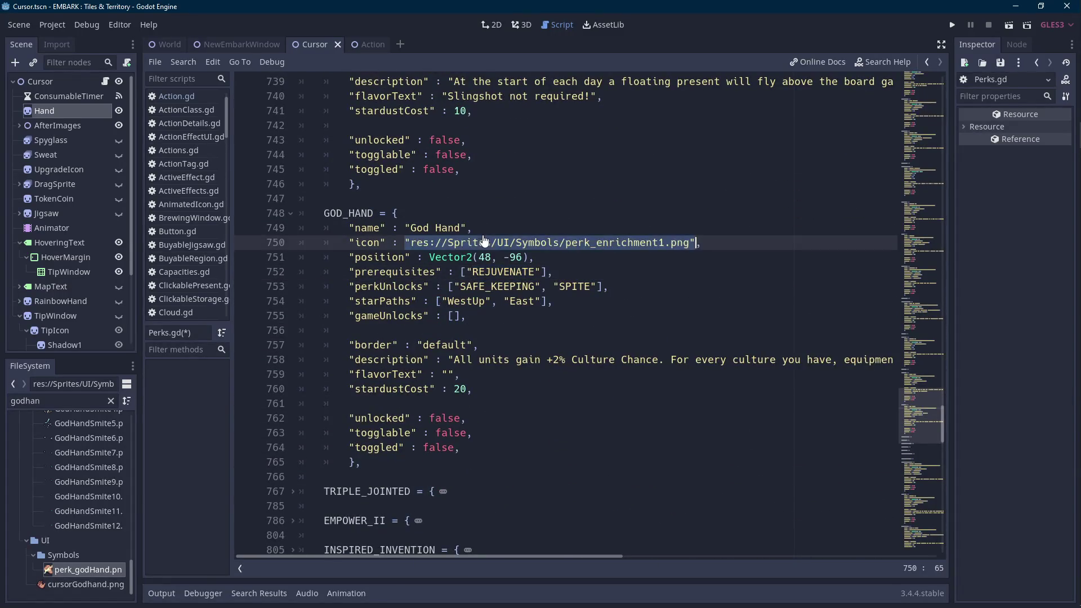
key(ctrl+z)
key(ctrl+z)
key(ctrl+z)
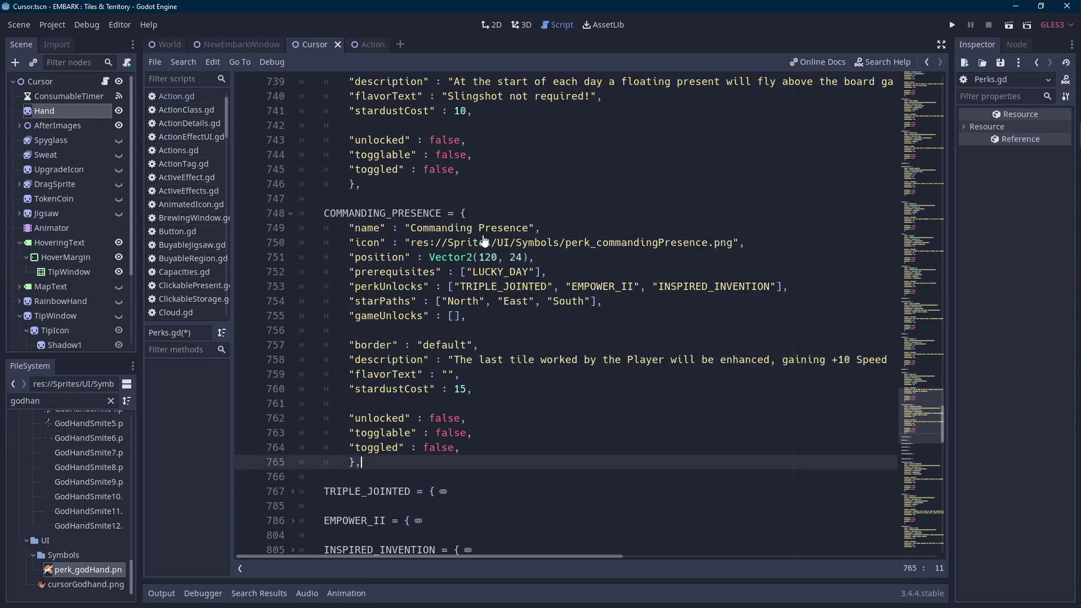
key(ctrl+s)
Rename the COMMANDING_PRESENCE key to GOD_HAND and its display name to 'God Hand'.
key(ctrl)
double_click(397, 213)
text(GOD_HAND)
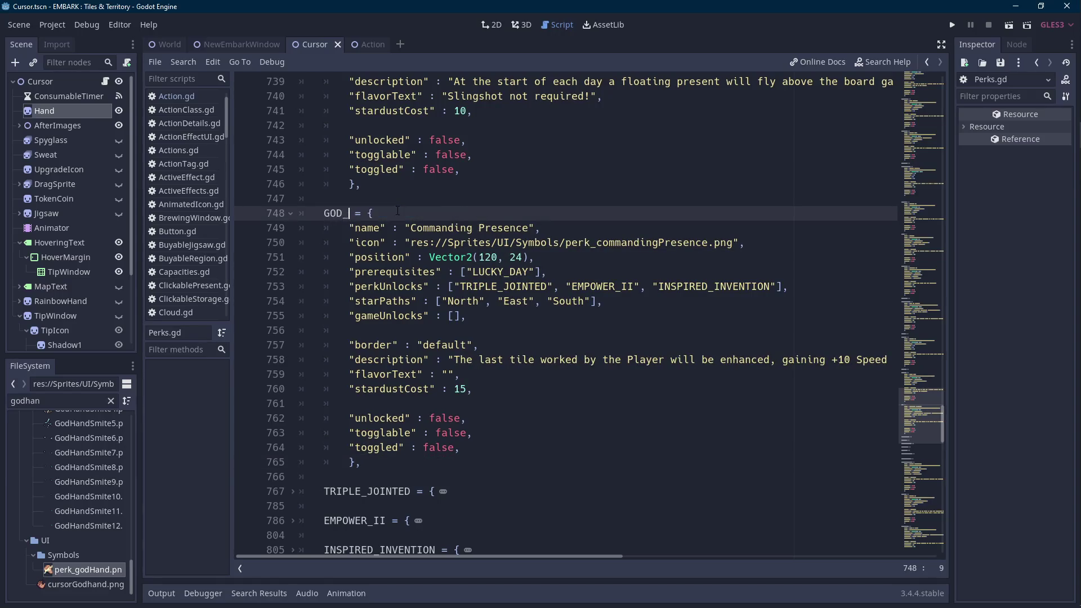
key(Down)
key(ctrl+Right)
key(ctrl+Right)
key(ctrl+Right)
key(ctrl+shift+Left)
key(ctrl+shift+Left)
text(God Hand)
Set the icon to perk_godHand.png and delete the old Commanding Presence description.
key(Down)
key(ctrl+Right)
key(ctrl+Right)
key(ctrl+Right)
key(ctrl+Right)
key(ctrl+shift+Left)
key(ctrl+shift+Left)
key(ctrl+shift+Left)
key(ctrl+shift+Left)
key(ctrl+shift+Left)
key(ctrl+shift+Left)
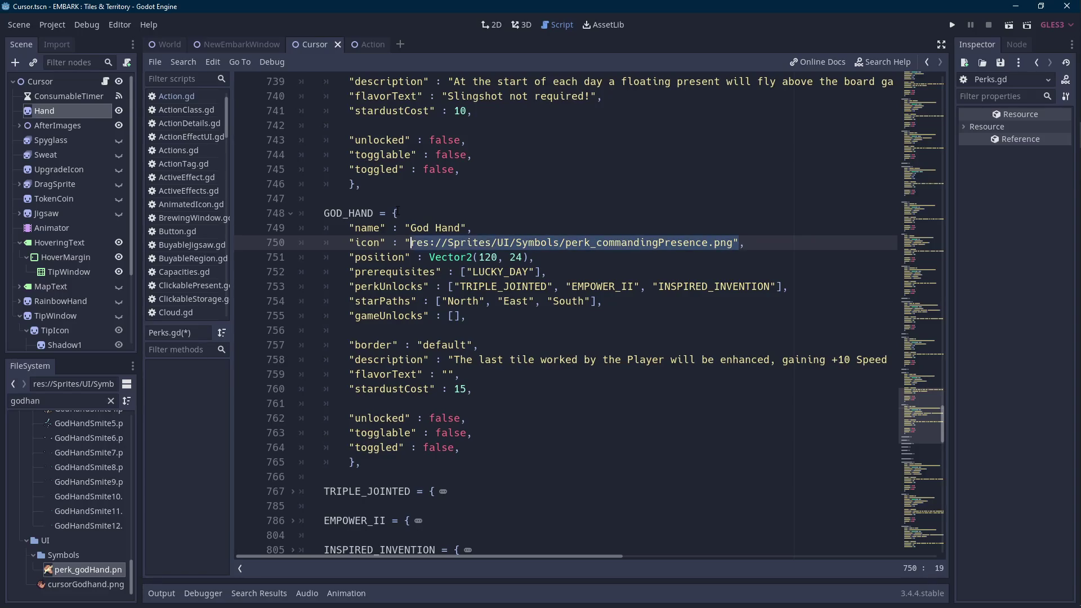
drag(121, 559, 451, 315)
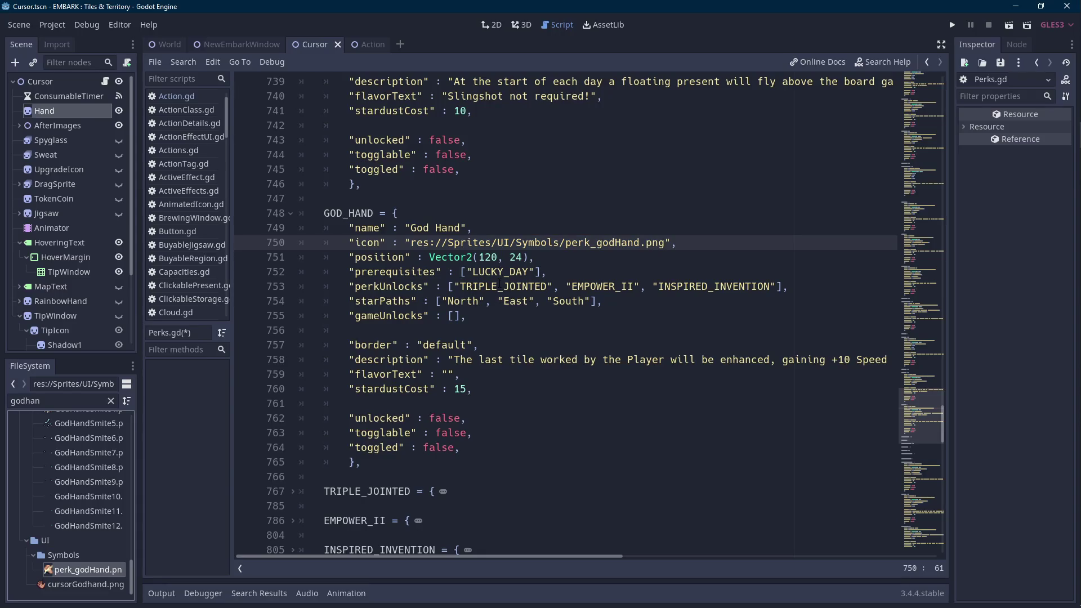
scroll(499, 283, down, 1)
mouse_move(457, 313)
mouse_down()
mouse_move(918, 310)
mouse_move(870, 315)
mouse_up()
key(BackSpace)
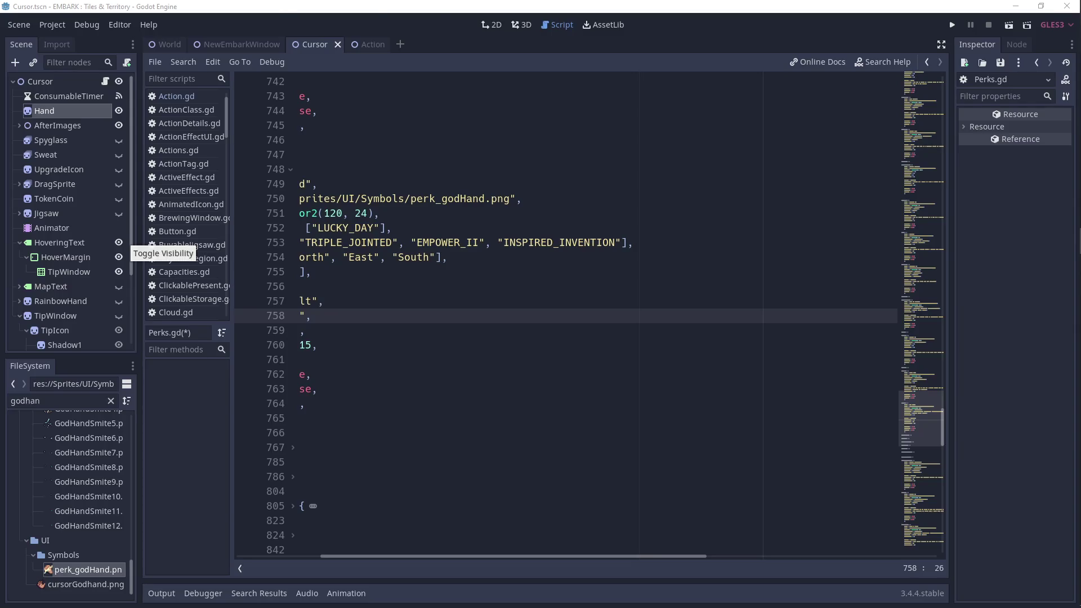
Paste the God Hand description text into the perk and save Perks.gd.
drag(435, 557, 315, 556)
text(Every night, gain 2 stacks of Godhand. Clicking an enemy will consume a stack and deal 1 damage to them.)
key(ctrl+s)
Correct the description wording: 'Godhand' to 'God Hand' and 'Every' to 'Each'.
scroll(468, 555, left, 3)
drag(560, 325, 557, 316)
click(557, 315)
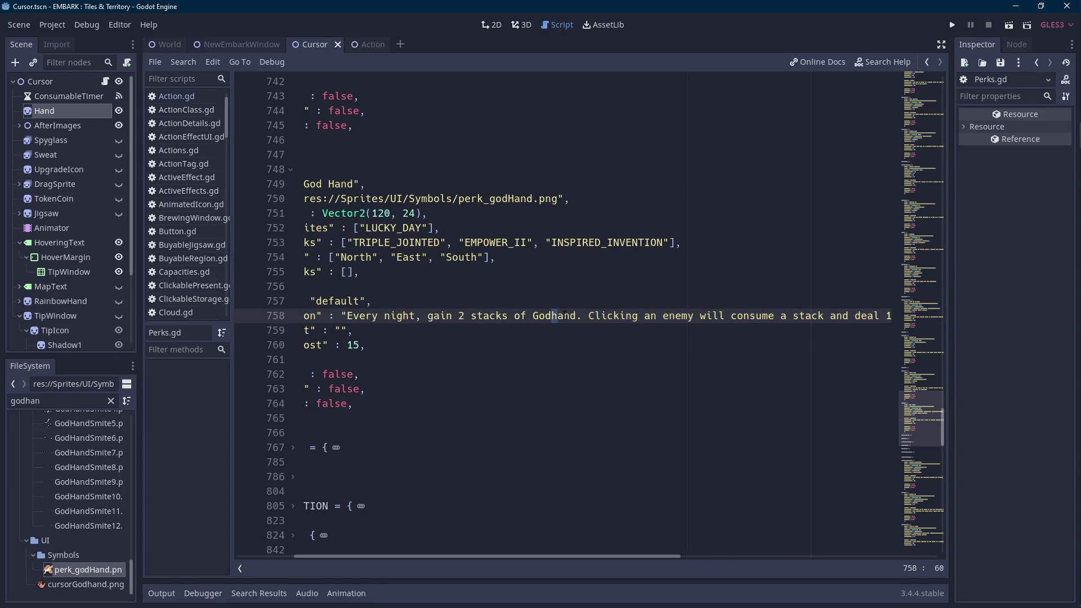
key(BackSpace)
text(H)
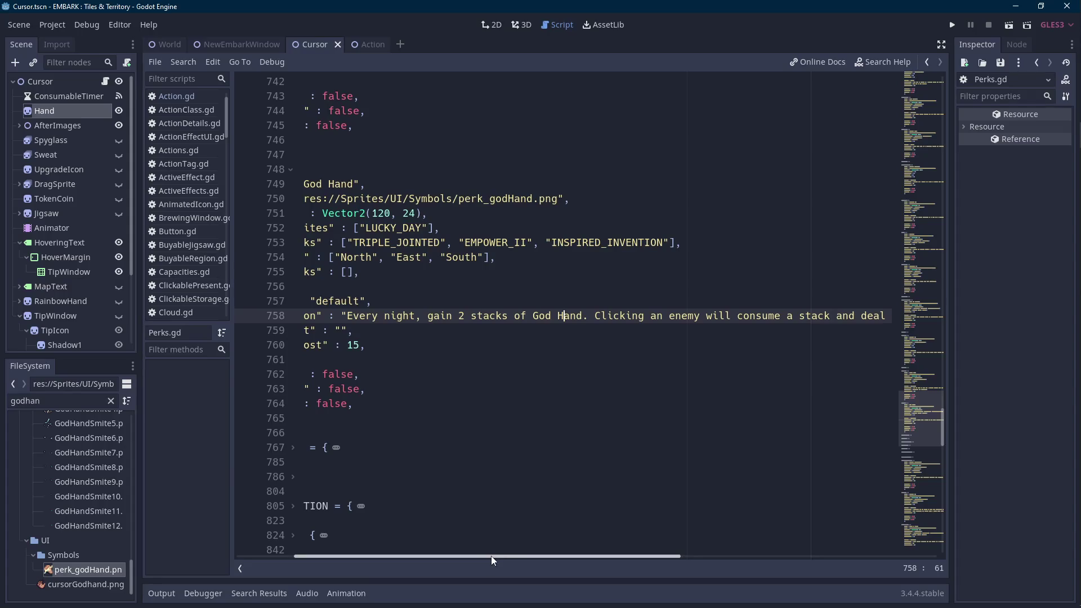
scroll(490, 555, left, 2)
double_click(421, 315)
text(Each)
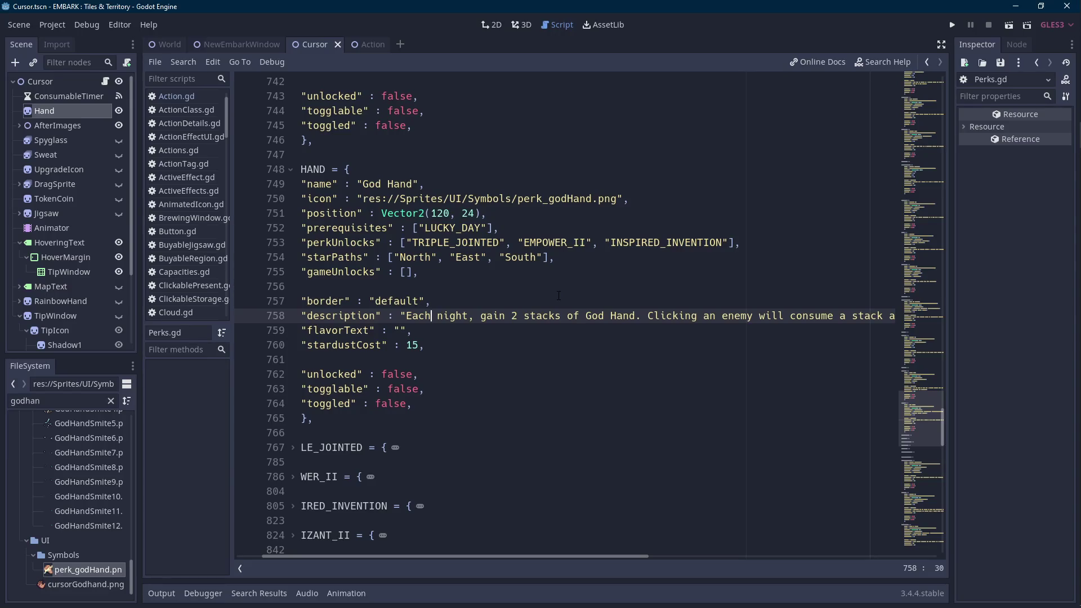
Change God Hand's stardustCost from 15 to 25 and save.
key(Down)
key(Down)
key(Left)
key(BackSpace)
text(2)
key(ctrl+s)
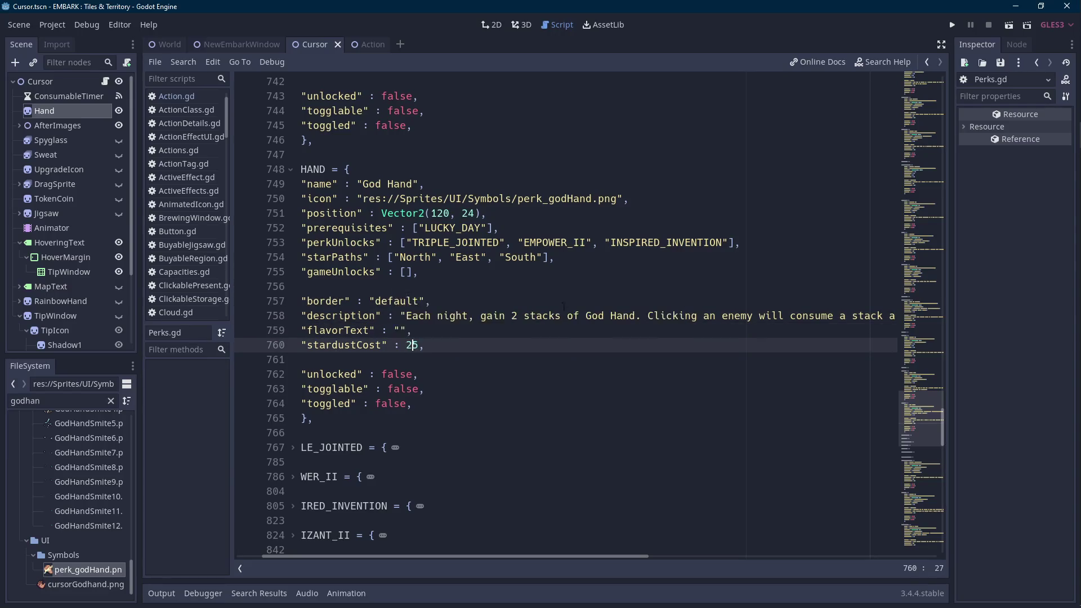
Select parts of the description and the default border value to review them.
drag(496, 556, 604, 558)
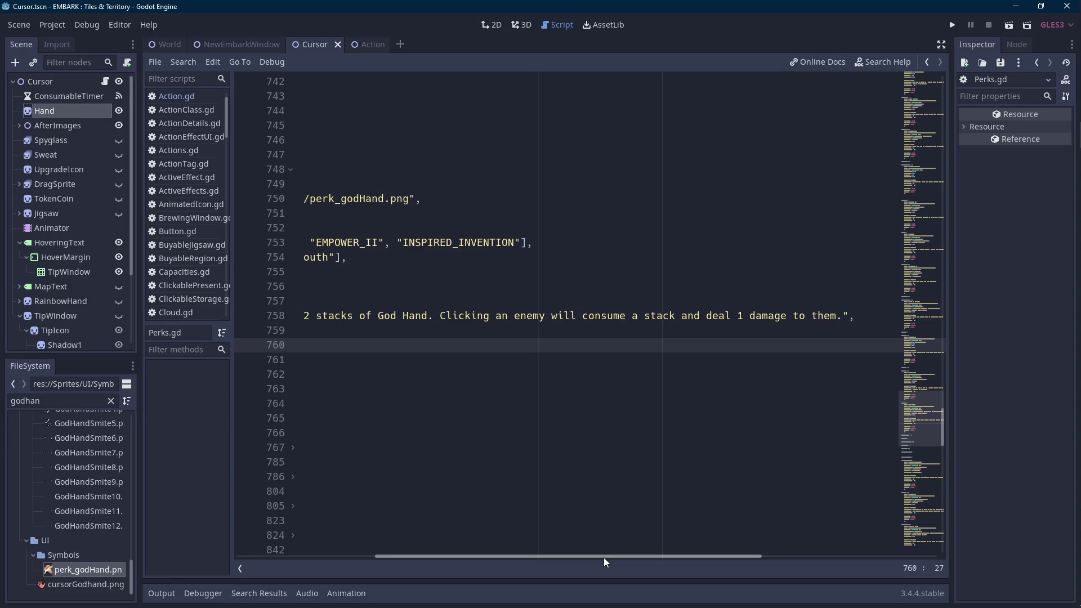
drag(604, 559, 441, 562)
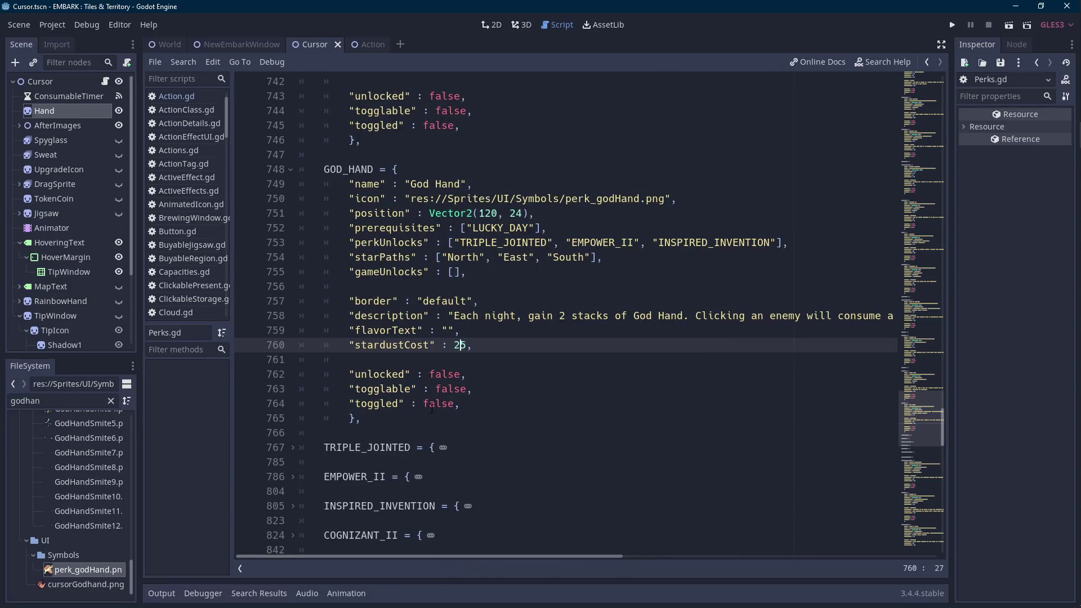
double_click(445, 301)
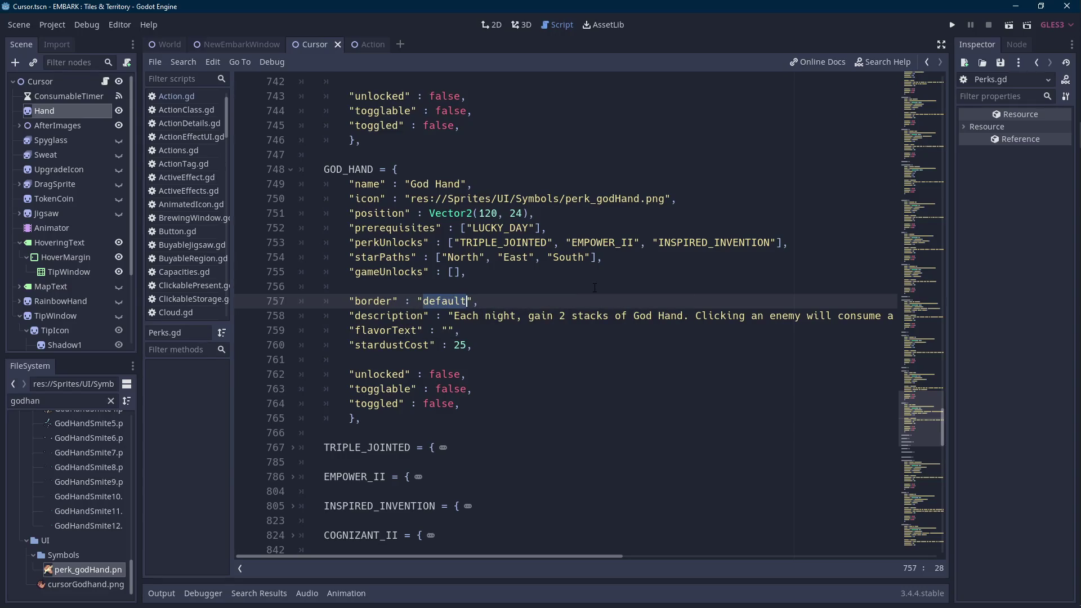
click(497, 301)
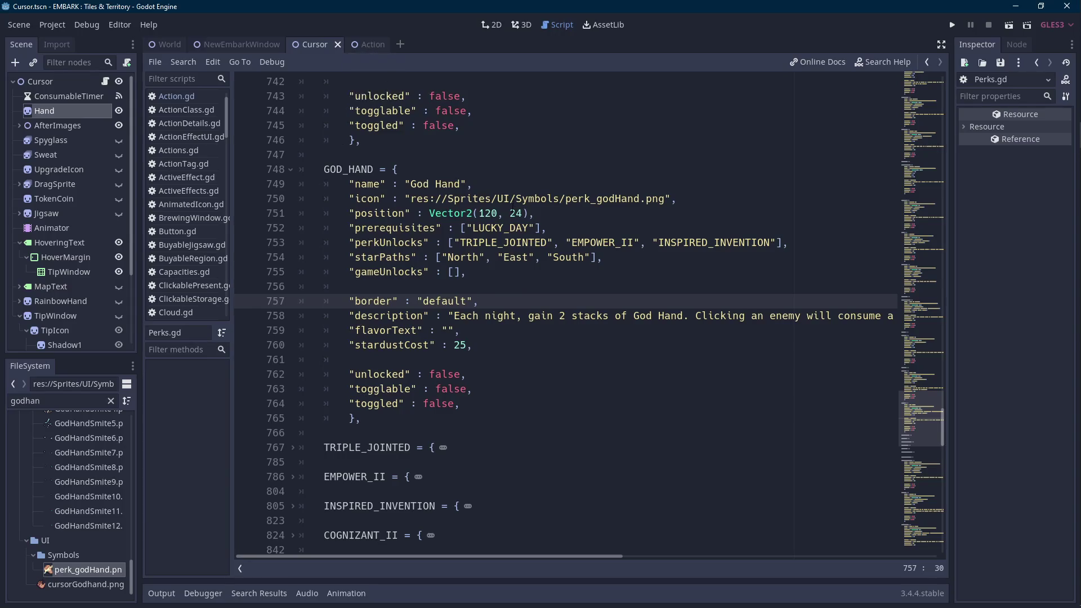
Filter files for 'star', open Starscreen.tscn and its root node's Starscreen.gd script.
mouse_move(162, 49)
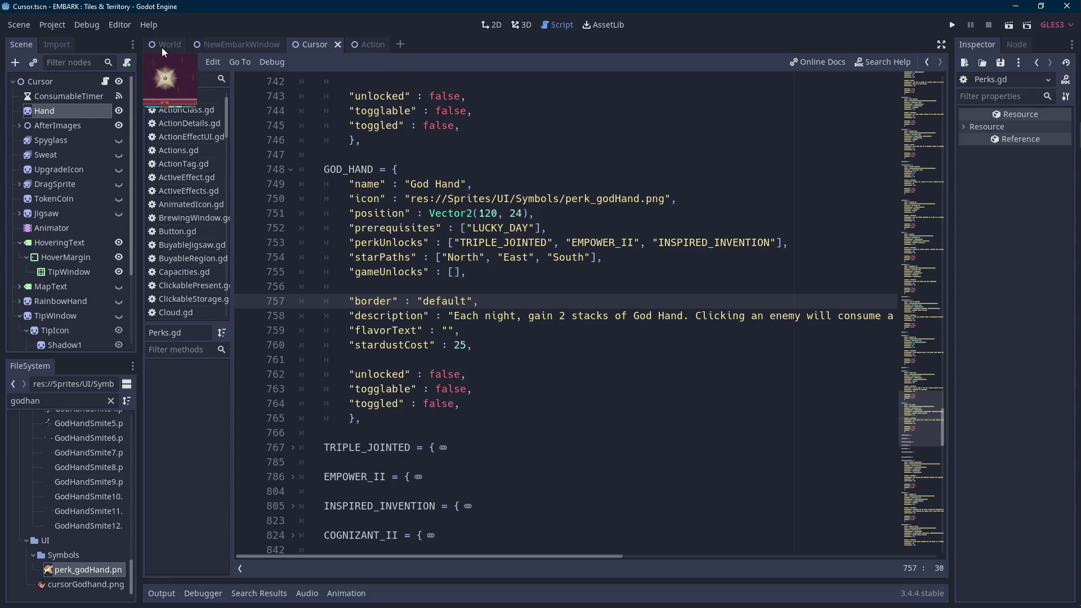
click(111, 401)
text(starperk)
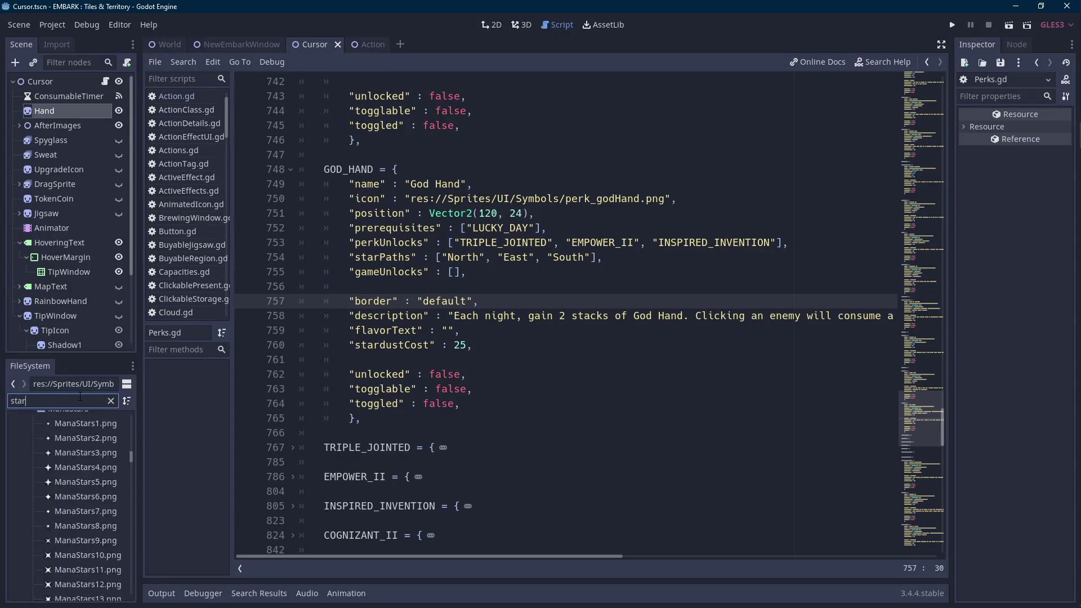
scroll(90, 495, up, 2)
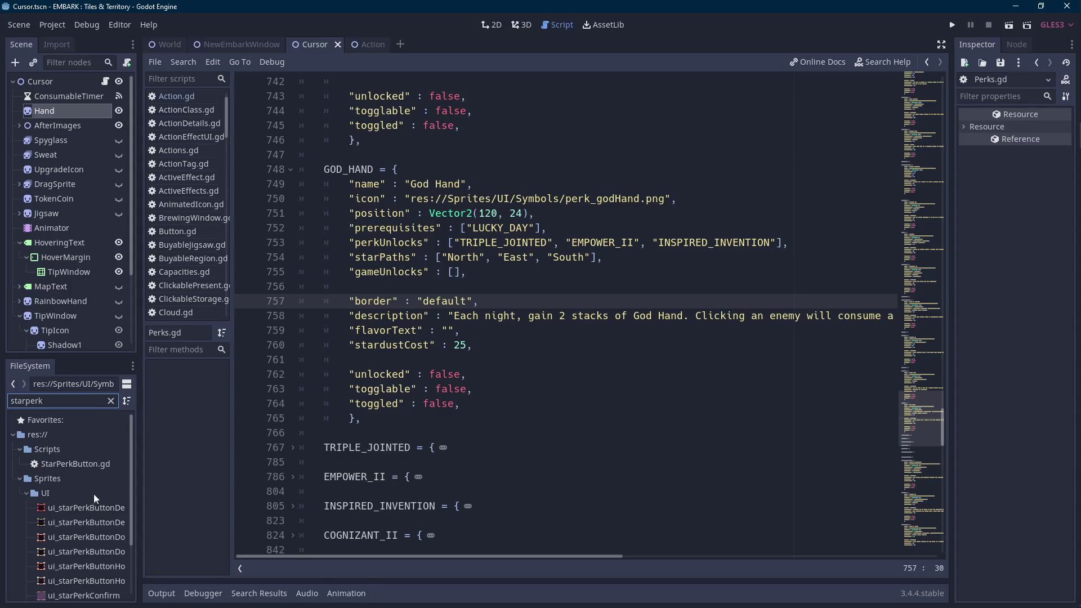
key(BackSpace)
key(BackSpace)
key(BackSpace)
double_click(87, 461)
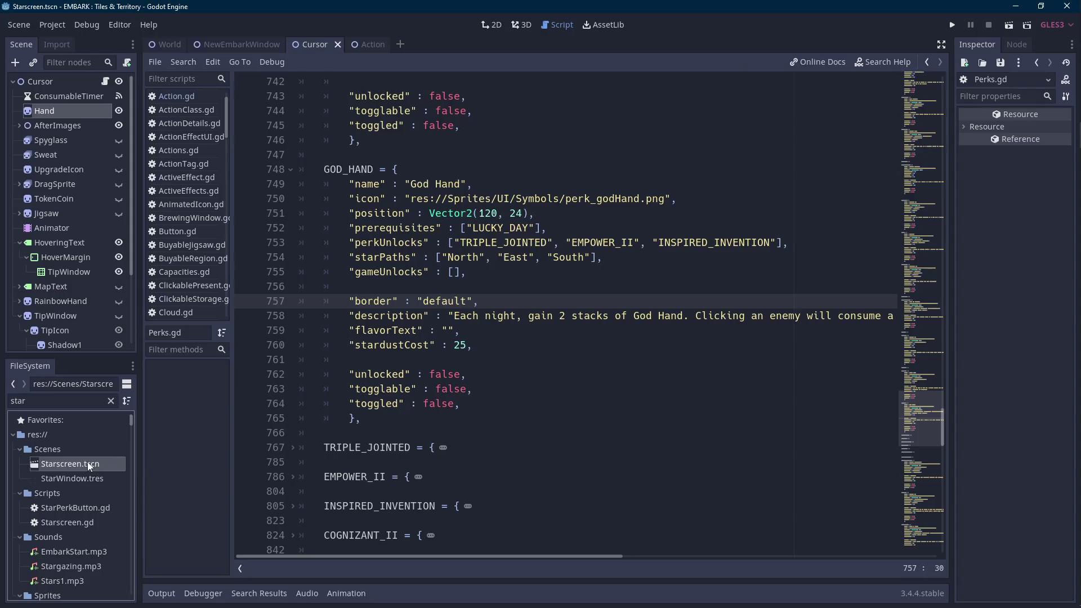
click(105, 82)
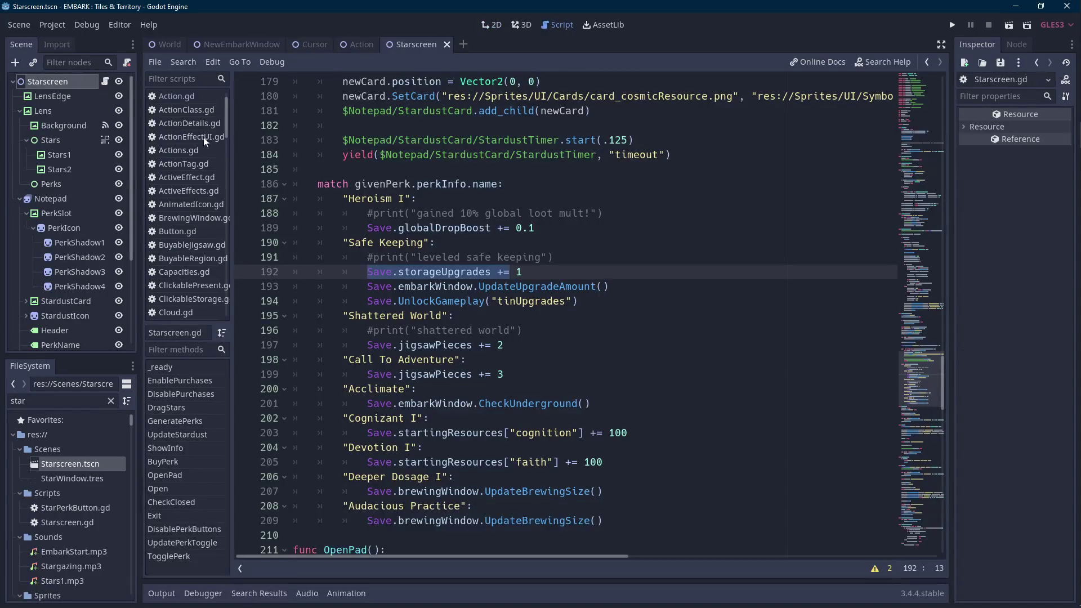
Browse BuyPerk's per-perk effect code, such as Heroism I and Shattered World.
click(573, 301)
click(603, 276)
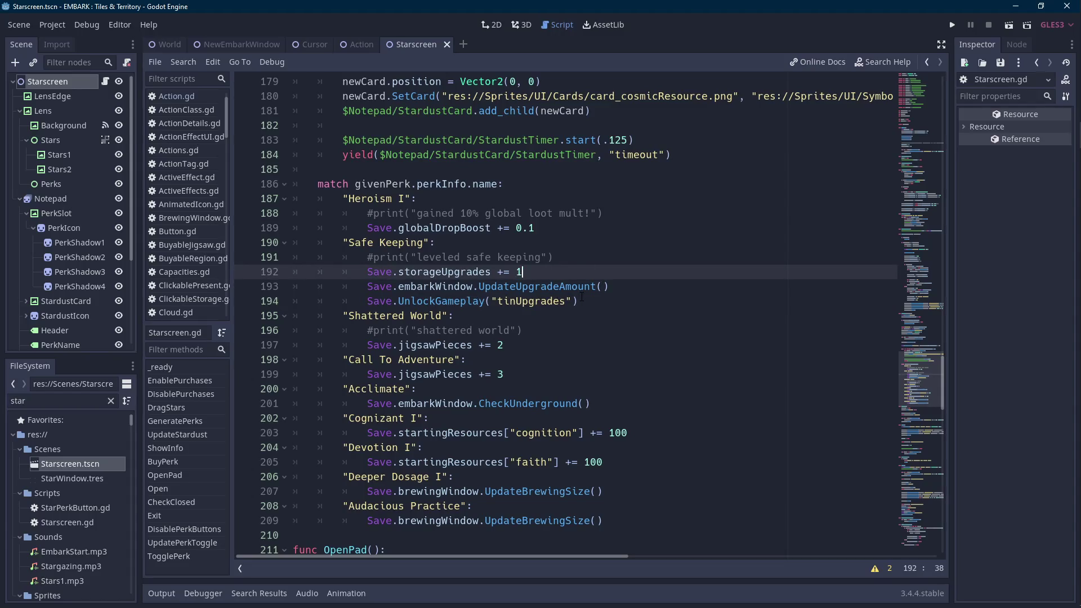
scroll(582, 296, down, 1)
scroll(562, 322, up, 7)
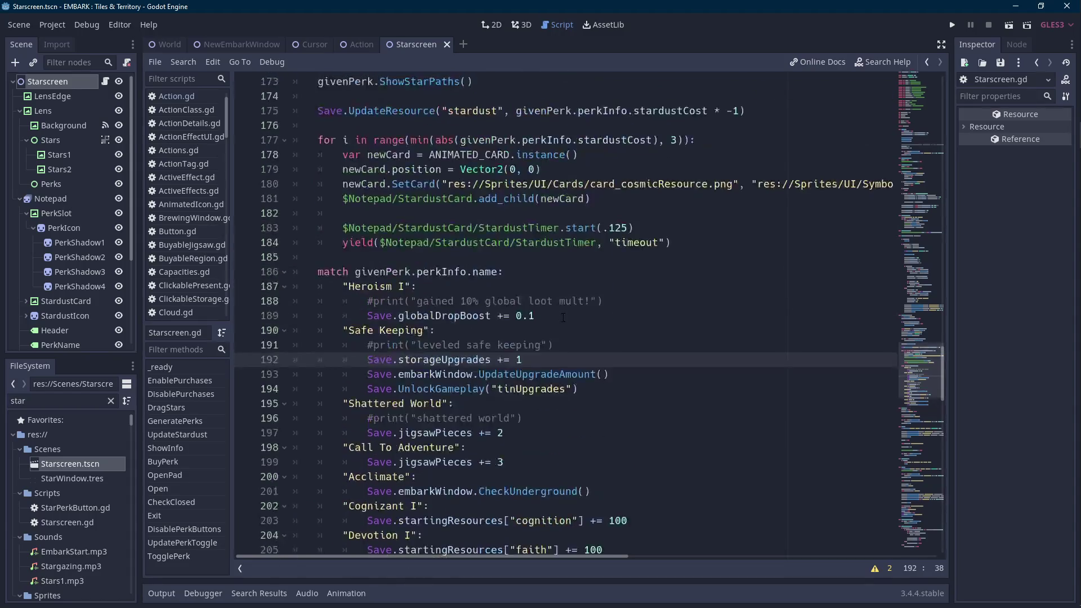
ctrl+scroll(563, 318, down, 1)
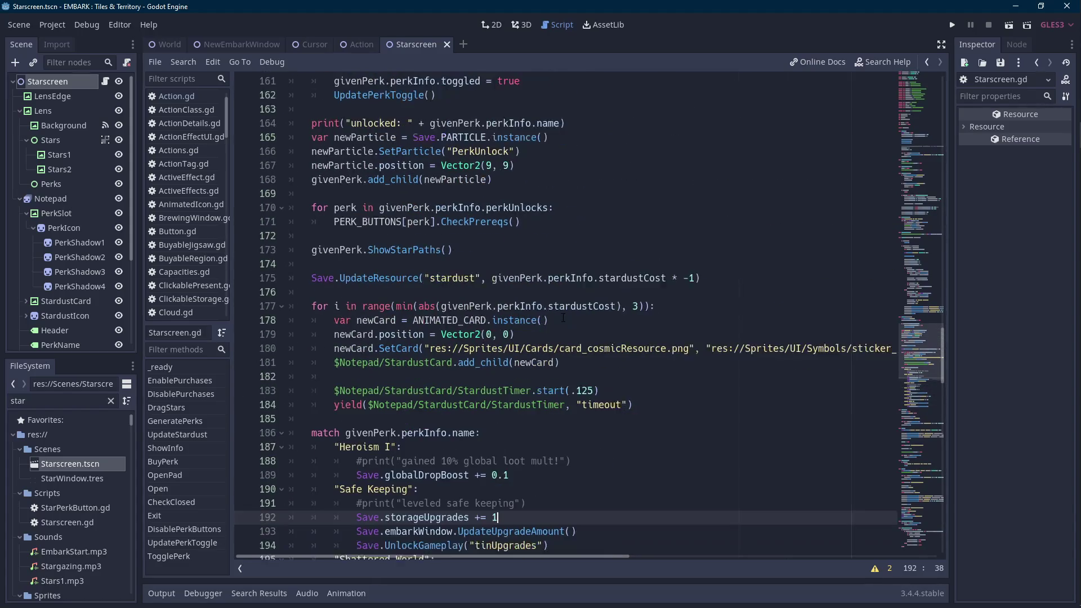
scroll(563, 318, up, 4)
scroll(563, 318, up, 2)
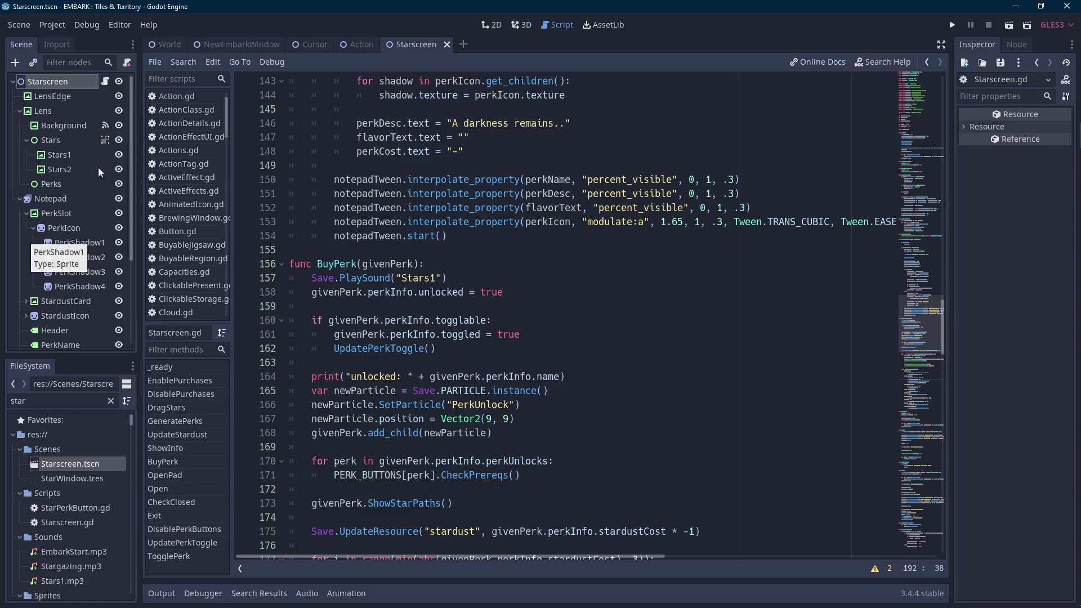
click(454, 335)
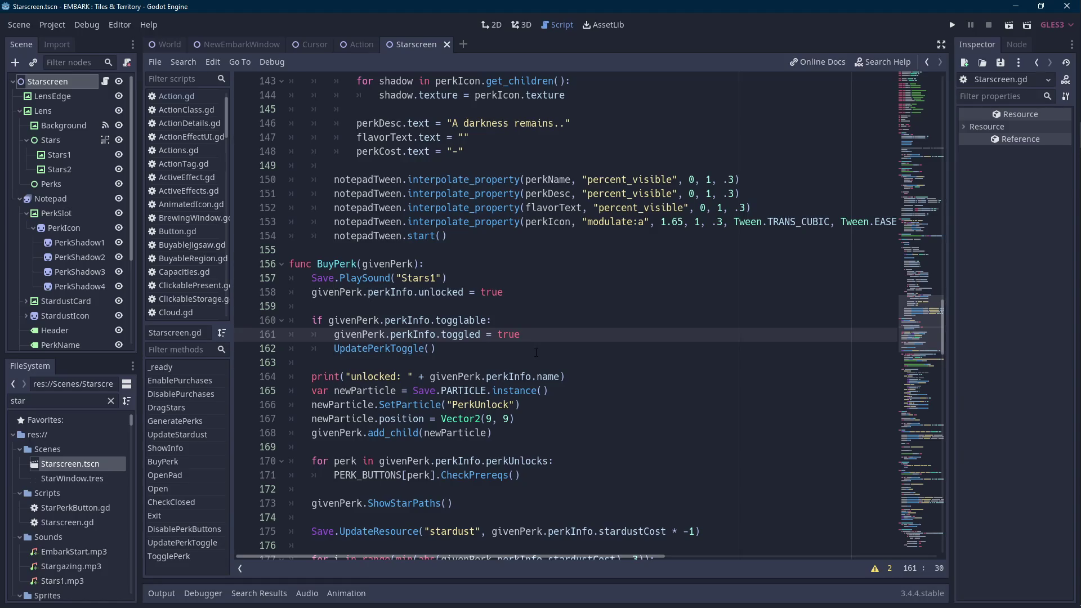
scroll(536, 352, up, 2)
scroll(545, 359, down, 3)
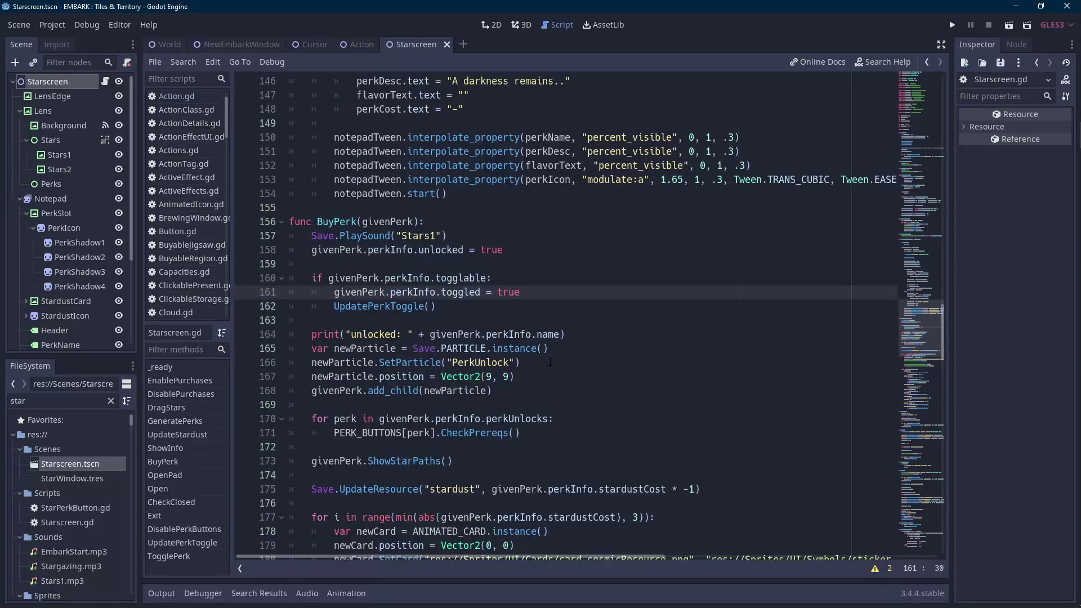
scroll(549, 362, down, 5)
scroll(540, 362, up, 2)
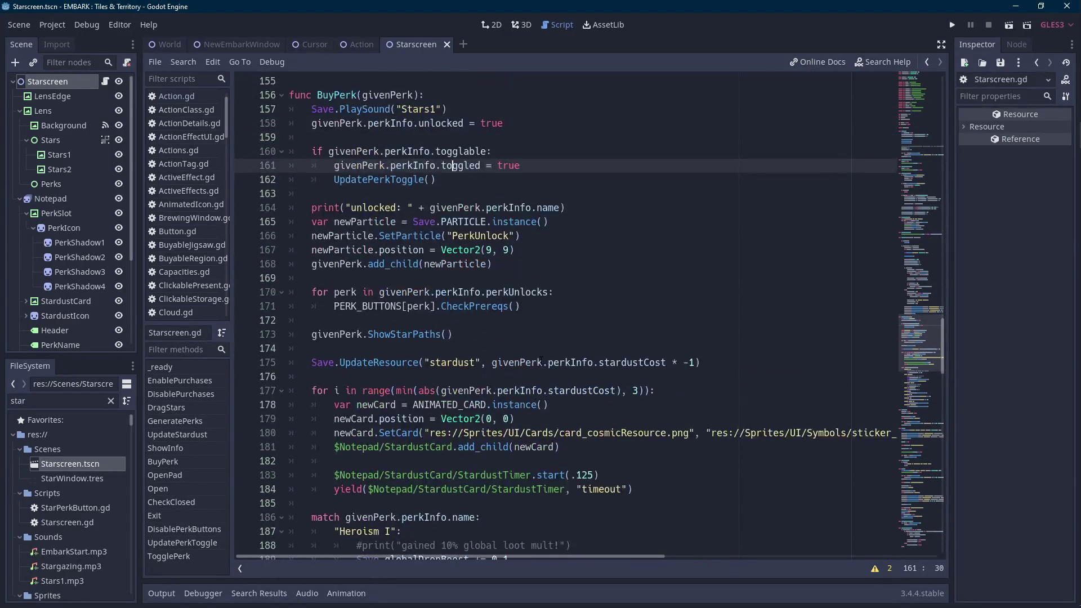
scroll(542, 360, down, 8)
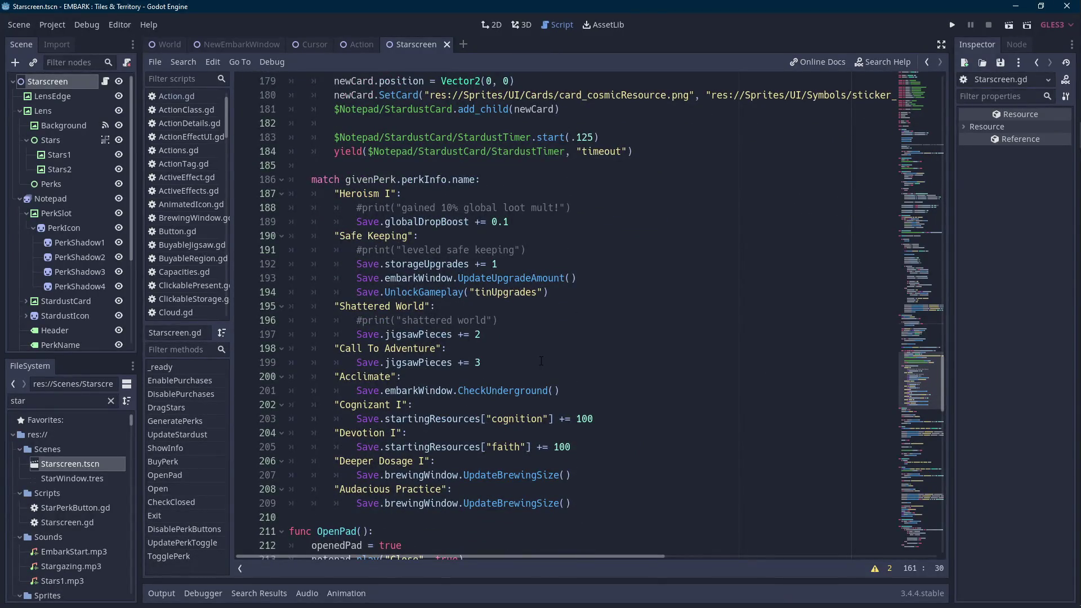
scroll(541, 361, up, 5)
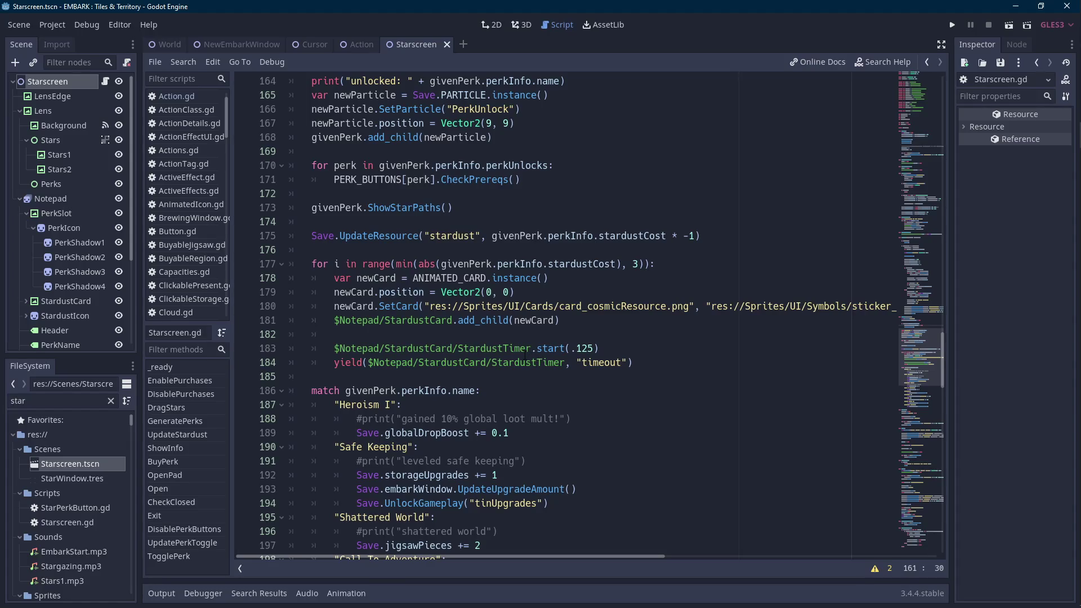
Filter the FileSystem for 'unit' and open the Units.gd script.
double_click(33, 400)
text(unit)
double_click(53, 522)
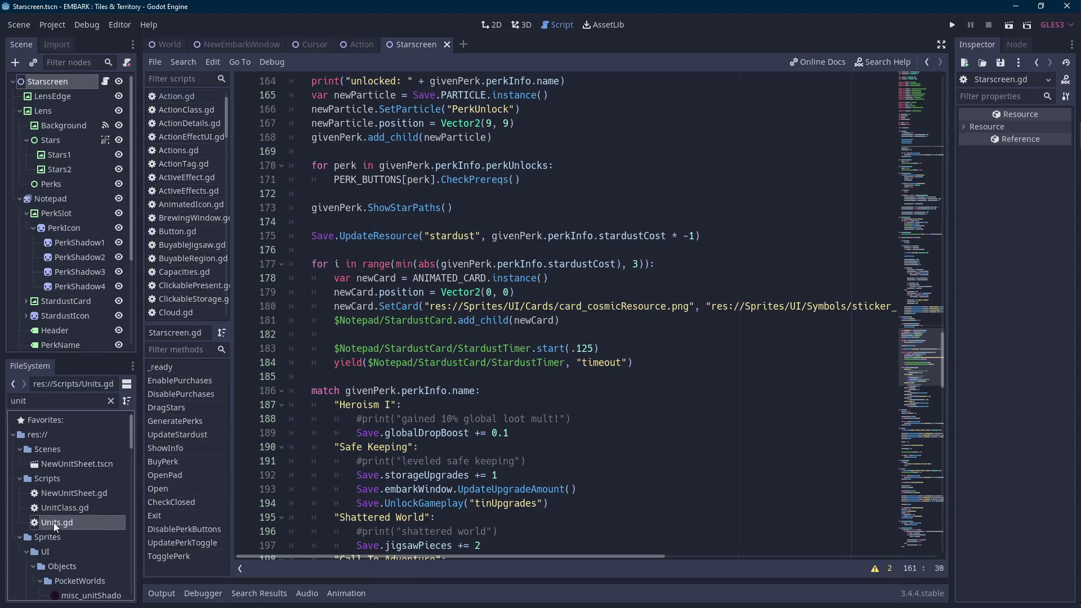
scroll(559, 393, down, 3)
scroll(560, 392, up, 10)
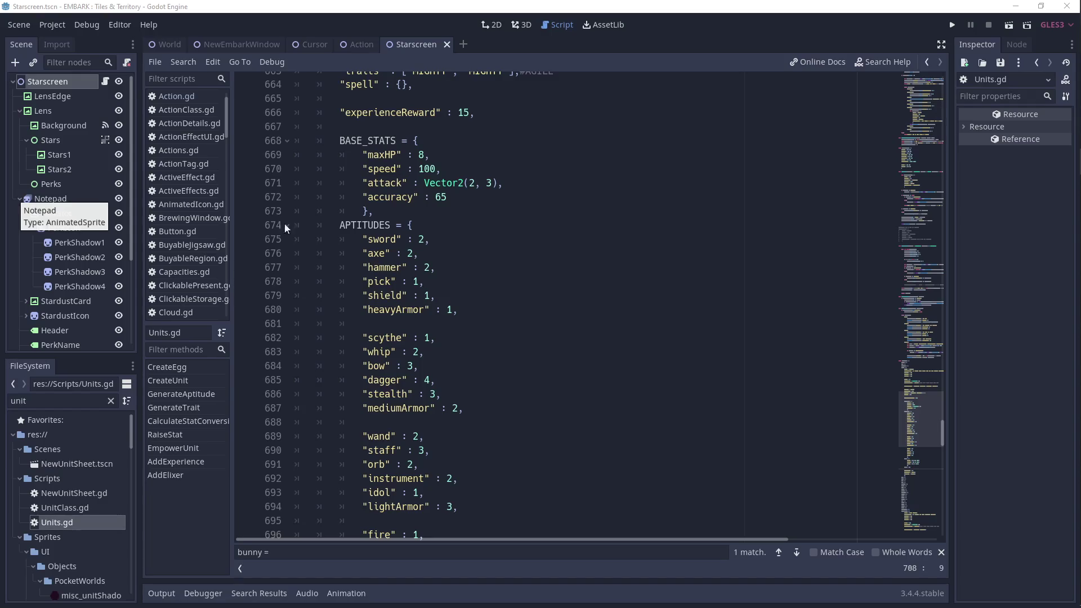
click(439, 295)
mouse_move(1069, 272)
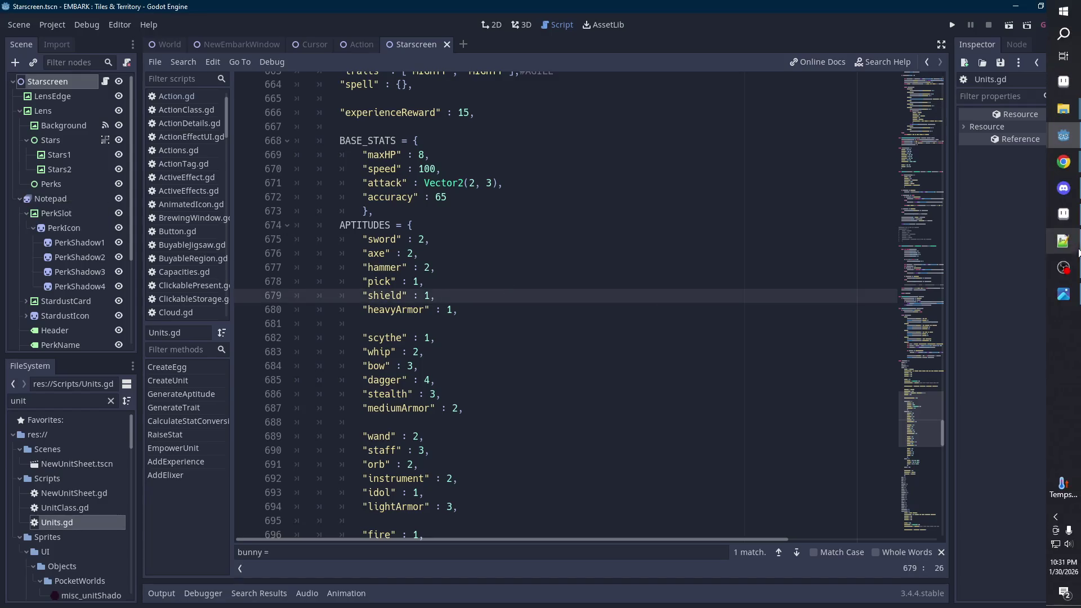
click(1063, 34)
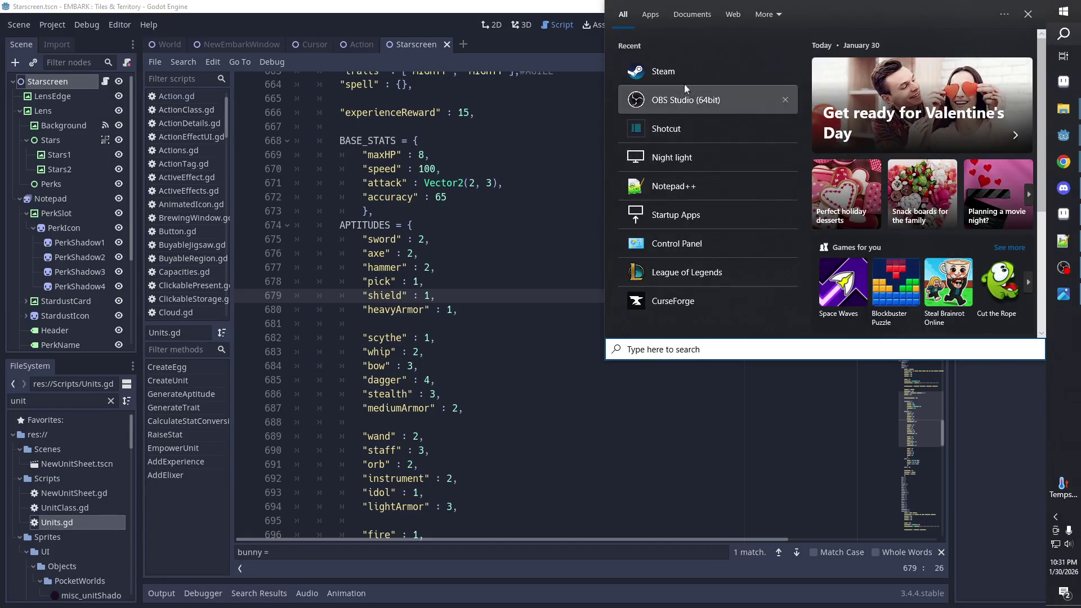
click(686, 100)
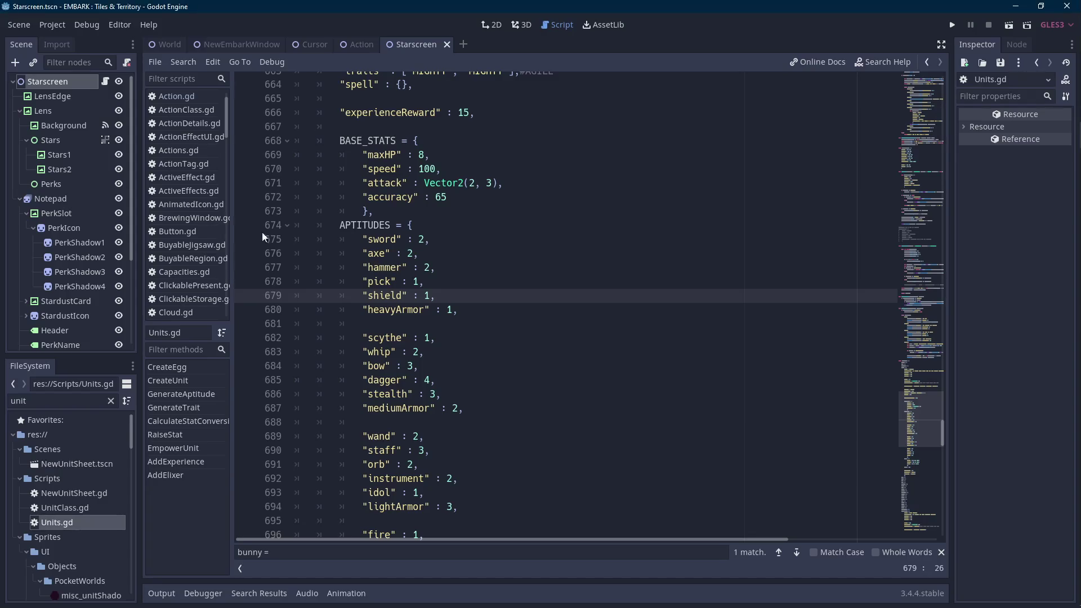
click(555, 268)
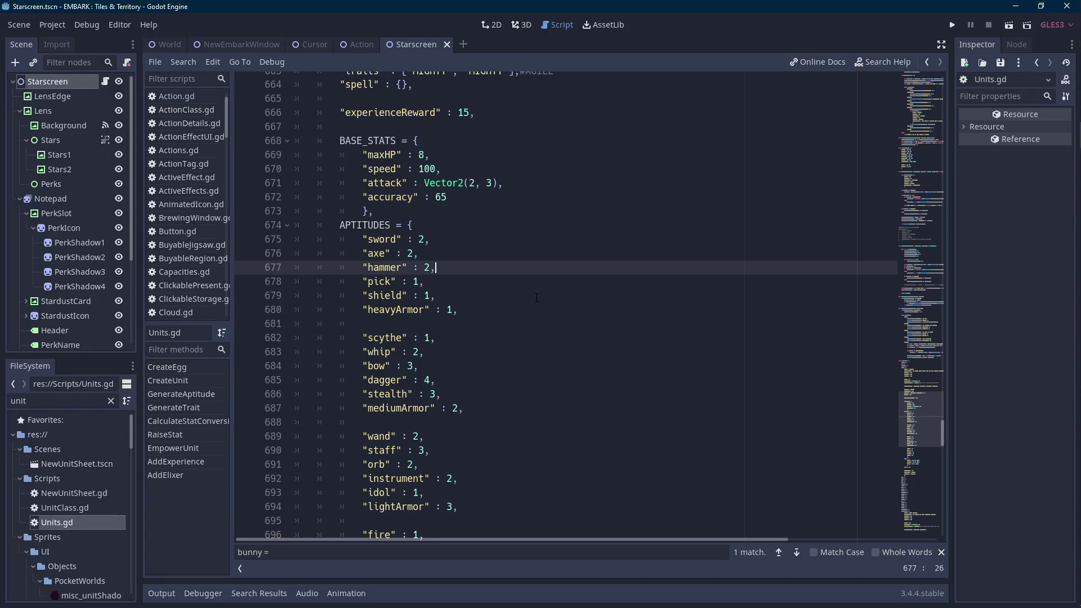
scroll(538, 298, up, 7)
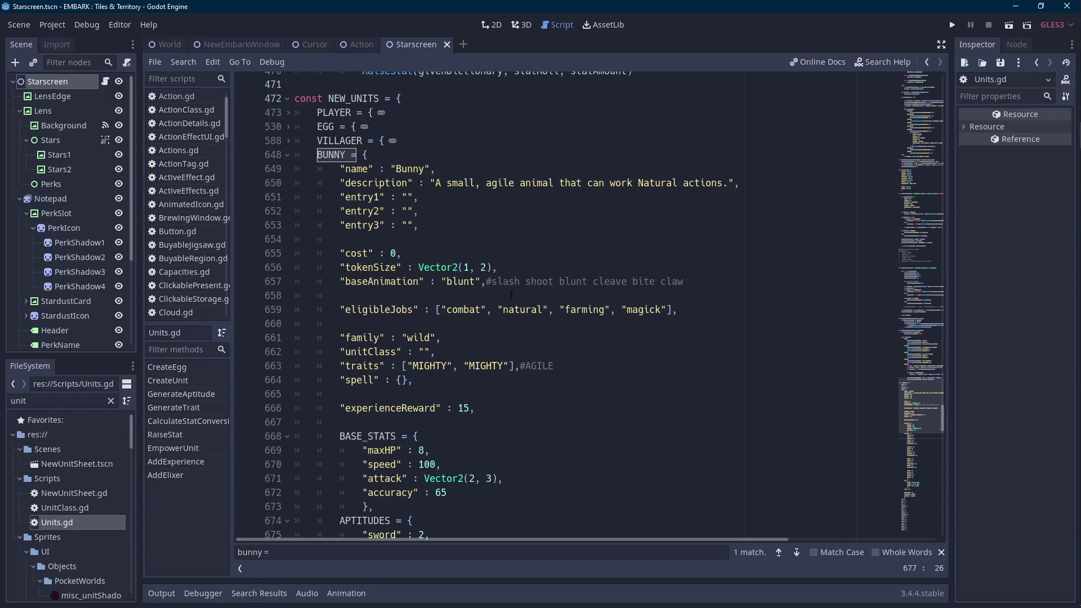
scroll(511, 295, up, 4)
scroll(522, 301, up, 7)
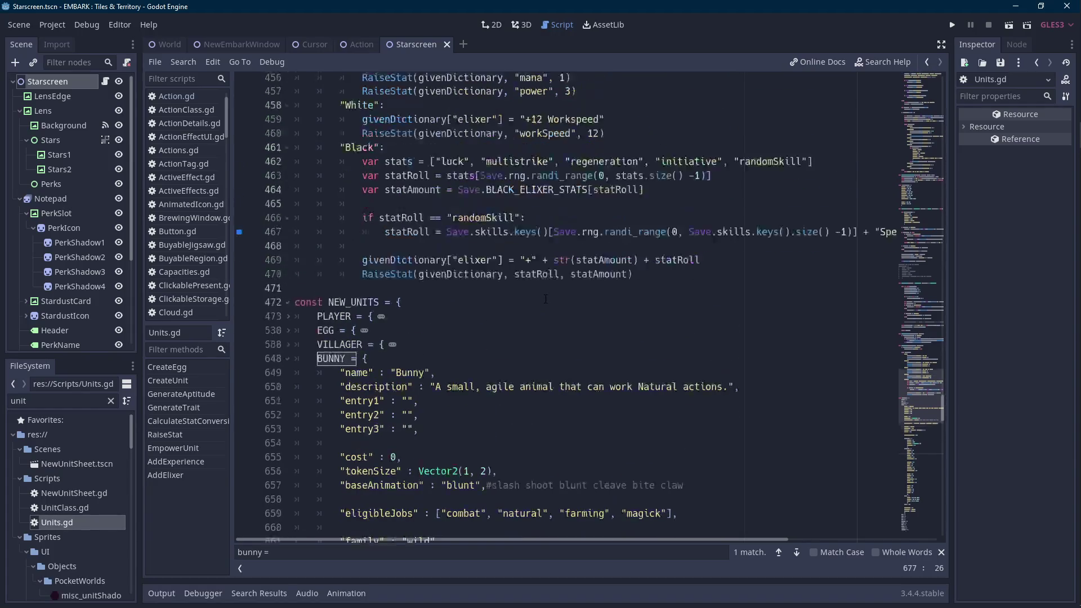
scroll(548, 297, up, 5)
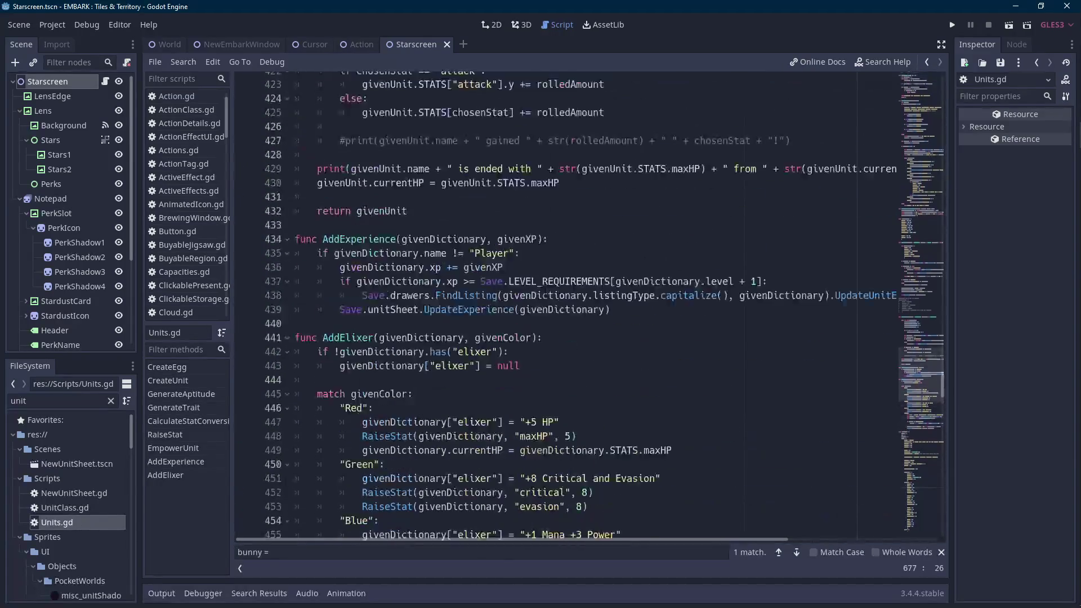
scroll(543, 285, up, 13)
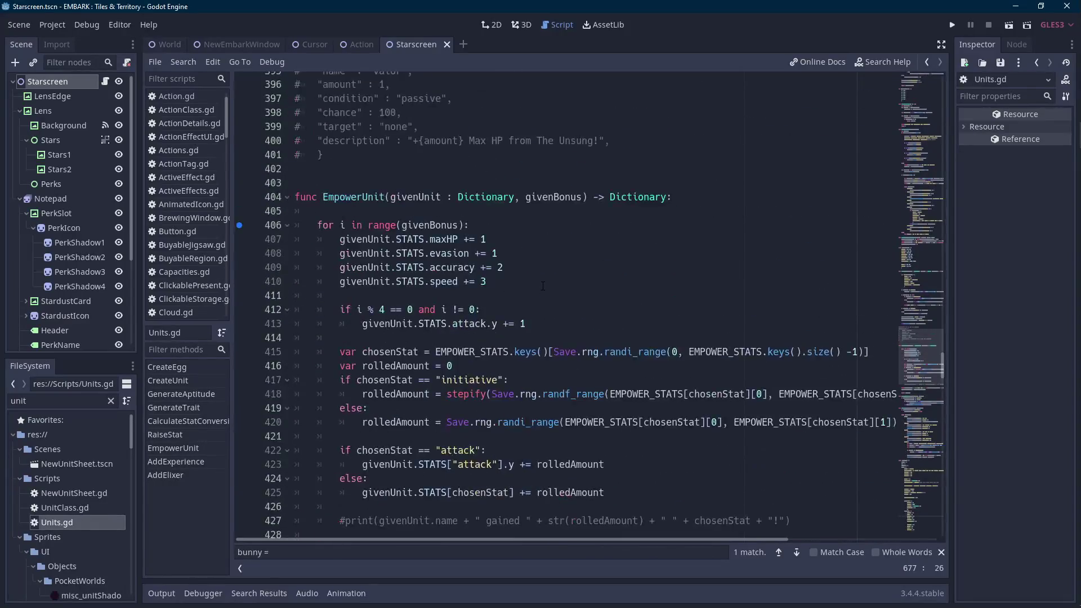
scroll(542, 285, up, 4)
scroll(542, 286, up, 5)
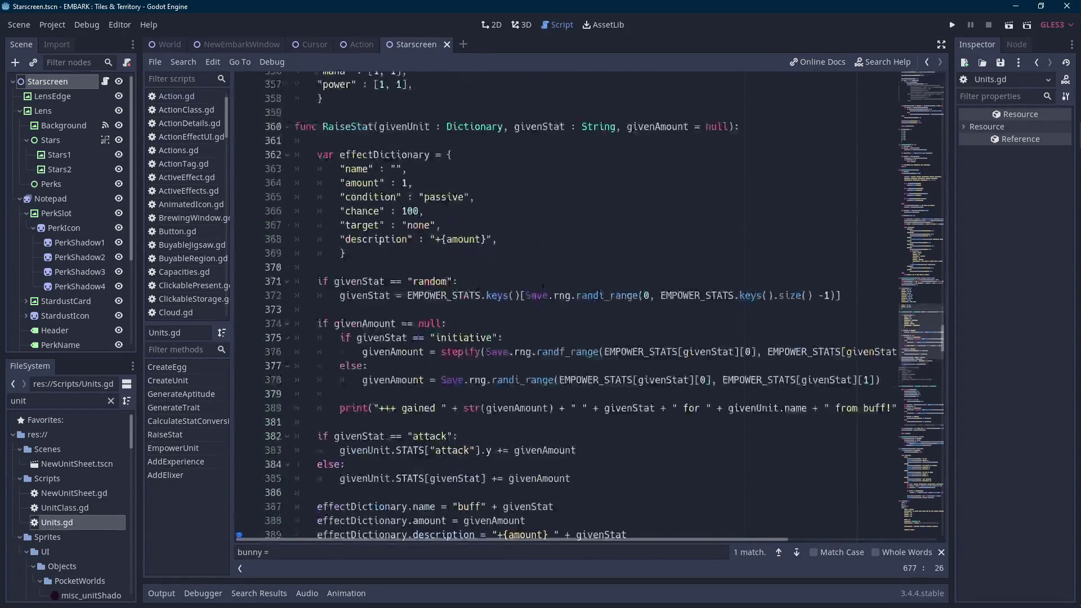
scroll(542, 287, up, 8)
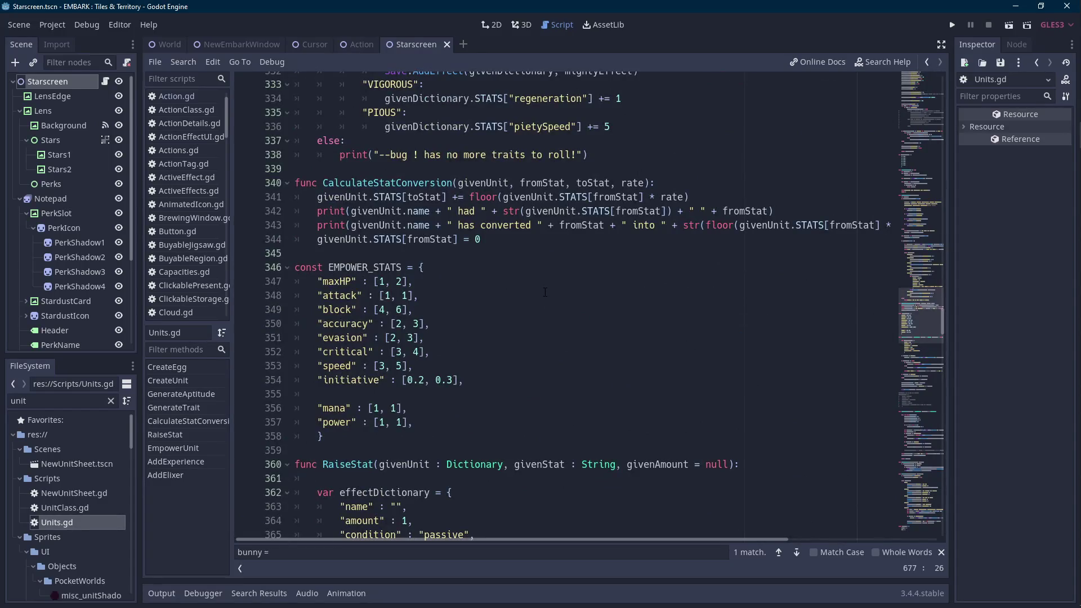
scroll(544, 290, up, 8)
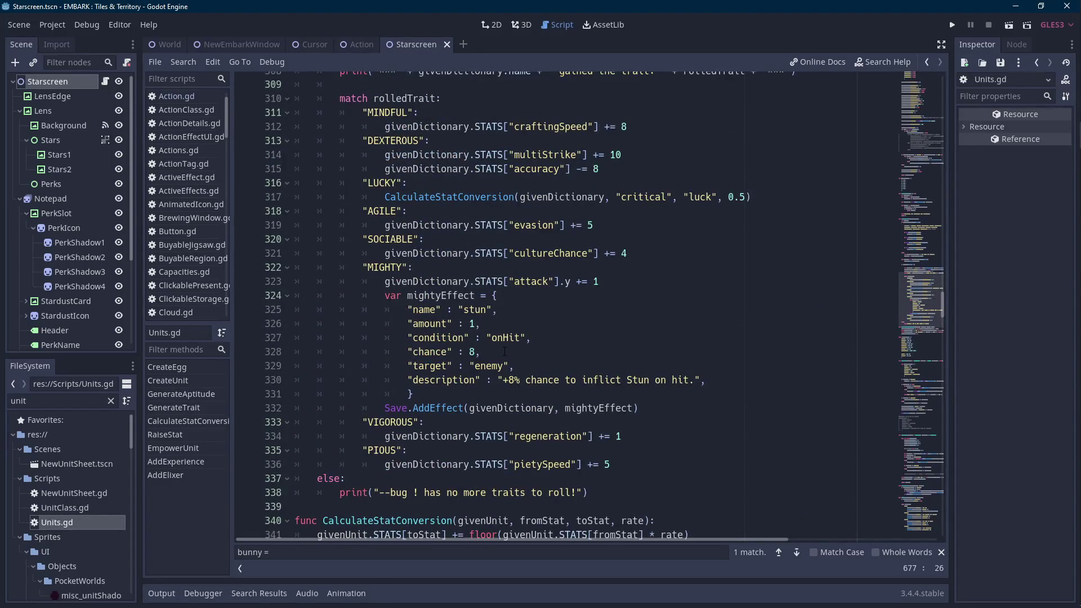
scroll(505, 351, up, 12)
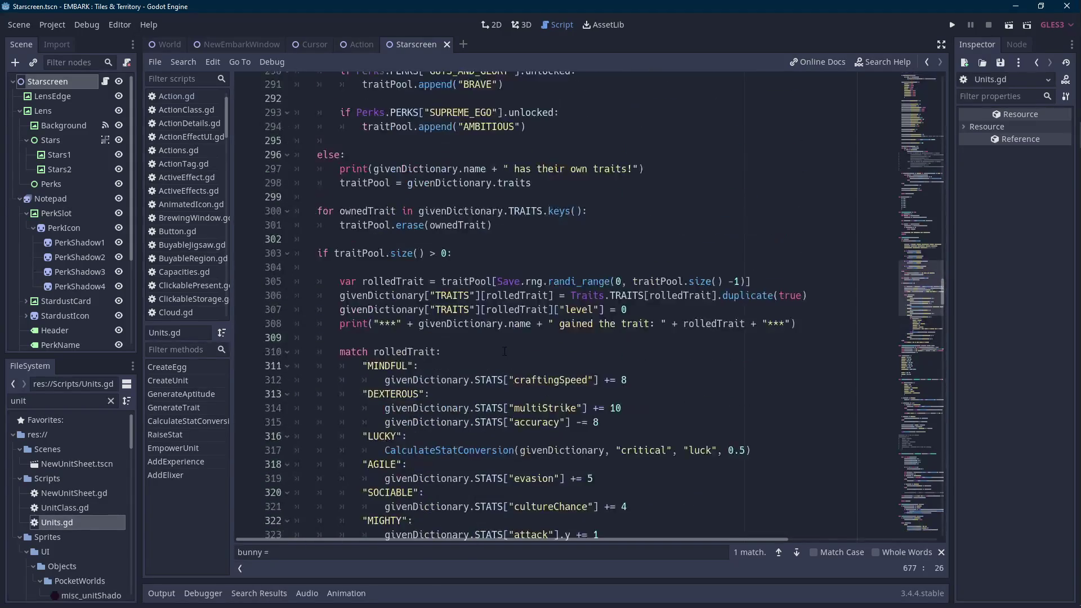
scroll(507, 351, up, 8)
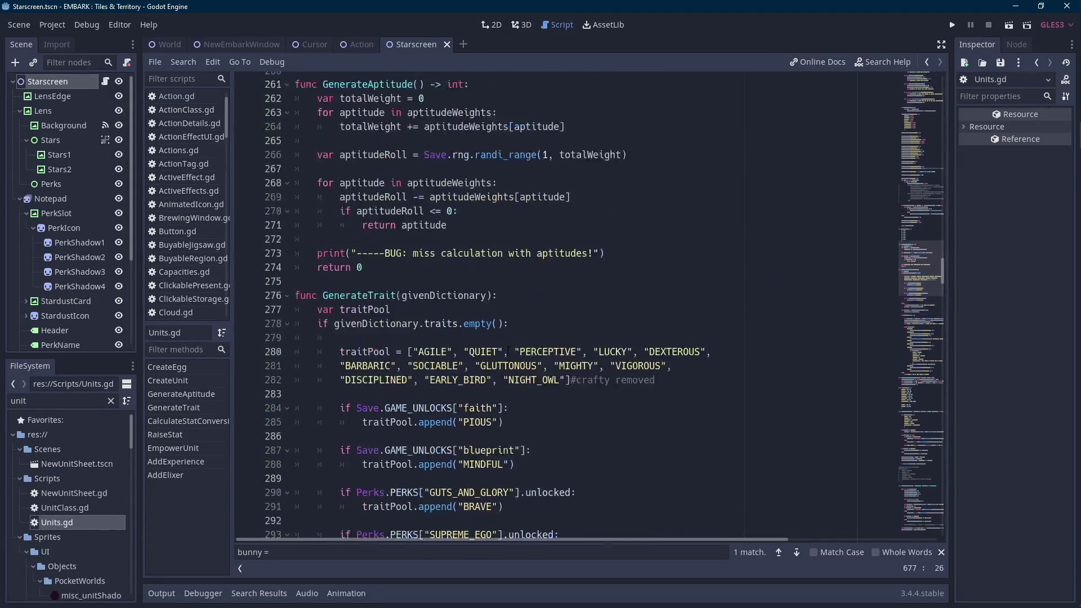
scroll(507, 352, up, 12)
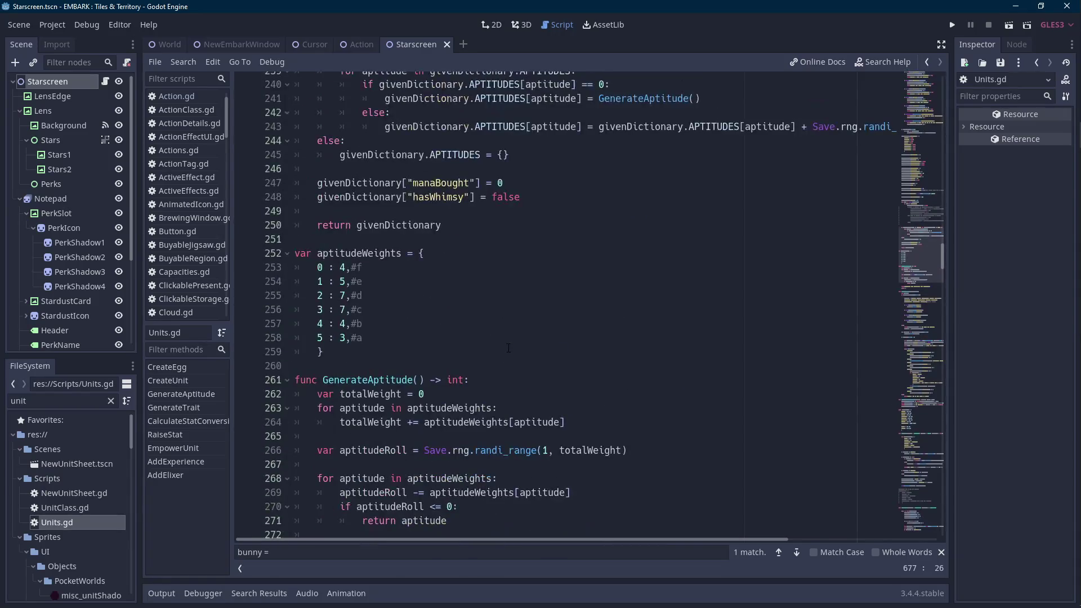
scroll(506, 342, up, 4)
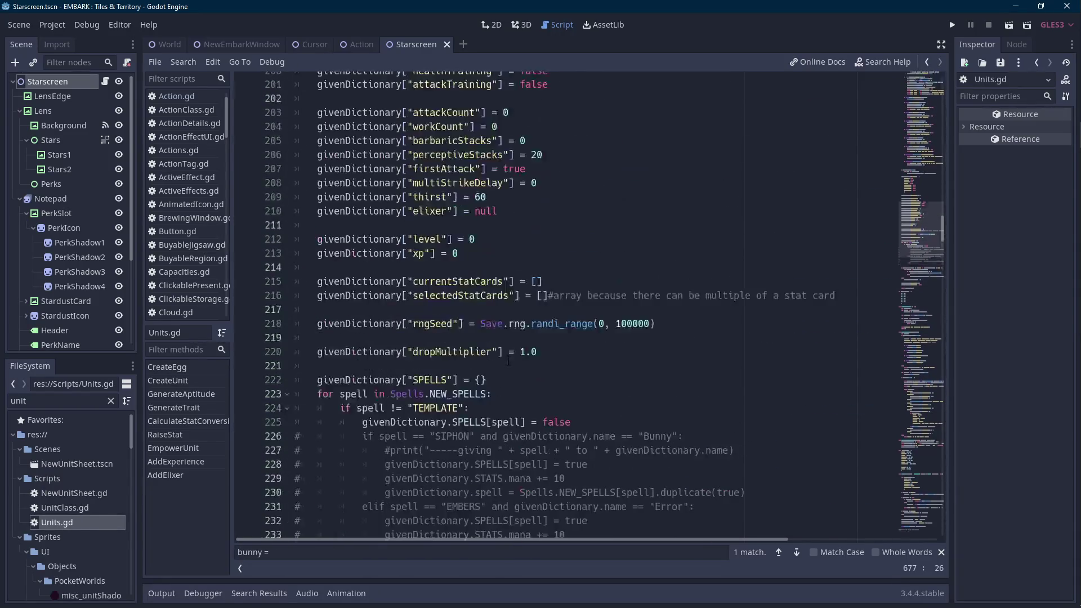
scroll(508, 361, down, 10)
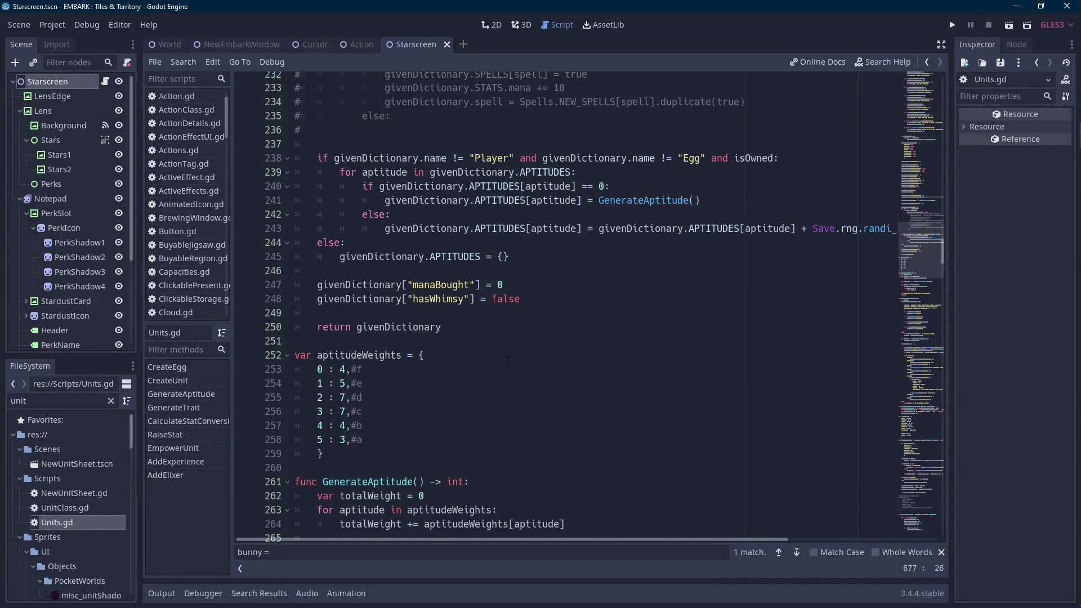
scroll(508, 361, down, 10)
click(507, 360)
scroll(508, 361, down, 1)
scroll(508, 360, down, 9)
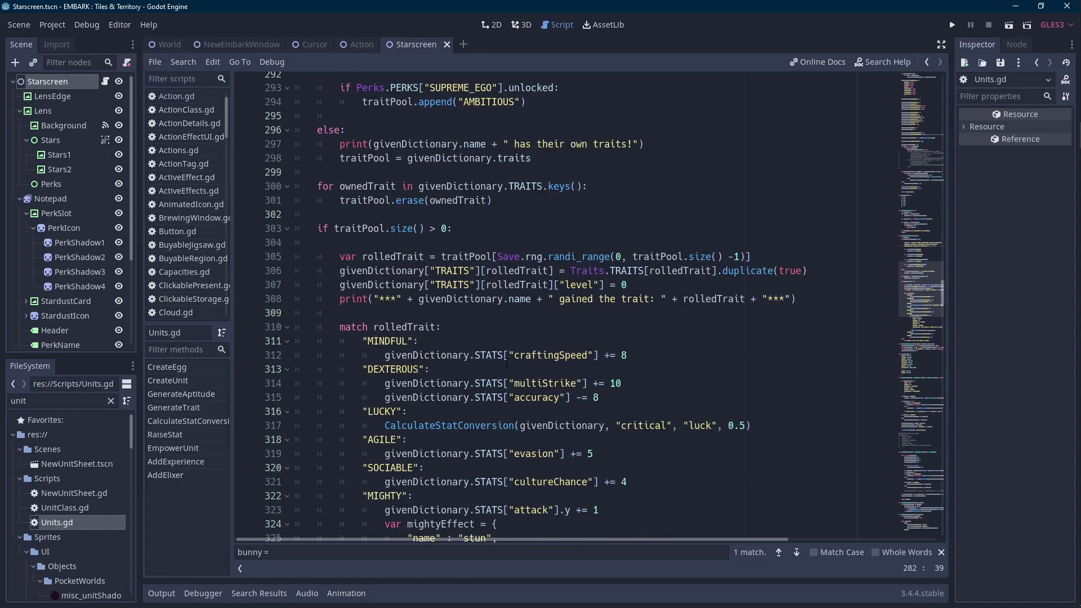
scroll(506, 361, down, 10)
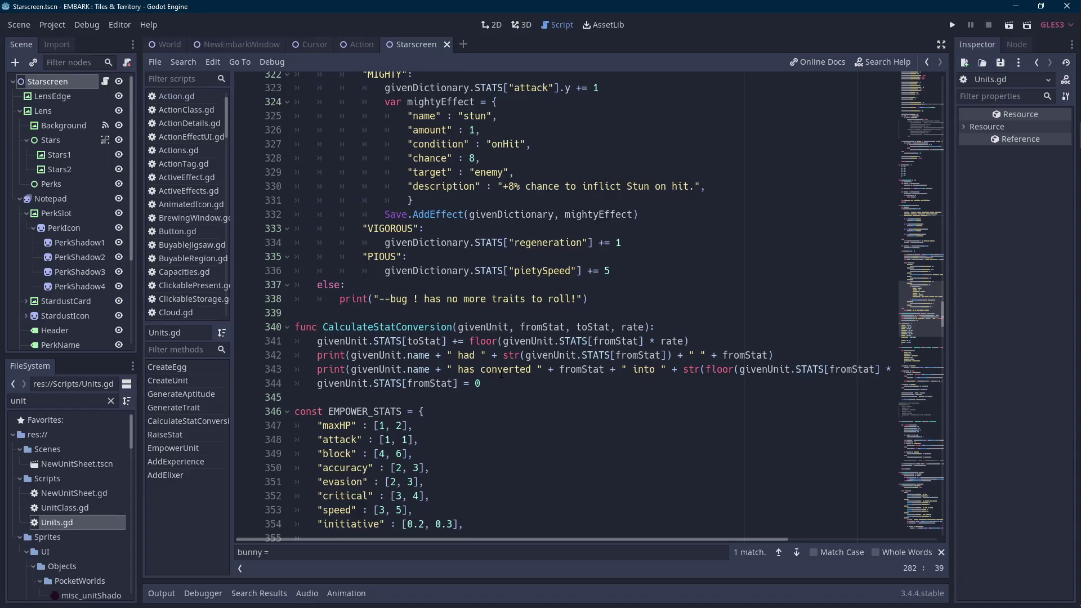
scroll(501, 373, down, 1)
scroll(500, 373, down, 19)
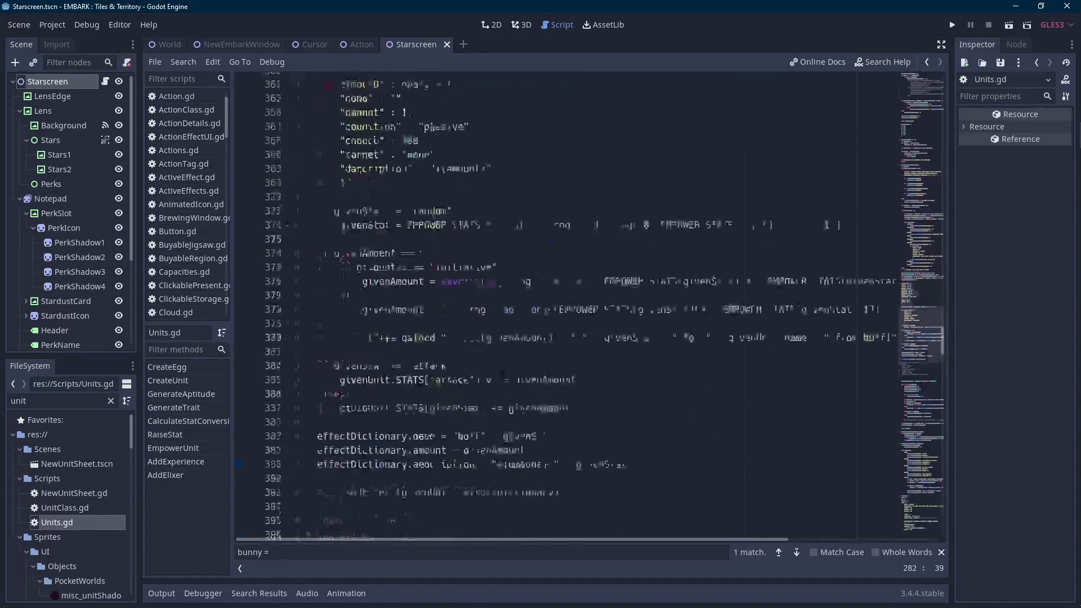
scroll(501, 373, up, 4)
scroll(588, 353, up, 4)
click(588, 355)
key(ctrl+f)
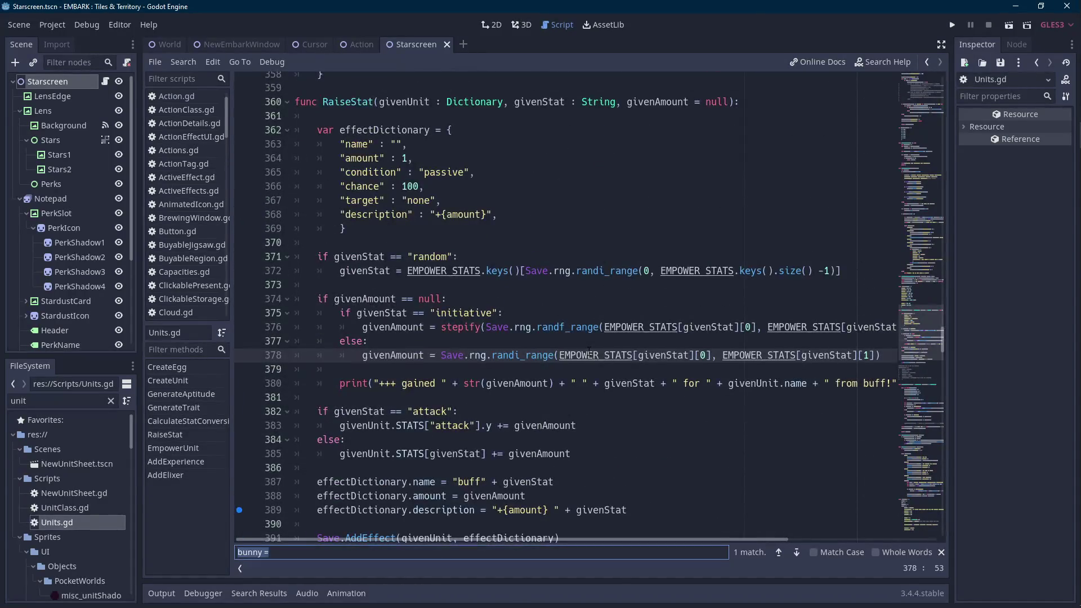
text(strength)
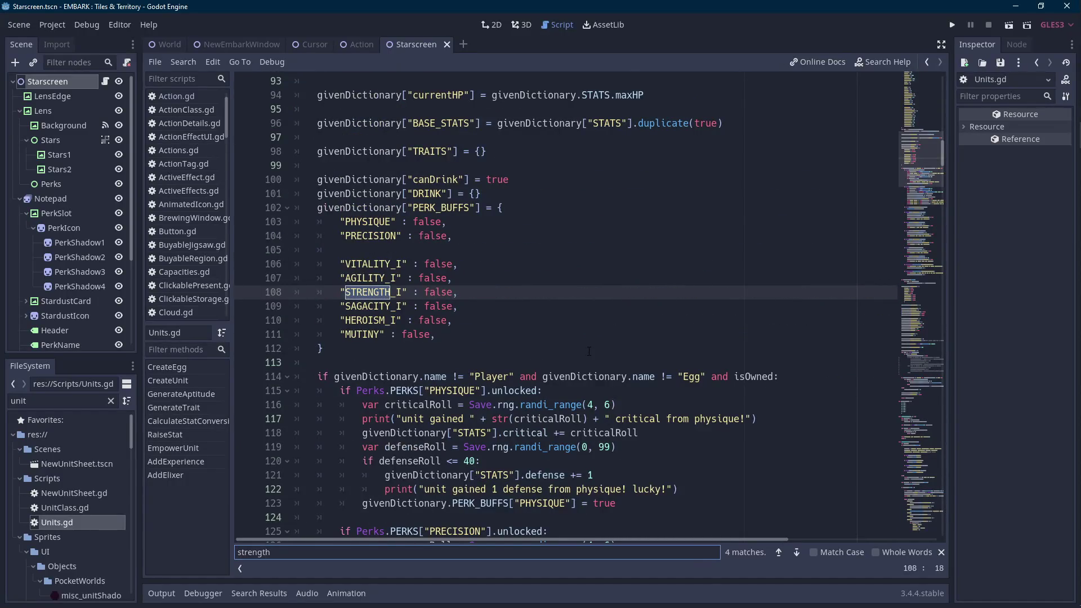
Add an "ENRICHMENT_I" : false entry after HEROISM_I in the PERK_BUFFS dictionary.
click(475, 293)
key(Return)
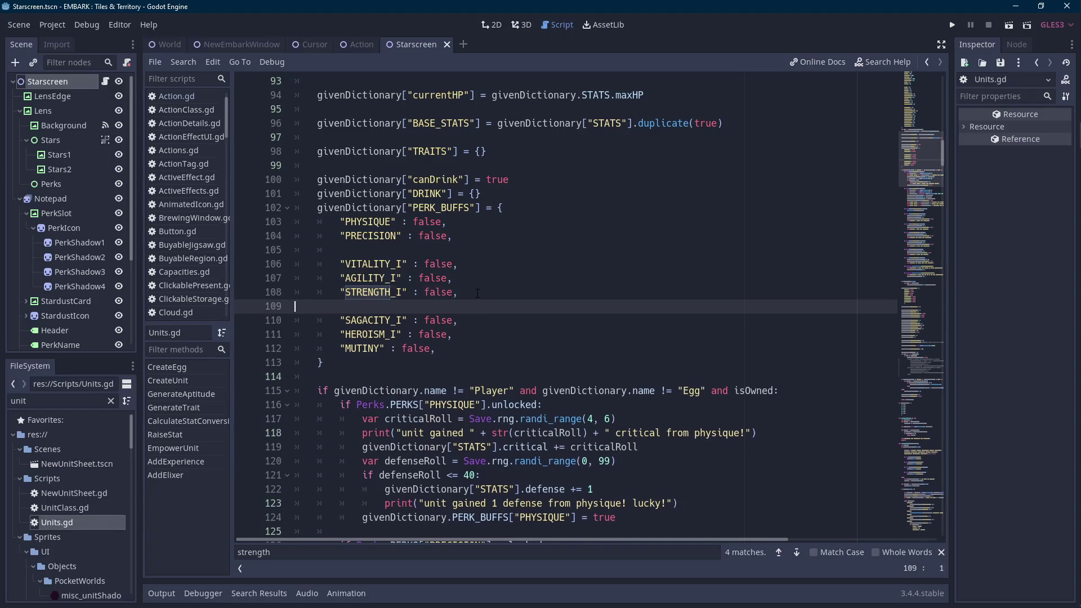
key(ctrl+z)
key(Down)
key(Down)
key(Return)
text(":)
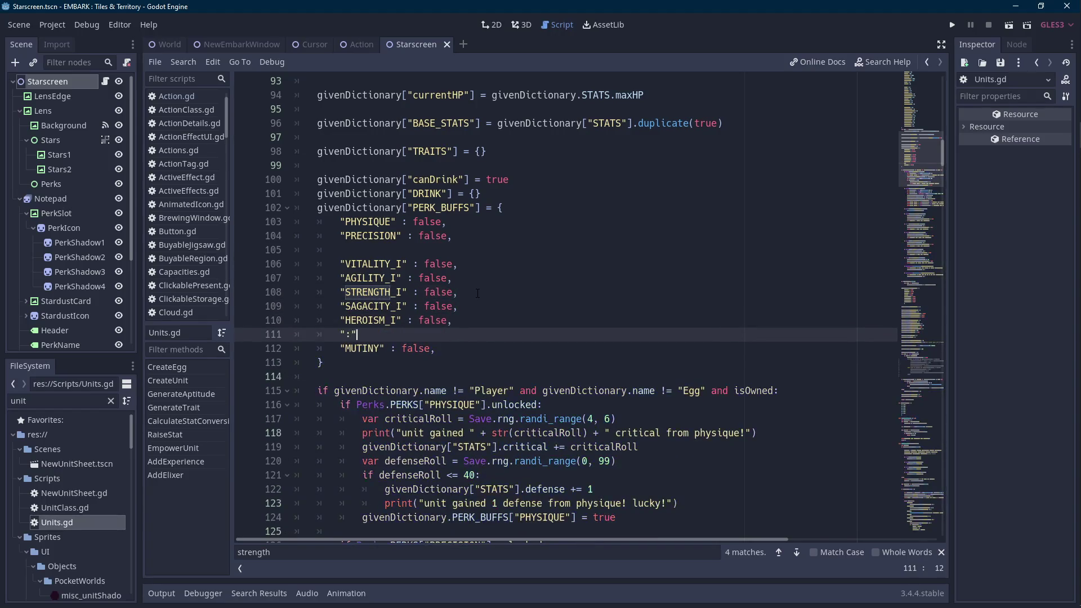
text(" : false,)
key(BackSpace)
text(ENRICHMENT)
text(_I)
Copy the ENRICHMENT_I name and filter the FileSystem for 'perks'.
key(ctrl+shift+Left)
key(ctrl+c)
double_click(38, 401)
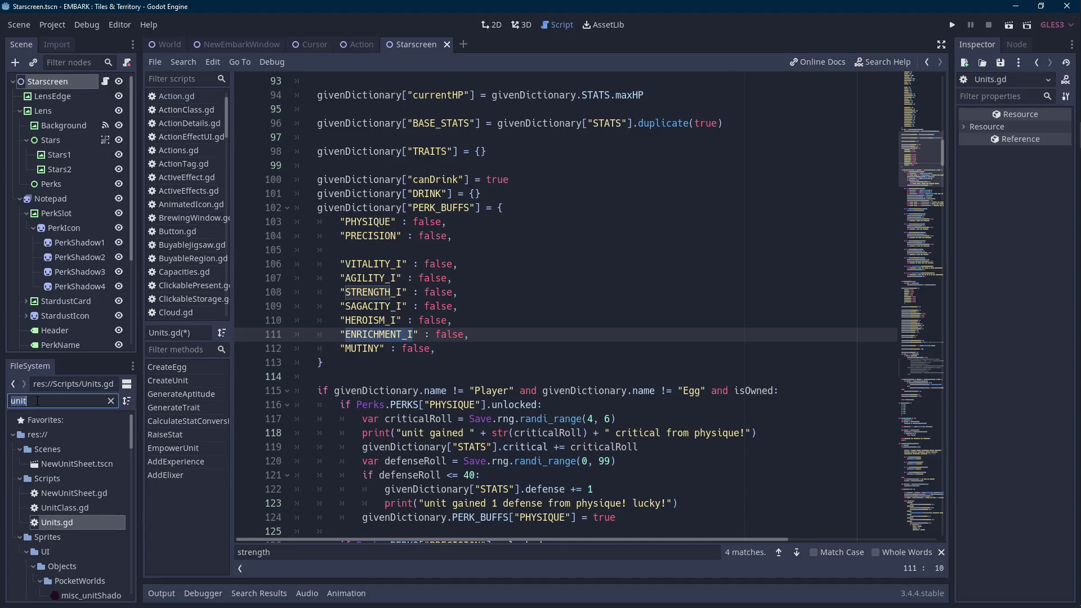
text(perks)
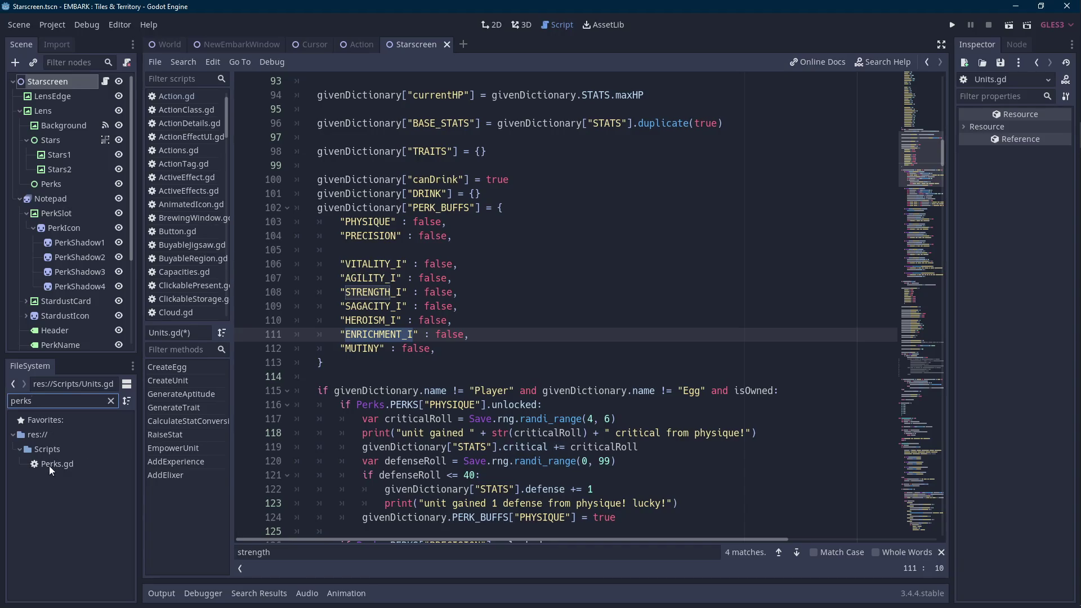
double_click(49, 465)
key(ctrl+f)
key(ctrl+v)
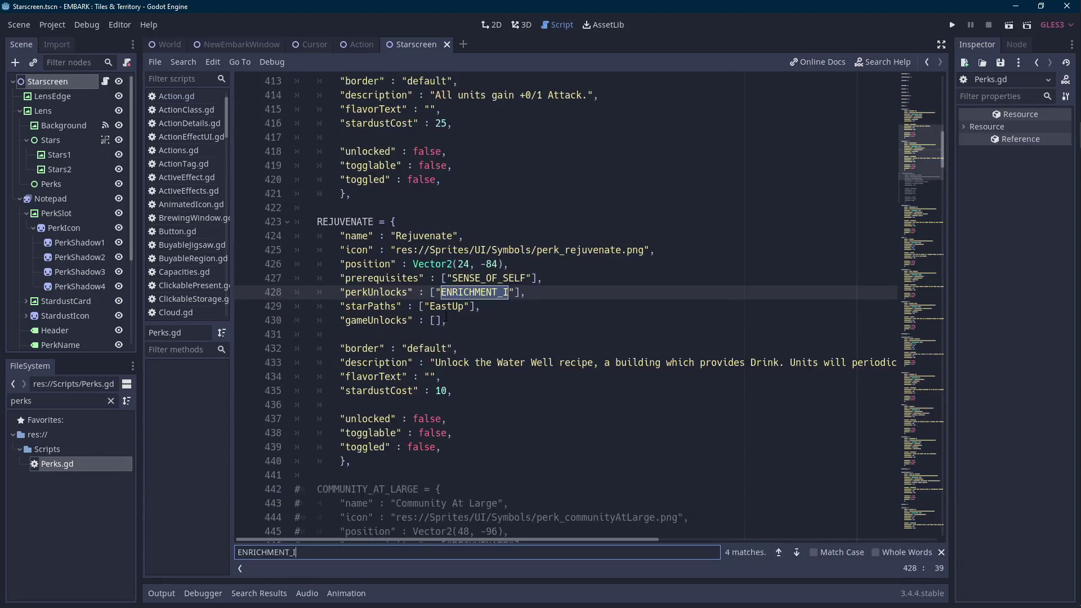
click(780, 553)
click(780, 553)
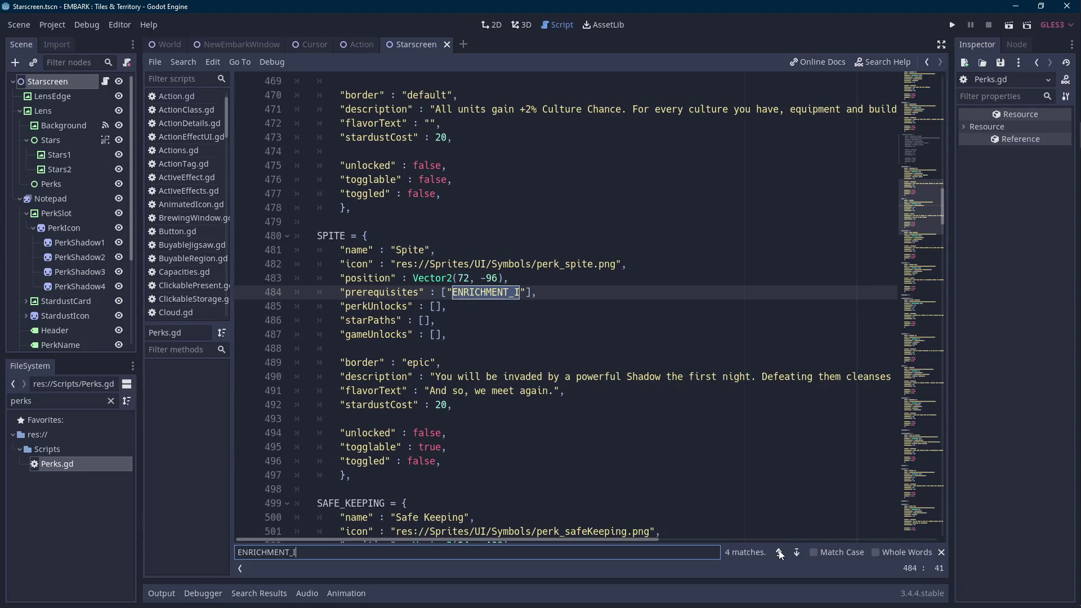
click(780, 553)
scroll(615, 463, down, 2)
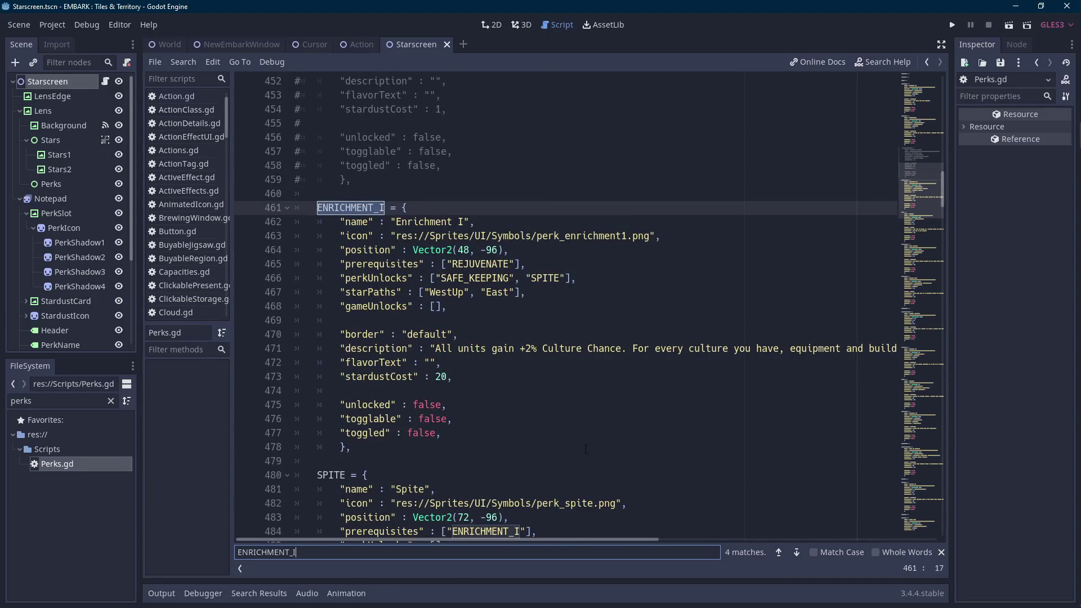
click(81, 401)
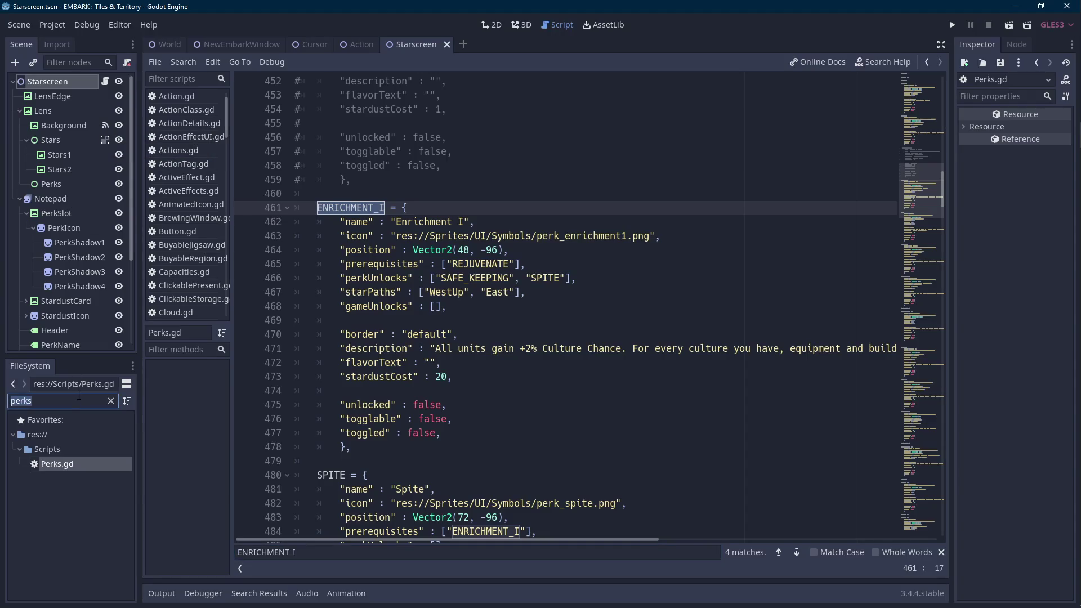
text(unit)
double_click(69, 518)
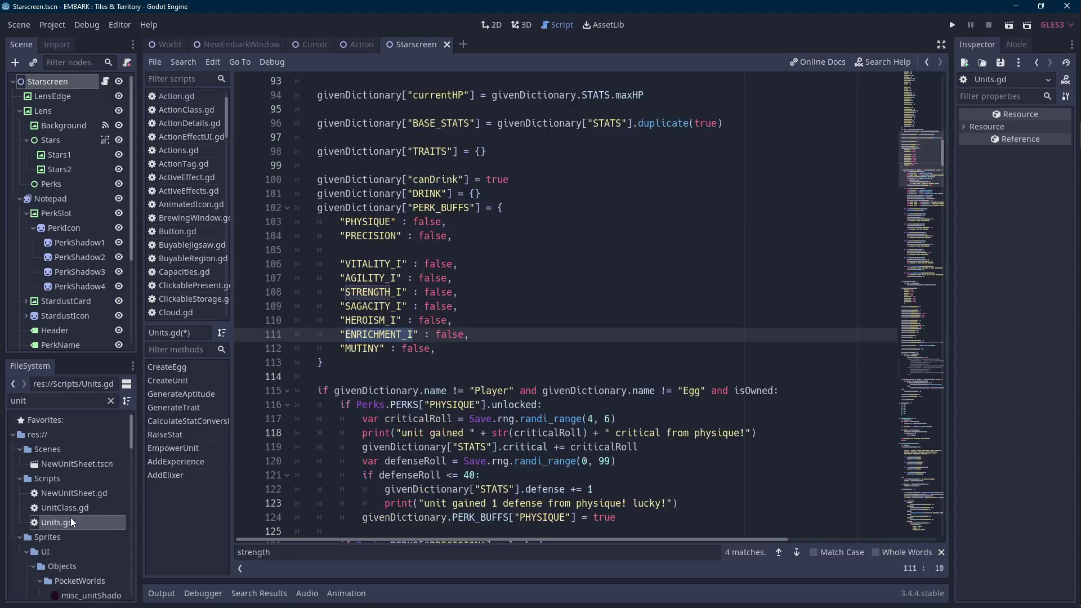
Find the STRENGTH_I unlock check in Units.gd and open a new line below its bonus block.
double_click(393, 333)
double_click(376, 292)
key(ctrl+f)
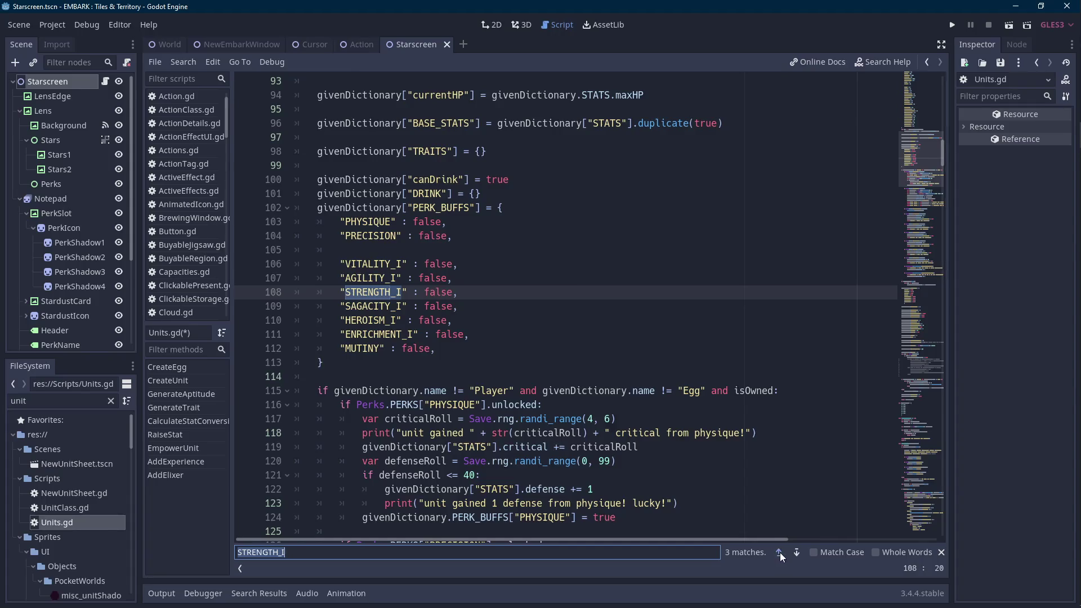
click(779, 552)
click(447, 326)
key(Return)
key(Return)
key(Up)
Add an ENRICHMENT_I unlocked check that does givenDictionary.STATS.cultureChance += 2.
text(if Perks.PERKS["")
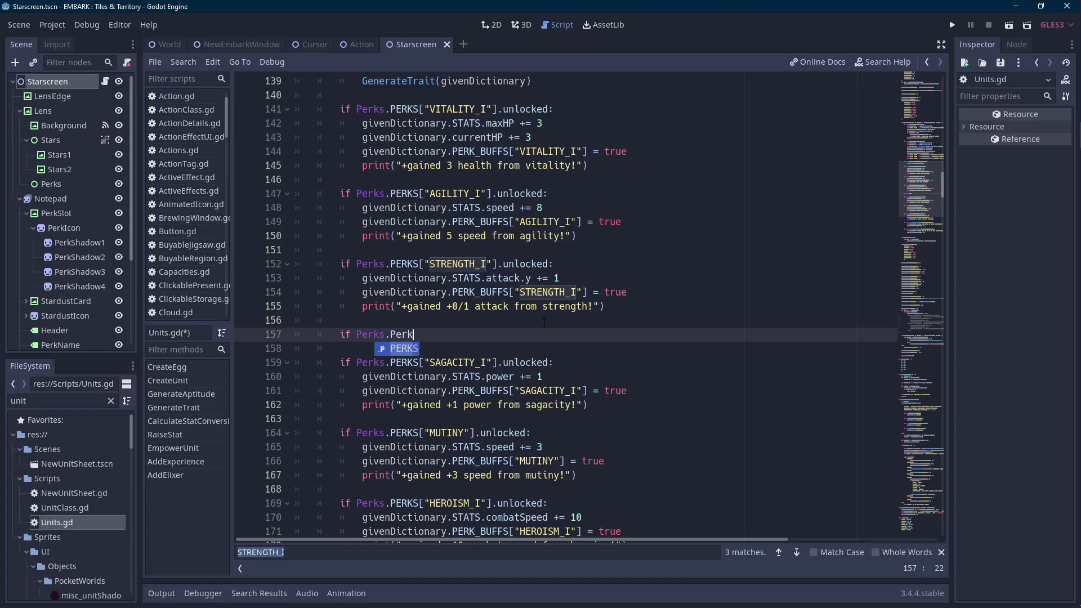
text(ENRICHMENT_I)
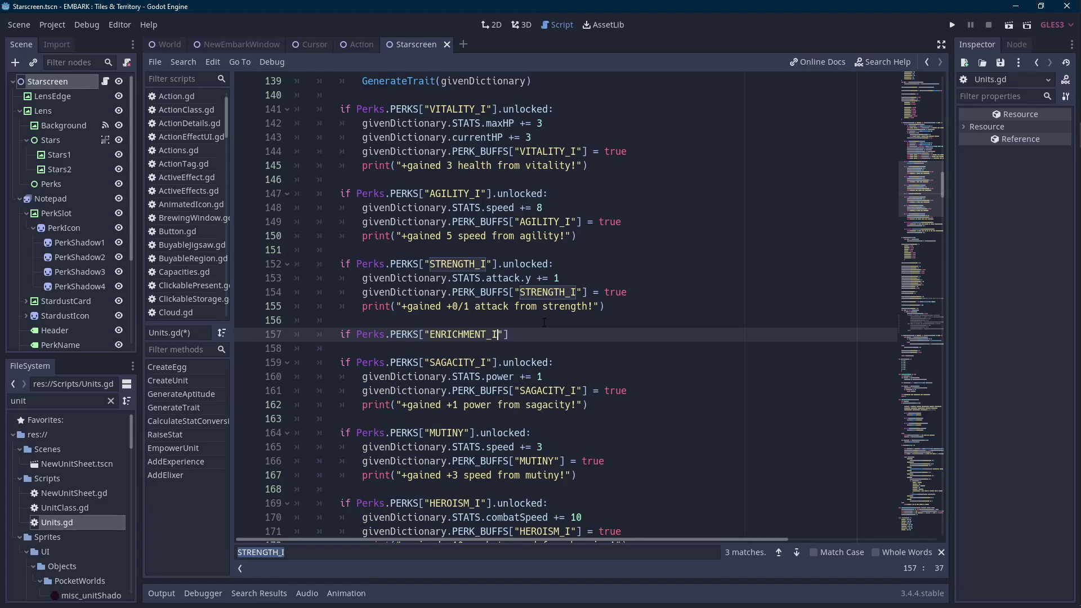
text(.unlocked:)
key(Return)
text(givenD)
key(Return)
text(.)
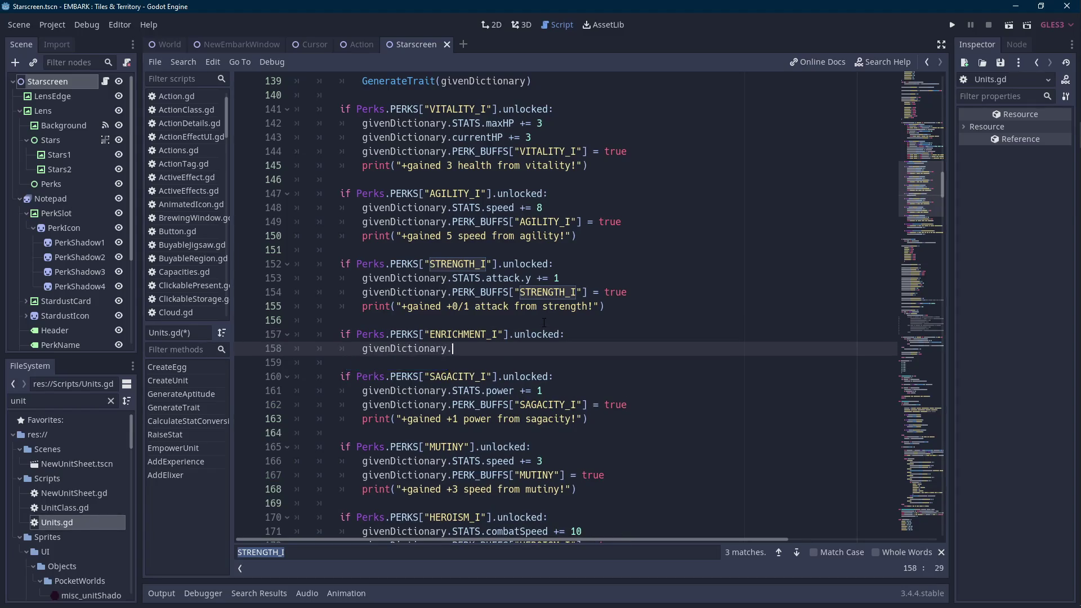
text(STATS.)
text(cultureChance += )
text(2)
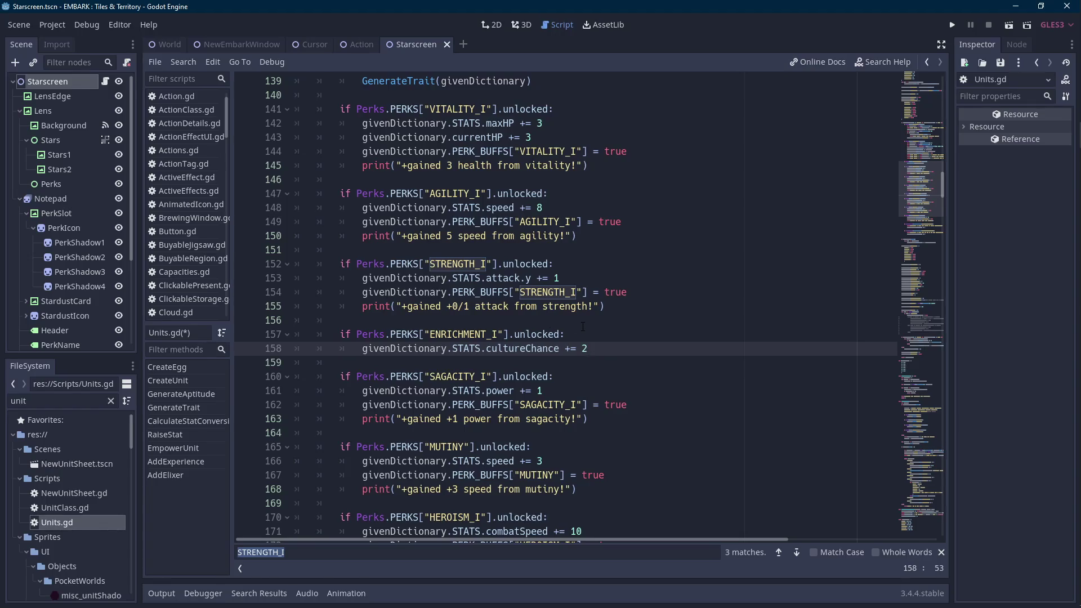
key(Return)
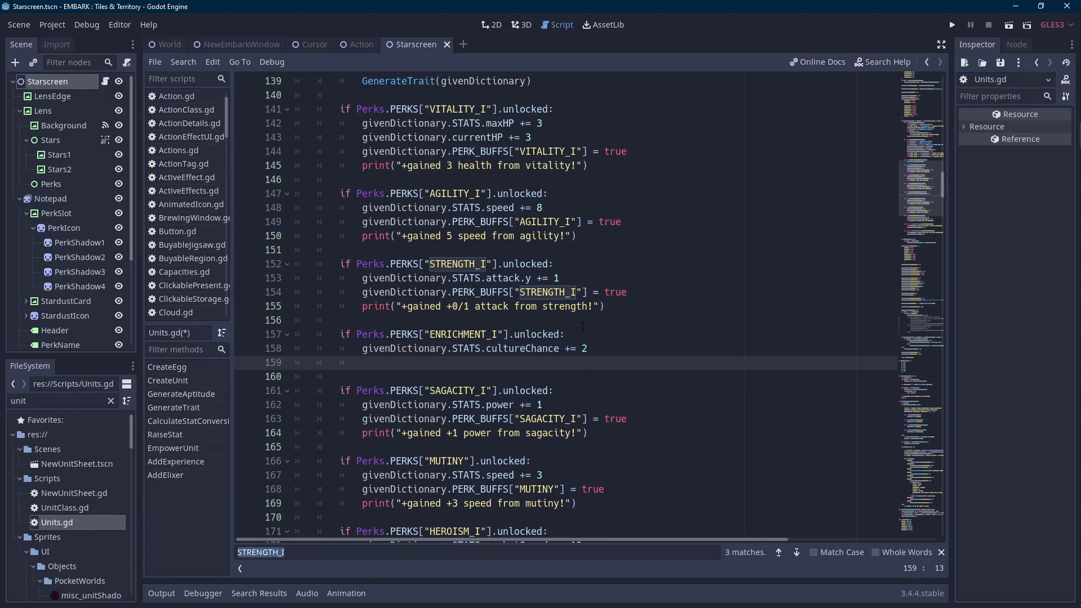
Add a givenDictionary.PERK_BUFFS["ENRICHMENT_I"] entry, pasting the copied perk name as the key.
text(givenDi)
key(Return)
text(.PER)
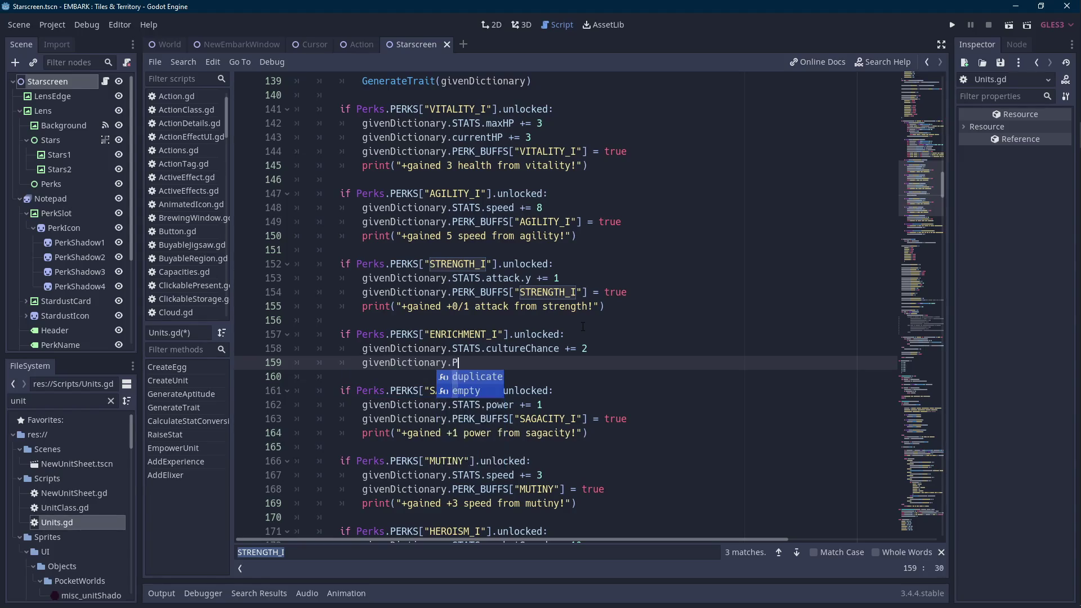
key(BackSpace)
key(BackSpace)
key(BackSpace)
text(PERK_BUFFS)
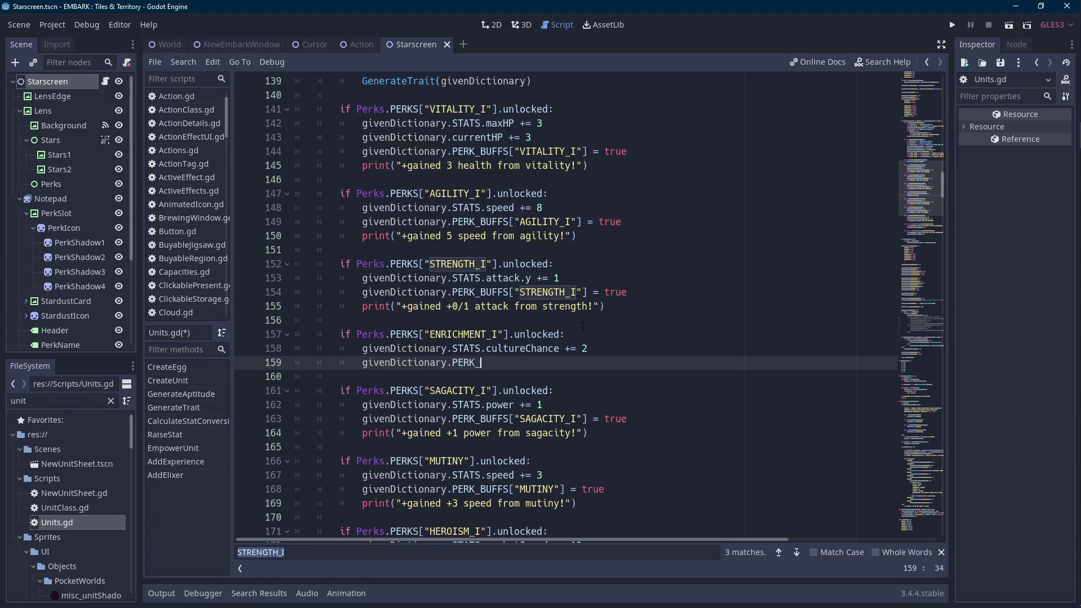
text([")
key(Up)
key(Up)
key(ctrl+shift+Left)
key(shift+Left)
key(Caps_Lock)
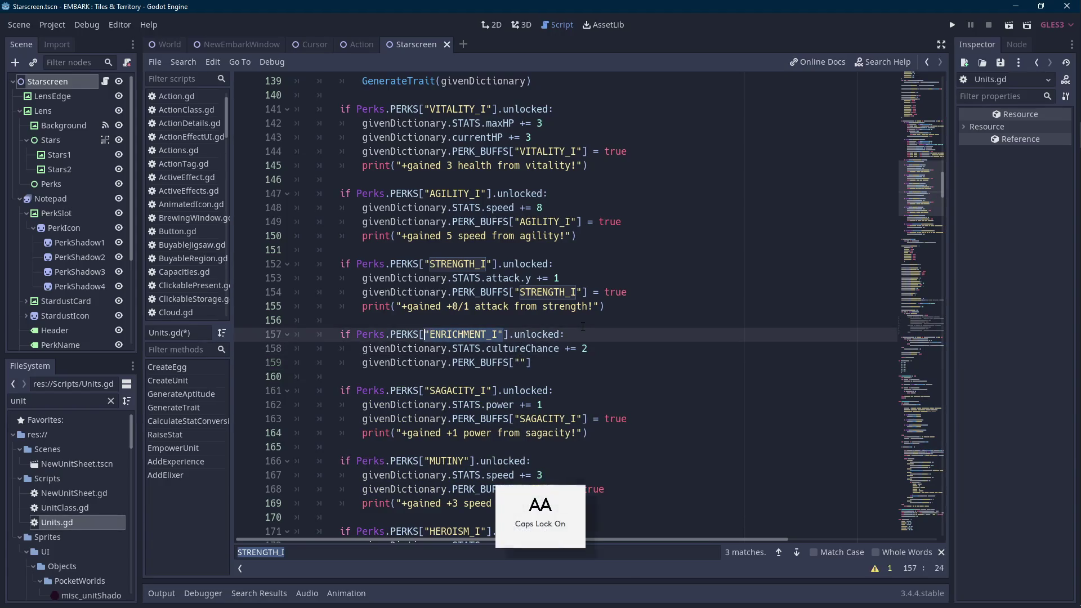
key(ctrl+c)
click(520, 361)
key(ctrl+v)
Set the entry to true, add a 'gained +2 culture chance from enrichment' print, save, and open World.
click(619, 362)
text(= TRUE)
key(Caps_Lock)
key(BackSpace)
key(BackSpace)
key(BackSpace)
text(true)
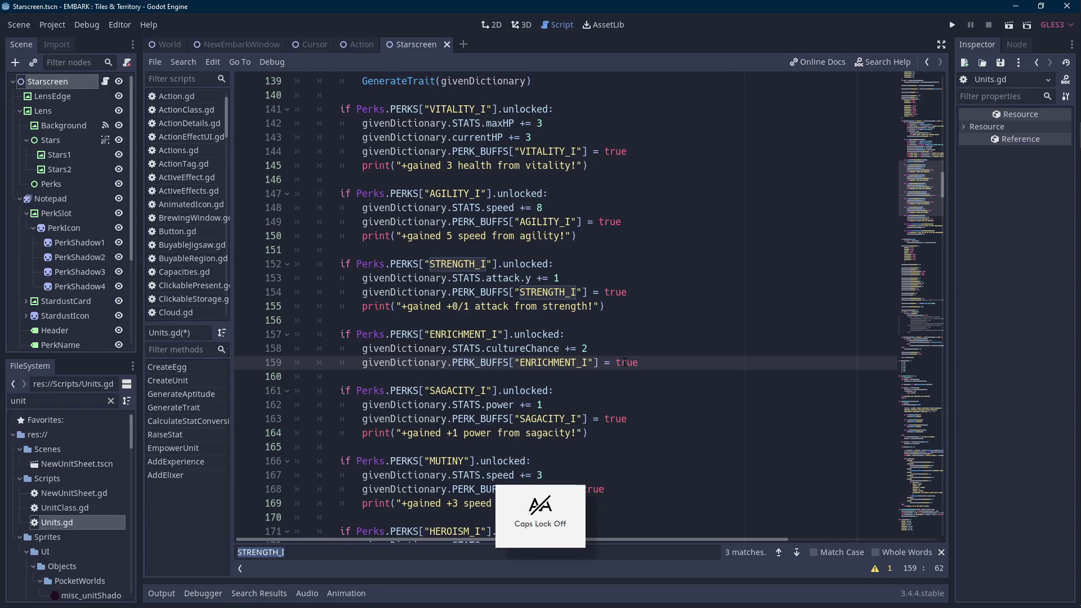
key(Return)
text(print("gained +2 )
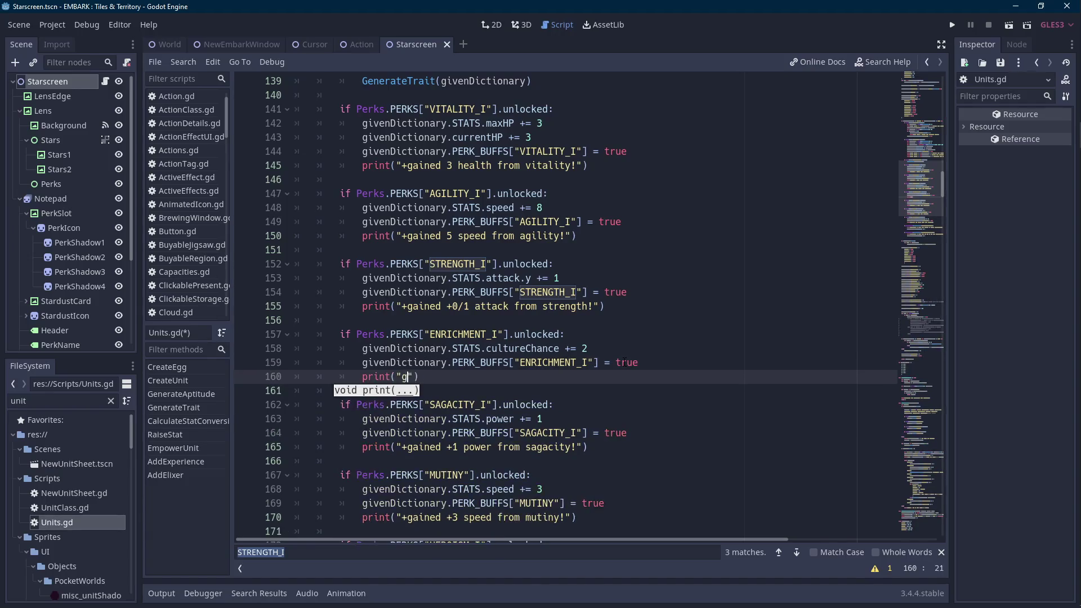
text(culture chance from )
text(enrichment I)
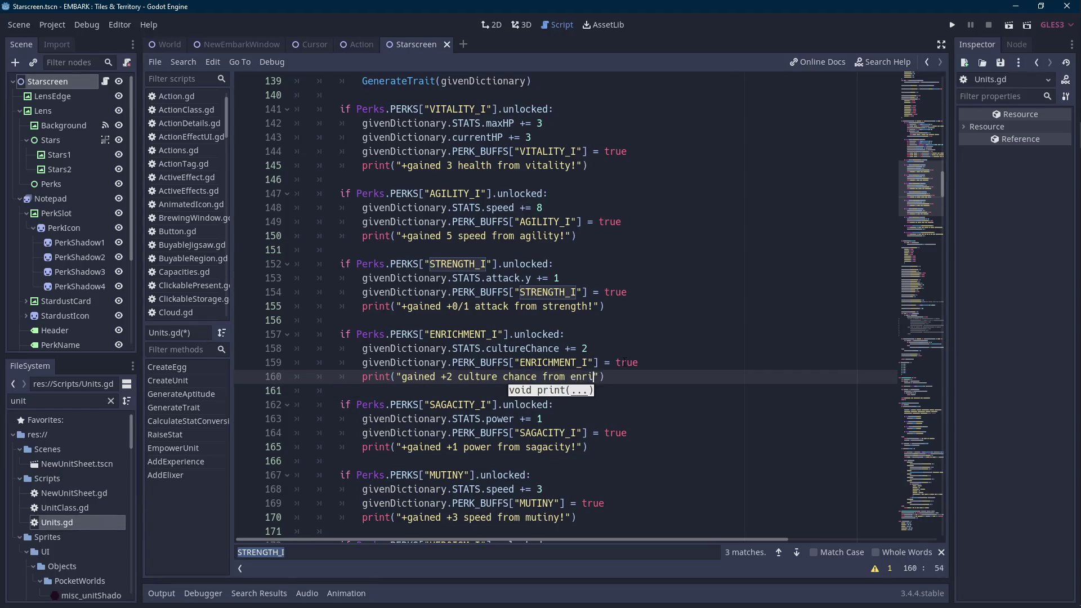
key(BackSpace)
key(BackSpace)
text(!)
key(ctrl+s)
click(170, 44)
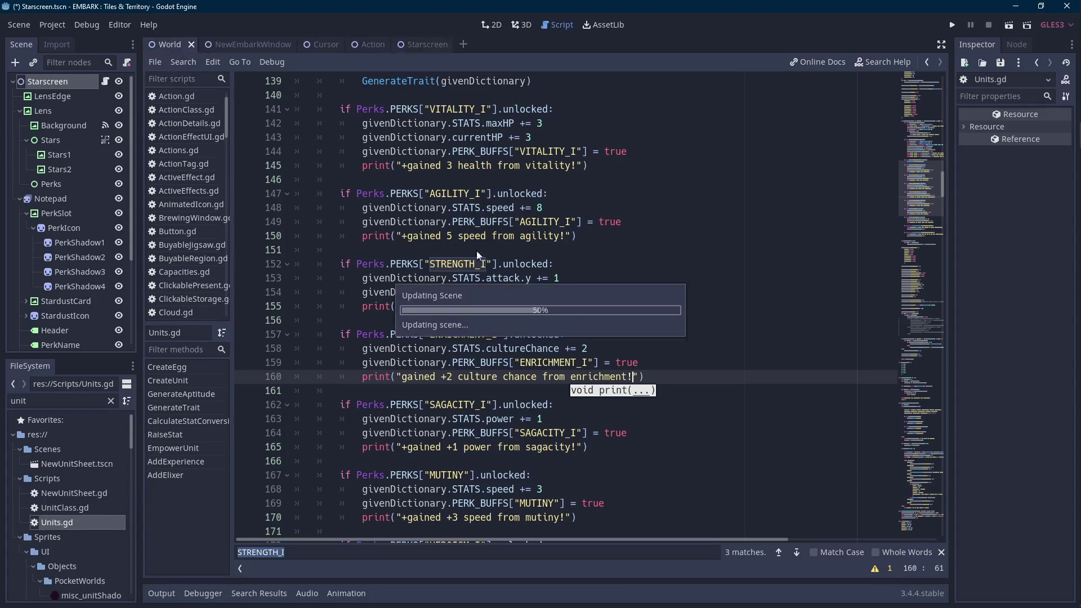
mouse_move(928, 304)
mouse_down()
mouse_move(940, 289)
mouse_move(930, 111)
mouse_move(927, 126)
mouse_up()
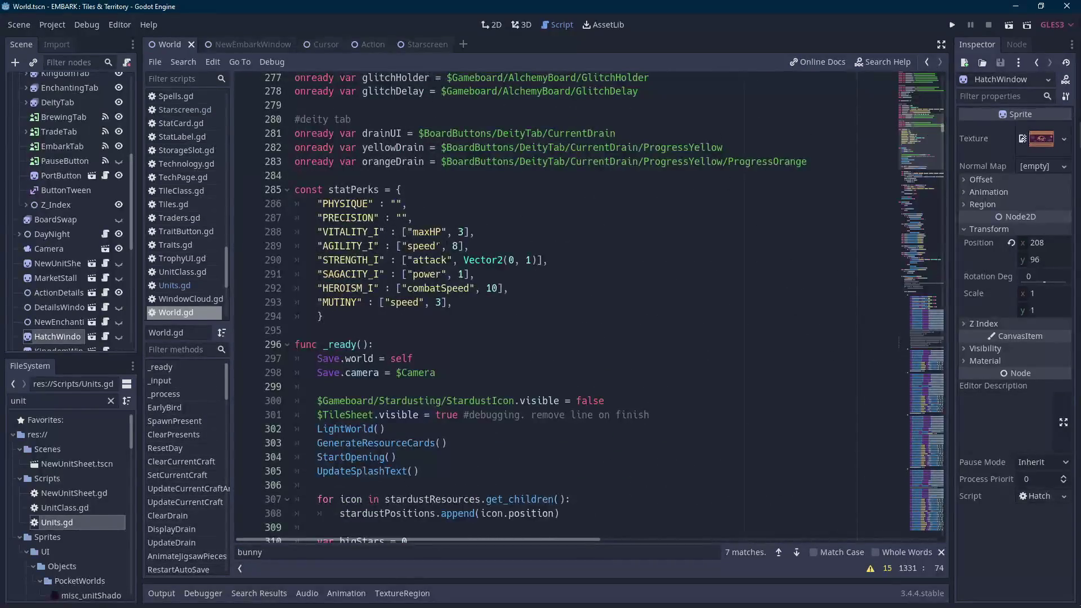
Insert "ENRICHMENT_I" : ["cultureChance", 2] after the MUTINY line in statPerks.
click(407, 302)
key(Return)
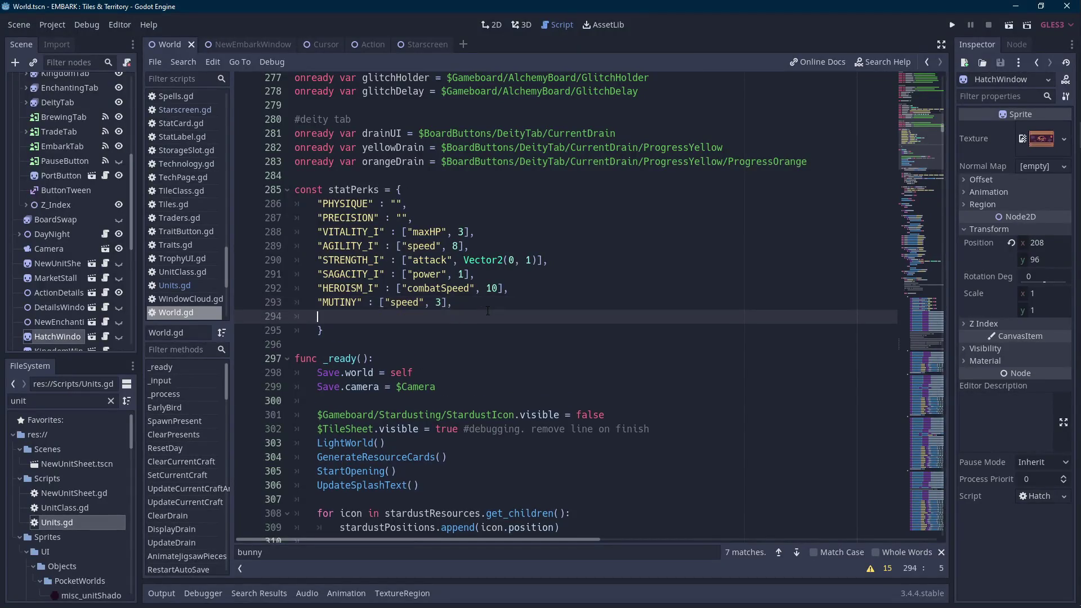
text("E)
key(Return)
text(:)
text( ["cultureC)
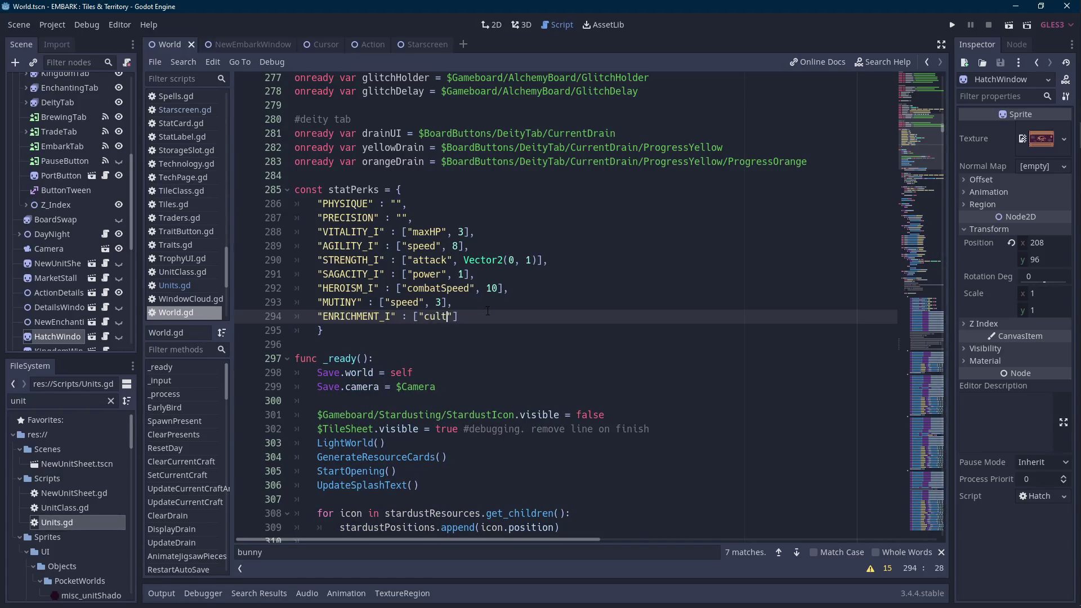
text(hance", 2)
Confirm the cultureChance stat name in Units.gd, then return to the ENRICHMENT_I entry in World.gd.
double_click(78, 520)
key(ctrl+f)
text(cultureChance)
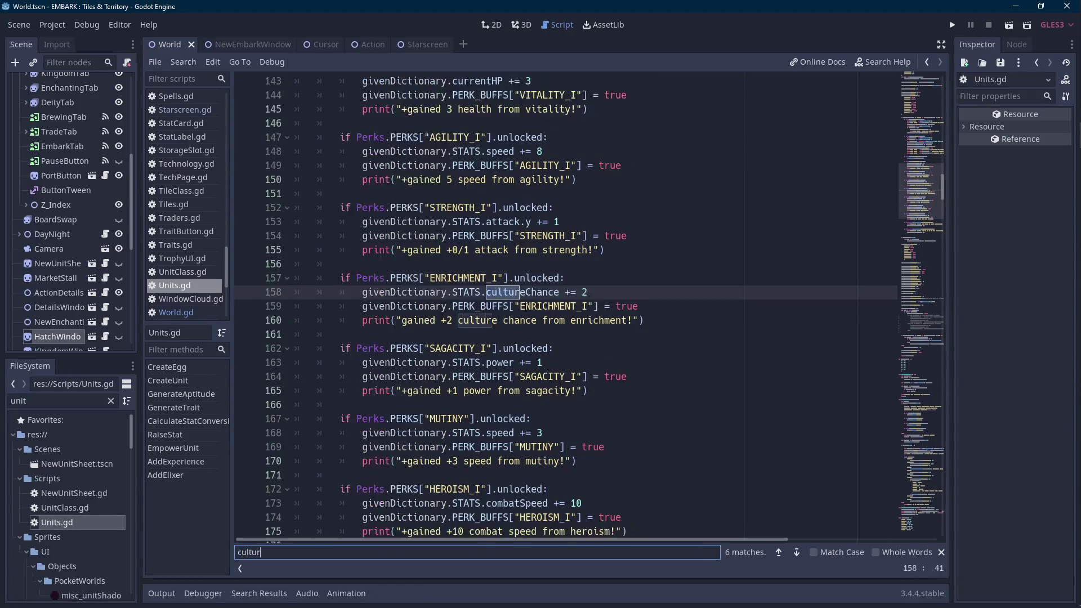
click(780, 552)
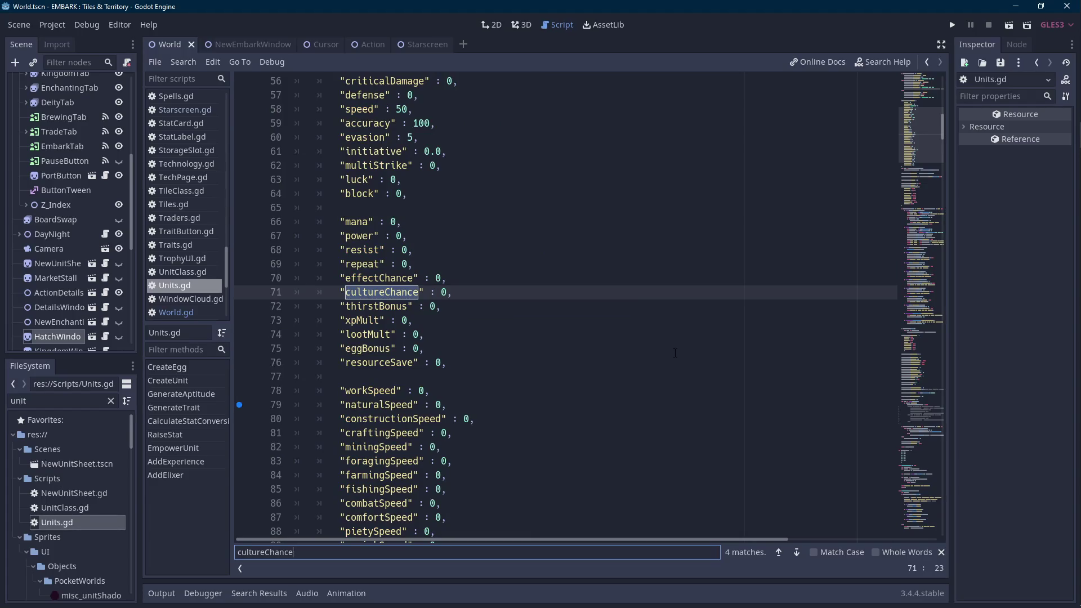
scroll(106, 221, up, 5)
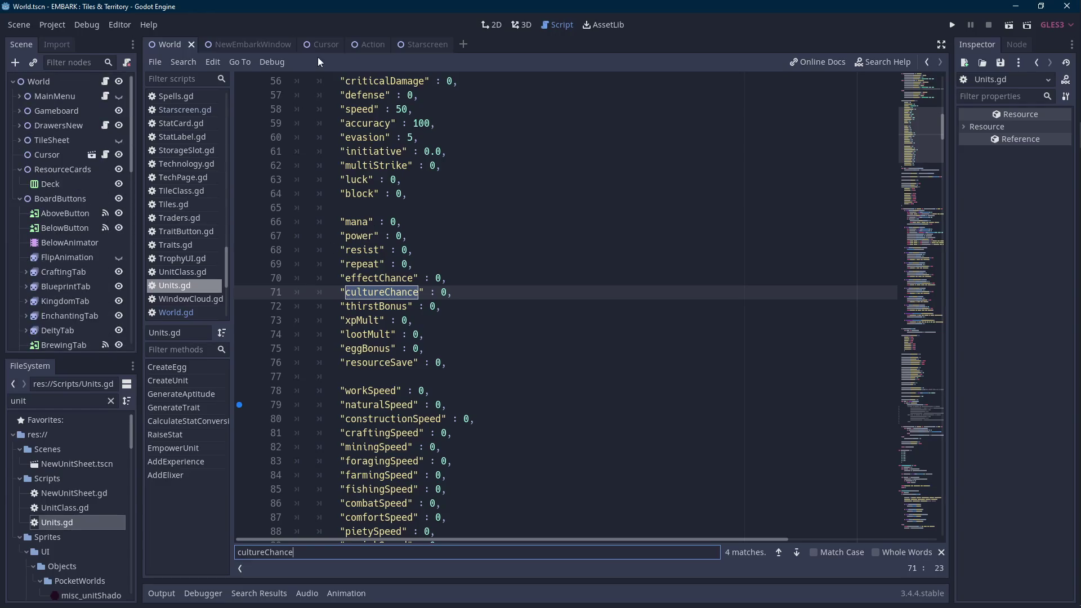
click(369, 45)
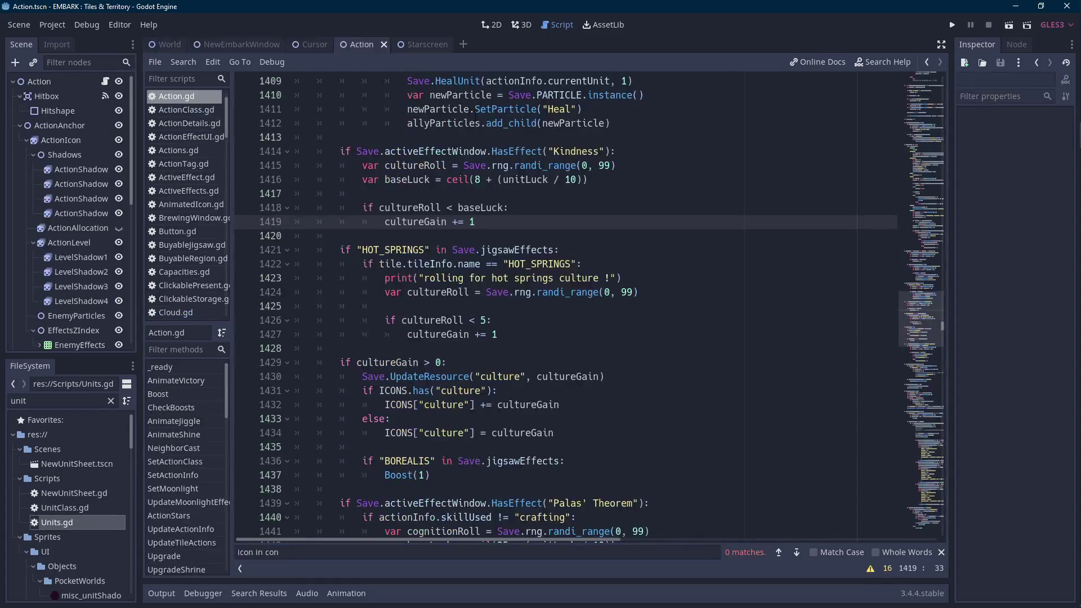
click(165, 46)
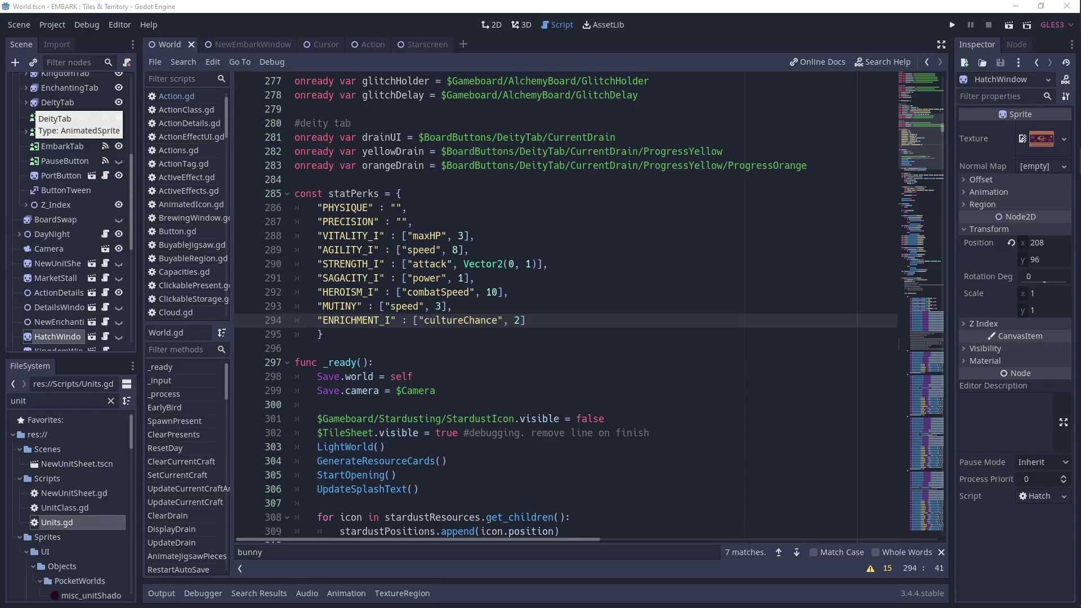
click(540, 292)
click(554, 321)
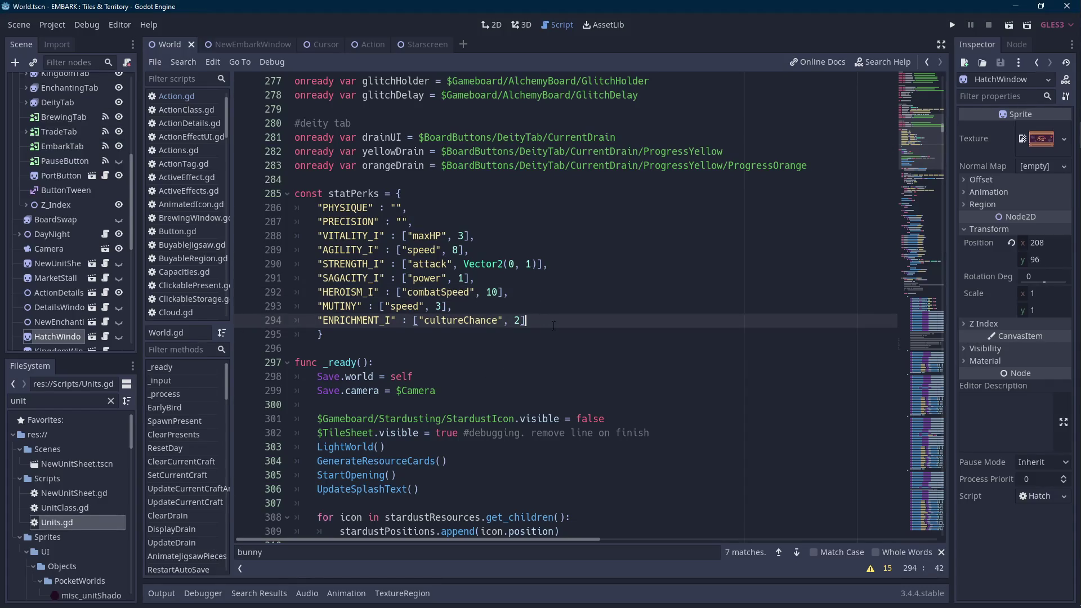
scroll(557, 307, down, 5)
Locate the night branch's MoonlightActions call in World.gd and add a dedented line after it.
drag(939, 127, 932, 232)
click(621, 249)
scroll(642, 282, down, 10)
key(ctrl+f)
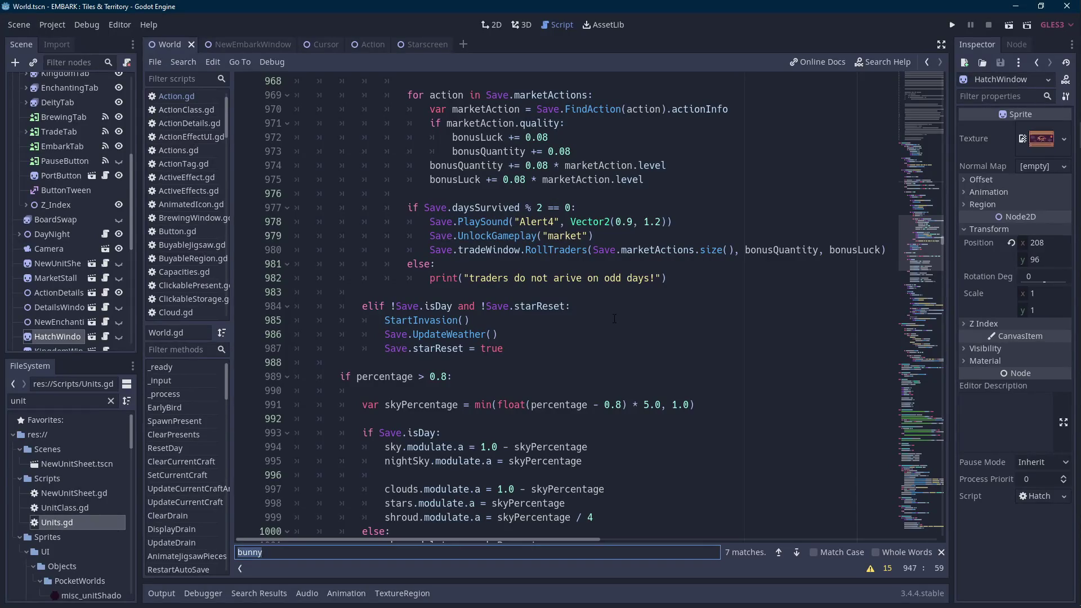
click(940, 552)
scroll(585, 315, up, 2)
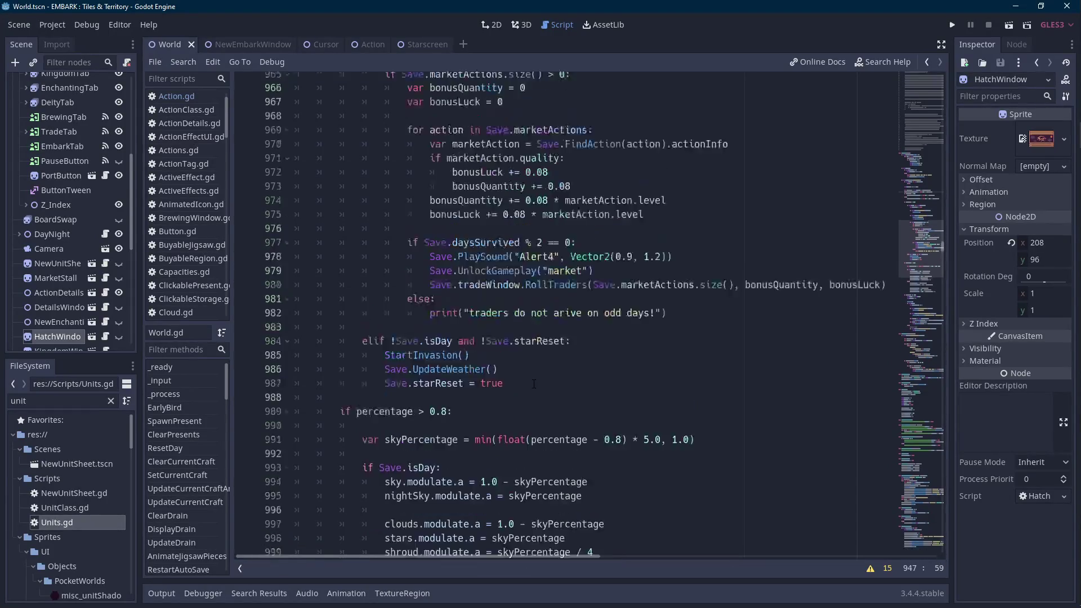
scroll(410, 390, up, 5)
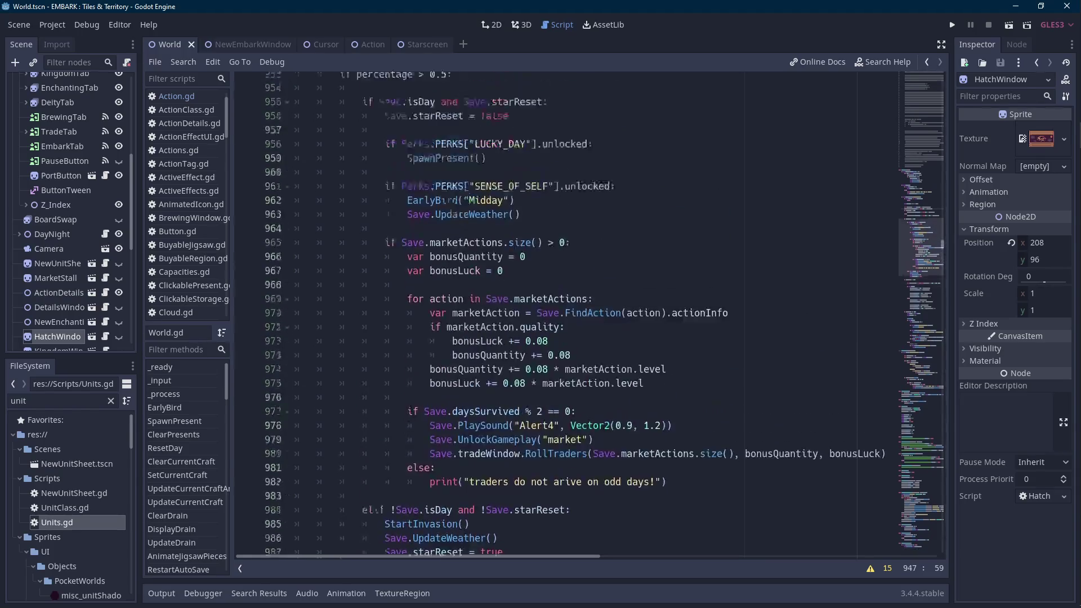
scroll(422, 301, up, 1)
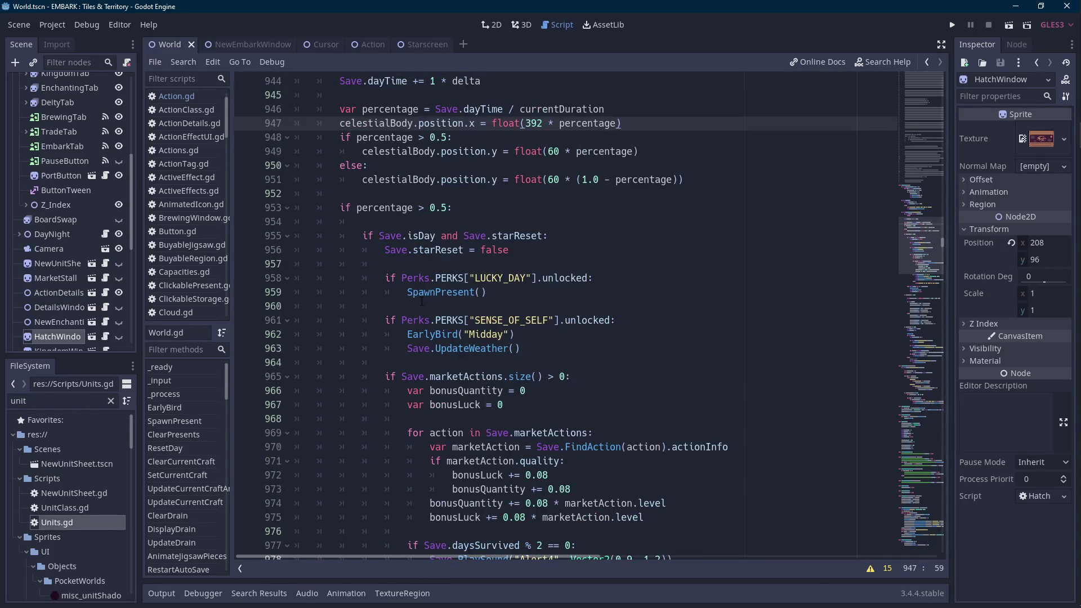
scroll(421, 301, down, 11)
scroll(421, 301, down, 6)
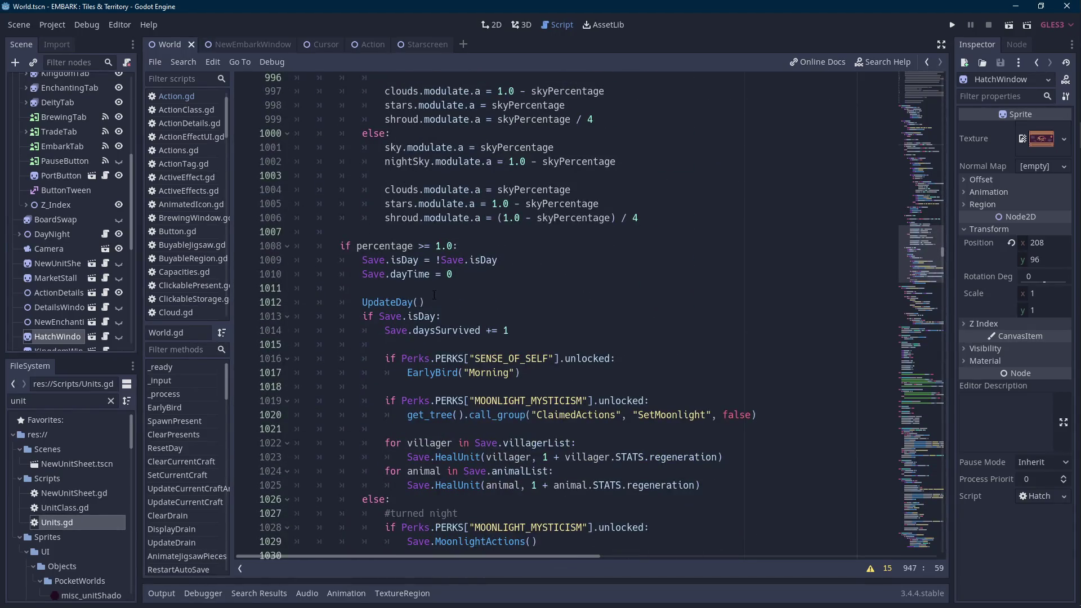
scroll(437, 293, down, 3)
scroll(430, 386, down, 1)
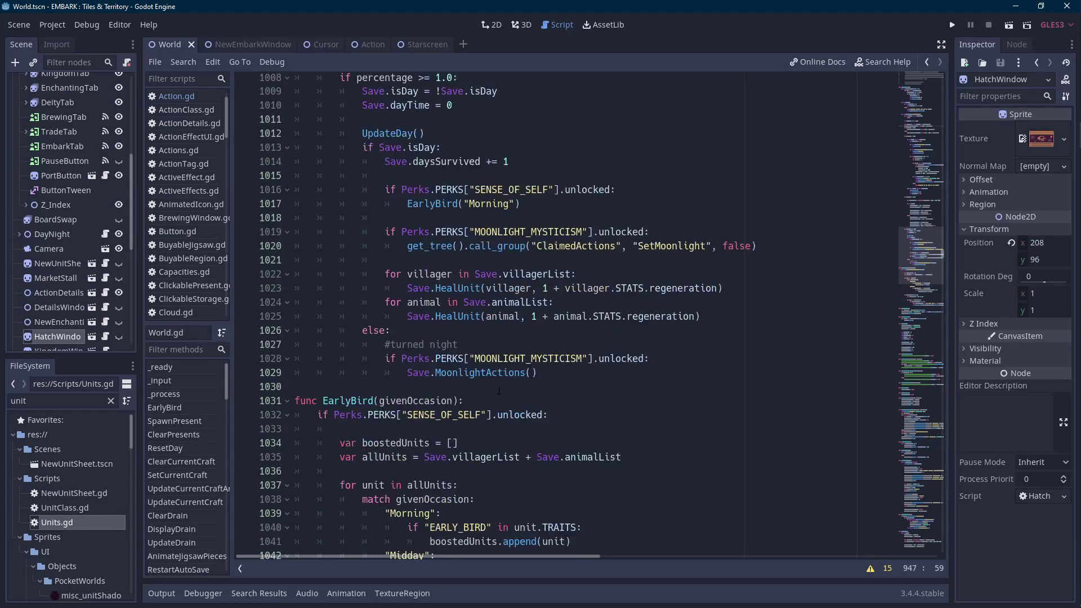
click(568, 372)
key(Return)
key(BackSpace)
Add 'if Perks.PERKS["GOD_HAND"].unlocked:' with a Save.UpdateGodhand(2) call in its body.
text(if)
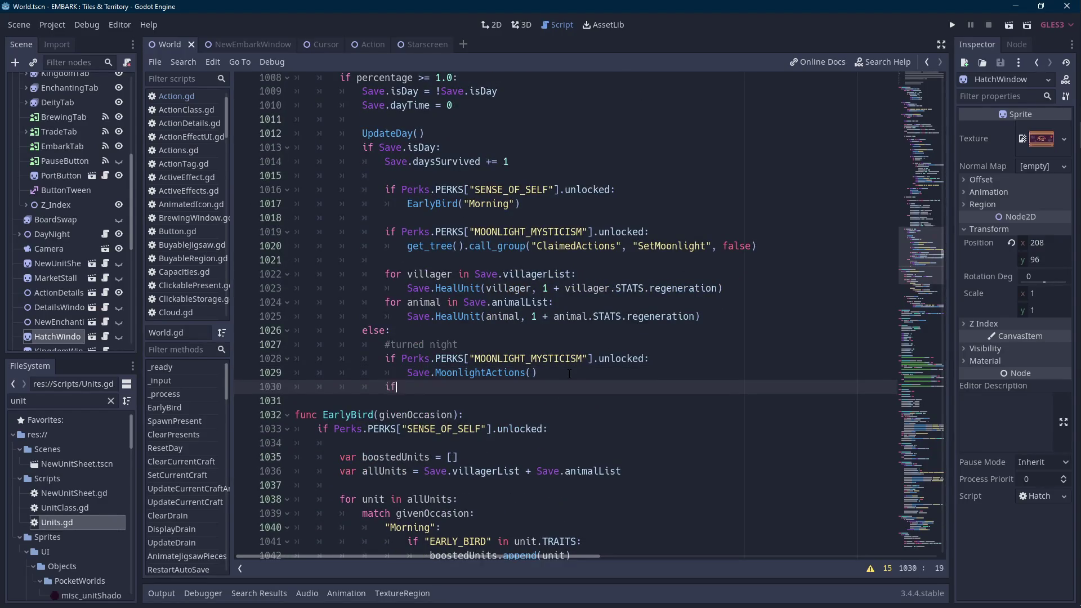
text( Perks.PERKS[")
text(GOD_HA)
text(ND"].unlockewd)
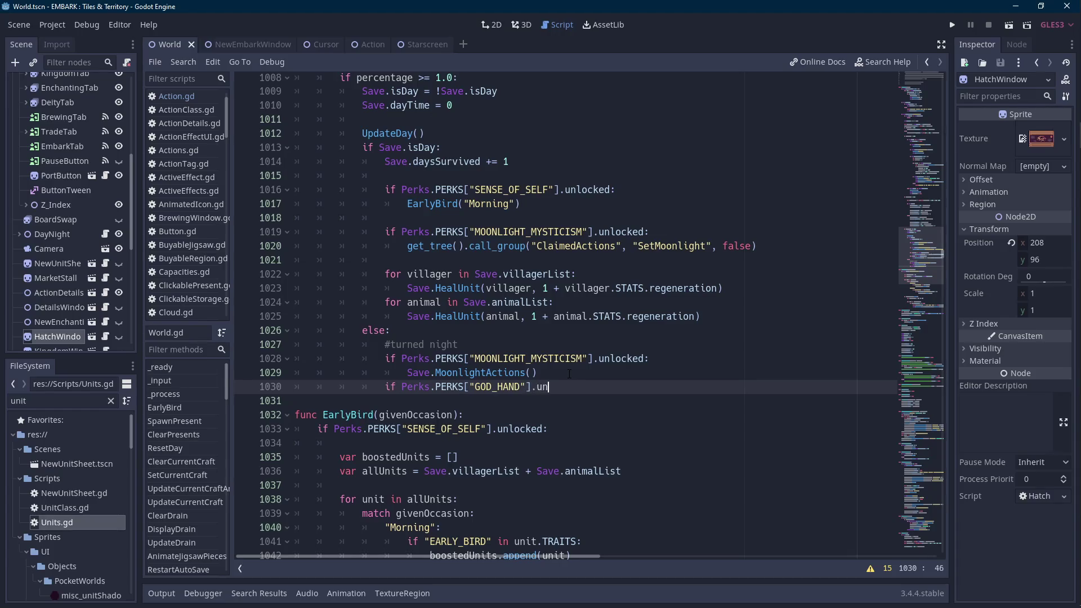
key(BackSpace)
key(BackSpace)
text(d:)
key(Return)
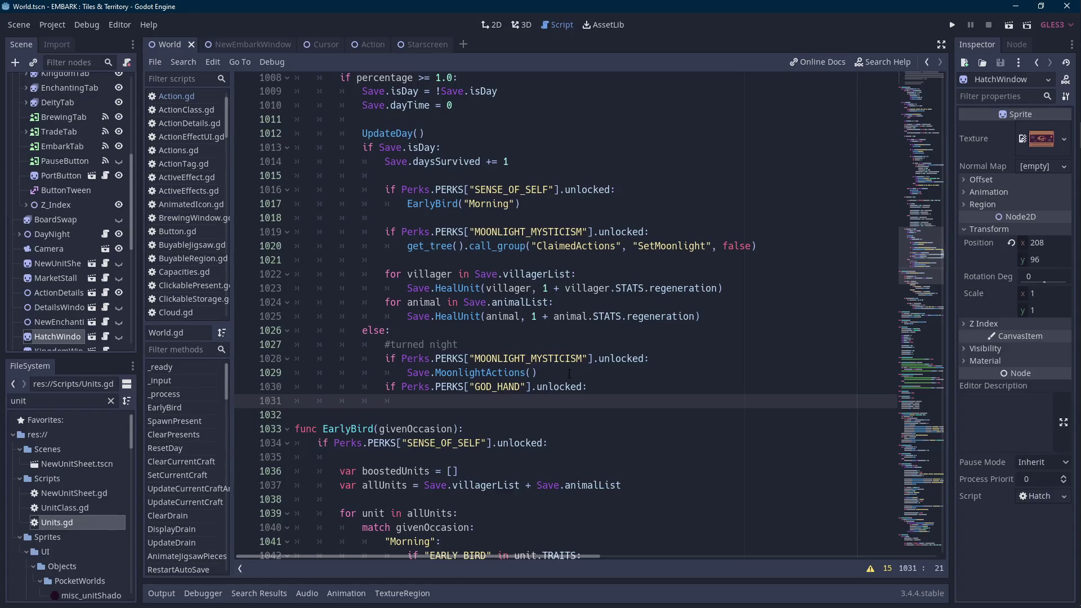
text(Save.)
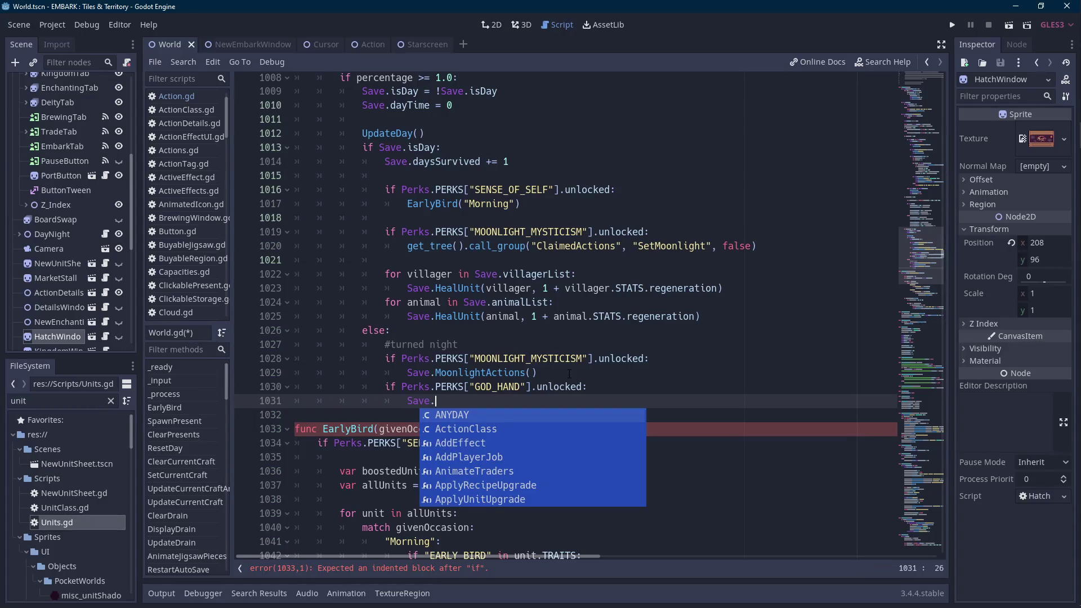
text(GainGodHand)
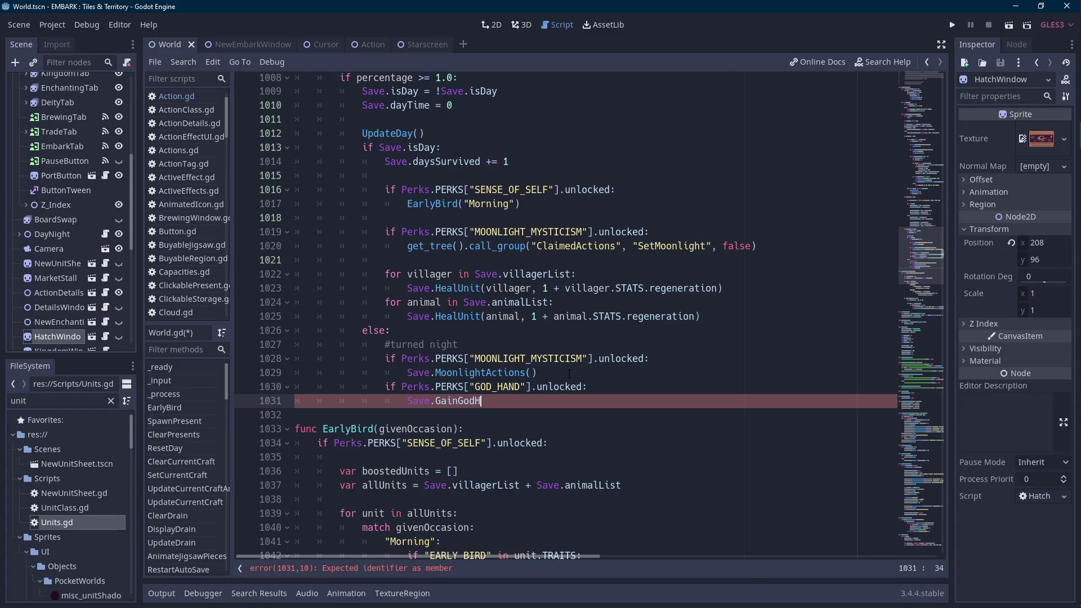
key(ctrl+BackSpace)
text(UpdateGodhand)
key(Return)
key(Left)
text(2)
key(Left)
key(Left)
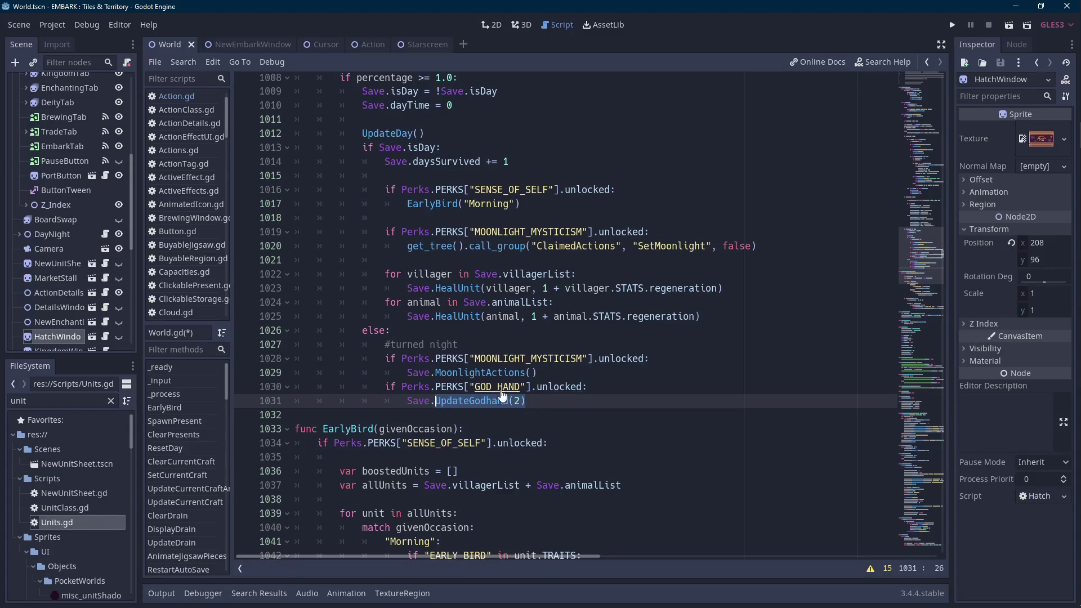
Open the Save.gd script from the UpdateGodhand call.
click(476, 400)
ctrl+click(415, 405)
scroll(415, 404, down, 5)
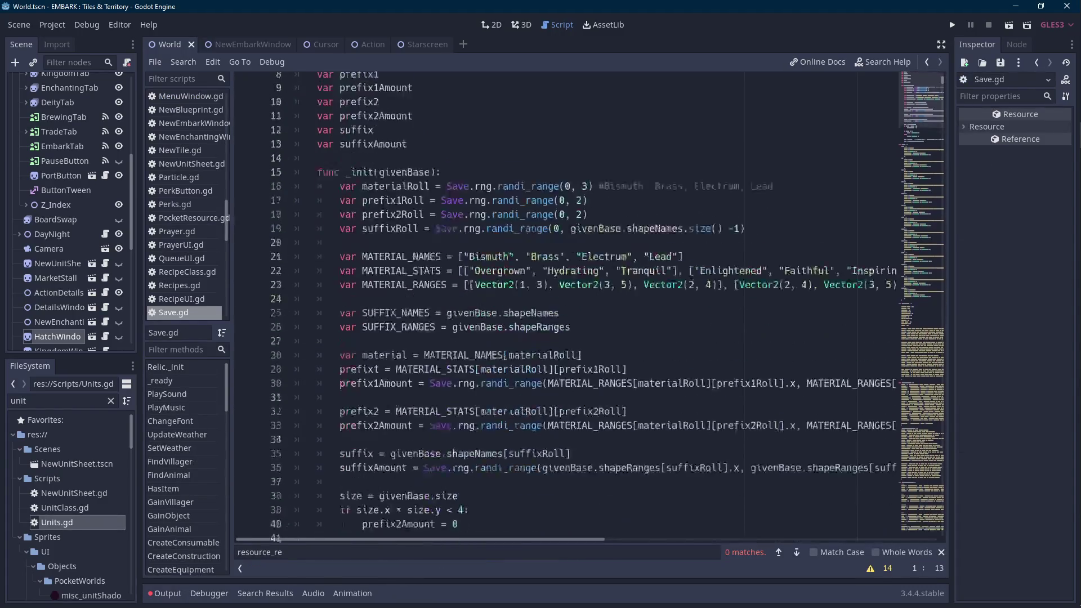
Locate the MoonlightActions function definition in Save.gd.
key(ctrl+f)
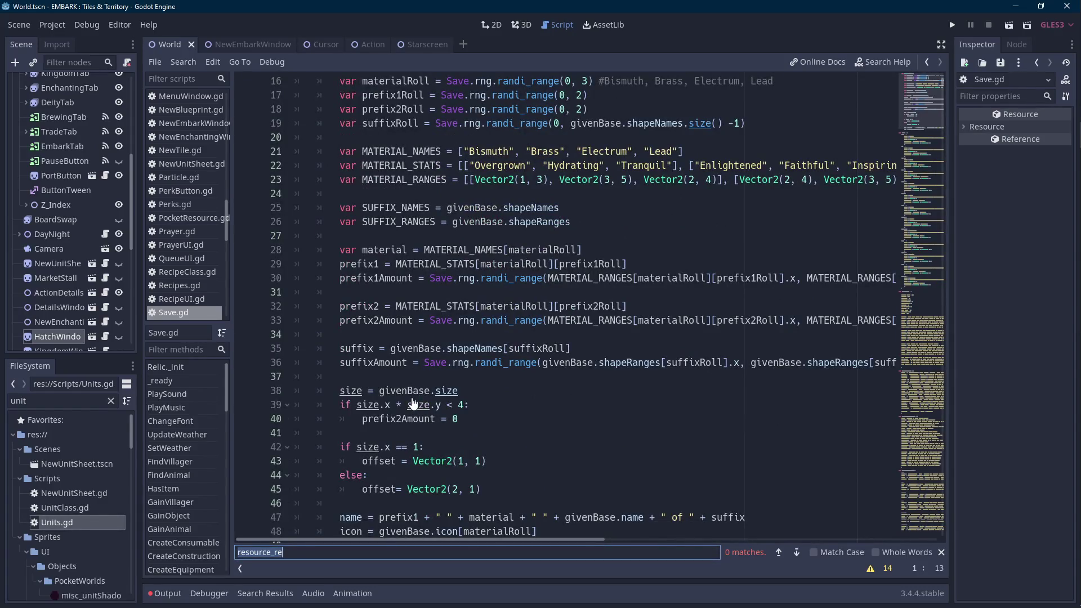
text(moonlight)
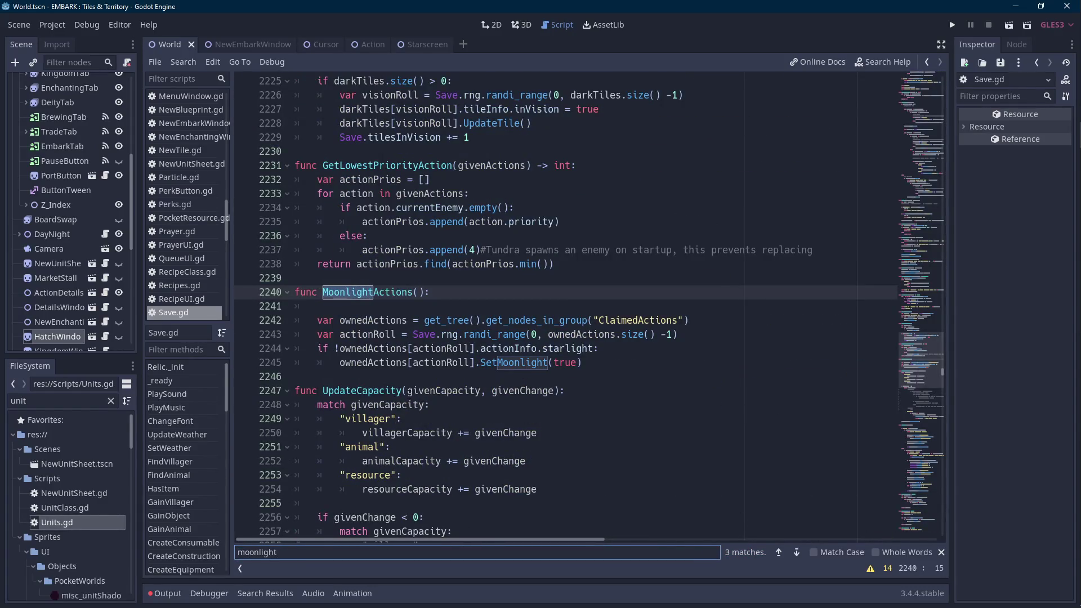
click(781, 550)
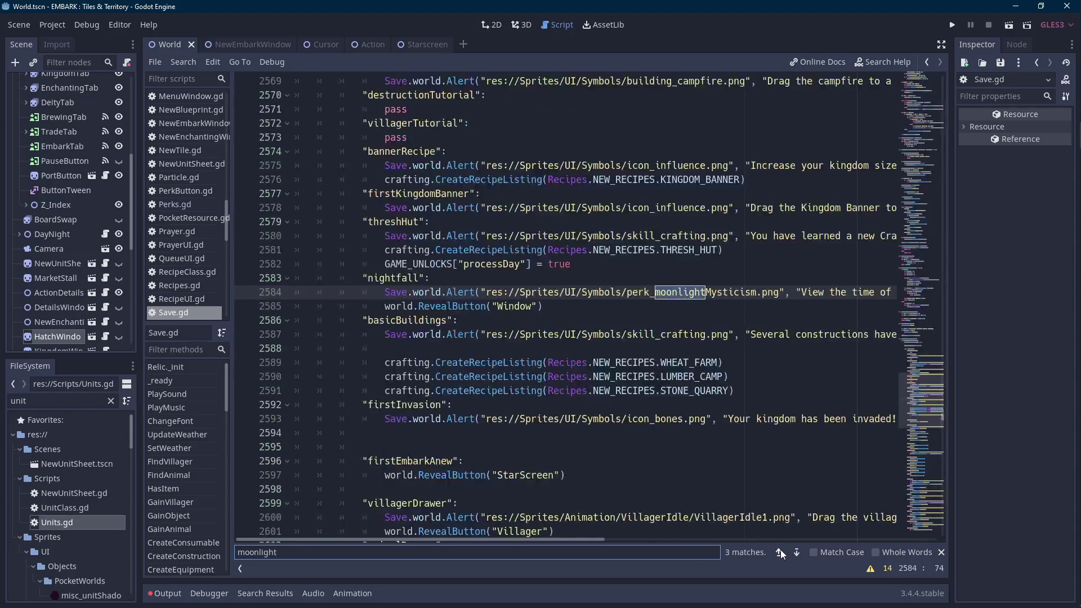
click(780, 550)
click(355, 306)
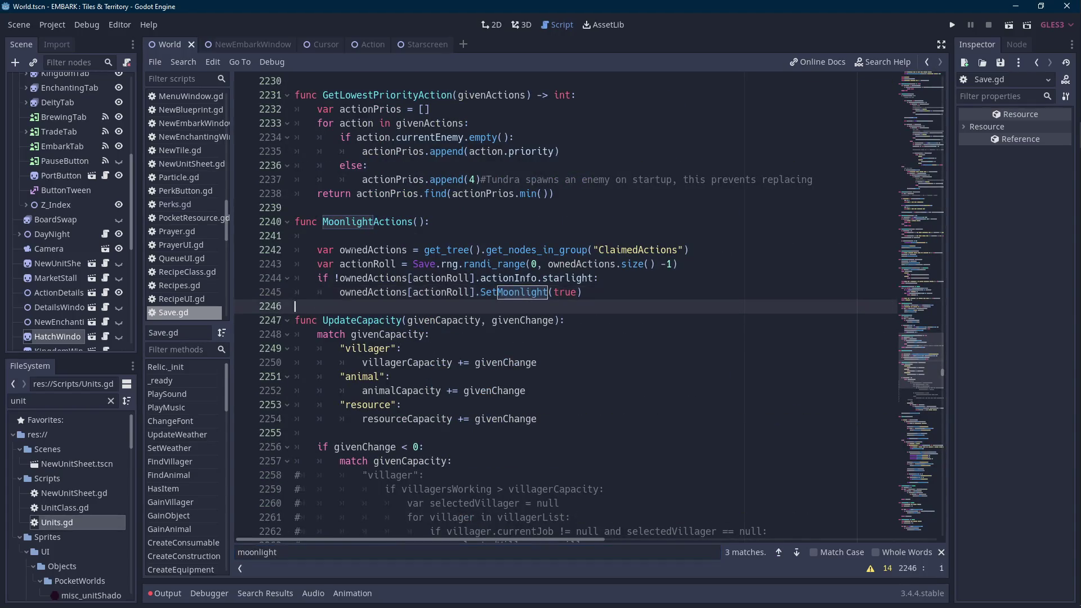
scroll(90, 108, up, 5)
click(105, 80)
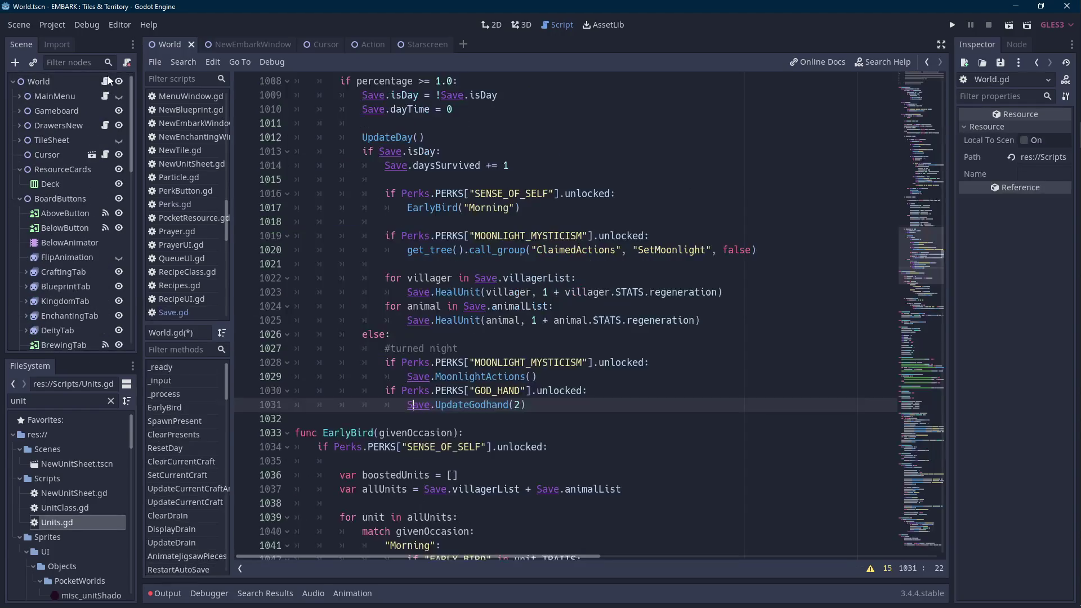
ctrl+click(490, 375)
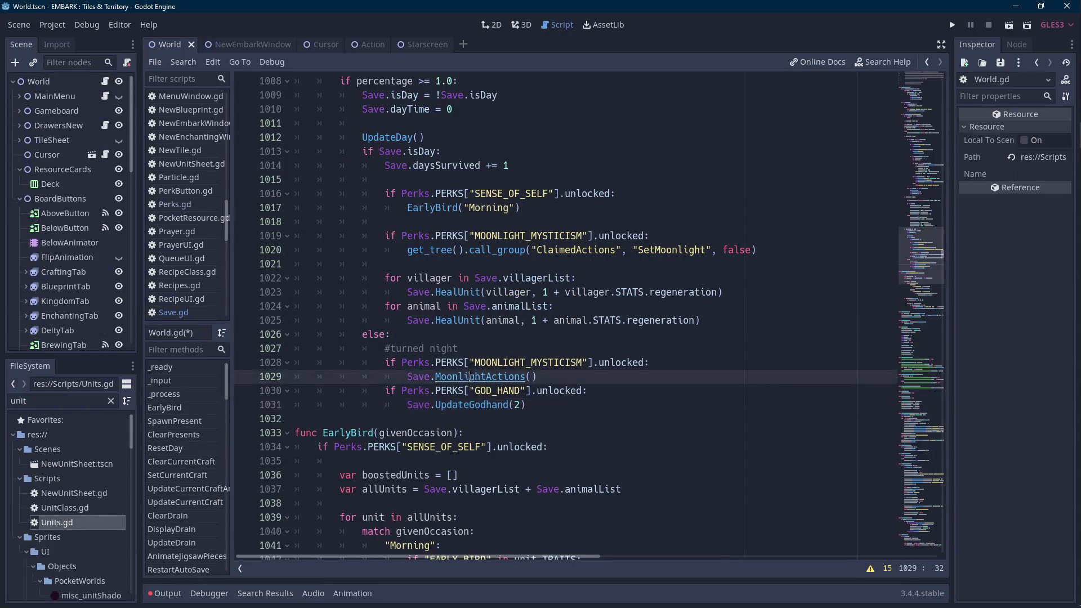
Declare func UpdateGodhand(givenChange): above MoonlightActions and start its body line.
click(465, 293)
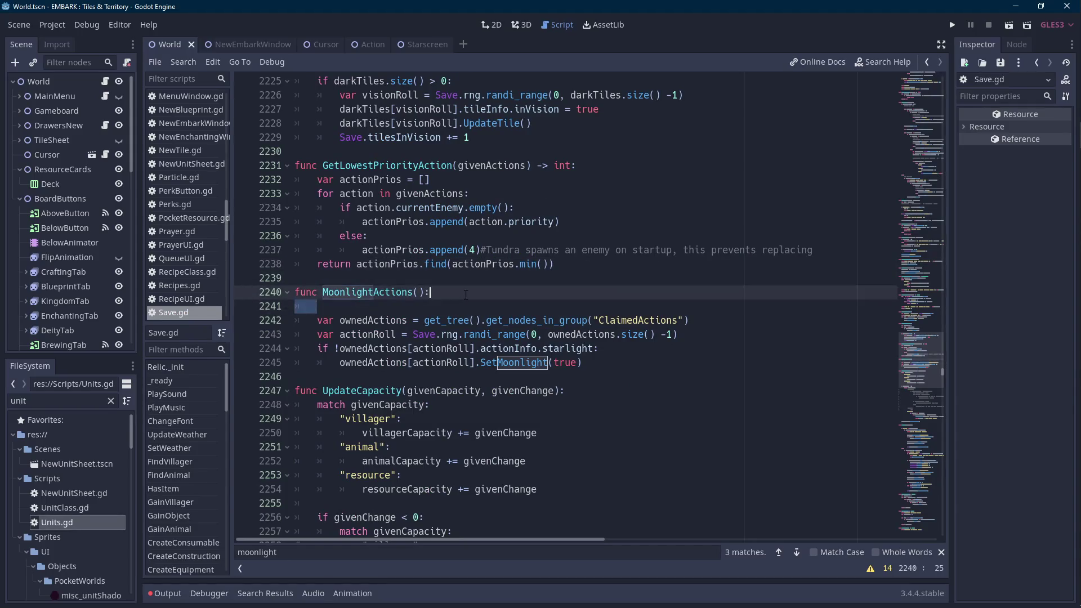
key(ctrl+z)
key(ctrl+z)
key(ctrl+z)
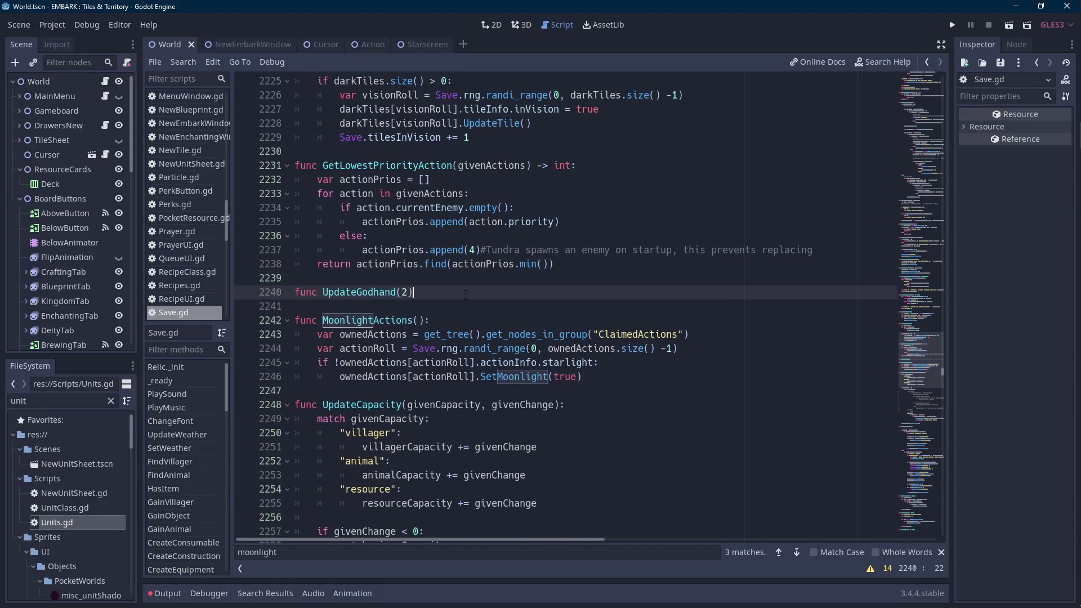
text(:)
key(Left)
key(Left)
key(BackSpace)
text(givenCHan)
key(BackSpace)
key(BackSpace)
key(BackSpace)
text(h)
text(ange)
key(End)
key(Return)
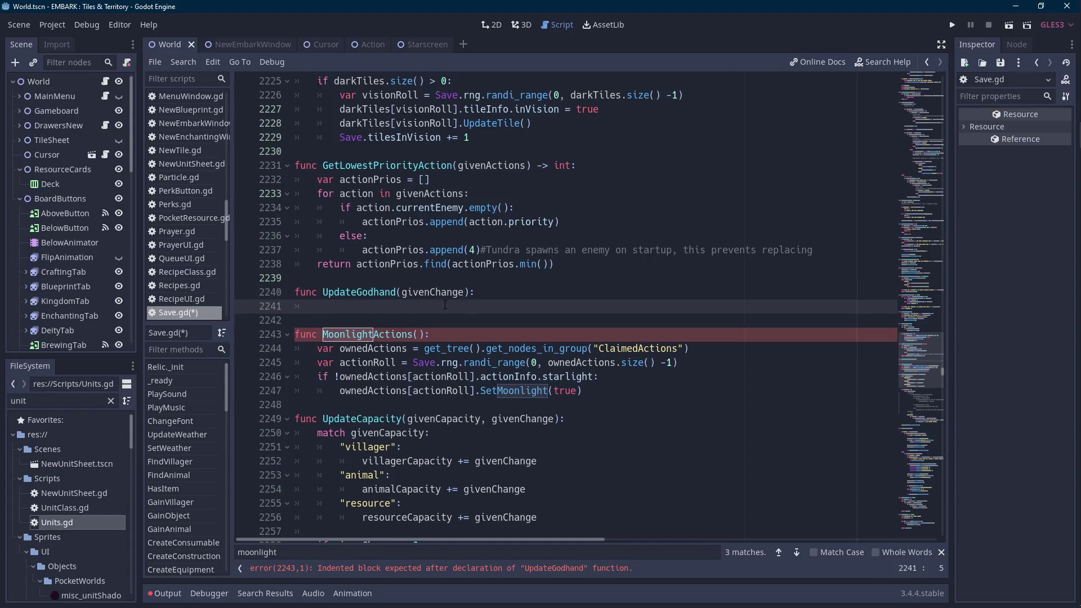
Inspect the ownedActions declaration near the new function.
click(381, 349)
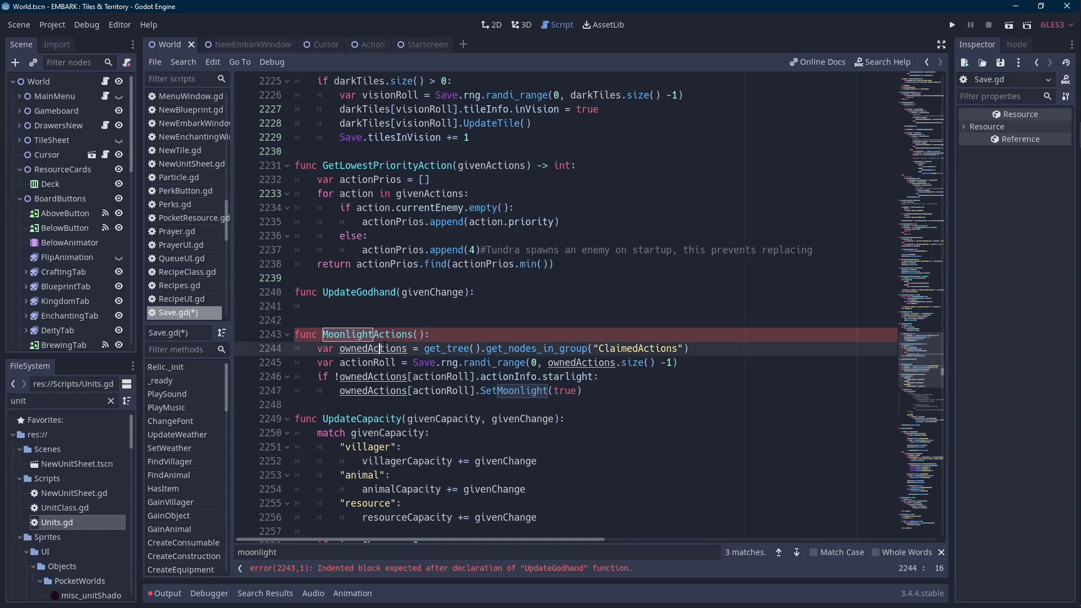
double_click(381, 349)
click(362, 349)
scroll(892, 386, up, 7)
mouse_move(940, 367)
mouse_down()
mouse_move(940, 243)
mouse_move(938, 283)
mouse_up()
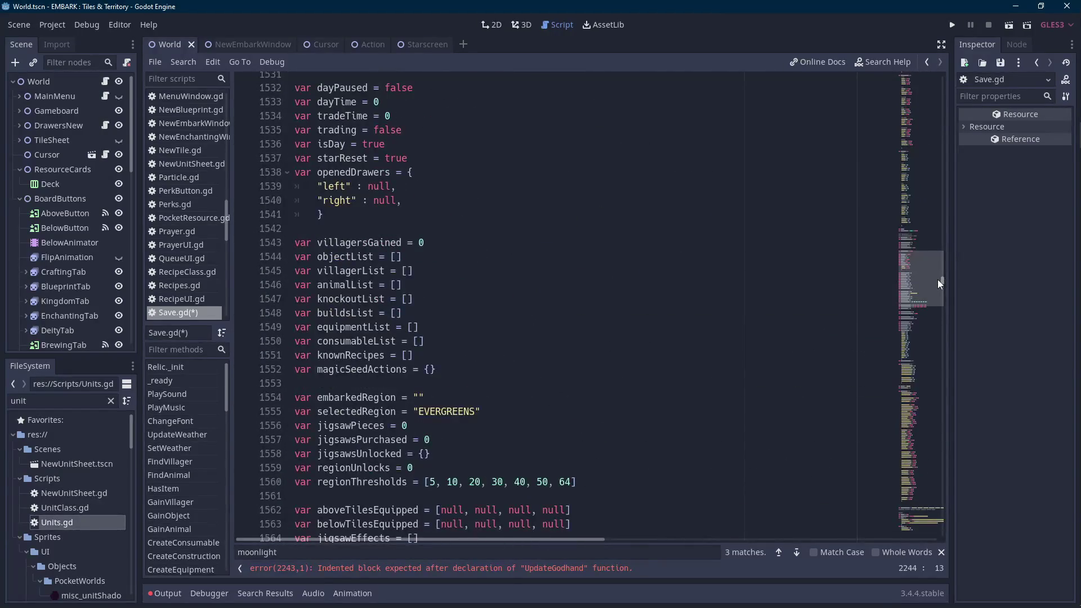
scroll(425, 246, up, 5)
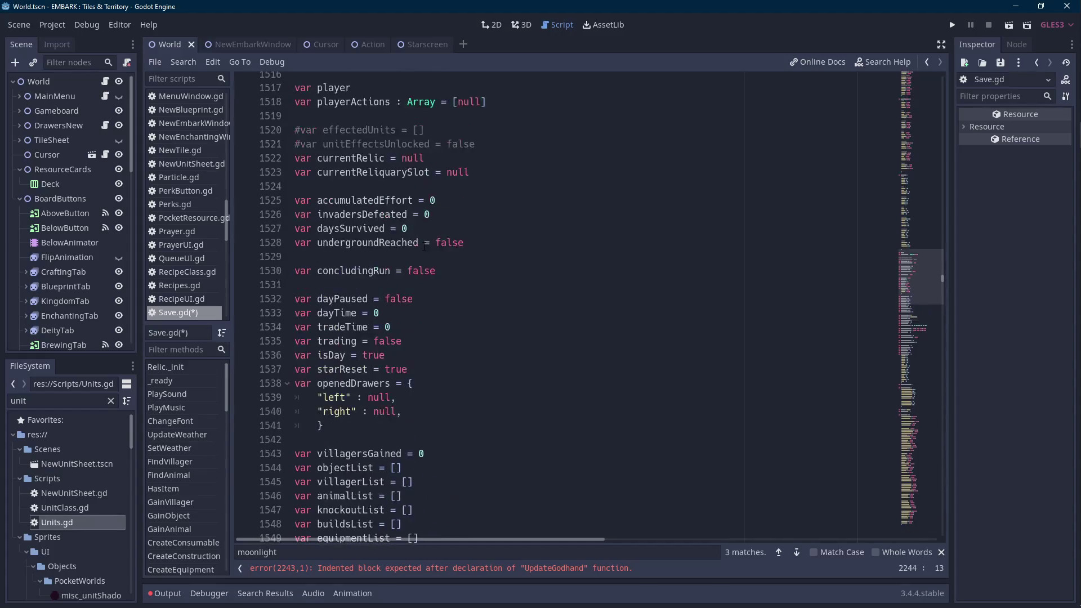
click(534, 173)
key(Down)
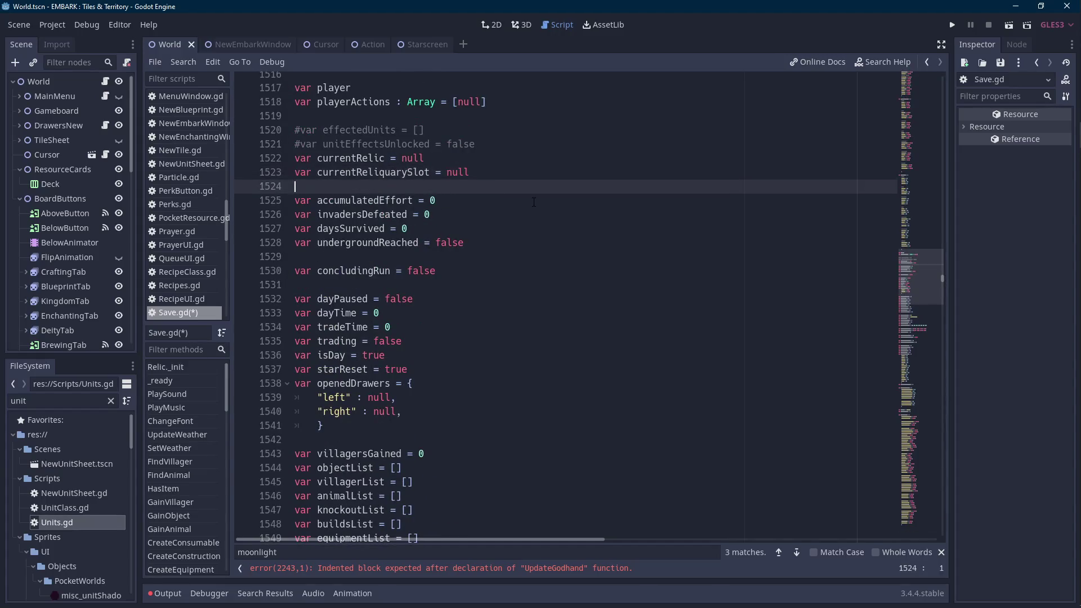
key(Return)
text(var godhandStacks = 0)
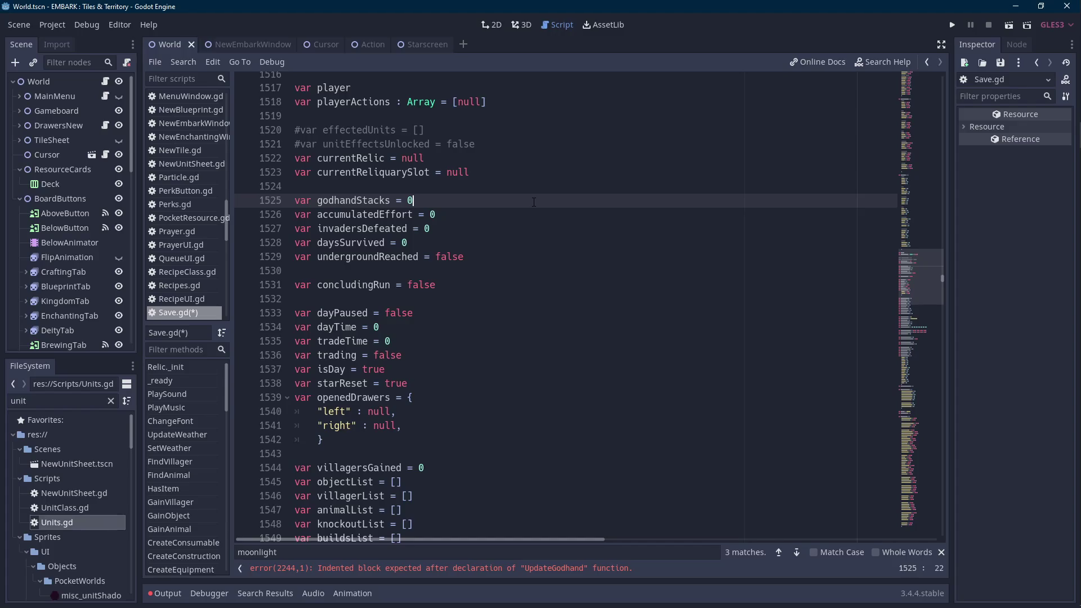
key(ctrl+shift+Left)
key(ctrl+shift+Left)
key(ctrl+shift+Left)
key(BackSpace)
key(BackSpace)
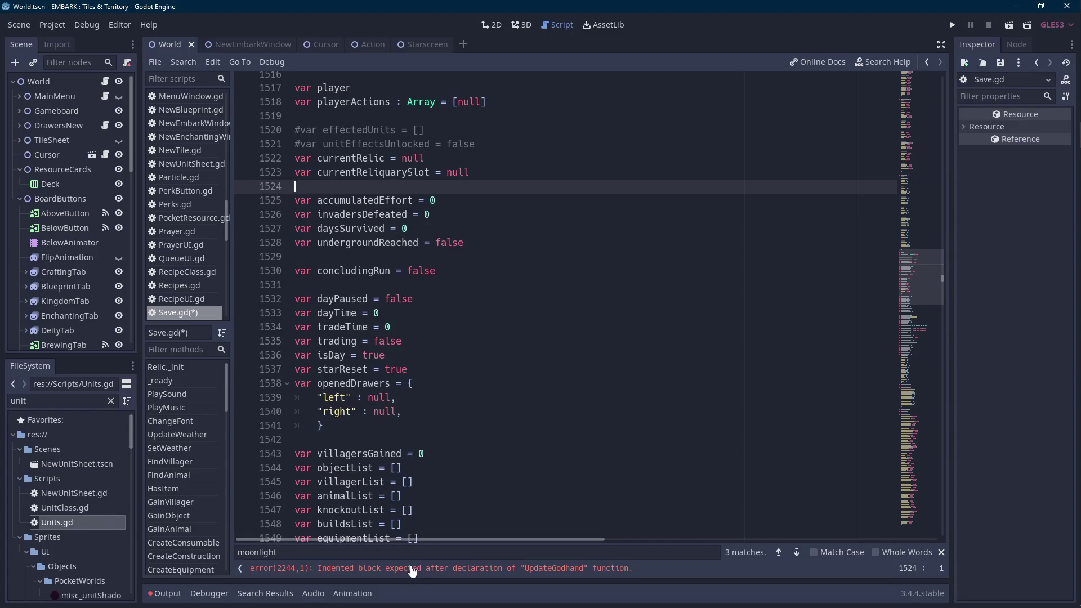
click(412, 569)
click(390, 250)
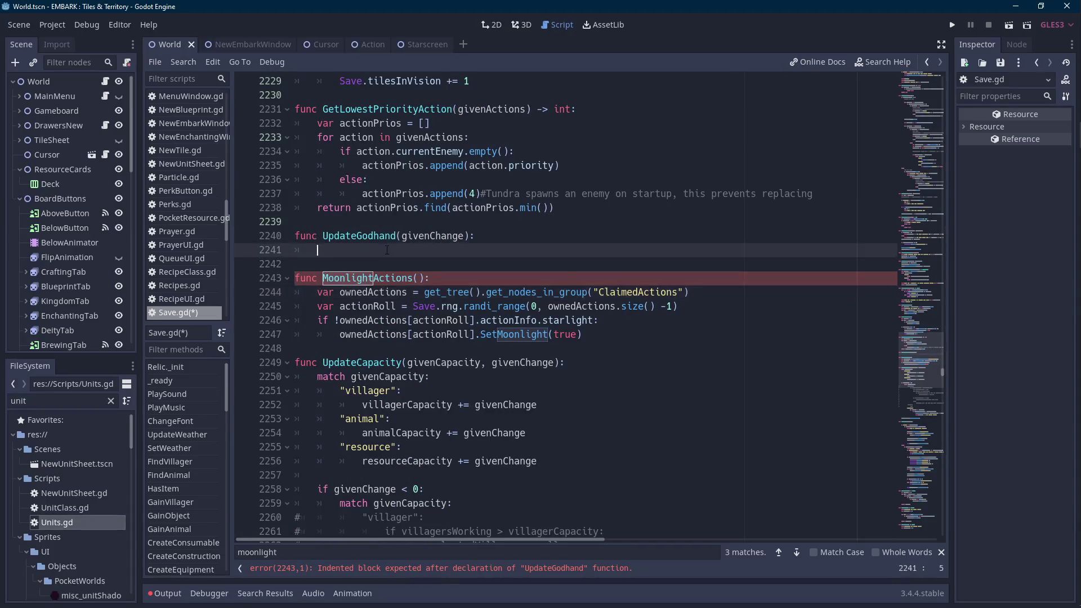
Start the UpdateGodhand body with activeEffectWindow. and briefly try a project-wide search for it.
text(ac)
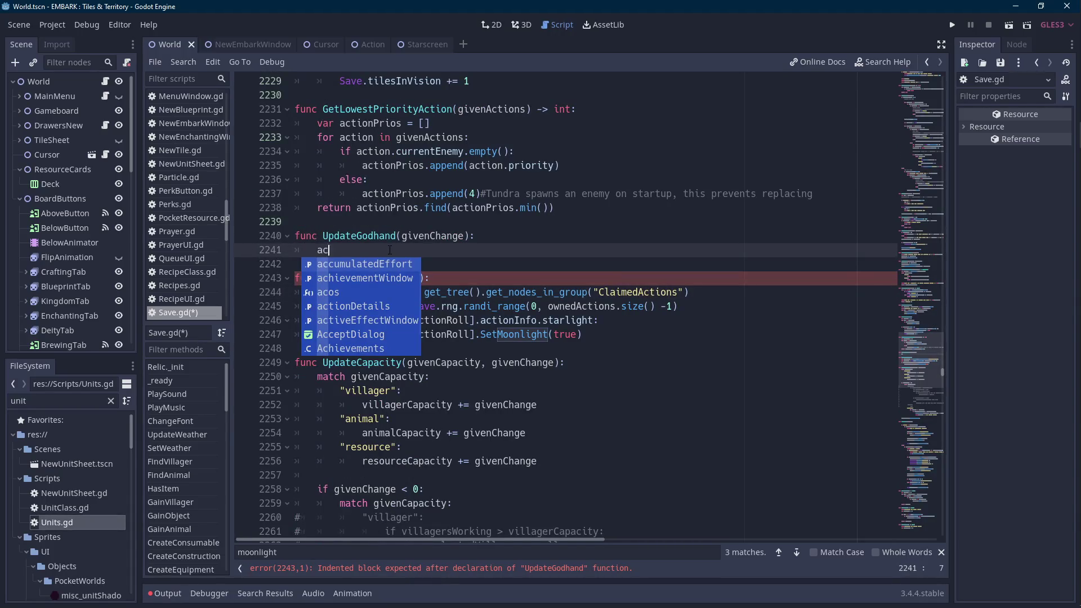
text(tiveEf)
key(Return)
text(.)
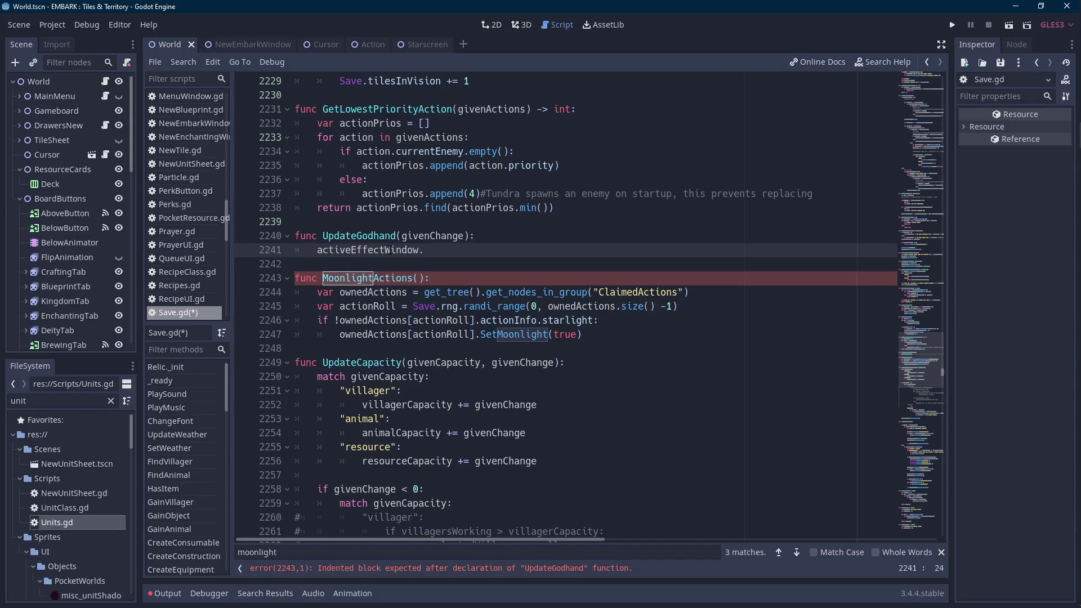
drag(426, 250, 316, 250)
key(ctrl+shift+f)
click(614, 341)
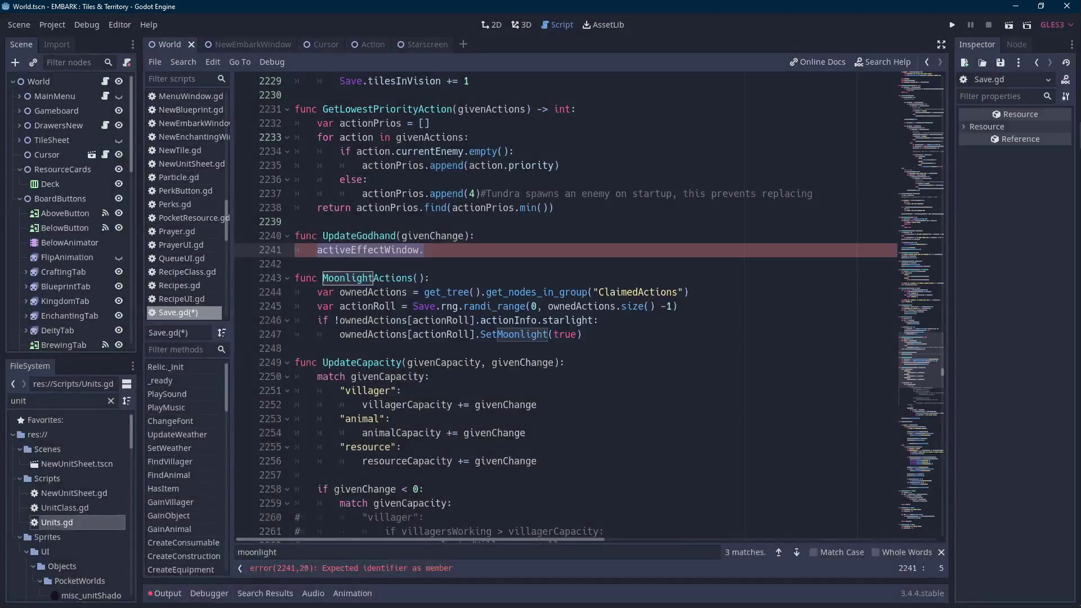
Filter FileSystem by 'act', review AddEffect's parameters in ActiveEffects.gd, then return to Save.gd.
double_click(36, 404)
text(act)
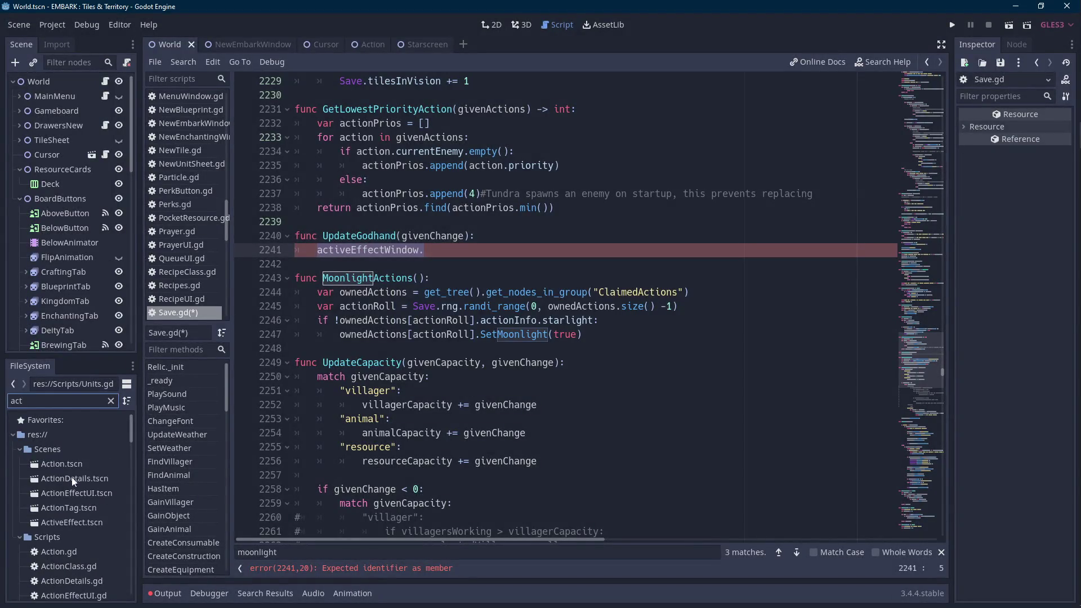
scroll(79, 512, down, 3)
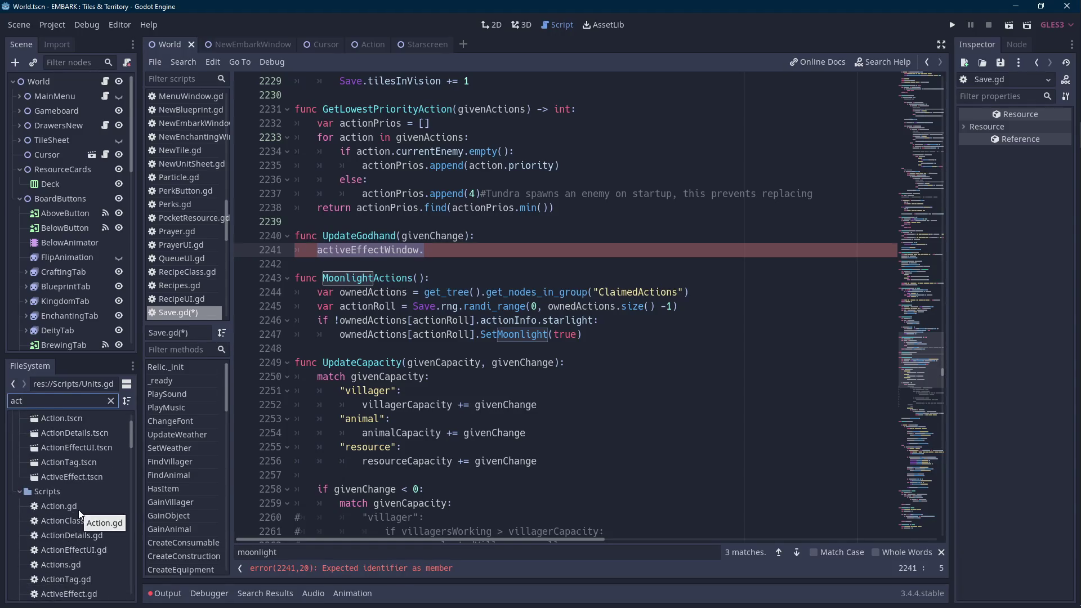
scroll(79, 511, down, 3)
double_click(81, 563)
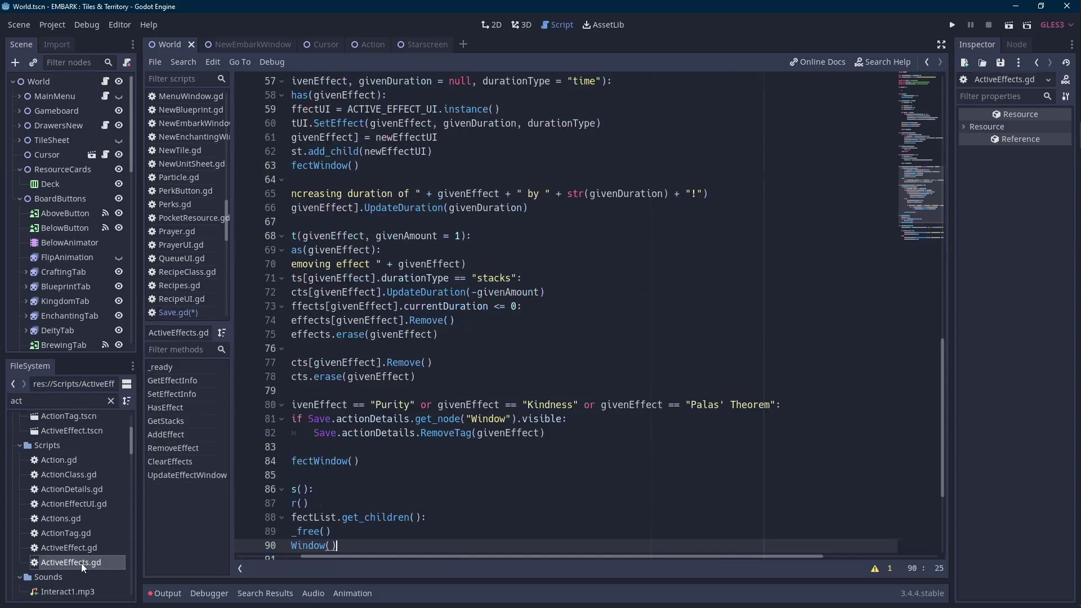
scroll(424, 495, up, 3)
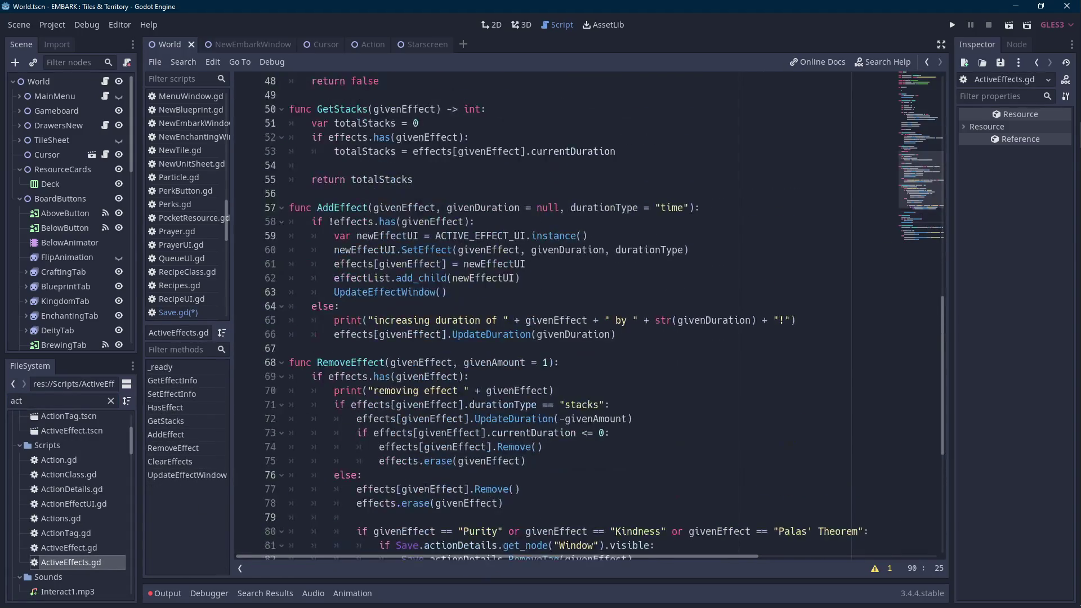
double_click(342, 207)
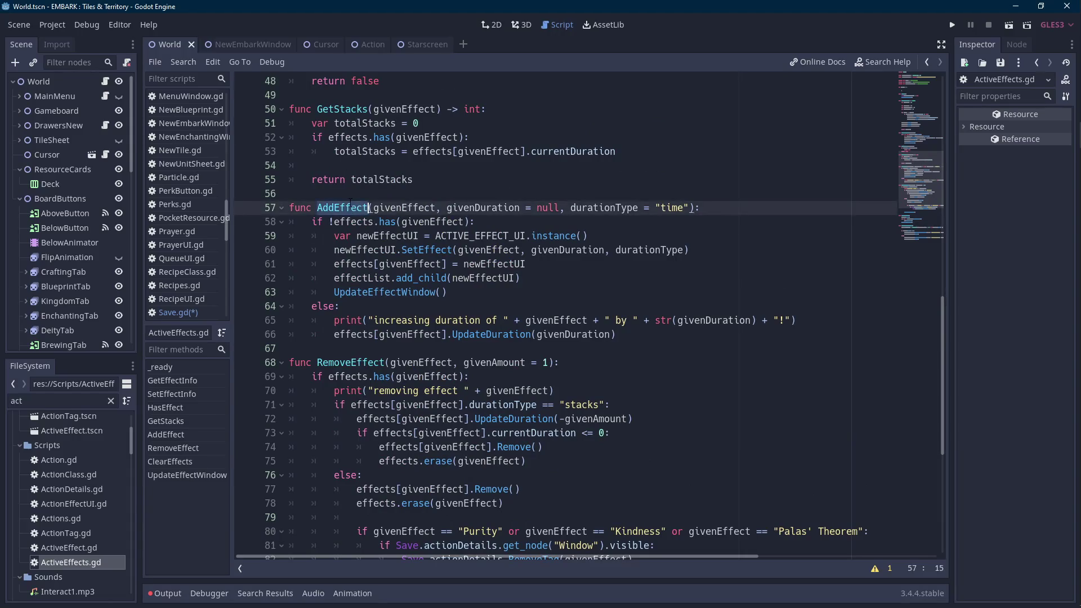
scroll(351, 201, up, 7)
scroll(394, 231, up, 5)
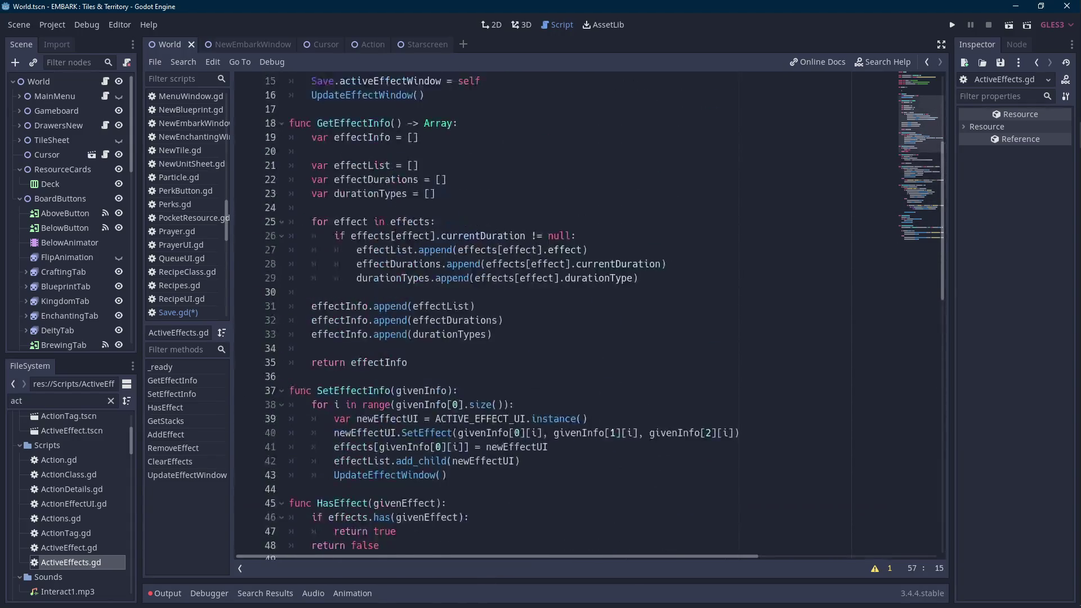
scroll(394, 231, down, 10)
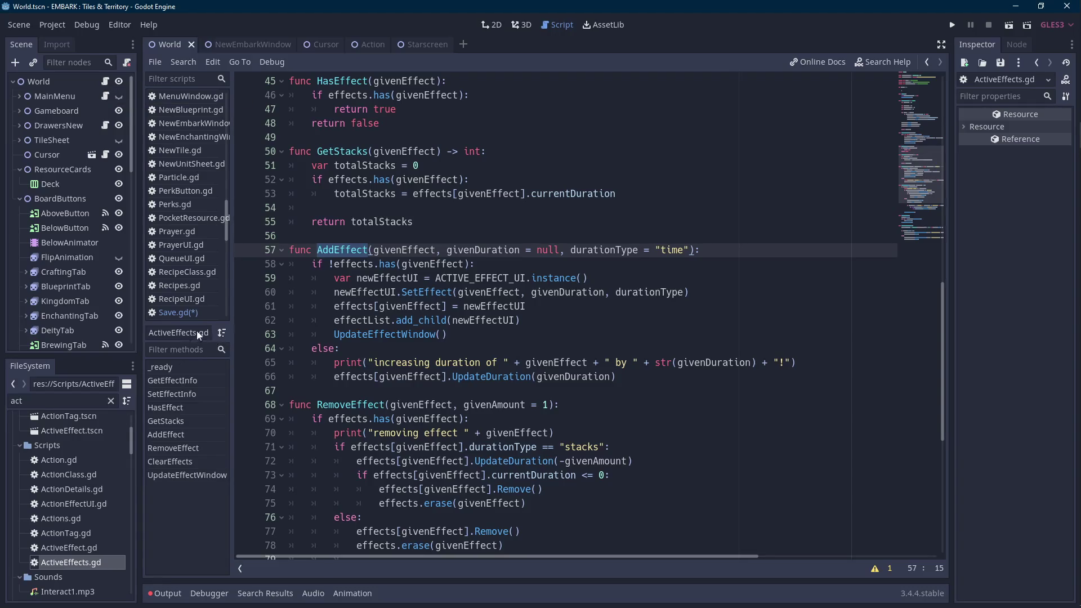
click(191, 312)
click(548, 250)
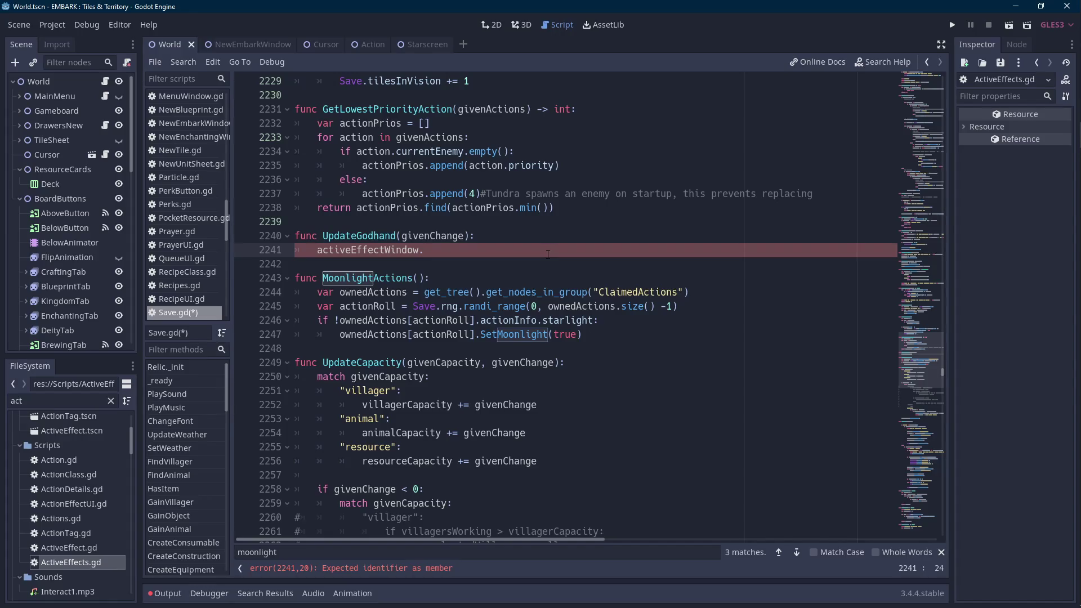
Complete the line as activeEffectWindow.AddEffect("God Hand", 2, "stacks").
text(AddEffect("Godhand)
key(shift+Left)
key(shift+Left)
key(shift+Left)
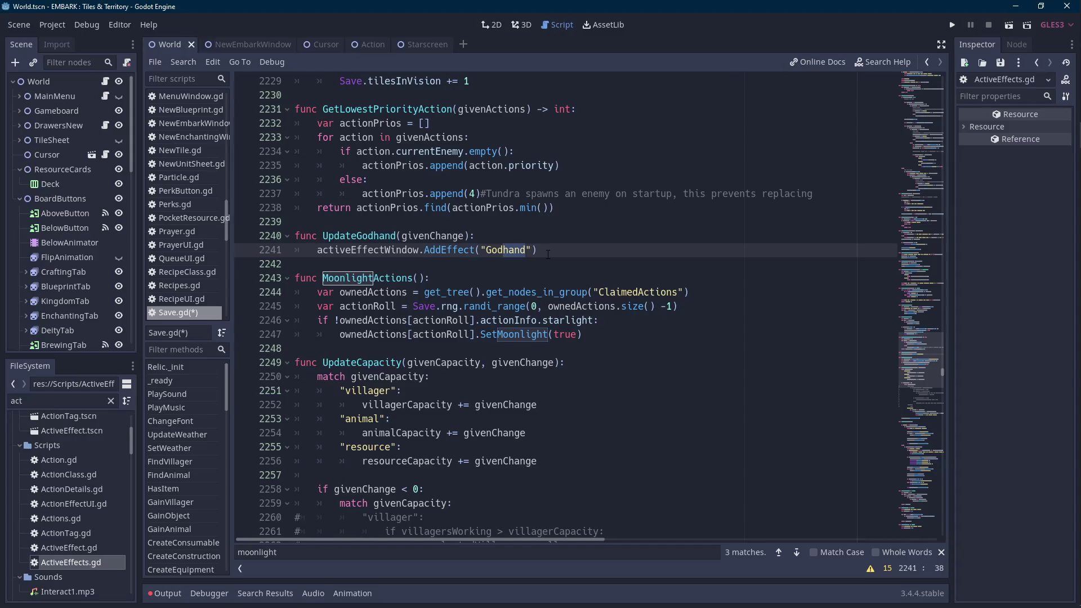
text(Hand")
text(, 2, "stacks)
Search all scripts for other 'stacks' effects, then return to the end of line 2241.
key(ctrl+shift+Left)
key(ctrl+shift+Left)
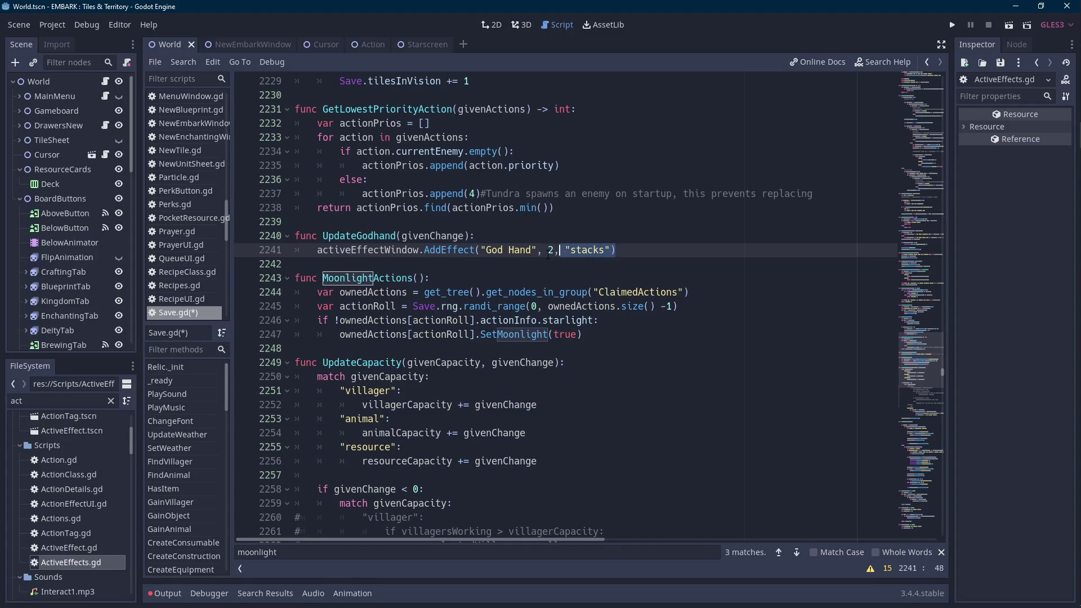
key(ctrl+shift+f)
click(540, 339)
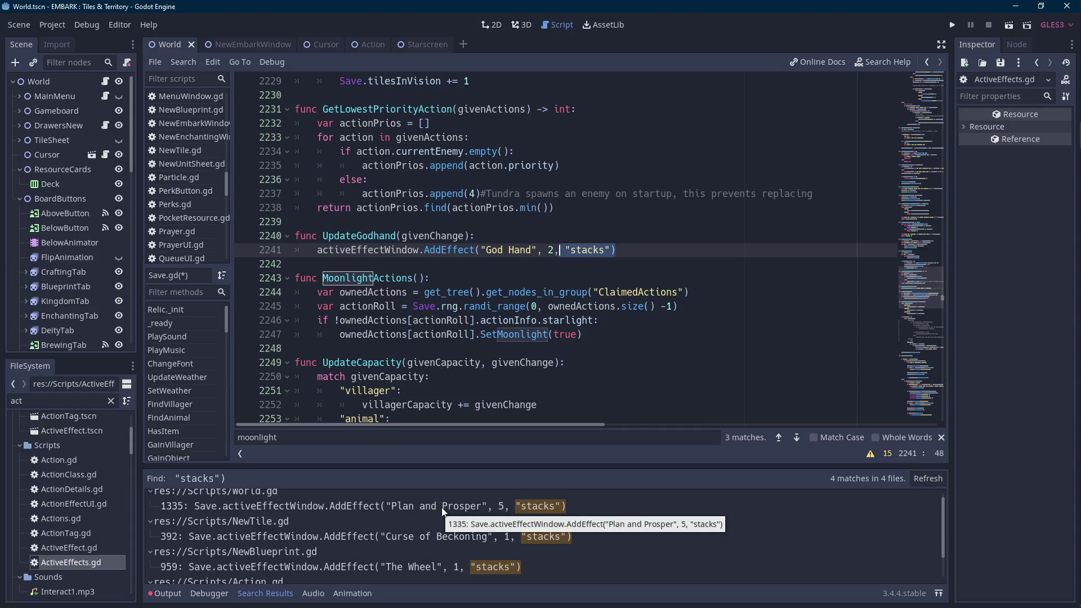
click(280, 594)
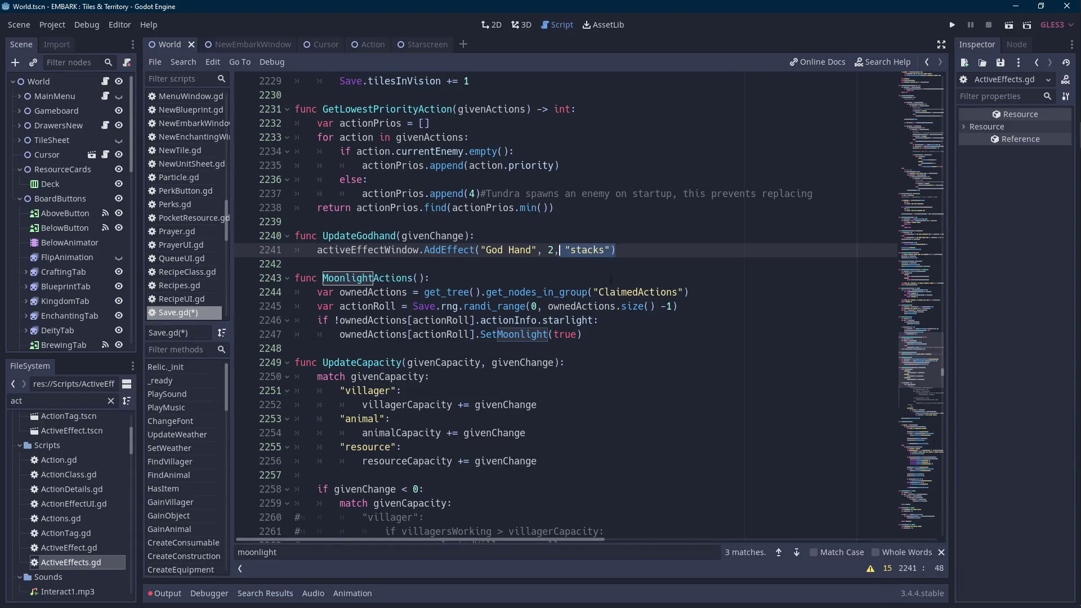
click(650, 249)
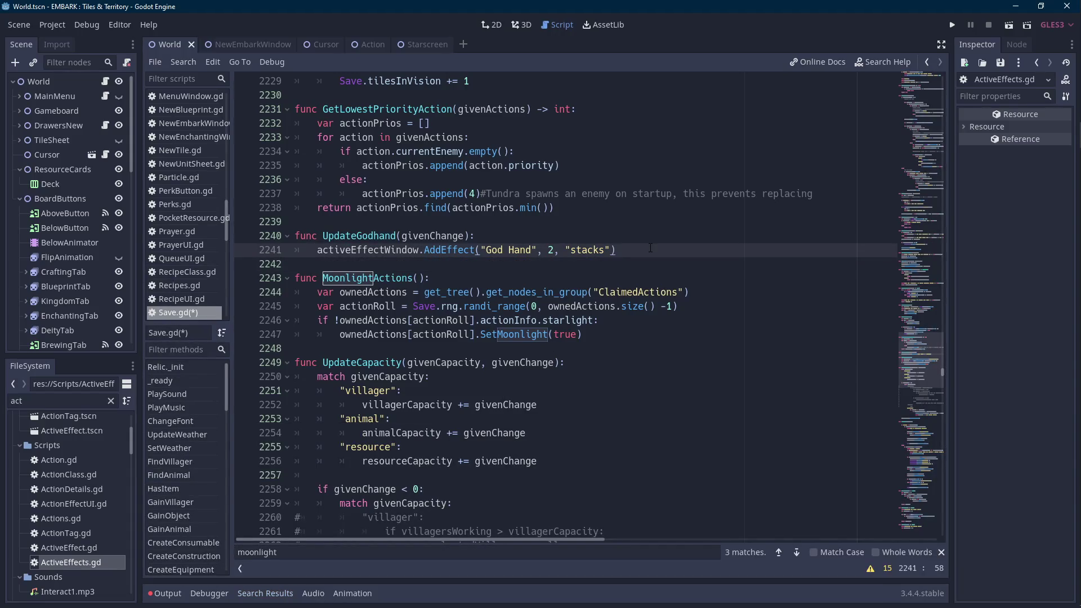
key(Scroll_Lock)
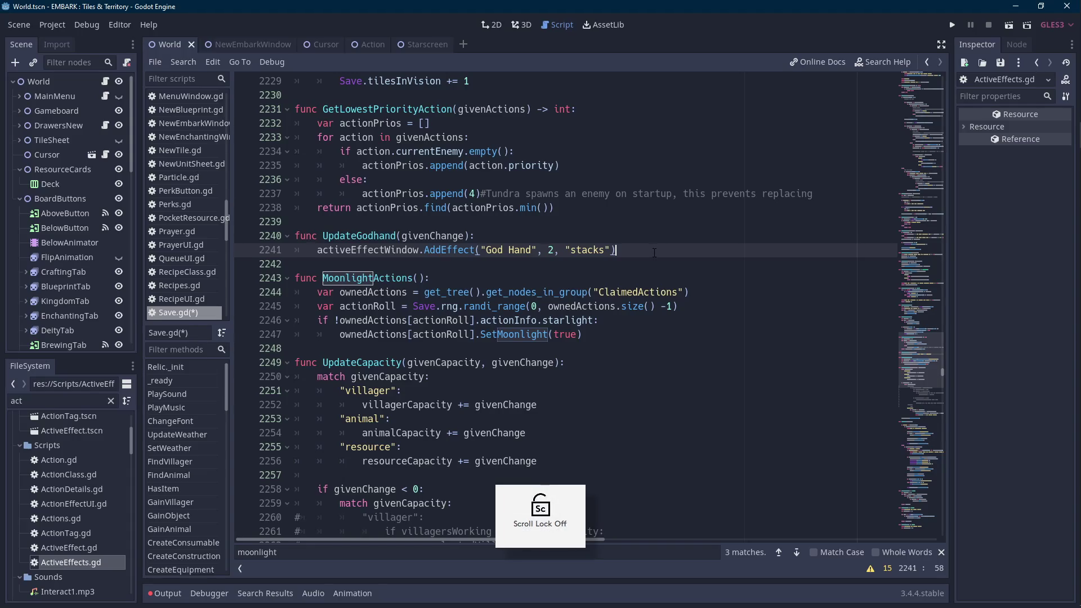
key(ctrl+f)
Search Save.gd for the 'Icons = {' dictionary and the 'temper' entries.
text(Icons = {)
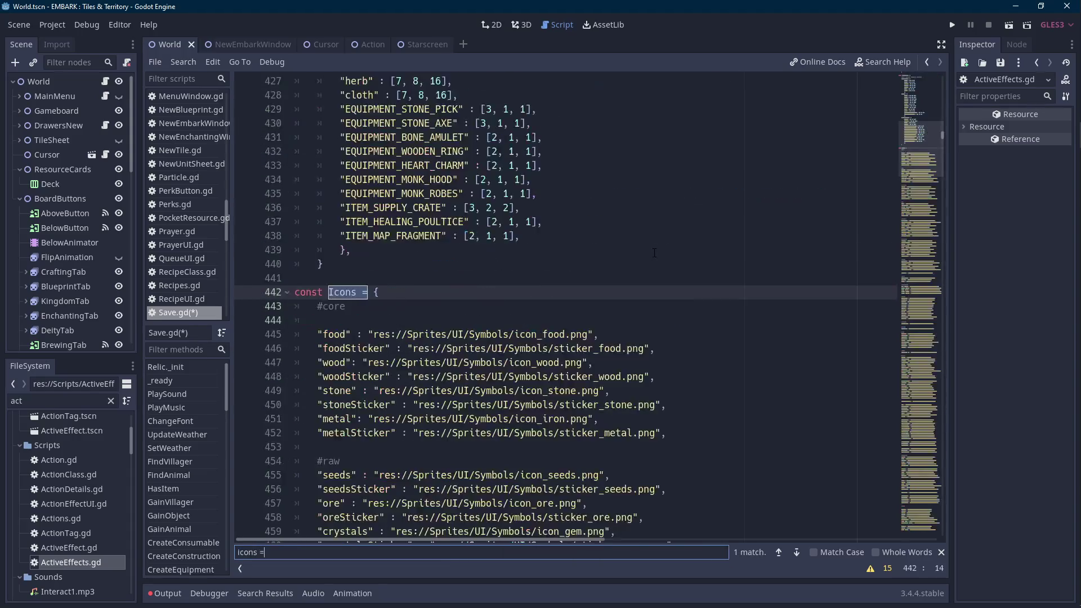
scroll(654, 253, down, 20)
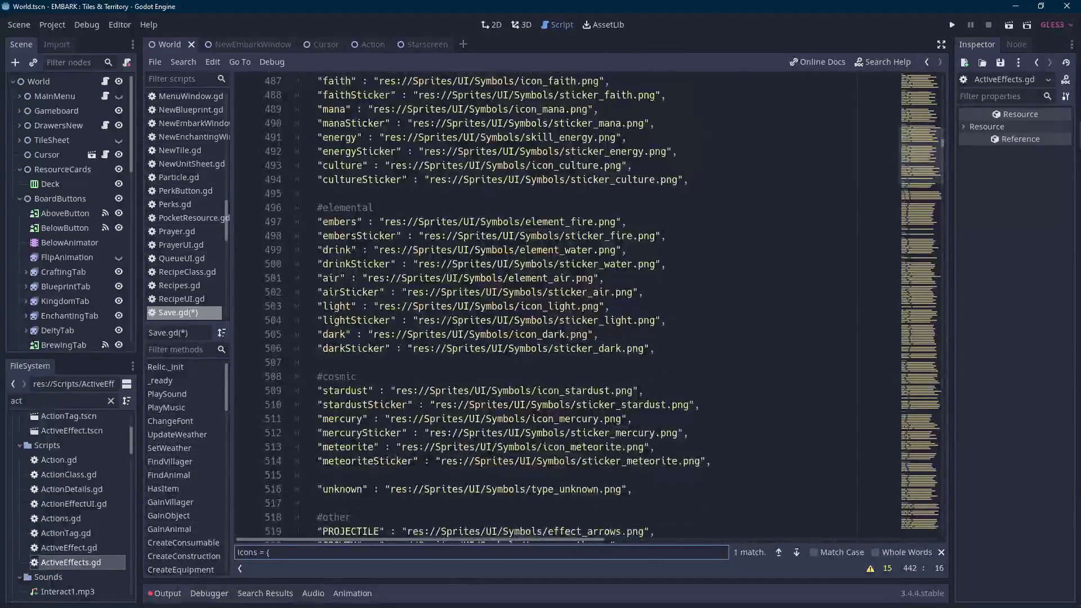
click(538, 266)
key(ctrl+f)
scroll(537, 271, down, 4)
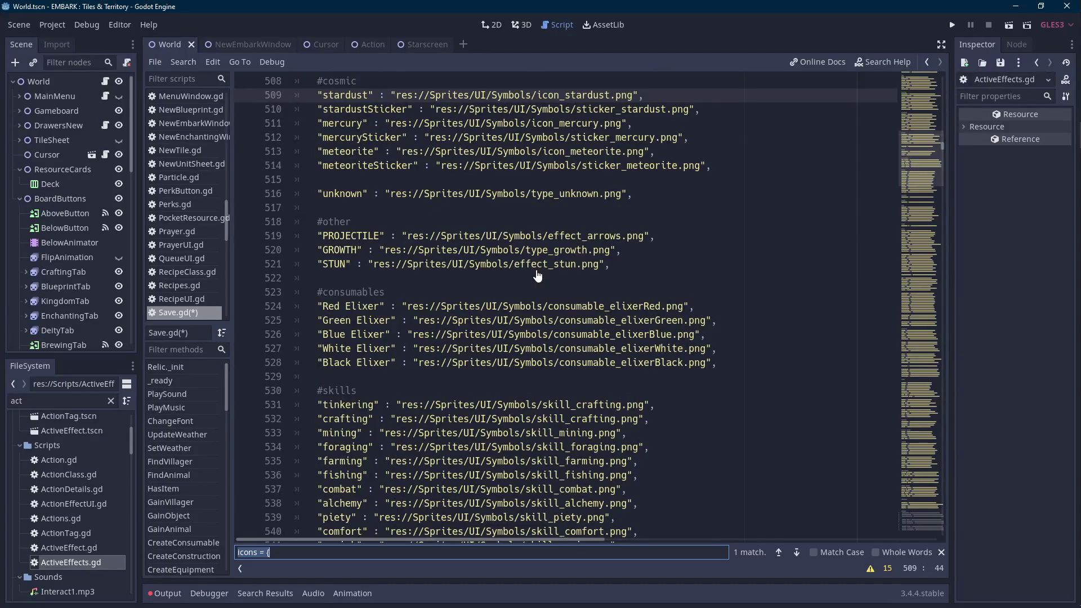
text(temper)
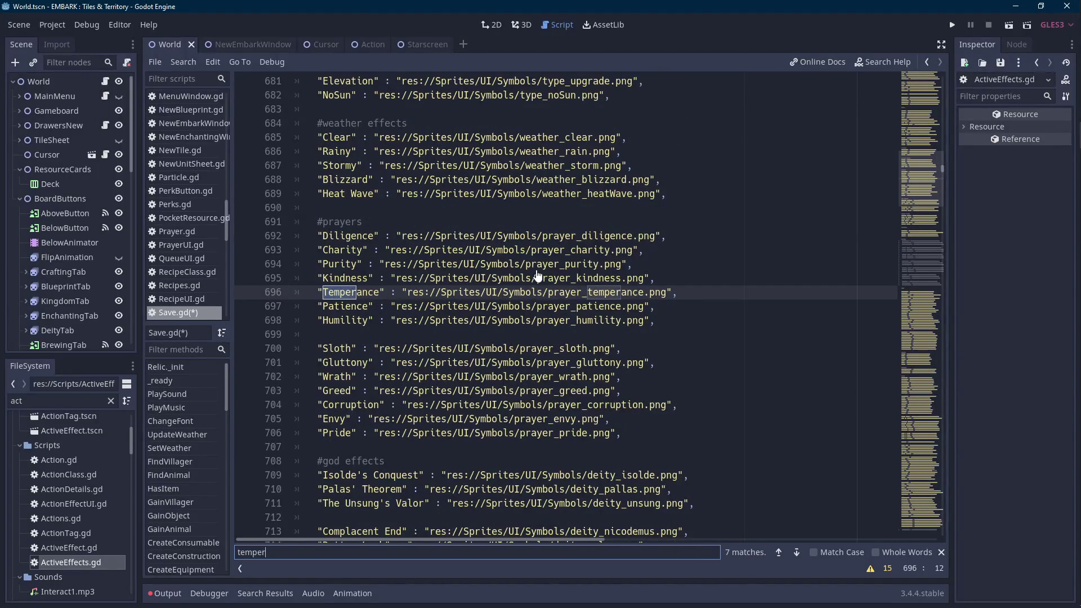
Add a '#godhand' comment and a "God Hand" : "" entry to the Icons list.
click(384, 208)
key(Return)
key(Return)
key(Up)
text(#)
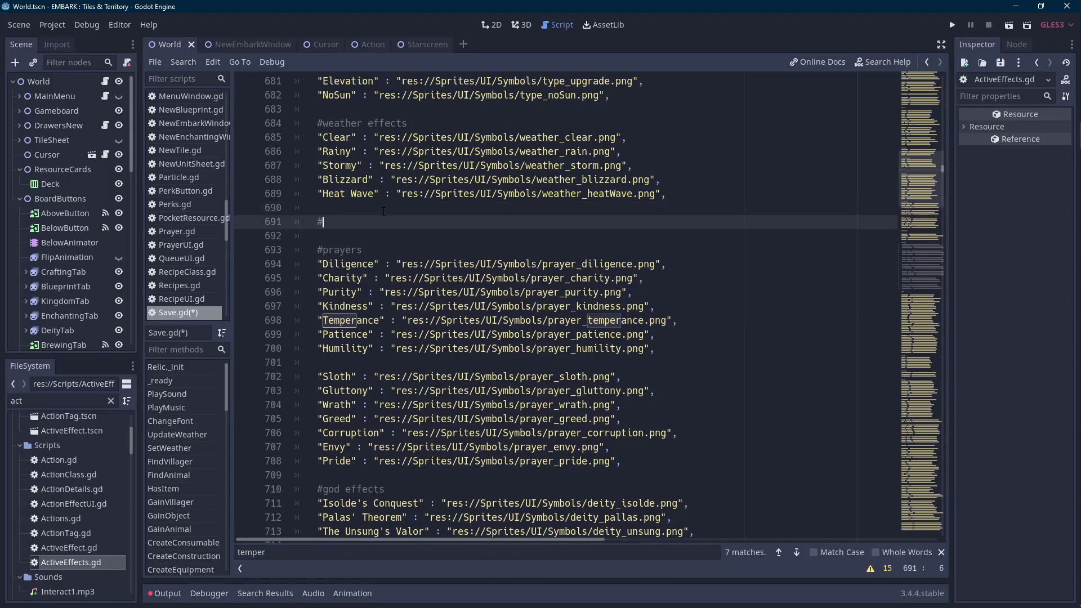
key(BackSpace)
key(BackSpace)
key(ctrl+z)
text(godhand)
key(Return)
text("God Hand")
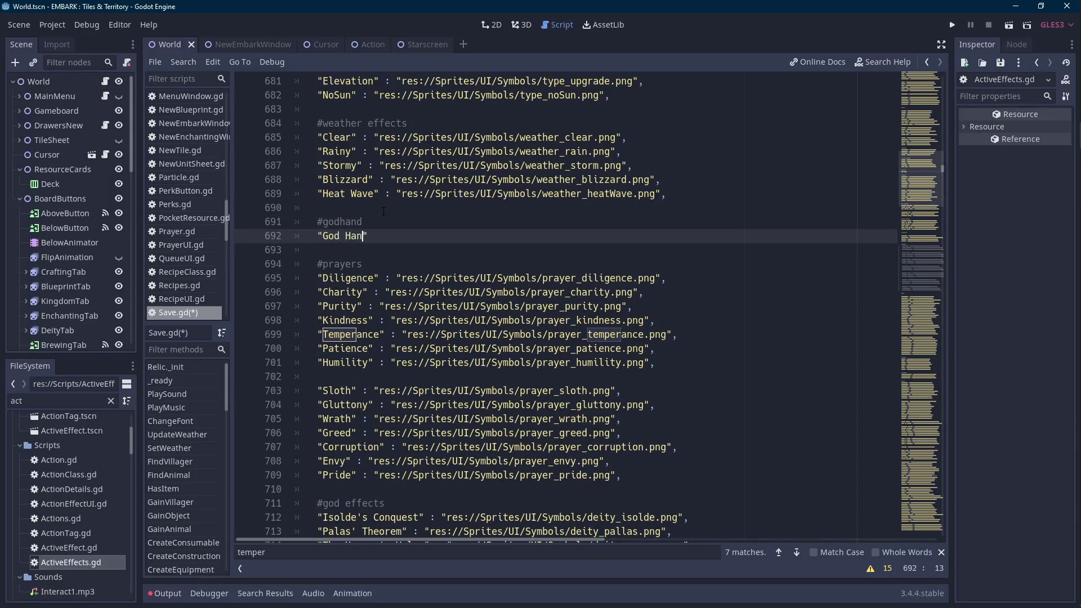
text( : "",)
Fill the God Hand icon path with perk_godHand.png from FileSystem and save.
double_click(395, 235)
scroll(79, 451, up, 3)
double_click(77, 401)
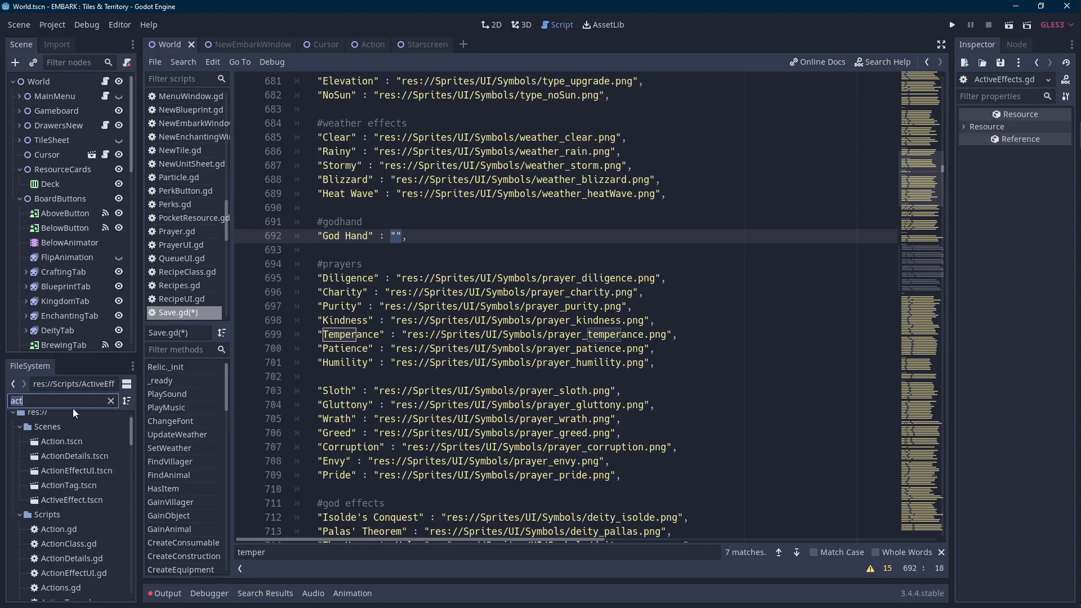
text(godhand)
drag(130, 435, 121, 583)
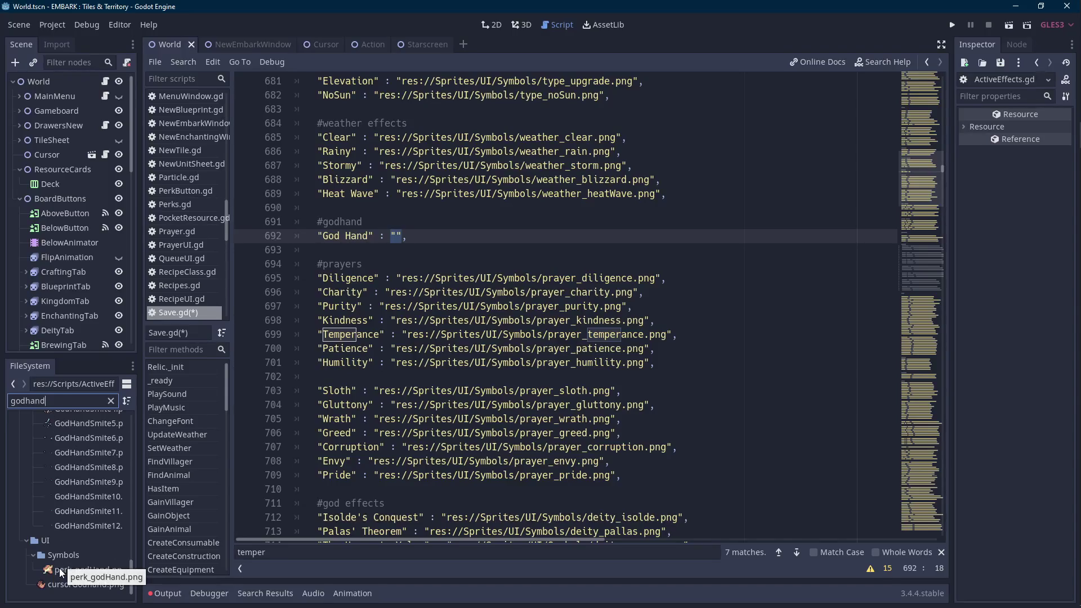
scroll(59, 565, up, 10)
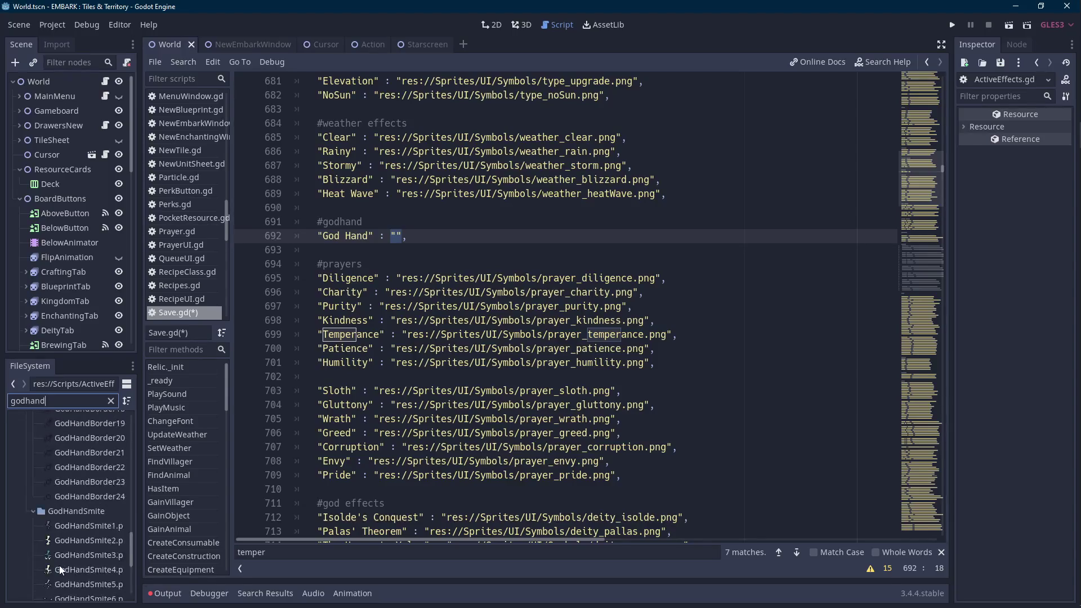
scroll(59, 562, up, 5)
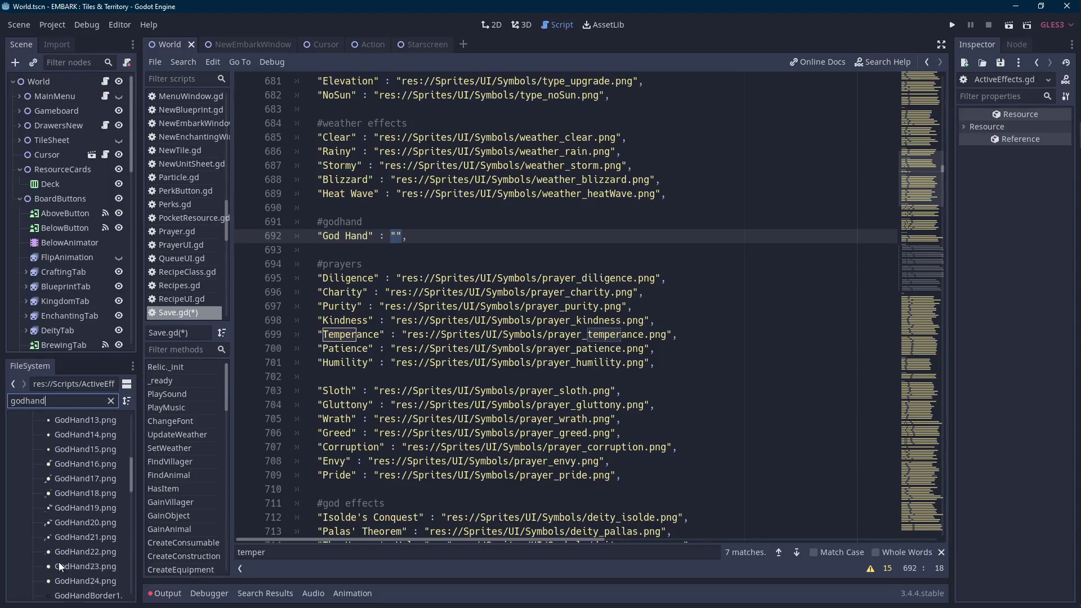
mouse_move(125, 508)
mouse_down()
mouse_move(130, 583)
mouse_move(396, 239)
mouse_up()
text(,)
key(ctrl+s)
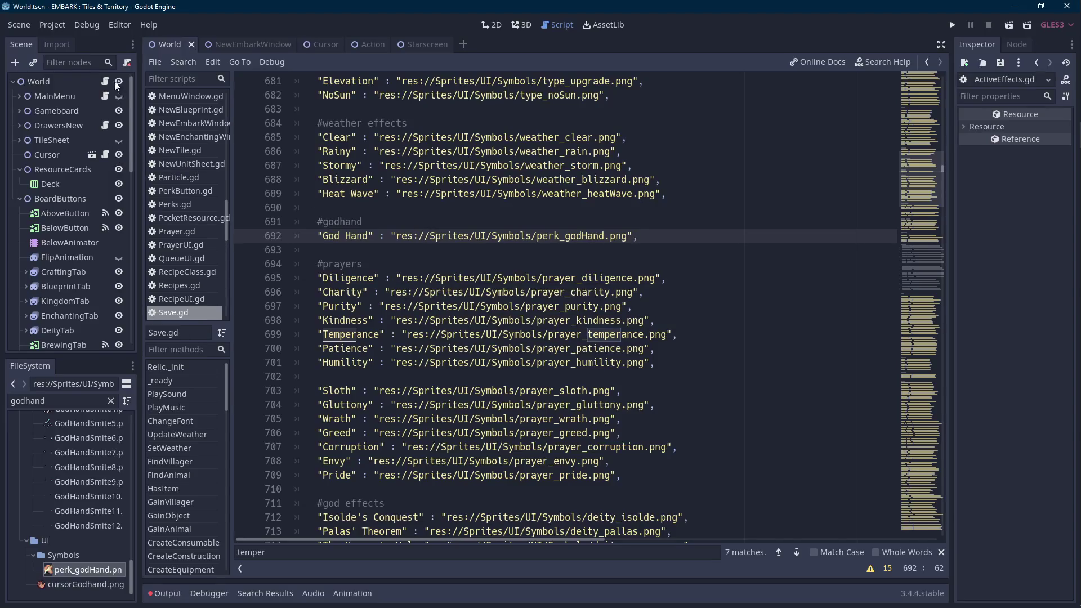
Search Save.gd for other uses of "God Hand" and jump to the match.
drag(372, 236, 322, 236)
key(ctrl+f)
click(777, 556)
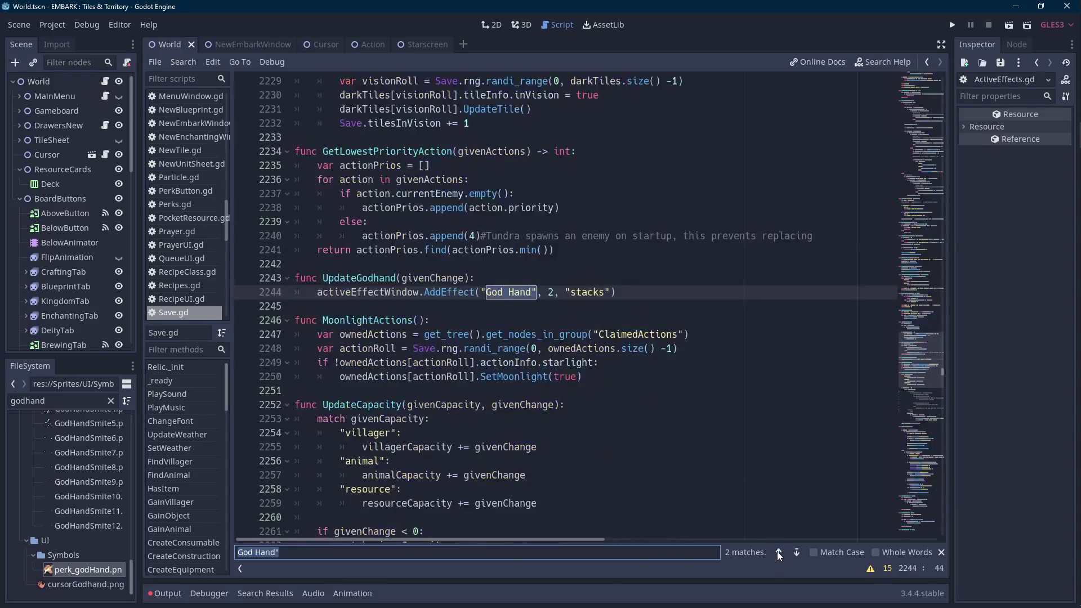
Wrap UpdateGodhand's AddEffect call in an 'if givenChange > 0:' / 'else:' block.
click(644, 292)
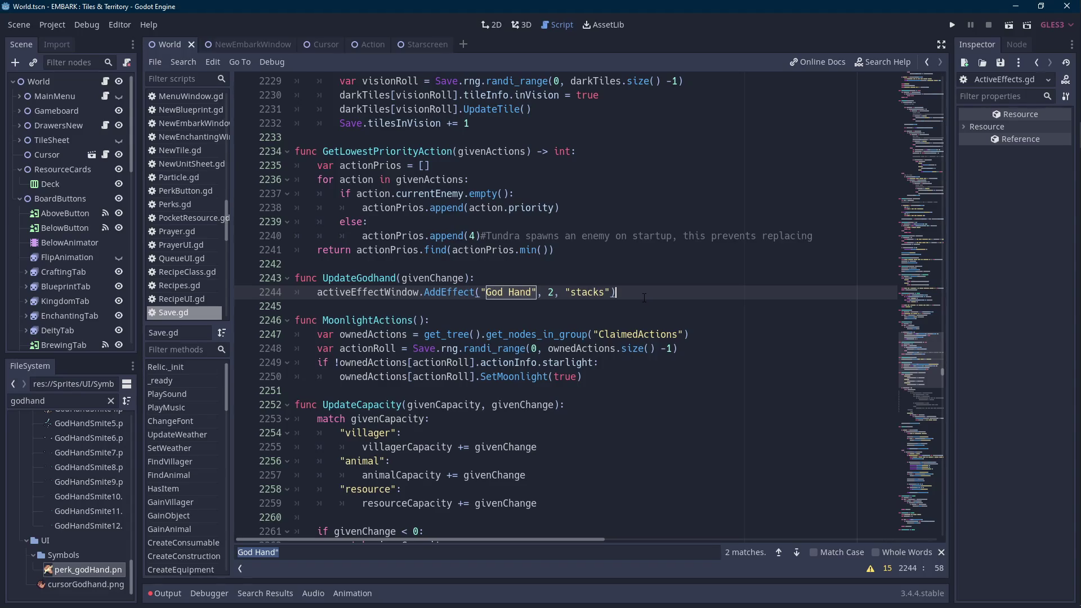
key(Up)
key(ctrl+Left)
key(ctrl+Left)
key(Down)
key(Up)
key(ctrl+Right)
key(Return)
text(if givenChange > 0)
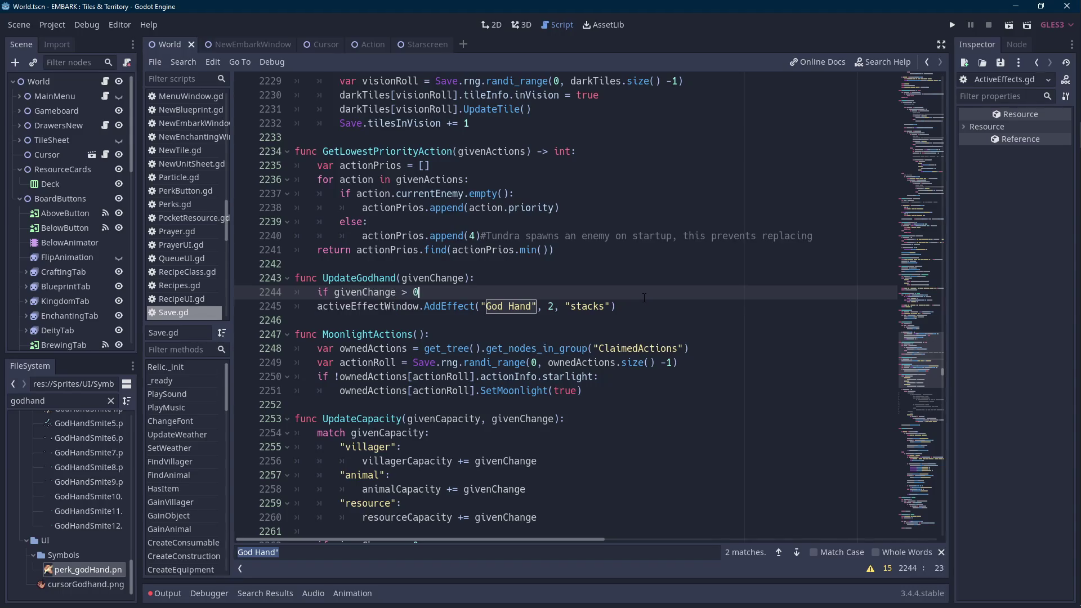
text(:)
click(313, 309)
key(Tab)
key(End)
key(Return)
key(BackSpace)
text(else:)
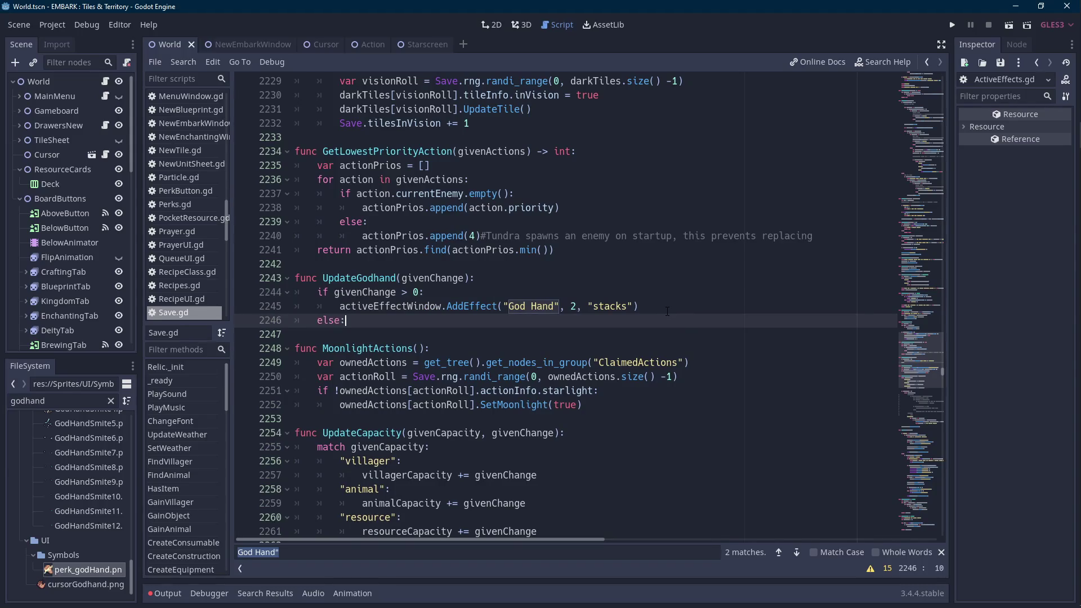
key(Return)
Cut the AddEffect statement out of UpdateGodhand and go to World.gd's God Hand check.
drag(667, 307, 339, 307)
key(ctrl+c)
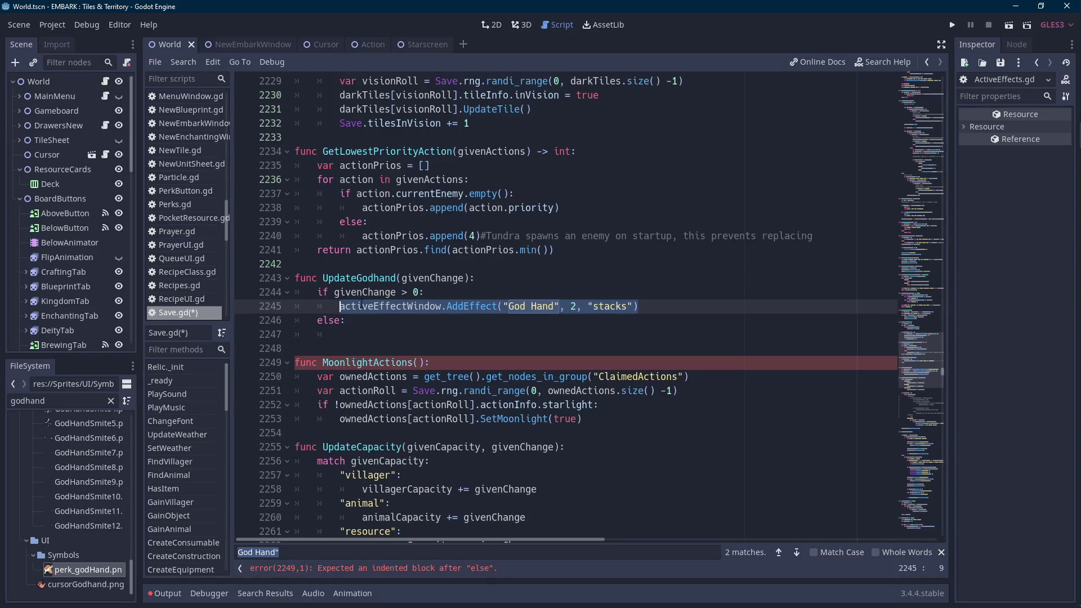
click(364, 324)
mouse_move(639, 307)
mouse_down()
mouse_move(341, 314)
mouse_move(296, 282)
mouse_up()
key(BackSpace)
key(BackSpace)
key(BackSpace)
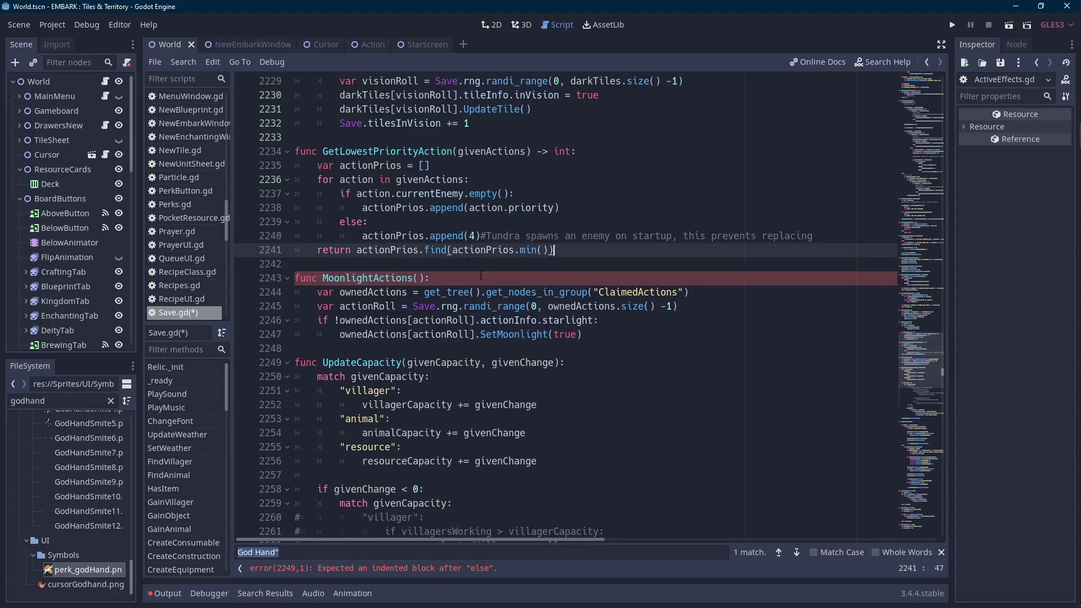
click(109, 78)
click(503, 390)
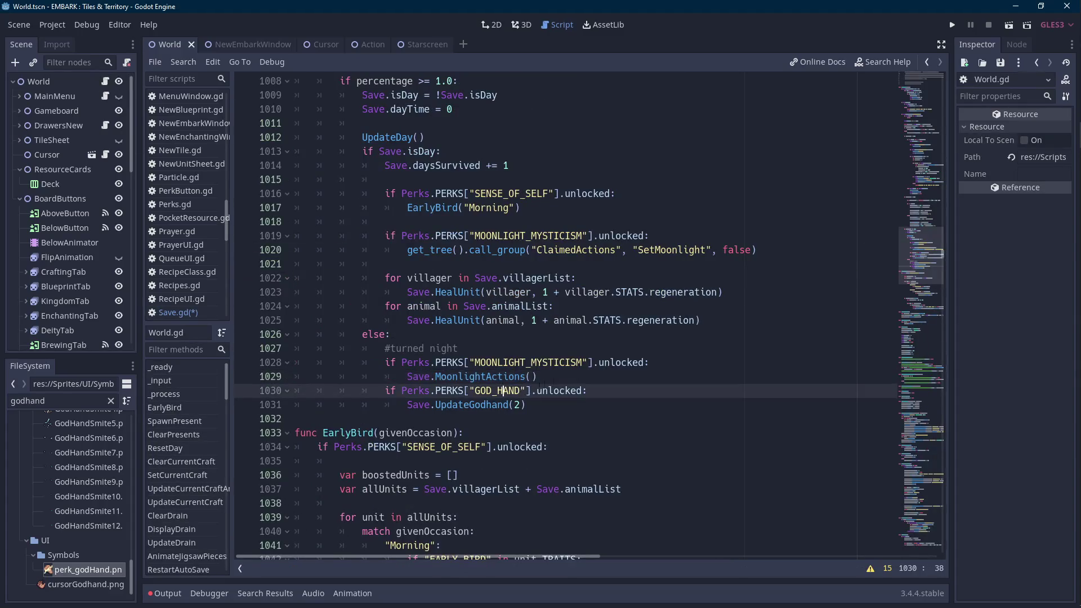
Replace Save.UpdateGodhand(2) on line 1031 with Save.activeEffectWindow.AddEffect("God Hand", 2, "stacks") and save.
drag(526, 405, 407, 405)
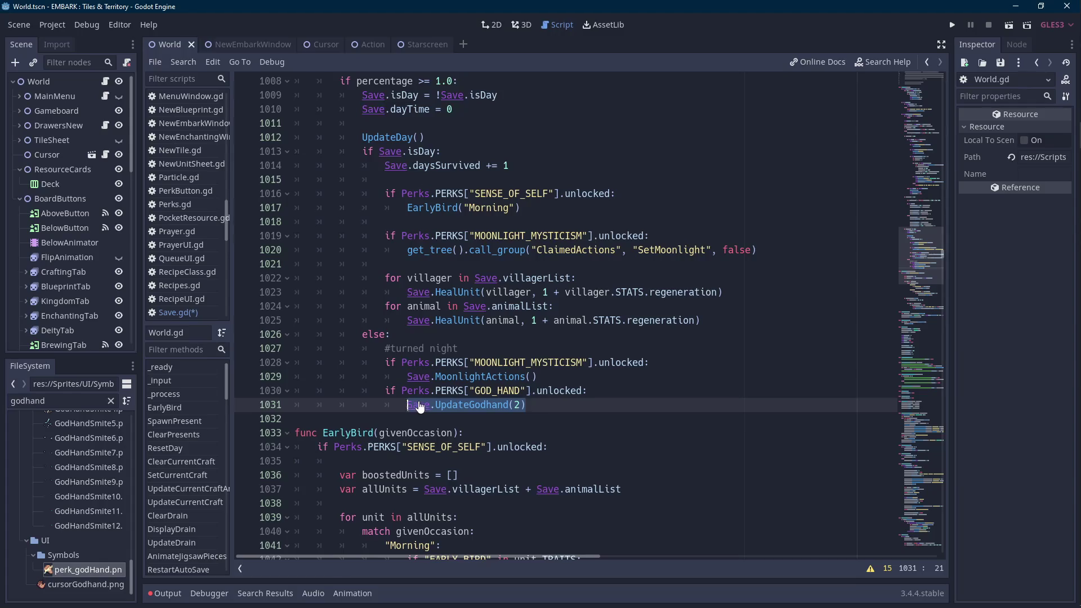
key(ctrl+v)
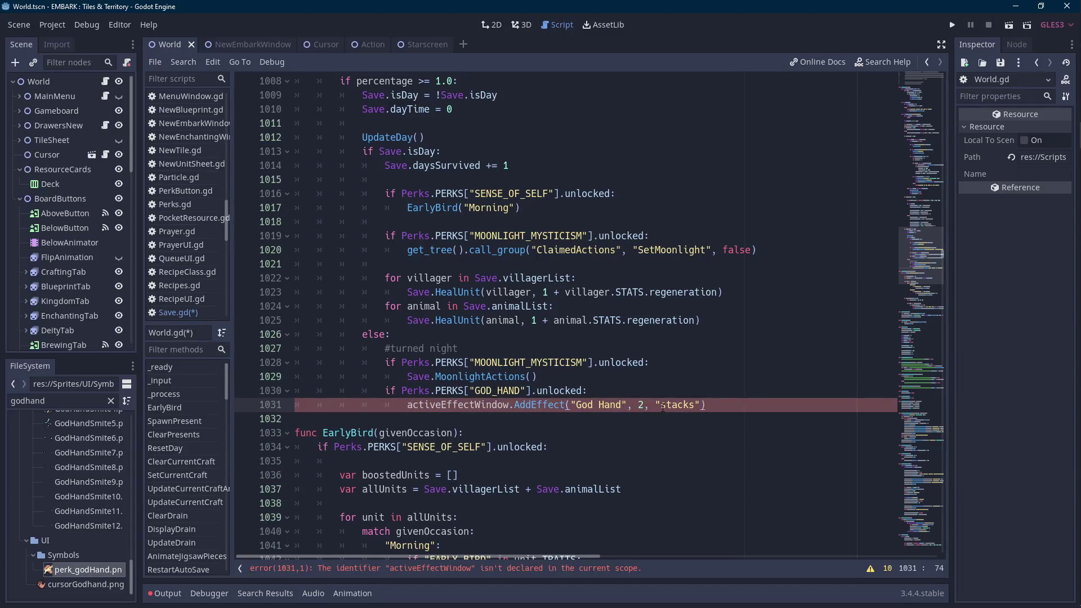
click(424, 404)
key(Home)
text(Save.)
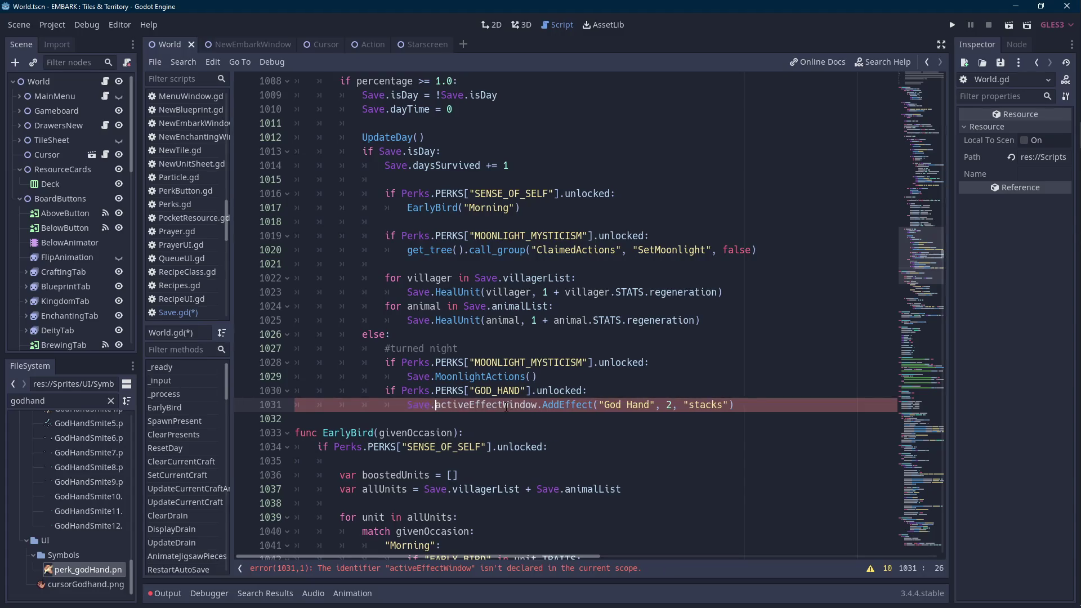
key(Home)
key(ctrl+shift+Right)
key(ctrl+shift+Right)
key(ctrl+shift+Right)
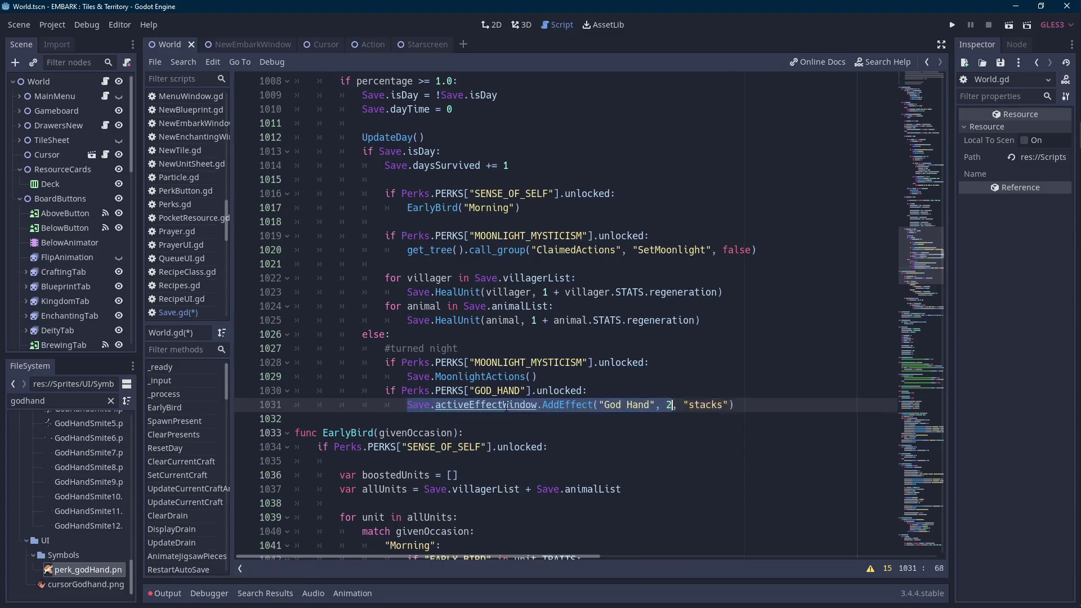
key(ctrl+s)
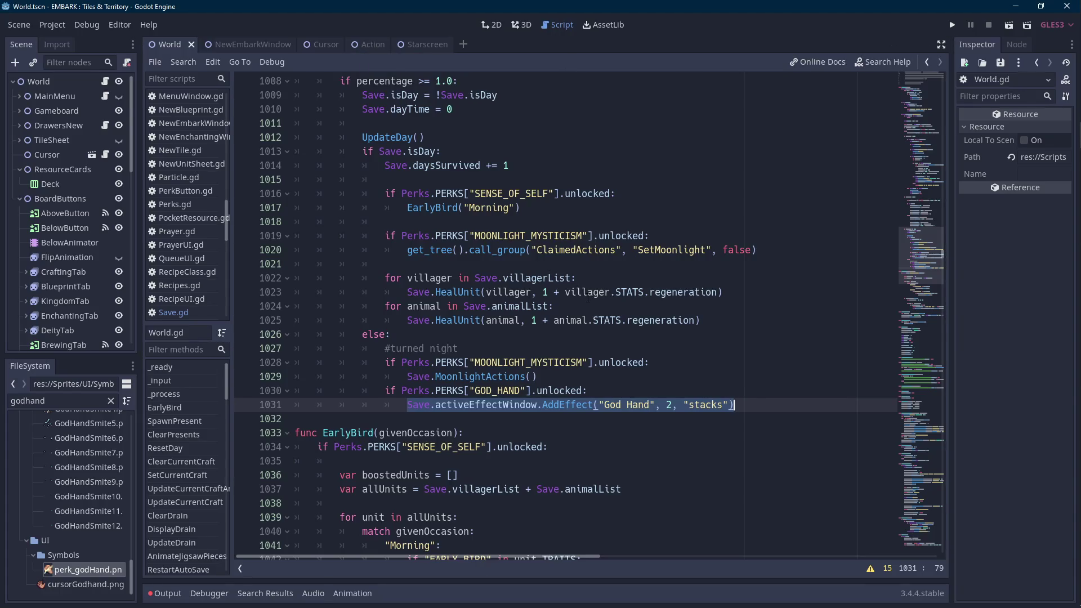
mouse_move(944, 255)
mouse_down()
mouse_move(943, 90)
mouse_move(937, 106)
mouse_up()
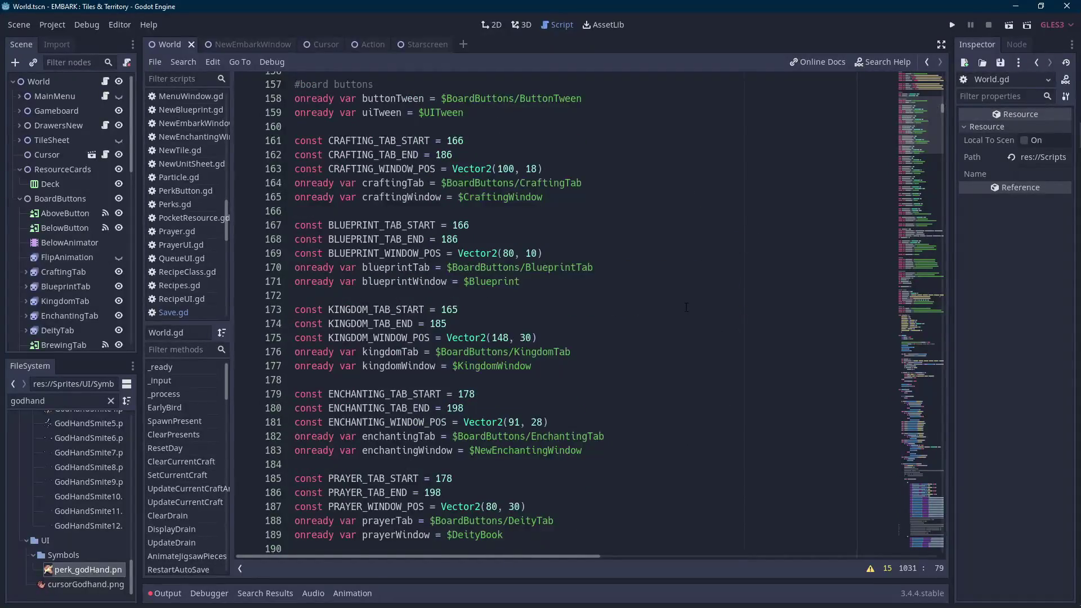
Find the God Hand AddEffect statement in World.gd and select it.
scroll(686, 306, down, 10)
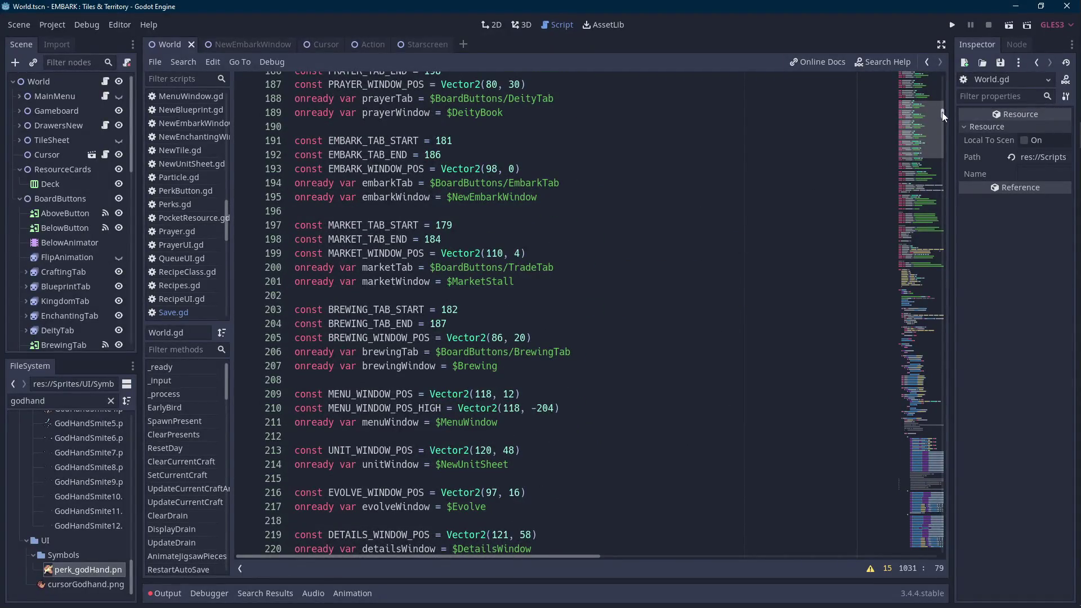
drag(943, 115, 935, 199)
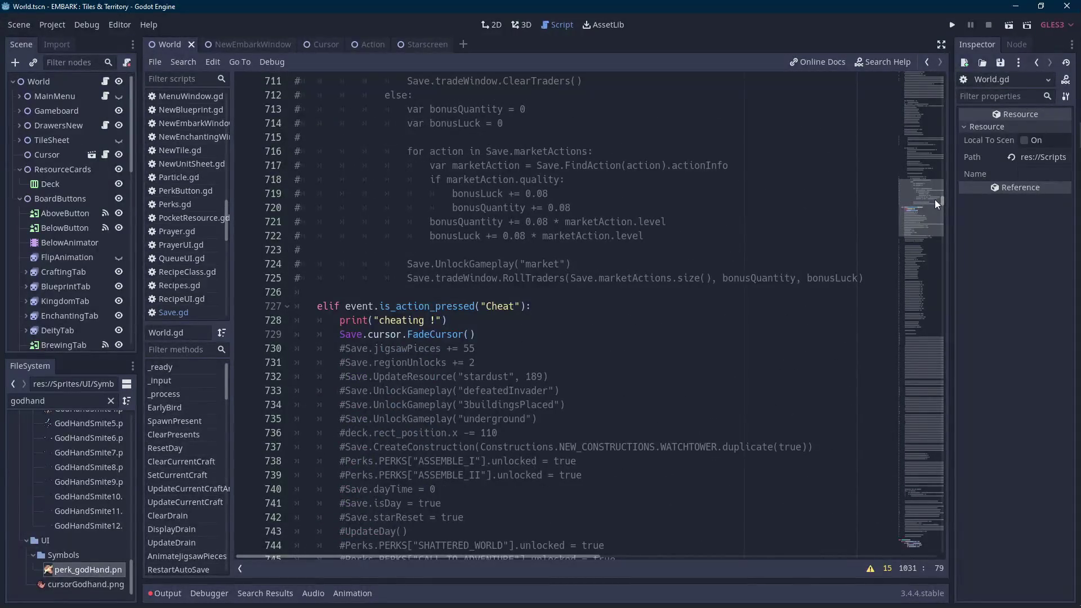
click(819, 221)
key(ctrl+f)
text(god hand)
drag(754, 292, 407, 292)
key(ctrl+c)
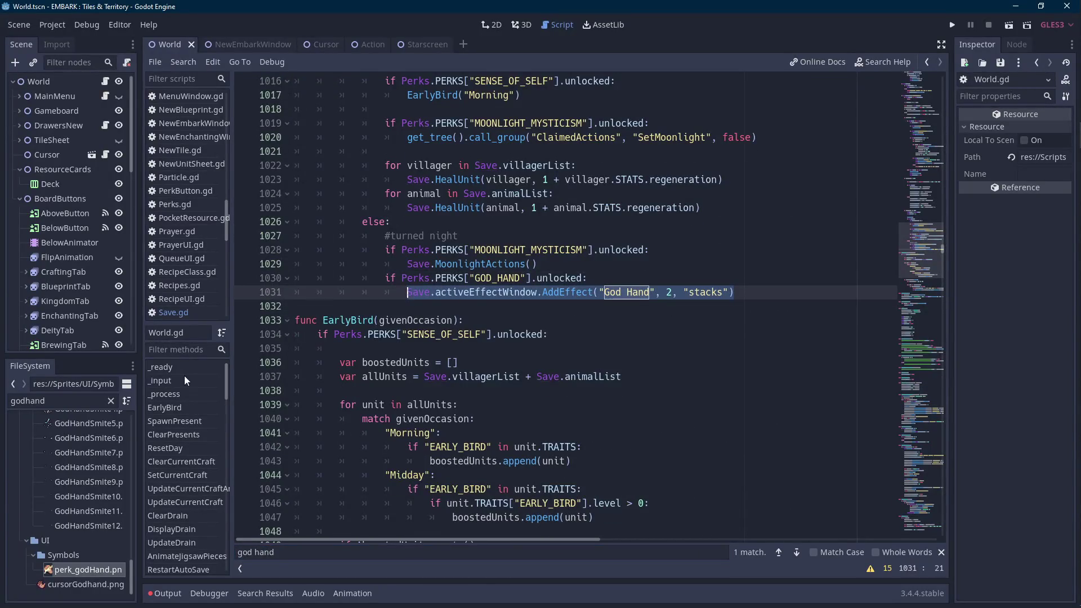
In _input, comment out debugIteration += 1, paste the AddEffect call, add StartInvasion(), and save.
click(185, 379)
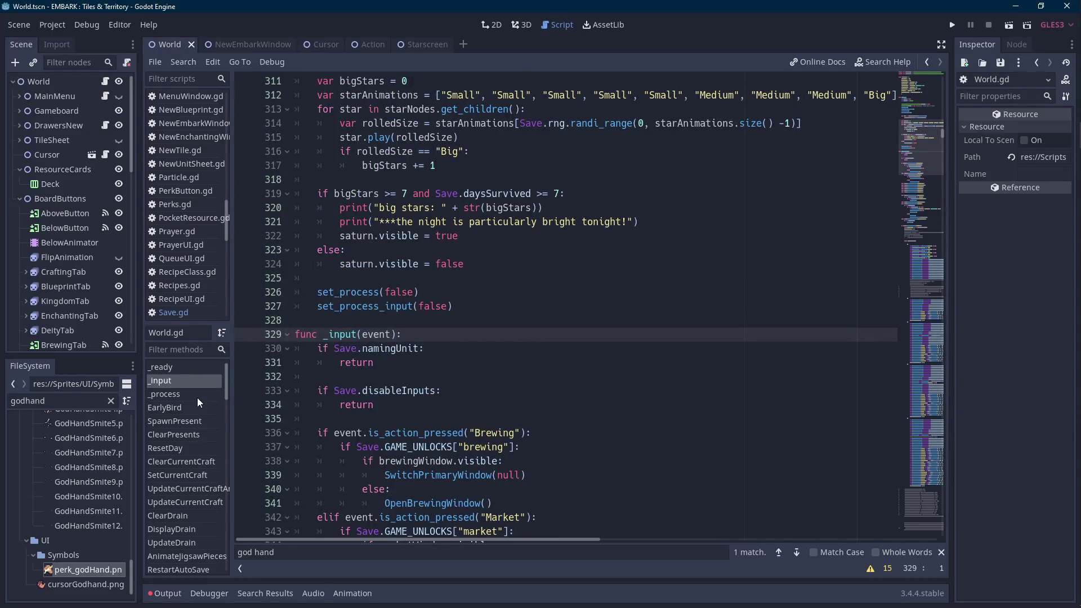
scroll(563, 309, down, 20)
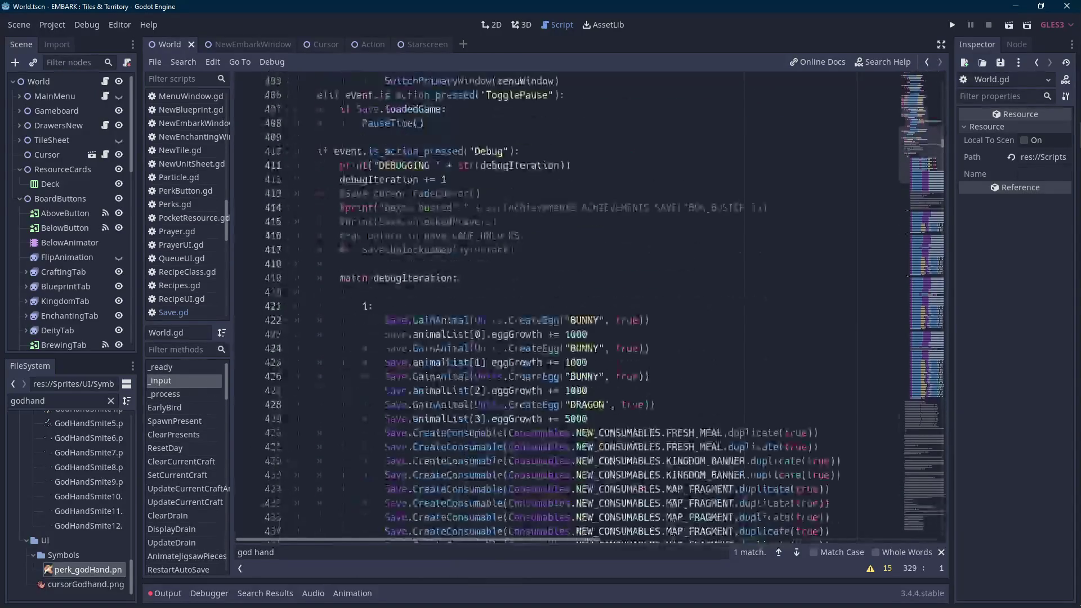
scroll(563, 309, down, 5)
scroll(563, 310, up, 5)
click(331, 181)
key(ctrl+k)
click(750, 264)
key(ctrl+v)
key(Return)
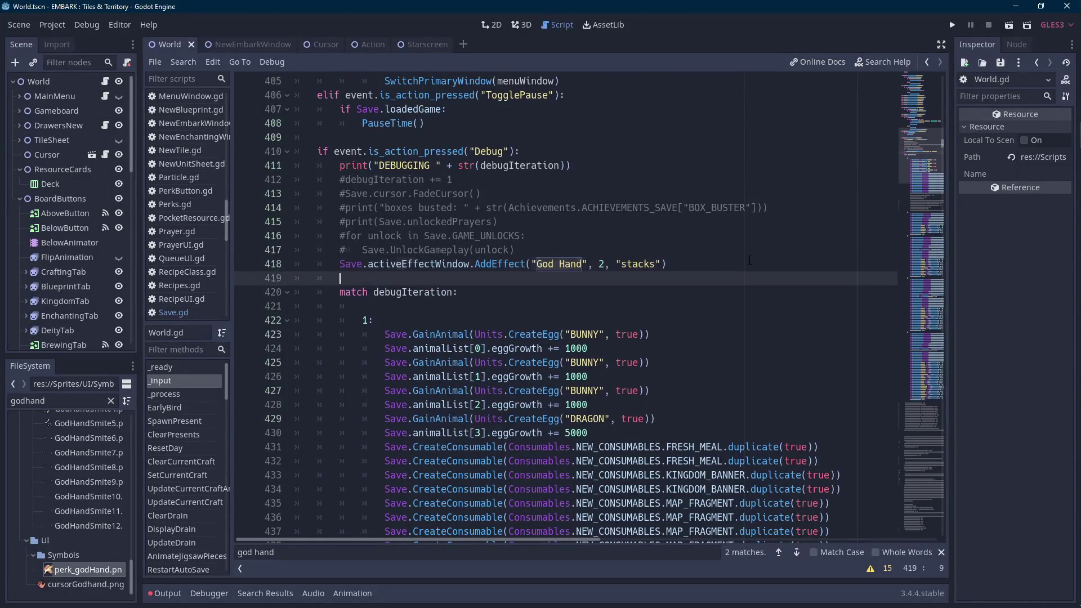
key(Return)
text(StartI)
key(Return)
key(ctrl+s)
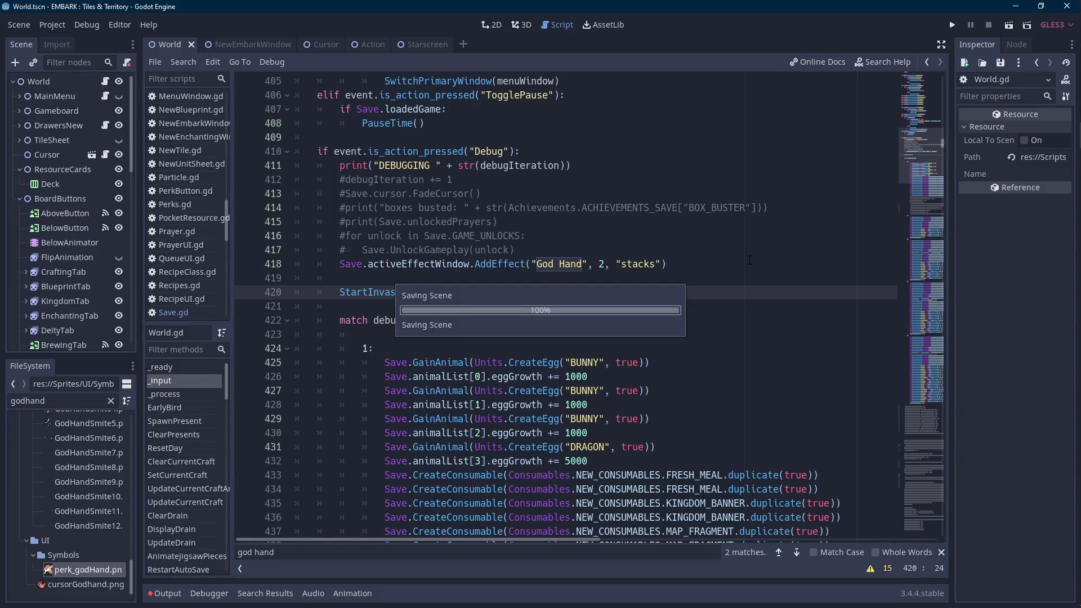
Tidy the blank lines around the AddEffect and StartInvasion() calls.
click(712, 263)
key(Delete)
key(Home)
key(Return)
key(Up)
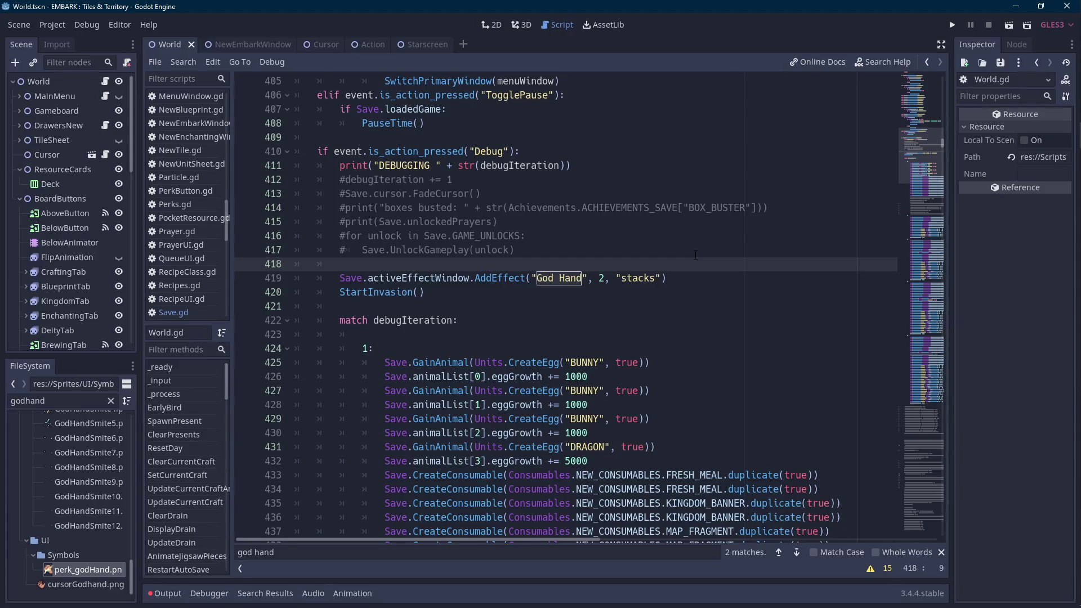
Switch to Action.gd and jump to its Input function.
click(369, 46)
scroll(460, 325, down, 4)
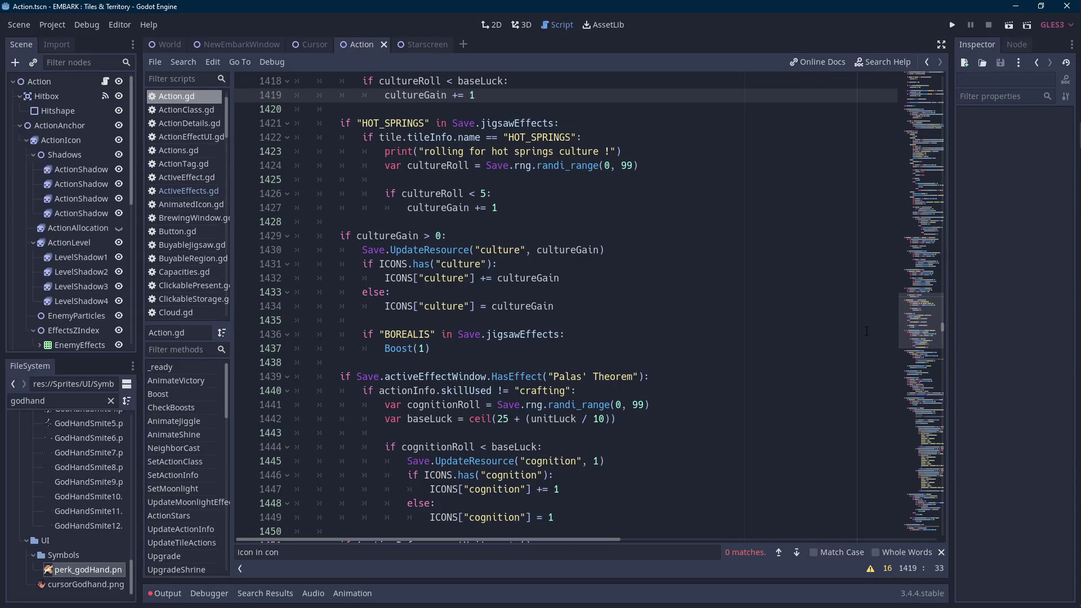
drag(939, 331, 939, 381)
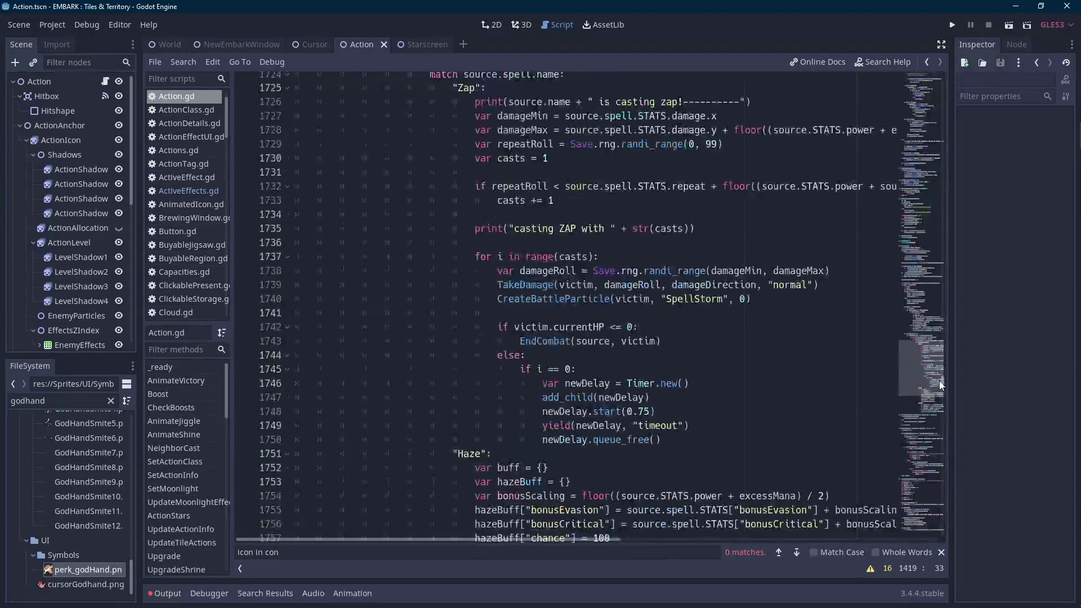
scroll(220, 492, down, 10)
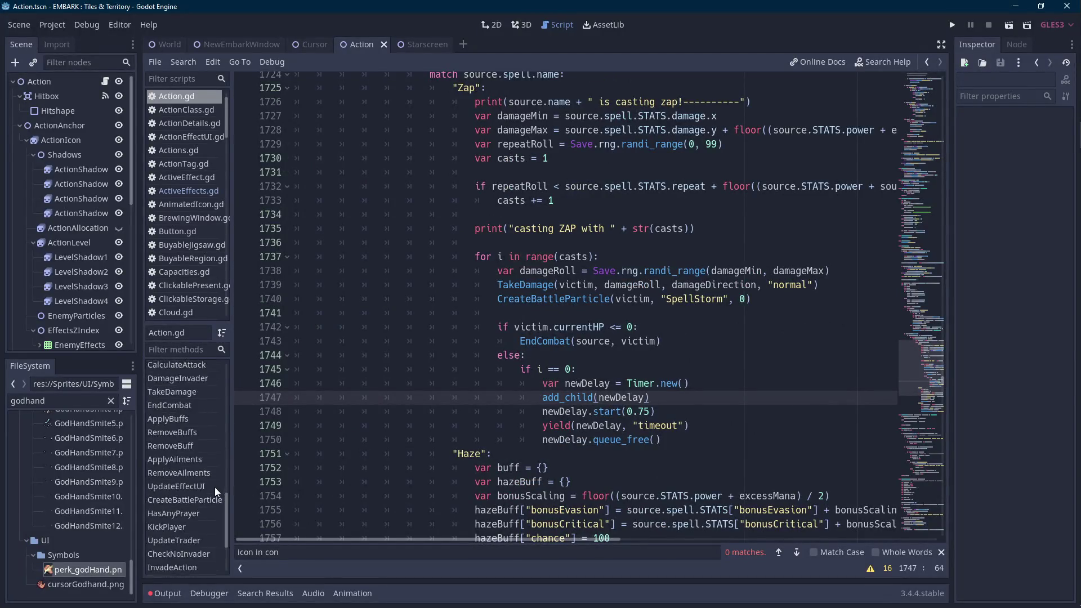
click(158, 565)
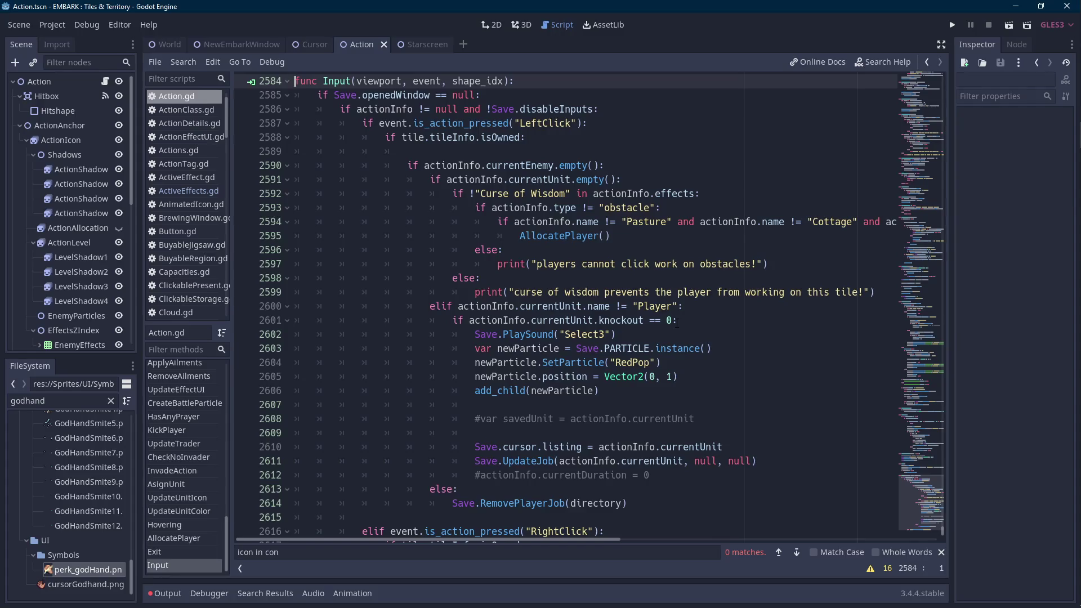
scroll(677, 322, down, 2)
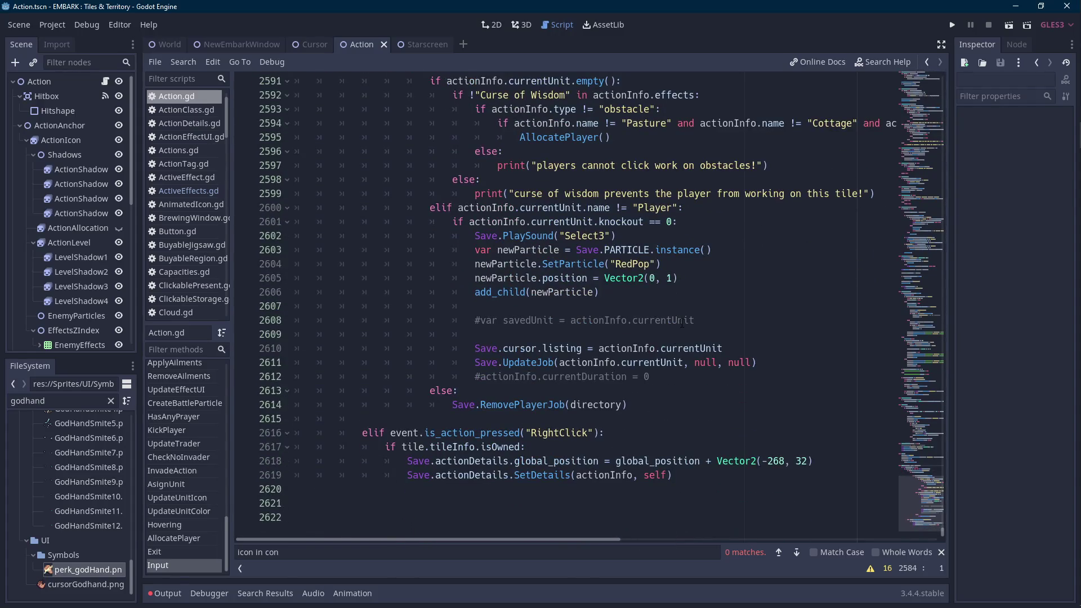
scroll(678, 322, up, 3)
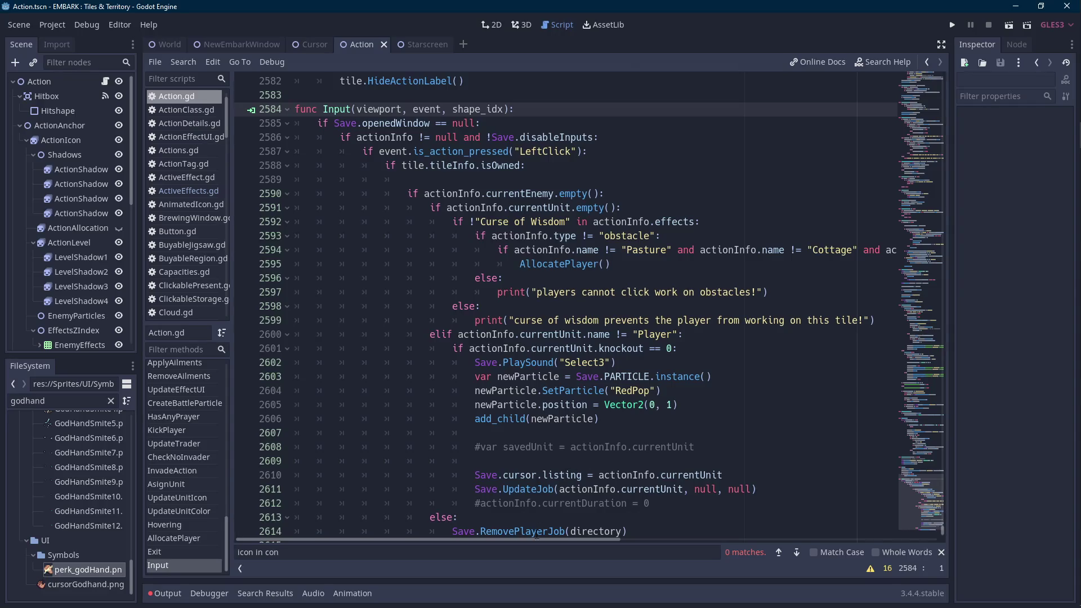
Review the LeftClick branch and open a new line after Save.RemovePlayerJob(directory).
drag(527, 539, 535, 539)
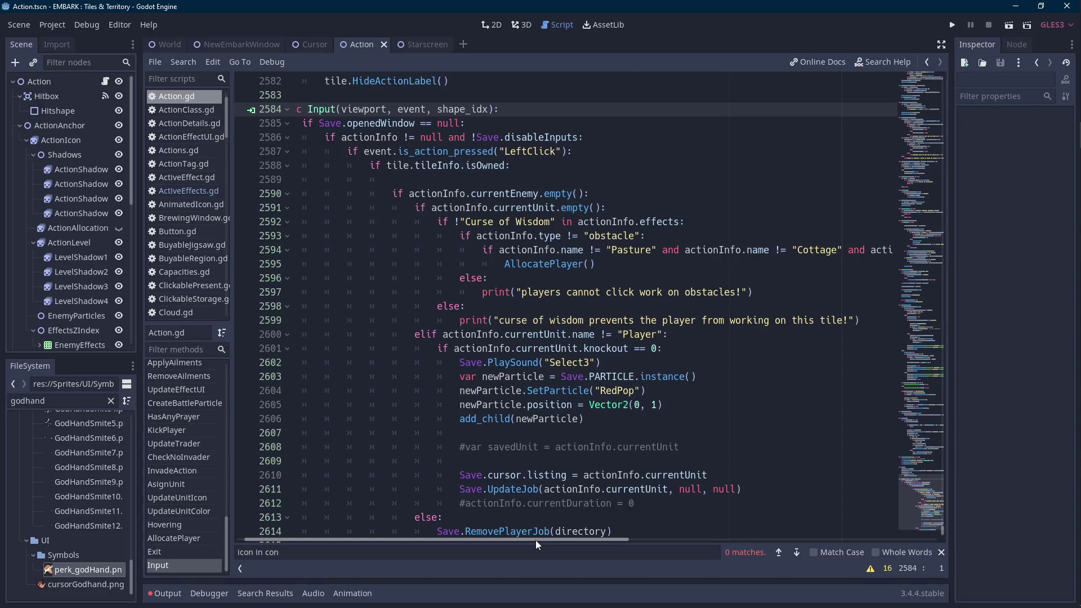
scroll(550, 509, down, 1)
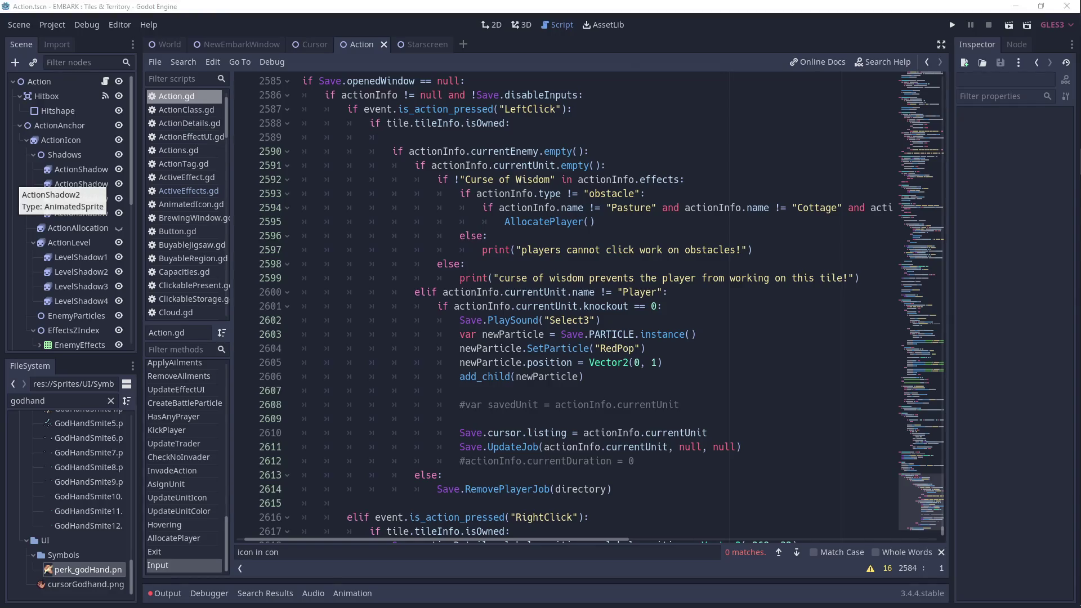
click(623, 278)
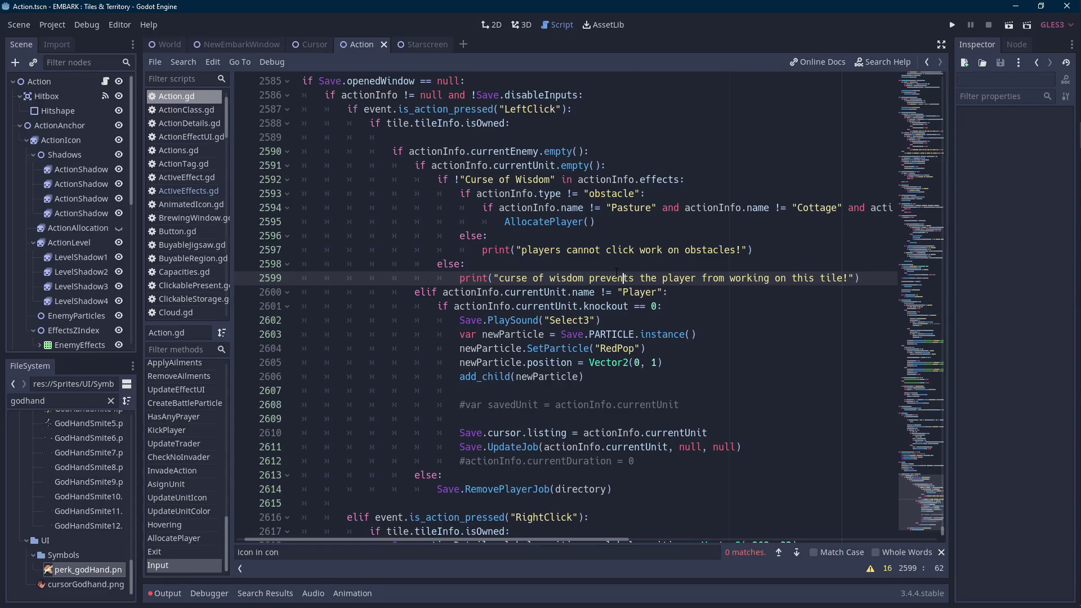
click(621, 266)
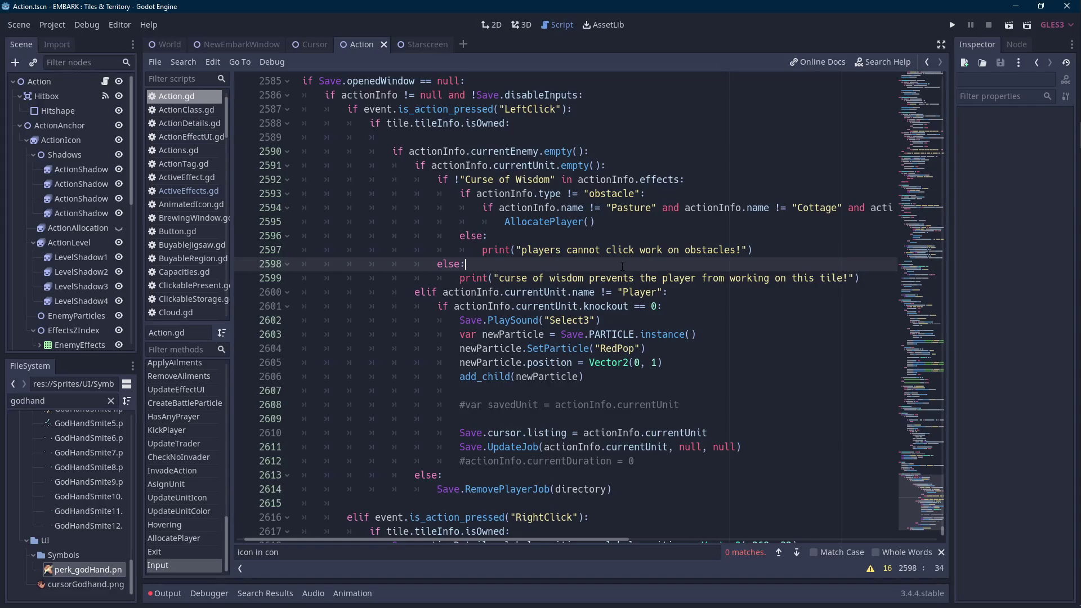
drag(599, 165, 517, 165)
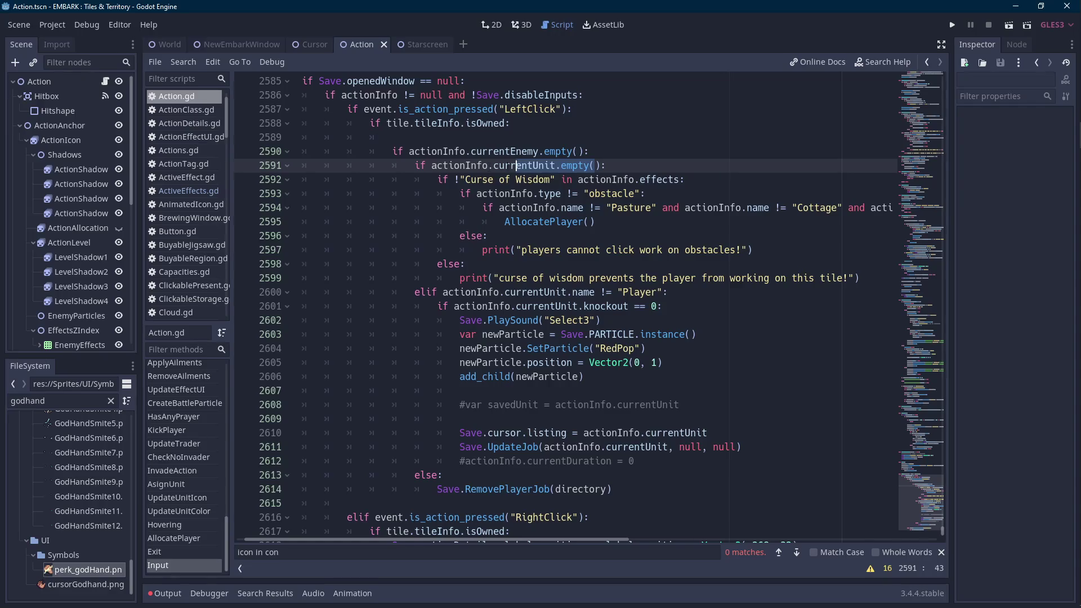
scroll(619, 394, down, 1)
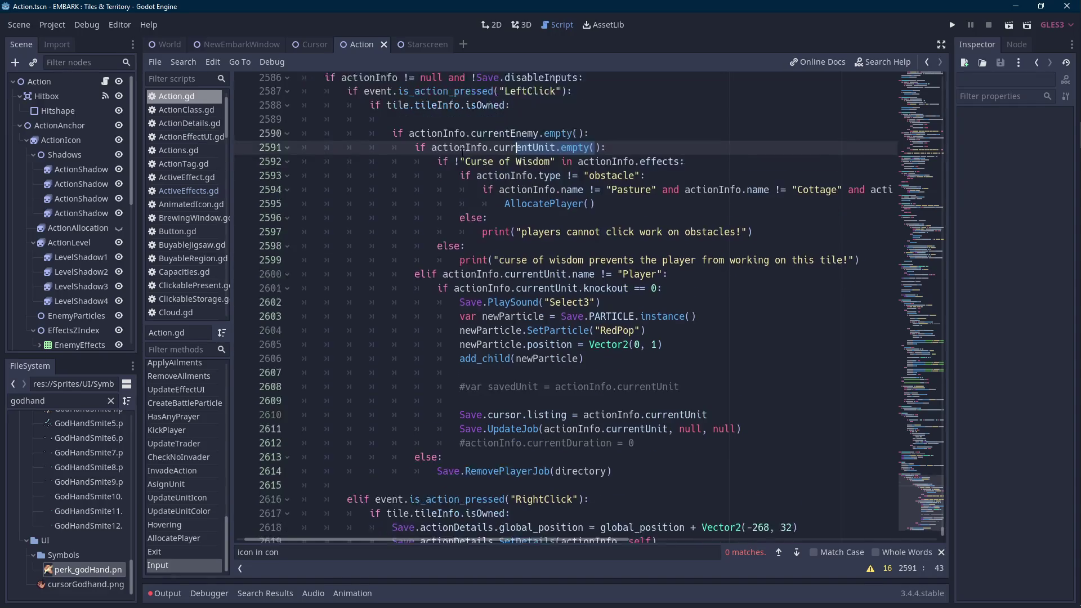
click(647, 446)
key(Return)
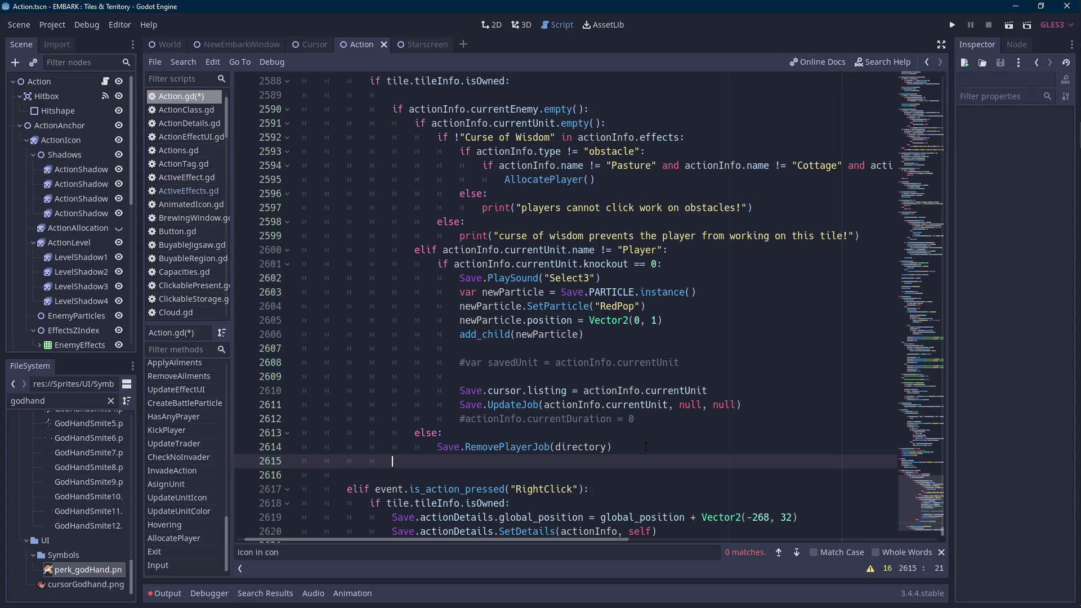
Add an 'elif Save.activeEffectWindow.HasEffect("God Hand"):' branch, checking HasEffect in ActiveEffects.gd.
text(elif)
text( Save.)
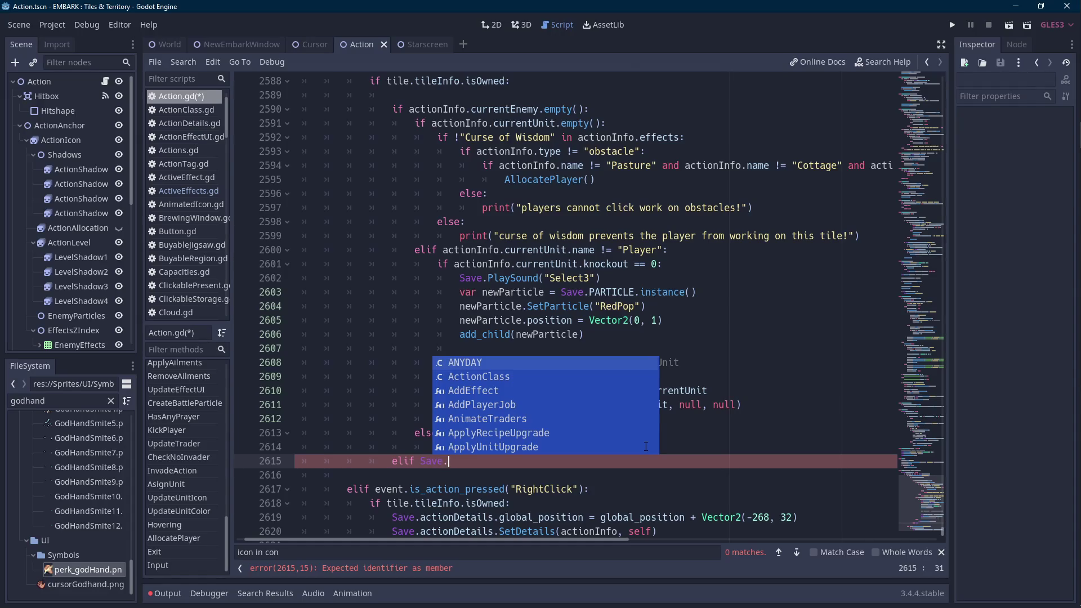
text(activeE)
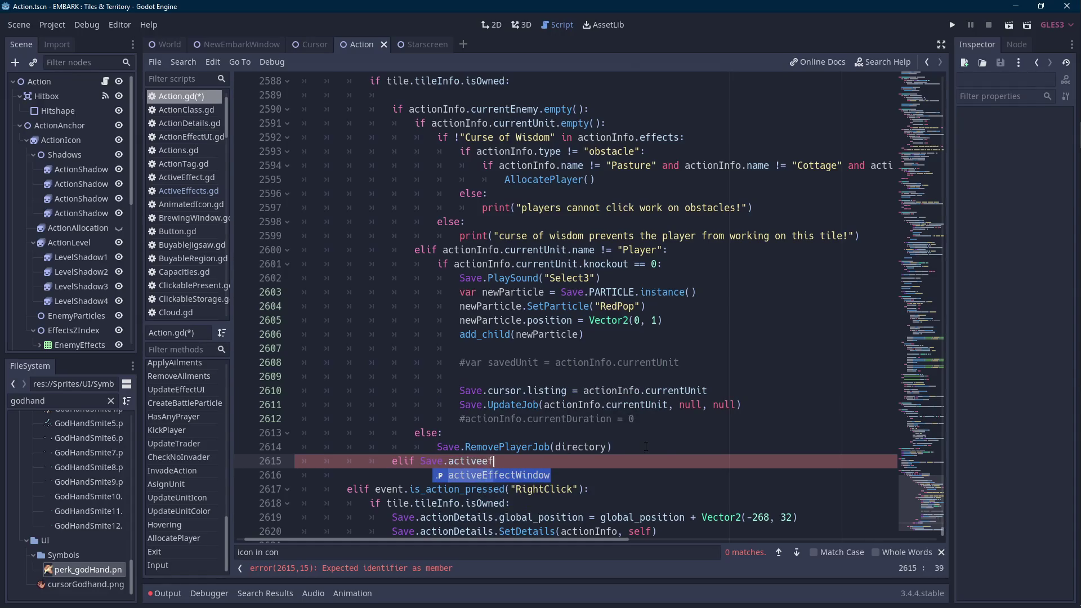
key(Return)
text(.)
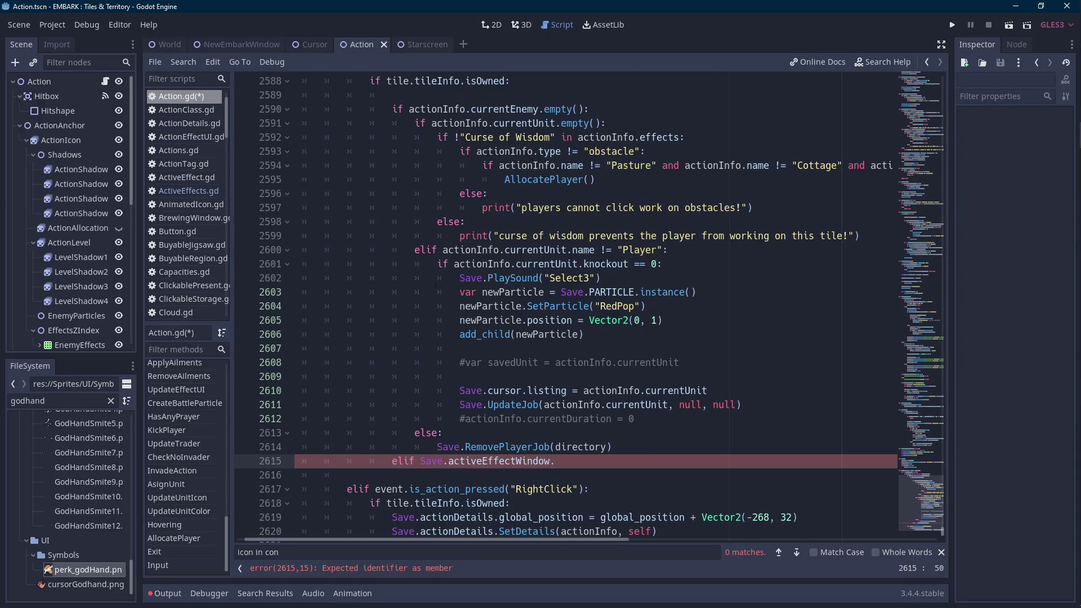
double_click(66, 400)
text(active)
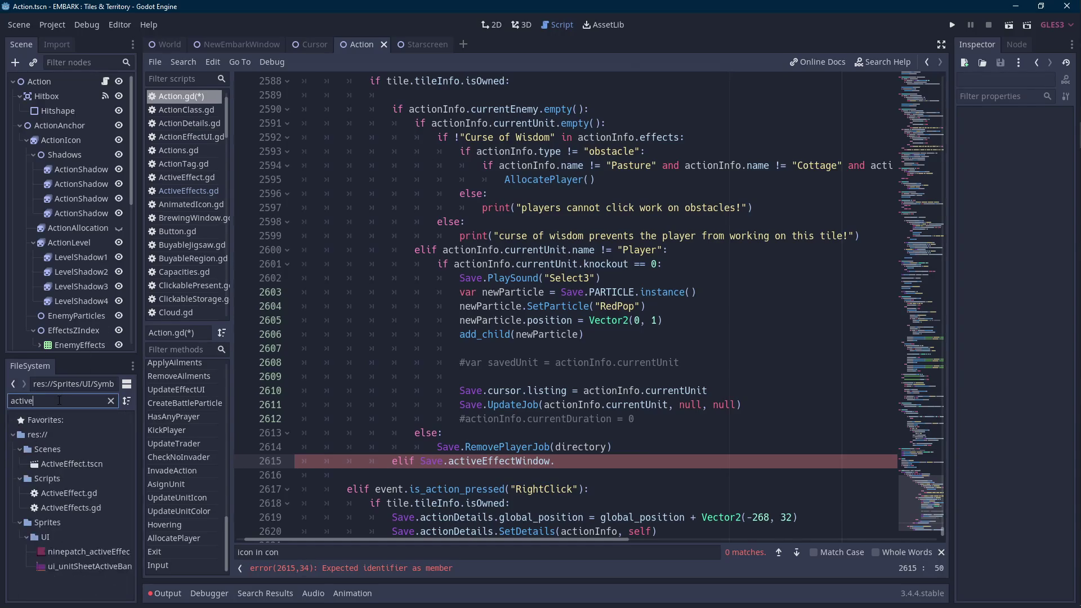
double_click(76, 508)
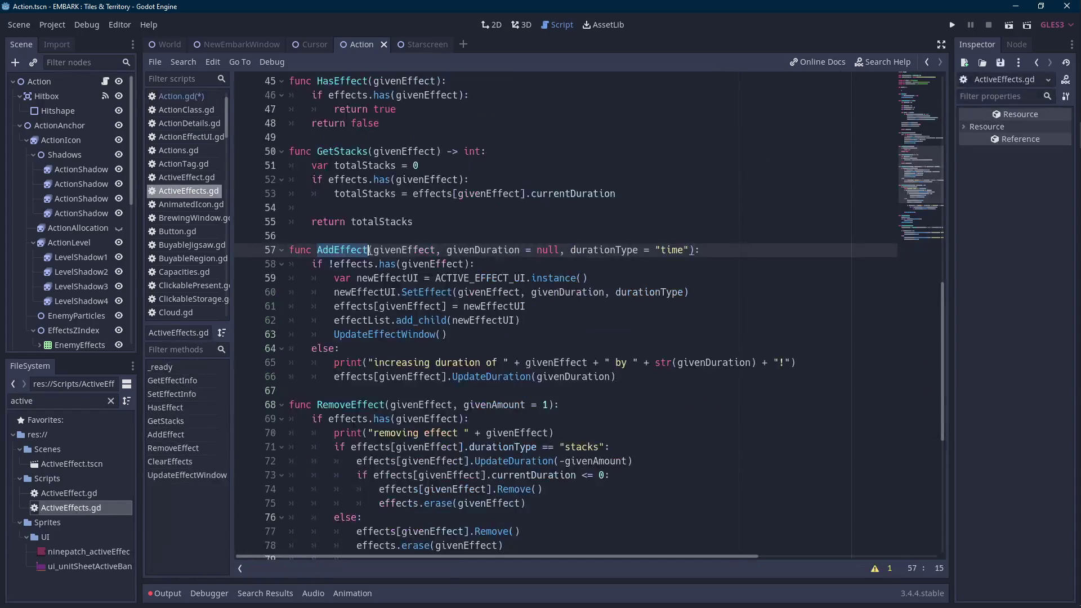
scroll(367, 402, up, 2)
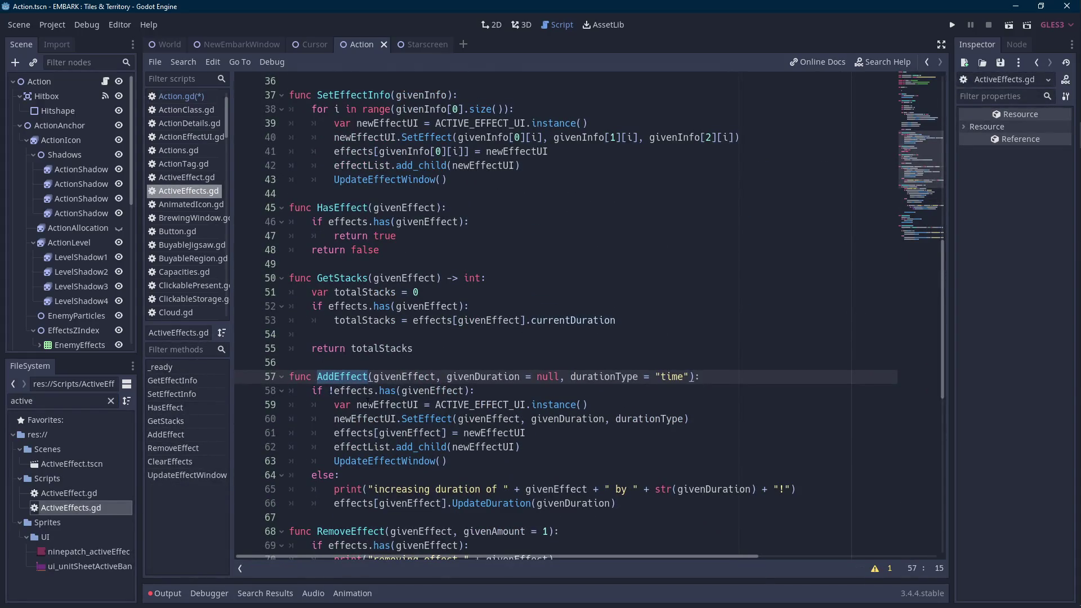
click(164, 407)
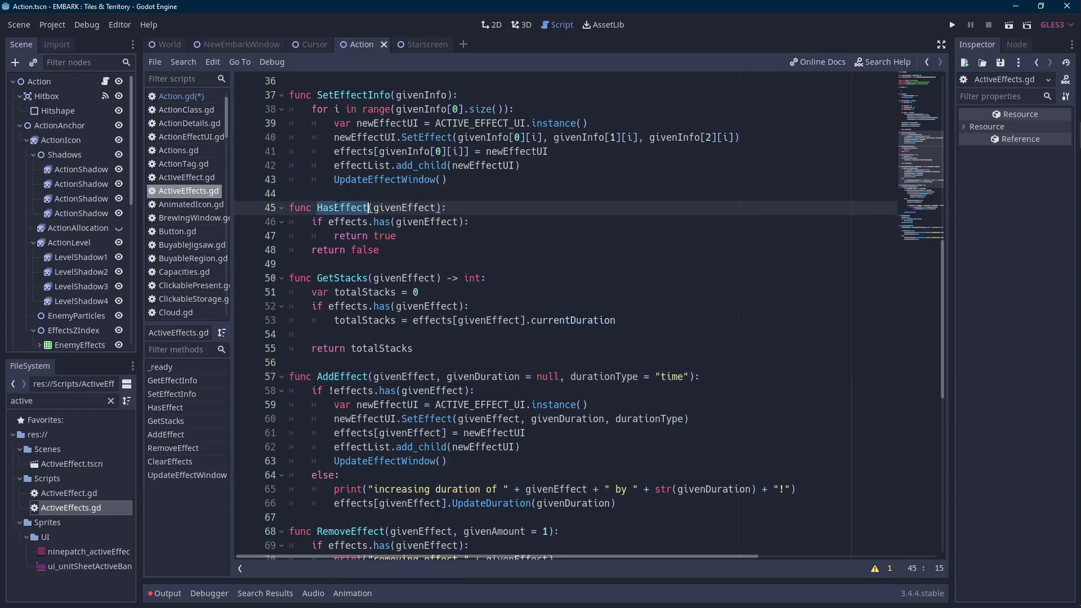
click(166, 101)
text(HasEffect)
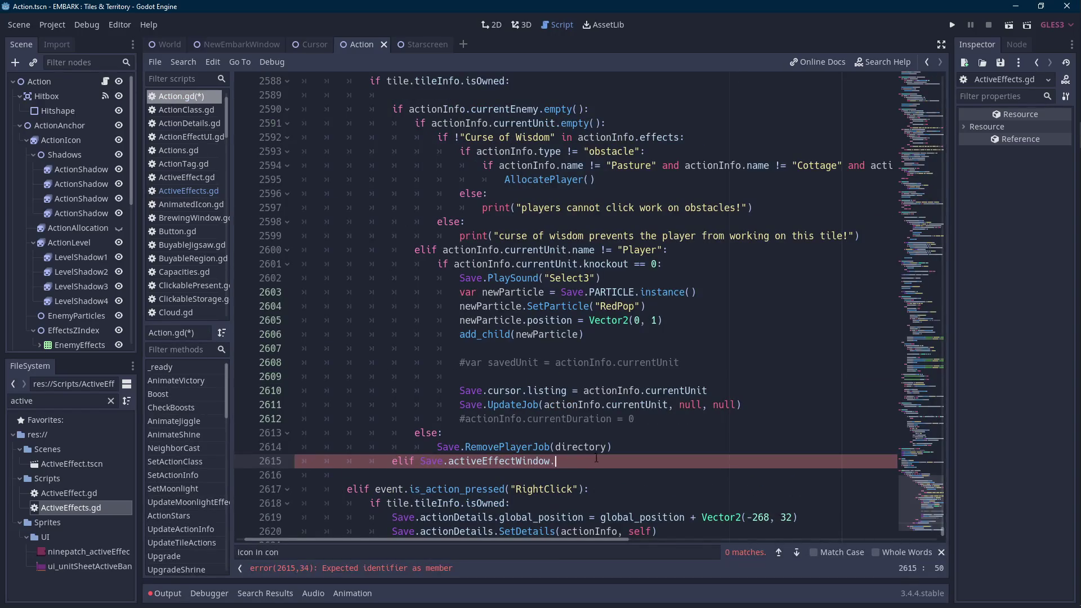
text(("God Ha)
text(nd"):)
Make the branch call RemoveEffect("God Hand", 1) and print "used godhand", then save.
key(Return)
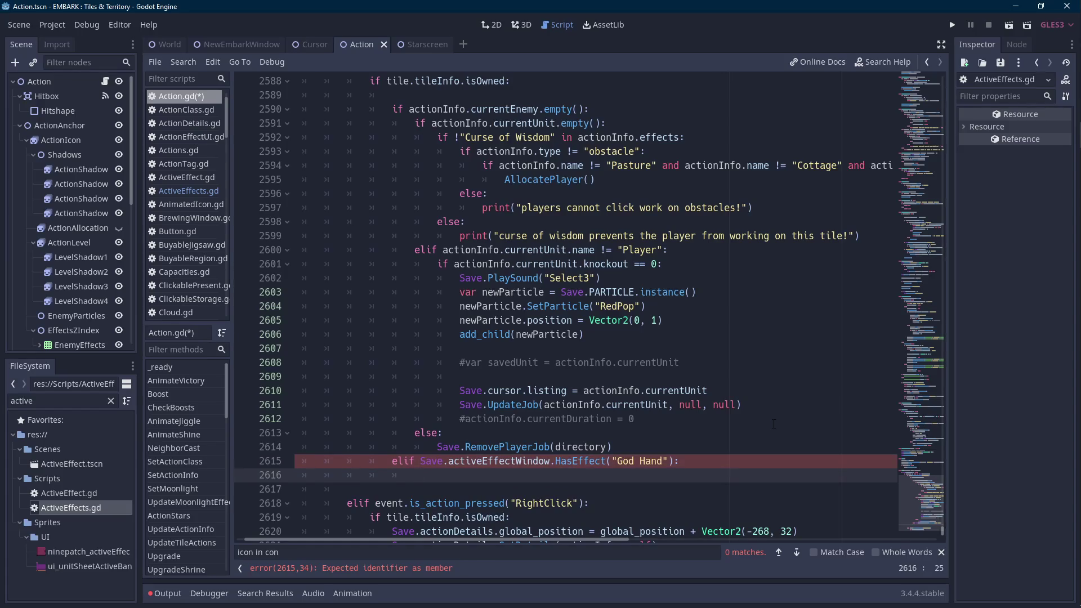
text(print(""))
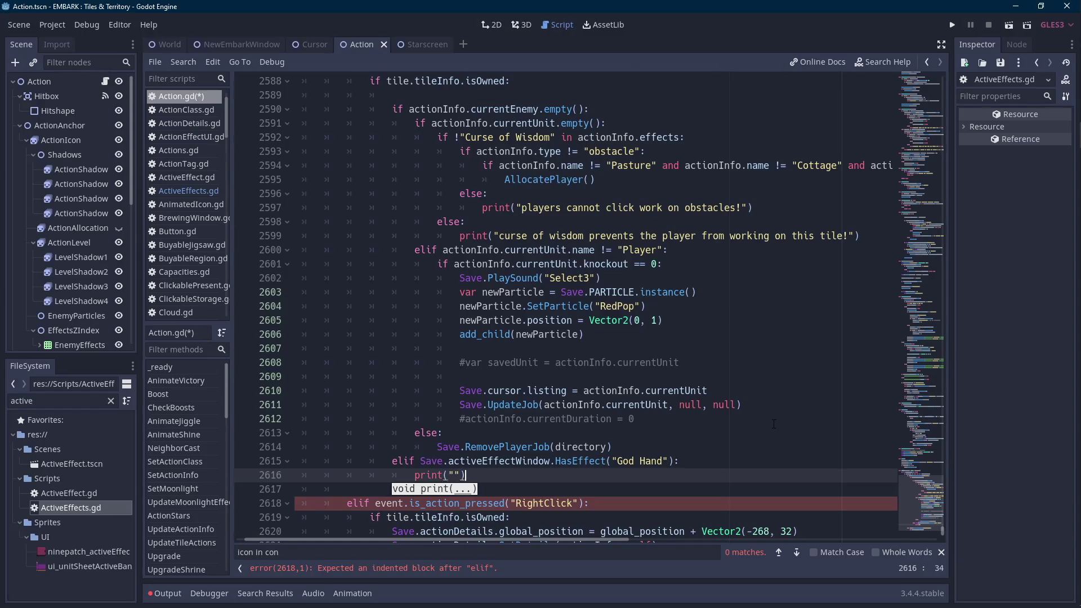
key(Left)
key(Left)
text(used godhand)
key(Home)
key(Return)
key(Up)
text(Save.activeef)
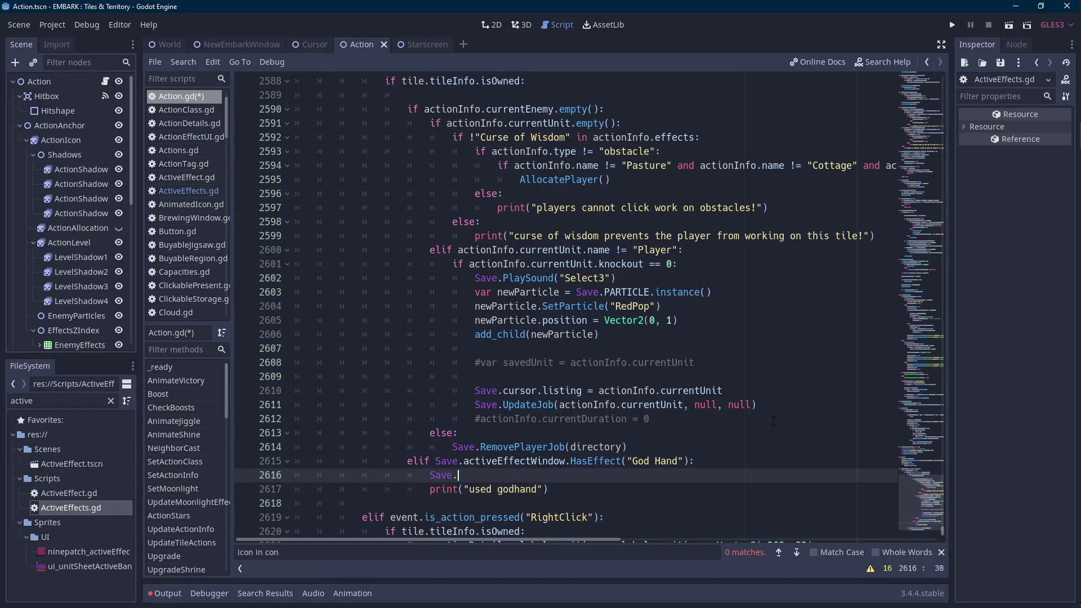
key(Return)
text(.R)
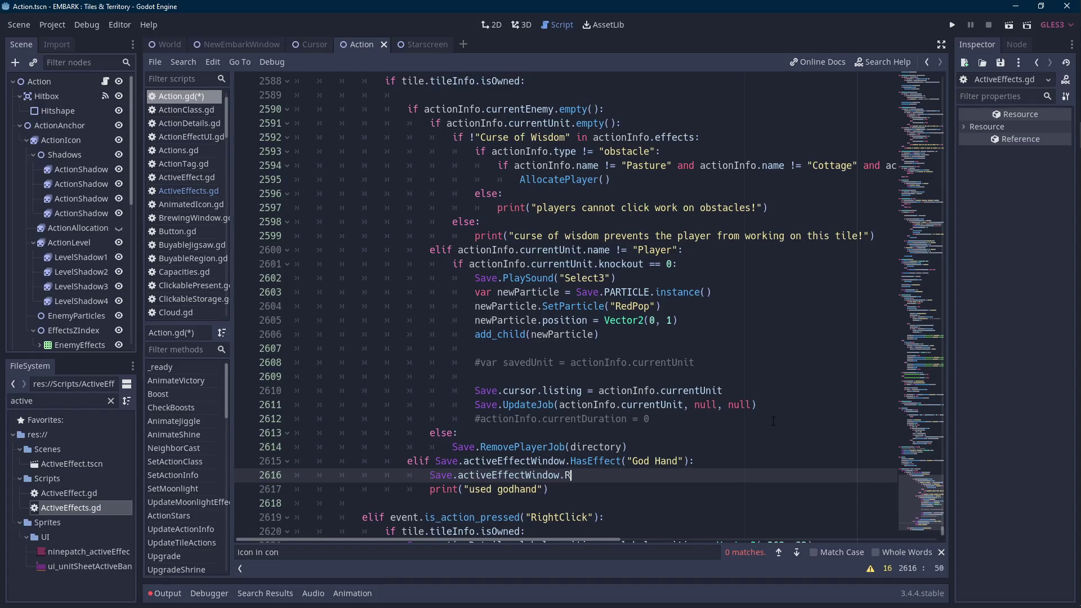
text(emoveEffect("God)
text( Hand", 1)
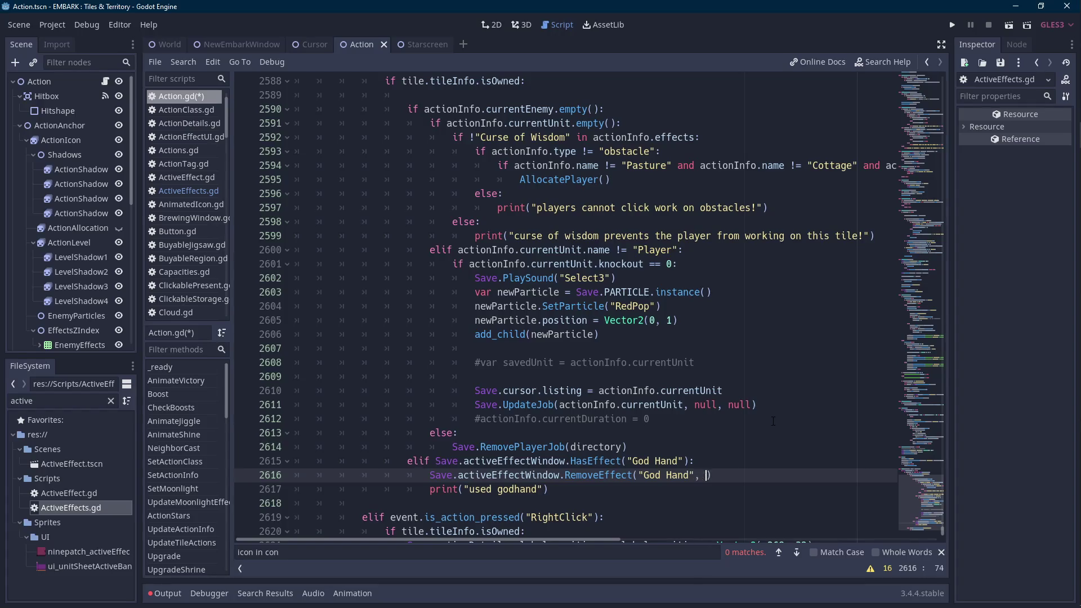
key(ctrl+s)
Inspect the RemoveEffect definition in ActiveEffects.gd, then return to Action.gd.
double_click(74, 513)
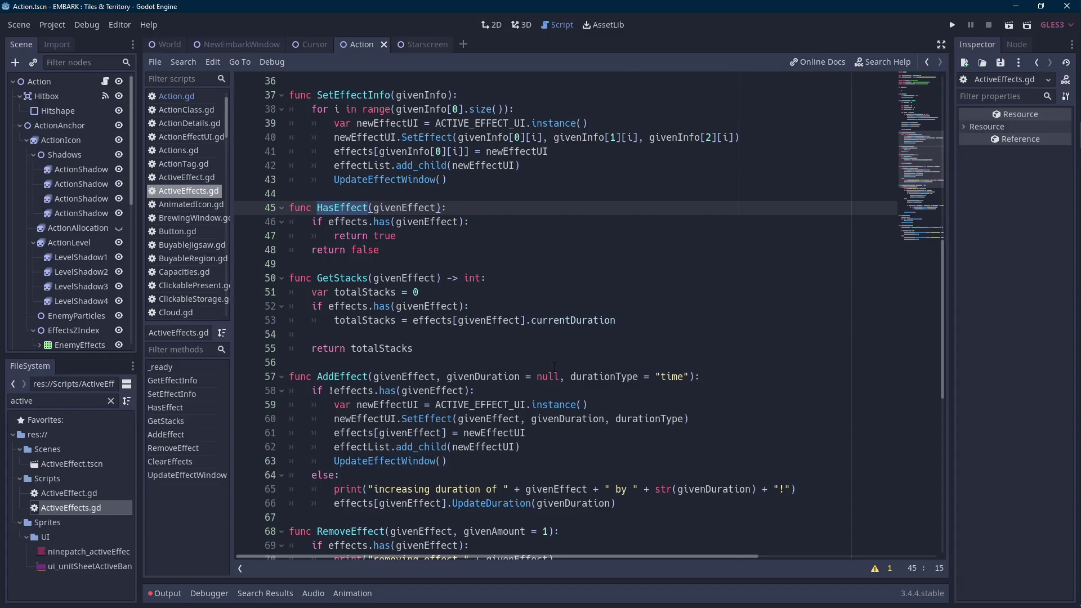
scroll(555, 366, down, 5)
click(352, 320)
double_click(352, 320)
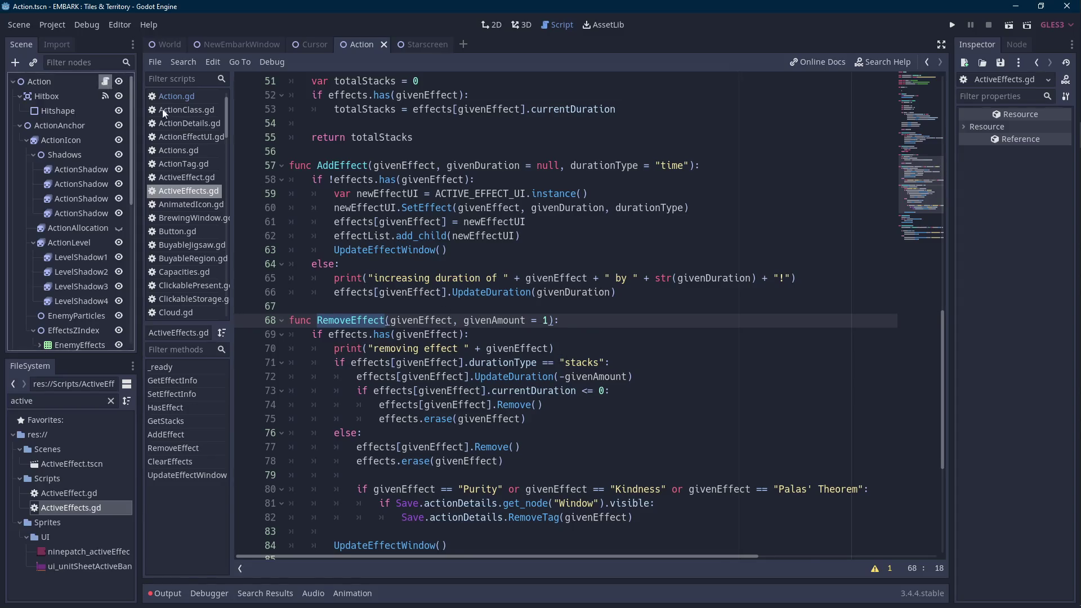
click(104, 82)
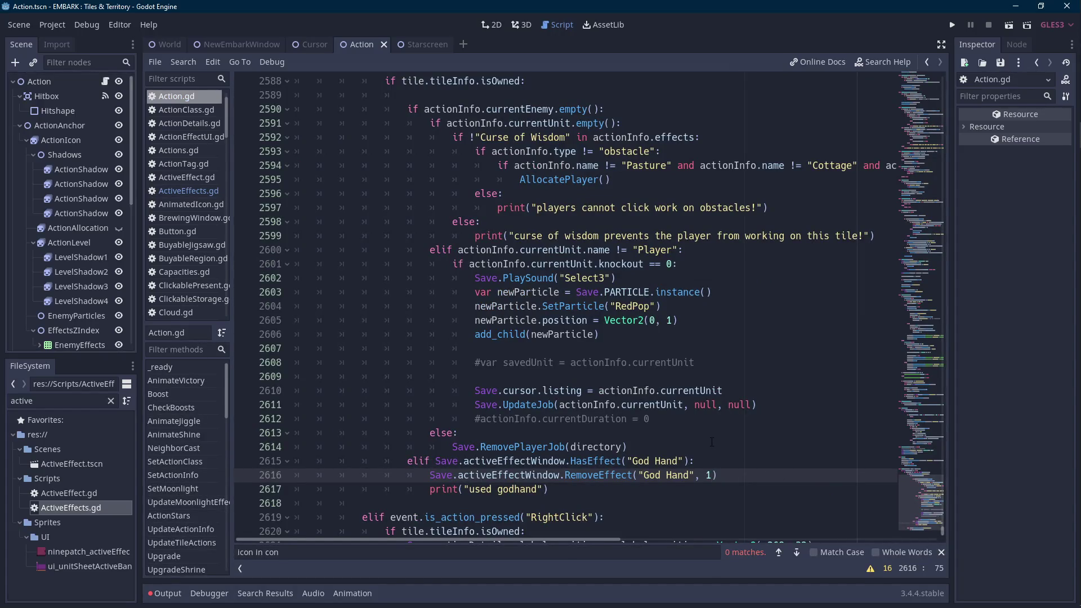
click(166, 44)
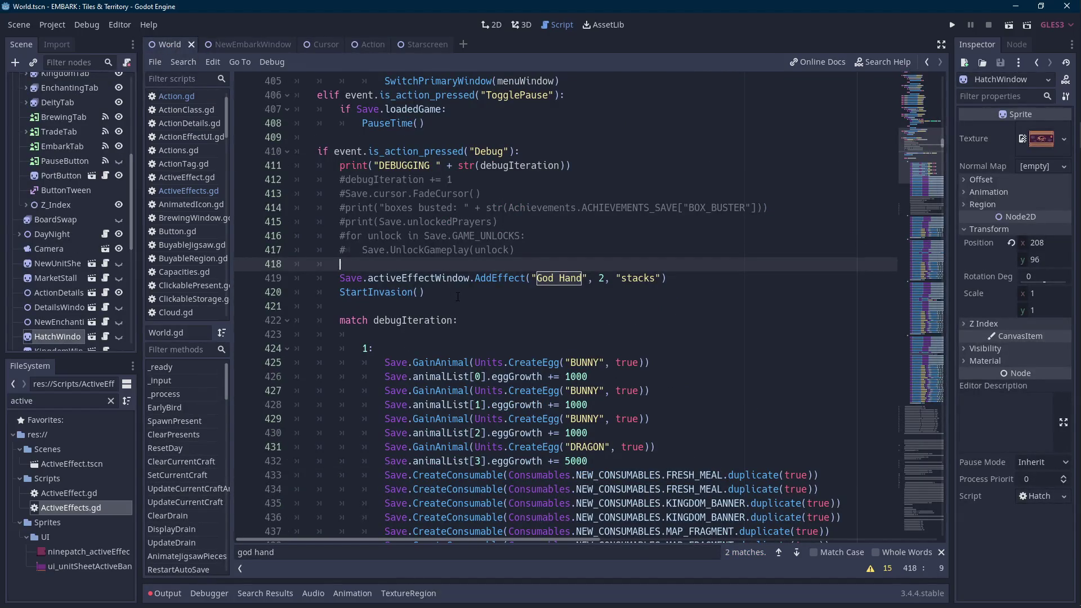
Uncheck Display > Window > Fullscreen in Project Settings and run the game windowed.
click(952, 26)
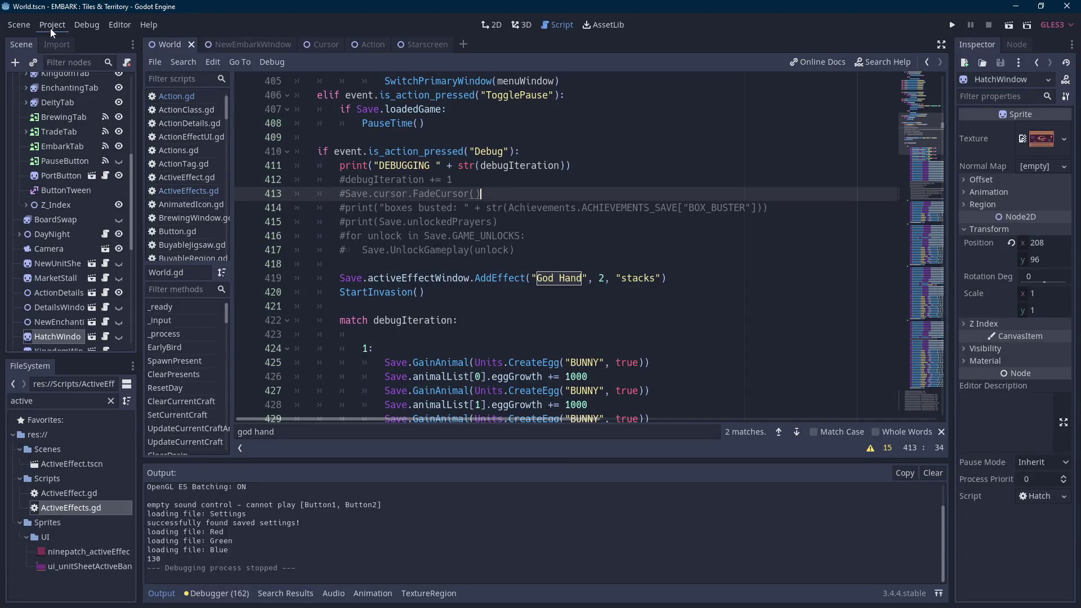
click(51, 26)
click(63, 45)
double_click(257, 148)
text(full)
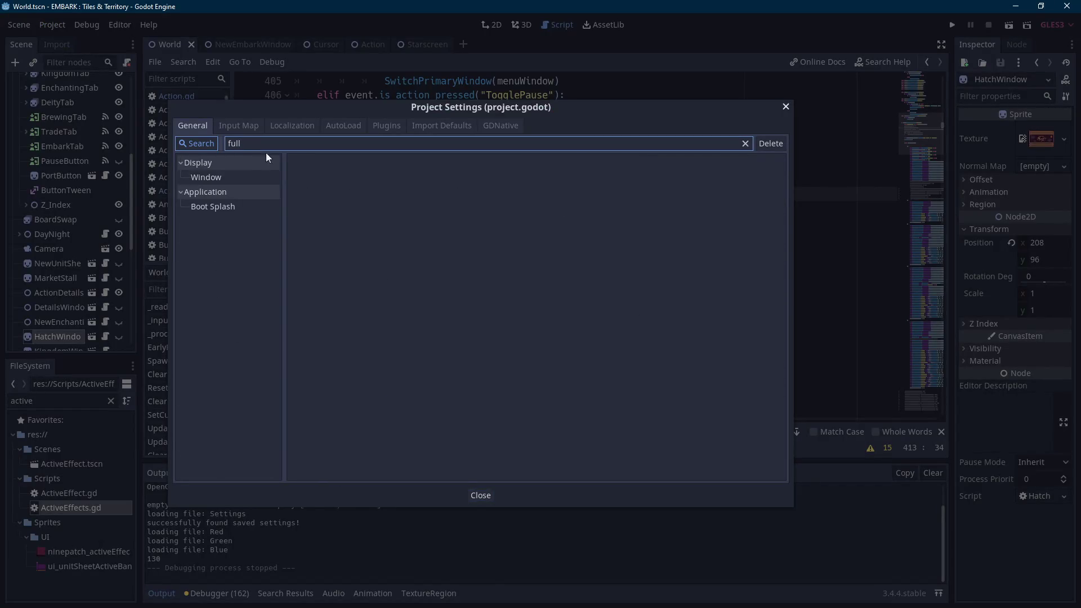
click(243, 175)
click(544, 175)
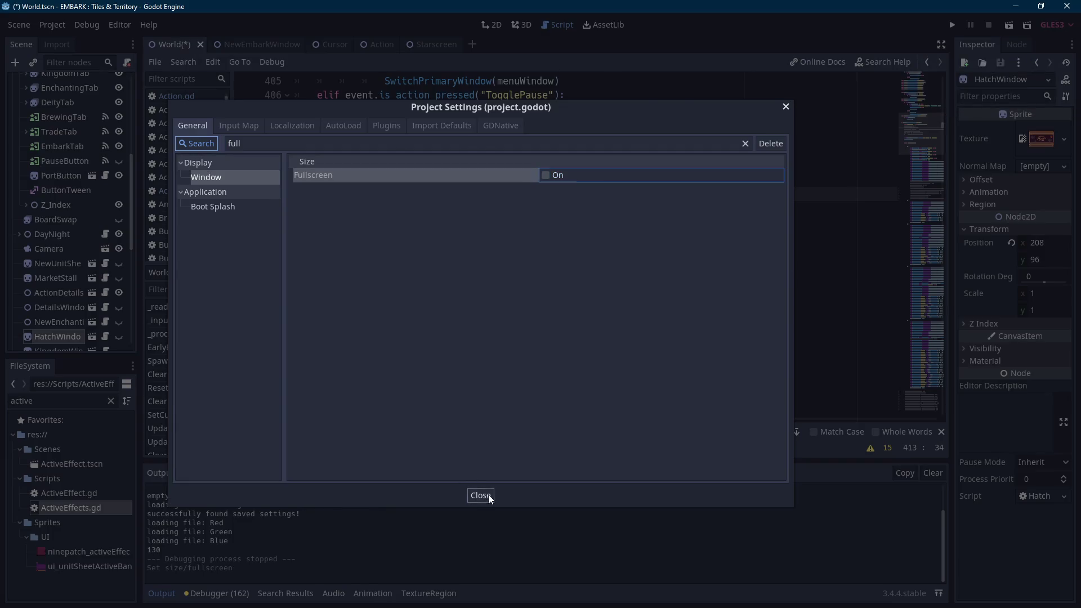
click(488, 496)
click(957, 25)
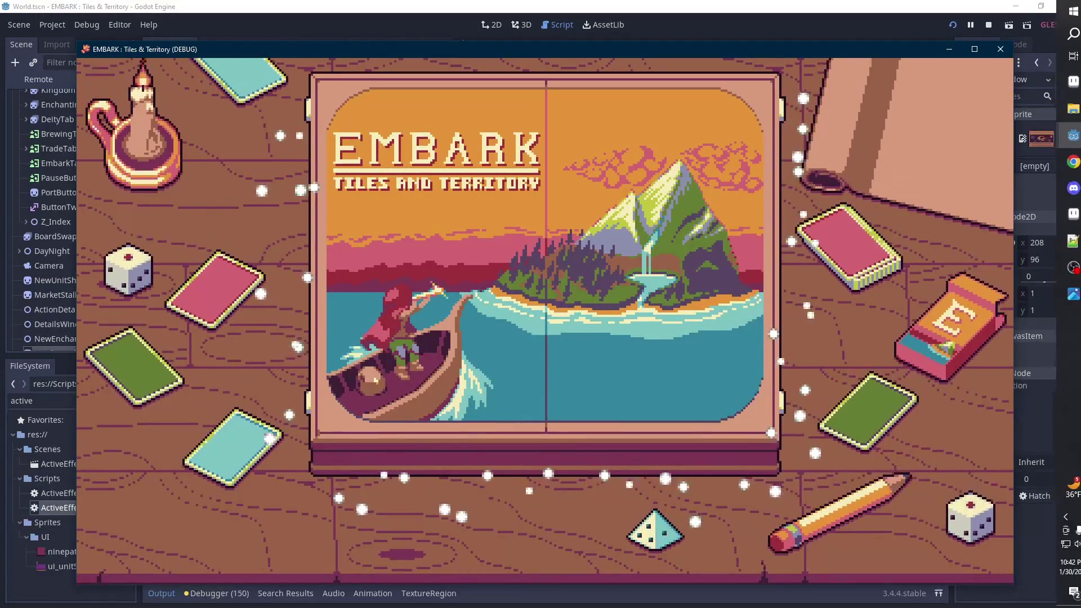
Delete save File 1 and start a new game from the empty Begin Embark slot.
click(532, 346)
click(333, 275)
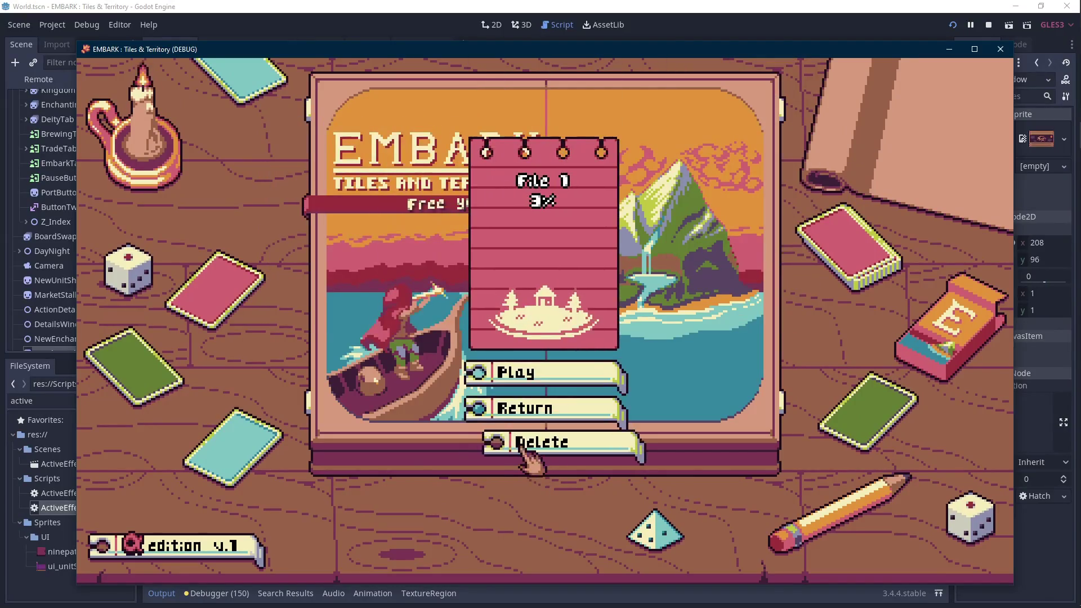
click(529, 458)
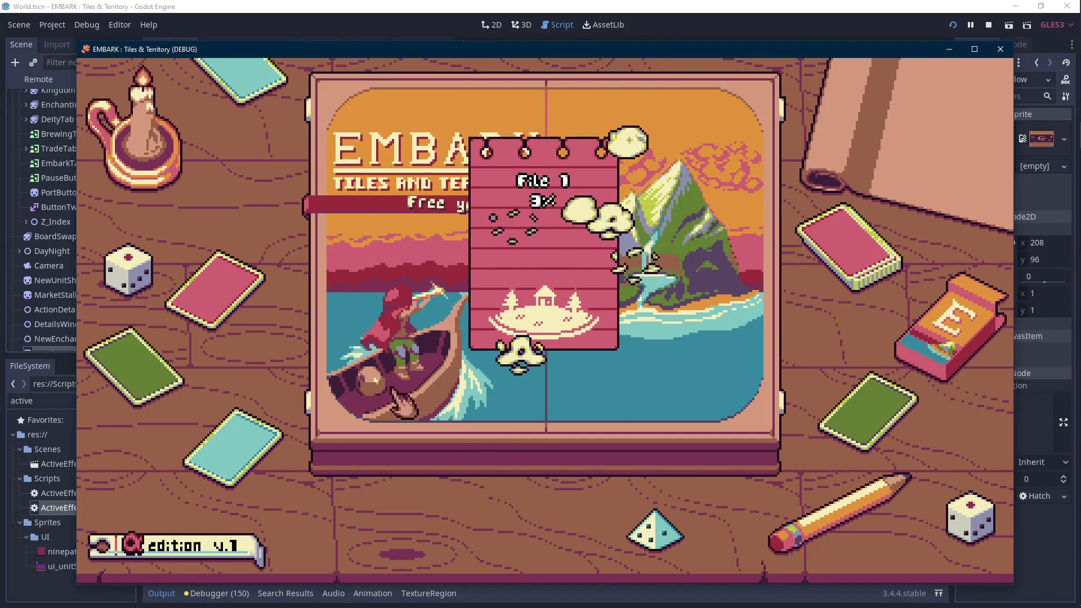
click(341, 253)
click(492, 368)
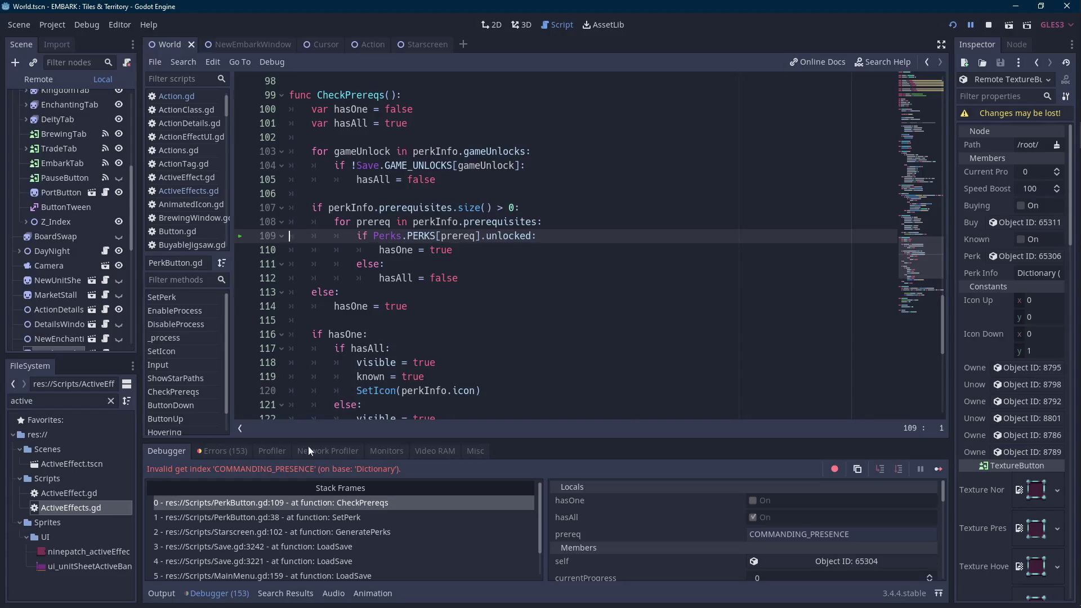
Filter the FileSystem for 'perk' and open Perks.gd with the debugger collapsed.
double_click(76, 404)
text(perk)
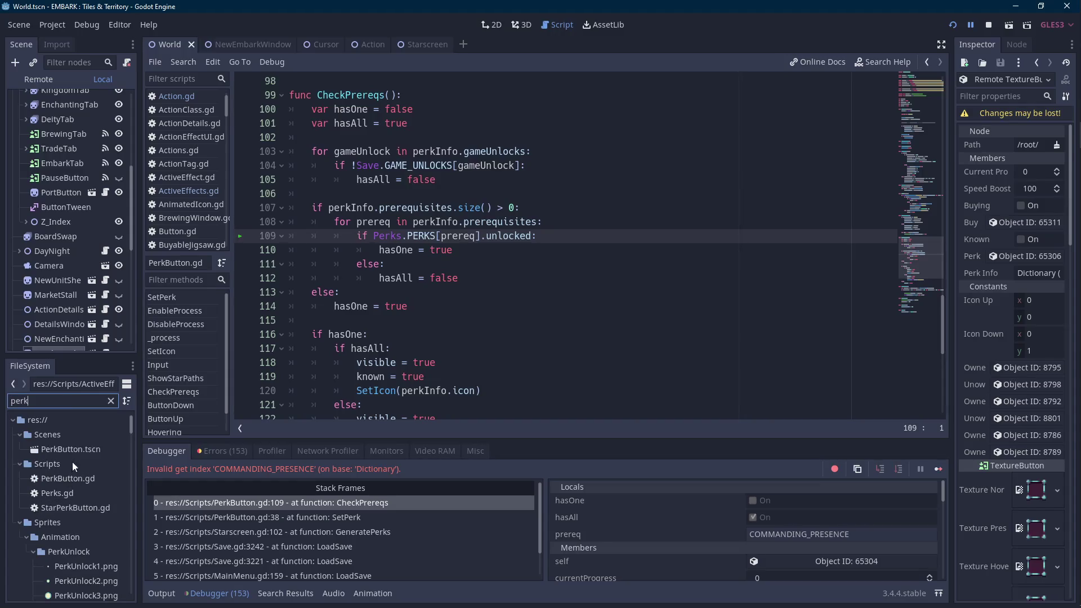
double_click(67, 494)
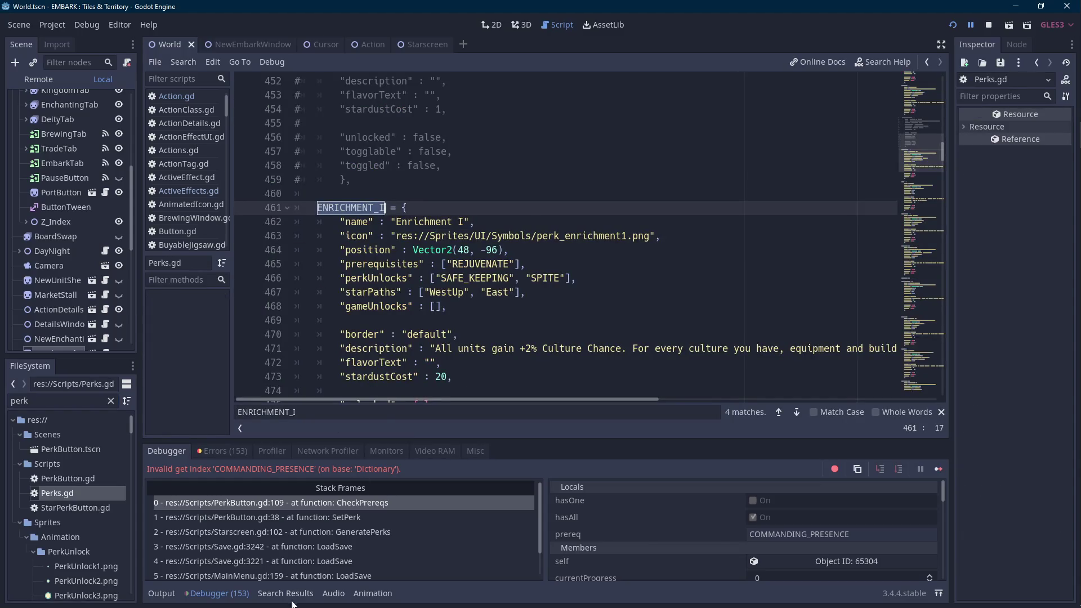
click(212, 598)
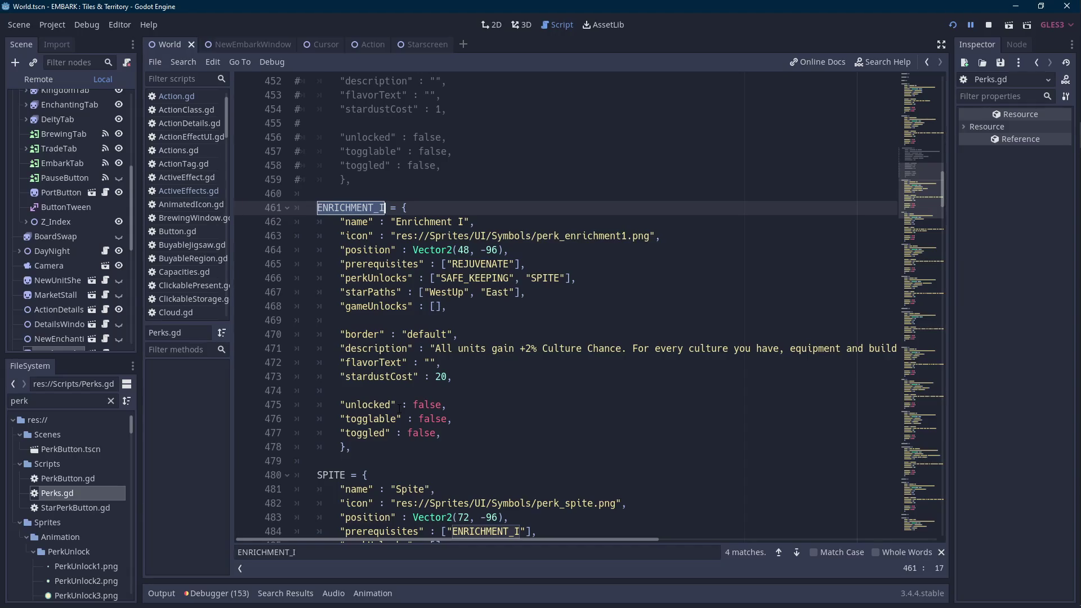
Search Perks.gd for 'command' and rename COMMANDING_PRESENCE on line 734 to GOD_HAND.
click(442, 363)
key(ctrl+f)
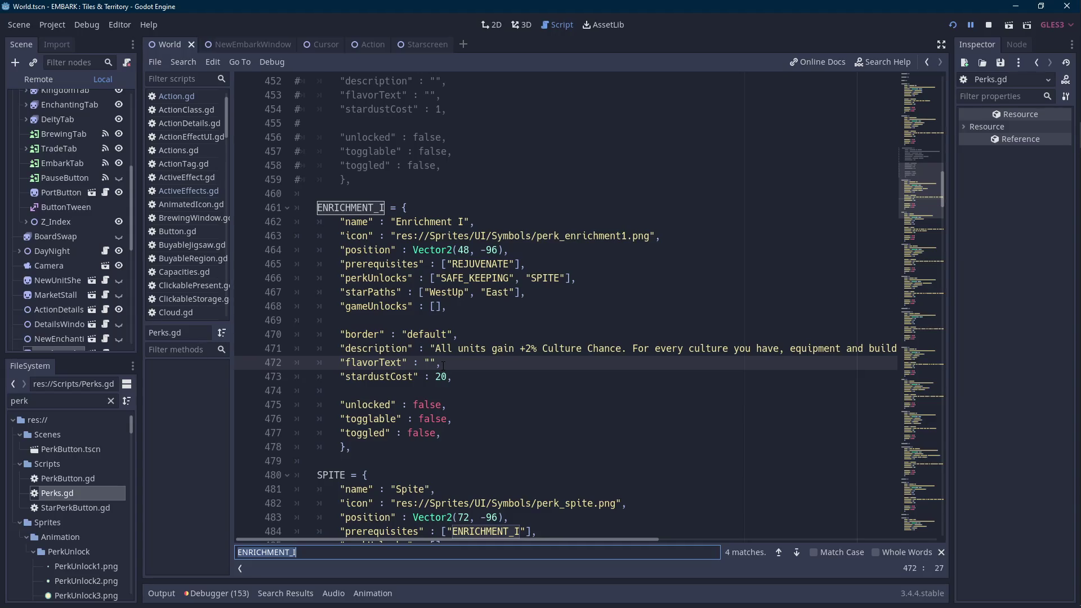
text(command)
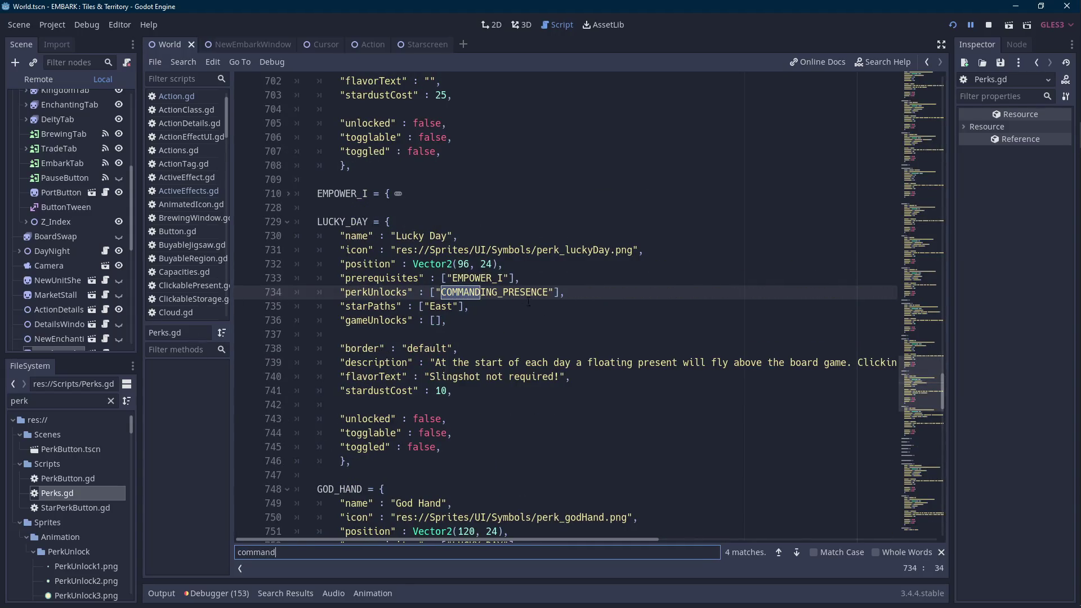
double_click(507, 293)
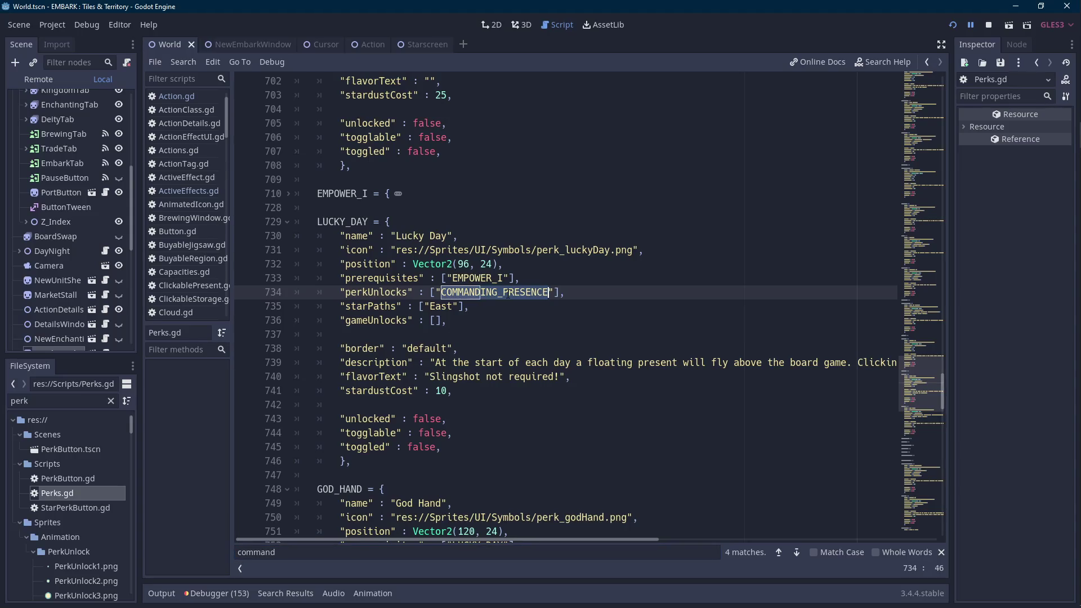
text(GOD_HAND)
Paste GOD_HAND over the next COMMANDING_PRESENCE matches, including line 790, and relaunch the game.
key(ctrl+shift+Left)
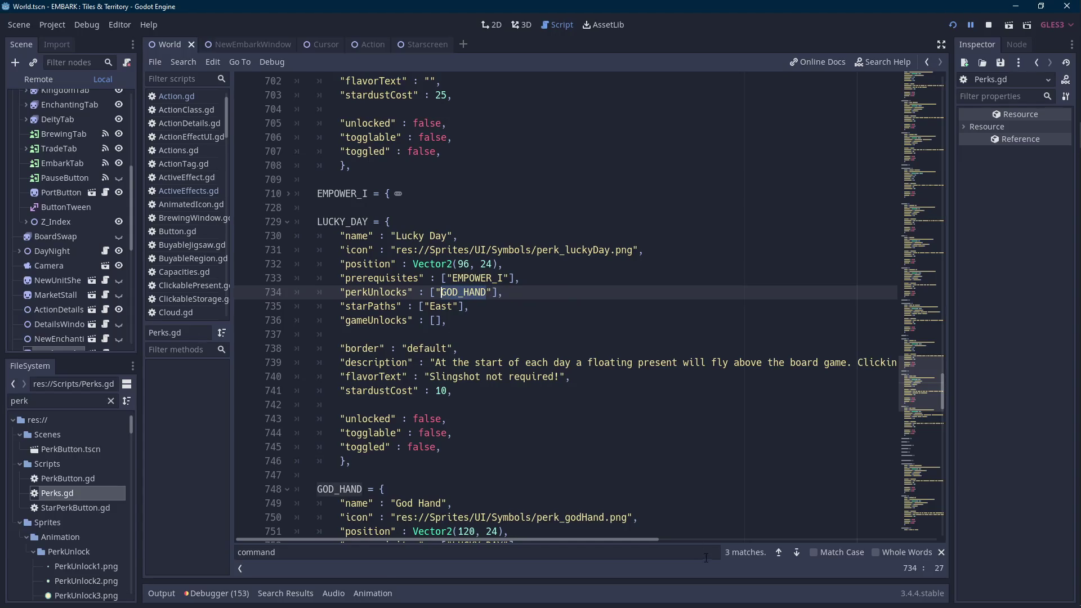
click(779, 553)
text(GOD_HAND)
click(779, 553)
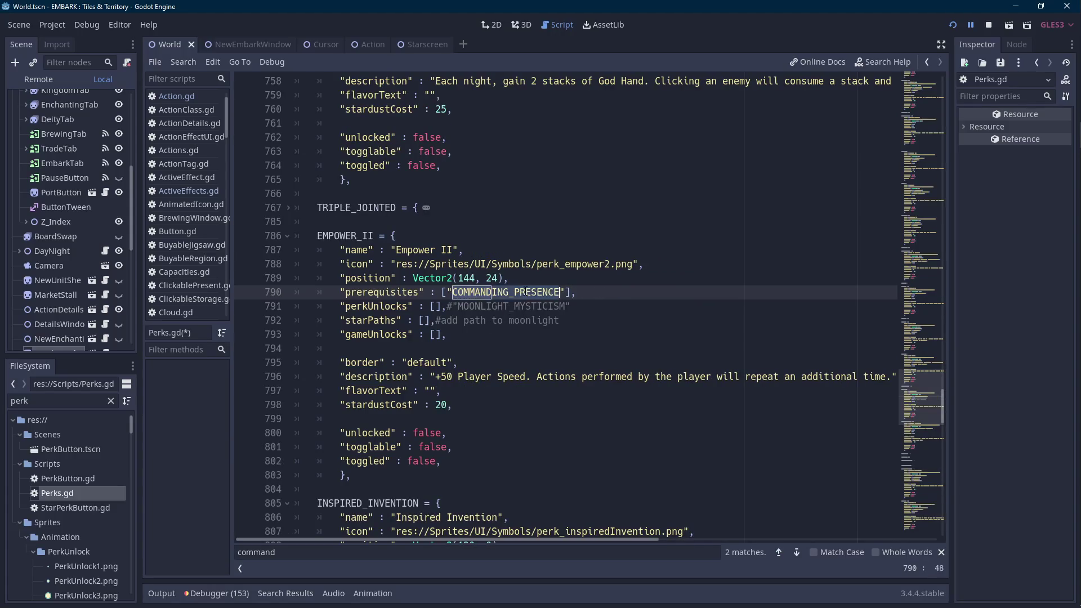
text(GOD_HAND)
click(952, 25)
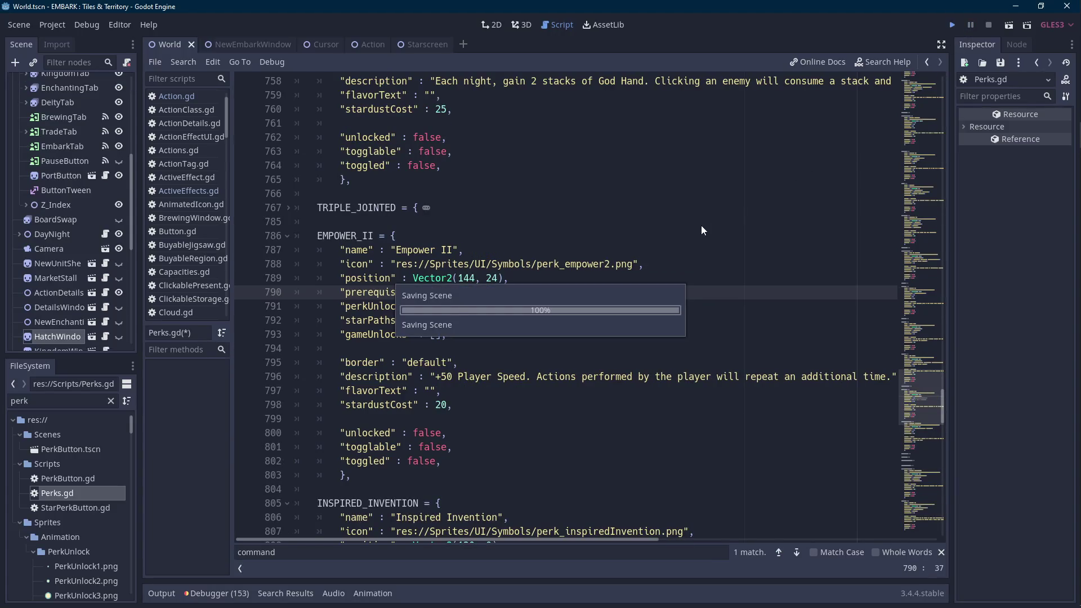
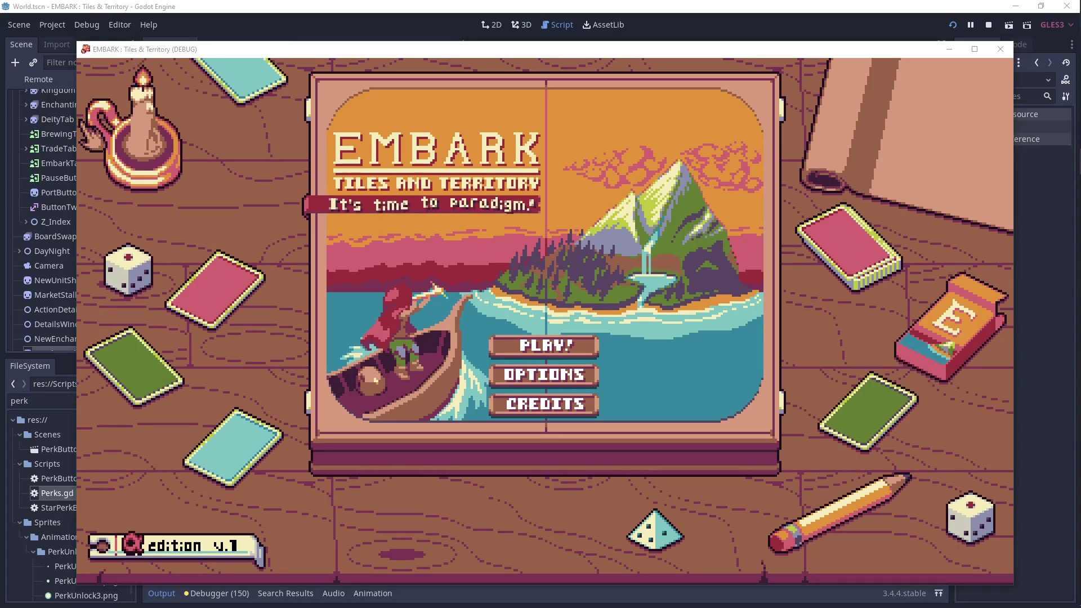
Delete save File 1 and embark a new game, which breaks at PerkButton.gd line 109.
click(545, 352)
click(302, 285)
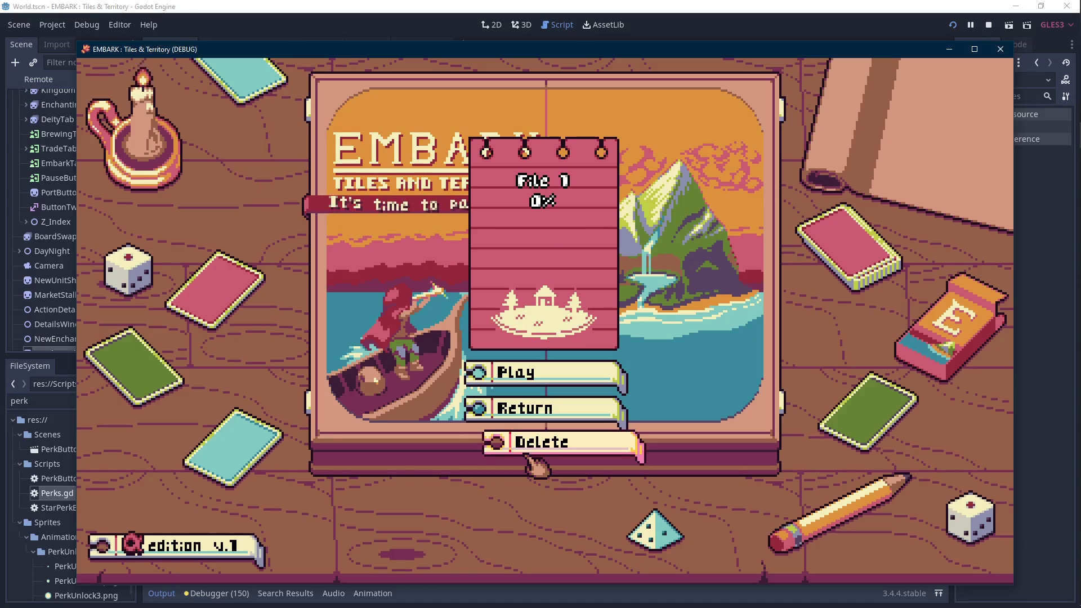
click(526, 449)
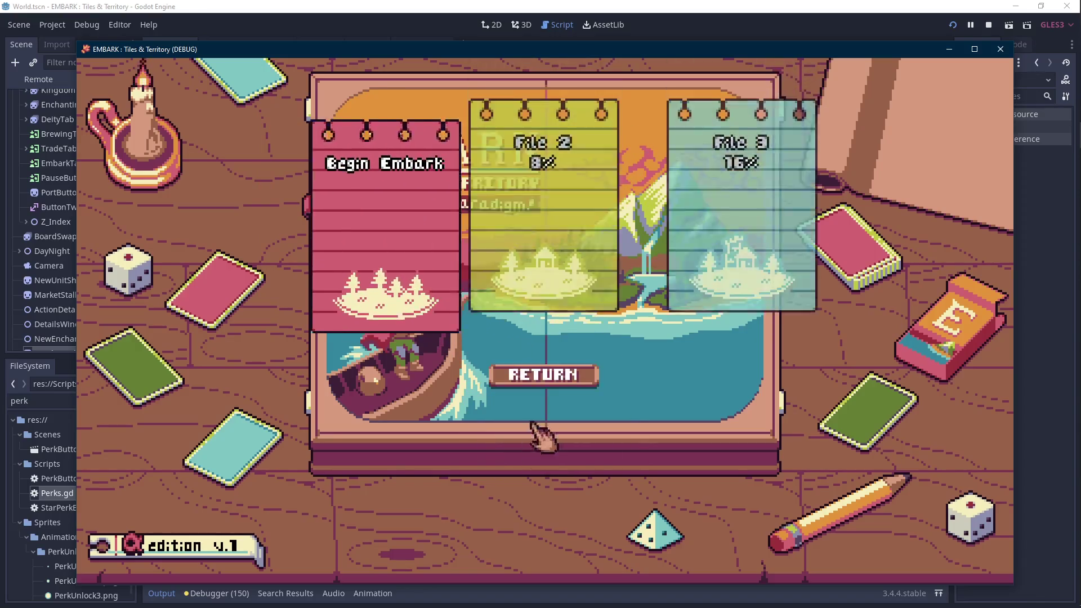
click(410, 302)
click(561, 358)
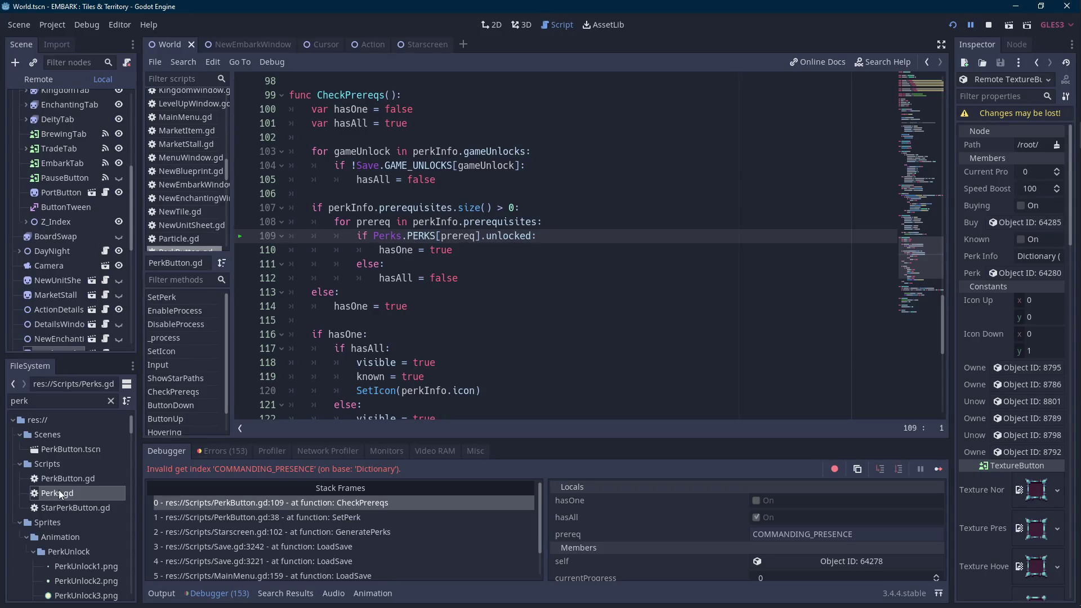
Change Triple Jointed's prerequisite on Perks.gd line 771 from COMMANDING_PRESENCE to GOD_HAND and rerun the game.
click(344, 518)
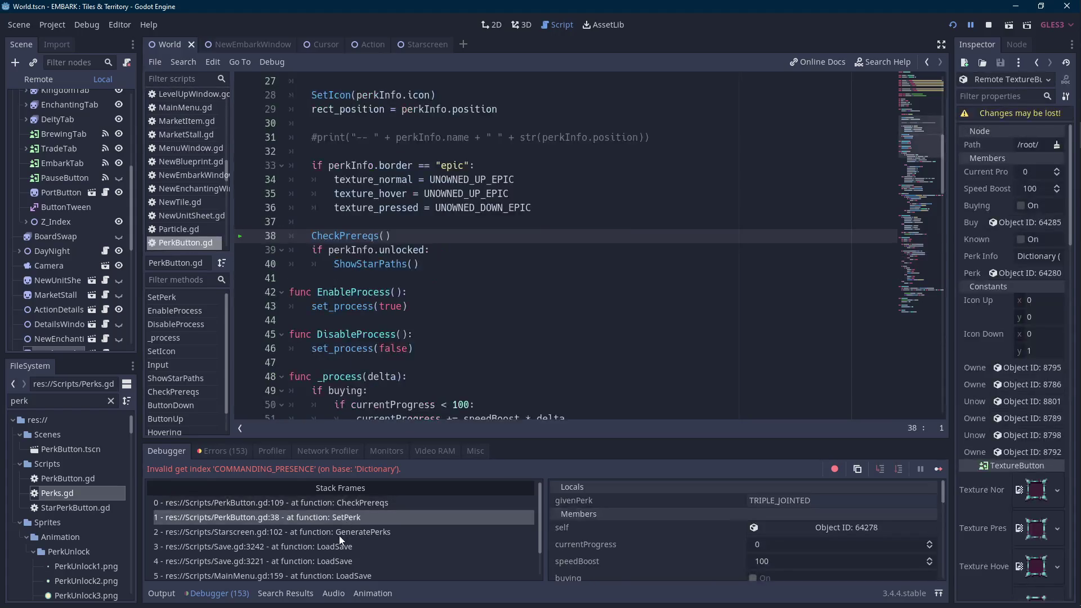
double_click(96, 493)
click(465, 337)
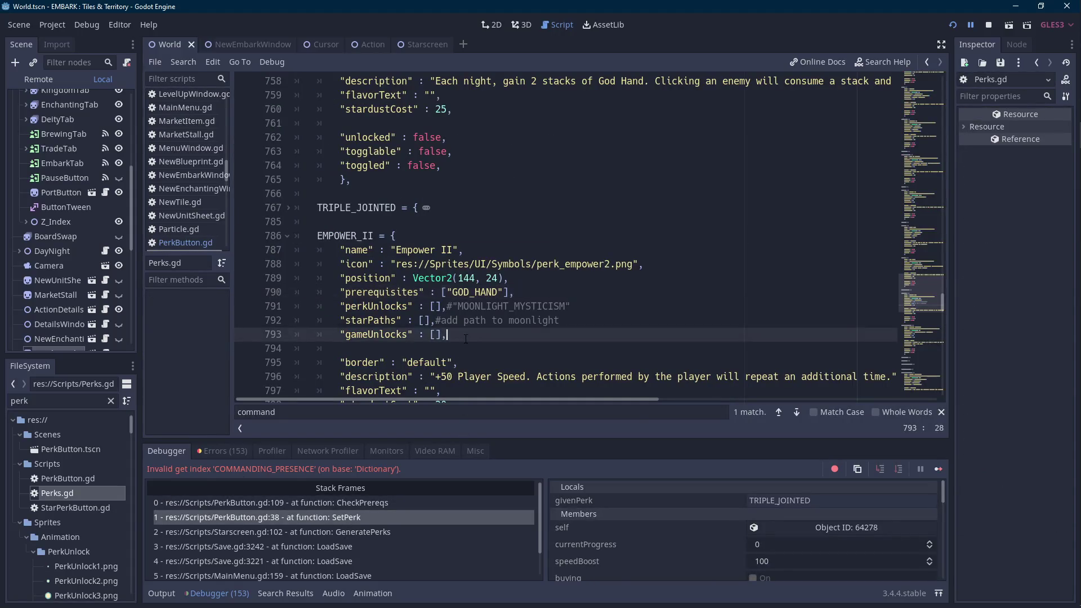
click(780, 413)
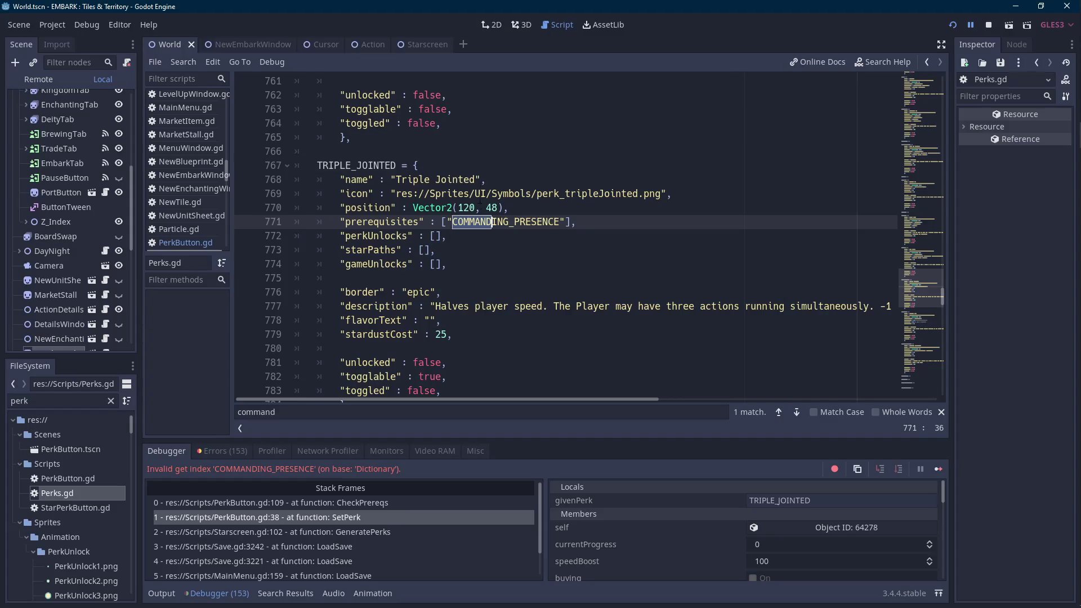
double_click(492, 222)
text(GOD_HAND)
click(953, 25)
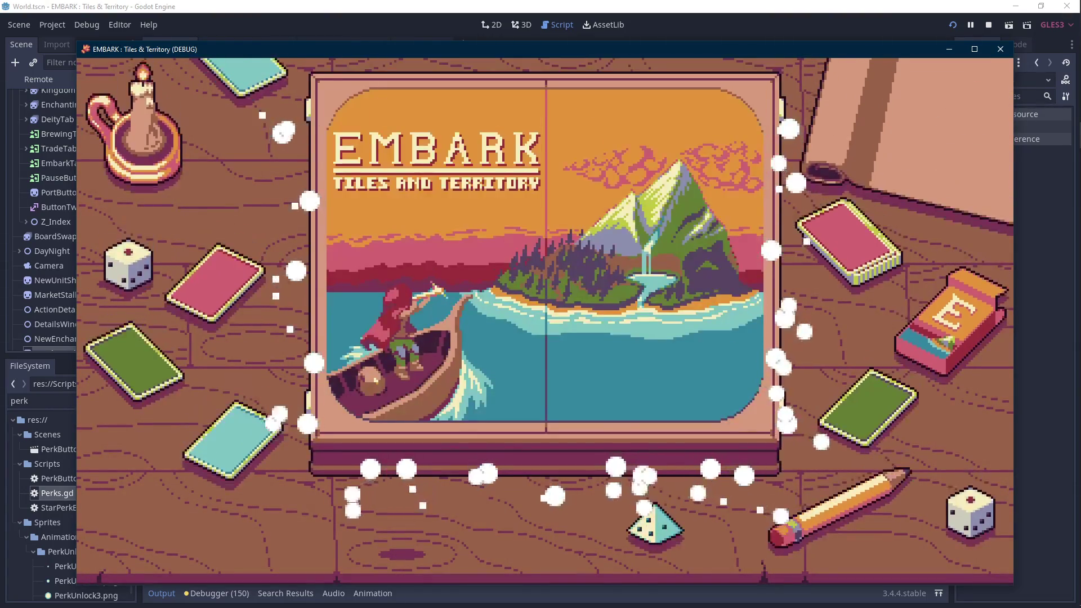
Delete save File 1 and start a new game from the empty Begin Embark slot.
click(409, 276)
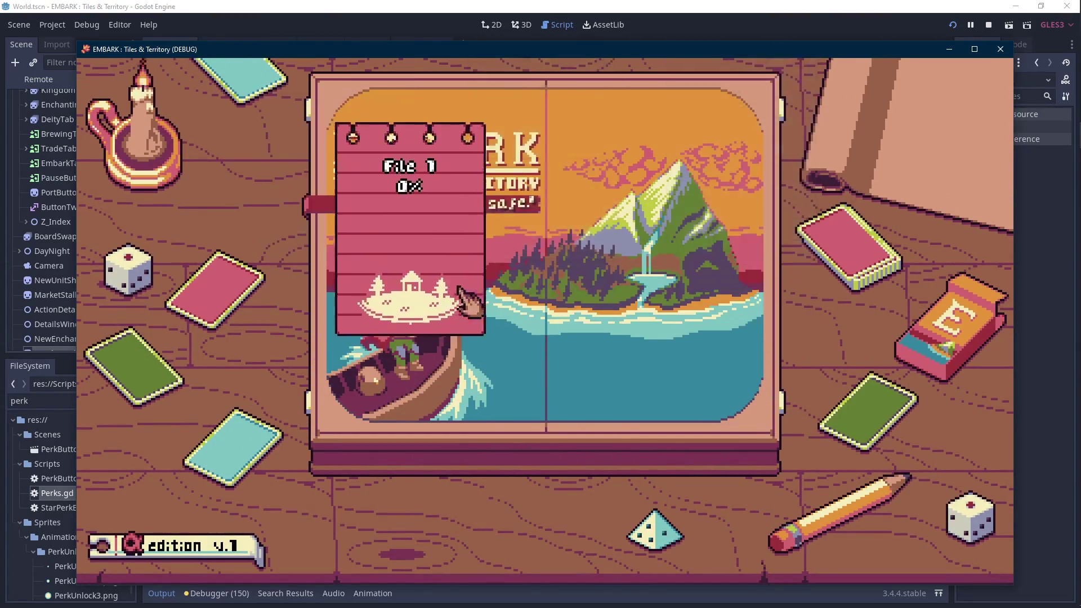
click(577, 457)
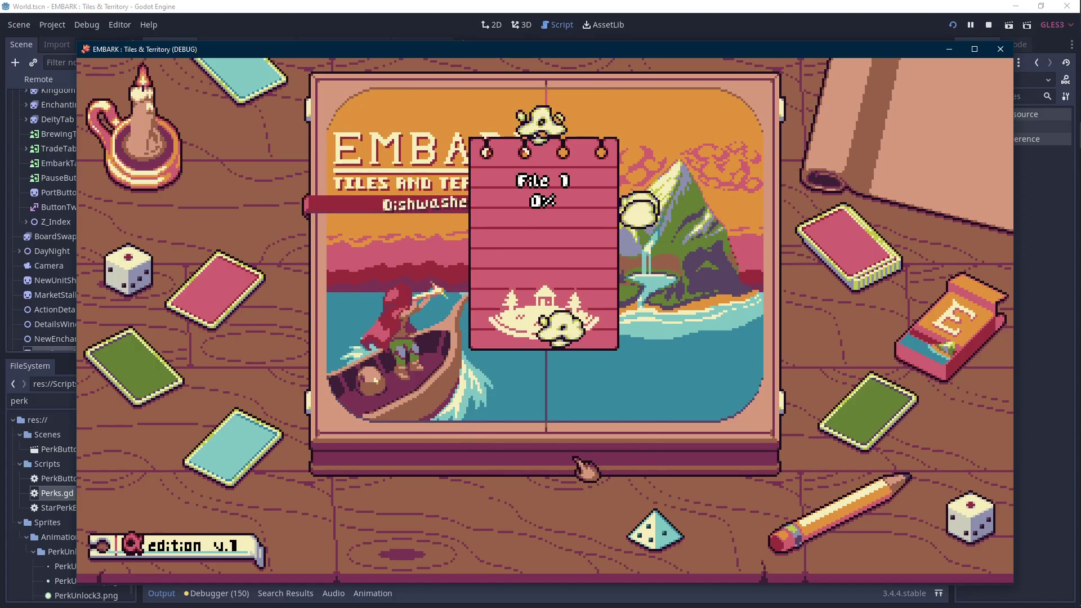
click(378, 248)
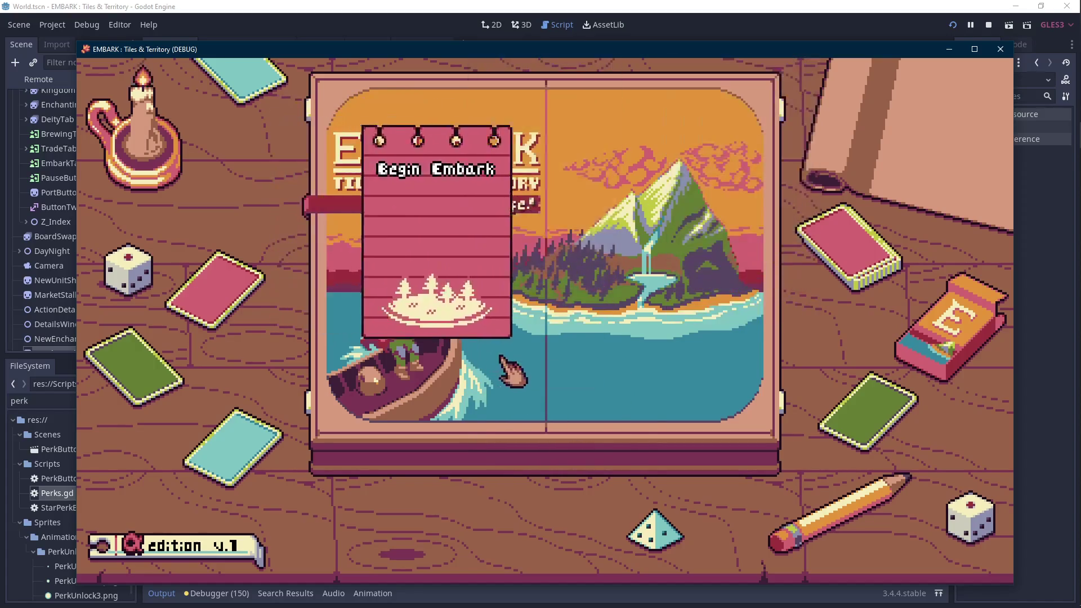
click(501, 372)
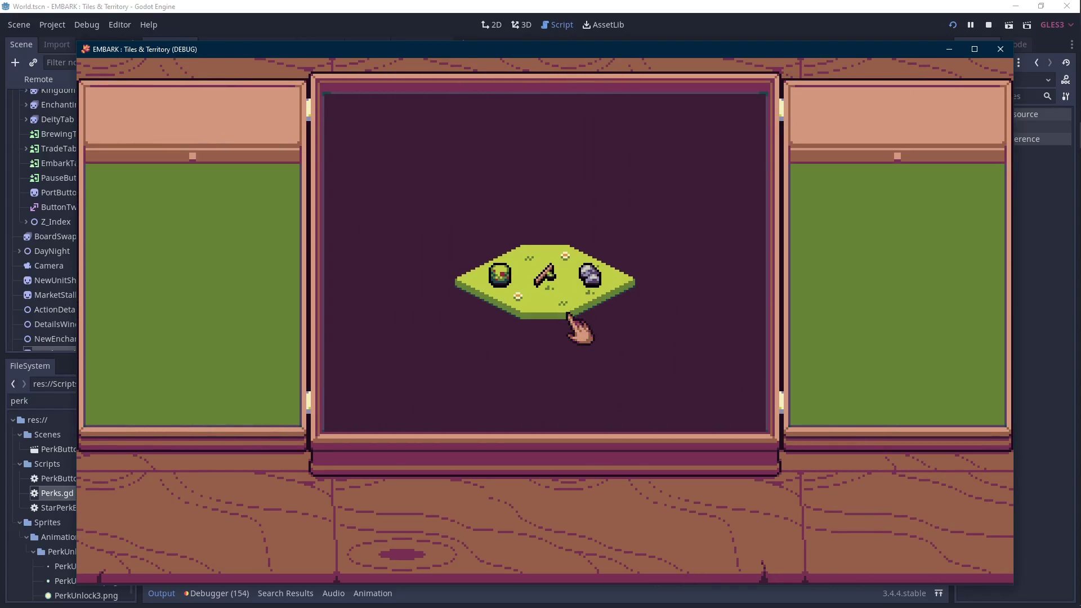
Dismiss the invasion banner and spend a God Hand charge on the Slime.
mouse_move(388, 116)
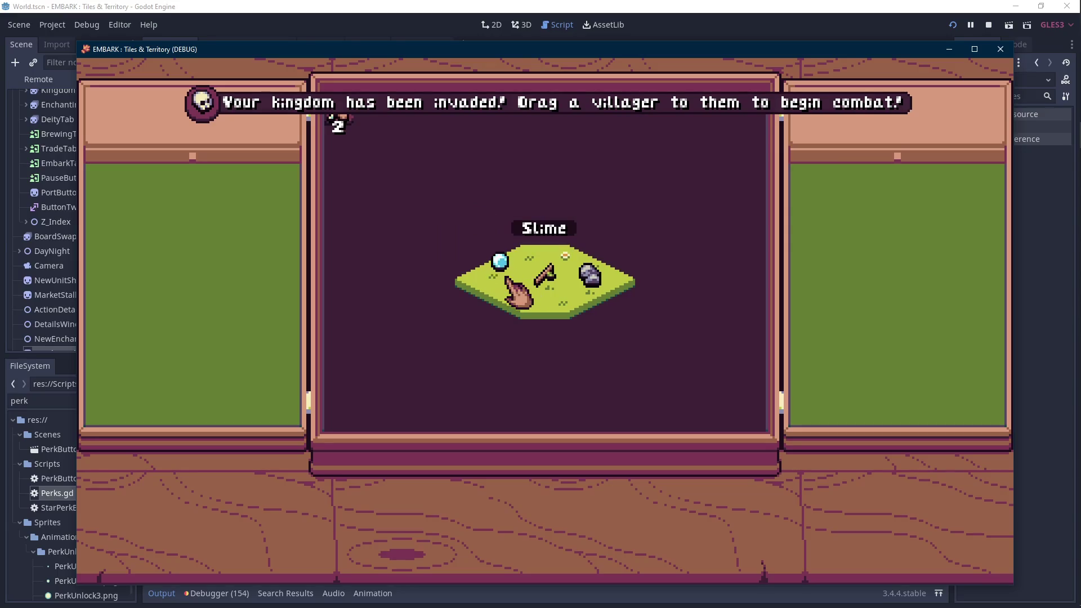
click(999, 130)
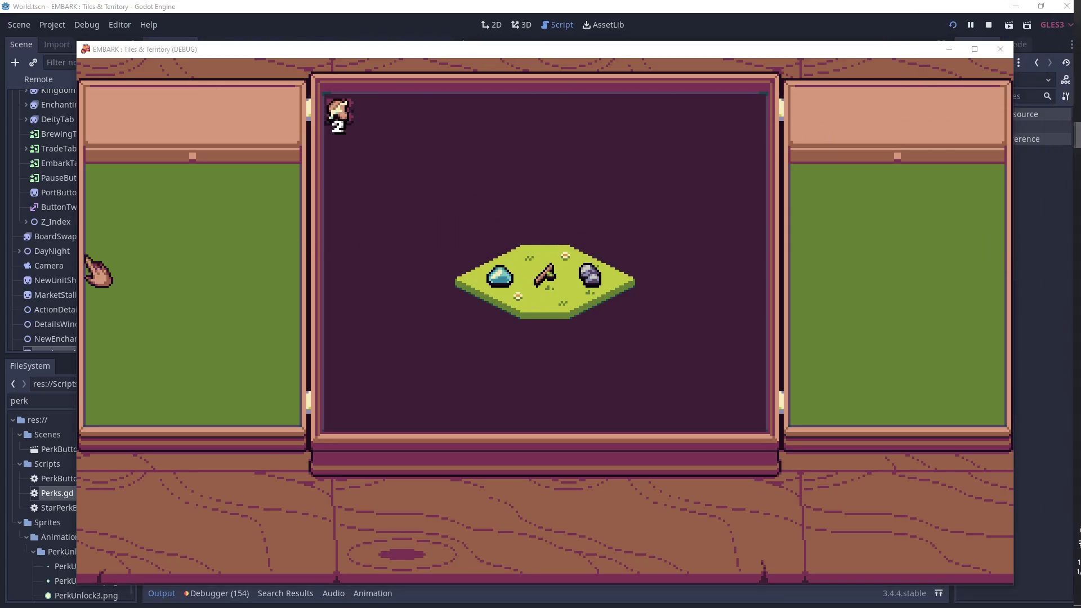
click(496, 284)
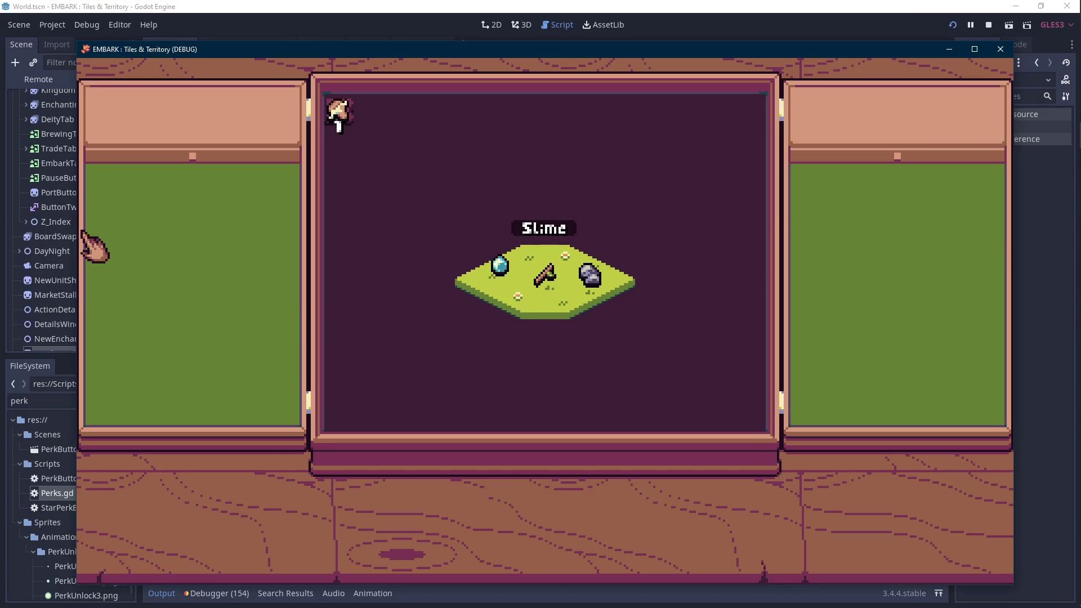
Confirm the 'used godhand' line in the engine console, then stop the running game.
key(alt+Tab)
drag(295, 432, 232, 433)
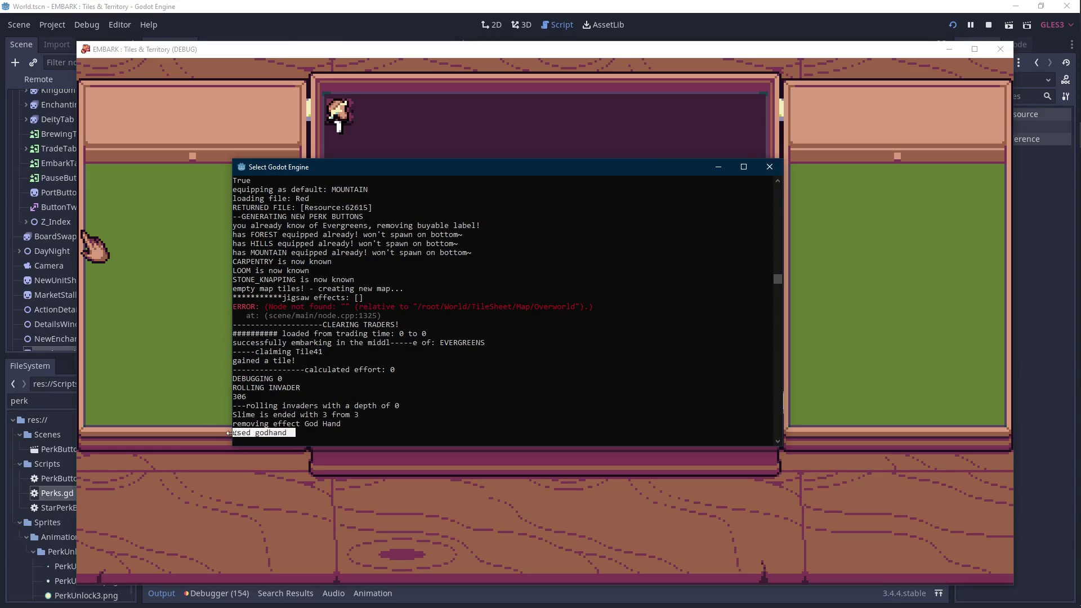
key(alt+Tab)
click(493, 239)
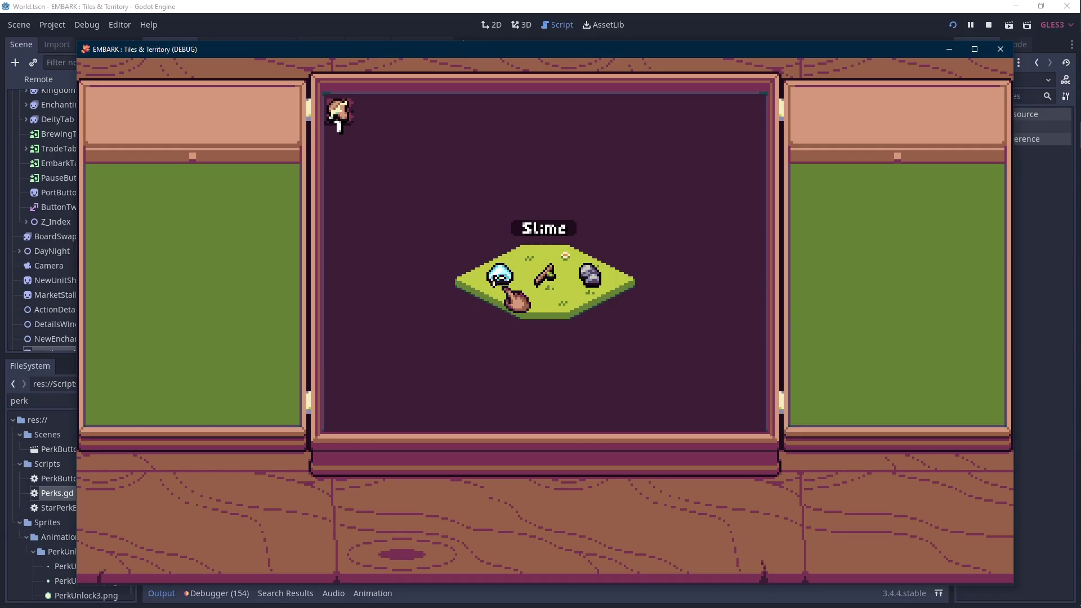
click(988, 25)
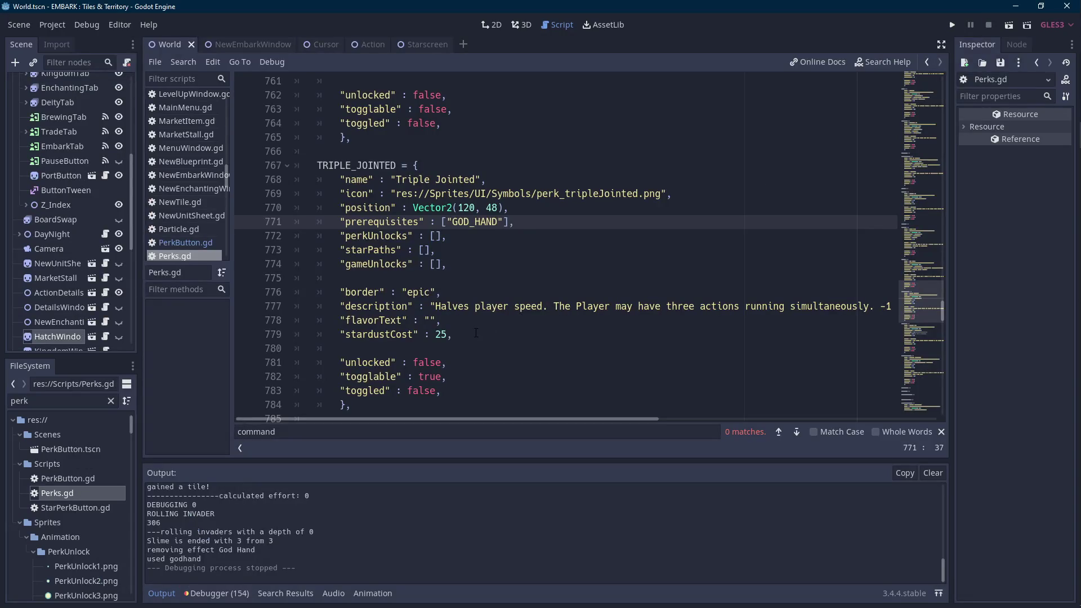
Collapse the output log and filter the FileSystem dock by 'active'.
click(158, 595)
double_click(51, 401)
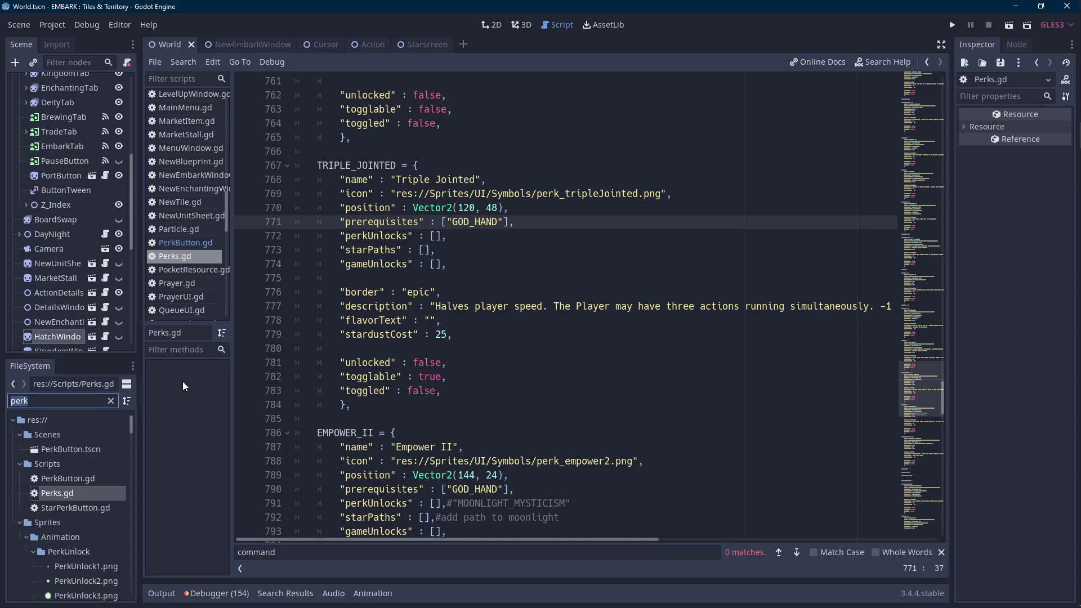
text(effect)
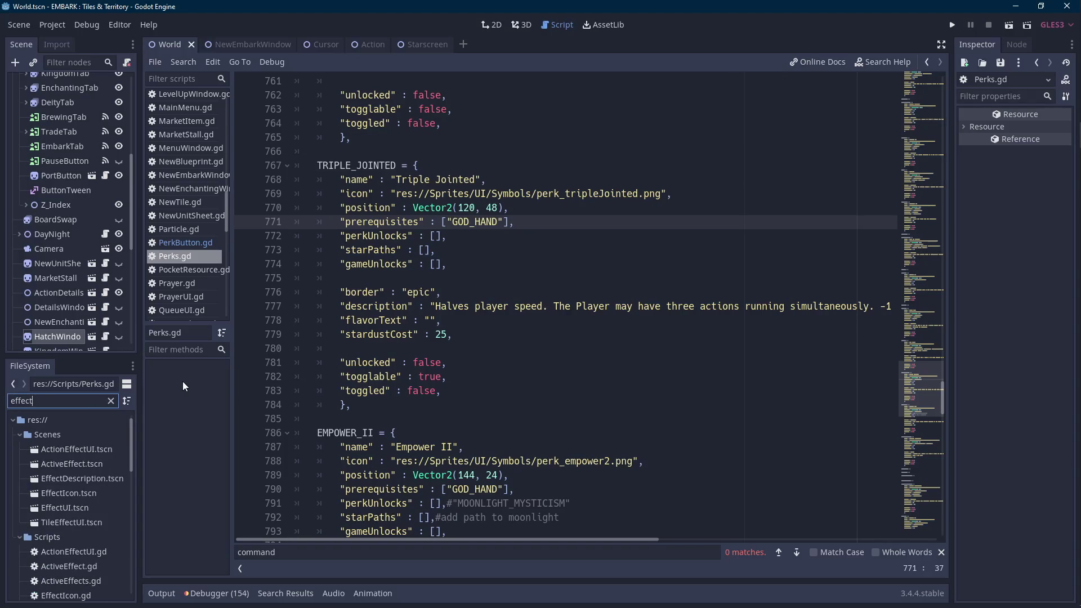
key(BackSpace)
key(BackSpace)
key(BackSpace)
text(active)
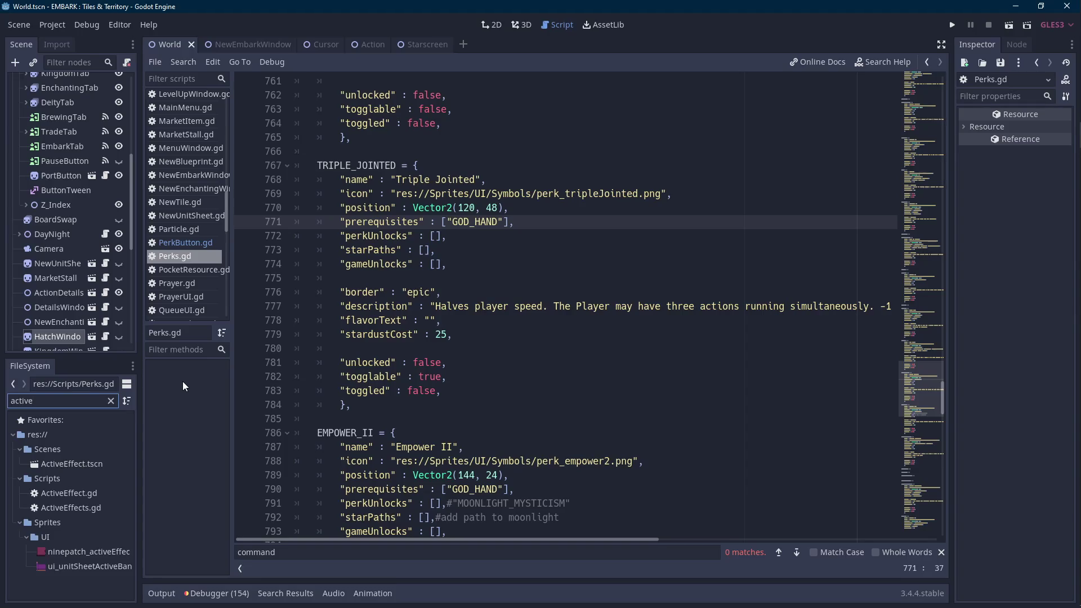
Open ActiveEffect.gd and follow Save.EFFECT_DESCRIPTIONS into Save.gd's description entries.
double_click(106, 494)
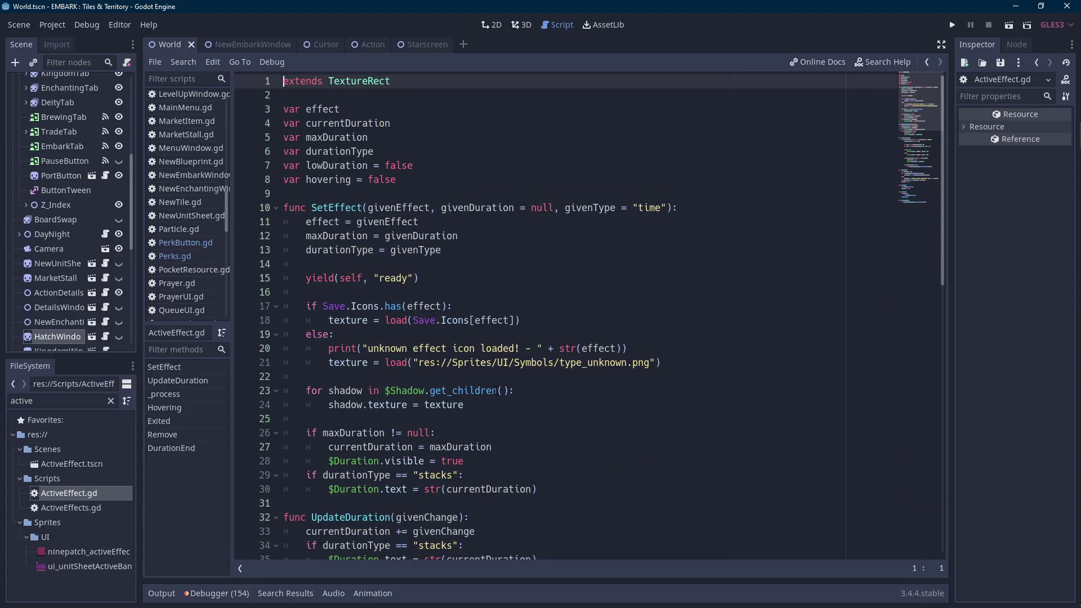
scroll(495, 389, down, 8)
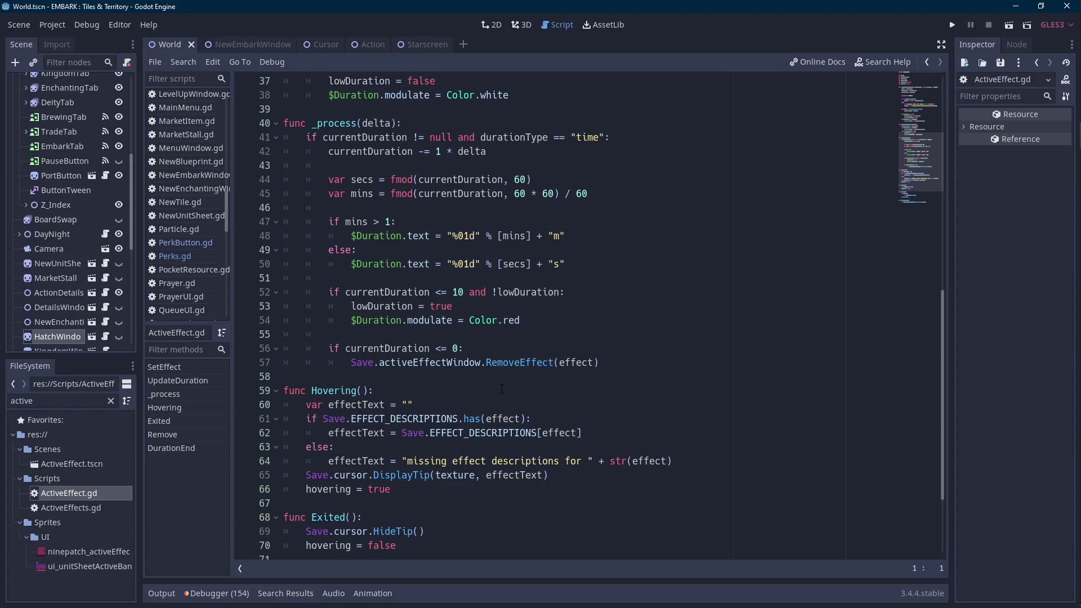
scroll(495, 397, down, 2)
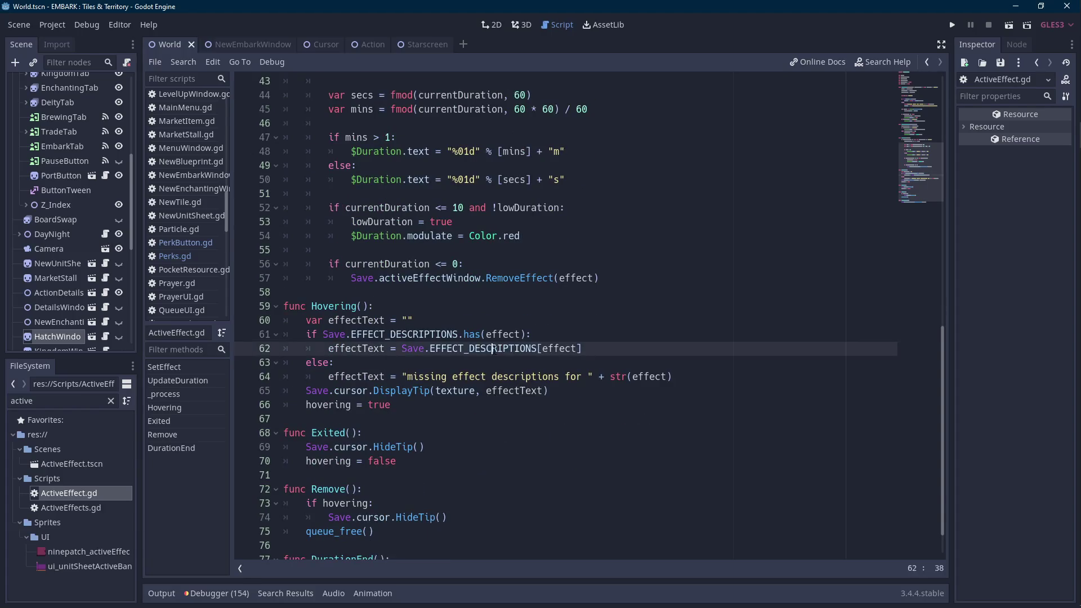
ctrl+click(483, 348)
scroll(566, 304, down, 7)
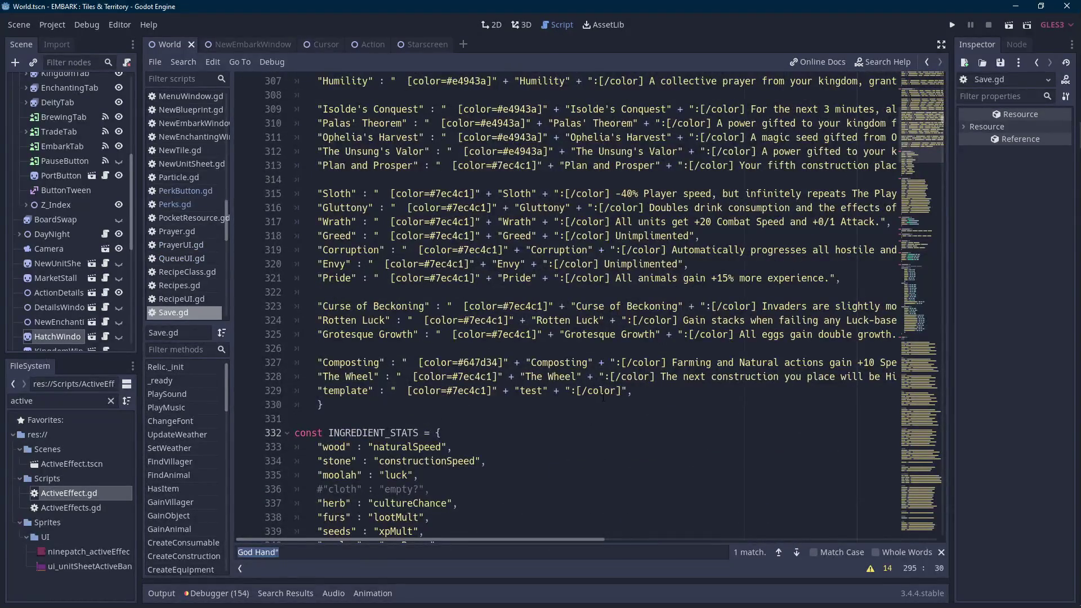
Duplicate the template description entry and rename its key and label to God Hand.
click(633, 390)
key(shift+Home)
key(shift+Home)
click(645, 390)
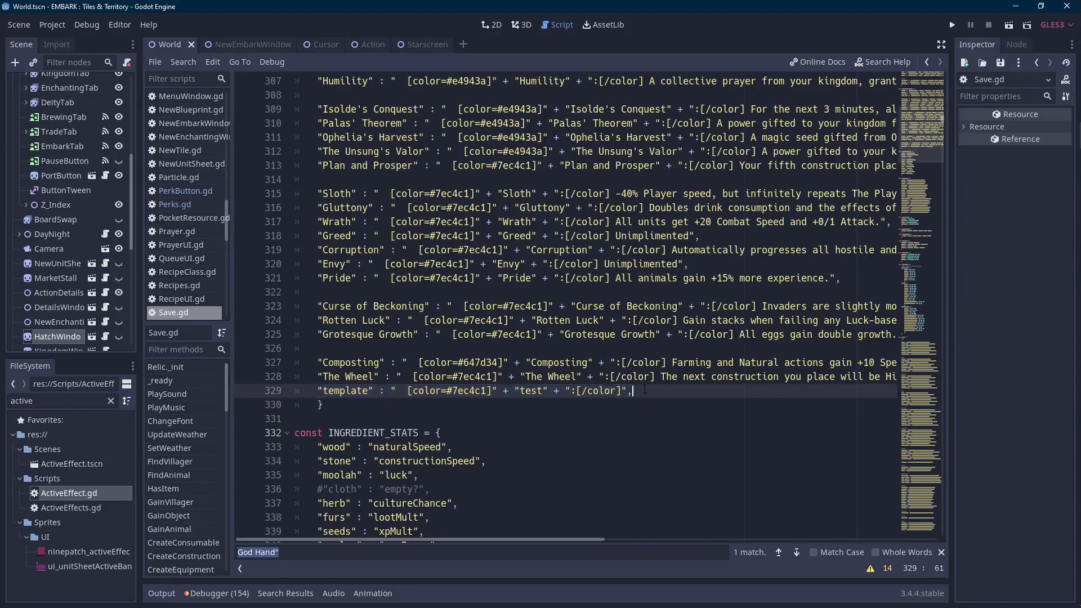
key(ctrl+d)
key(Up)
key(Home)
key(Right)
key(ctrl+shift+Right)
text(God Hand)
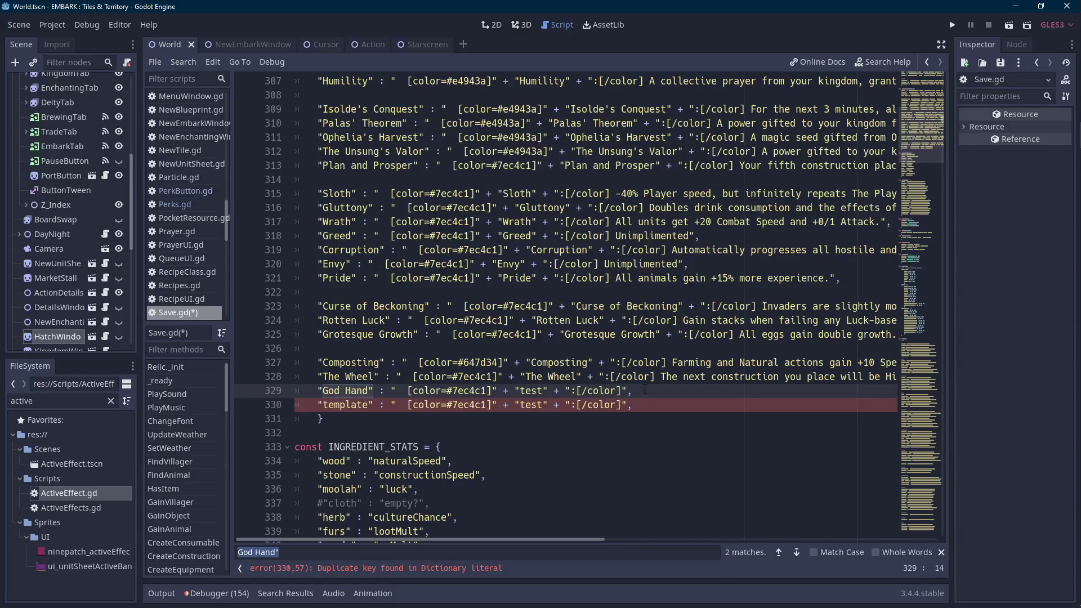
key(ctrl+Right)
key(ctrl+Right)
key(ctrl+Right)
key(ctrl+shift+Right)
text(God Hand)
Write 'Bring down lightning on target enemy, dealing 1 damage and consuming a stack!' and save Save.gd.
key(End)
click(643, 390)
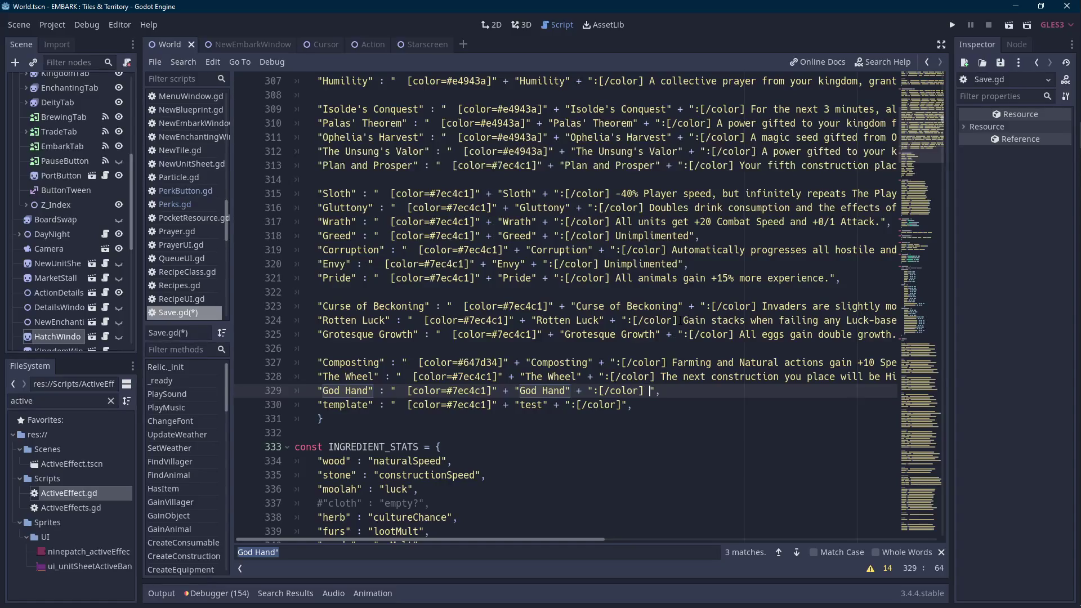
text(Bring down )
text(lightning on )
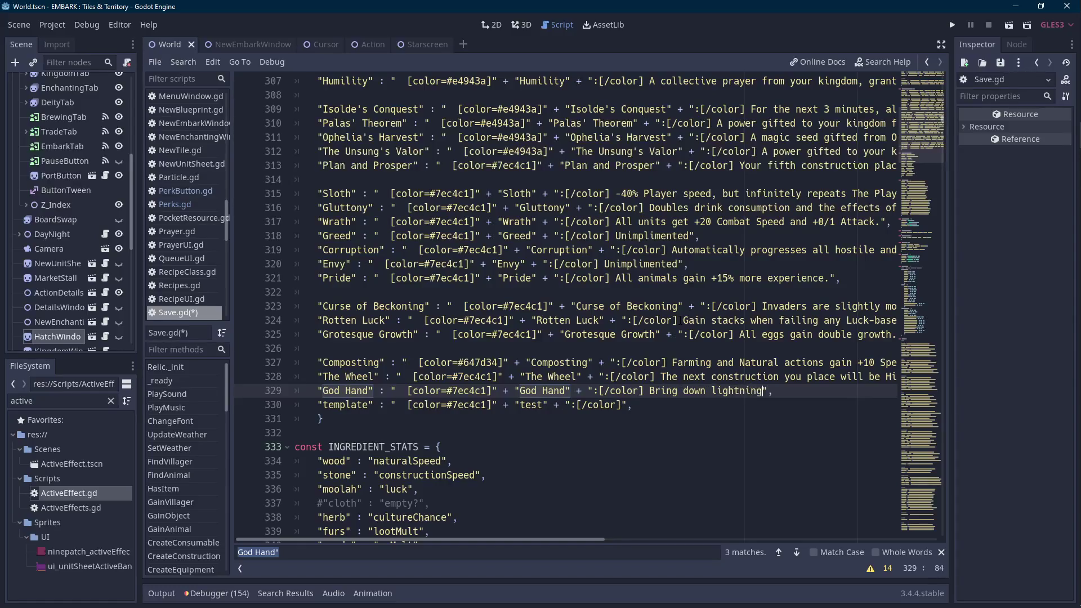
text(target enemy.)
key(BackSpace)
text(, dealing 1 da)
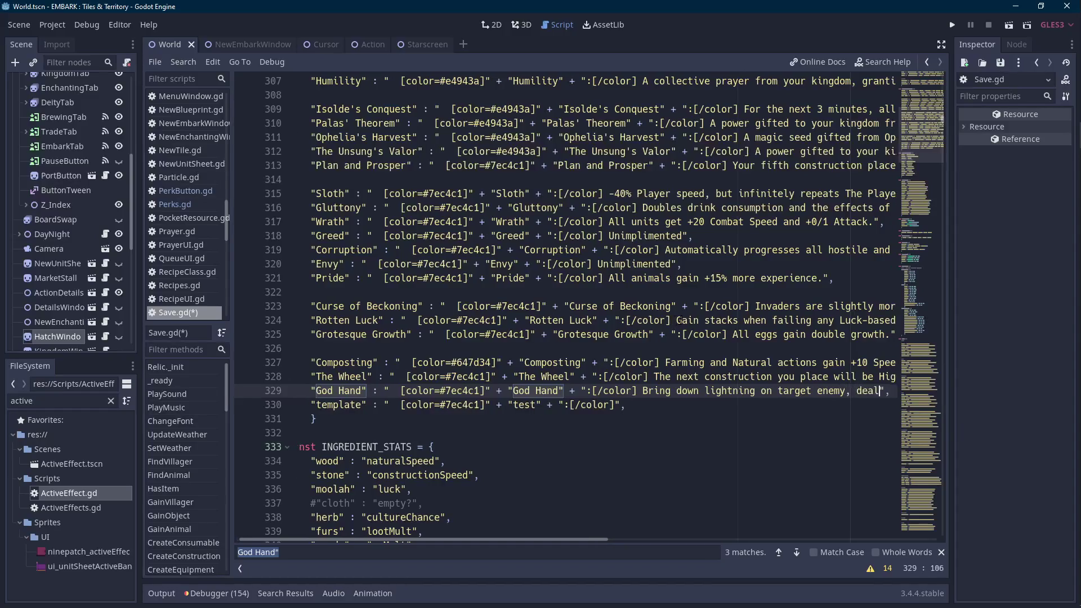
text(mage.)
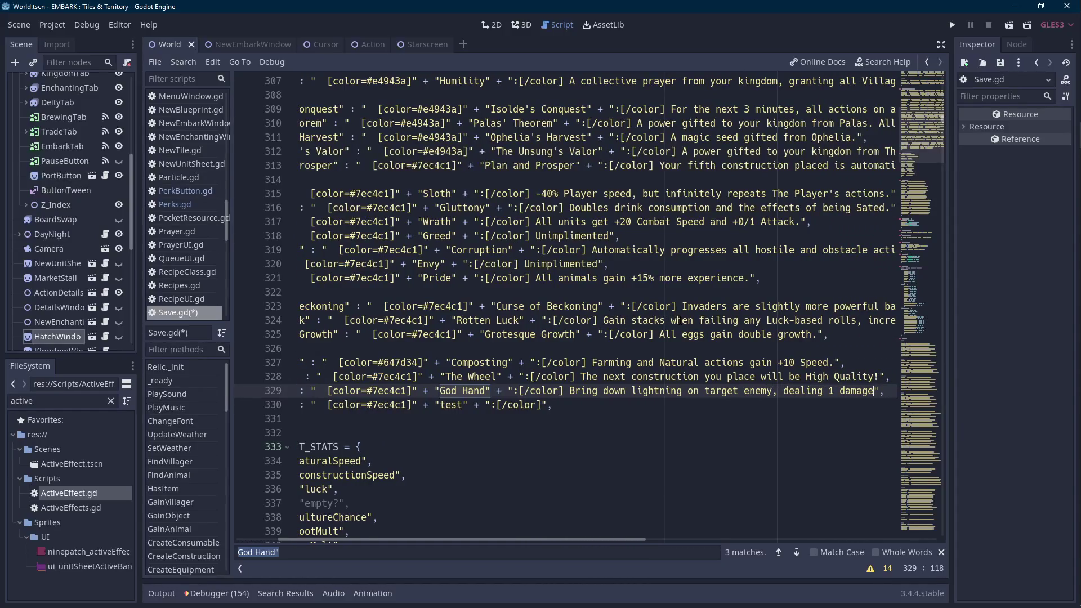
key(BackSpace)
text(and cons)
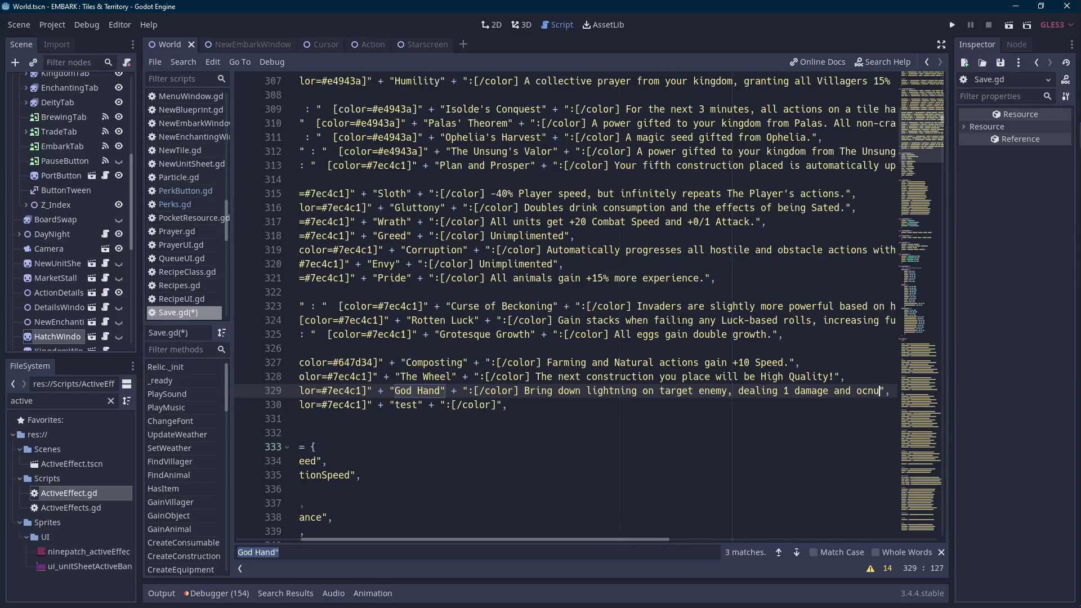
text(uming a stack.)
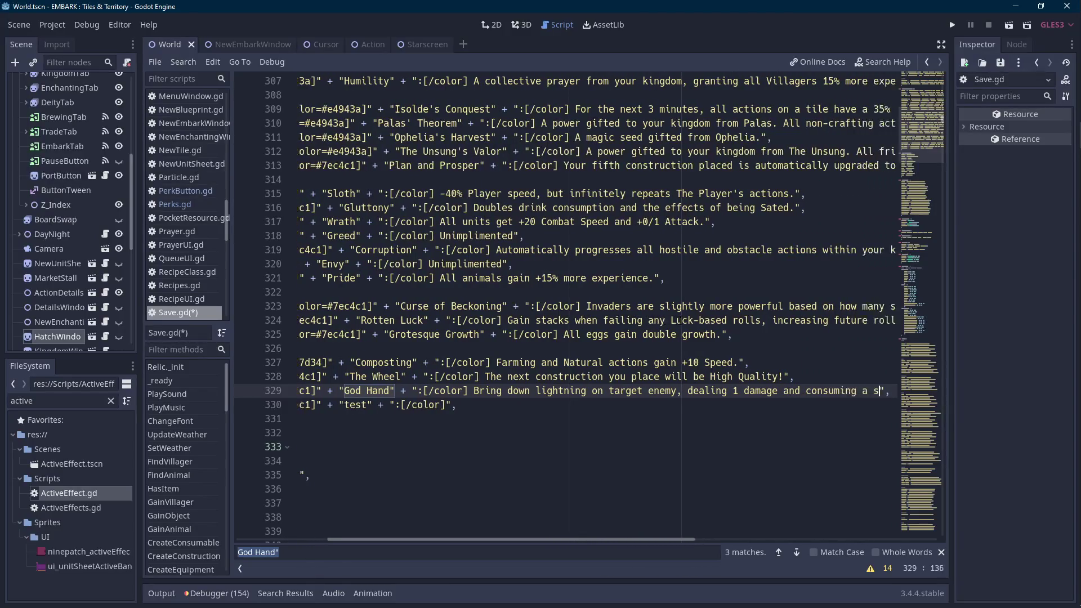
key(BackSpace)
text(!)
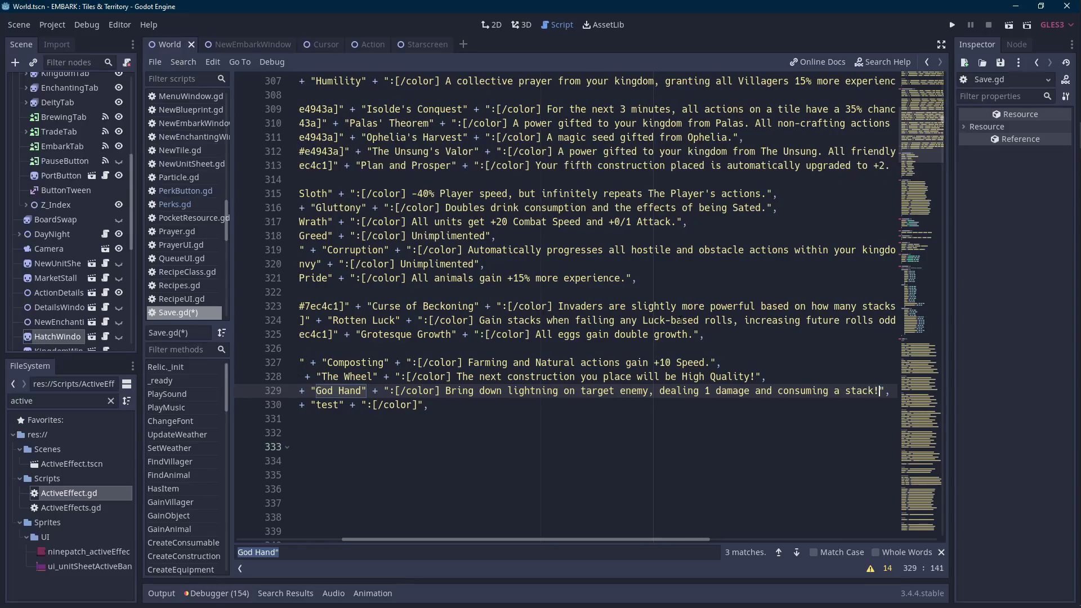
key(ctrl+s)
mouse_move(600, 539)
mouse_down()
mouse_move(636, 539)
mouse_move(557, 544)
mouse_up()
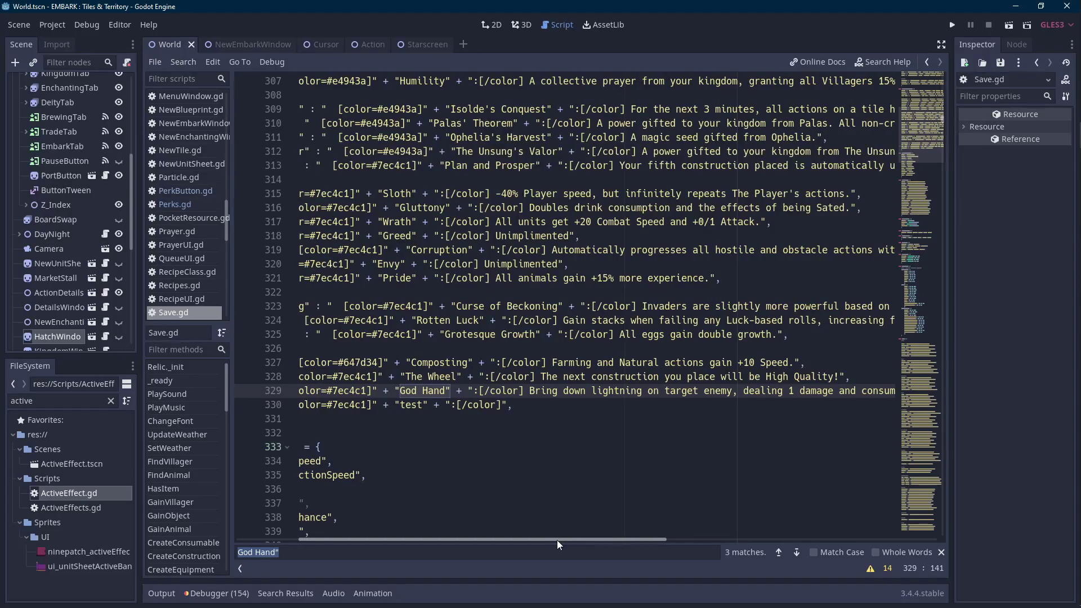
drag(556, 540, 490, 540)
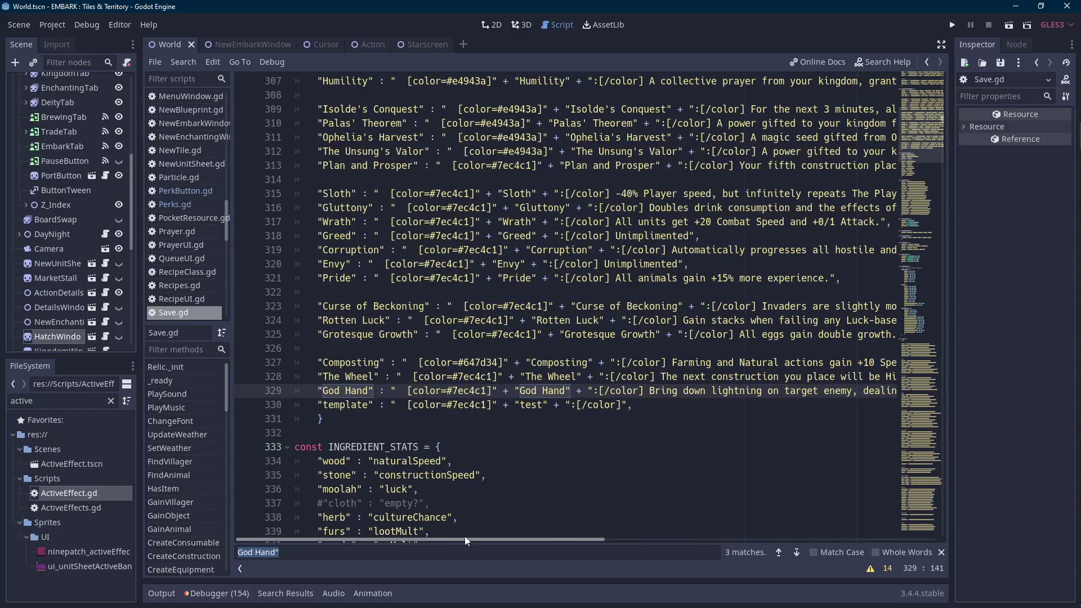
click(470, 222)
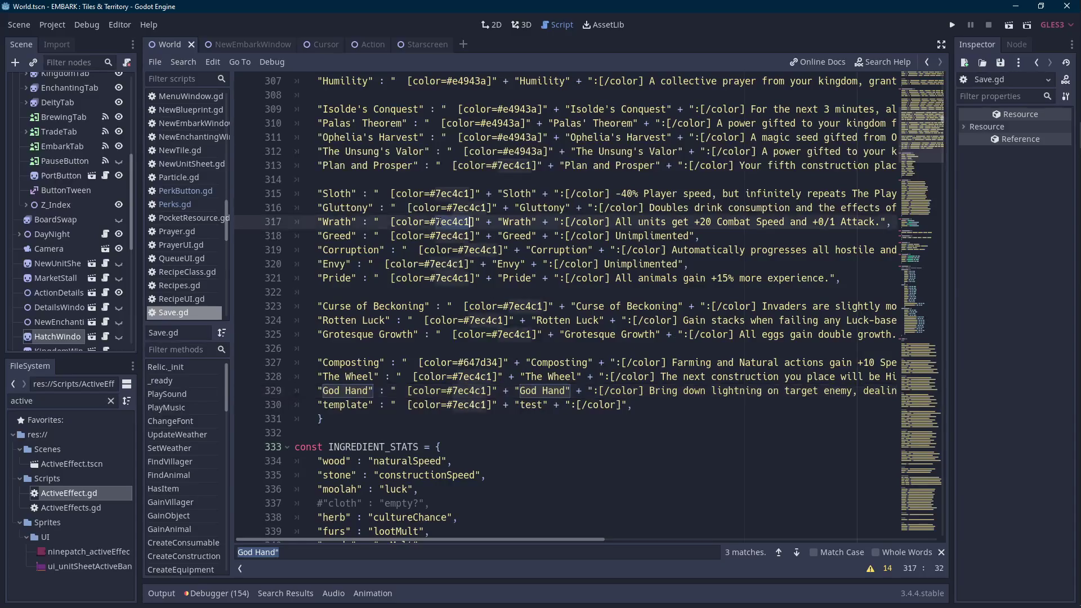
click(486, 390)
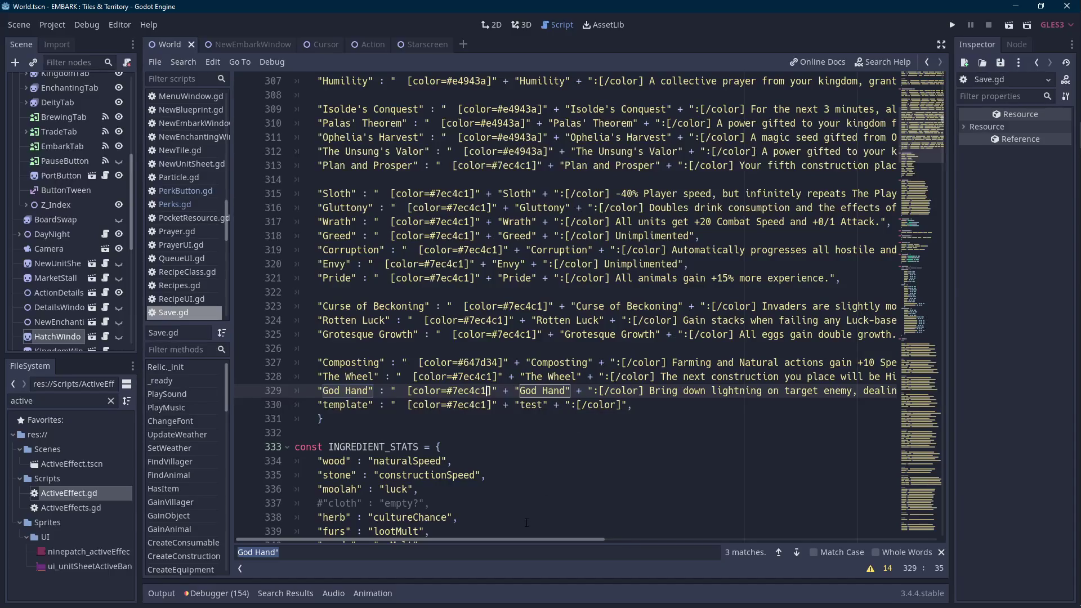
drag(524, 540, 701, 545)
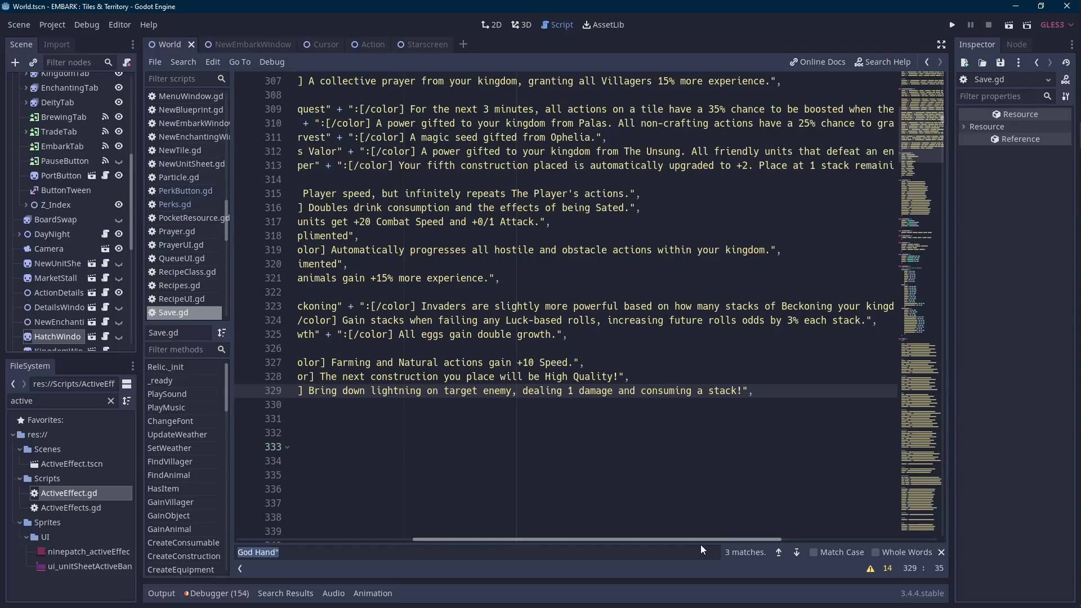
drag(700, 545, 509, 535)
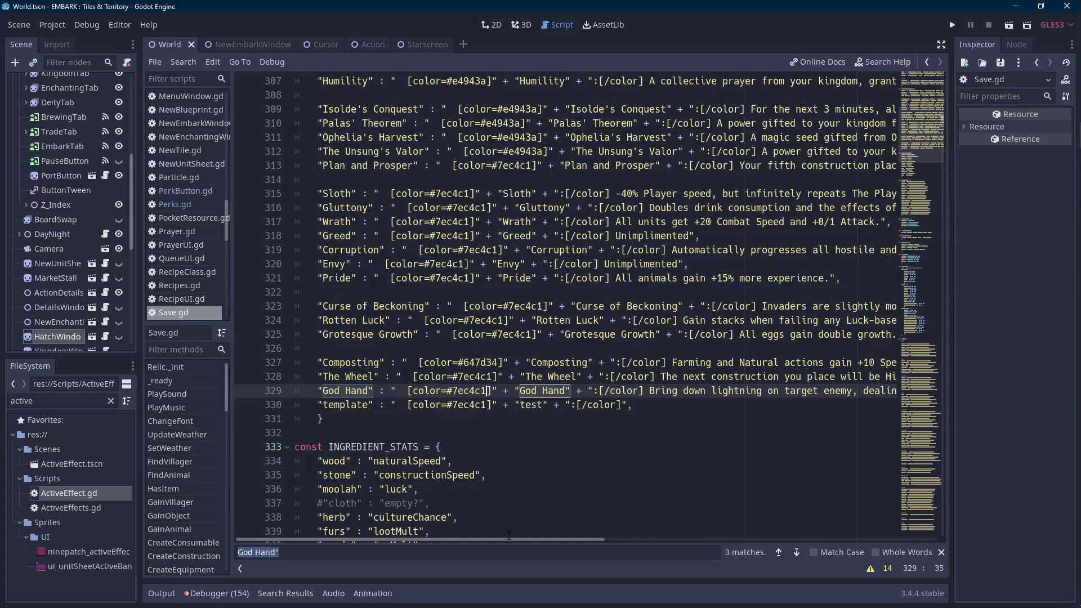
scroll(118, 100, up, 5)
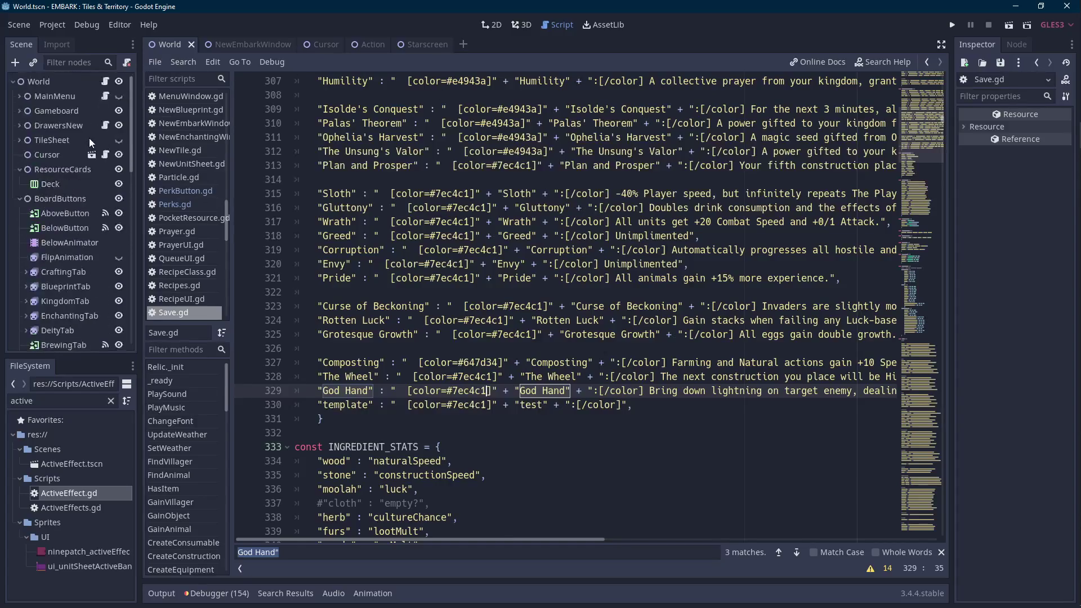
In the Action scene's script, add a new line in the God Hand branch and type godhanding.
mouse_move(361, 49)
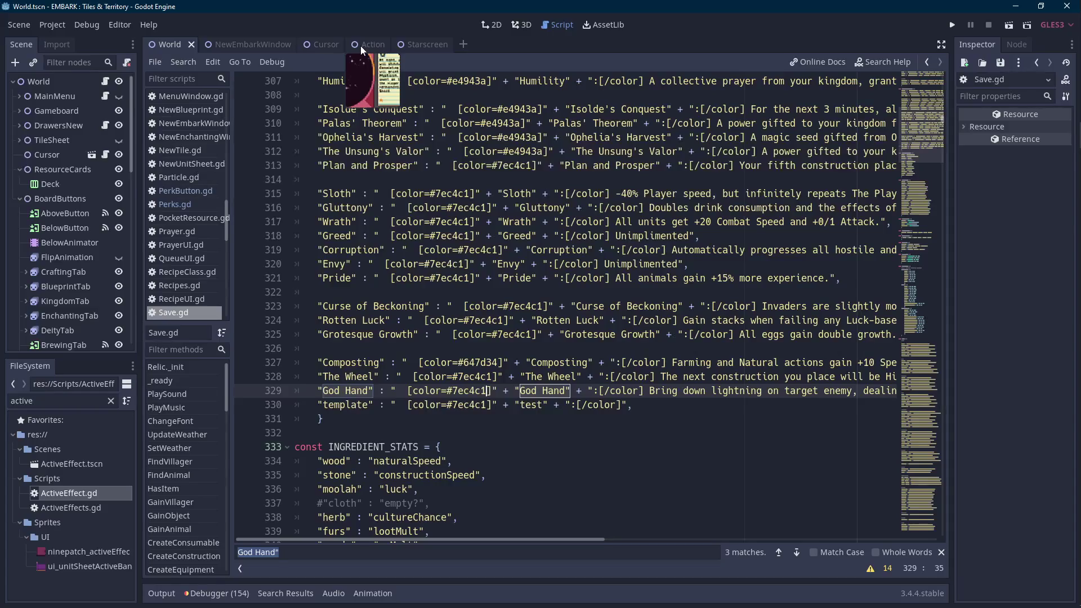
click(363, 45)
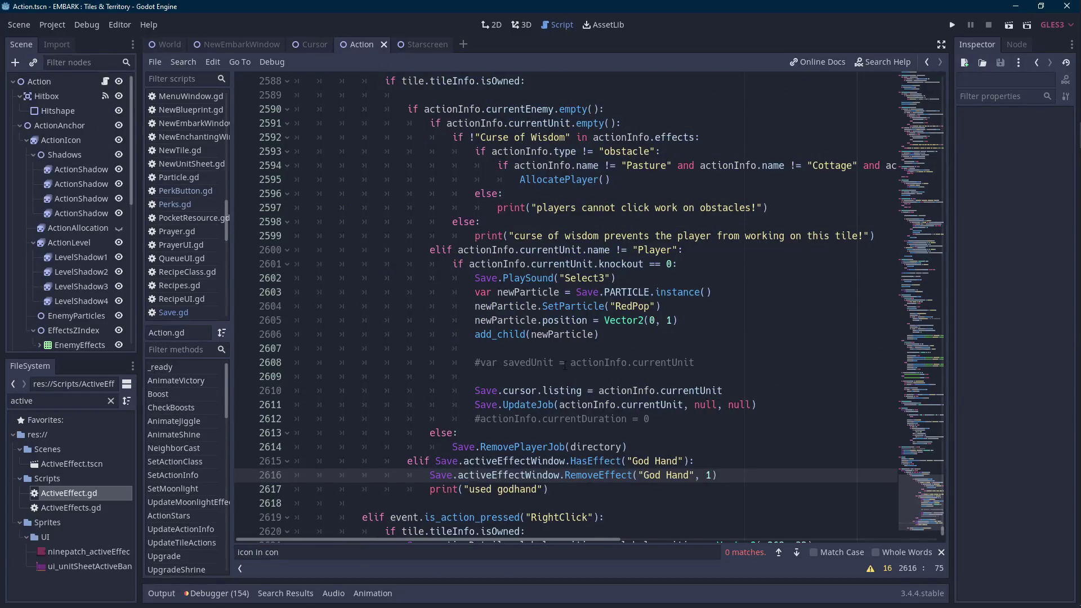
scroll(565, 365, down, 2)
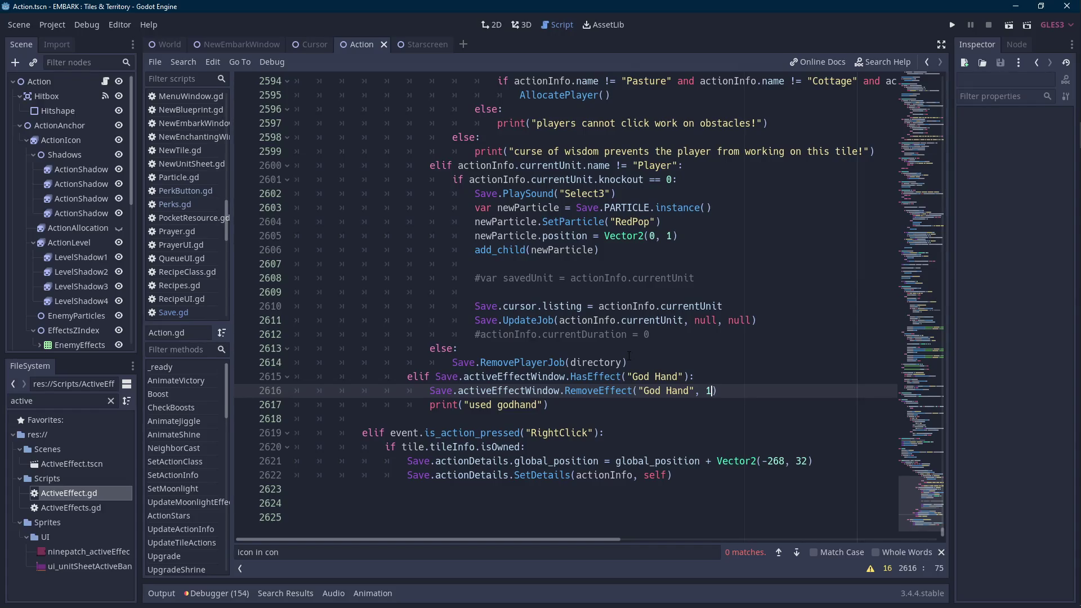
key(Up)
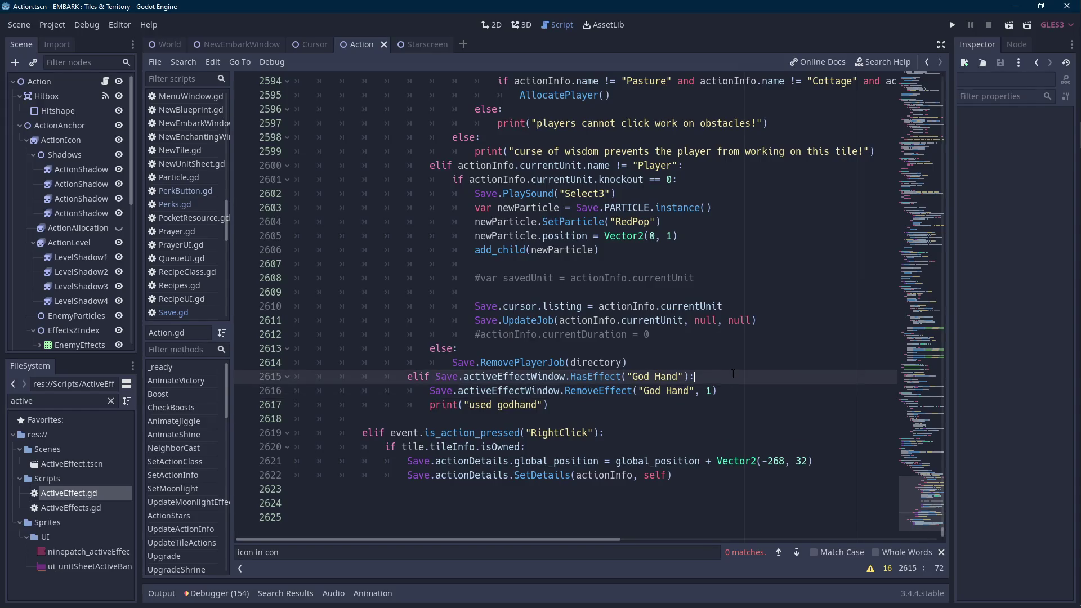
key(Return)
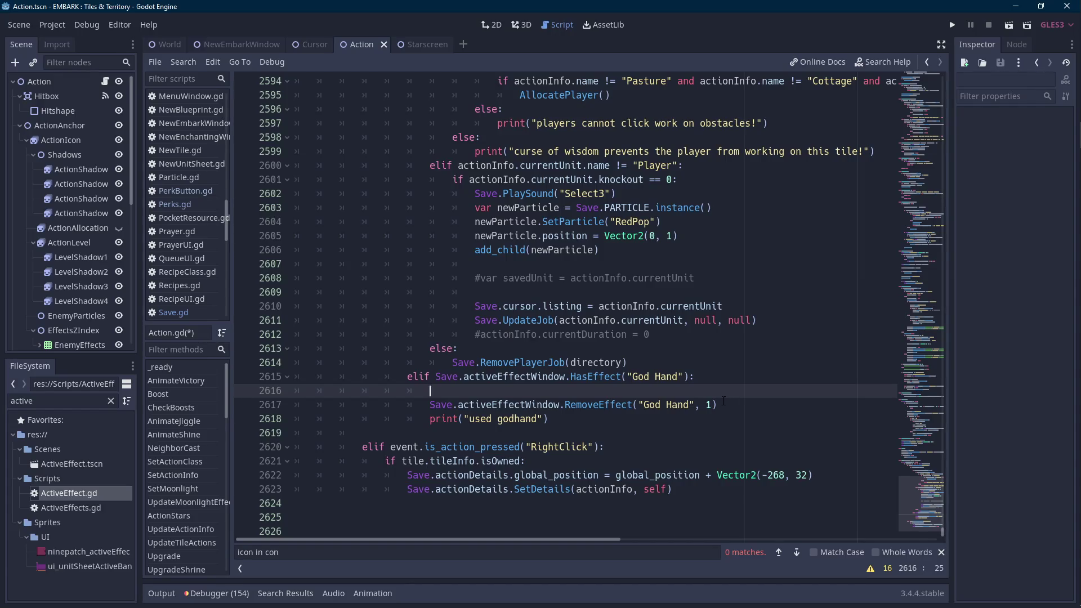
scroll(822, 398, up, 4)
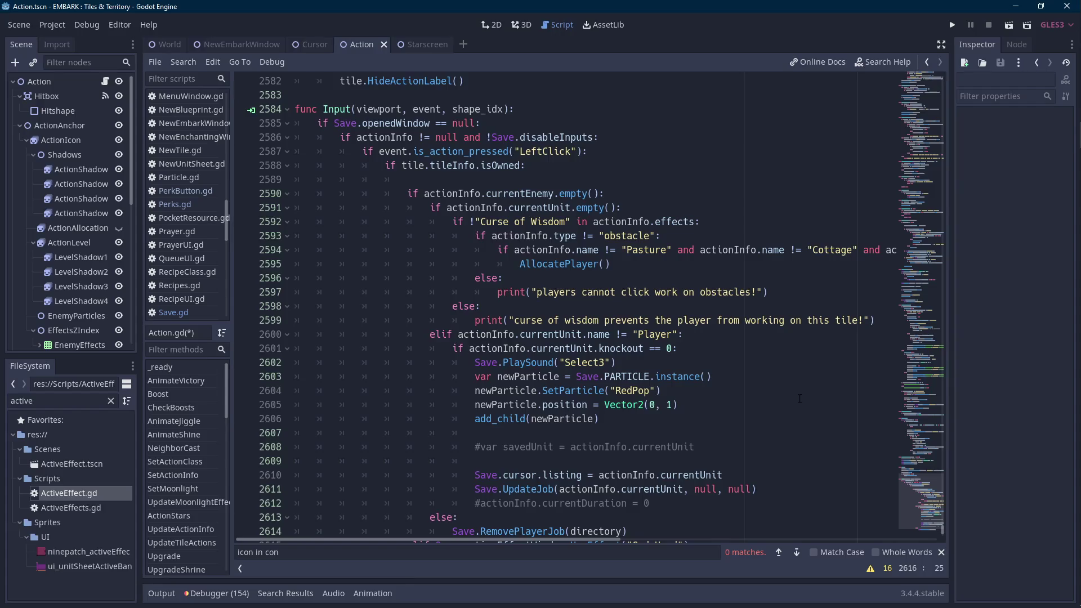
scroll(800, 398, down, 3)
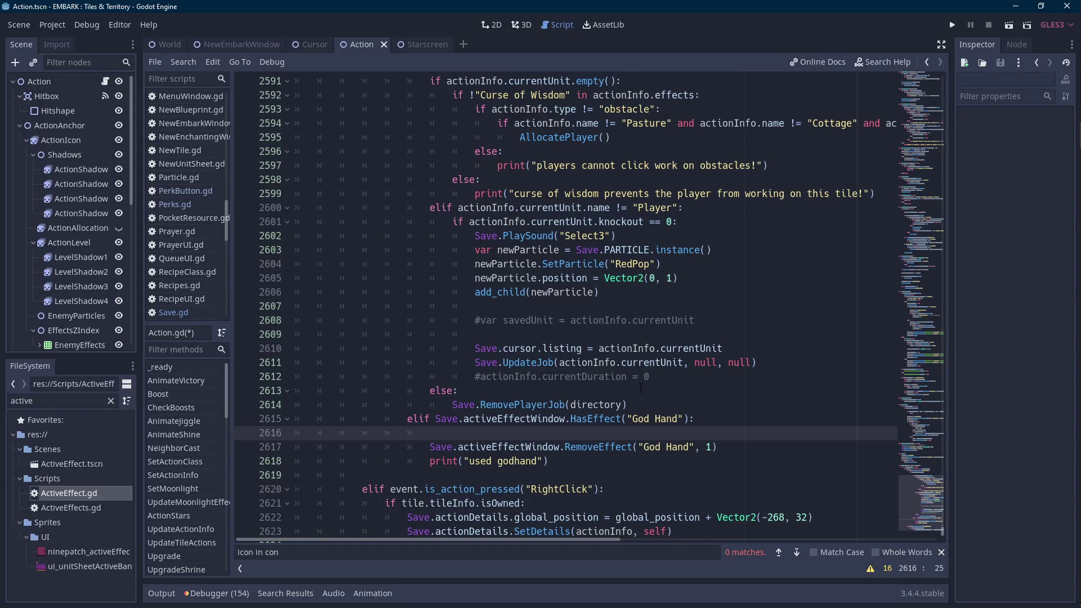
scroll(641, 387, down, 2)
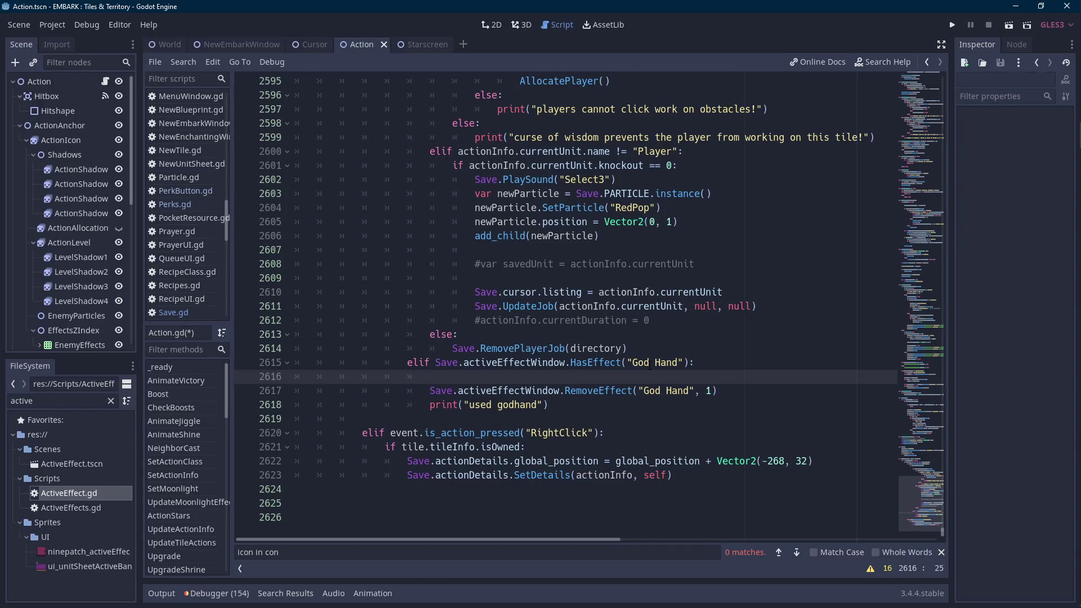
text(godhanding ++)
Rewrite line 2616 as 'usingGodhand = true', remove the stray blank line, and open the Cursor scene.
key(ctrl+shift+Left)
text(godhanding = true)
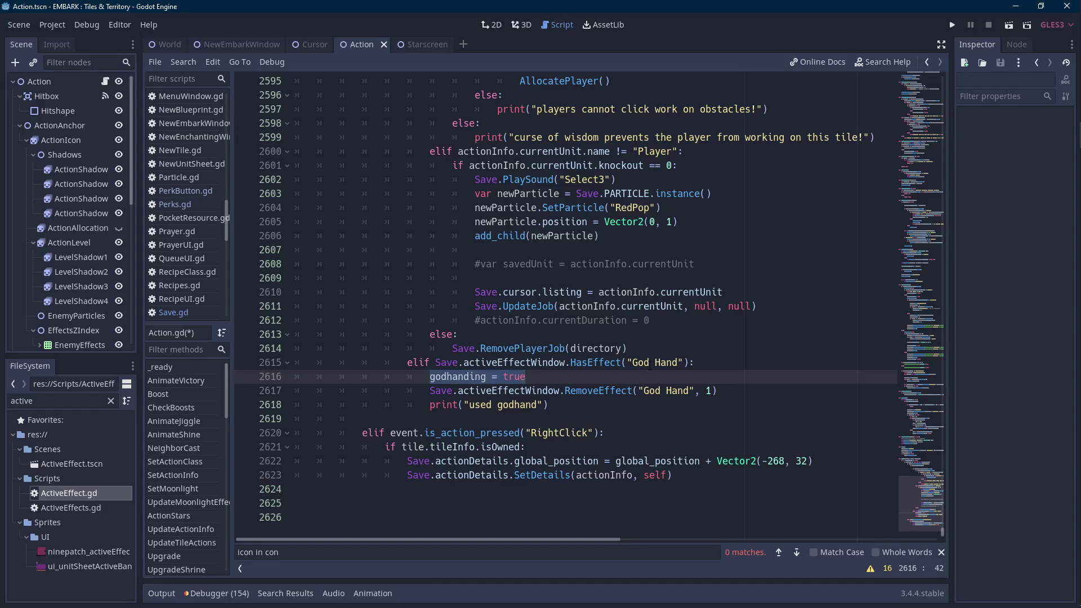
text(usingGodhand)
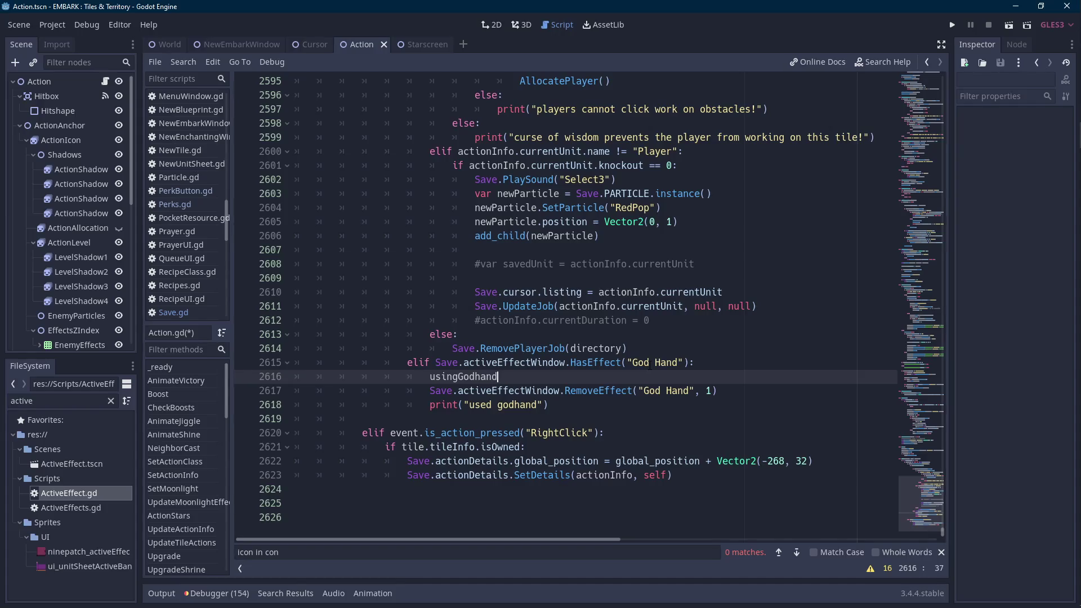
text( = true)
key(Home)
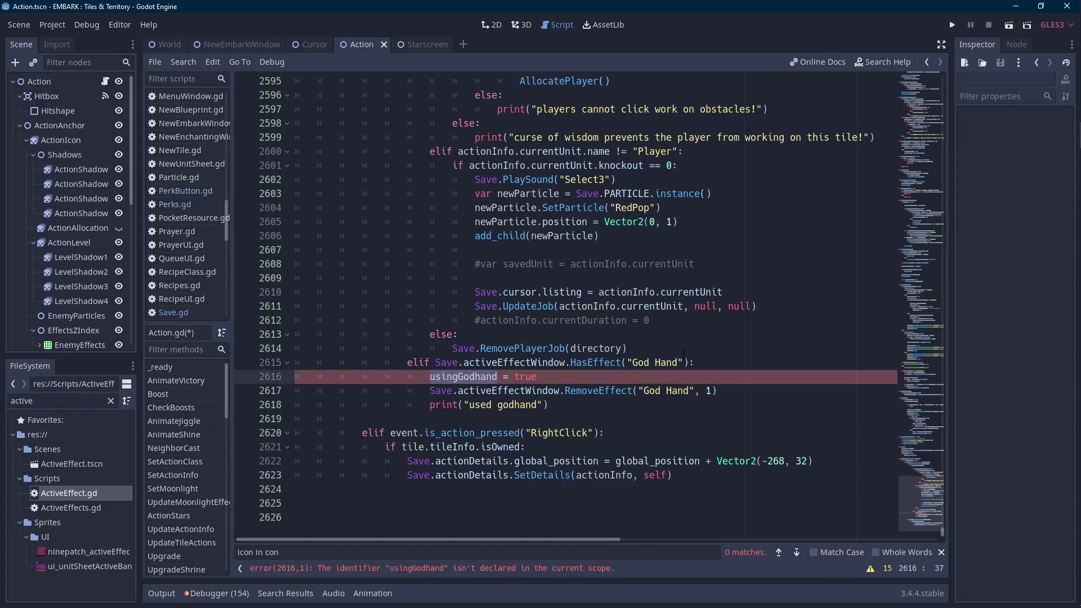
key(Return)
key(Up)
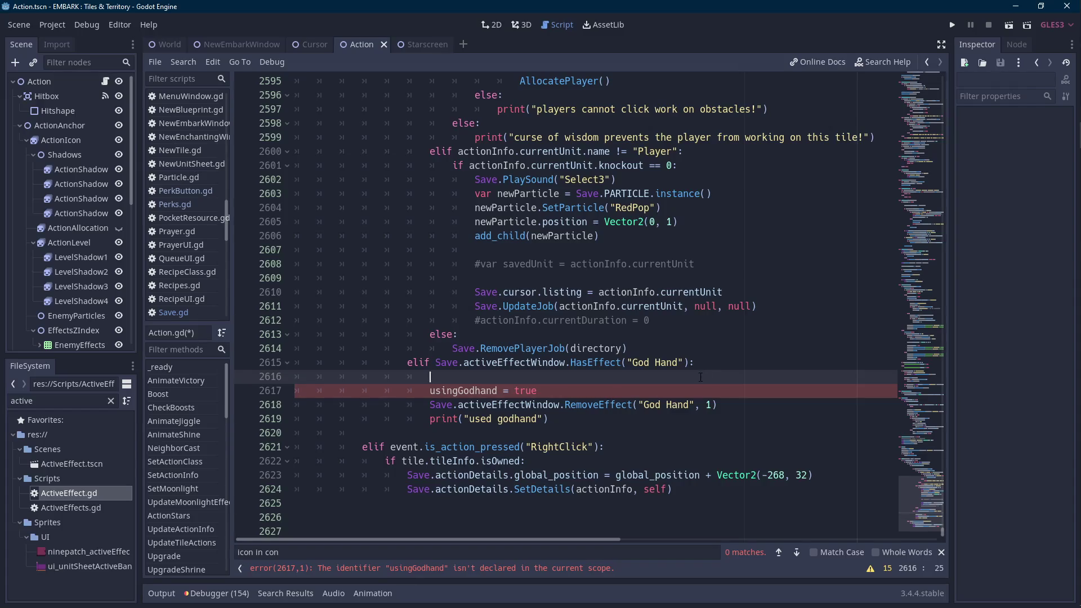
drag(700, 376, 726, 367)
key(BackSpace)
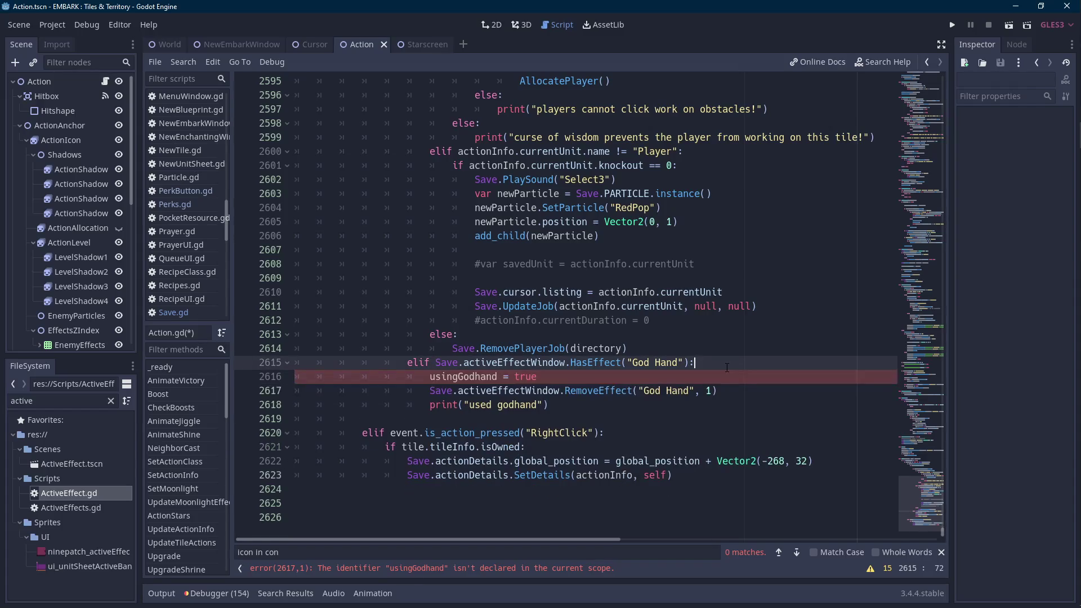
double_click(475, 376)
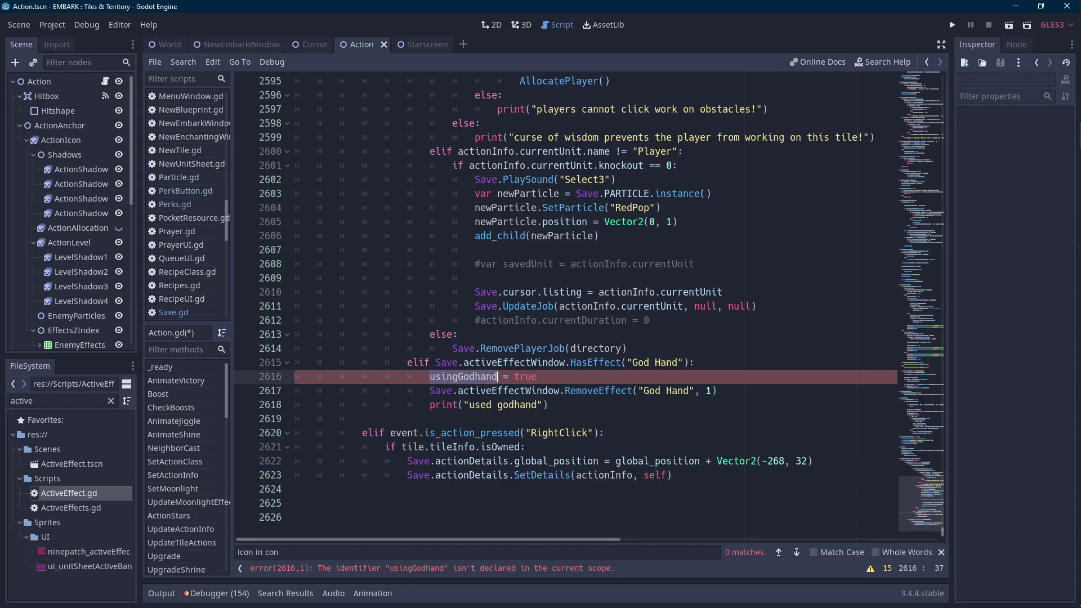
click(301, 45)
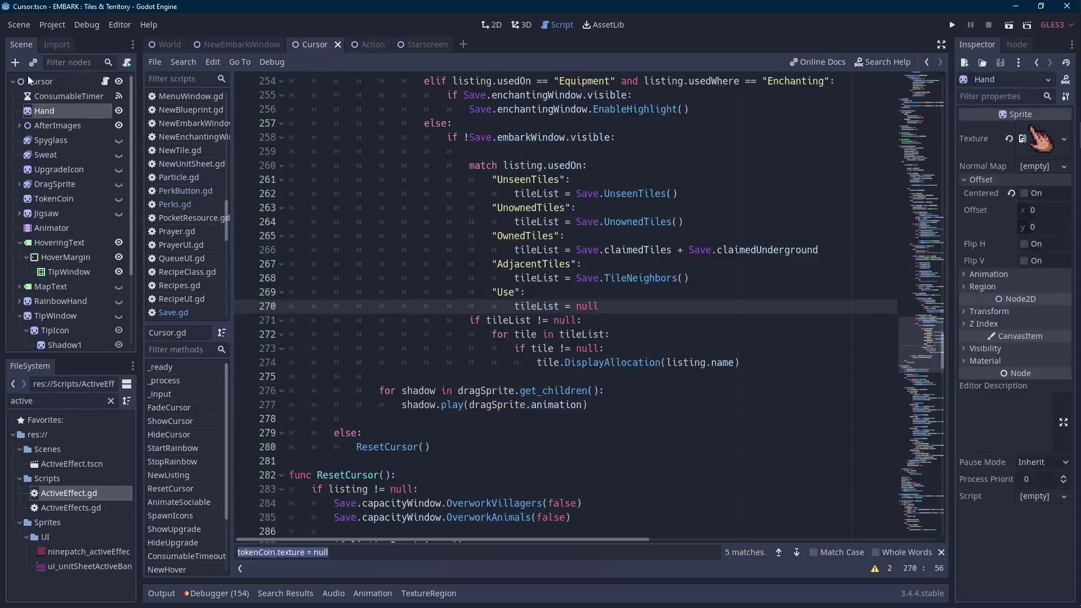
View the Cursor scene's hand sprite, then reopen Action.gd at the flagged usingGodhand line.
click(31, 81)
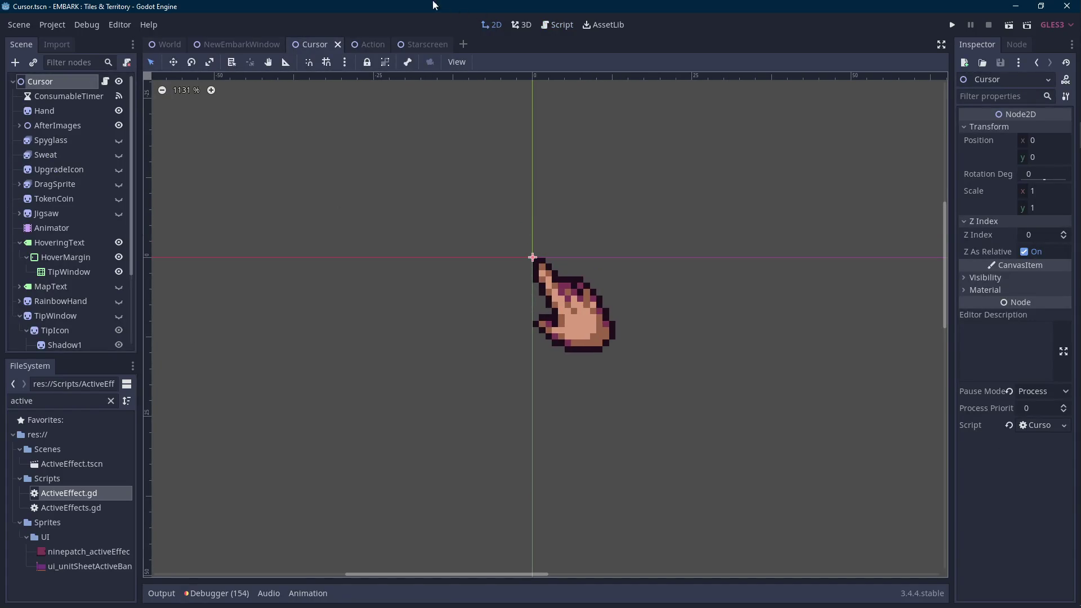
mouse_move(371, 47)
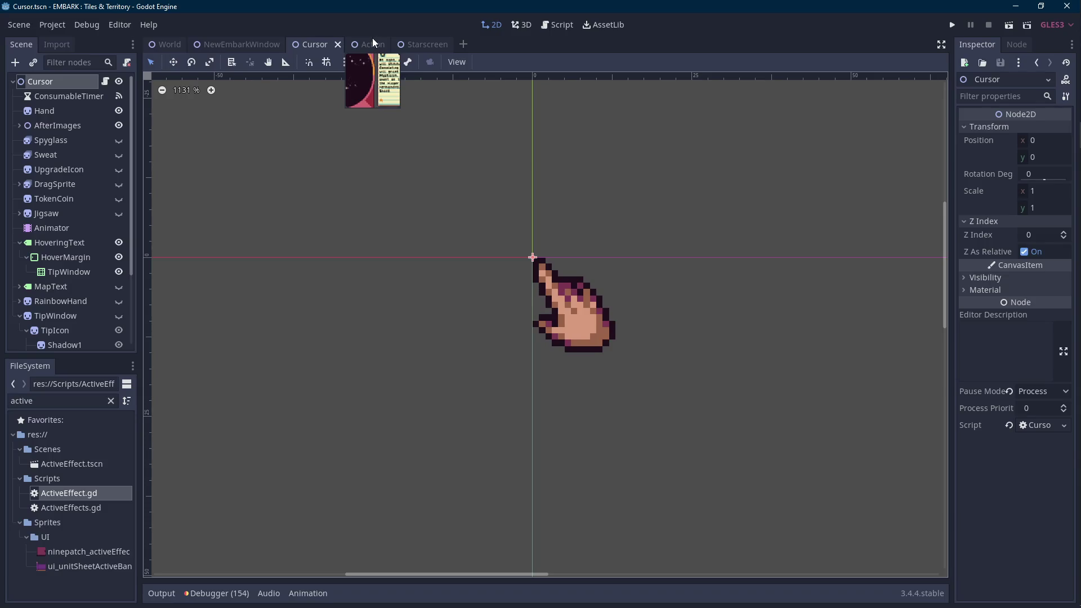
click(372, 43)
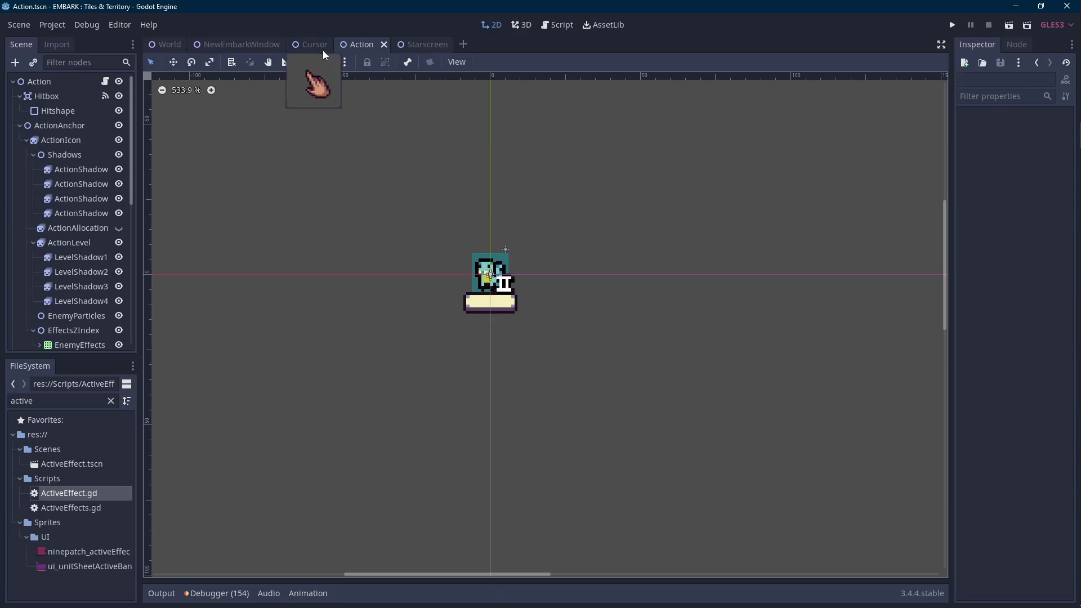
click(105, 83)
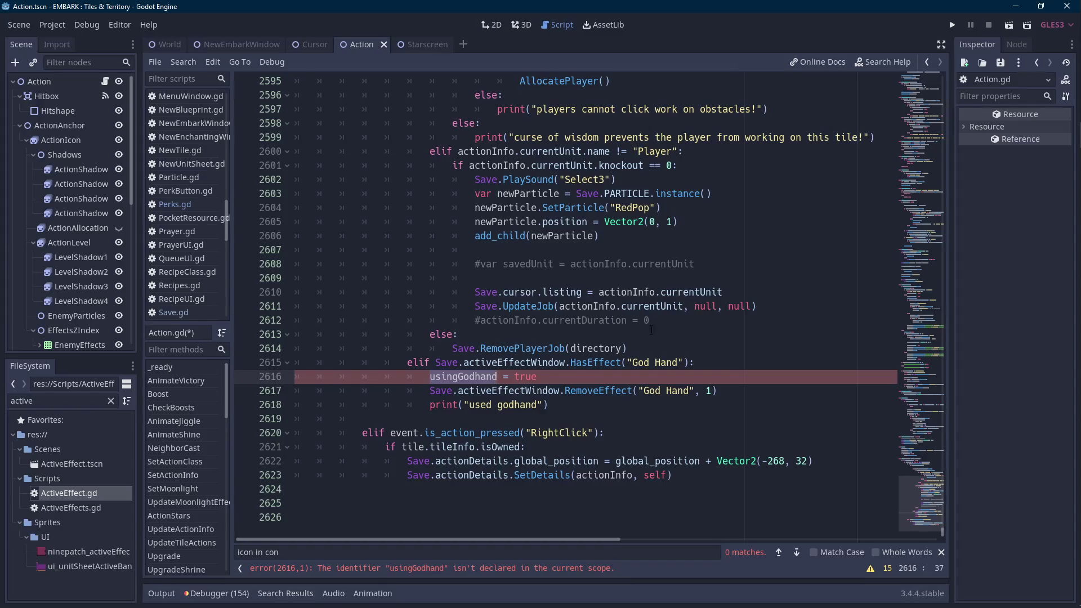
Delete lines 2617–2618, the God Hand effect-removal and print calls.
click(475, 376)
click(431, 390)
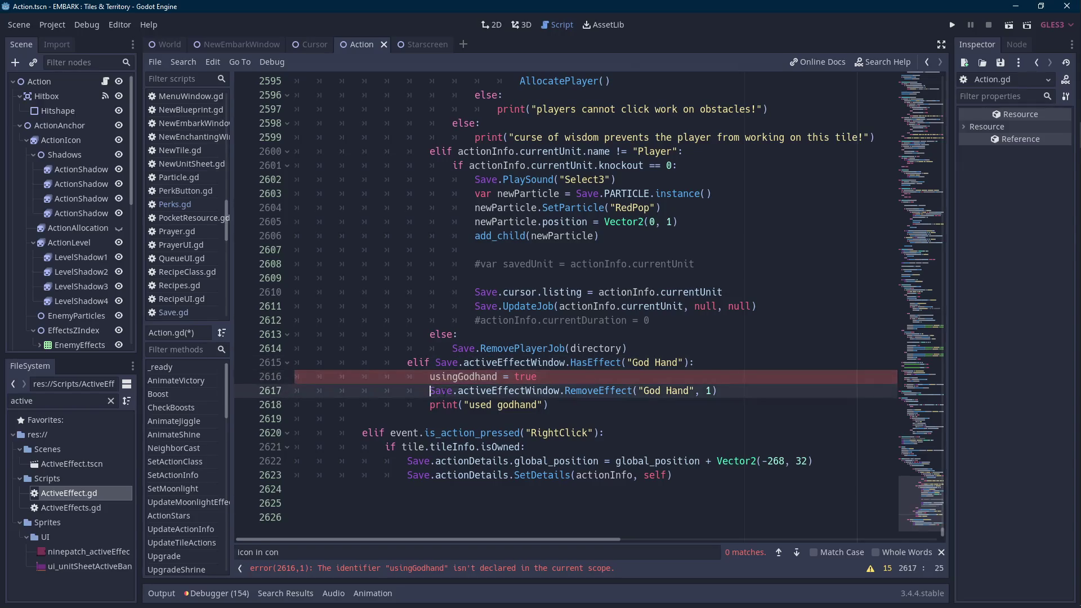
mouse_move(548, 404)
mouse_down()
mouse_move(430, 404)
mouse_move(430, 390)
mouse_up()
key(BackSpace)
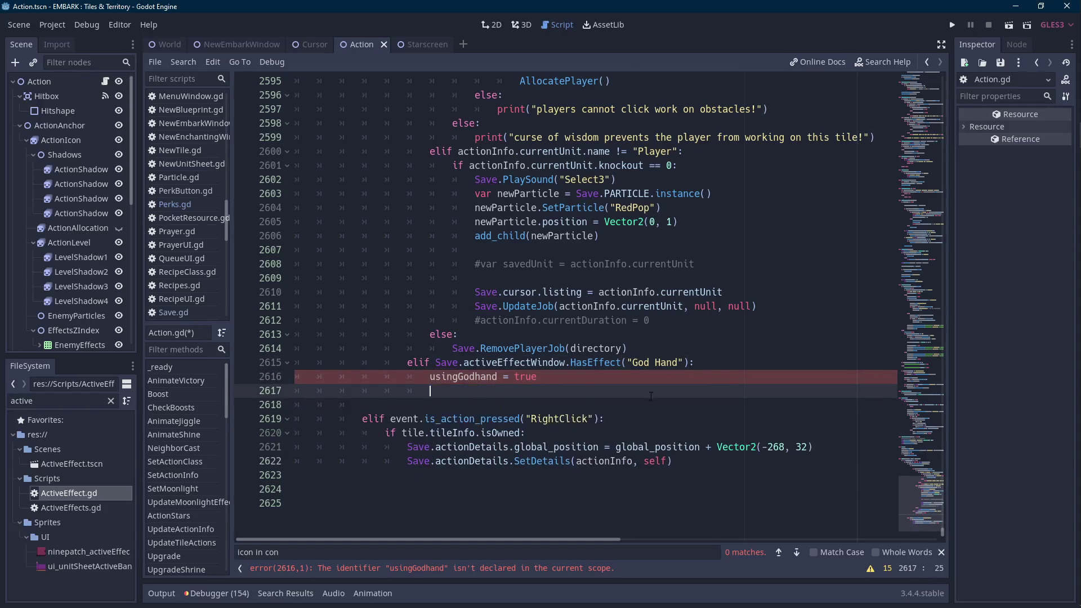
double_click(463, 376)
Scroll Action.gd up to the var declarations near line 75.
drag(939, 531, 941, 163)
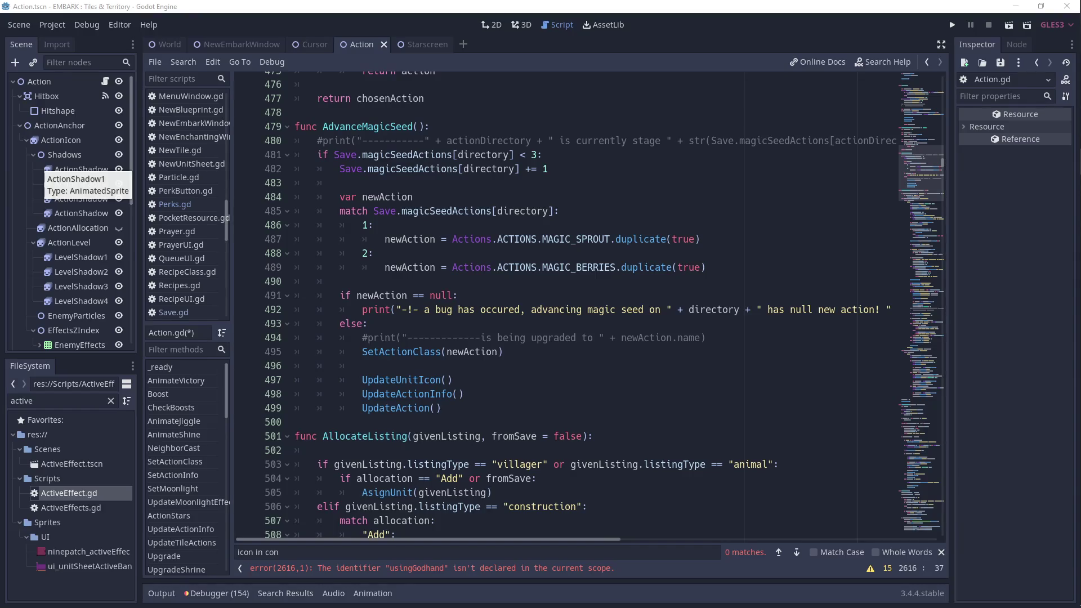
key(alt+Tab)
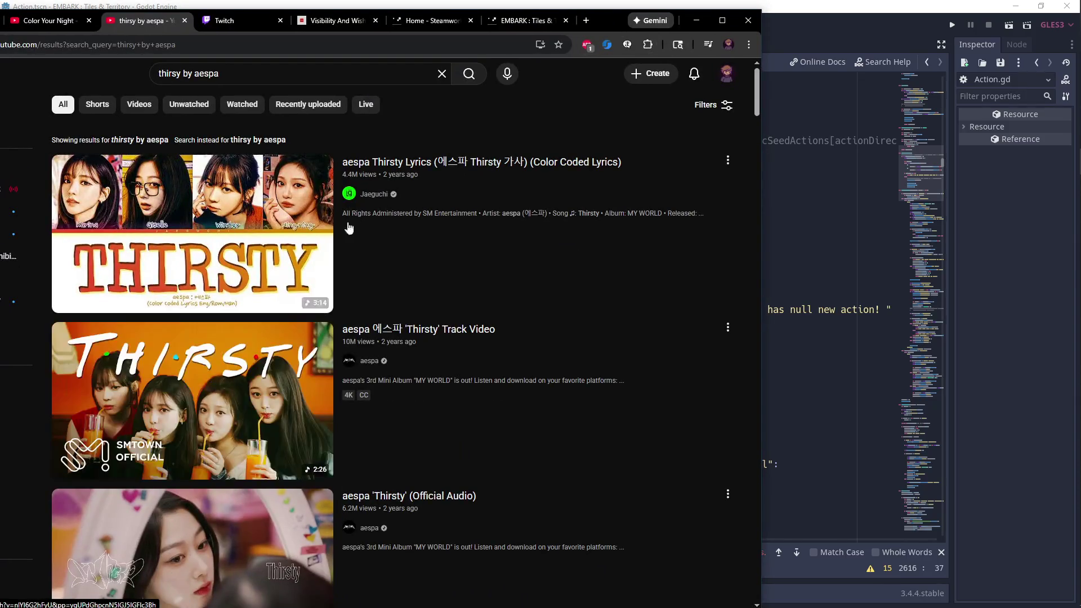
key(alt+Tab)
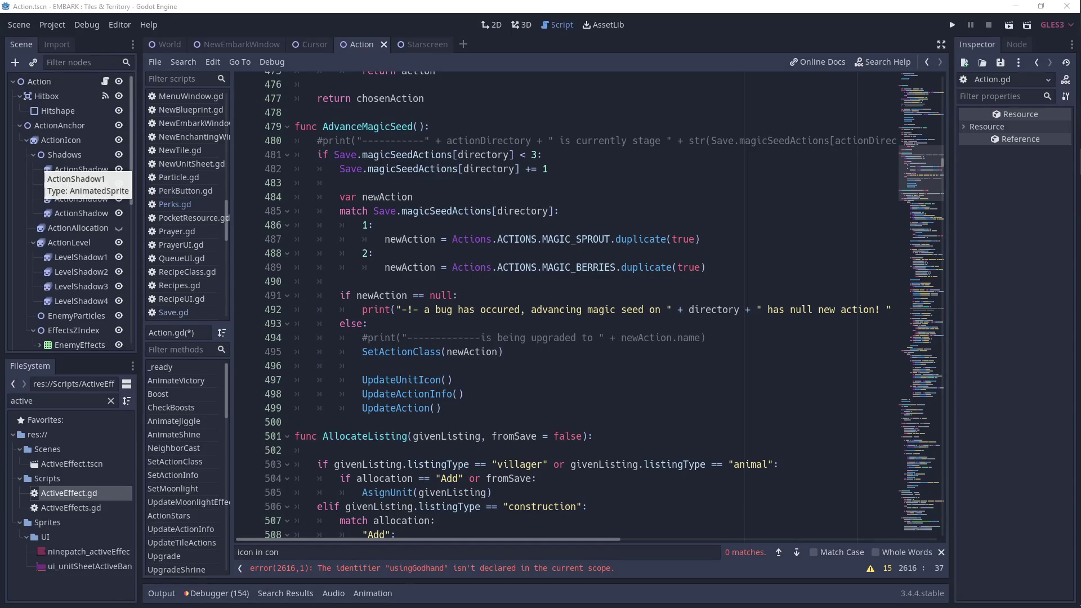
click(642, 379)
scroll(666, 410, up, 20)
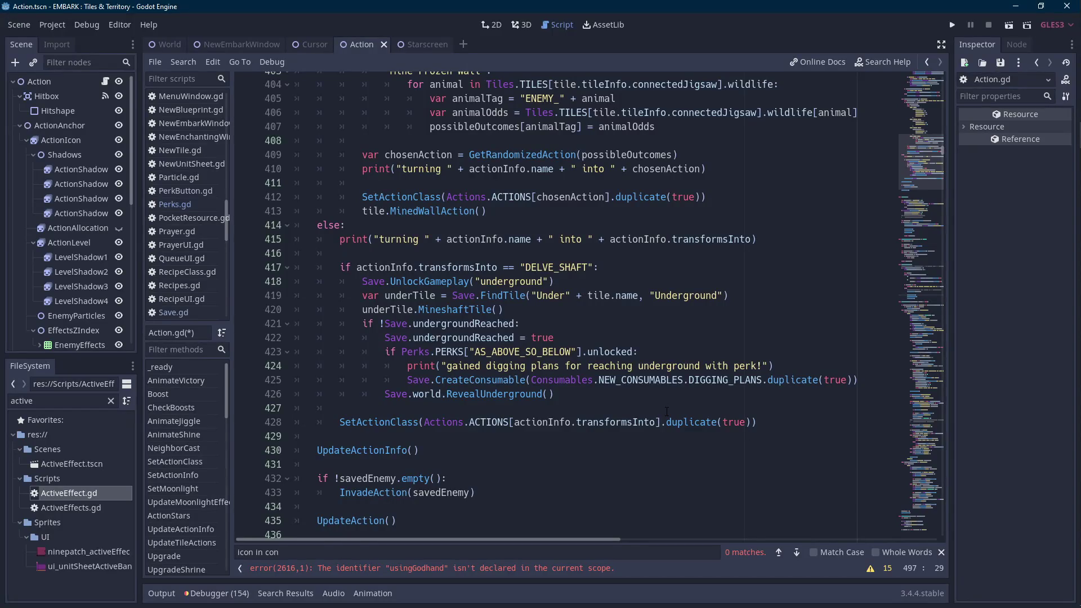
scroll(665, 411, up, 20)
scroll(666, 411, up, 20)
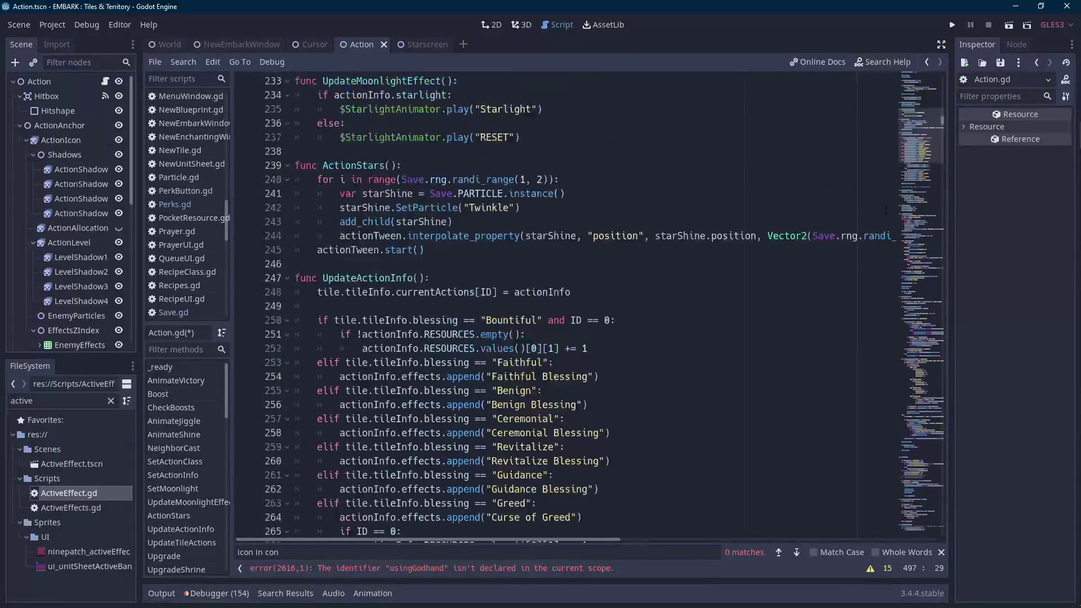
scroll(941, 120, up, 3)
scroll(942, 118, up, 20)
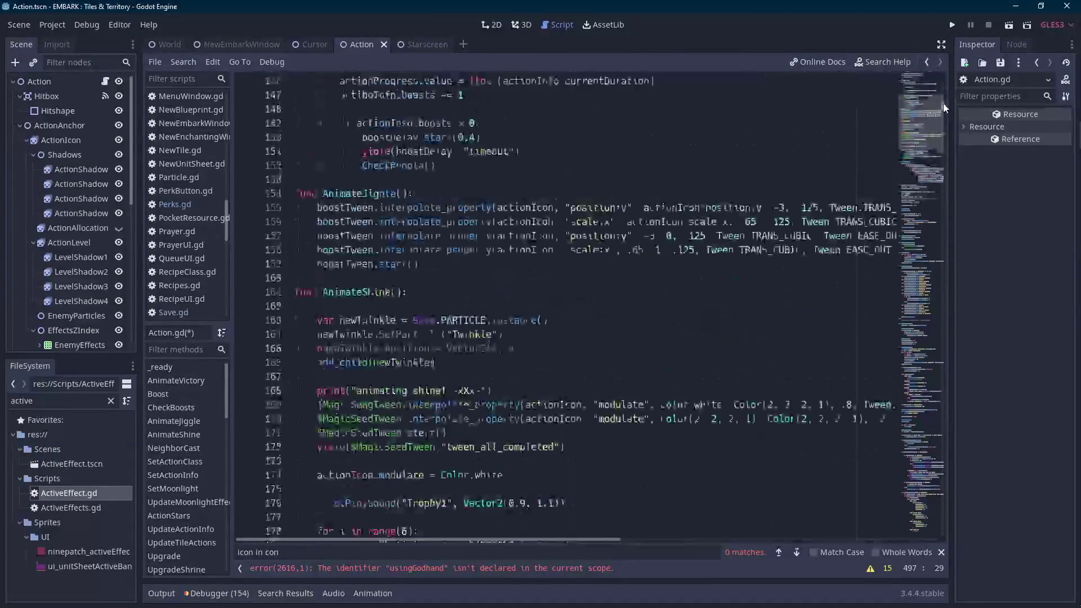
drag(943, 96, 943, 91)
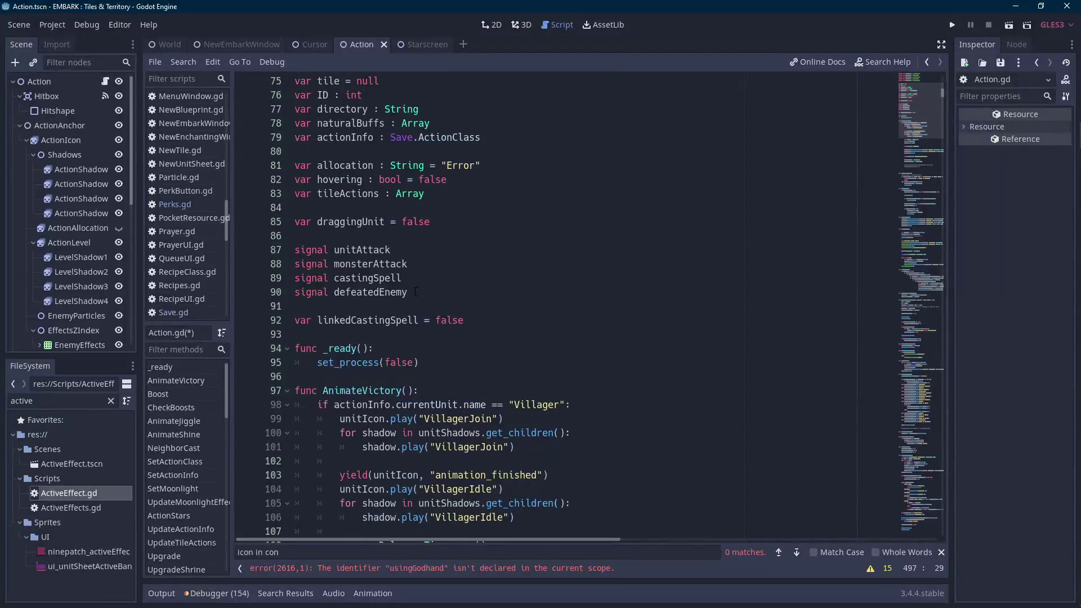
click(558, 315)
key(Return)
text(var u)
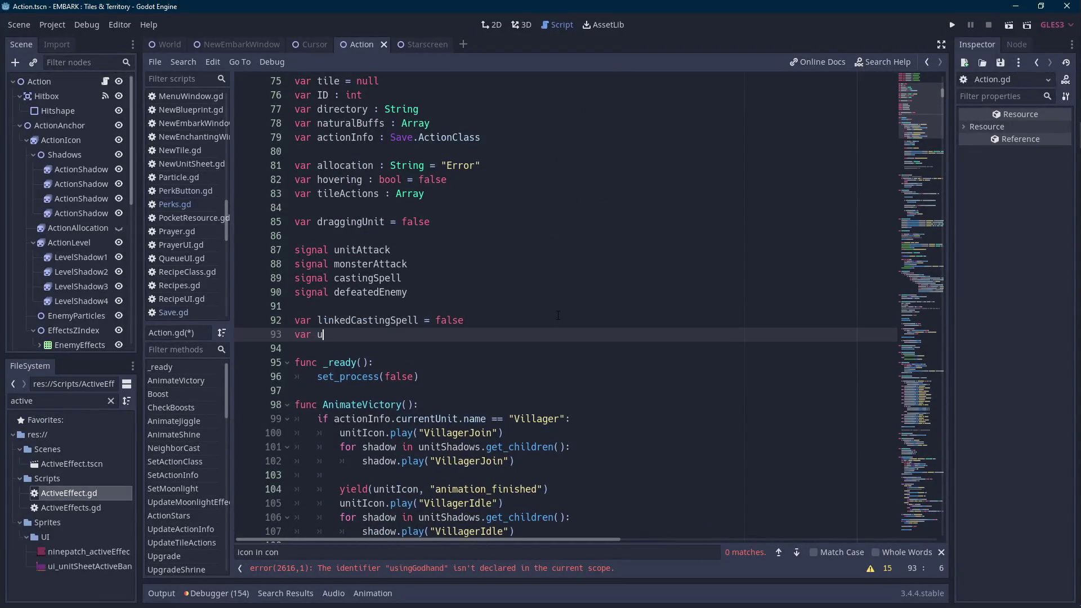
text(singGodhand = false)
key(ctrl+Left)
key(ctrl+Left)
key(ctrl+Left)
key(ctrl+shift+Right)
key(ctrl+c)
scroll(557, 315, down, 6)
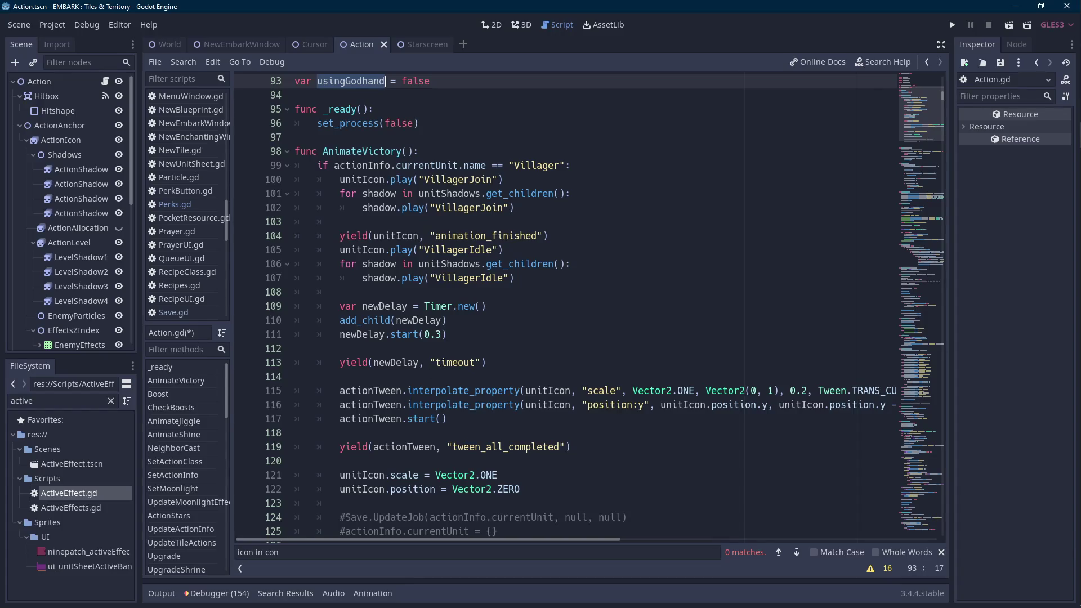
scroll(442, 361, down, 6)
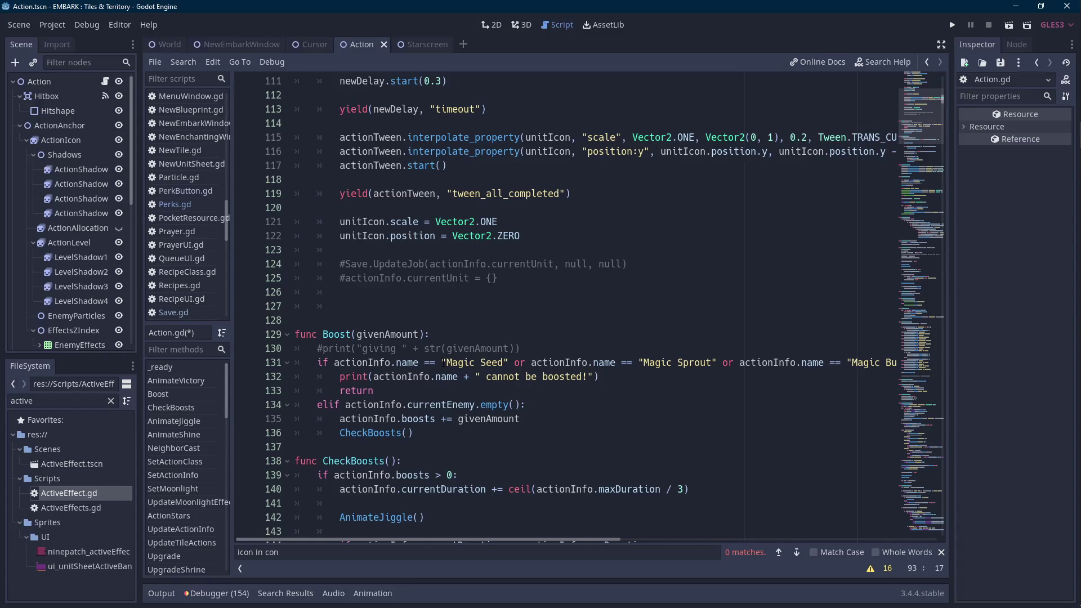
scroll(490, 336, up, 12)
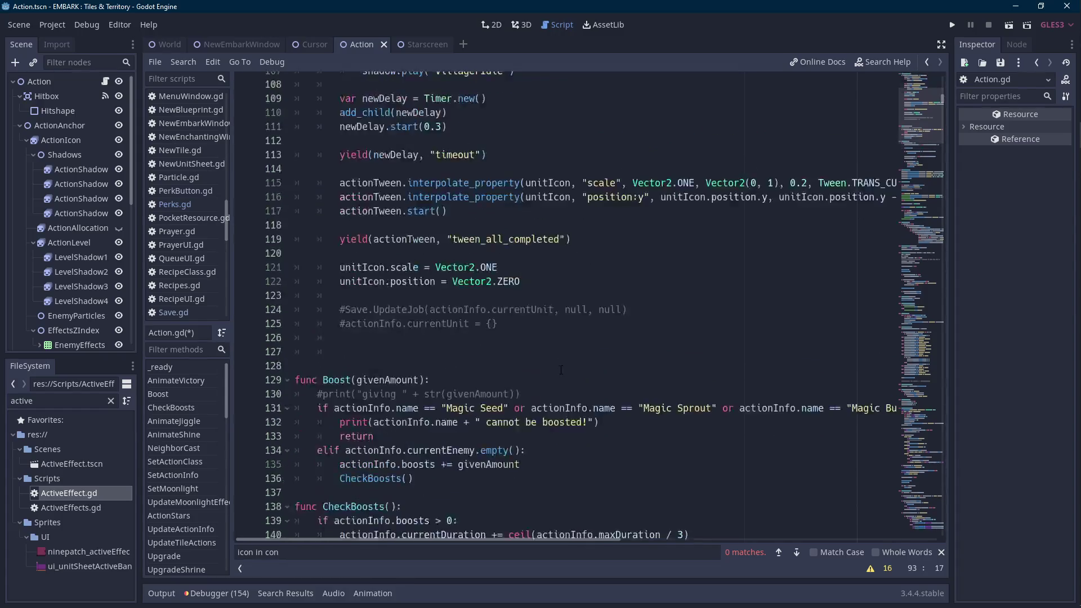
click(490, 336)
drag(490, 336, 503, 326)
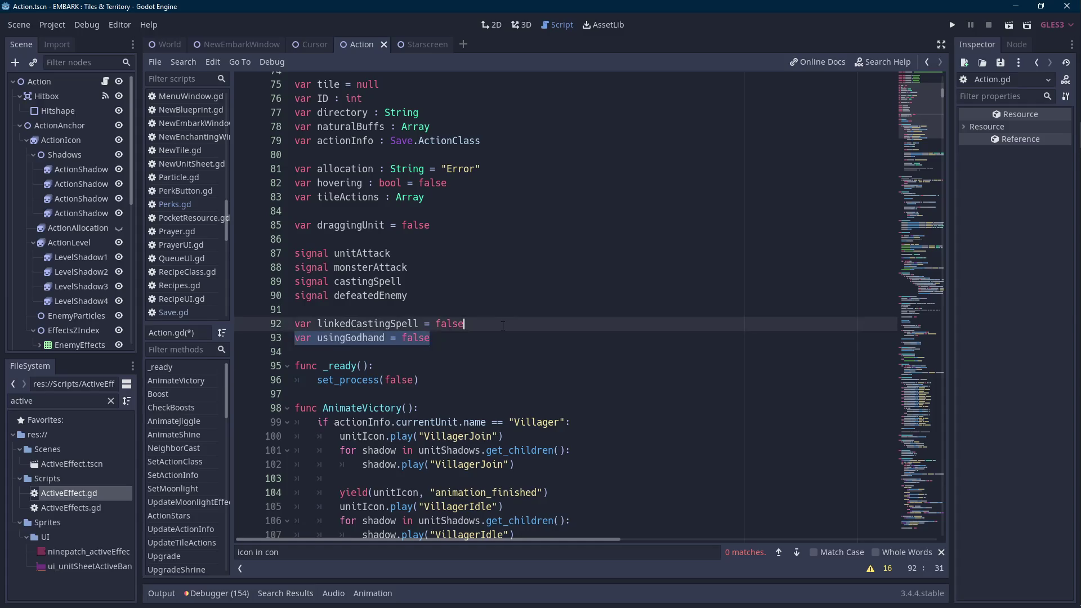
key(BackSpace)
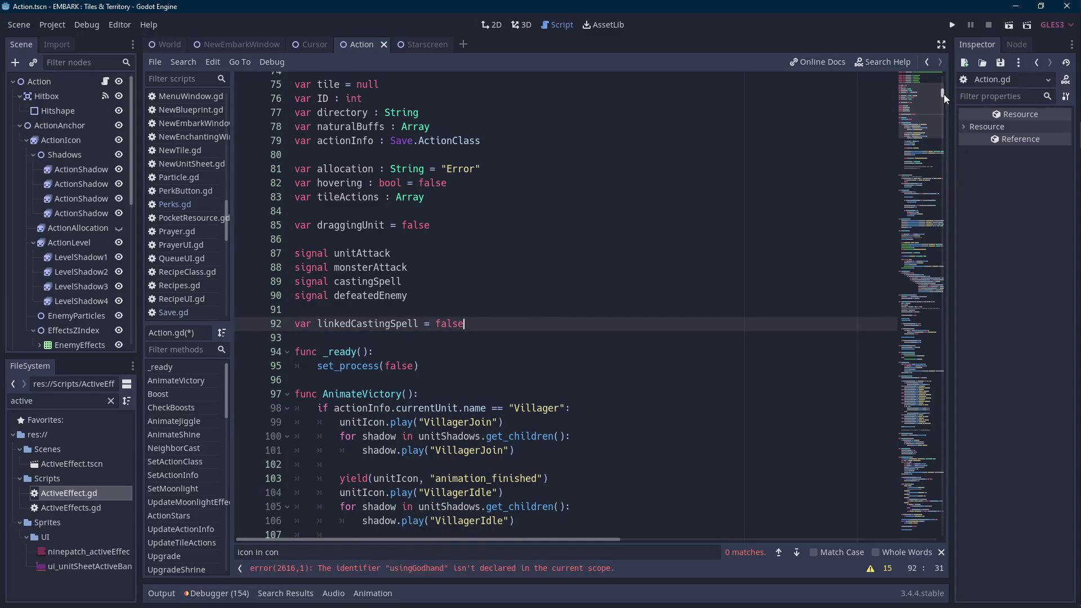
Try rewriting line 2616 as Save.cursor.usingGodhand, then undo back to the earlier version.
click(465, 574)
click(429, 391)
text(Save.cursor.usingGodhand = true)
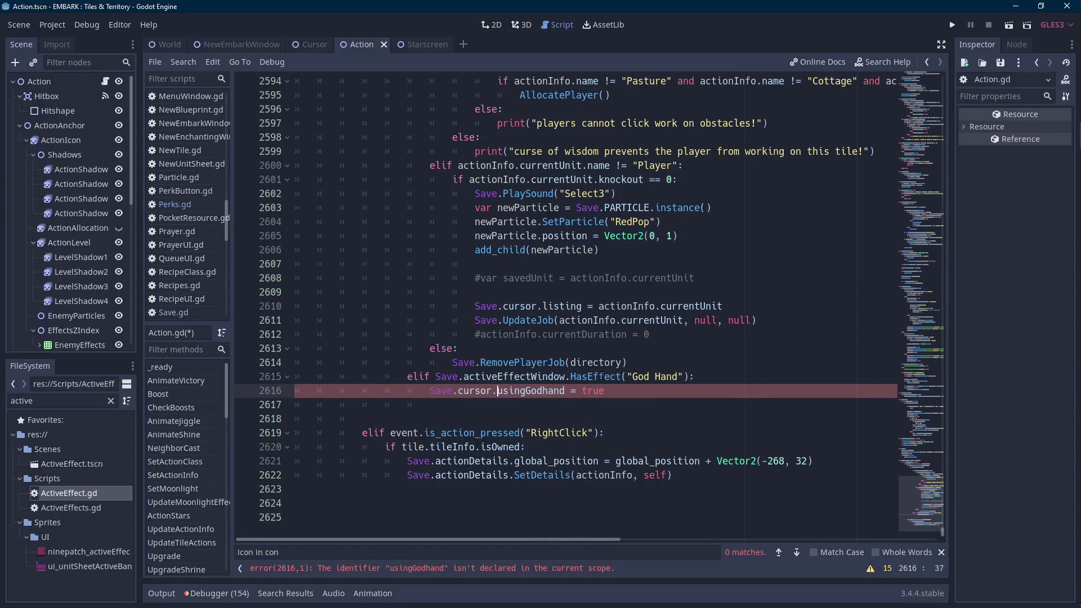
click(458, 391)
key(ctrl+Delete)
text(curs)
text(or.)
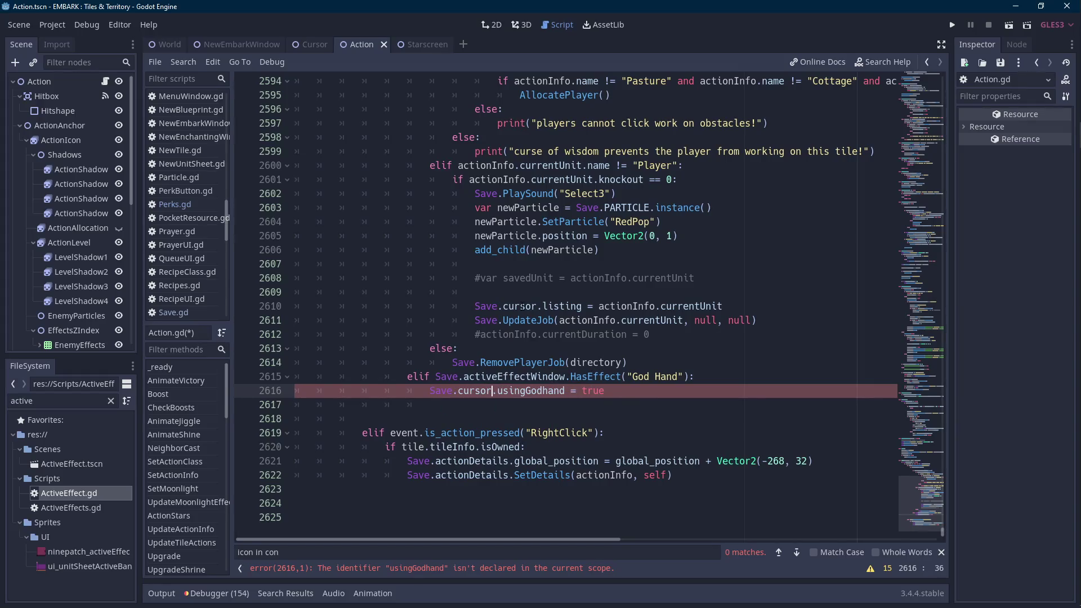
click(487, 405)
key(ctrl+v)
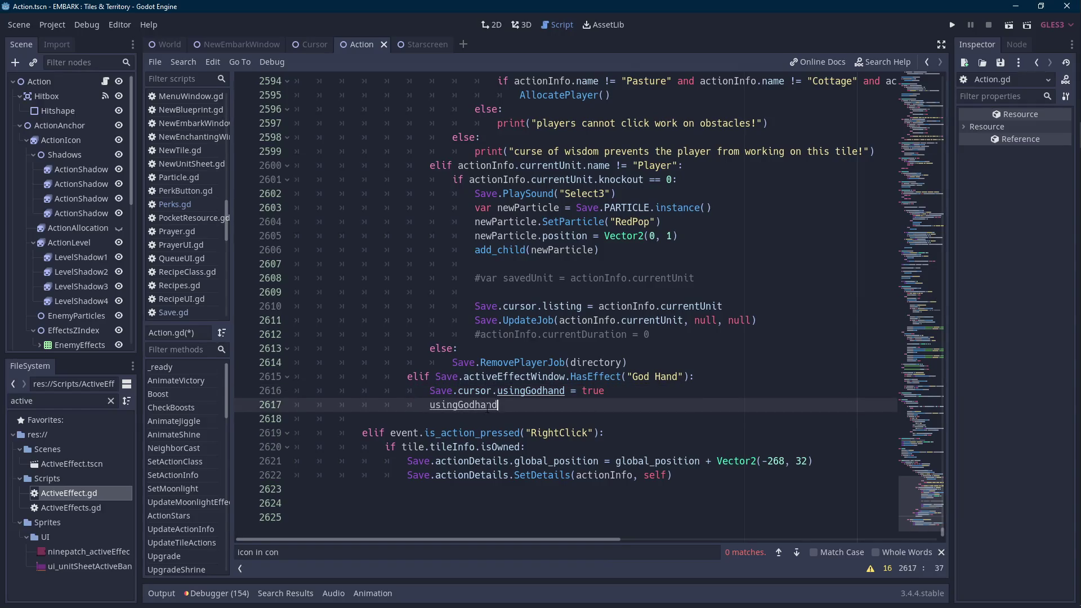
key(ctrl+z)
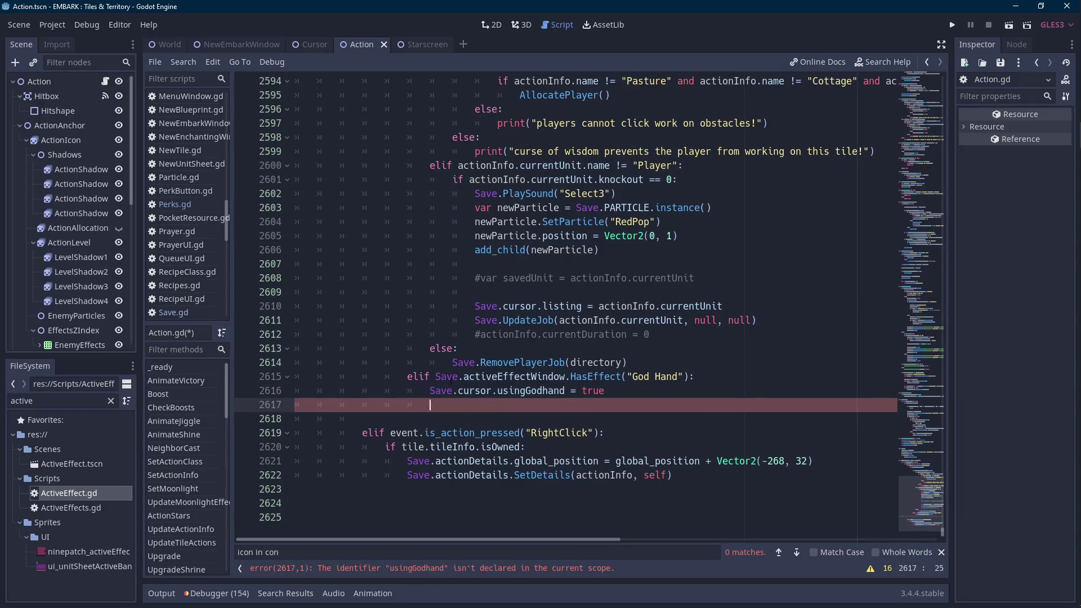
key(ctrl+z)
key(ctrl+z)
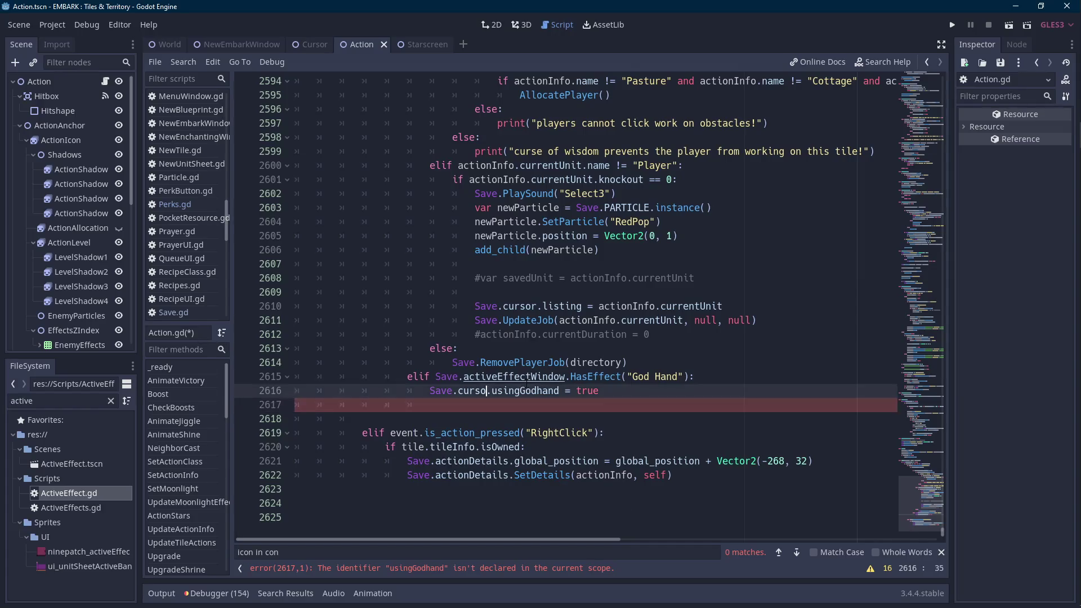
key(ctrl+z)
key(ctrl+z)
key(ctrl+z)
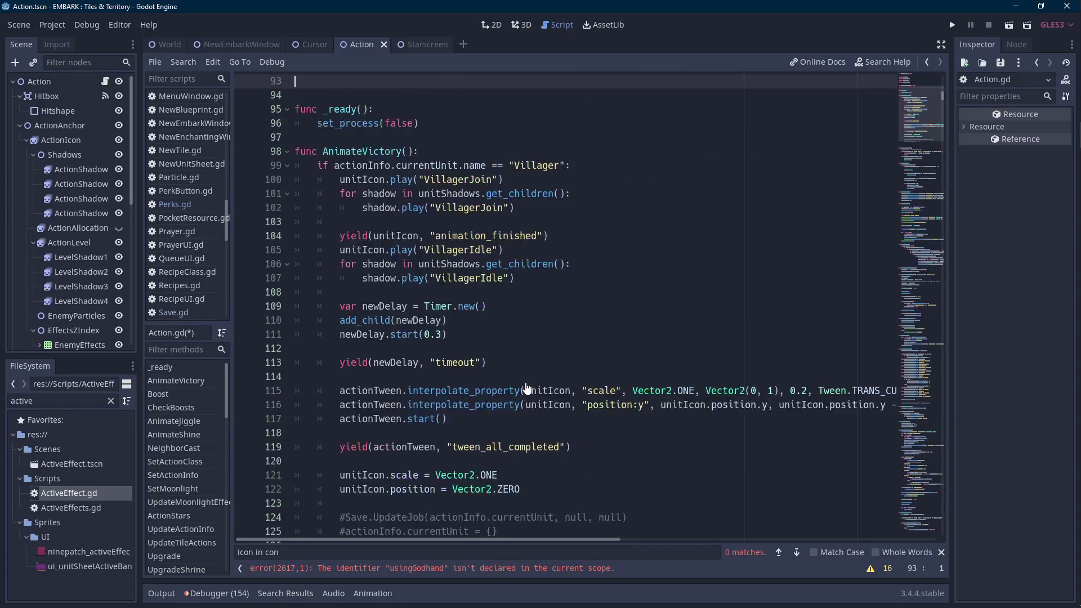
key(ctrl+z)
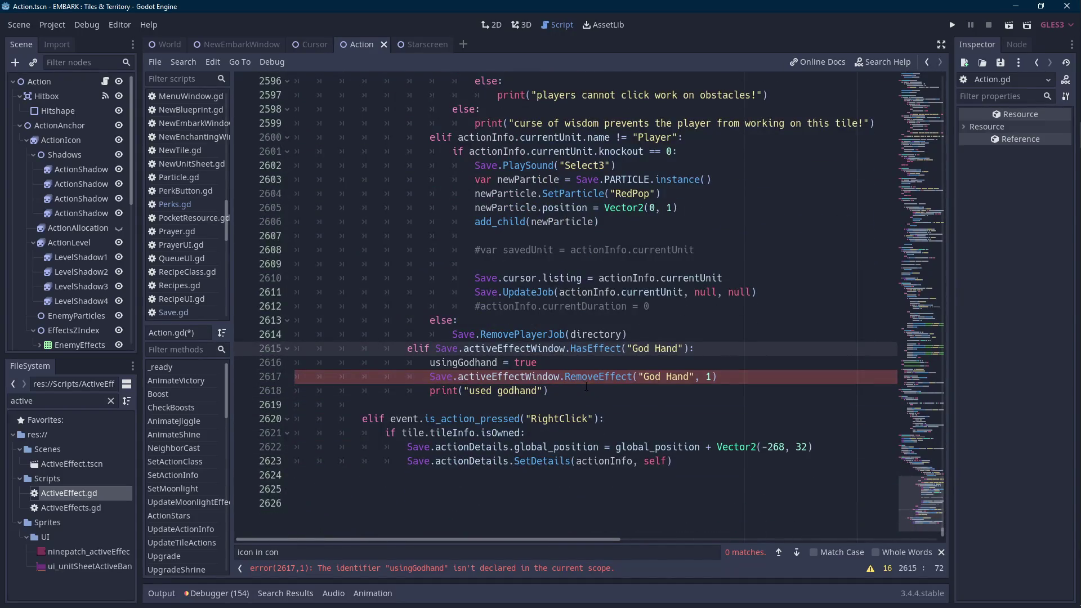
key(ctrl+z)
key(ctrl+z)
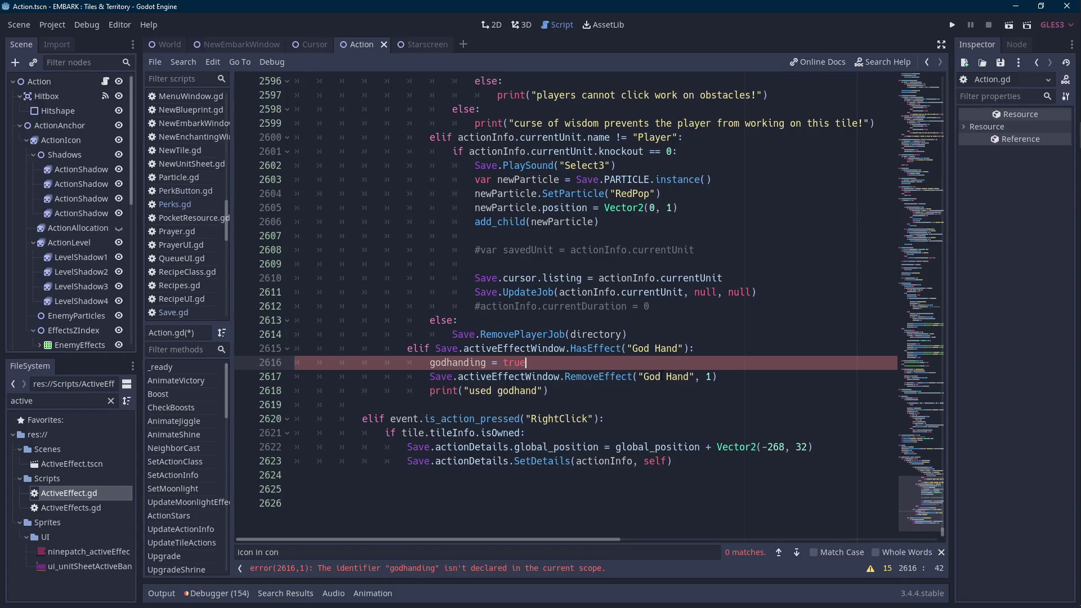
Delete the godhanding line from the God Hand branch and save Action.gd.
key(BackSpace)
key(BackSpace)
key(BackSpace)
text(++)
key(BackSpace)
key(BackSpace)
key(BackSpace)
key(ctrl+s)
Comment out the RemoveEffect and 'used godhand' print lines with #.
key(Down)
key(Down)
key(Home)
text(#)
key(Up)
key(Home)
text(#)
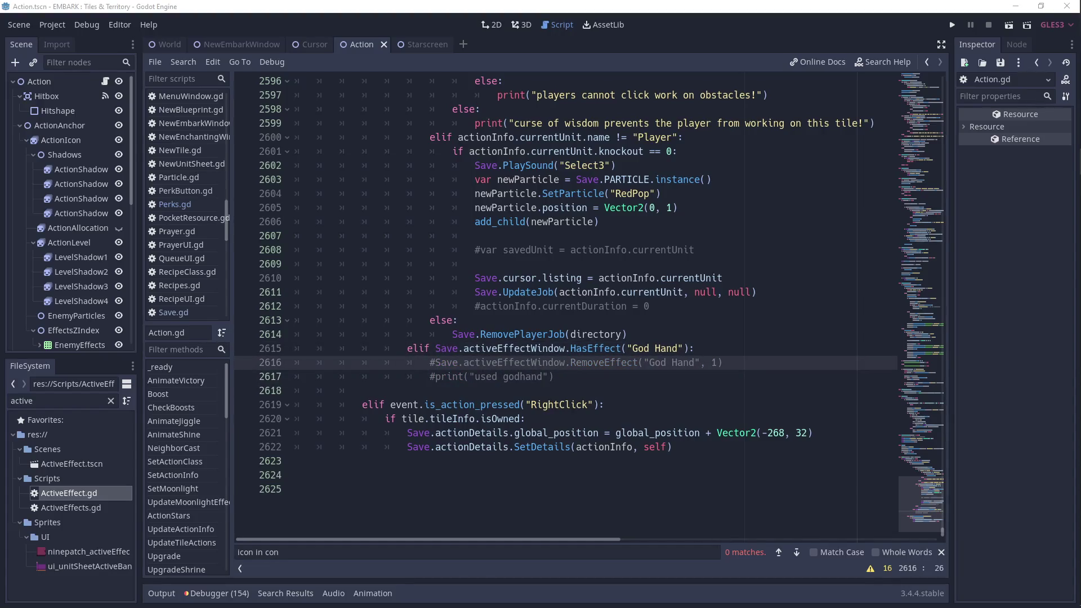
Add Save.cursor.UseGodhand() on new line 2616 under the 'God Hand' effect check in Action.gd.
click(736, 348)
key(Return)
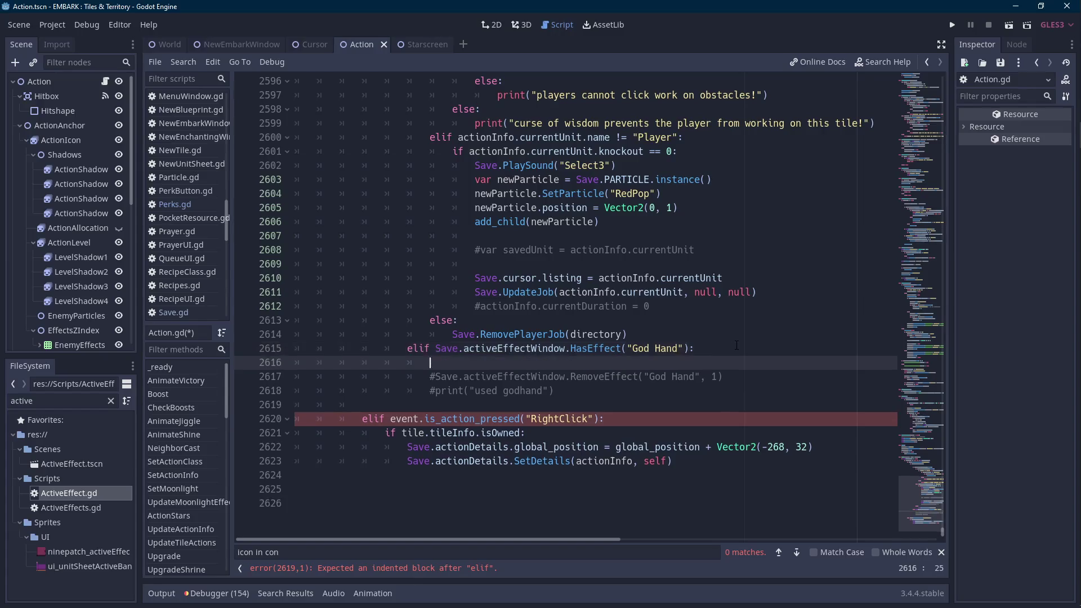
text(Save.cusor.)
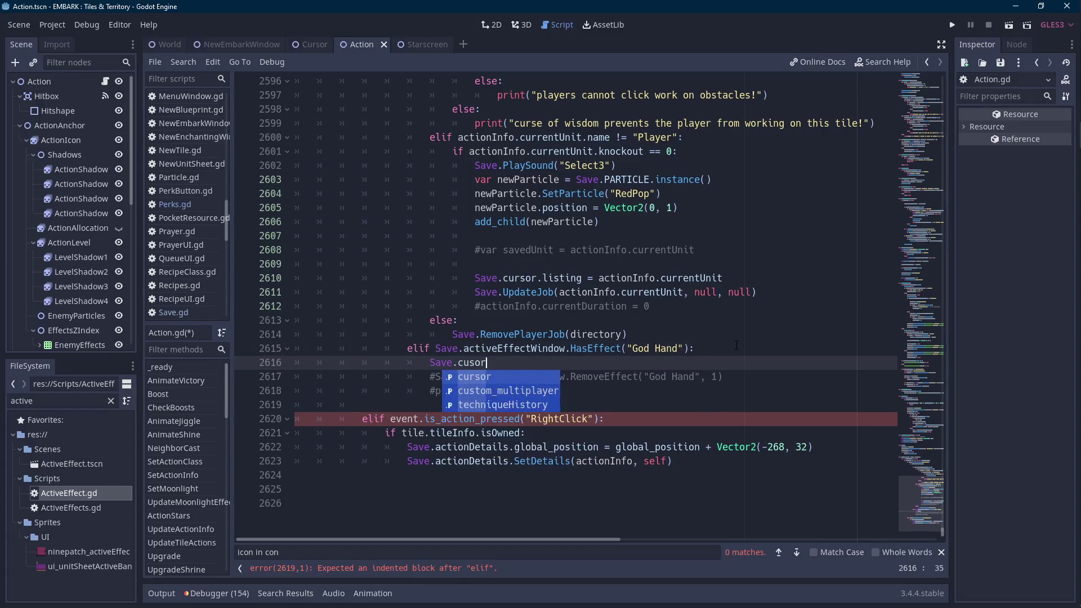
key(BackSpace)
key(ctrl+shift+Left)
text(cursor.)
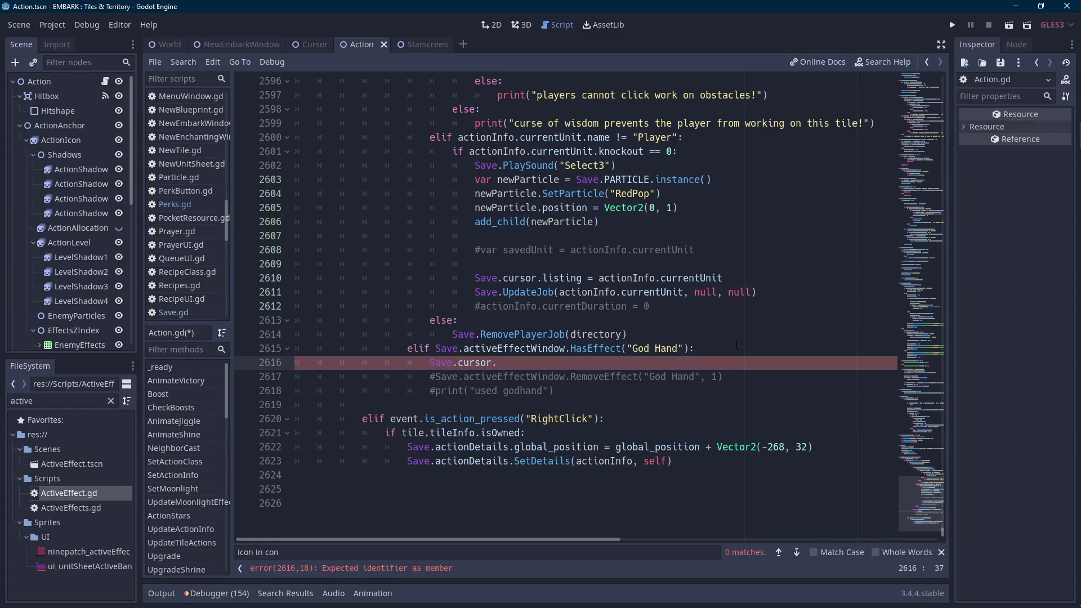
text(UseGodhand)
text(())
Bring up the Cursor scene's Cursor.gd script.
key(ctrl+shift+Left)
key(ctrl+shift+Left)
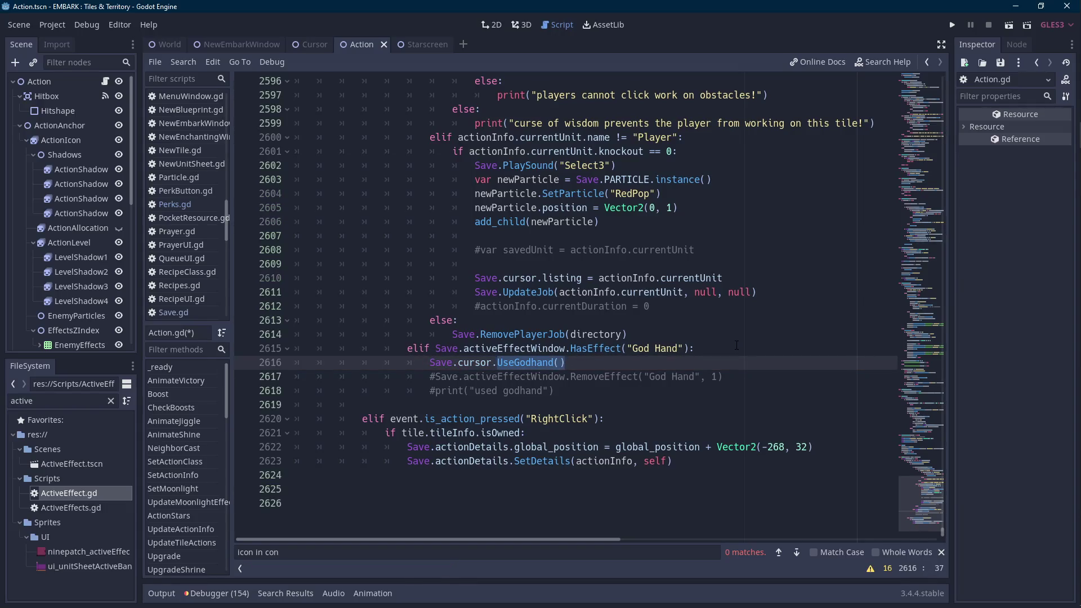
click(309, 42)
mouse_move(358, 36)
mouse_down()
mouse_move(296, 46)
mouse_move(360, 45)
mouse_up()
In Cursor.gd, add a '#godhand' comment and declare var usingGodhand = false.
scroll(542, 295, up, 6)
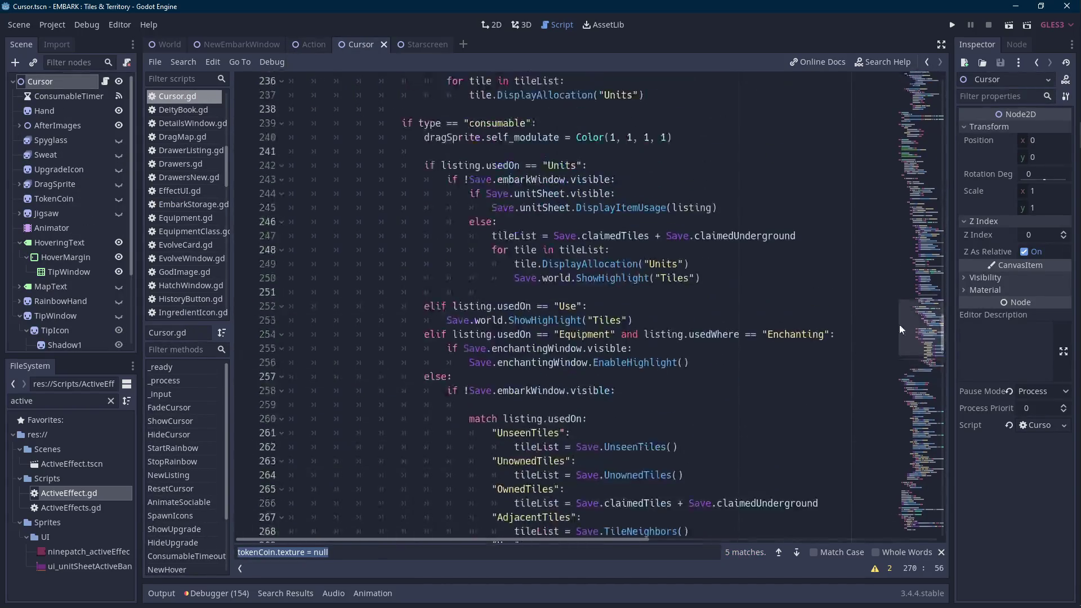
drag(920, 326, 937, 107)
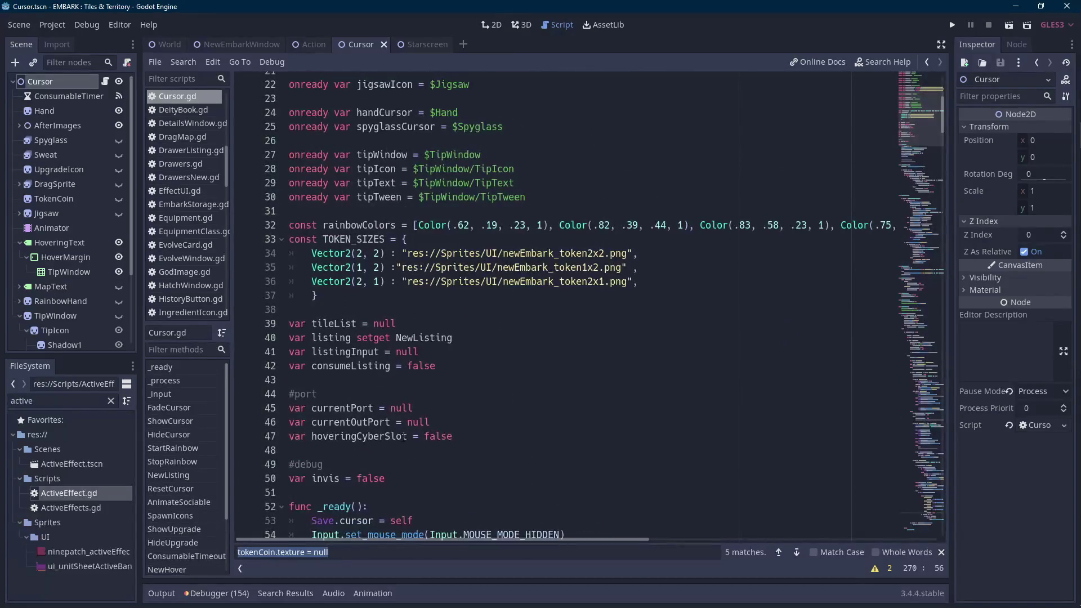
scroll(543, 284, down, 4)
click(543, 284)
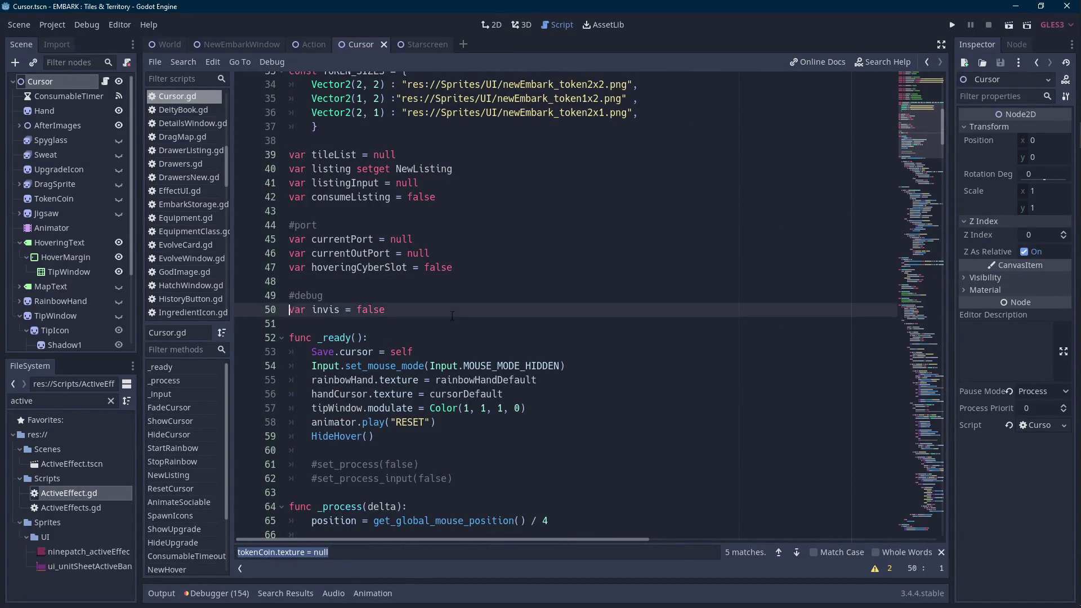
key(Return)
key(Return)
key(Up)
text(#godhand)
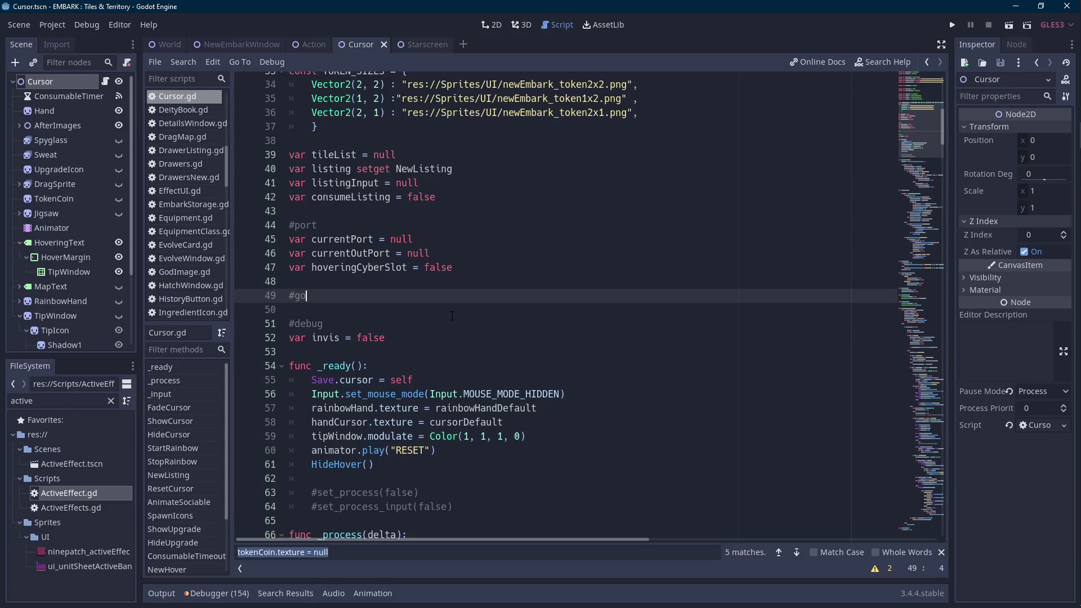
key(Return)
text(var usingGodhand = )
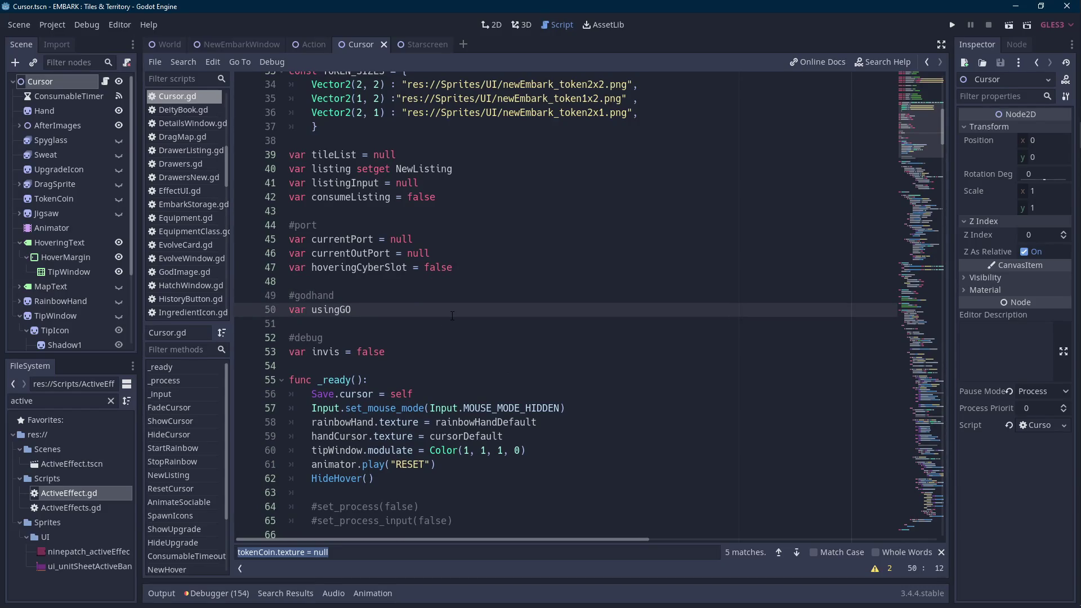
text(true)
key(ctrl+shift+Left)
text(false)
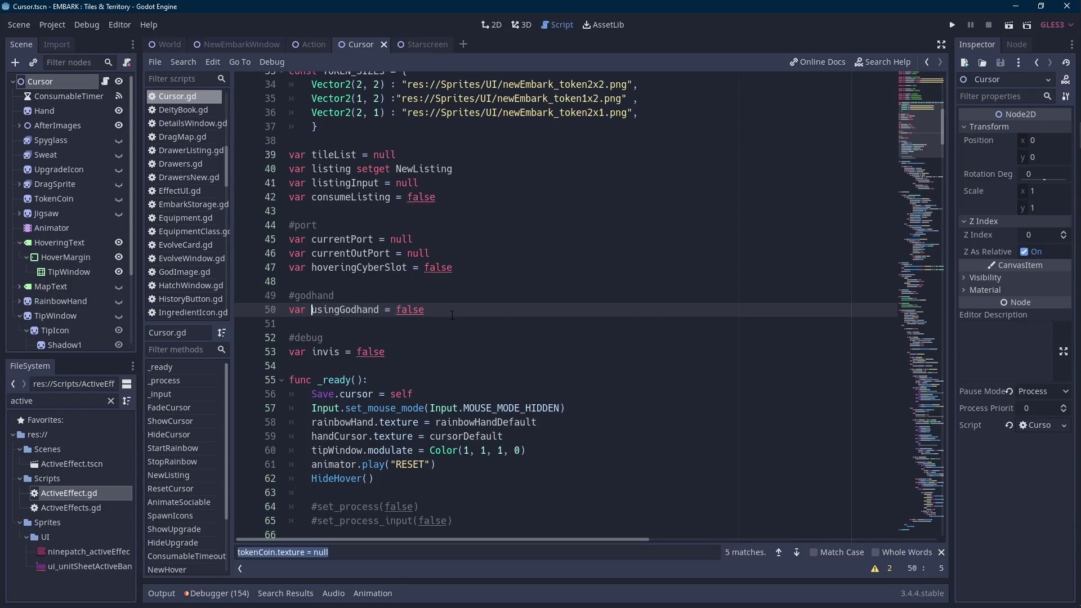
key(ctrl+Left)
key(ctrl+Left)
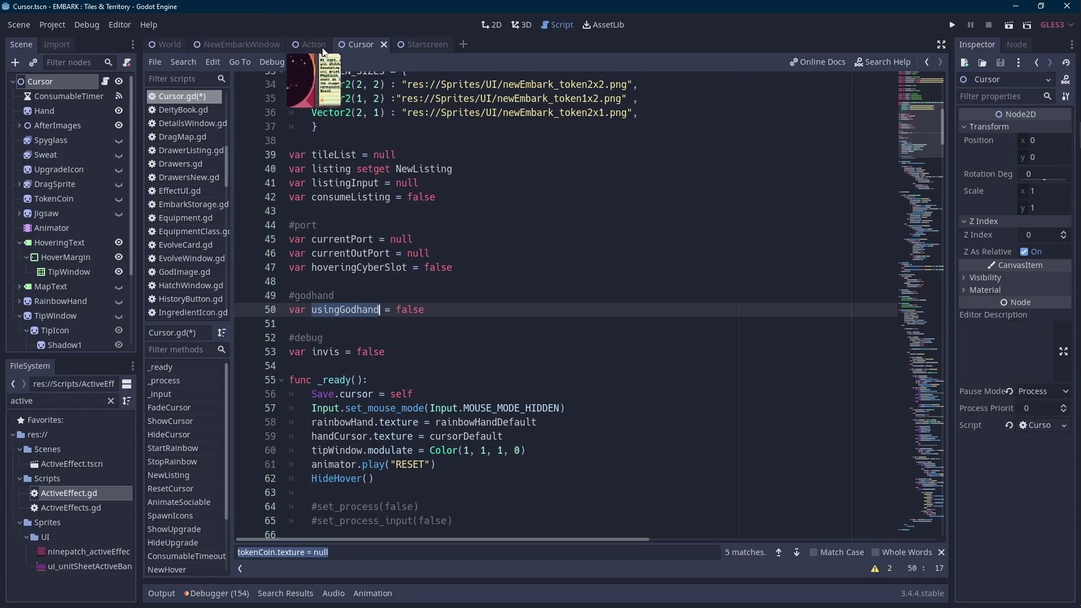
In Action.gd, replace the UseGodhand() call with Save.cursor.usingGodhand = true.
click(310, 44)
click(582, 376)
key(ctrl+shift+Left)
key(ctrl+shift+Left)
text(usingGodhand)
text(= true)
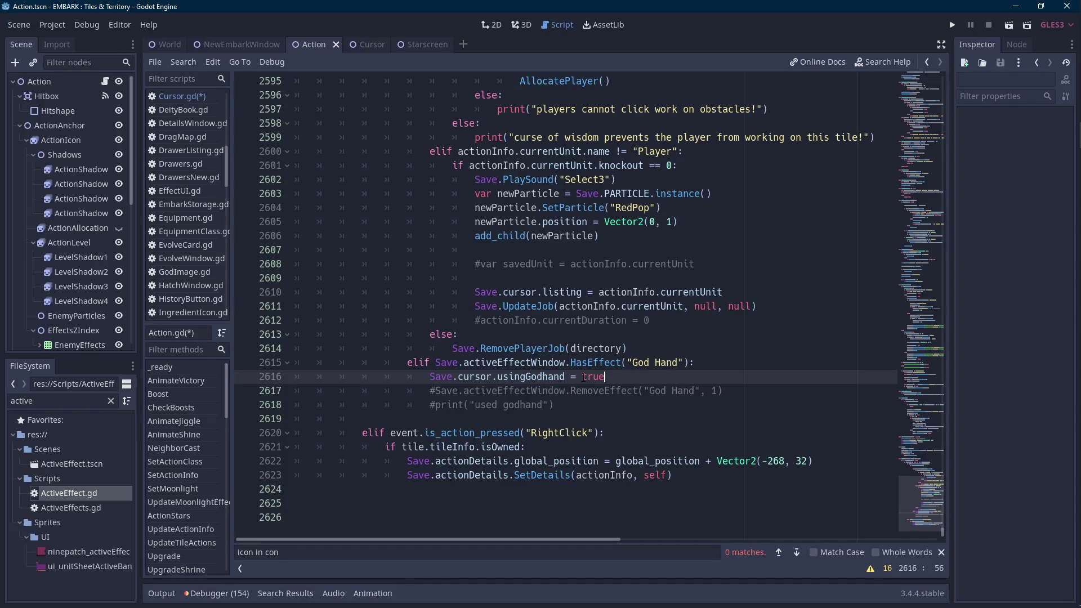
scroll(532, 383, up, 6)
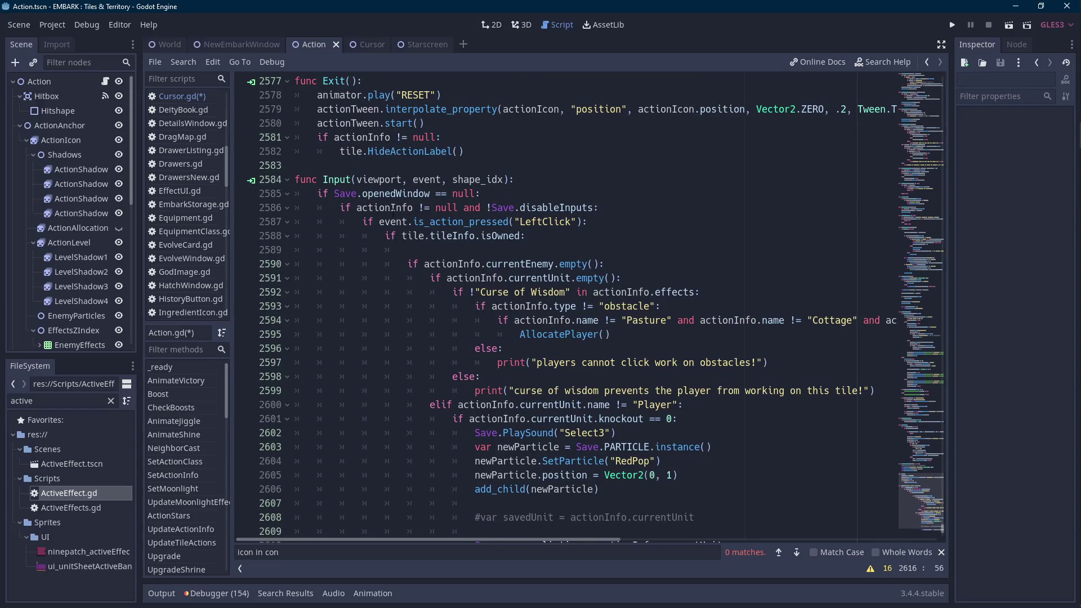
scroll(381, 219, down, 1)
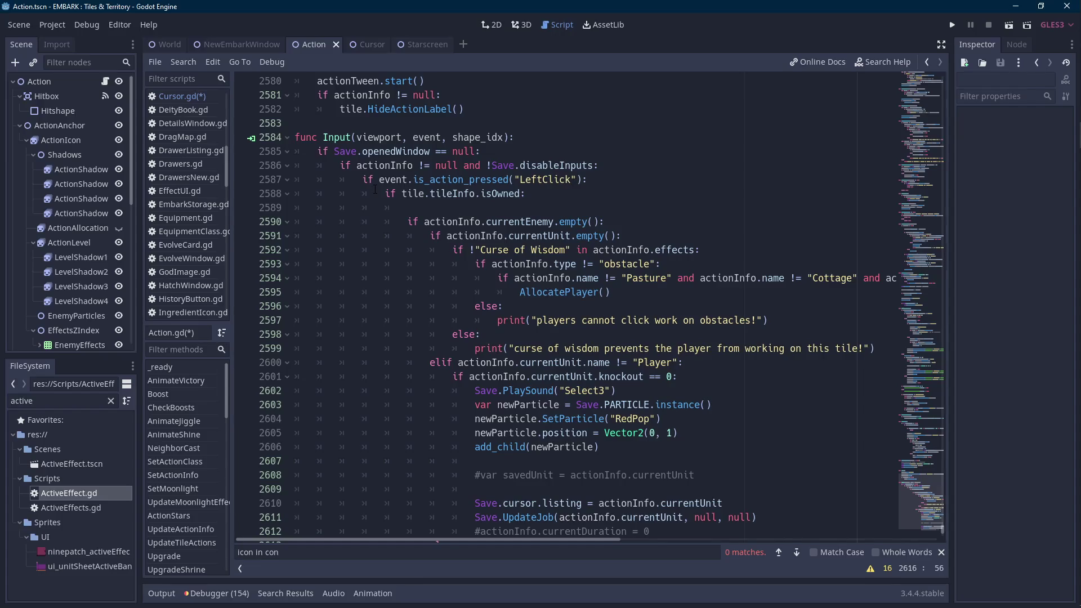
scroll(372, 183, down, 4)
Add an elif event.is_action_released("LeftClick") branch setting Save.cursor.usingGodhand = false.
click(619, 449)
key(Return)
key(BackSpace)
key(BackSpace)
key(BackSpace)
text(elif event.is_)
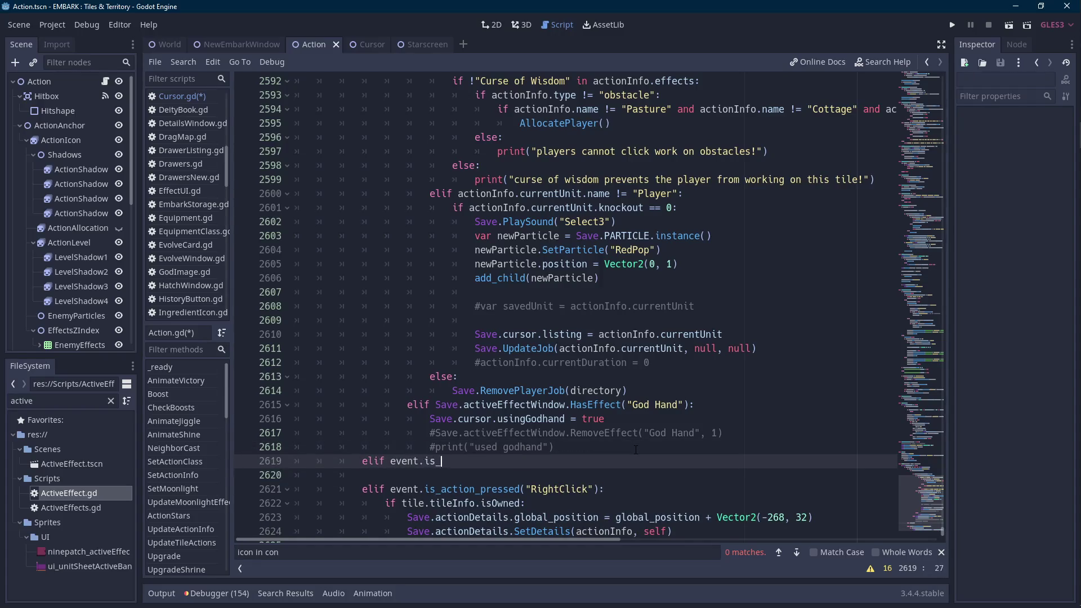
text(action_released(")
text(LeftClick")
text():)
key(Return)
text(Save.cursor.usingGO)
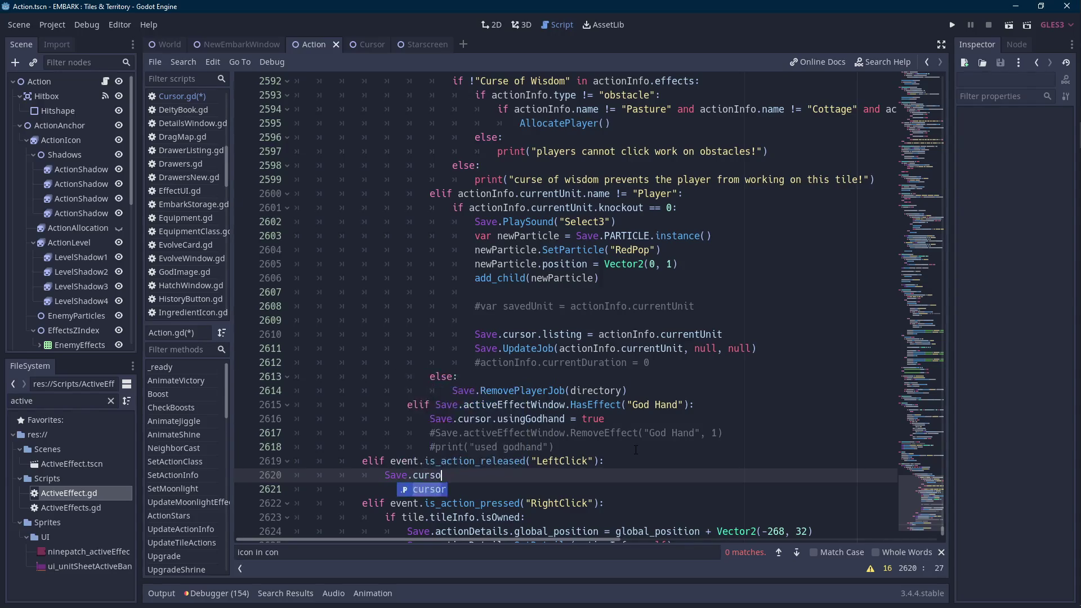
key(BackSpace)
text(odhand = false)
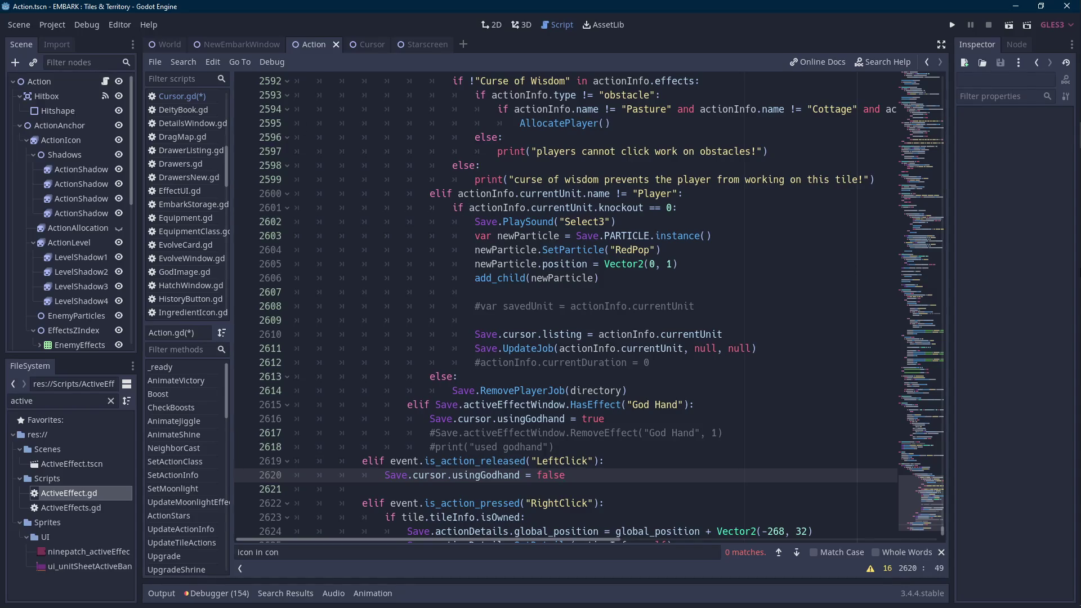
click(1064, 214)
Select a hand sprite on the IdleGameSprites sheet and move it to a new position.
scroll(524, 307, up, 5)
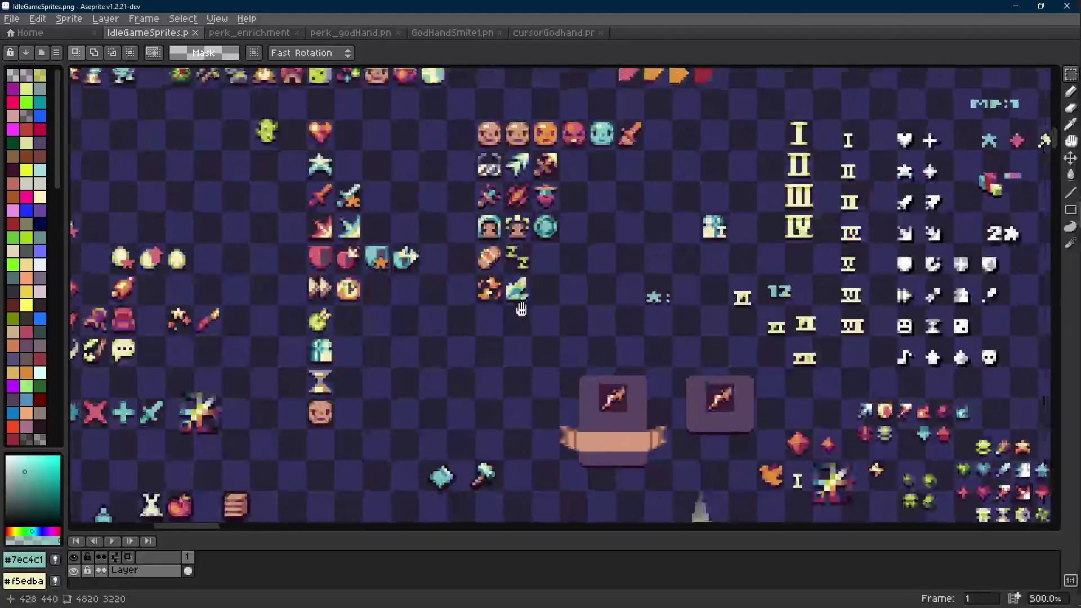
scroll(524, 307, down, 5)
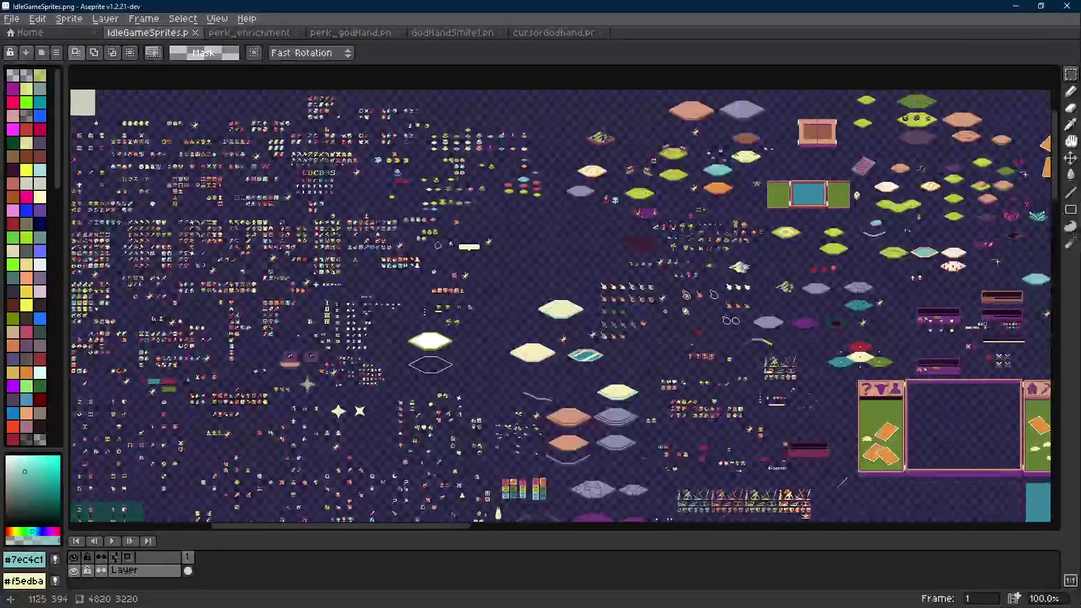
scroll(665, 308, up, 4)
mouse_move(412, 221)
mouse_down()
mouse_move(475, 279)
mouse_move(374, 306)
mouse_move(788, 369)
mouse_move(321, 256)
mouse_move(366, 267)
mouse_move(367, 181)
mouse_move(318, 160)
mouse_up()
scroll(456, 276, down, 2)
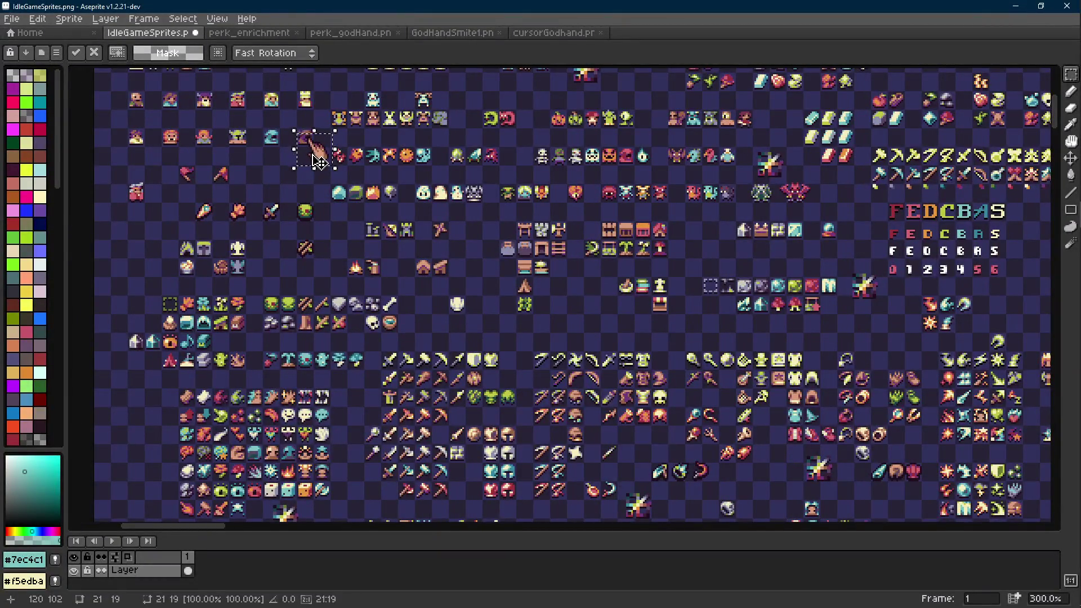
key(Return)
Look over the cursorGodhand and GodHandSmite1 sprites, then minimize Aseprite back to Godot.
scroll(319, 161, right, 10)
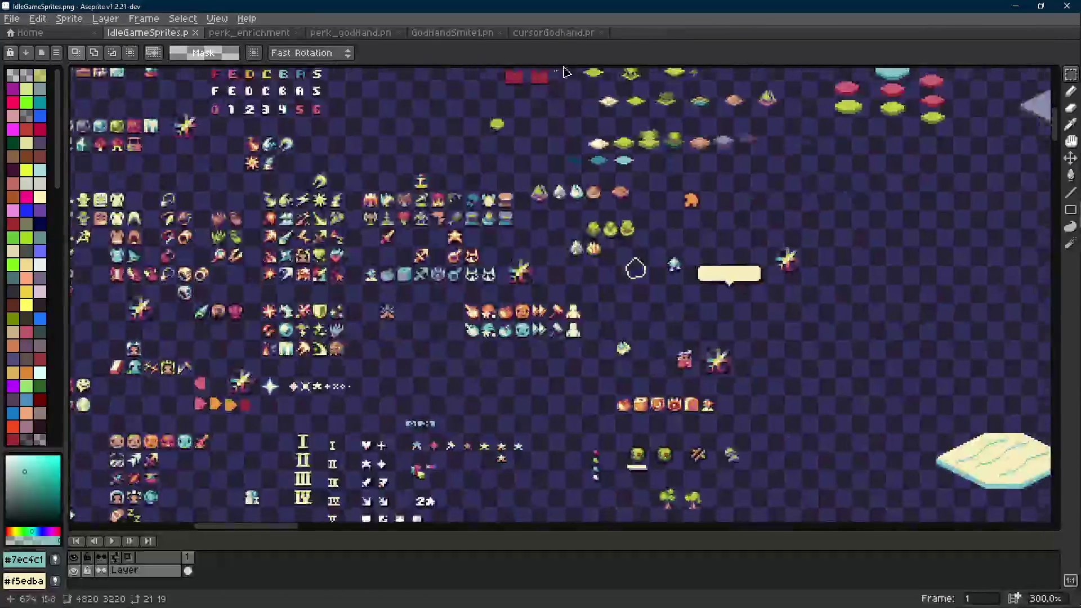
click(554, 33)
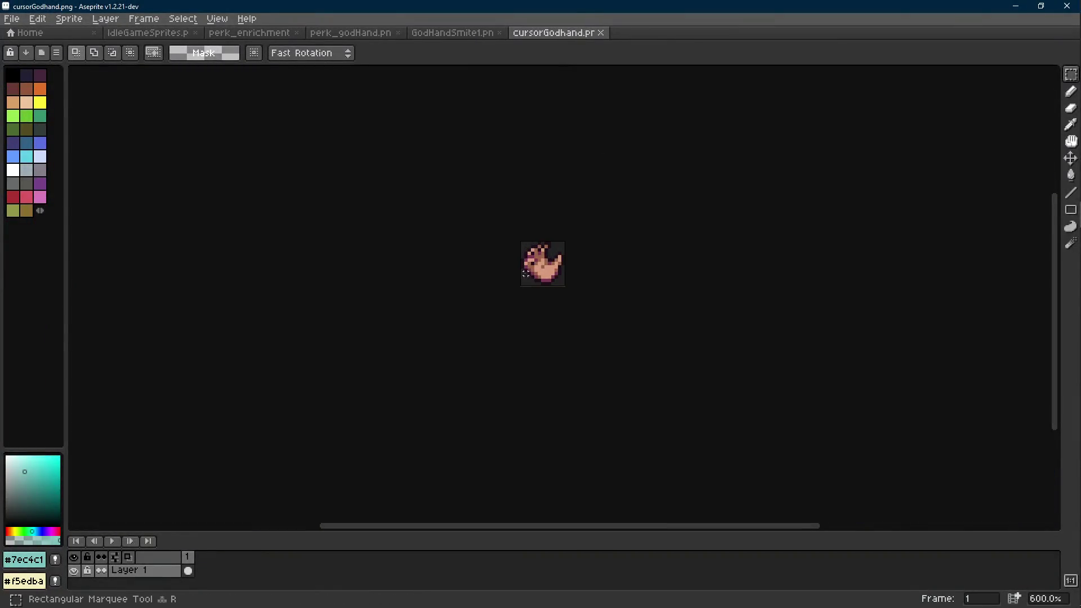
click(462, 33)
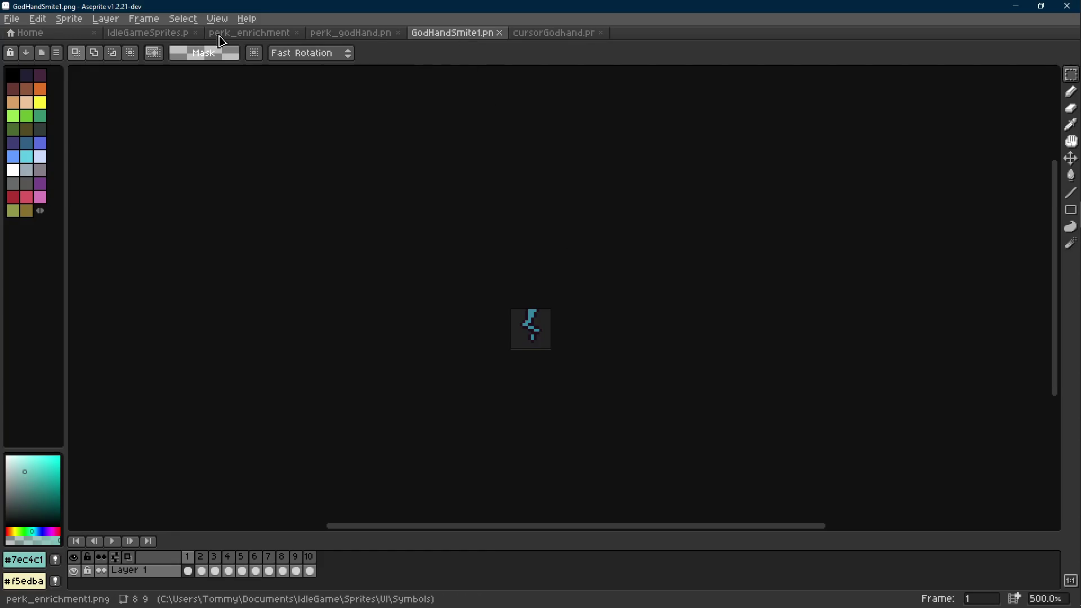
click(148, 32)
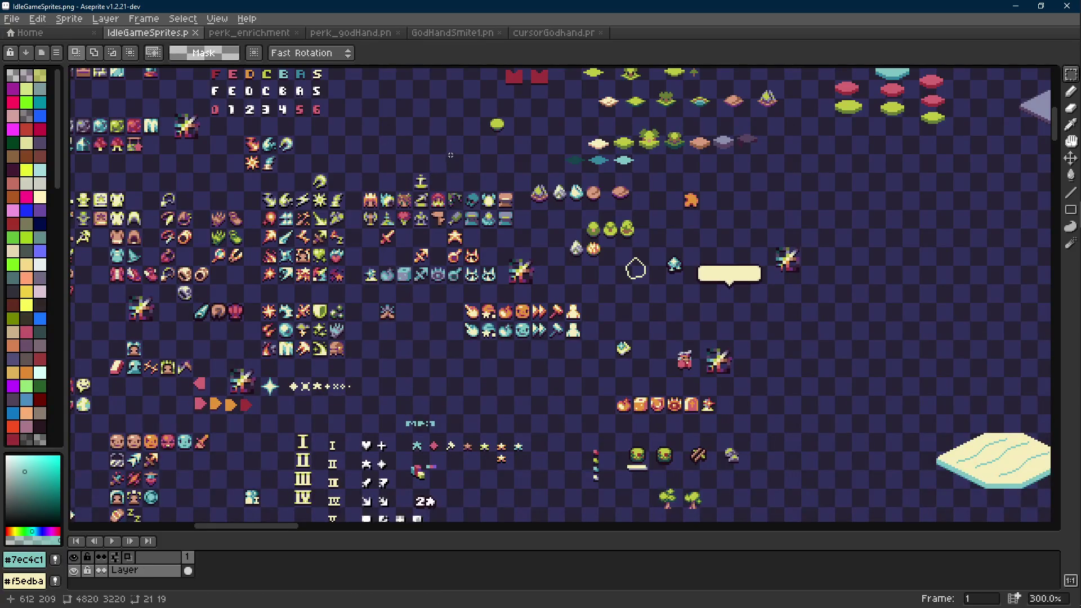
click(1015, 6)
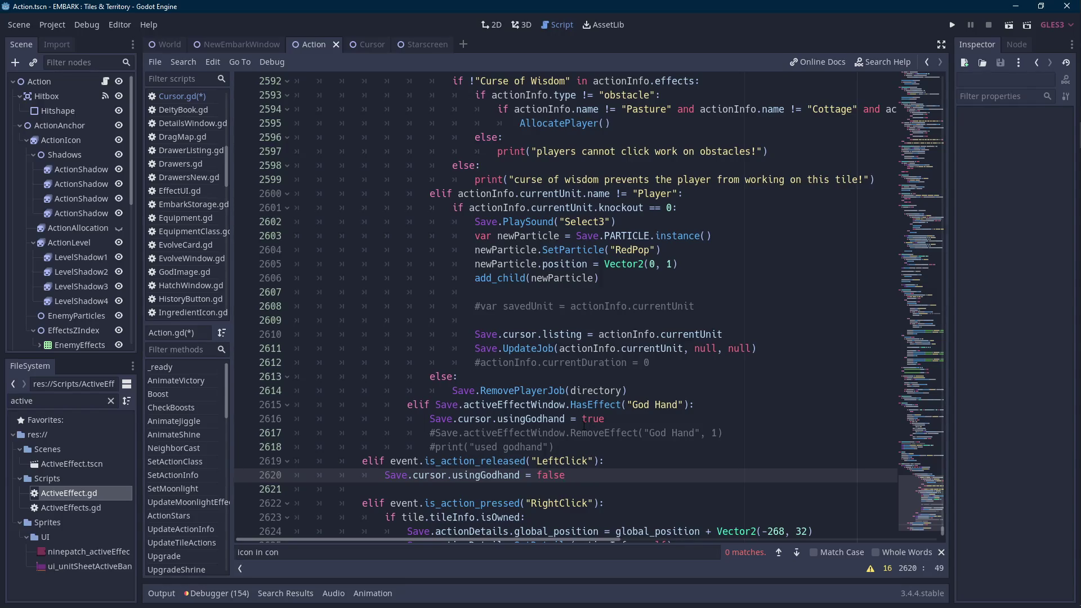
scroll(584, 425, down, 1)
At the end of Cursor.gd's _process, add an 'if usingGodhand:' block with a pass placeholder.
double_click(506, 433)
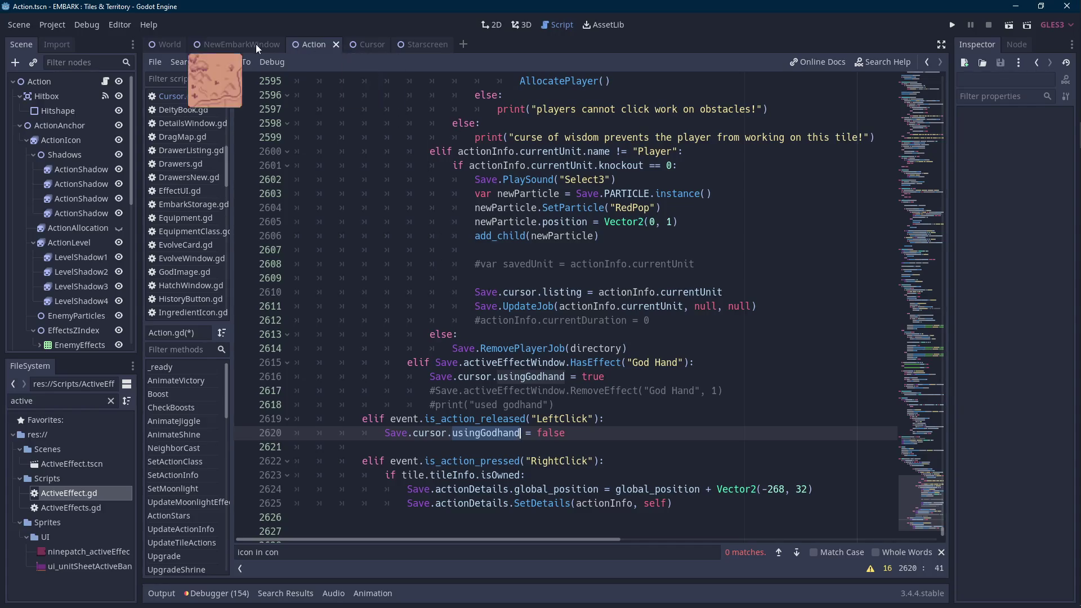
click(366, 44)
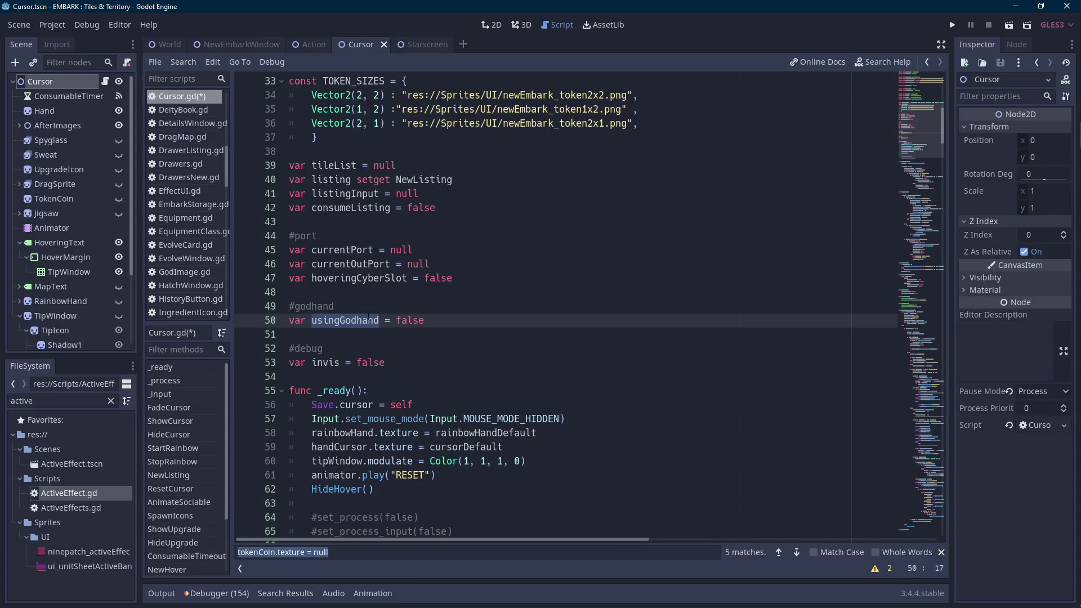
scroll(372, 319, down, 4)
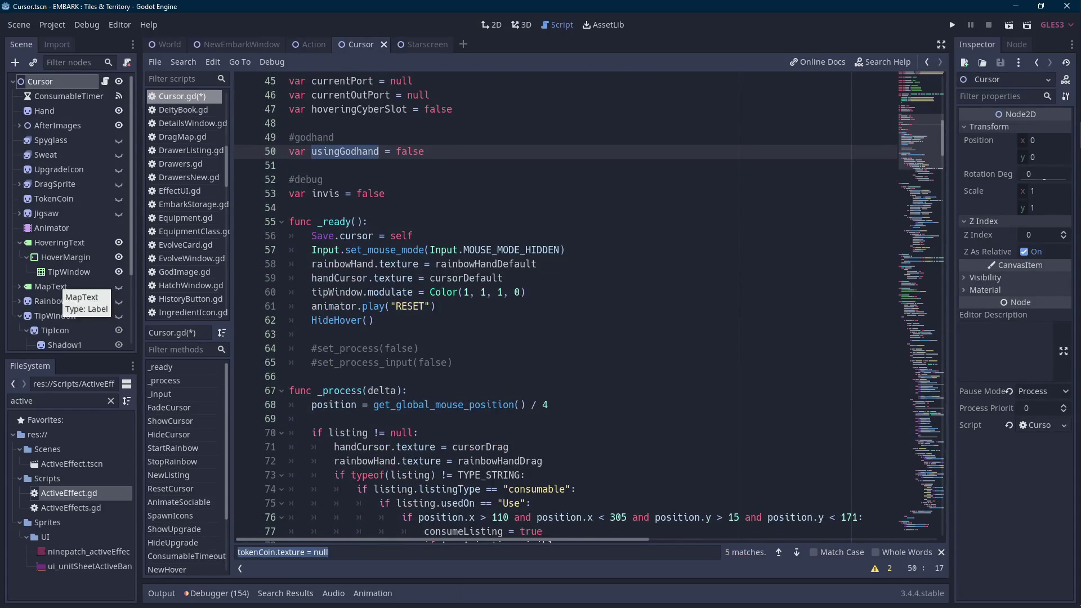
click(304, 376)
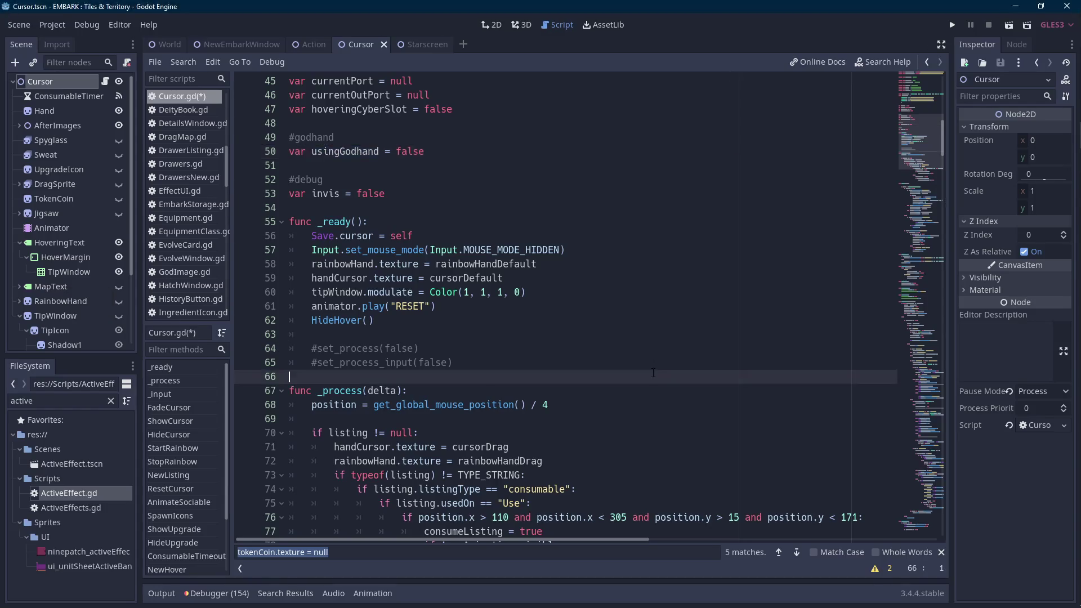
scroll(616, 371, down, 8)
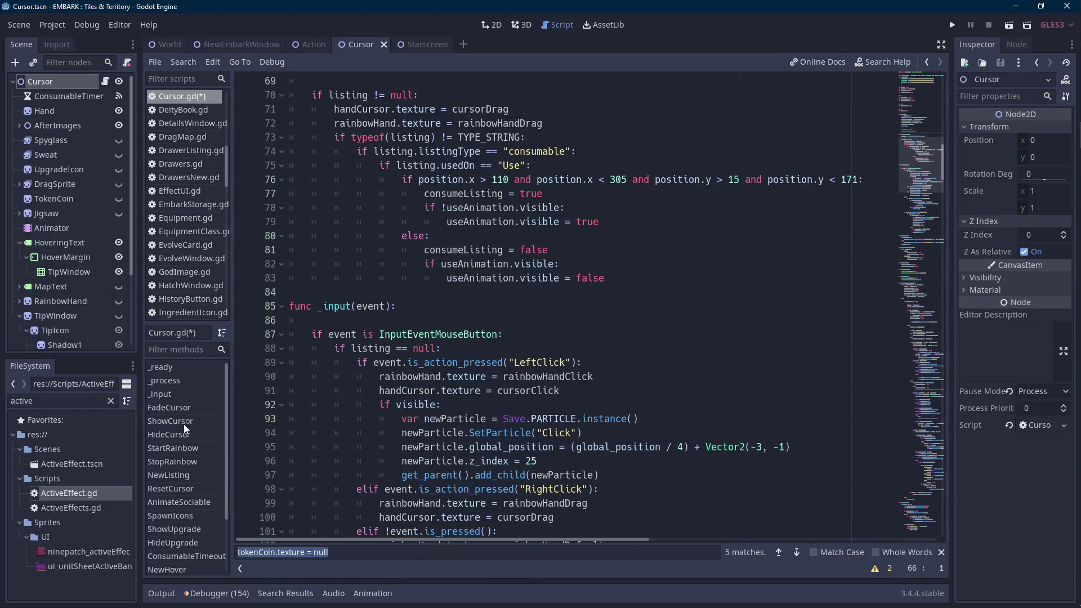
click(179, 381)
click(672, 398)
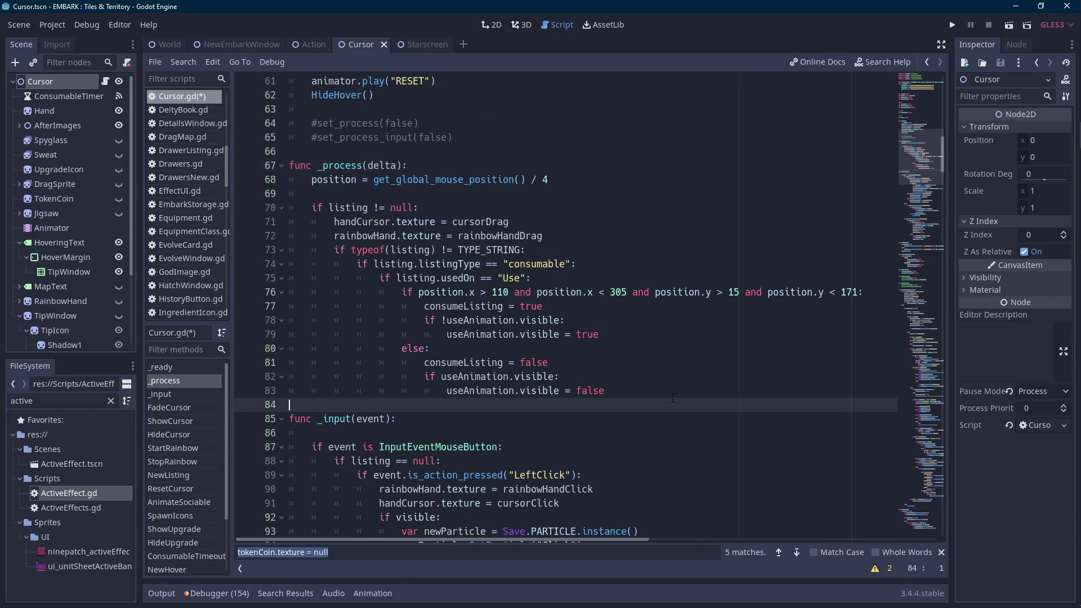
key(Return)
key(Up)
text(if usingGodhand:)
key(Return)
text(pass)
Declare var godhandDelay = 1 under the usingGodhand variable.
scroll(673, 398, up, 6)
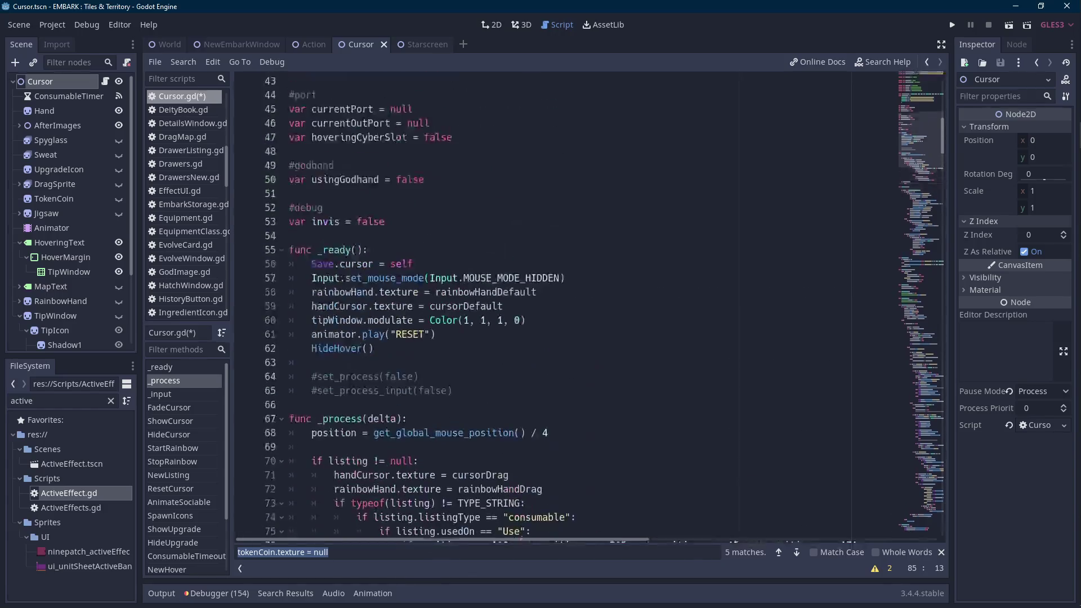
click(469, 183)
key(Return)
text(var godhandD)
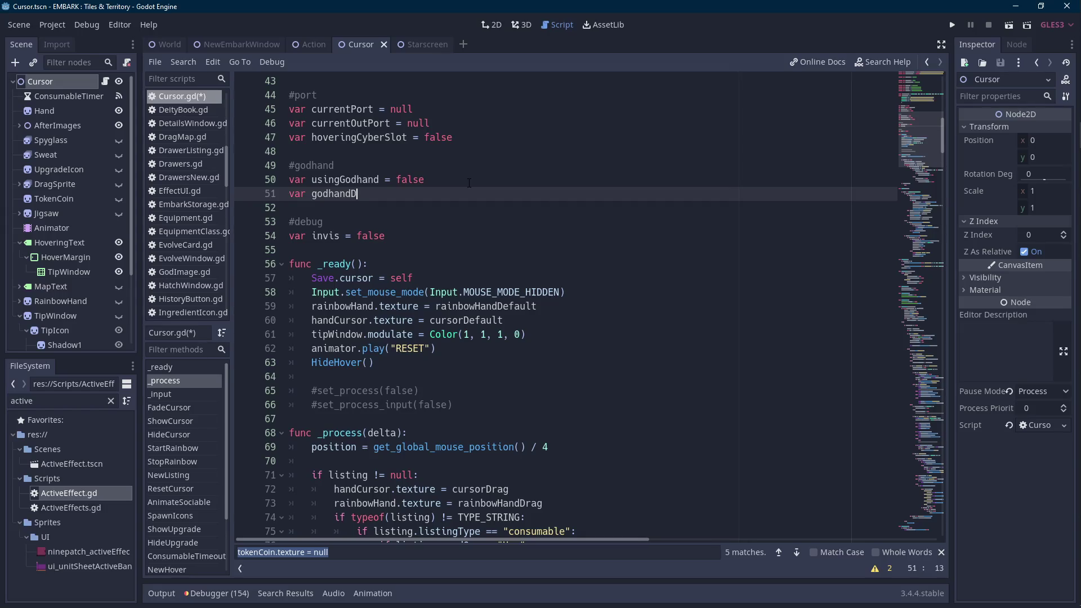
text(elay)
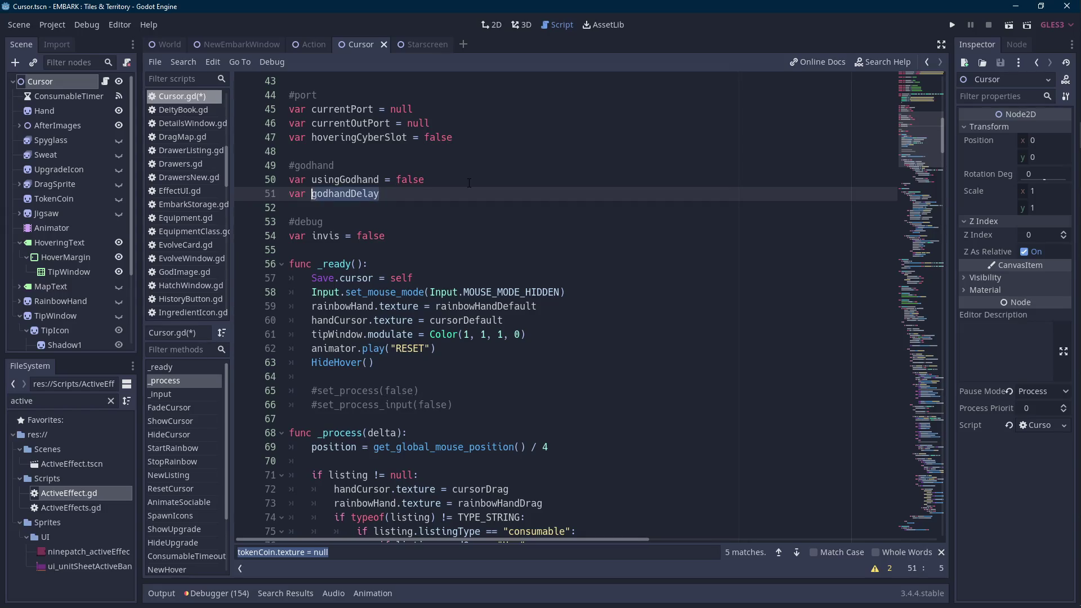
text( = )
text(1)
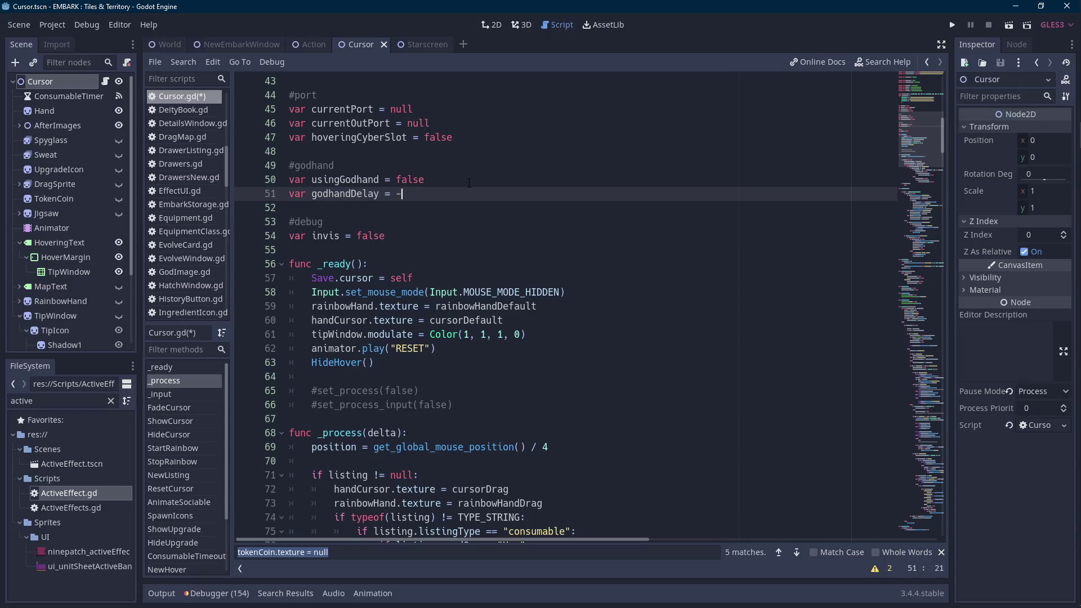
key(ctrl+Left)
key(ctrl+Left)
key(ctrl+Left)
key(ctrl+shift+Right)
key(ctrl+c)
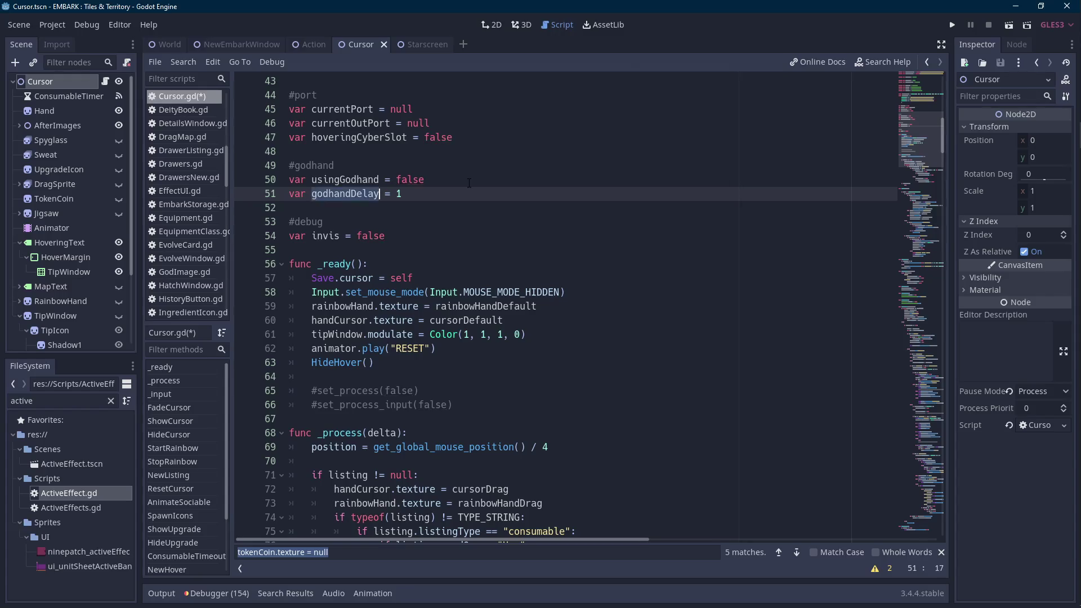
Replace pass with godhandDelay -= 1 * delta and print "god handing" when godhandDelay <= 0.
scroll(474, 181, down, 8)
click(528, 355)
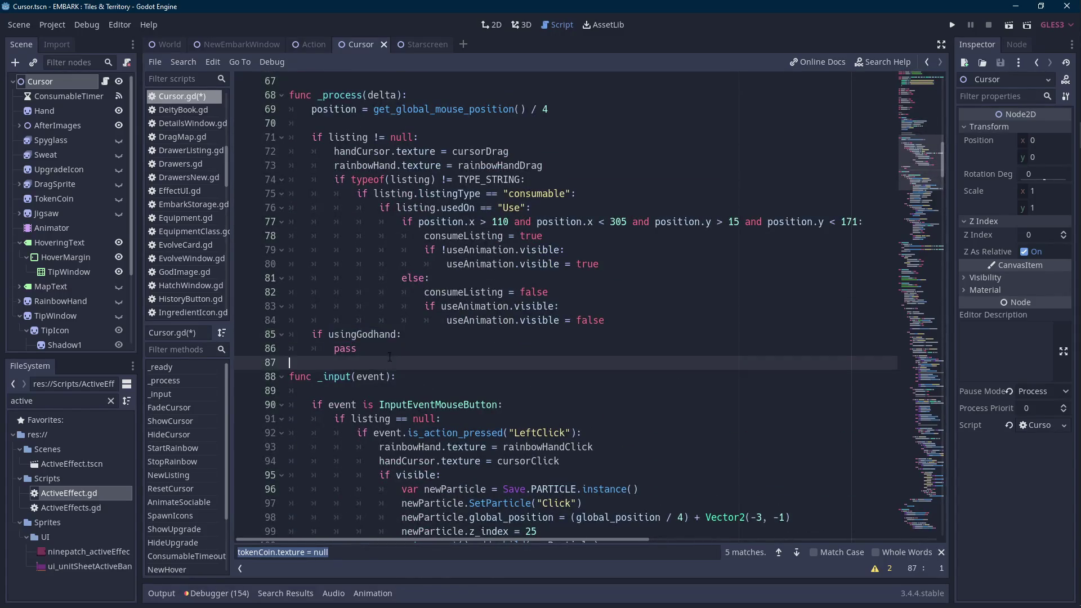
key(ctrl+v)
text(-= 1 )
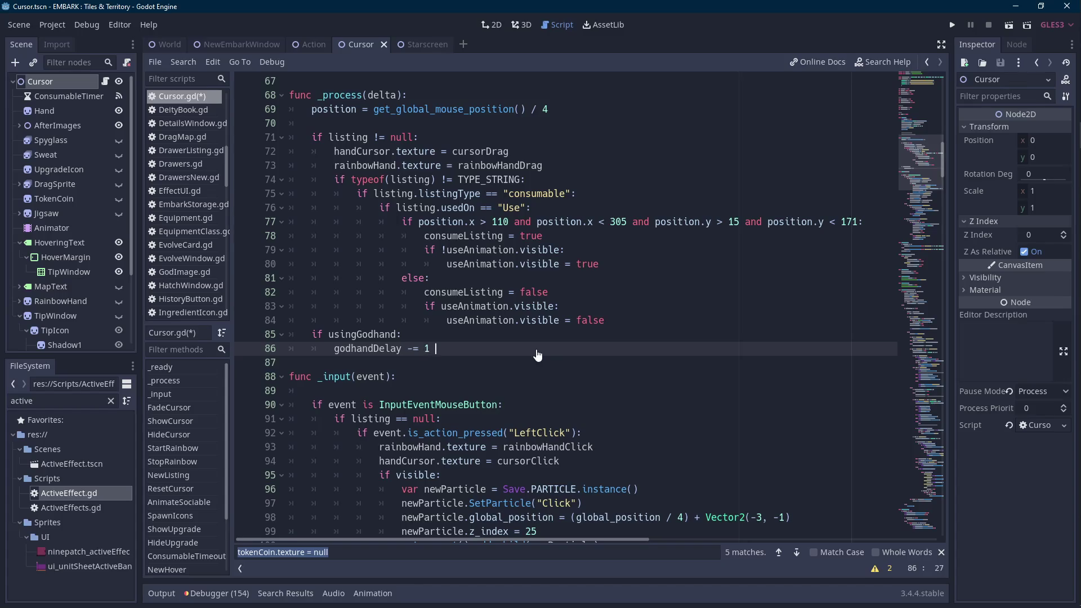
text(* del)
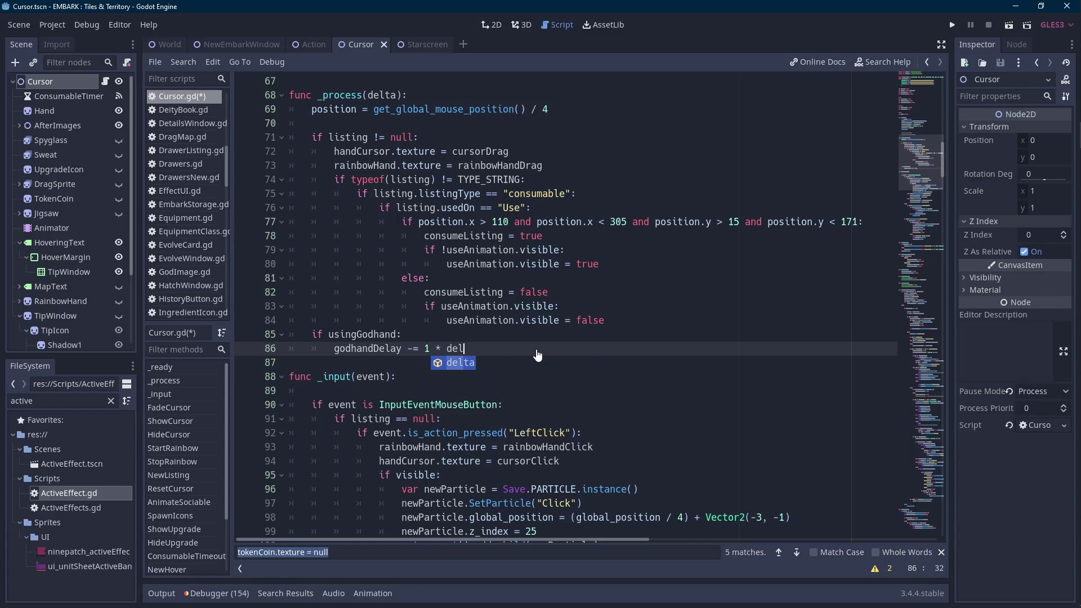
key(Return)
key(Return)
text(if godhandD)
key(Return)
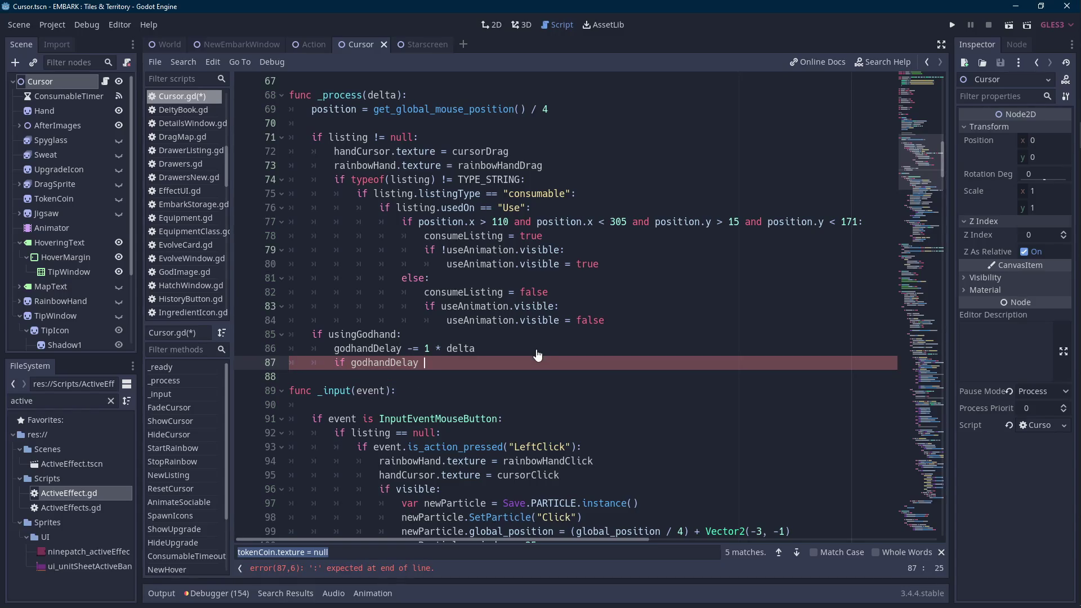
text(<= 0:)
key(Return)
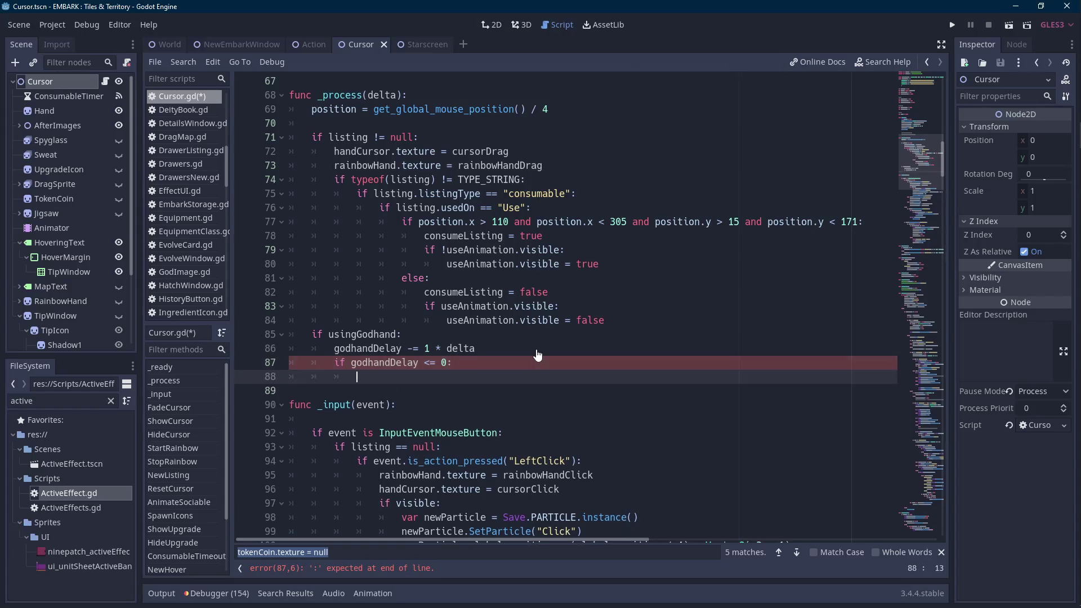
text(print("gopd)
key(BackSpace)
key(BackSpace)
text(d handing)
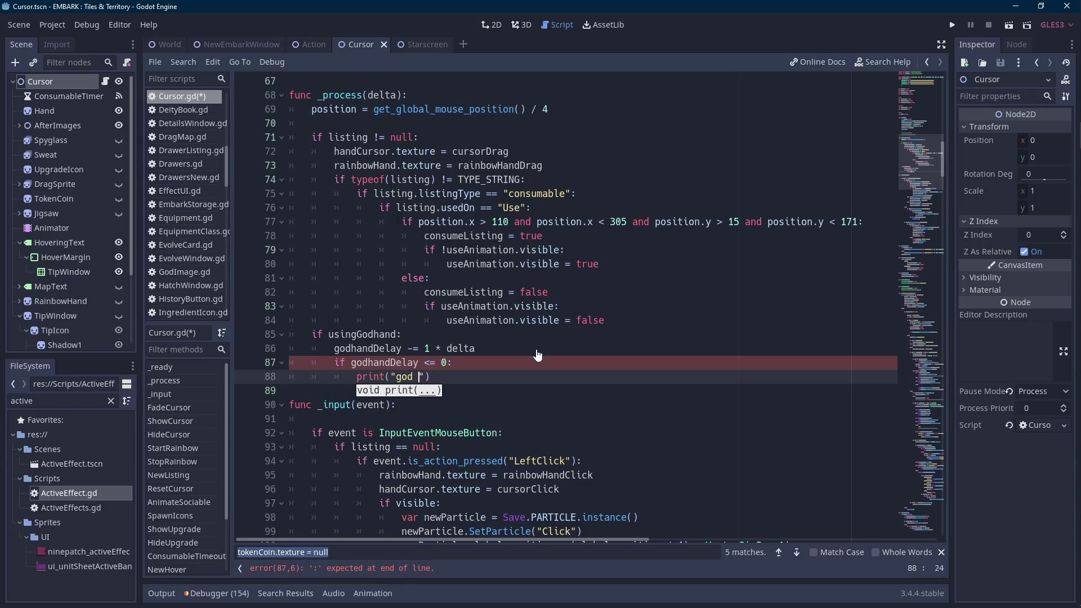
Save Cursor.gd and select the usingGodhand = false statement in Action.gd.
key(ctrl+s)
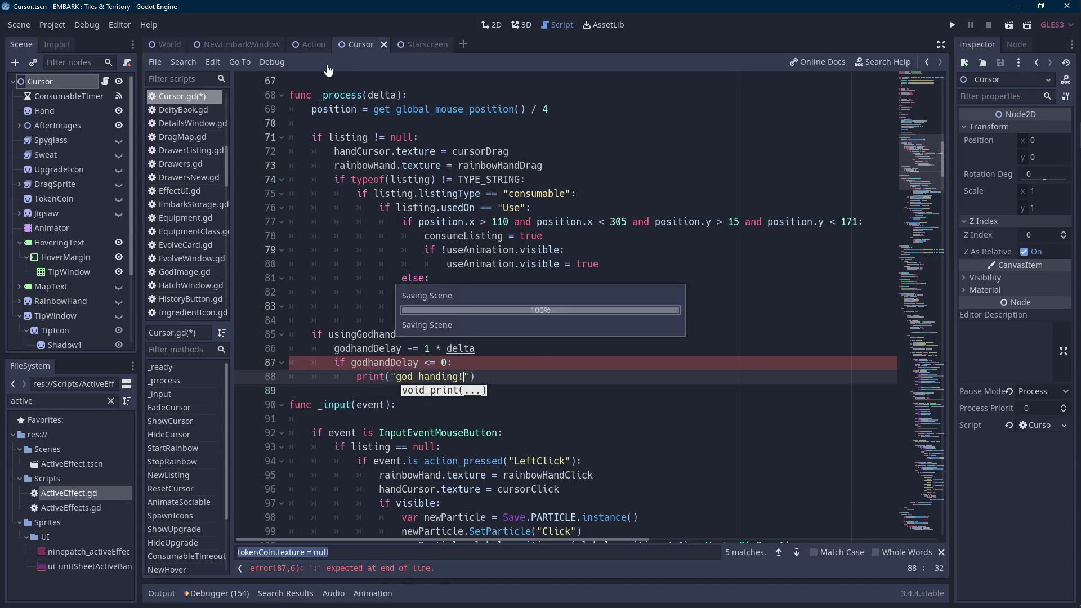
key(ctrl+shift+Tab)
mouse_move(564, 404)
mouse_down()
mouse_move(413, 404)
mouse_move(454, 404)
mouse_up()
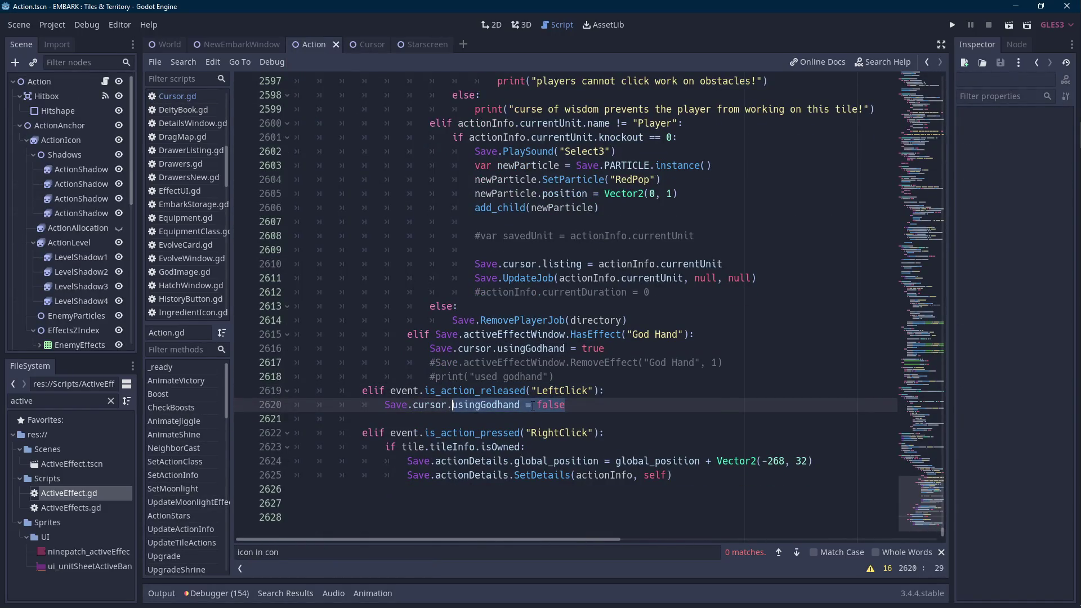
Call ResetGodhand() on LeftClick release in Action.gd and save the script.
text(ResetGodhand())
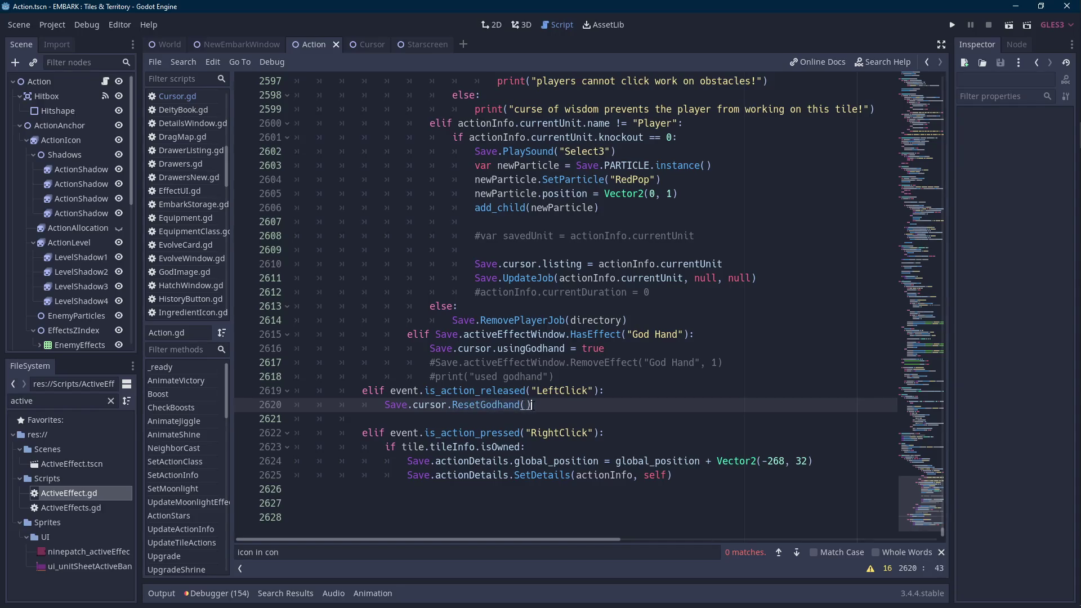
key(ctrl+s)
click(369, 45)
Write func ResetGodhand() in Cursor.gd setting usingGodhand = false and godhandDelay = 1.
click(344, 393)
key(Return)
key(Return)
key(Up)
text(func ResetGodhand())
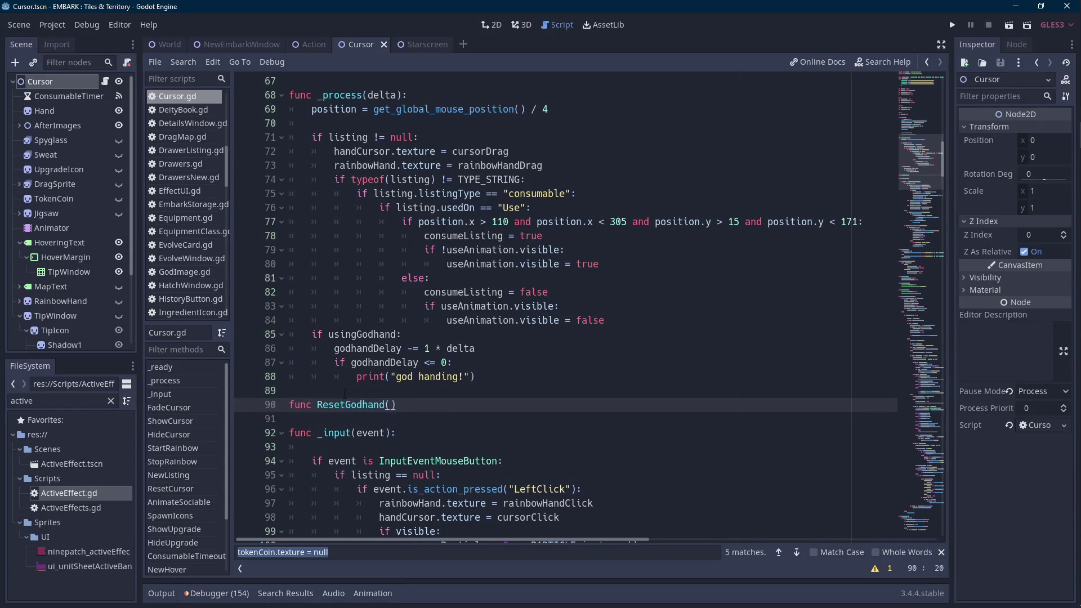
text(:)
key(Return)
text(usingdo)
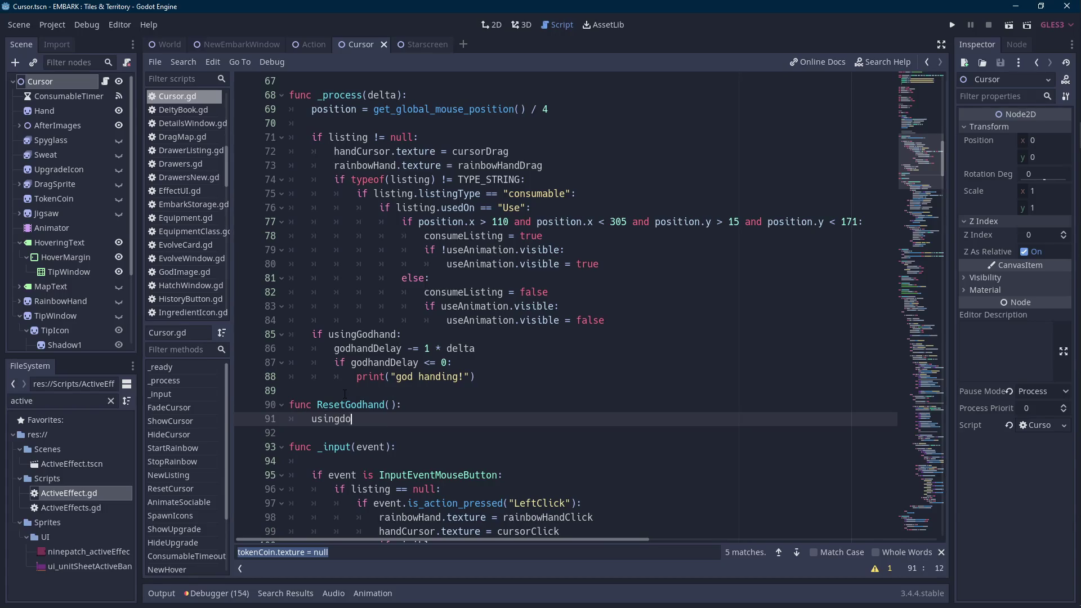
key(Return)
scroll(344, 393, down, 2)
text(= false)
key(Return)
text(godhandDelay = 1)
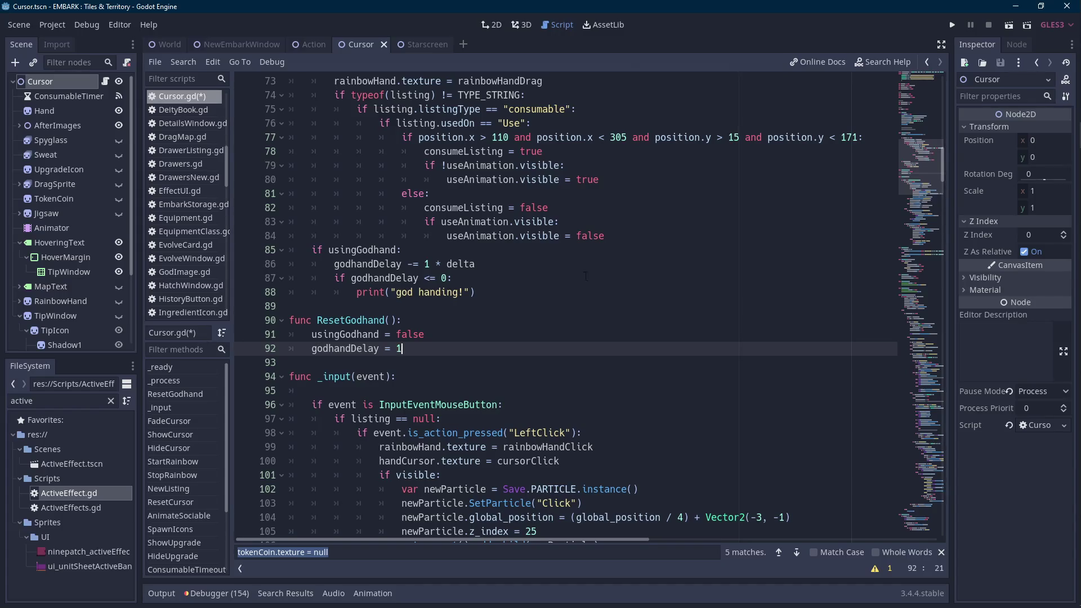
click(313, 44)
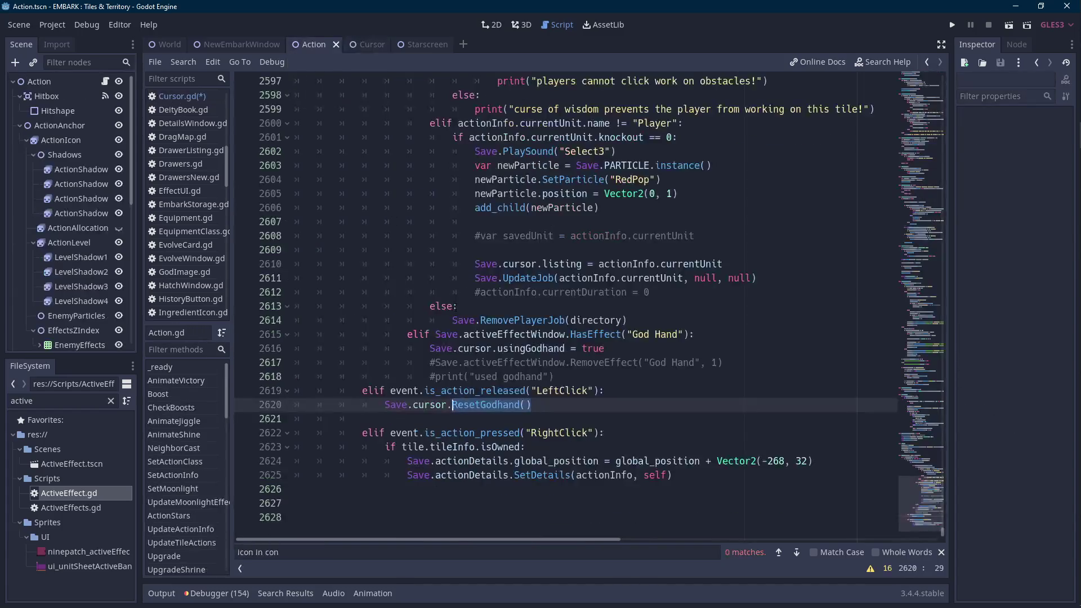
Move the commented God Hand removal lines from Action.gd under Cursor.gd's delay check and uncomment them.
drag(555, 376, 430, 362)
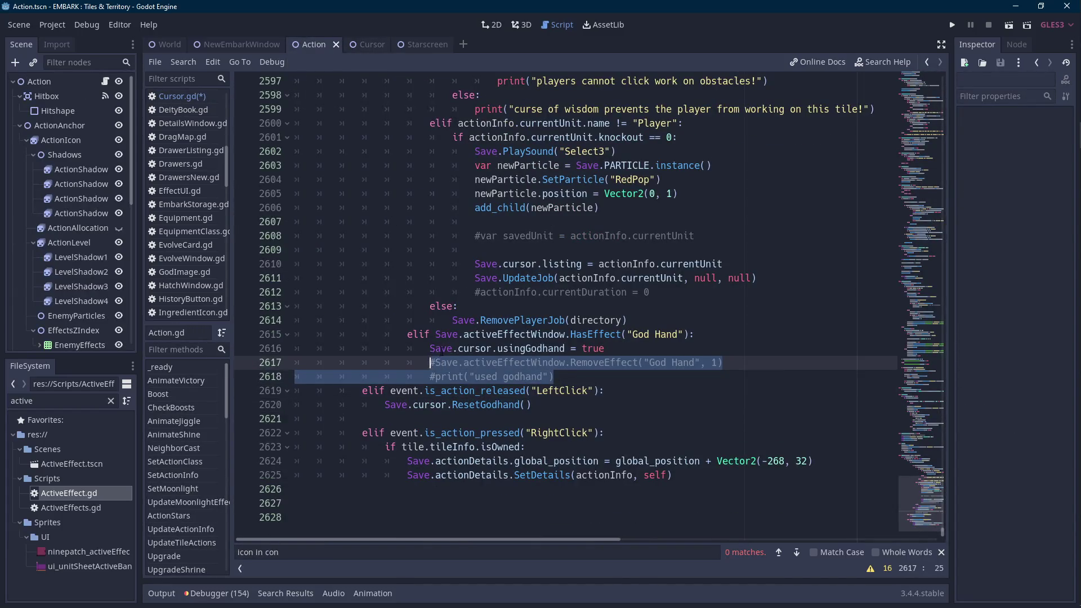
key(BackSpace)
click(366, 44)
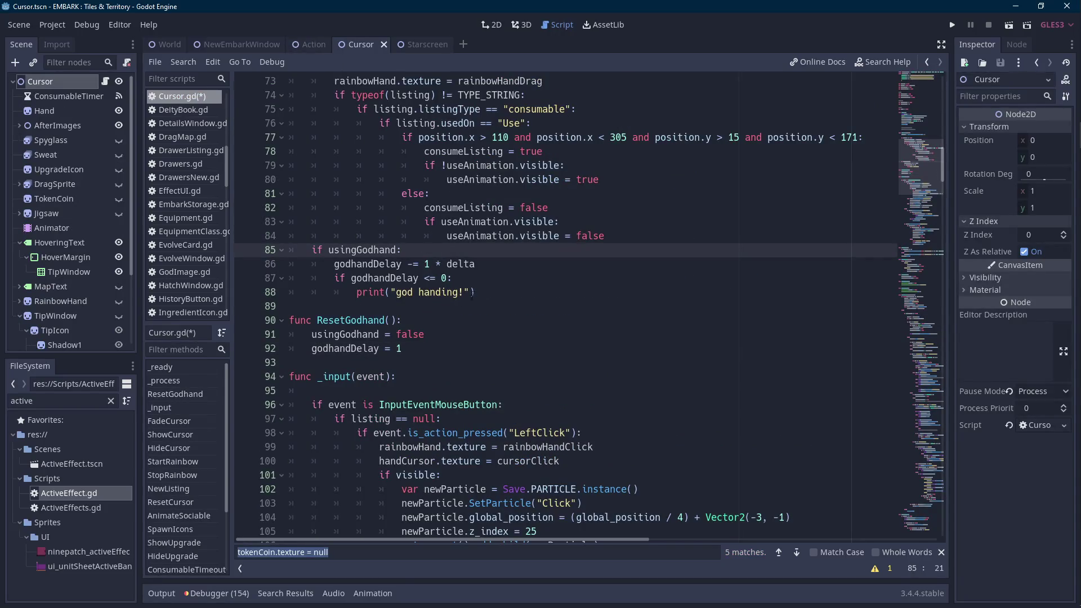
click(502, 292)
key(Return)
text(#Save.activeEffectWindow.RemoveEffect("God Hand", 1) 						#print("used godhand"))
click(376, 319)
key(BackSpace)
key(BackSpace)
key(BackSpace)
click(363, 307)
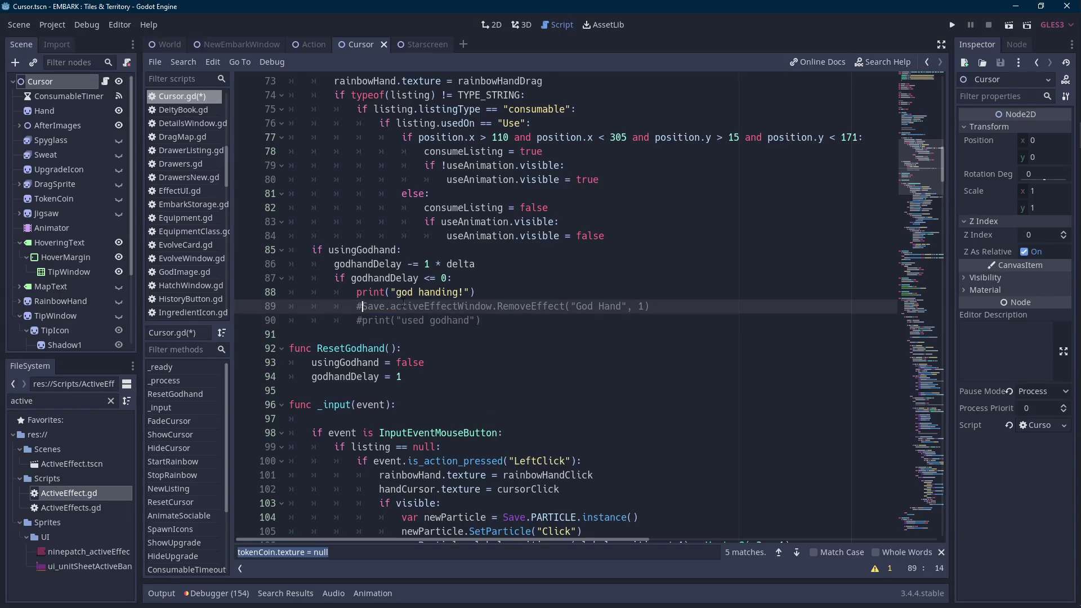
key(BackSpace)
key(Down)
key(Delete)
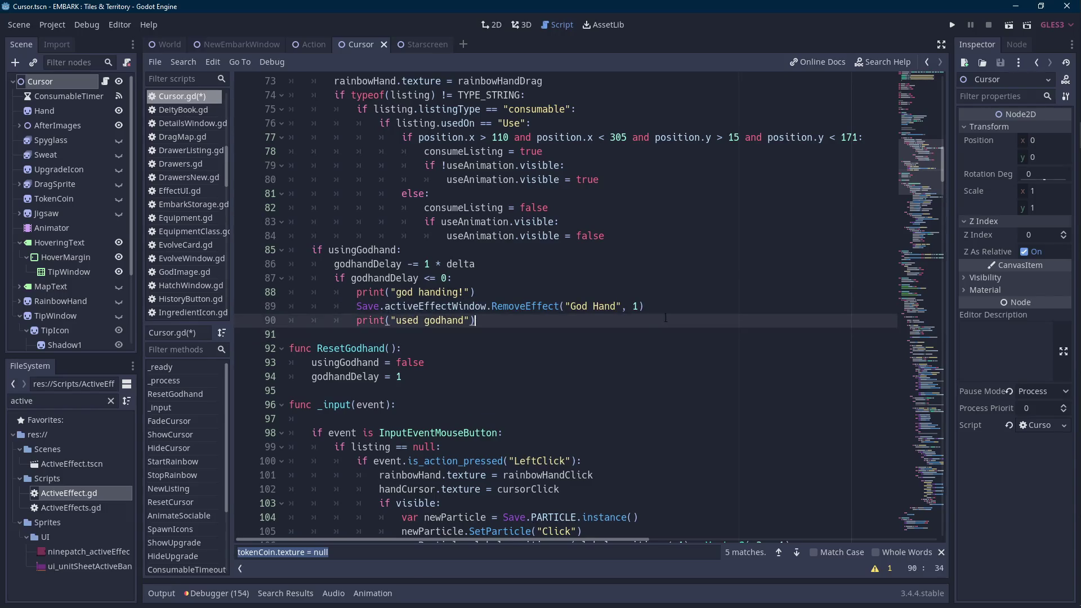
Drop the print line, reset godhandDelay = 1 above RemoveEffect, and save Cursor.gd.
drag(469, 319, 674, 311)
key(BackSpace)
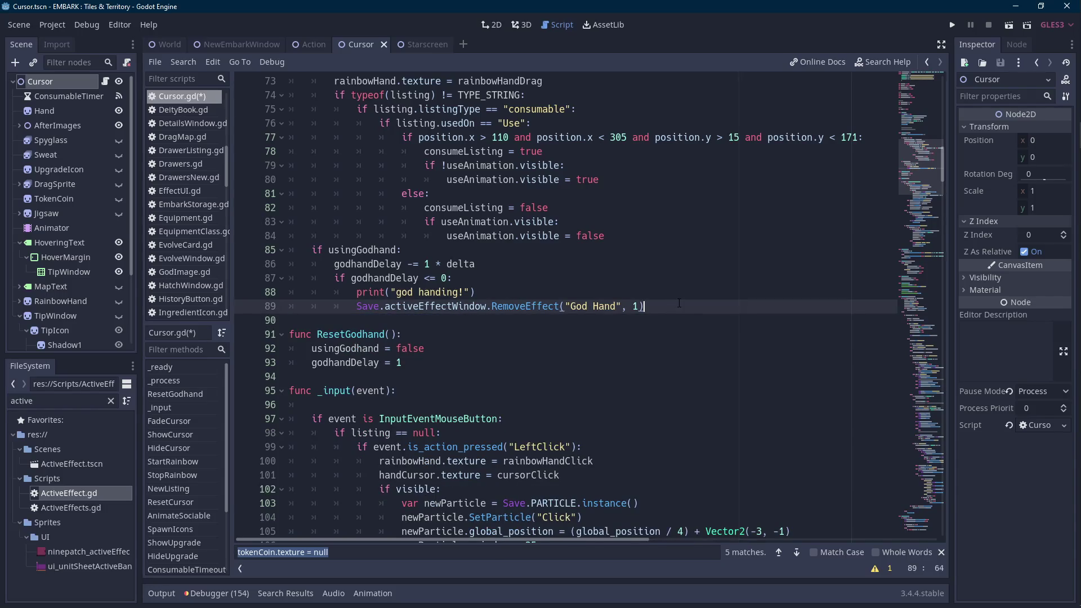
key(Return)
text(godhandde)
key(Return)
text(= 1)
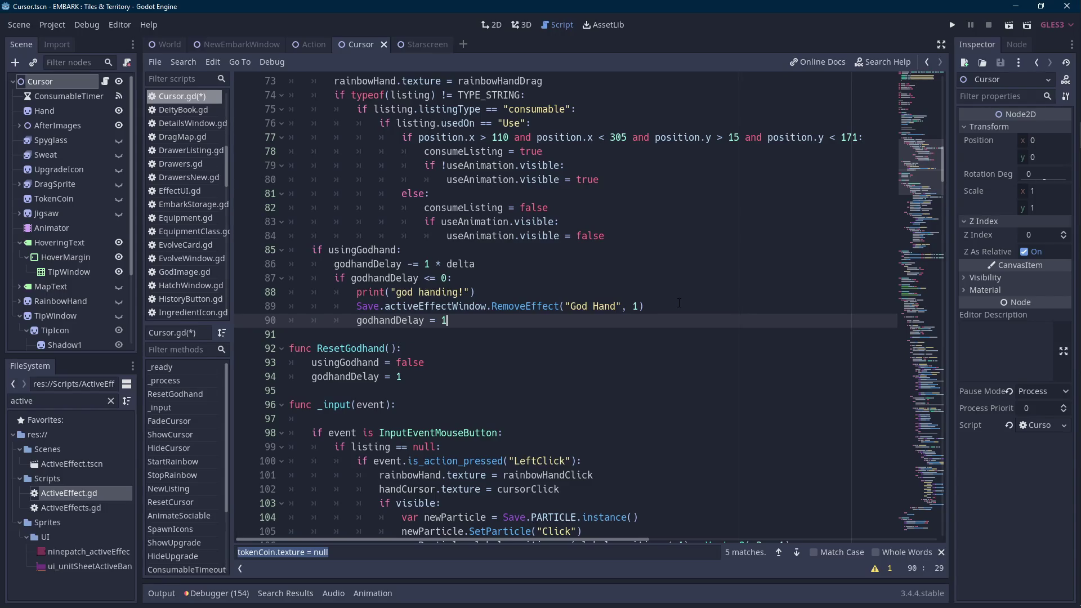
key(Return)
key(alt+Up)
key(Down)
key(Down)
key(BackSpace)
key(BackSpace)
key(BackSpace)
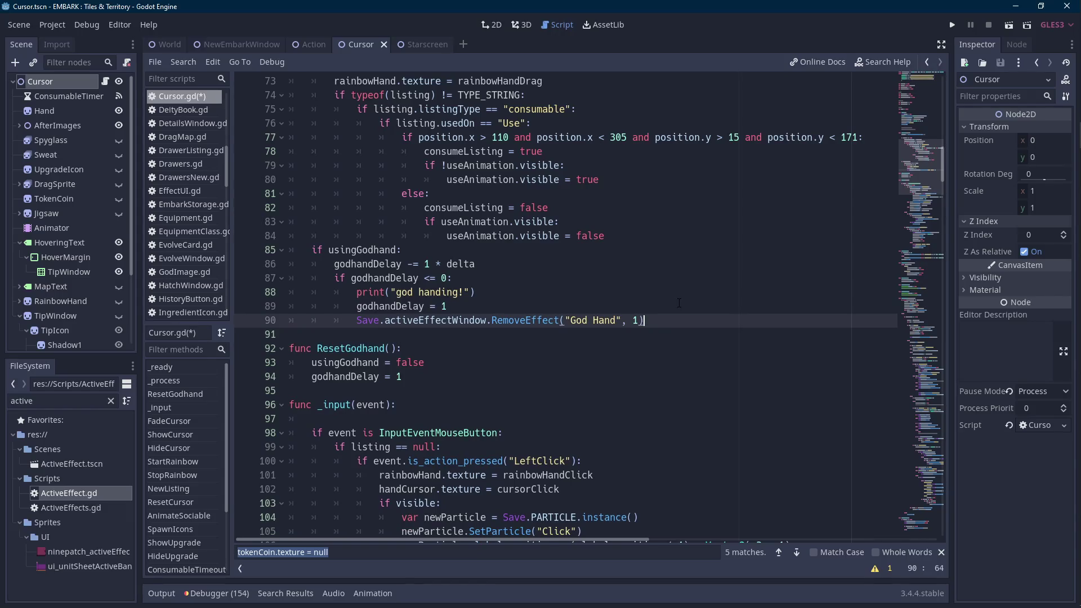
key(ctrl+s)
Add a line 'onready var cursorGodhand = preload()' after the cursorDrag preload in Cursor.gd.
scroll(662, 328, up, 15)
scroll(605, 305, up, 7)
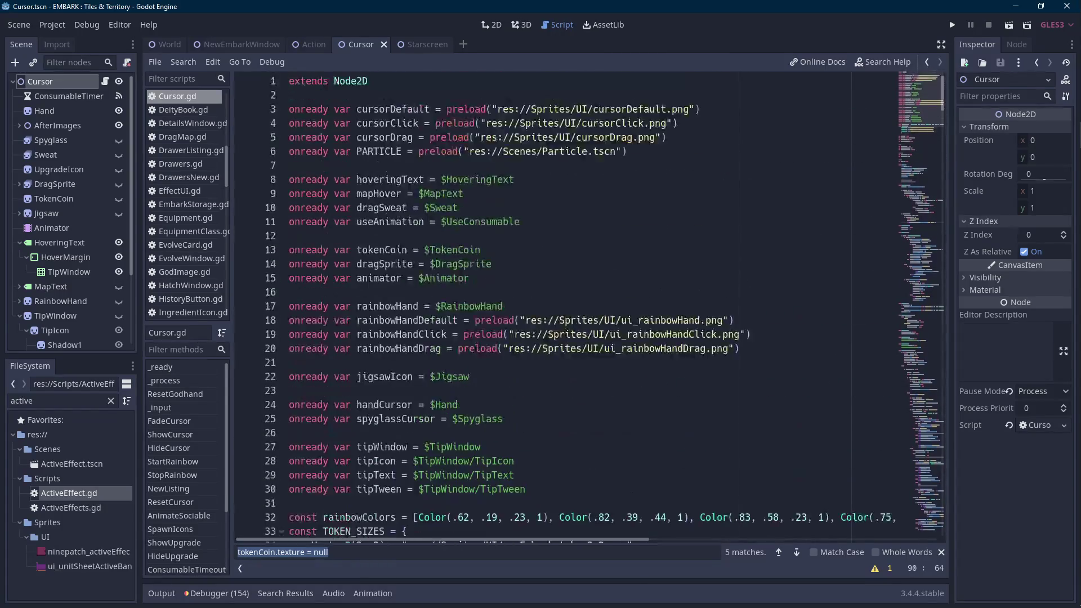
scroll(514, 350, down, 3)
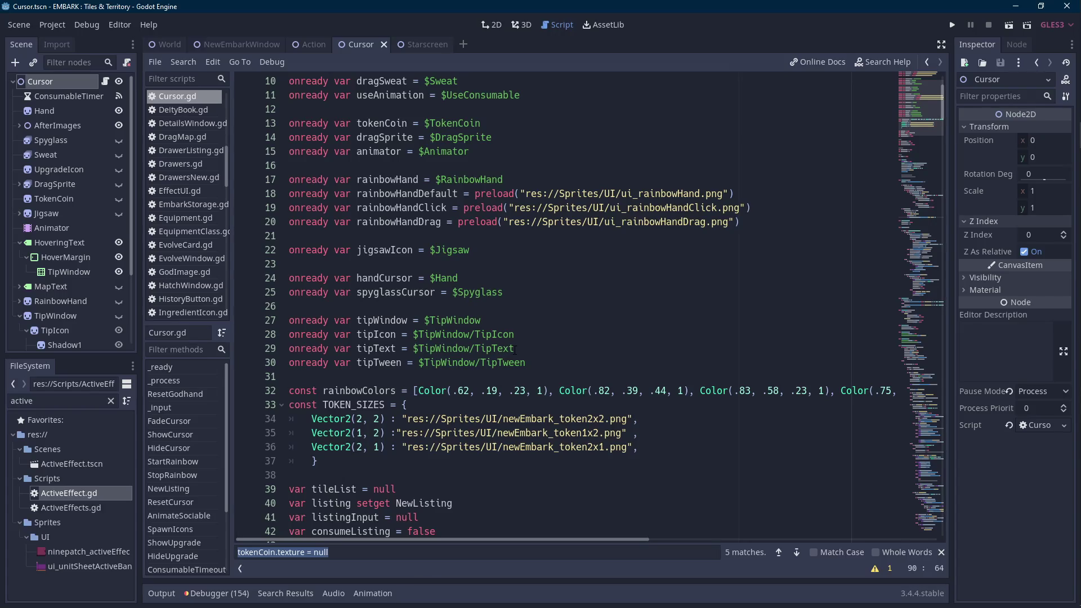
scroll(532, 340, up, 3)
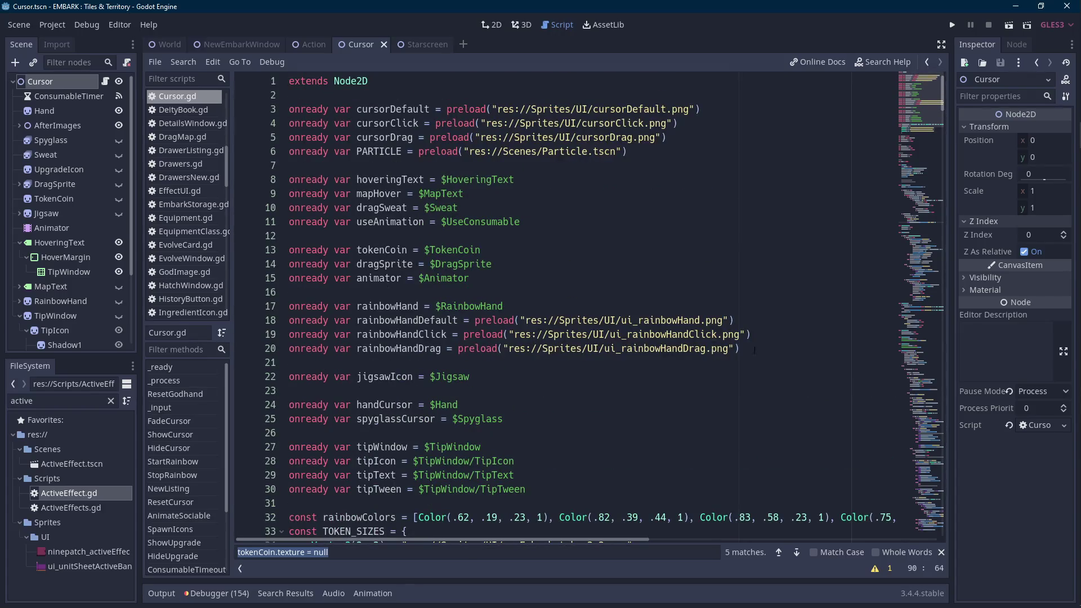
click(790, 347)
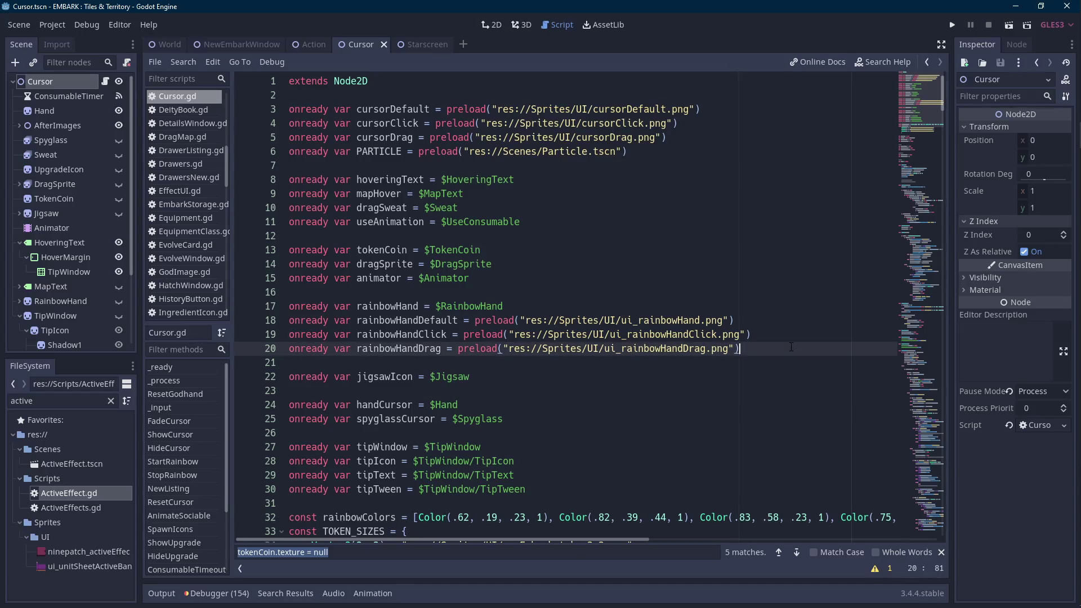
click(720, 138)
key(Return)
text(onr)
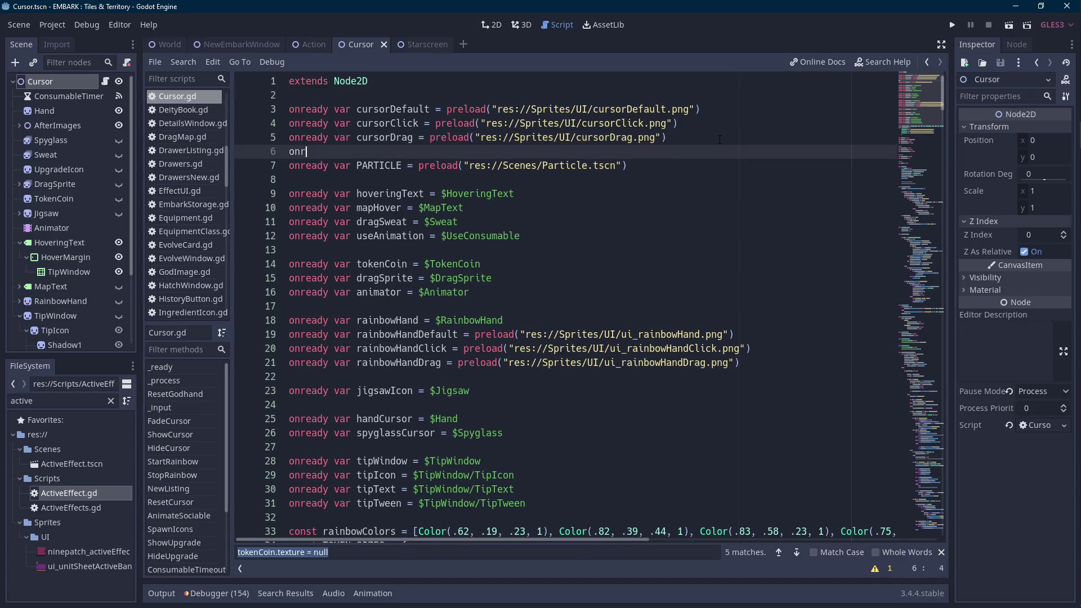
text(eady var )
text(cursor)
text(Godhand = preload())
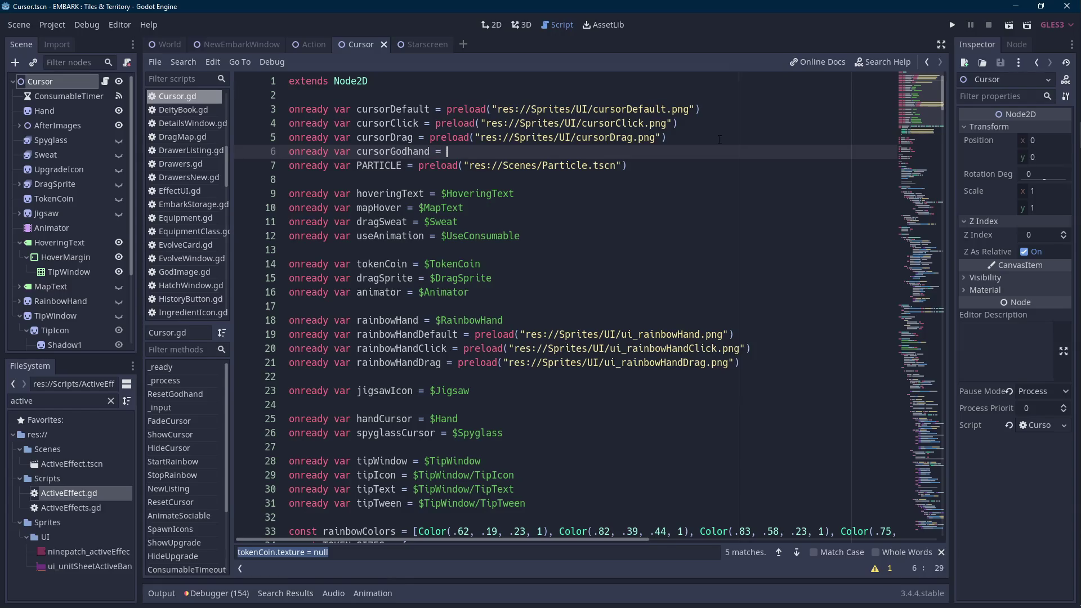
key(Left)
Filter FileSystem for 'godhand', drop cursorGodhand.png into the preload, and show the Cursor scene.
double_click(81, 401)
text(god)
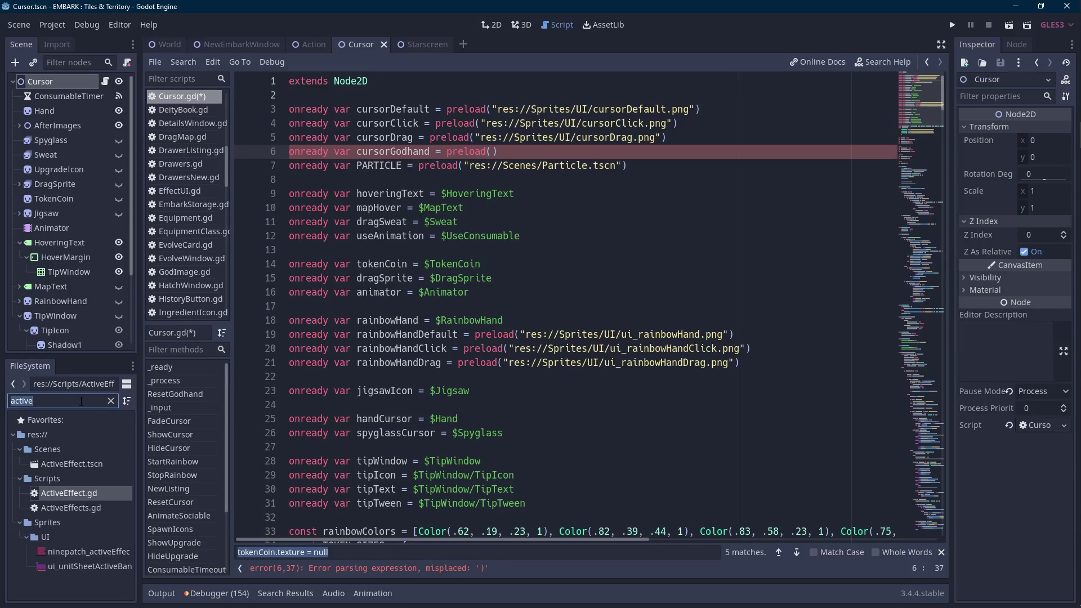
text(hand)
scroll(97, 449, down, 5)
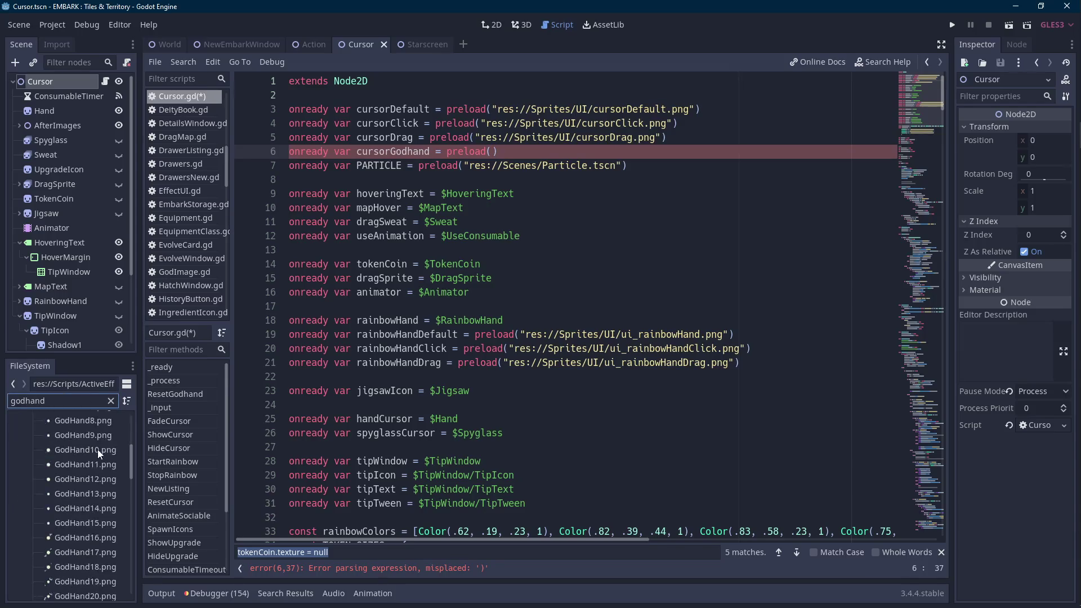
scroll(97, 451, down, 10)
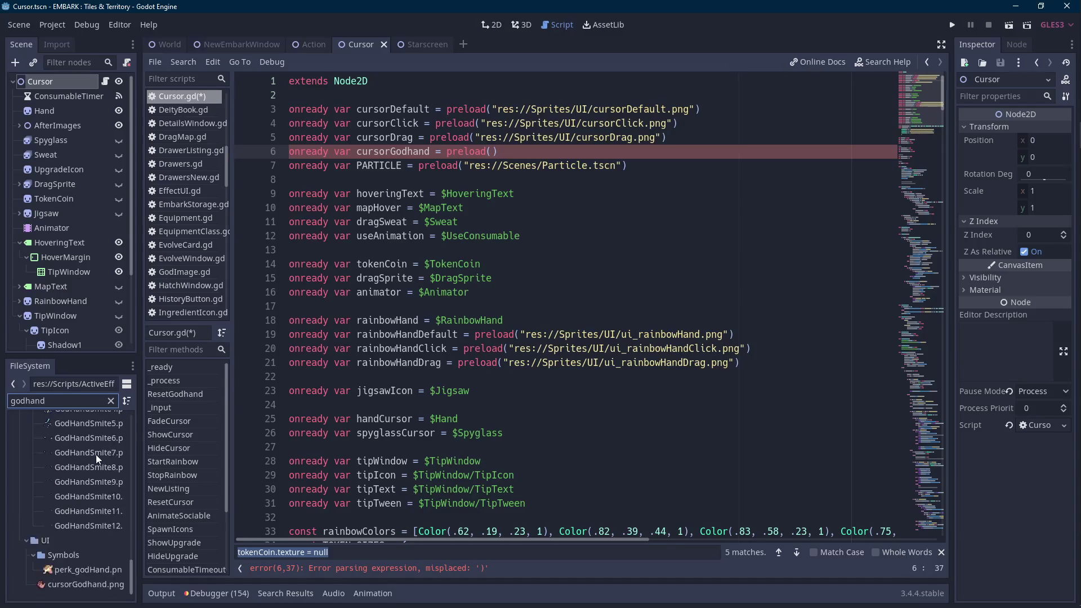
mouse_move(103, 589)
mouse_down()
mouse_move(460, 228)
mouse_move(491, 150)
mouse_up()
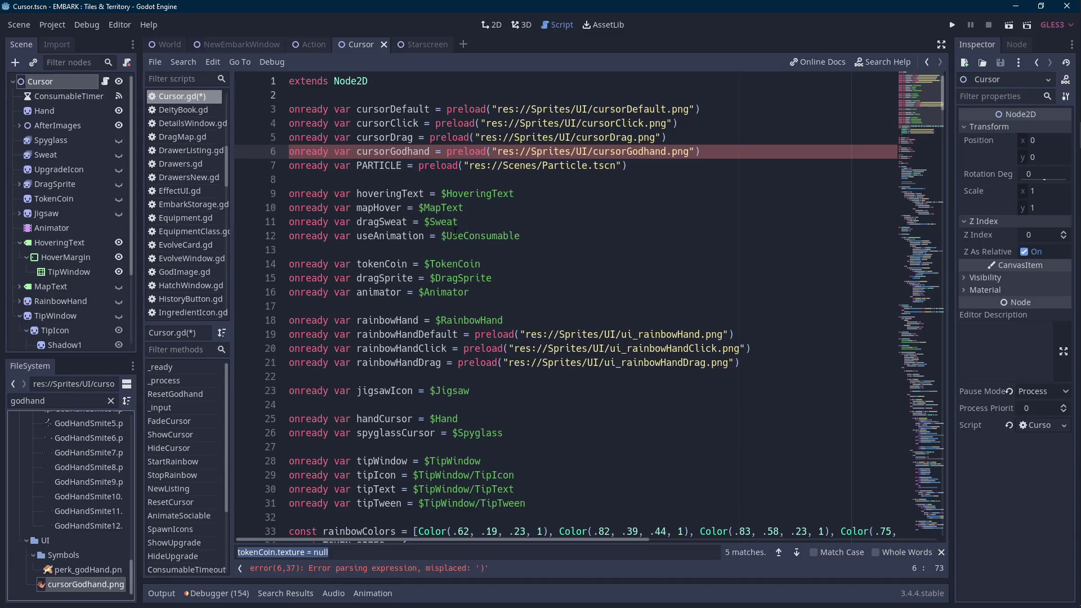
click(58, 83)
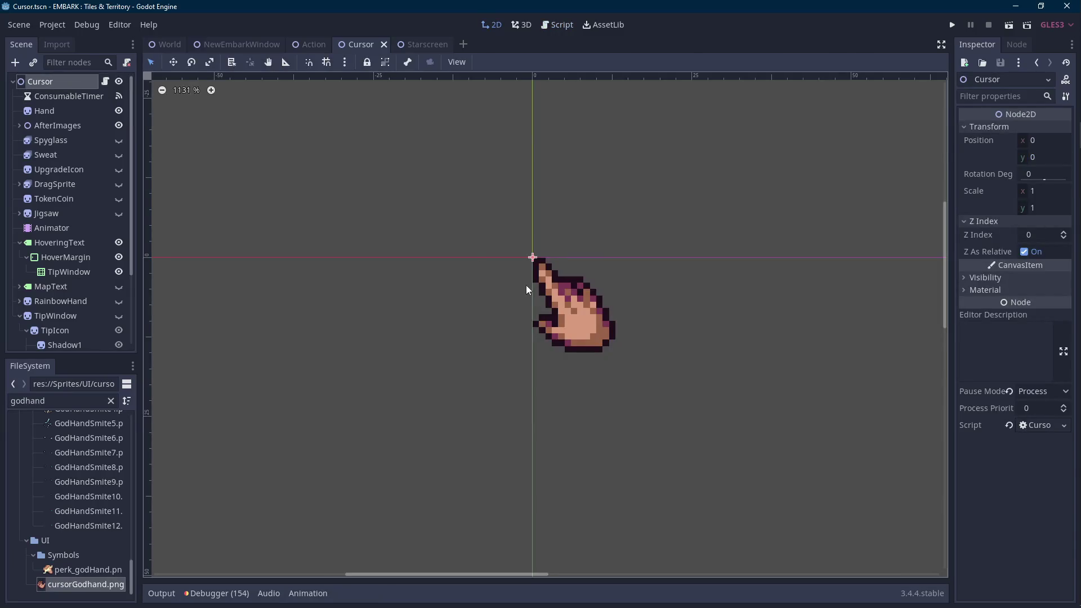
Set the Hand sprite's texture to cursorGodhand.png.
click(65, 114)
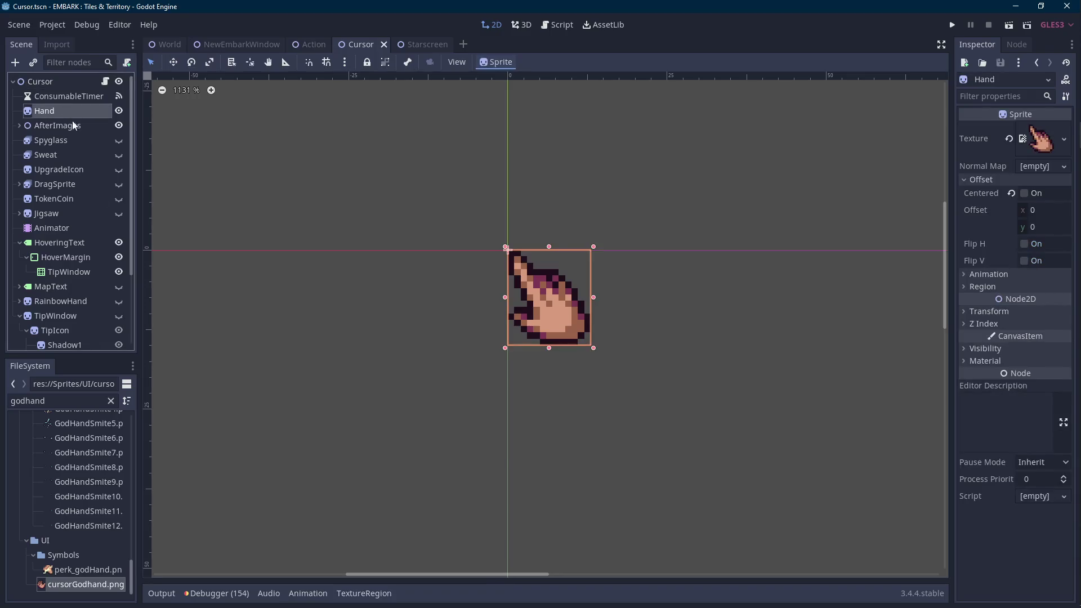
drag(78, 585, 1040, 141)
scroll(92, 166, down, 4)
scroll(93, 166, up, 4)
Add an AnimatedSprite child under Cursor and place it just below Hand.
click(52, 81)
right_click(52, 81)
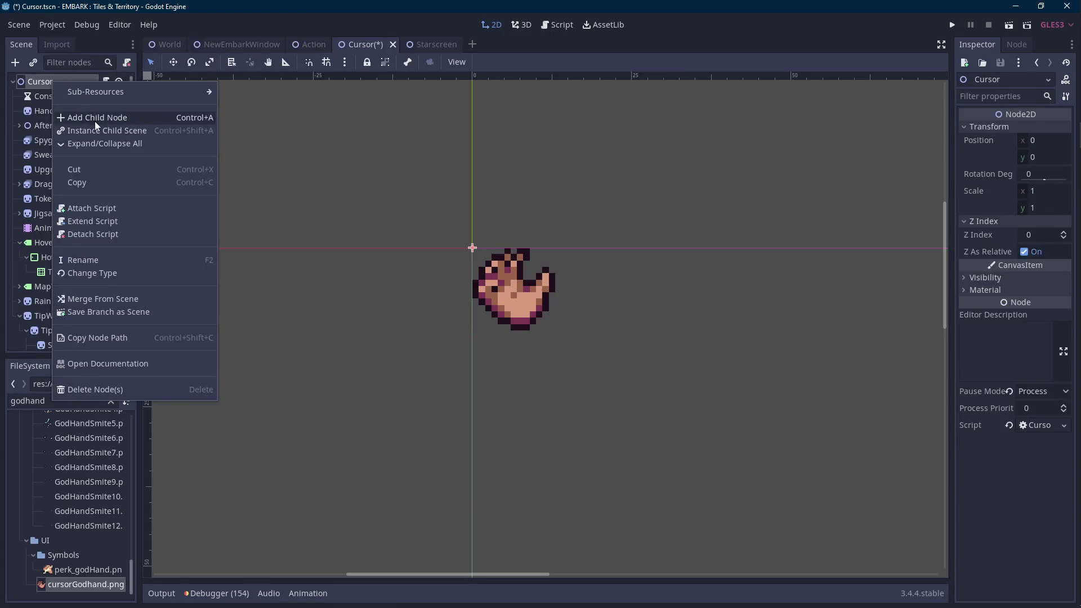
click(95, 118)
text(animated)
key(Return)
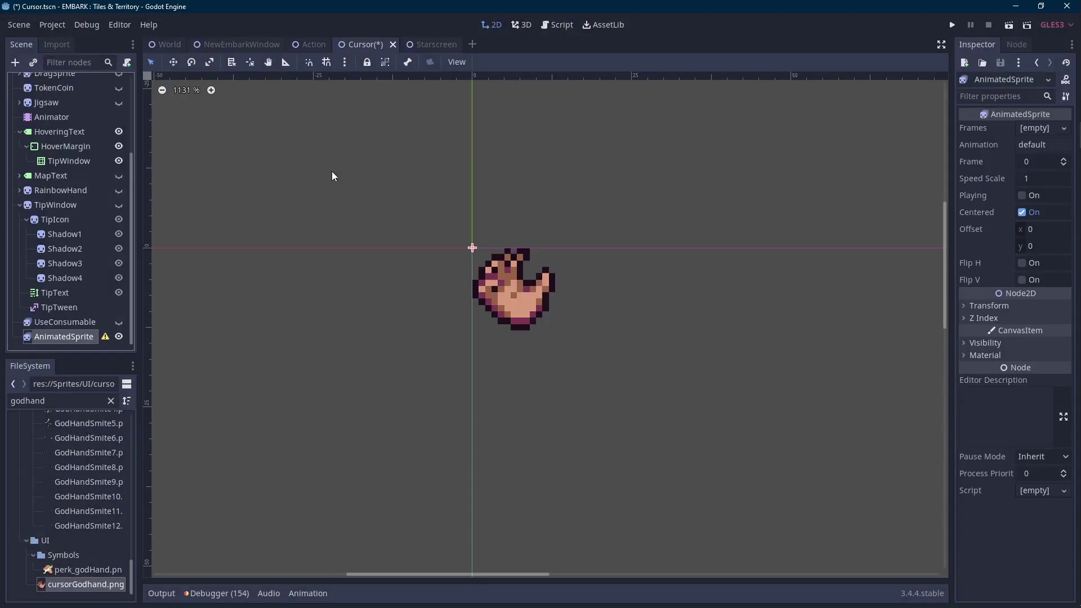
mouse_move(44, 348)
mouse_down()
mouse_move(86, 278)
mouse_move(66, 117)
mouse_up()
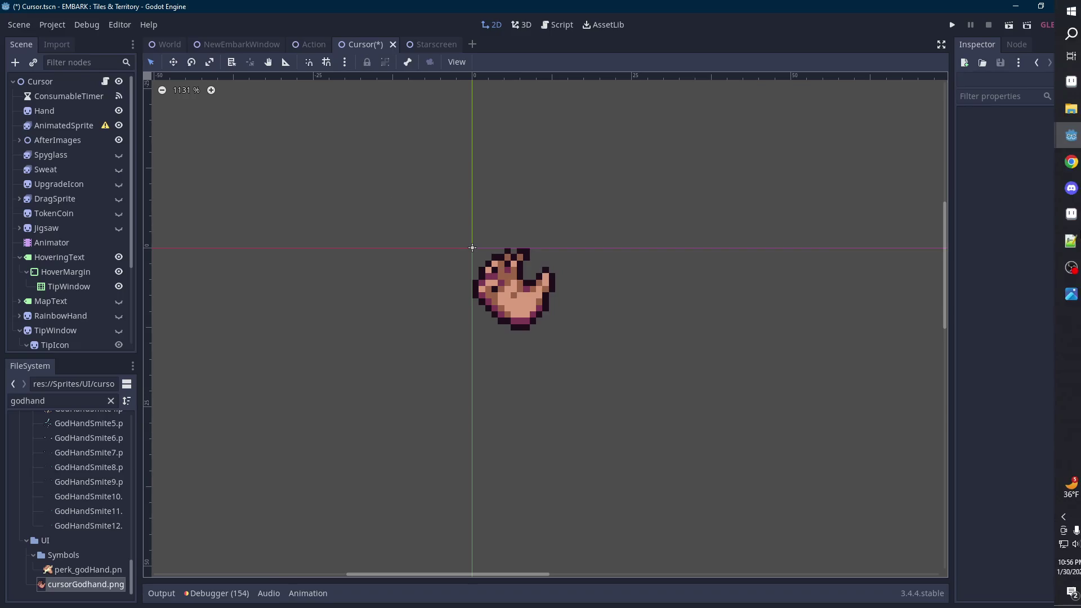
click(1069, 237)
Look through the open sprites (GodHandSmite1, cursorGodhand, perk_godHand, IdleGameSprites), then go to Home.
click(472, 32)
scroll(563, 143, up, 2)
click(538, 32)
click(347, 34)
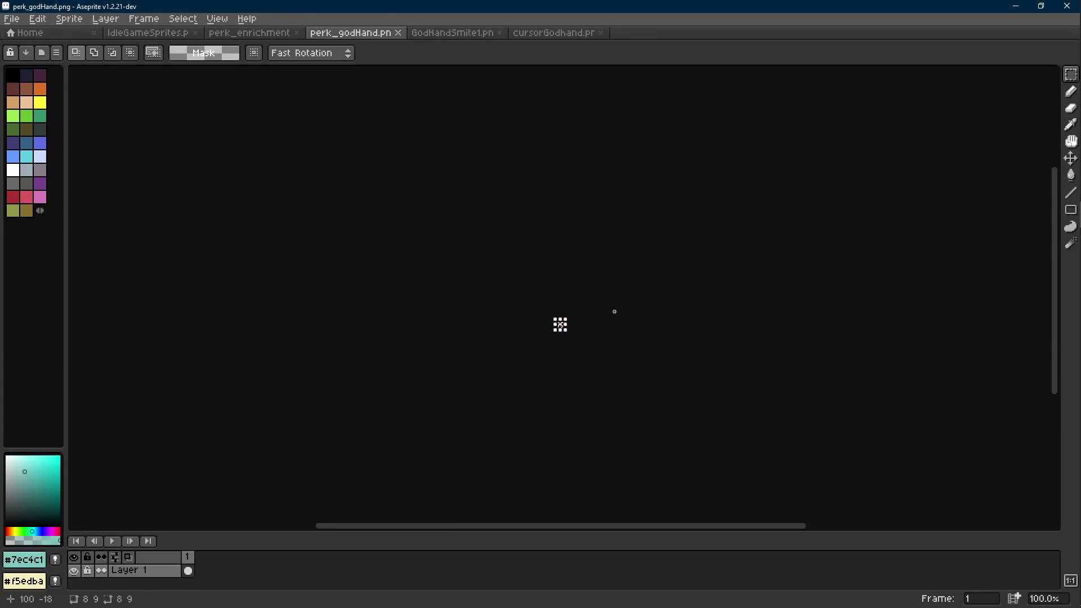
scroll(613, 309, up, 2)
click(248, 32)
click(155, 34)
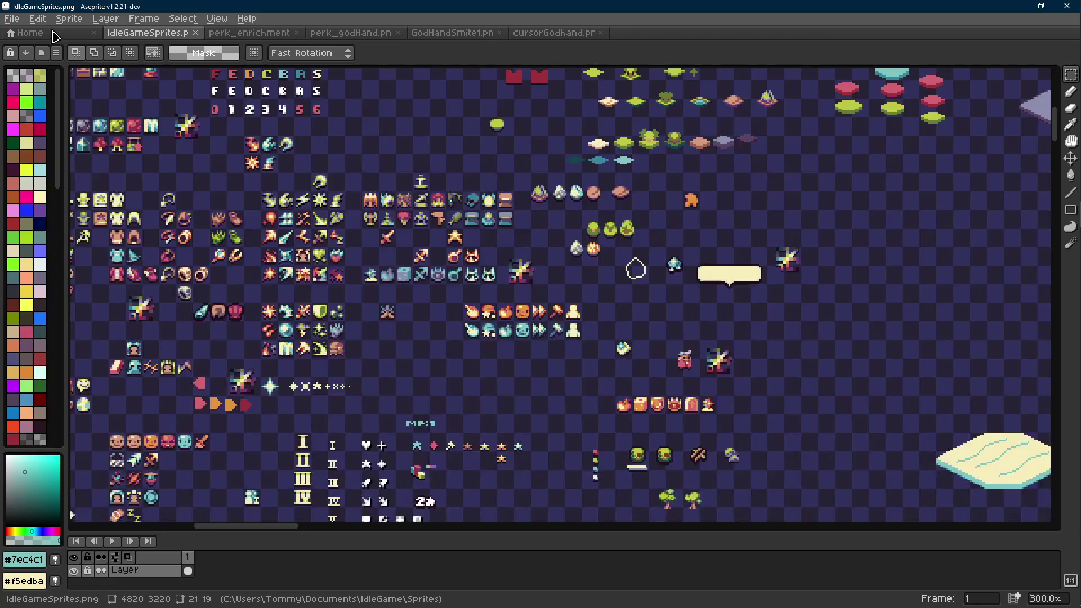
click(30, 32)
Open GodHandBorder1.png from recent files as an animation and play it.
click(76, 217)
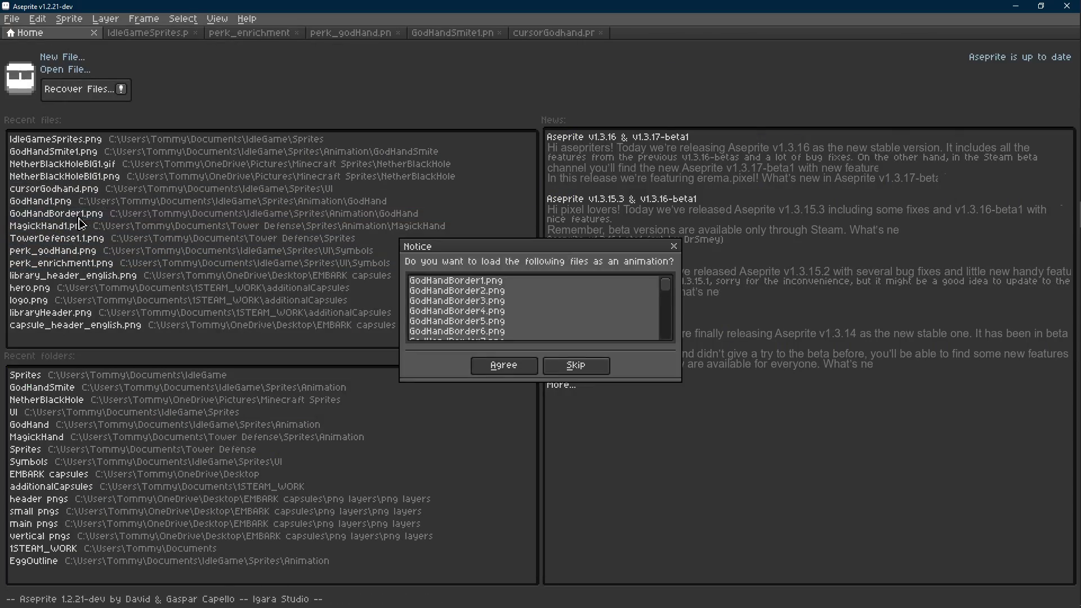
click(505, 367)
scroll(645, 376, up, 6)
key(Return)
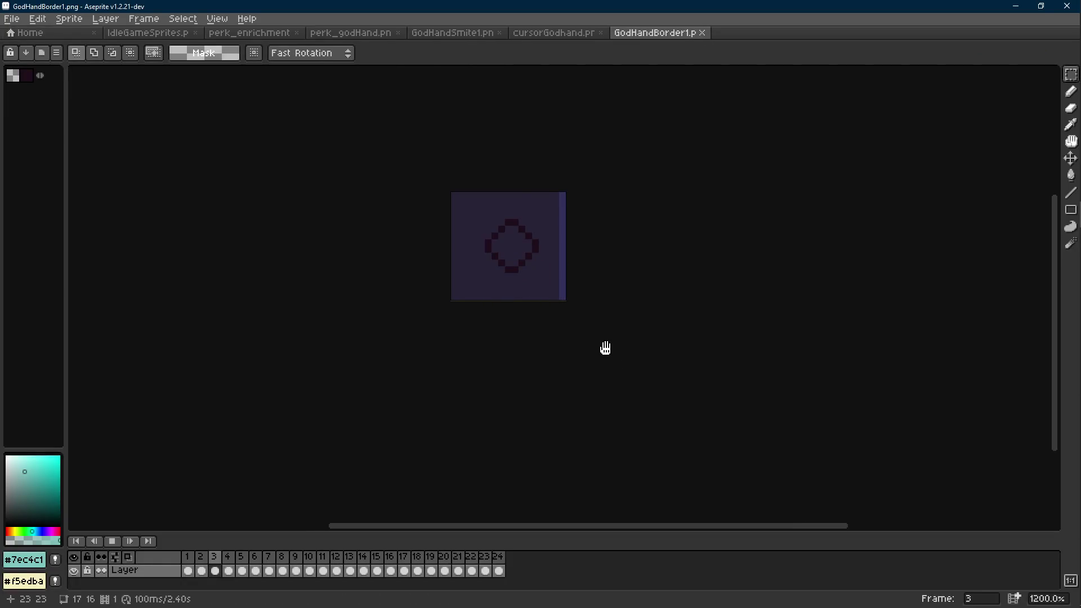
Open GodHand1.png as an animation, play it, then compare with GodHandBorder1.
click(79, 35)
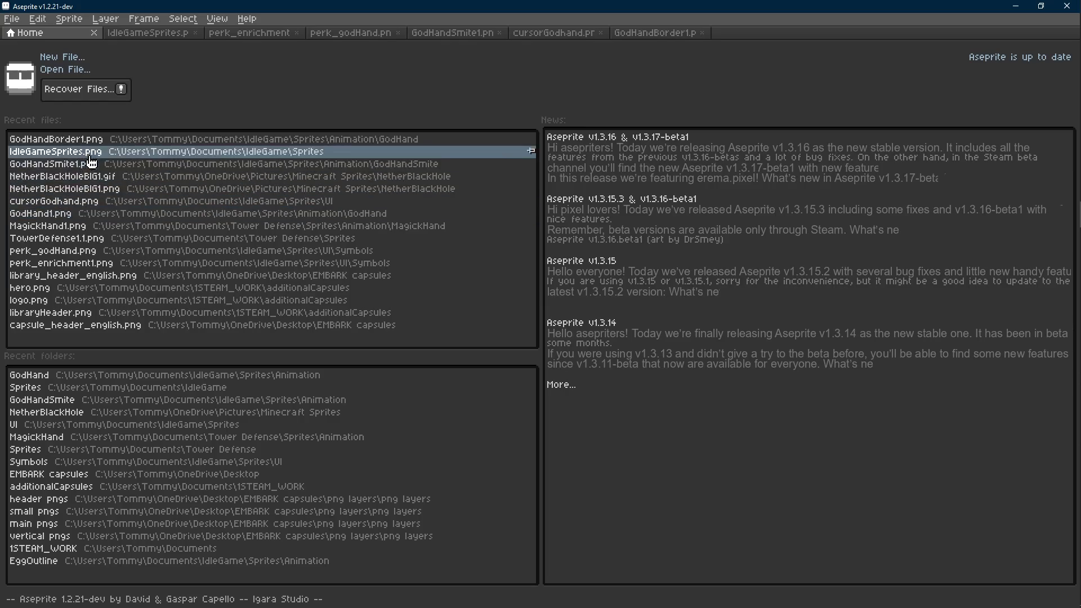
click(96, 220)
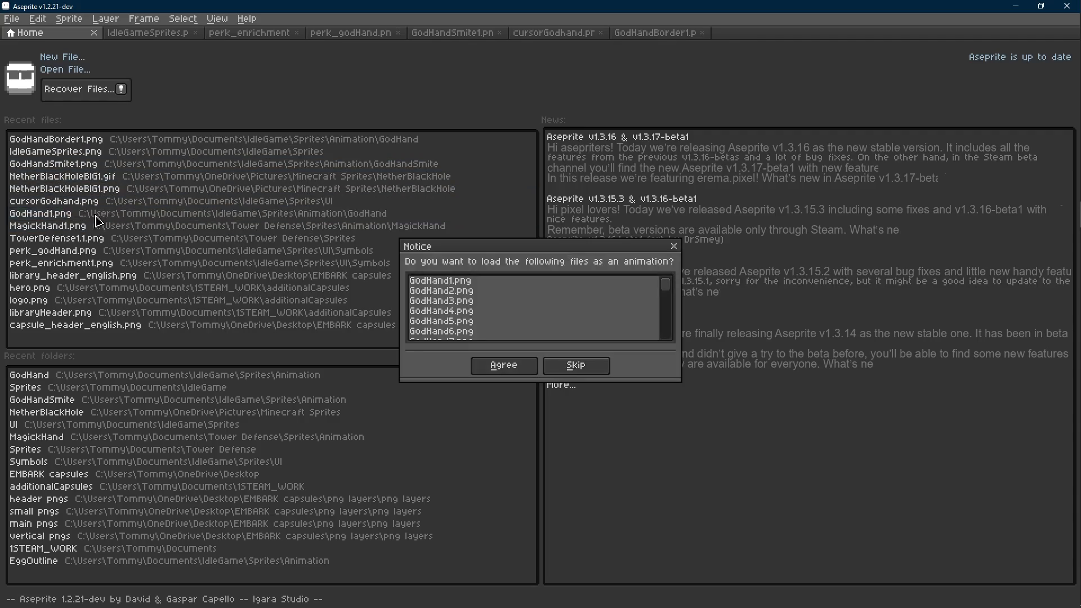
click(503, 367)
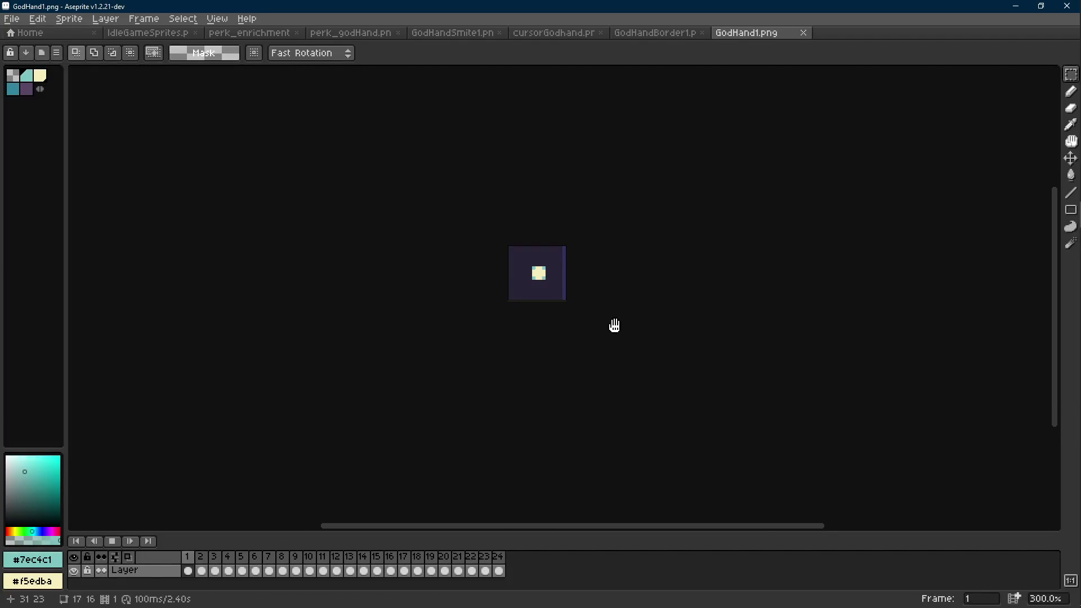
key(Return)
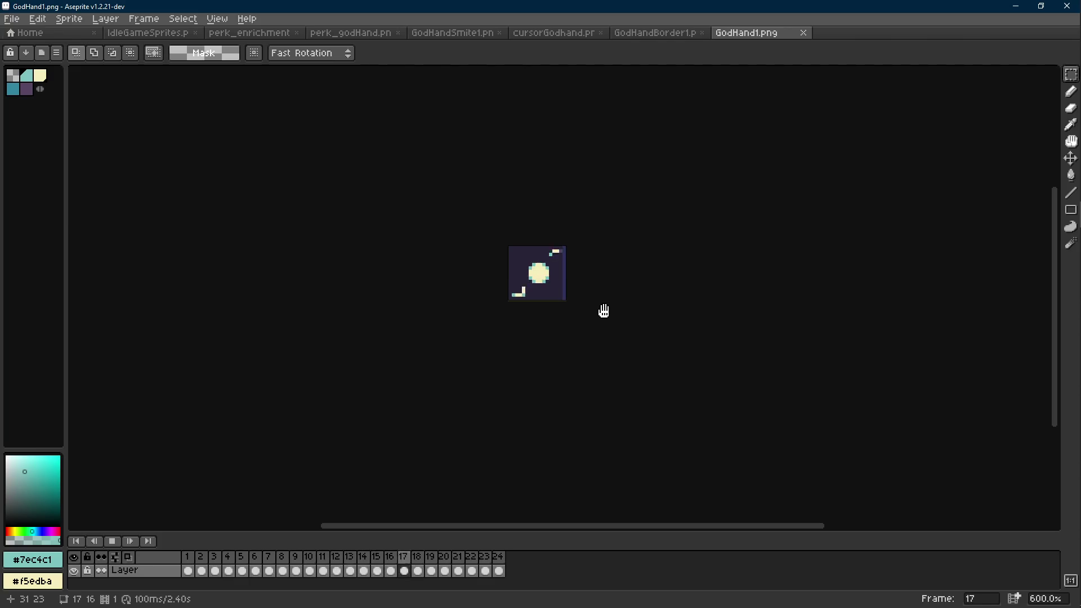
scroll(567, 272, up, 5)
scroll(510, 268, down, 2)
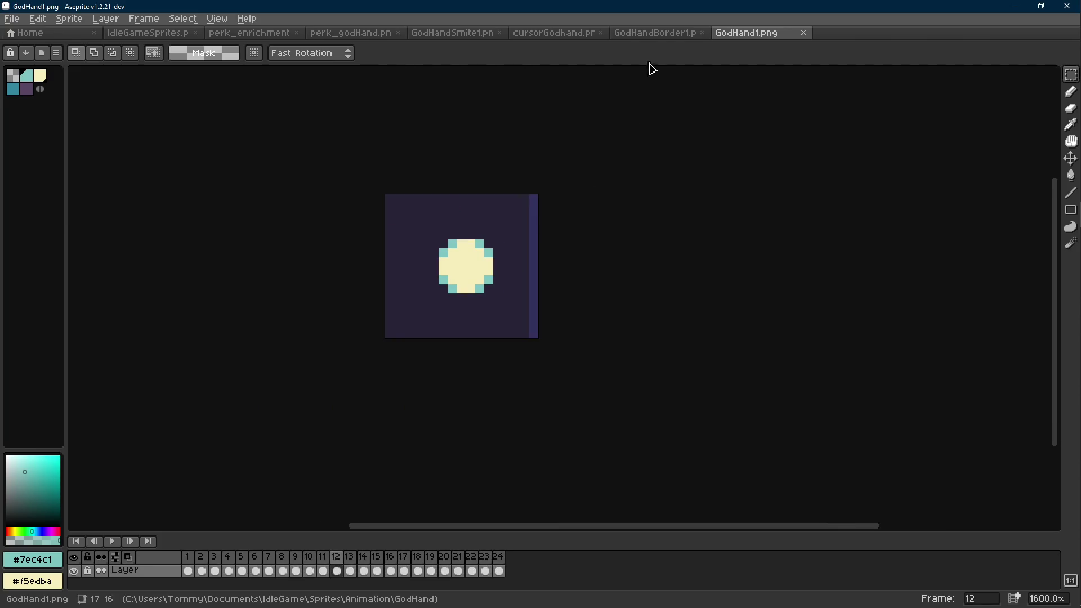
click(653, 33)
scroll(586, 271, up, 4)
scroll(586, 302, down, 3)
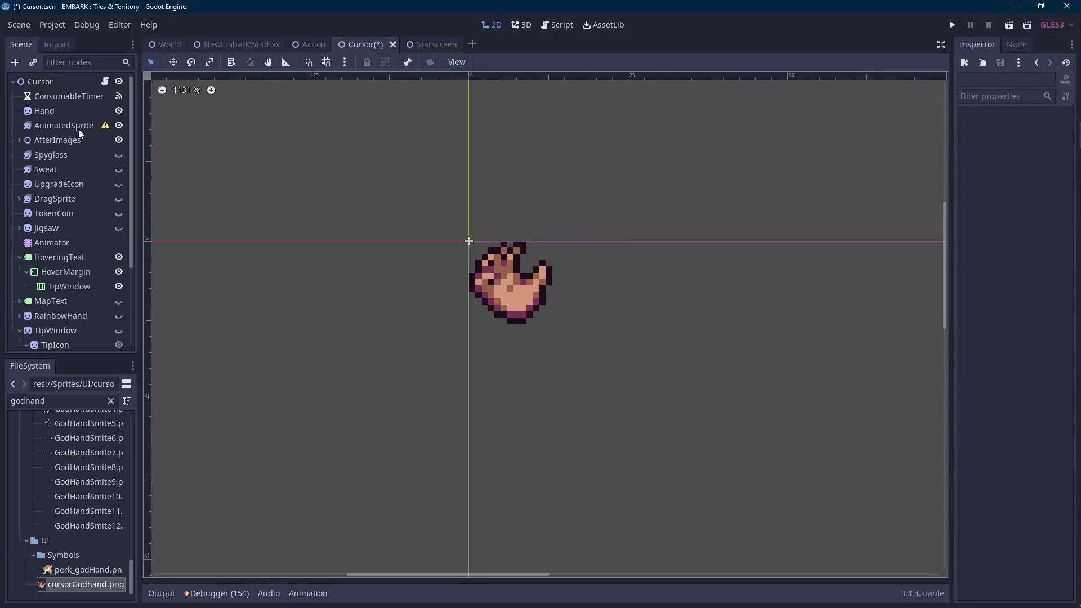
Rename the AnimatedSprite to 'Godhand' and give it new SpriteFrames.
click(79, 129)
click(79, 126)
text(Godhand)
key(Return)
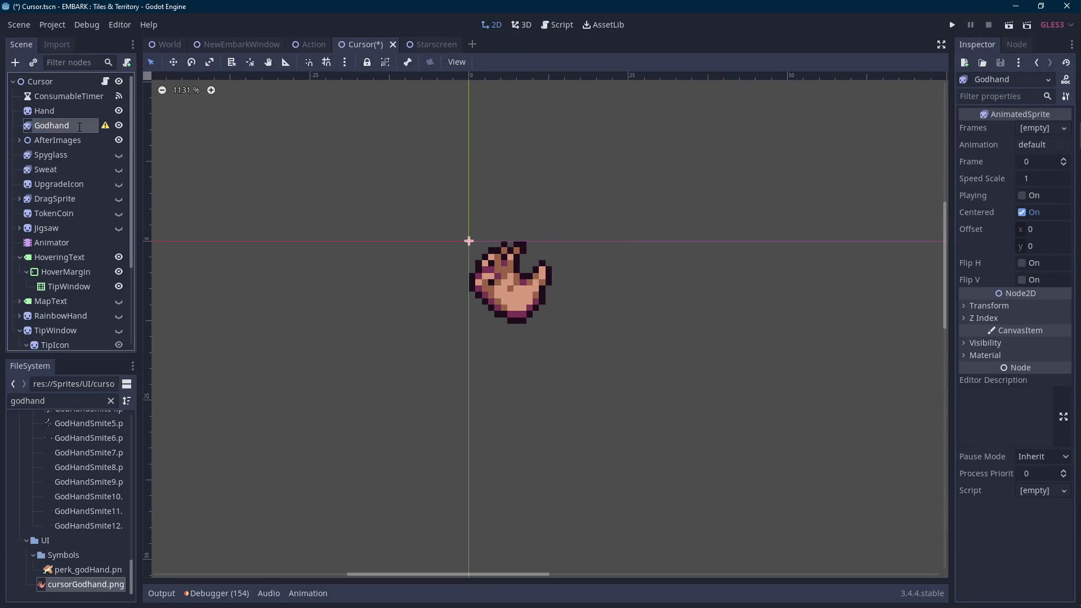
click(1039, 129)
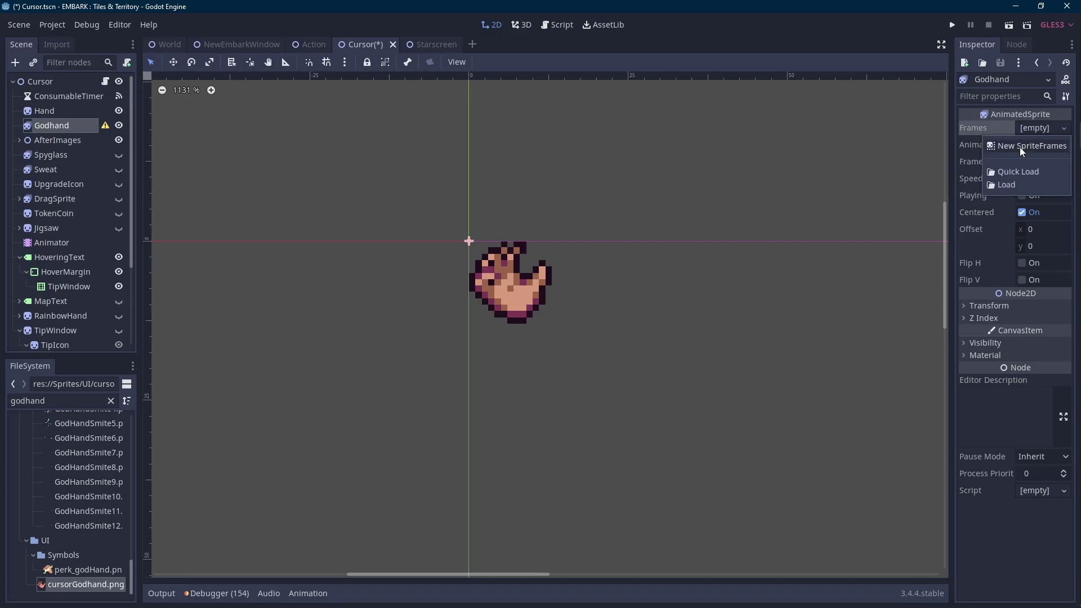
click(1019, 146)
click(1034, 128)
Add the GodHand frame images from the FileSystem as the animation's frames.
scroll(100, 456, up, 3)
scroll(86, 475, up, 2)
scroll(87, 474, up, 2)
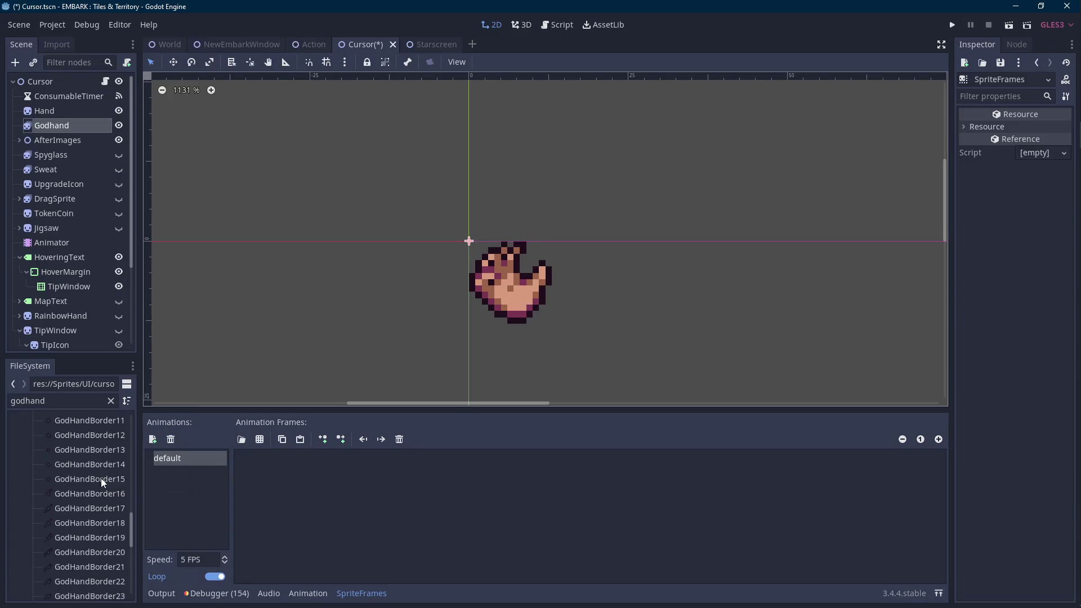
scroll(103, 471, up, 2)
scroll(104, 472, up, 8)
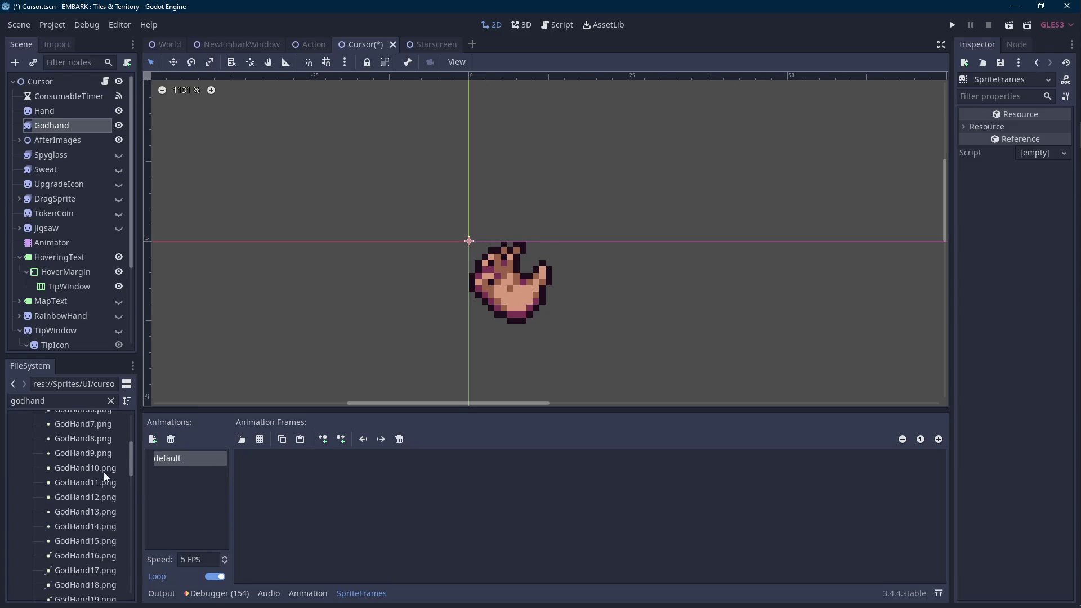
scroll(99, 462, up, 2)
click(83, 478)
scroll(74, 488, down, 10)
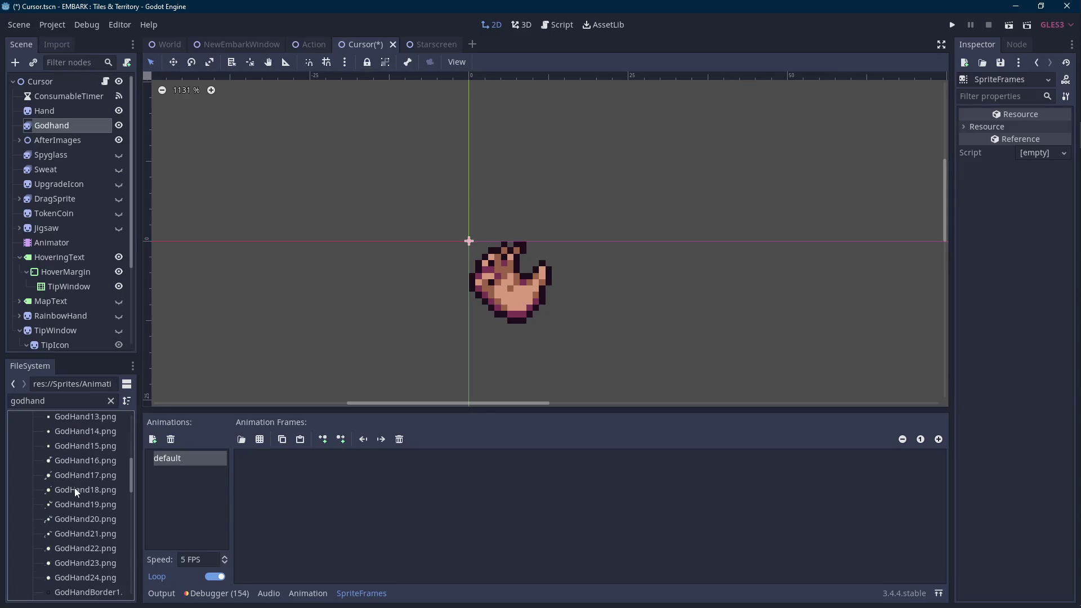
shift+click(85, 523)
drag(85, 521, 375, 495)
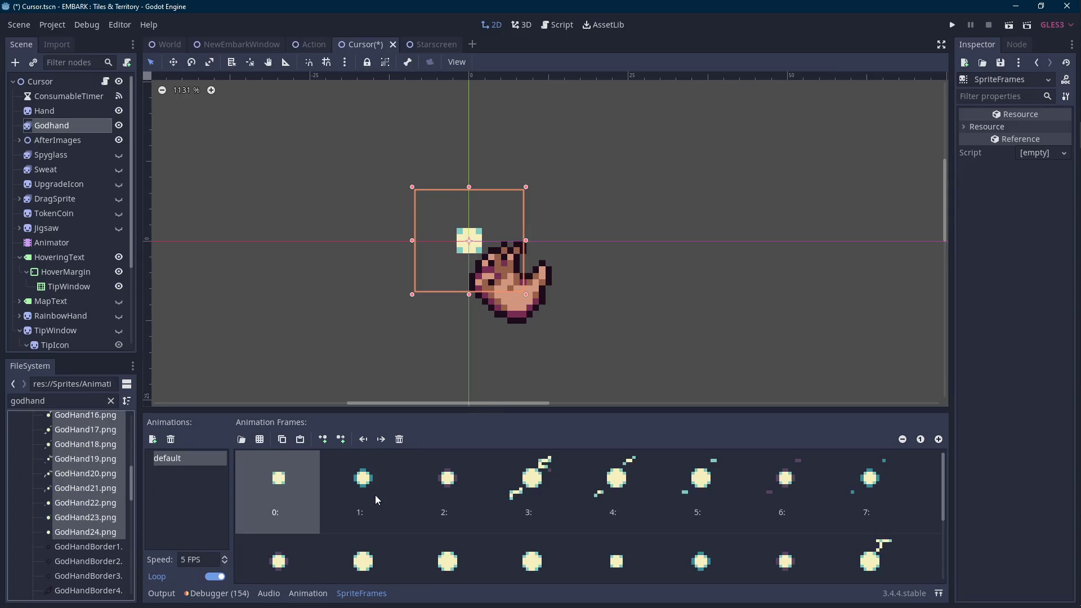
Set the animation speed to 12 FPS and turn on Playing for Godhand.
click(194, 559)
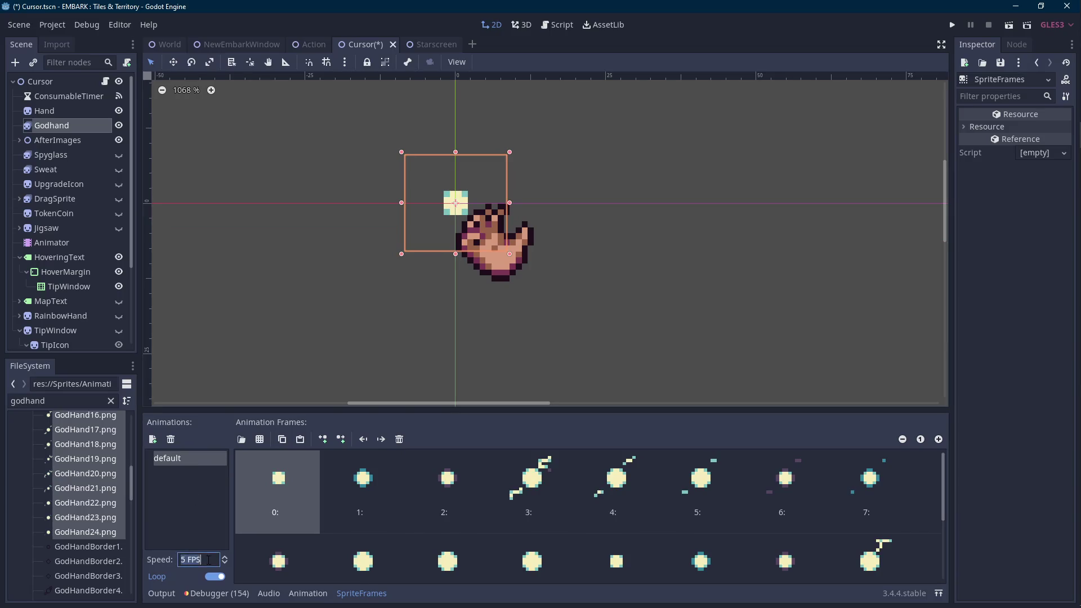
text(12)
key(Return)
click(354, 595)
click(85, 111)
click(84, 125)
click(1022, 195)
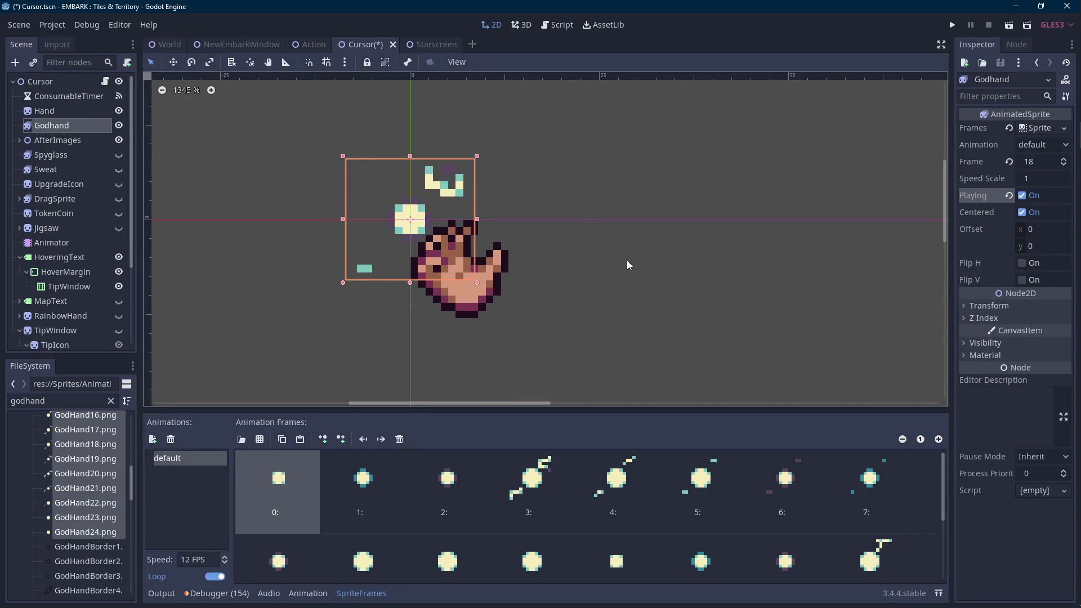
scroll(626, 260, up, 1)
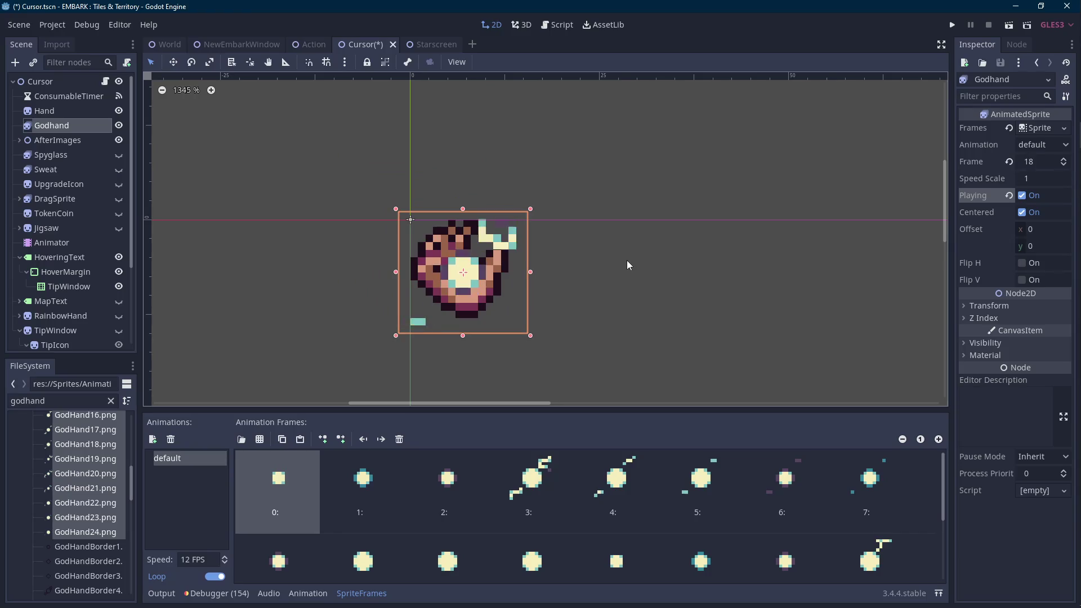
scroll(619, 263, down, 10)
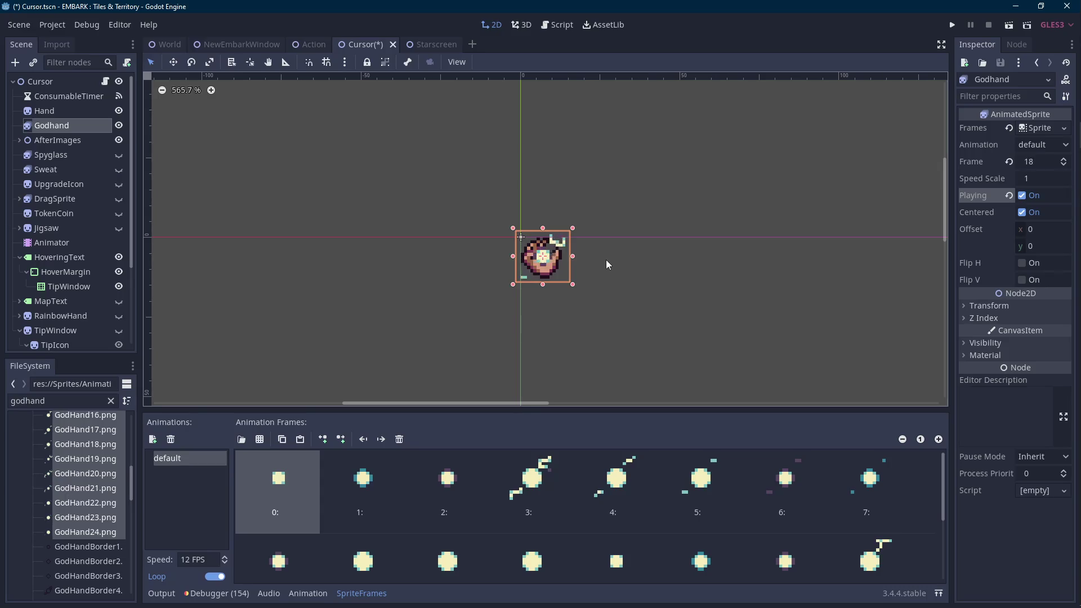
click(1076, 244)
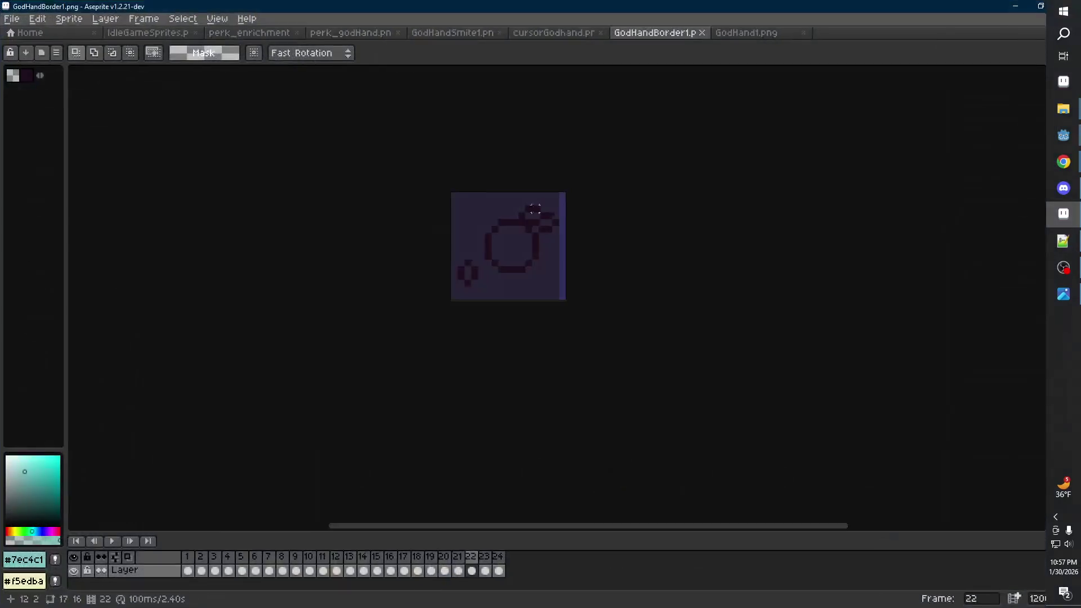
On GodHand1.png frame 15, sample #584563 and replace it with transparency, then play it.
click(746, 33)
key(Right)
key(Right)
key(Right)
key(Left)
scroll(514, 212, up, 2)
key(ctrl+shift+d)
alt+click(469, 248)
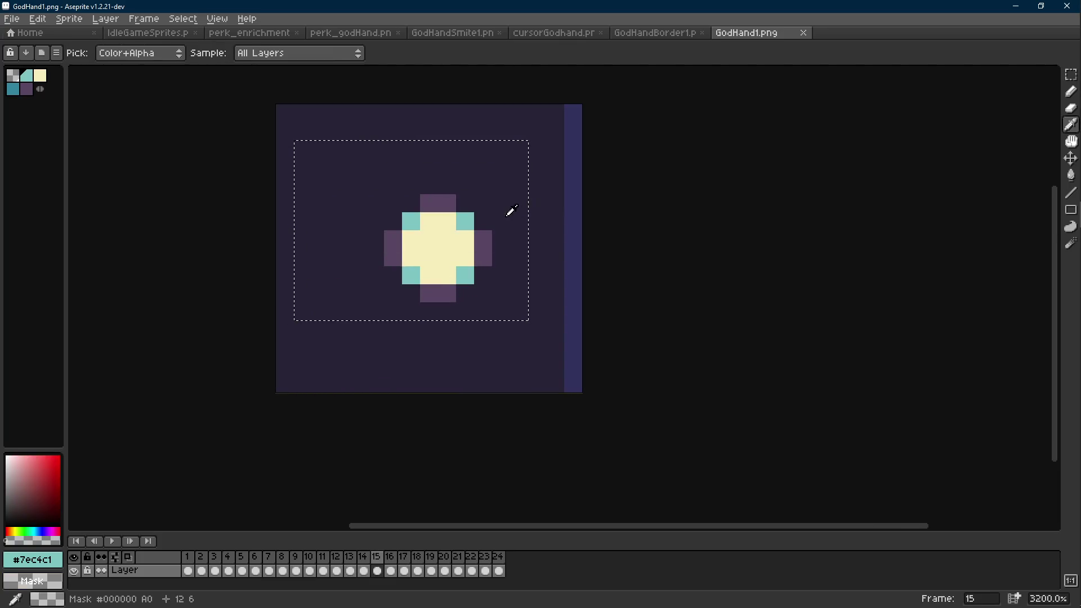
key(shift+r)
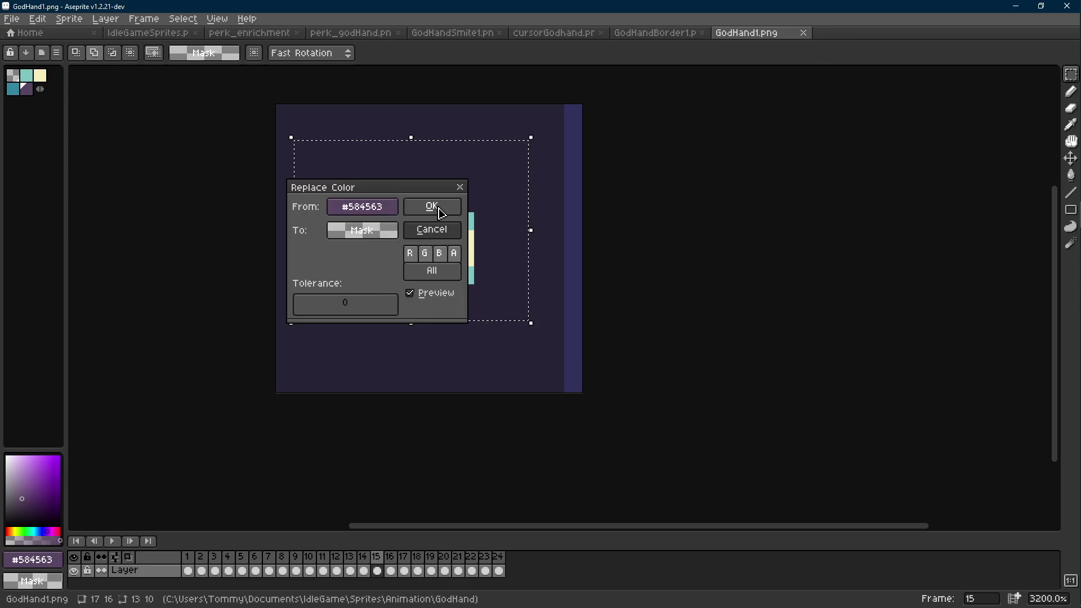
click(431, 207)
key(ctrl+d)
key(Return)
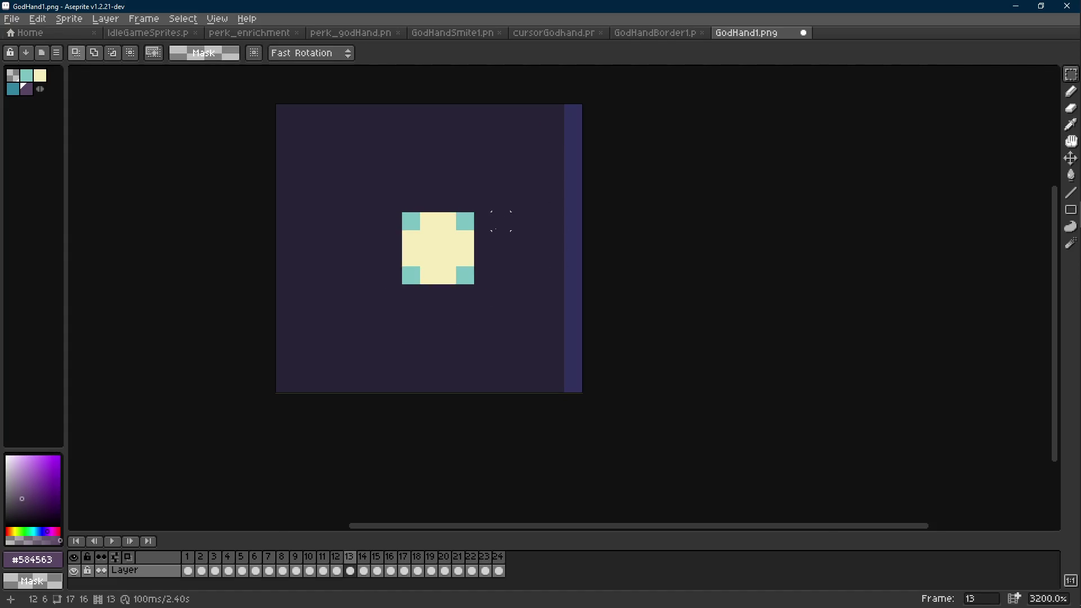
key(e)
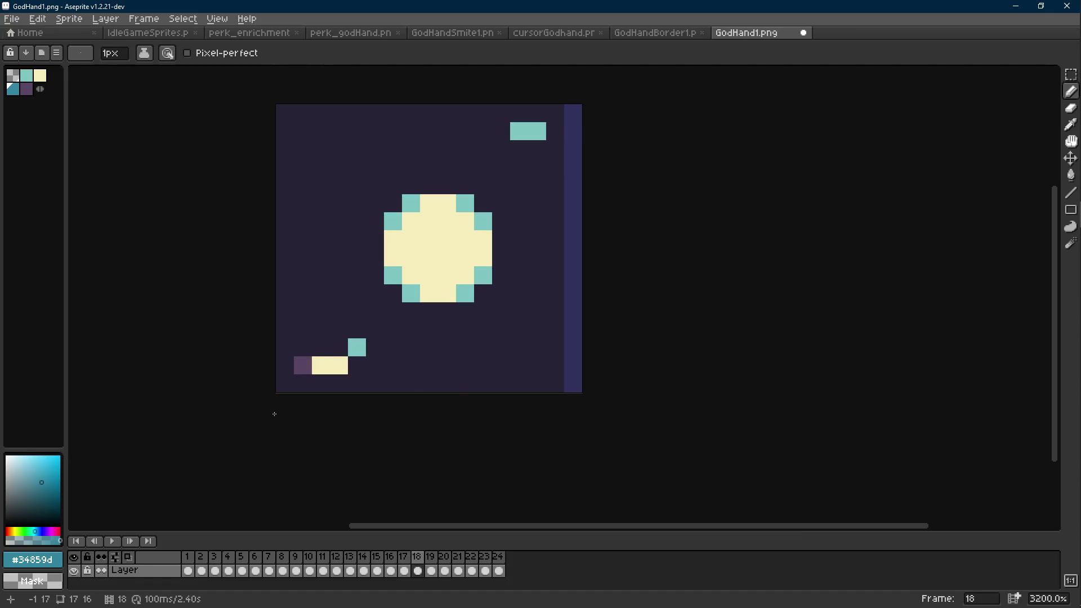
Try a teal pencil pixel and undo it, then review playback and frames 17–22.
click(518, 131)
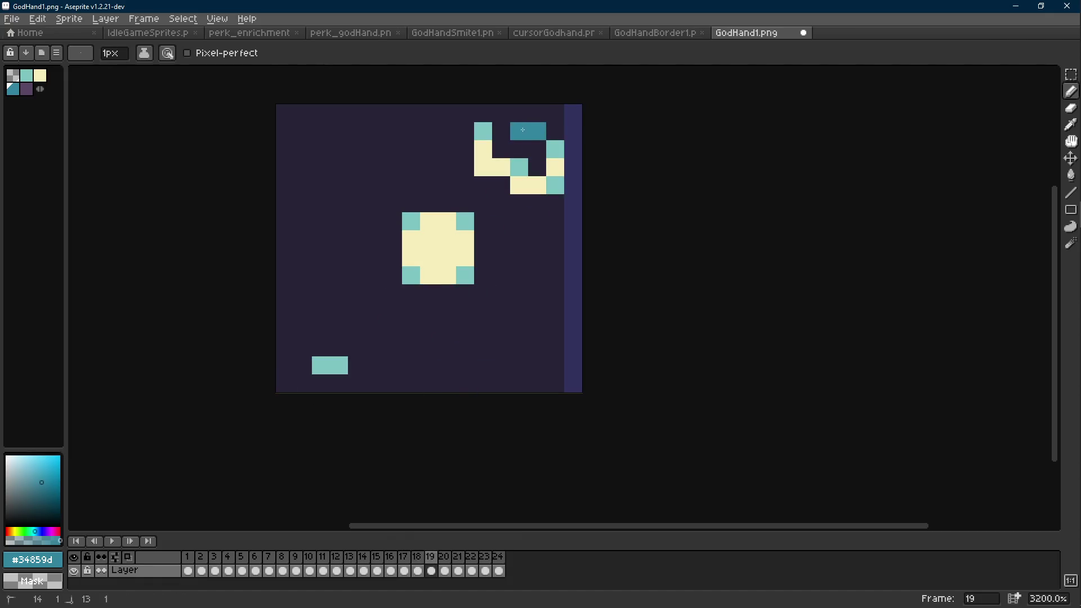
key(ctrl+z)
scroll(586, 180, down, 8)
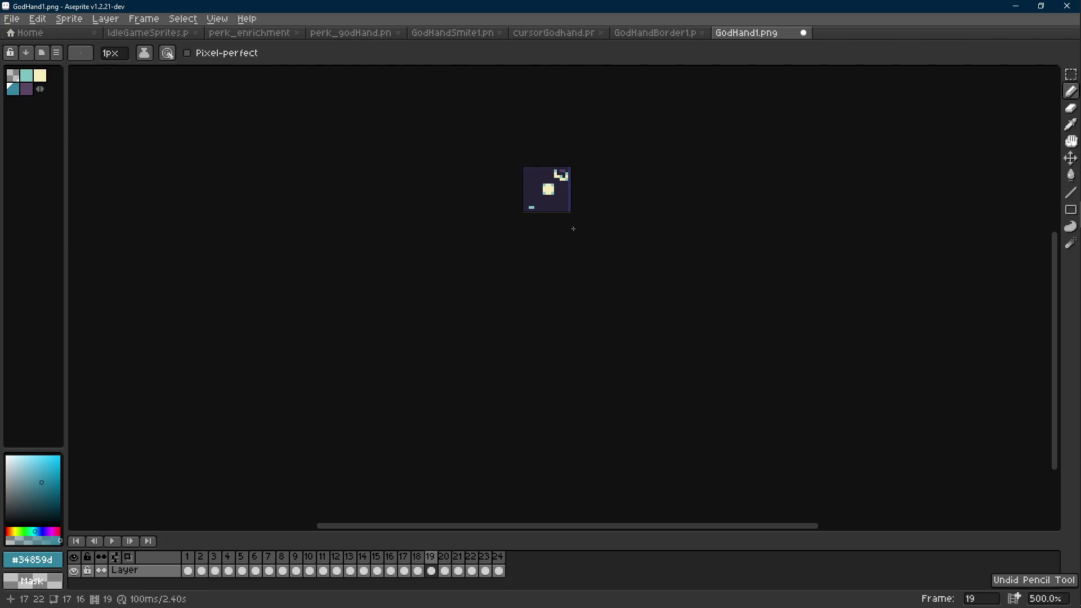
scroll(580, 211, up, 5)
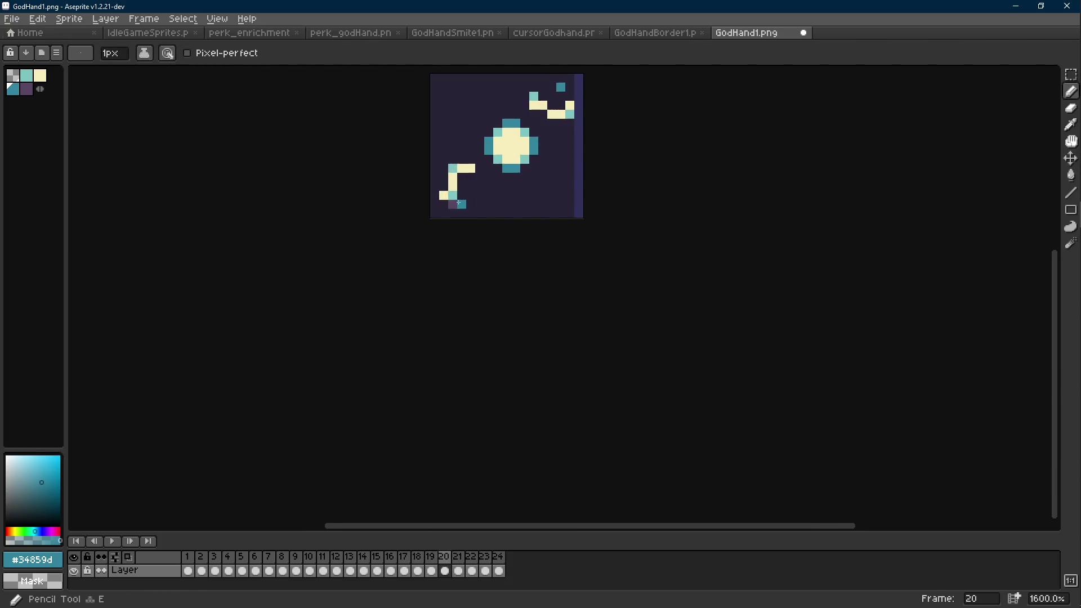
scroll(507, 241, up, 2)
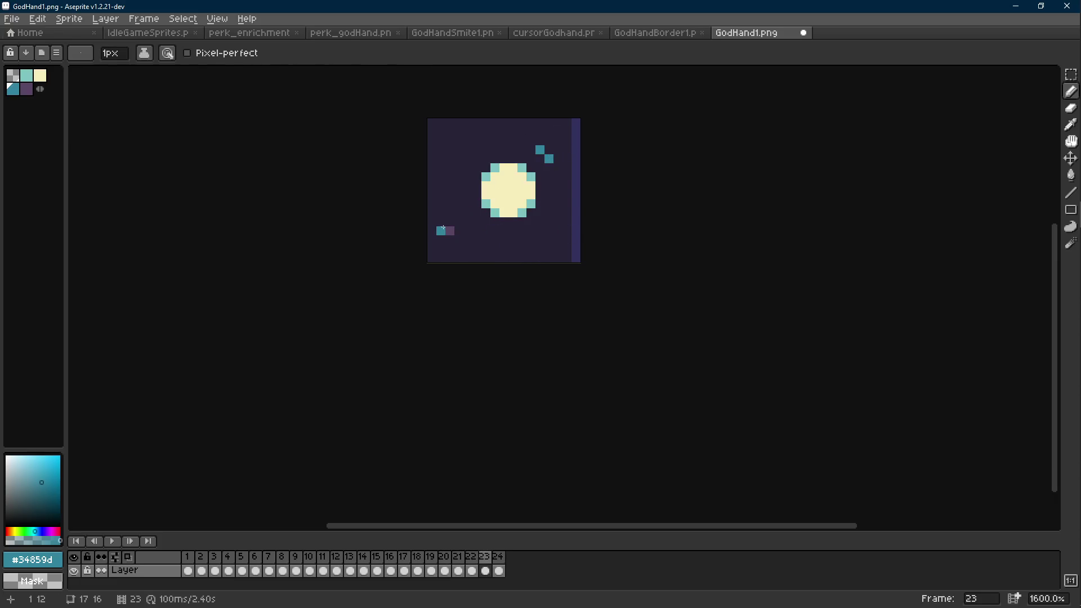
scroll(556, 274, down, 4)
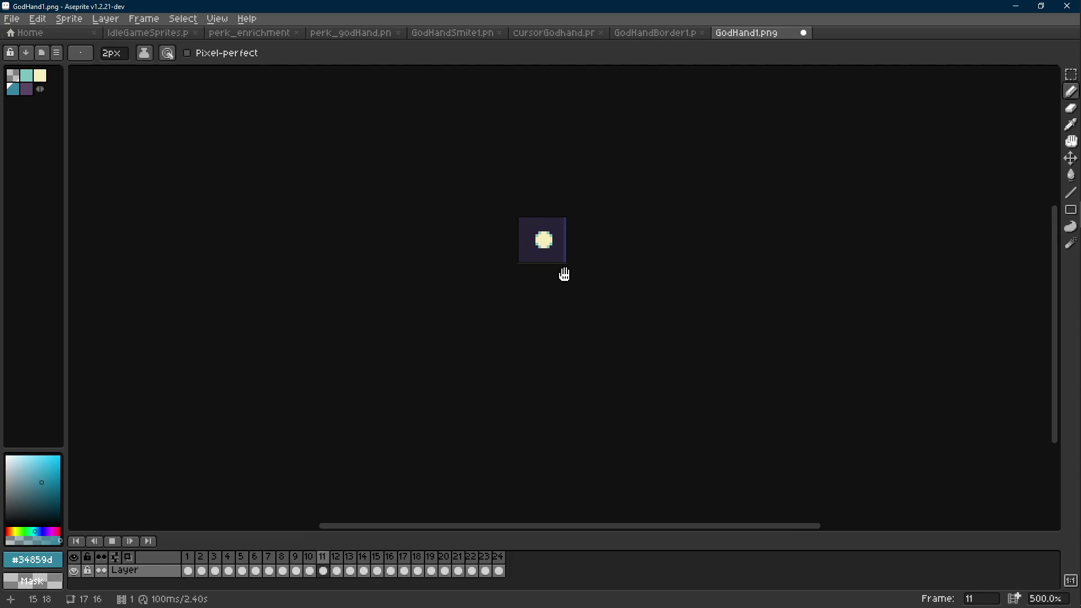
scroll(570, 254, up, 2)
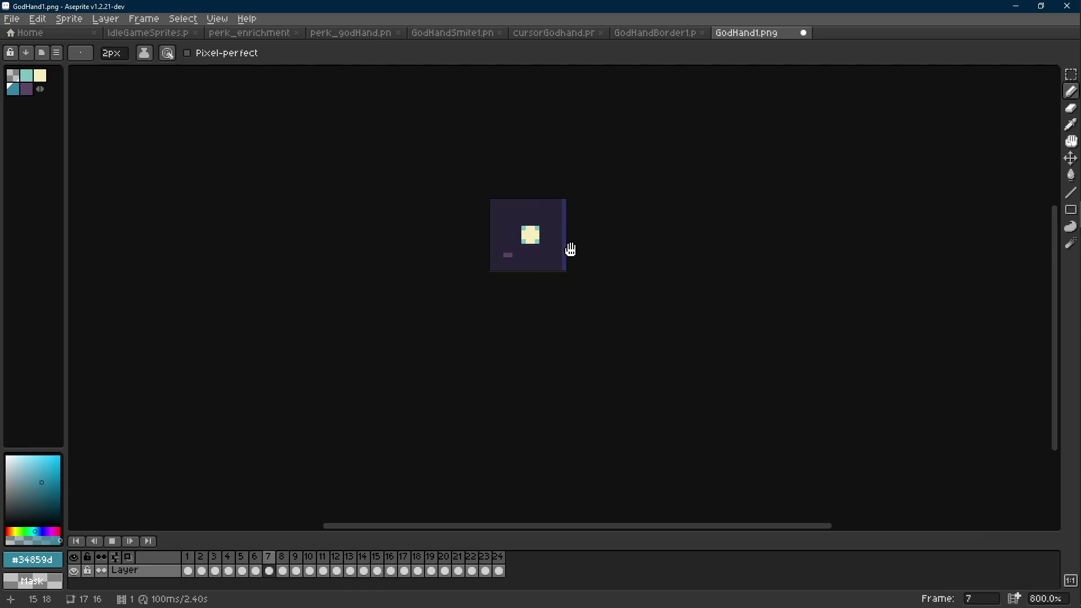
key(Return)
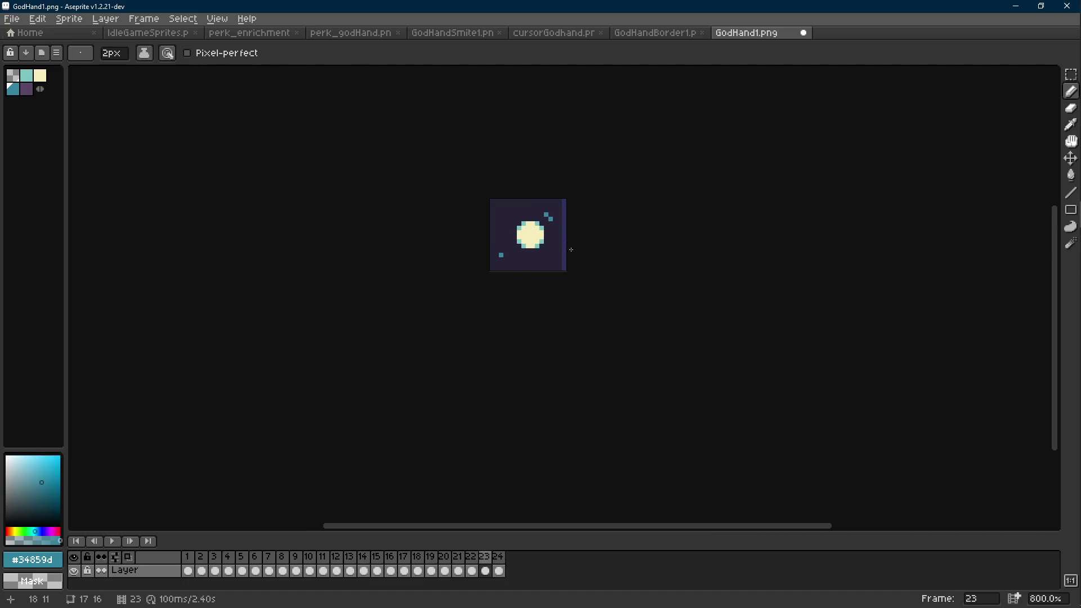
key(Left)
key(Left)
key(Left)
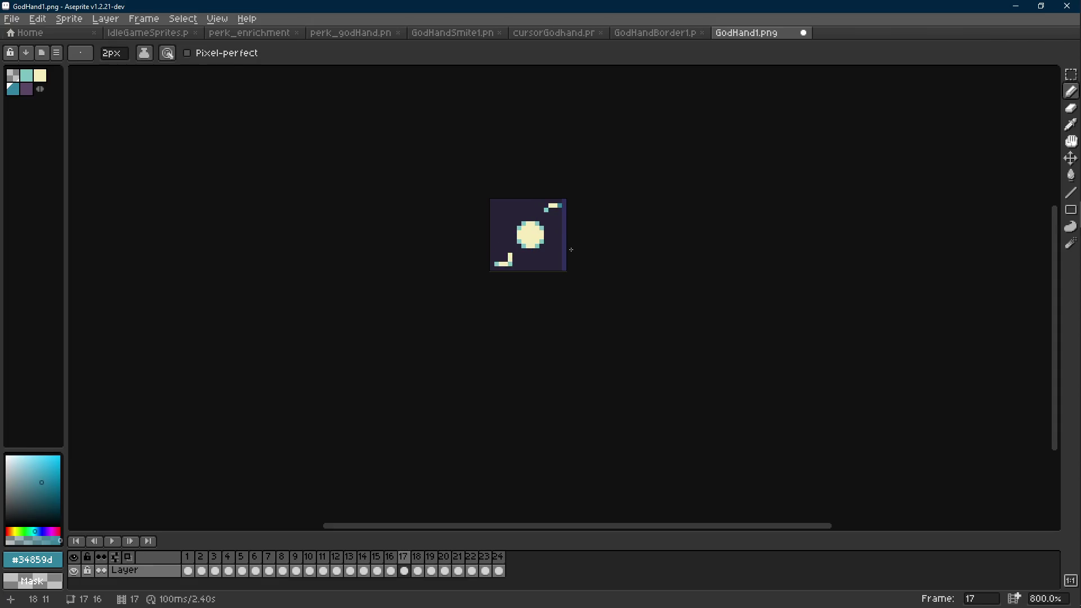
key(Right)
key(Right)
key(Right)
key(Right)
key(Right)
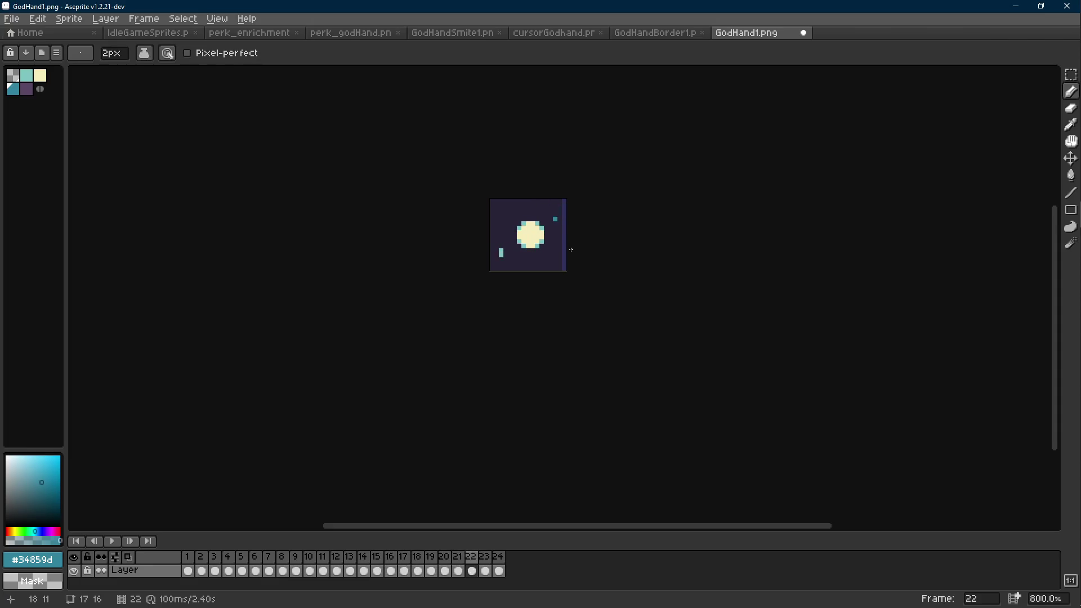
key(Right)
key(Left)
key(Left)
key(Left)
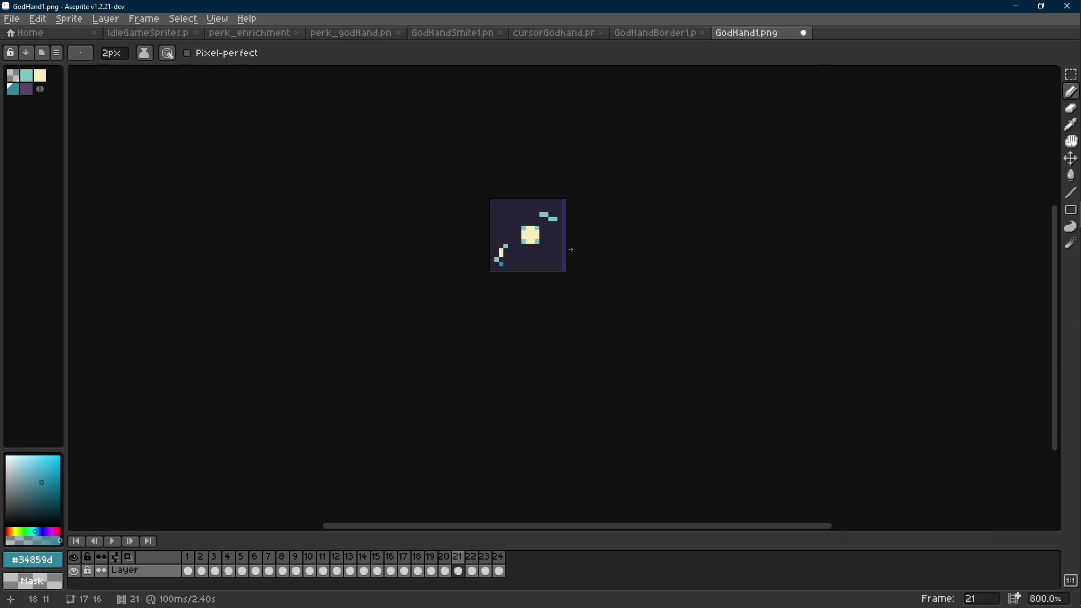
key(Right)
Undo the purple-to-transparency replacement, add a teal pixel at the right edge, and replay.
key(v)
key(ctrl+z)
key(ctrl+z)
key(ctrl+z)
key(ctrl+z)
key(b)
scroll(570, 253, up, 1)
click(570, 250)
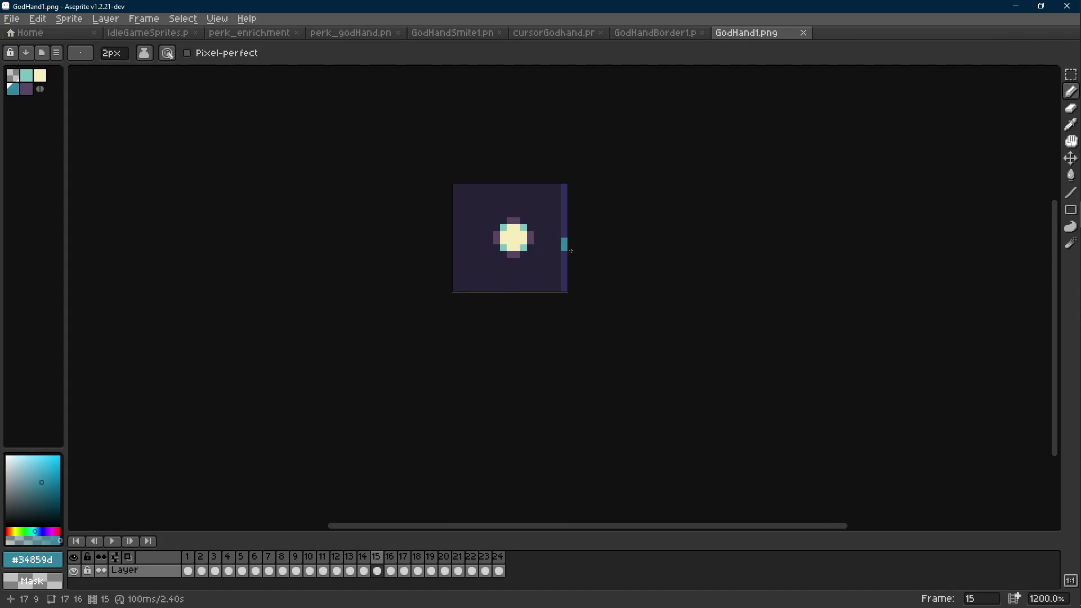
scroll(571, 251, down, 3)
key(Return)
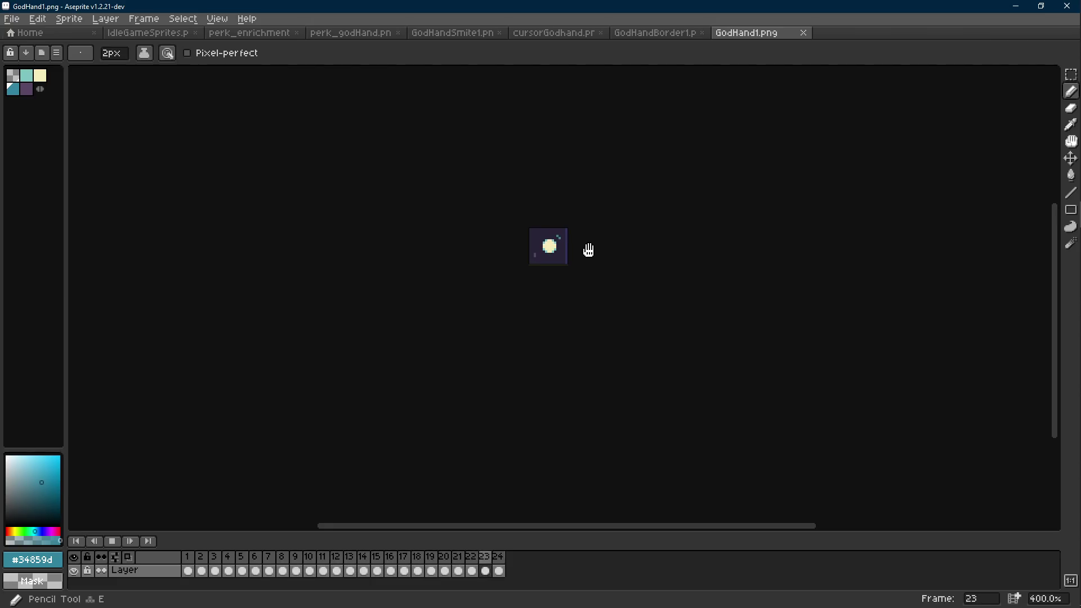
key(Return)
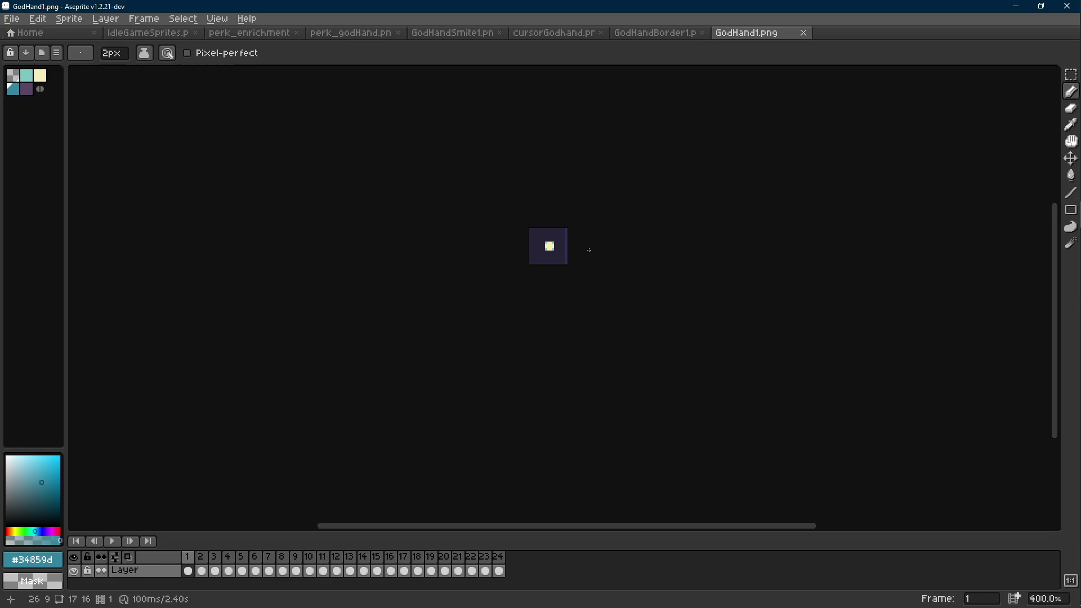
scroll(588, 265, up, 5)
key(Right)
key(Right)
key(Right)
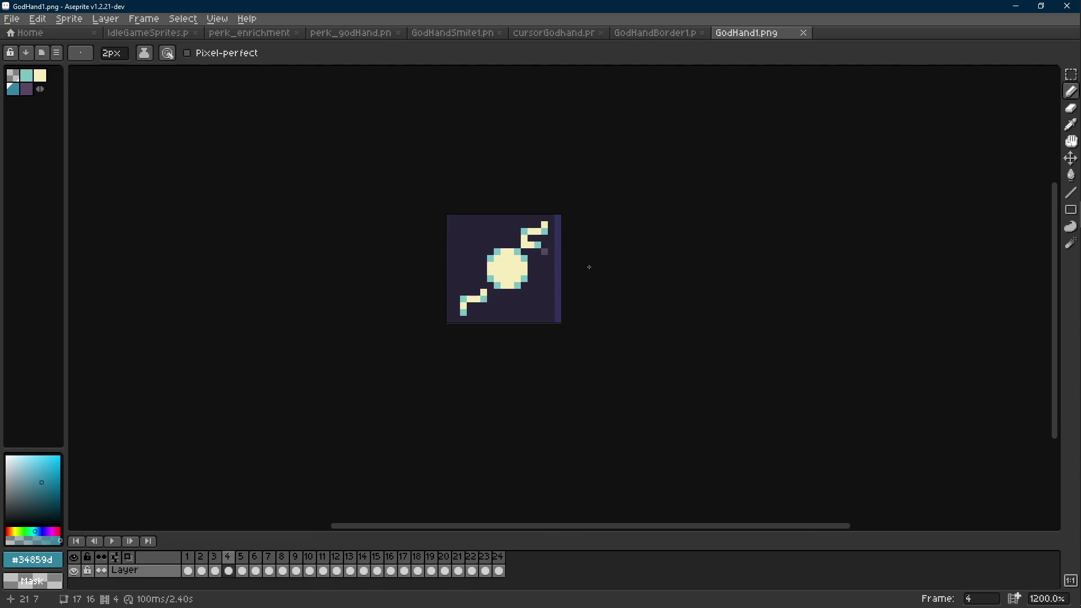
click(1019, 6)
scroll(581, 263, up, 1)
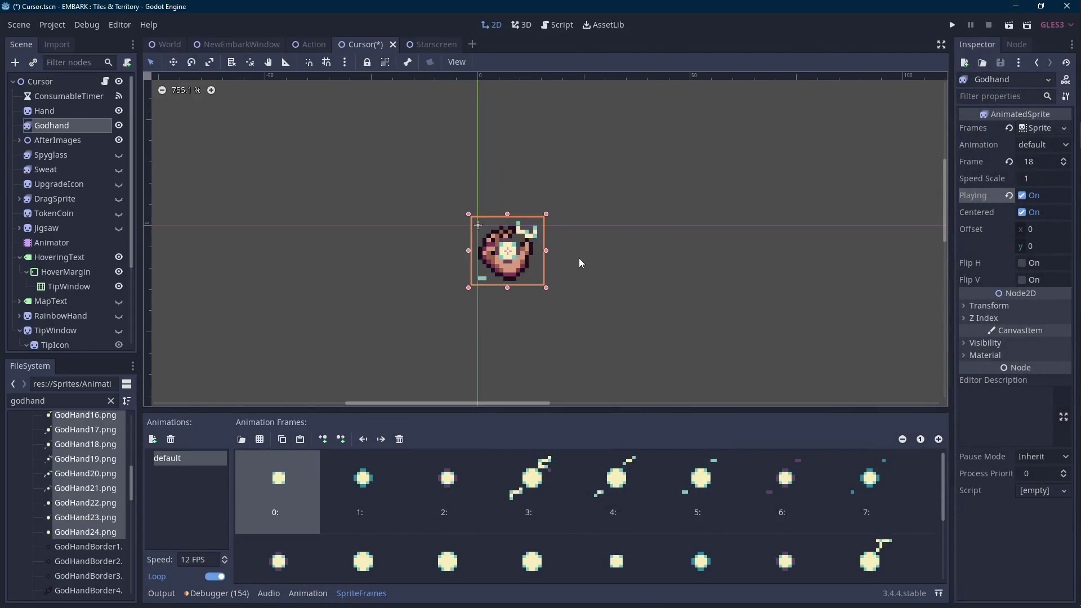
key(alt+Tab)
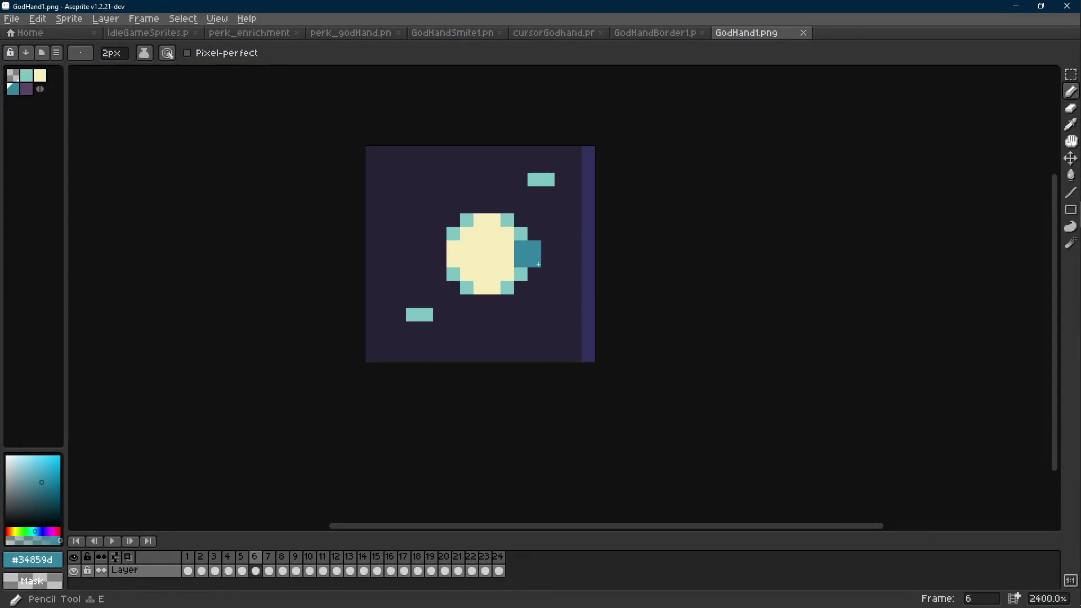
Paint dark teal rim pixels on frames 7 and 9 of GodHand1.
key(Right)
click(521, 261)
click(494, 220)
click(480, 220)
key(Right)
key(Right)
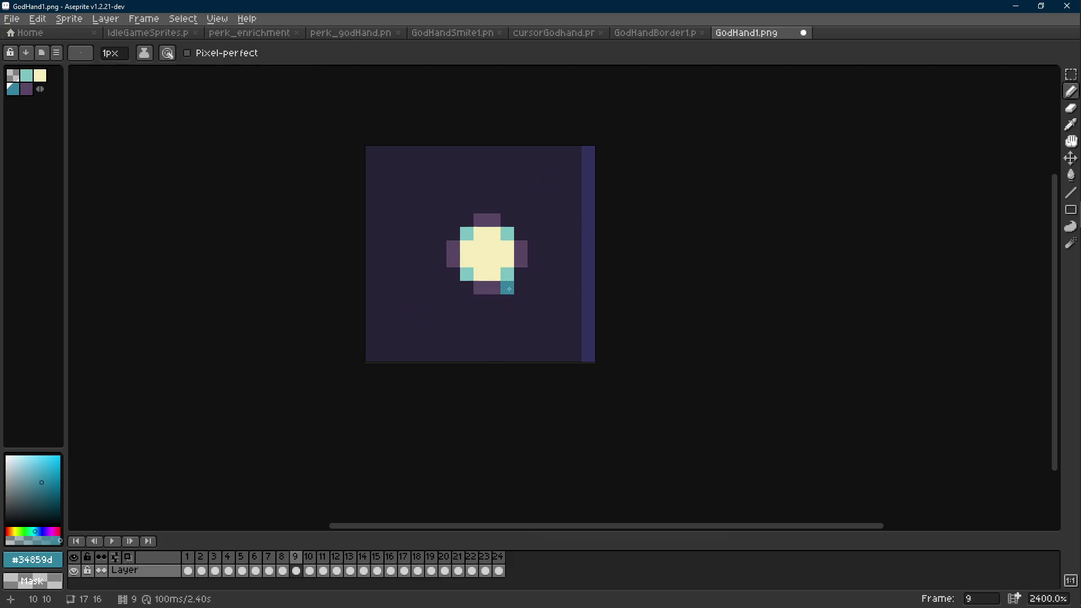
click(521, 260)
click(480, 220)
click(480, 207)
click(493, 220)
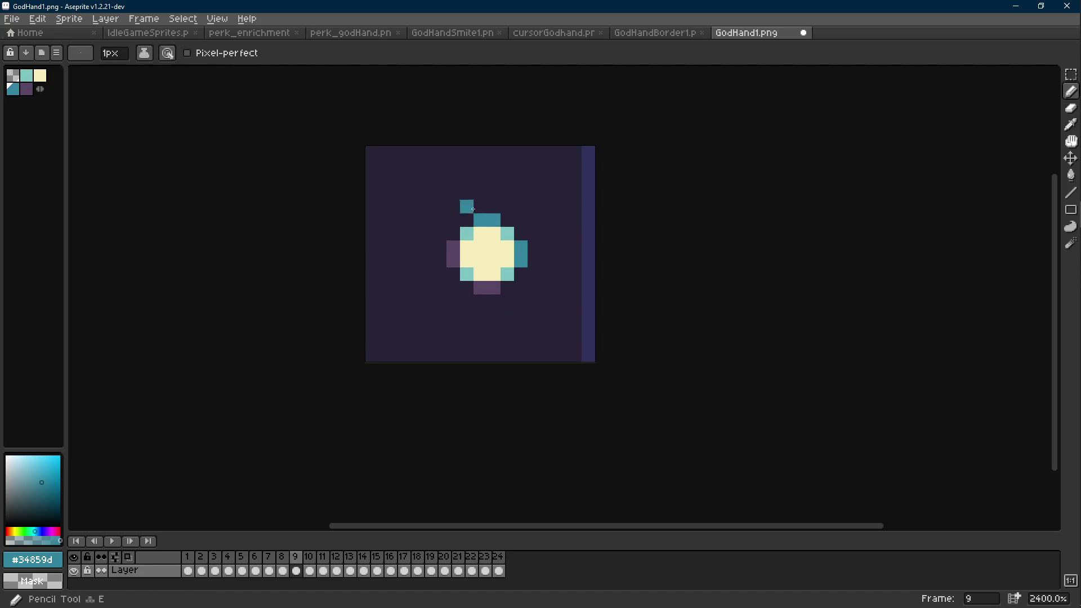
On frame 16, recolour the circle's top, lower-left and bottom rim dark teal.
key(Right)
key(Right)
key(Right)
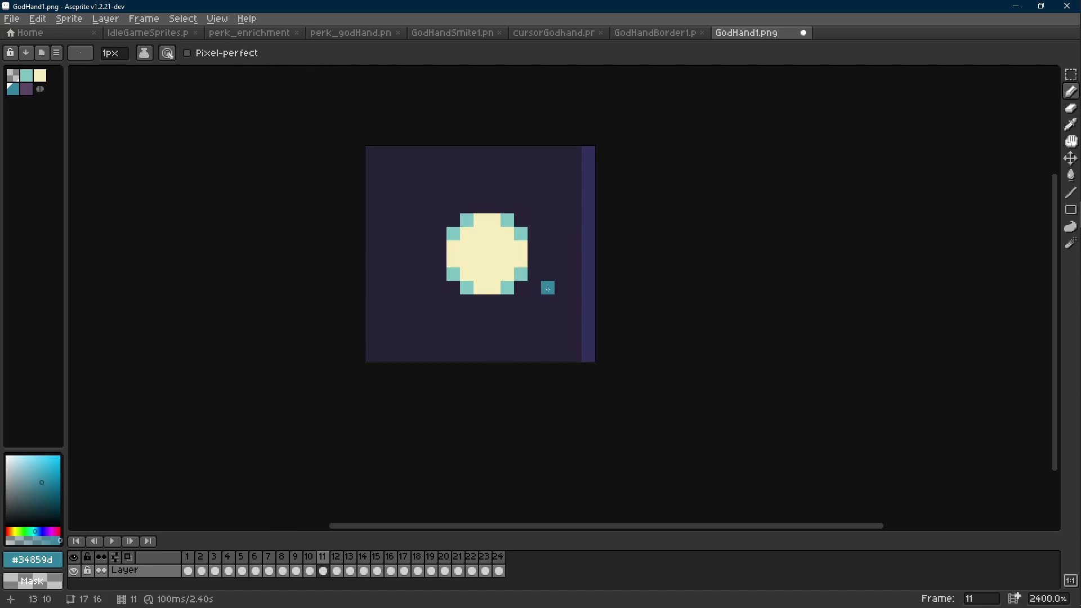
key(Right)
key(Right)
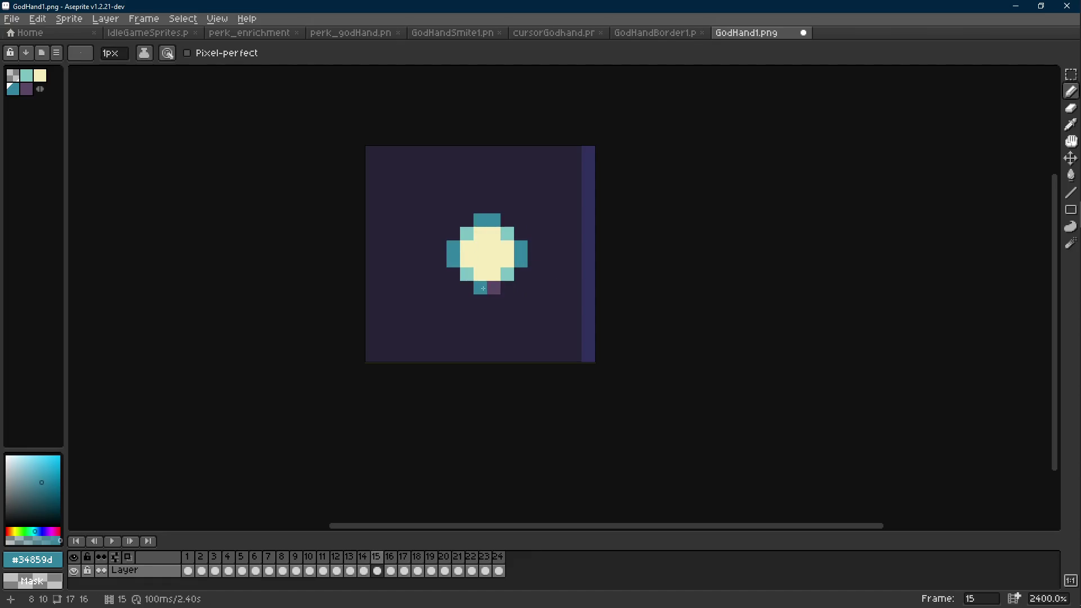
key(Right)
key(Right)
key(Right)
key(Right)
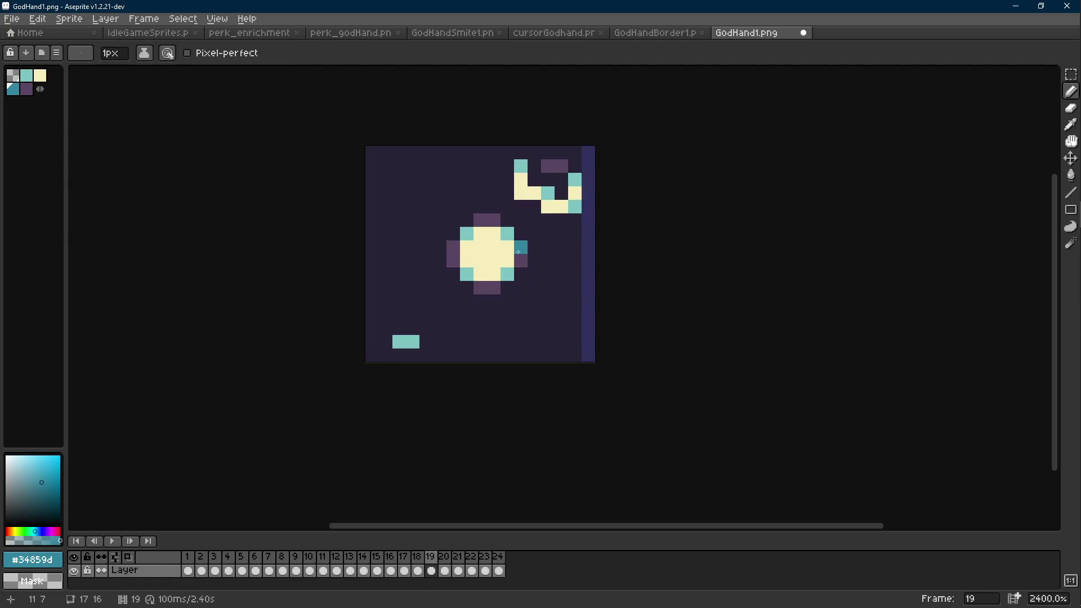
drag(493, 220, 468, 237)
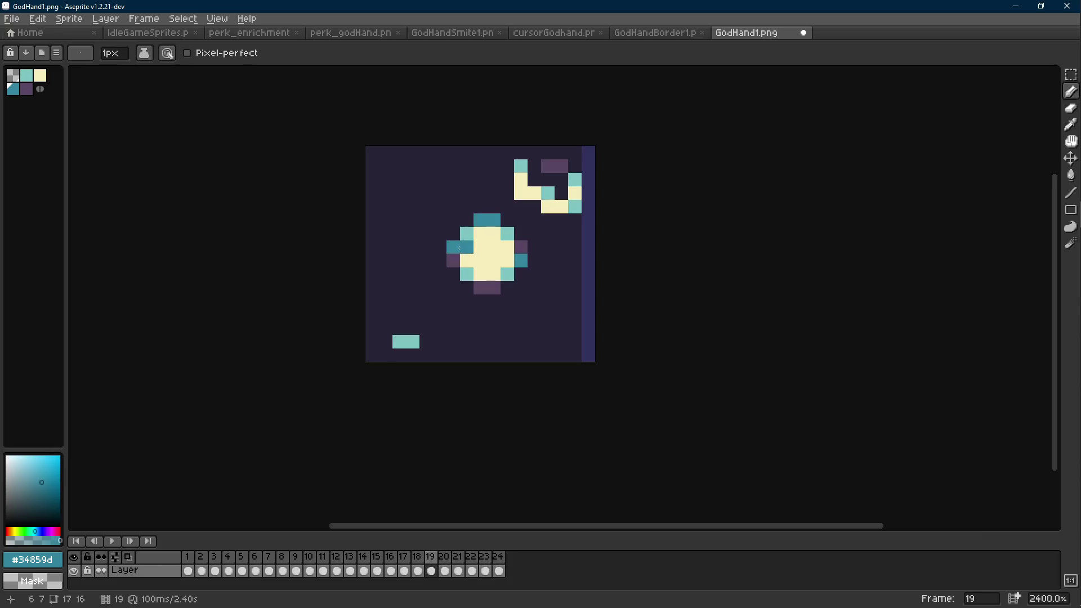
click(453, 260)
drag(487, 287, 513, 269)
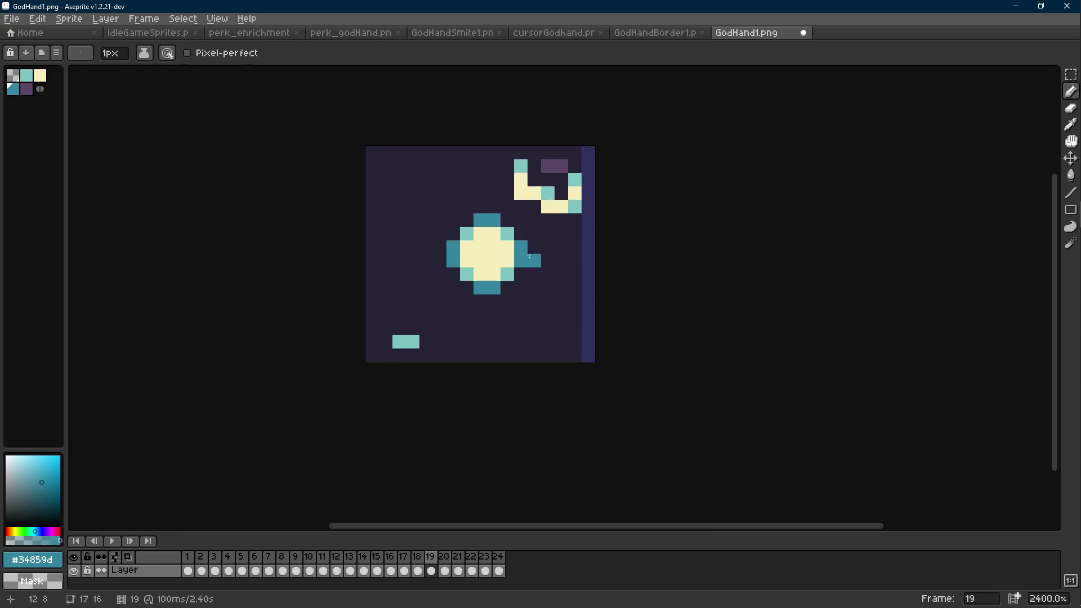
key(Right)
key(Right)
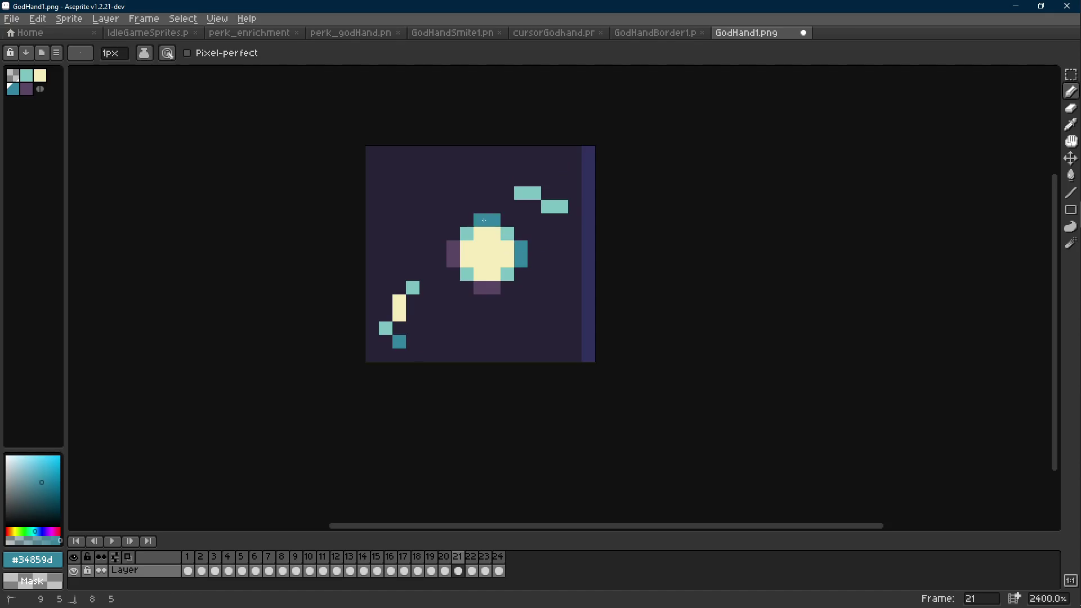
key(Right)
Play the cursor animation and save GodHand1.png.
key(Return)
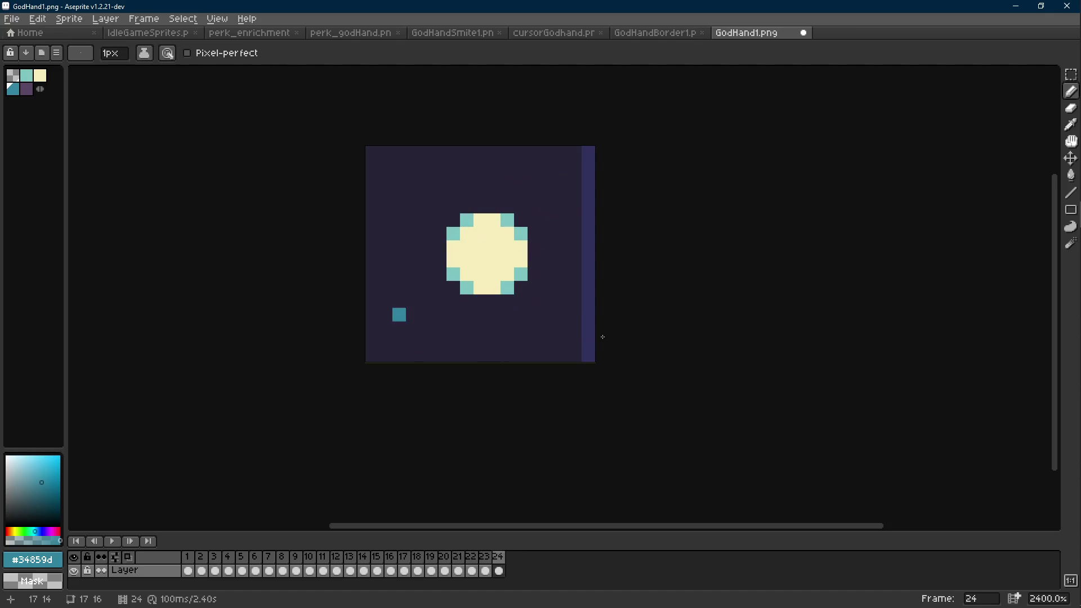
scroll(573, 293, down, 6)
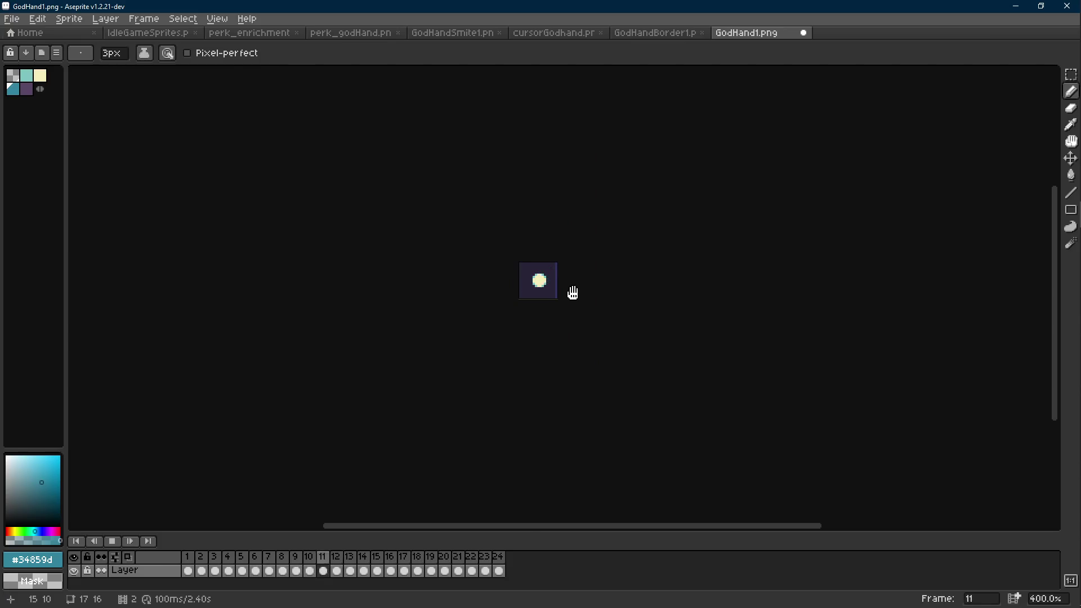
key(ctrl+s)
In Godot, duplicate the Godhand sprite node, discarding a first stray copy.
mouse_move(1075, 195)
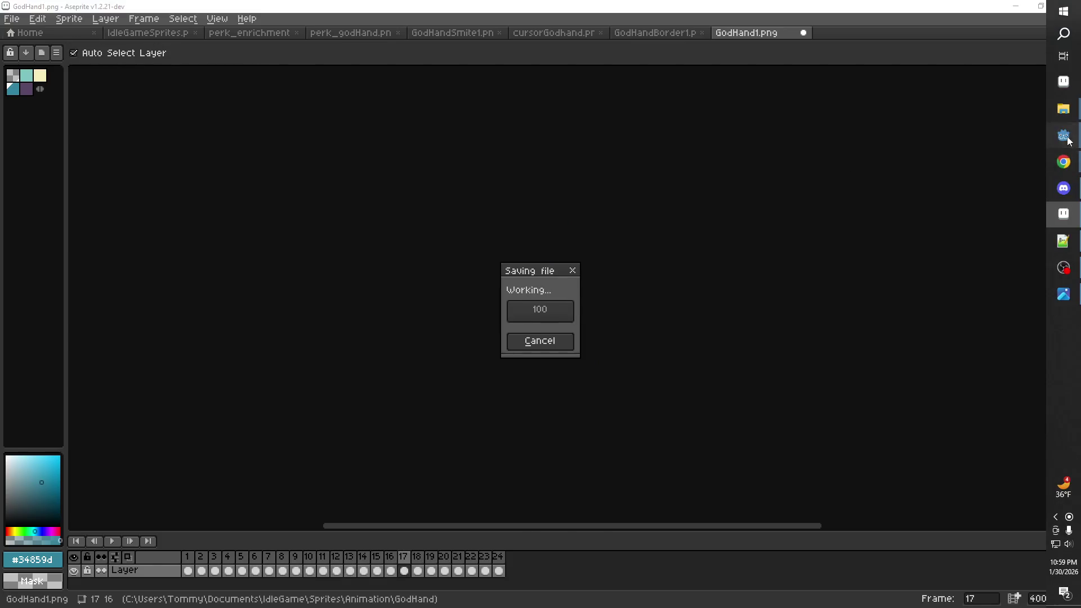
click(1075, 135)
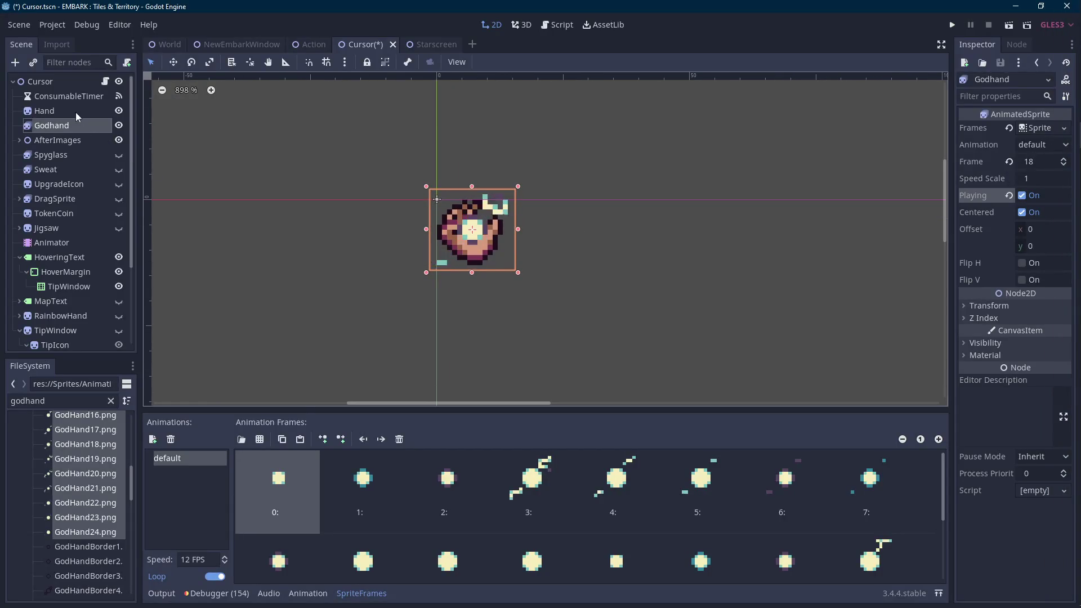
key(ctrl+d)
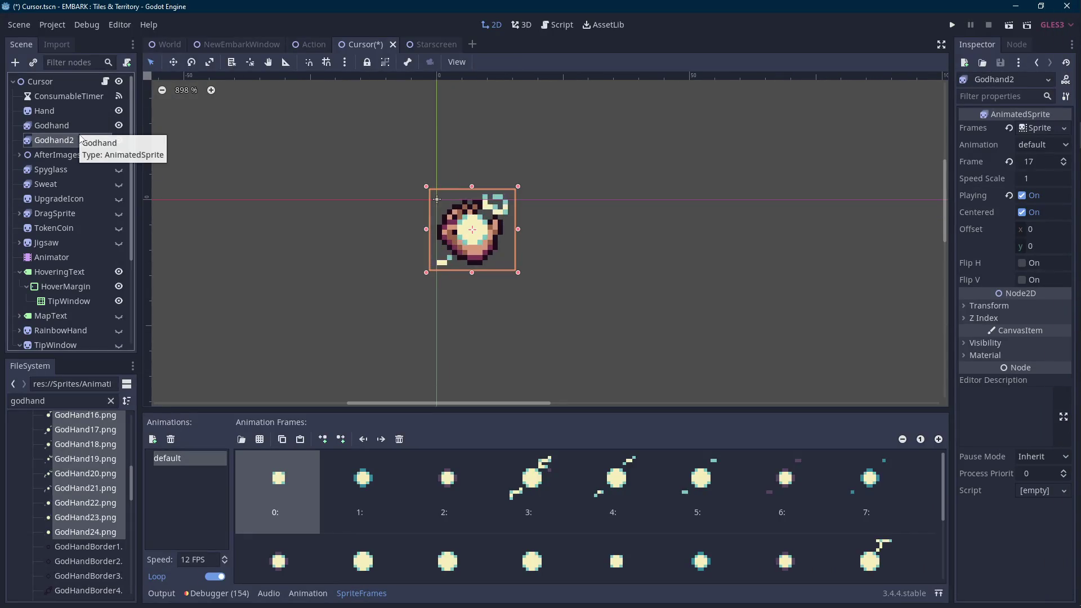
key(Delete)
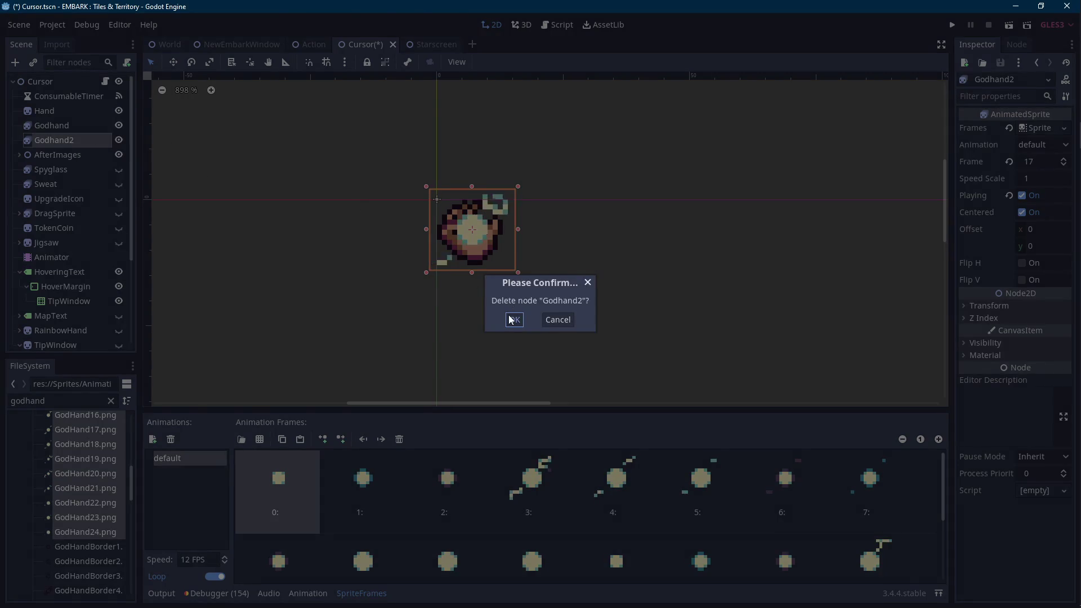
click(511, 319)
click(65, 127)
key(ctrl+d)
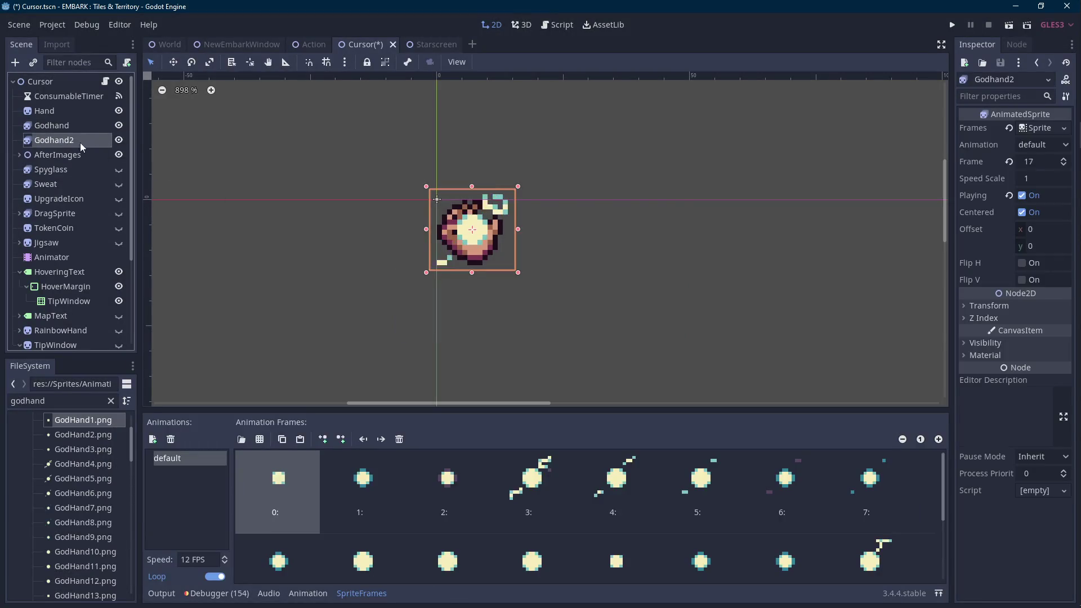
Give the copy a New SpriteFrames resource and rename it GodhandOutline.
click(1066, 130)
click(1040, 138)
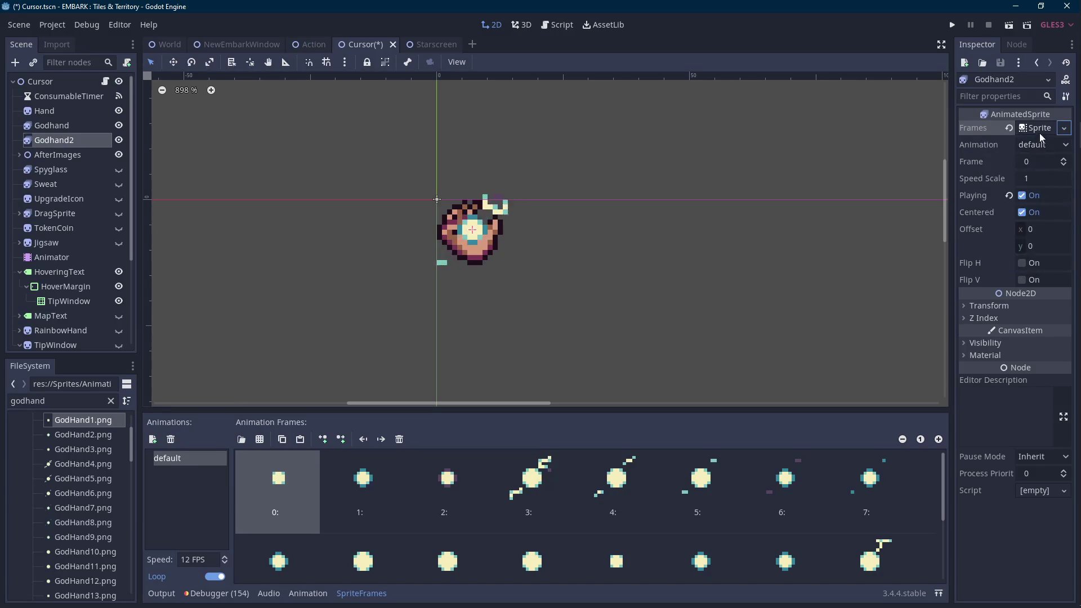
double_click(89, 140)
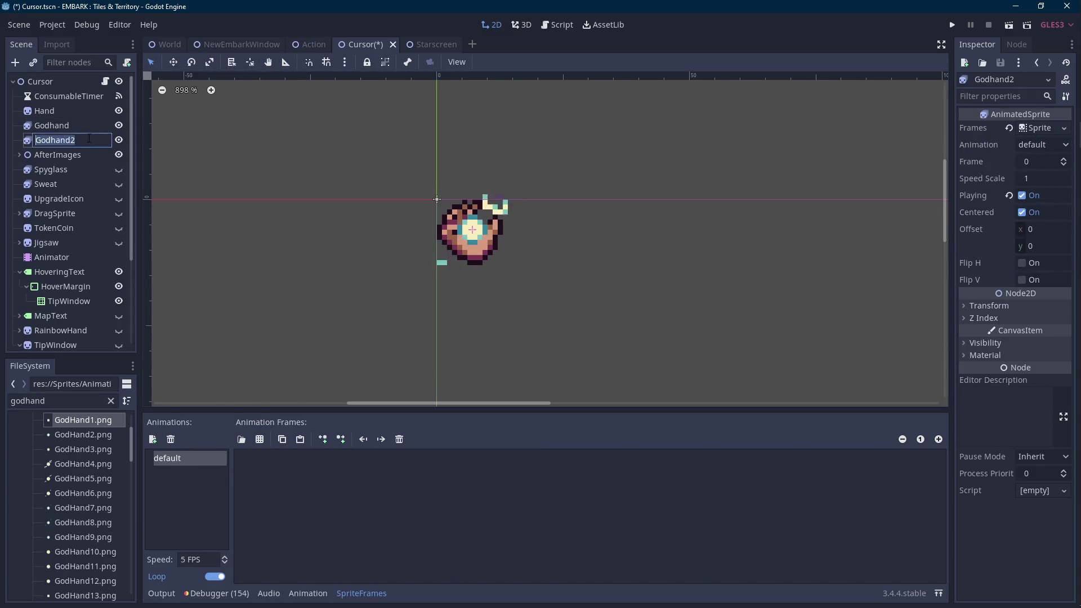
text(Outline)
key(Return)
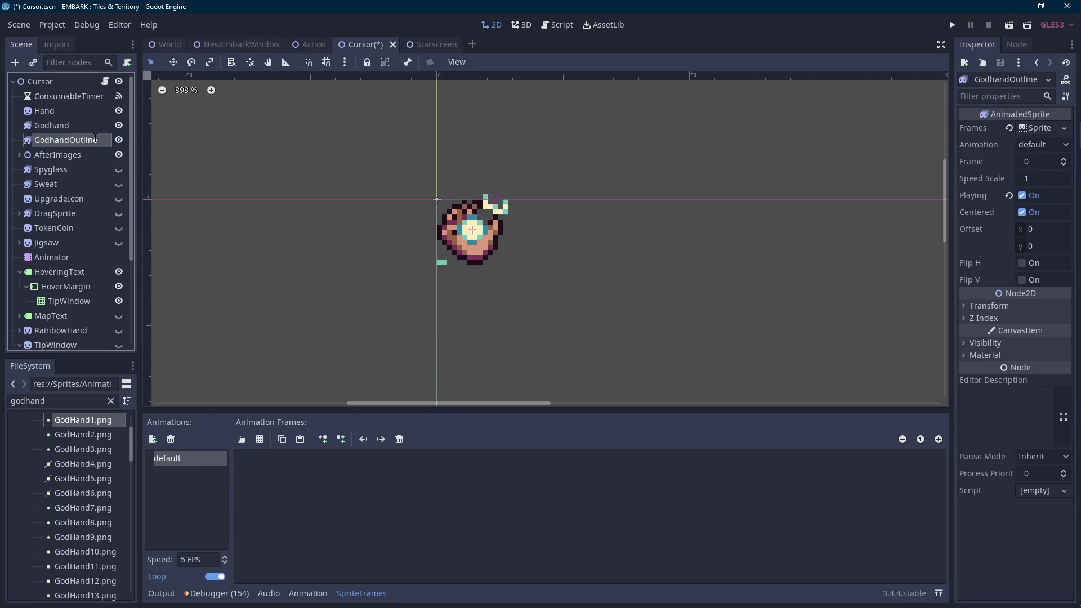
click(1049, 130)
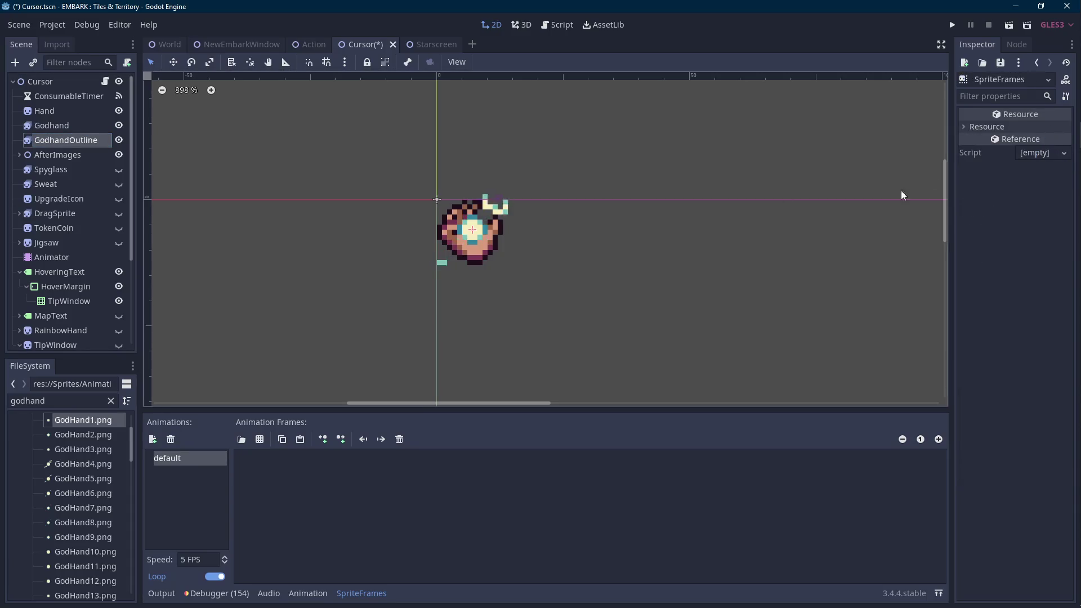
Load the GodHandBorder16–24 images into GodhandOutline's frames and set its speed to 12 FPS.
scroll(73, 484, down, 5)
scroll(98, 476, down, 5)
shift+click(95, 539)
mouse_move(96, 539)
mouse_down()
mouse_move(357, 444)
mouse_move(366, 484)
mouse_up()
click(79, 126)
click(78, 140)
click(210, 559)
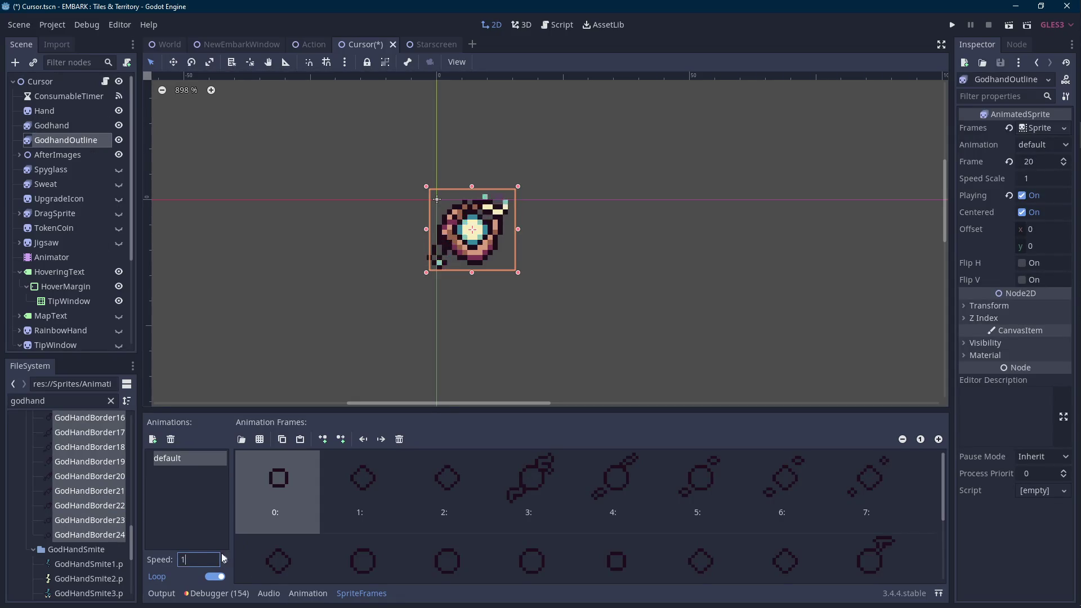
Set both Godhand sprites to frame 4 and give GodhandOutline Z Index -1.
shift+click(425, 198)
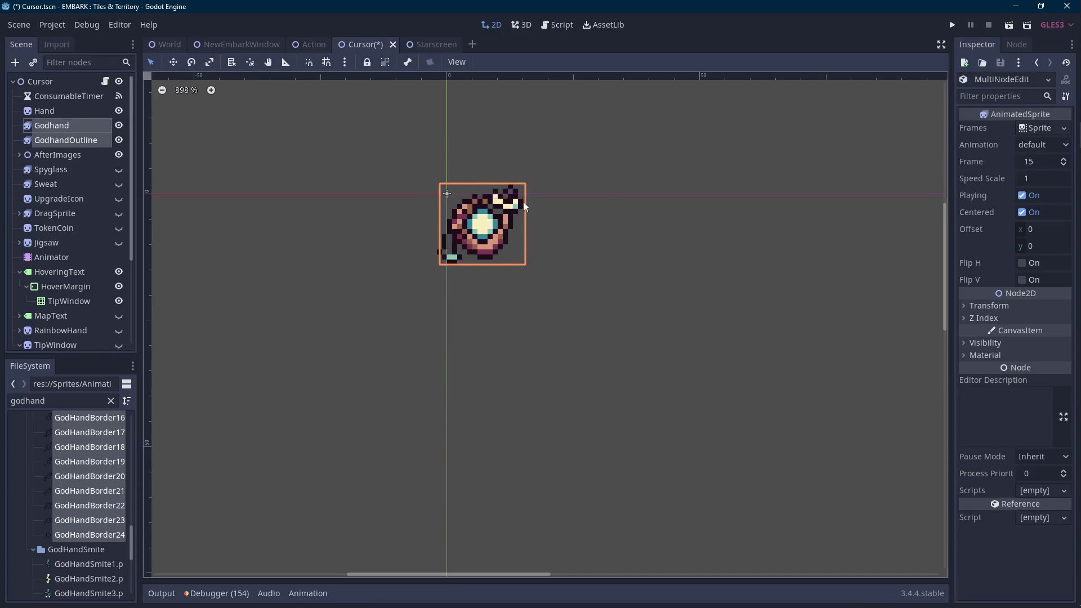
click(1060, 167)
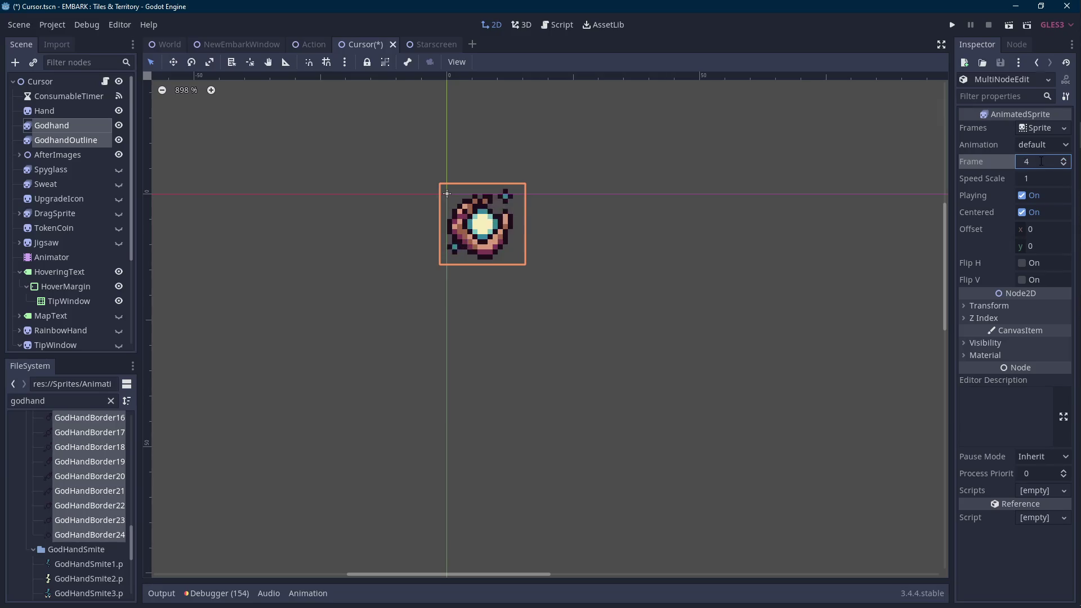
key(Return)
click(73, 139)
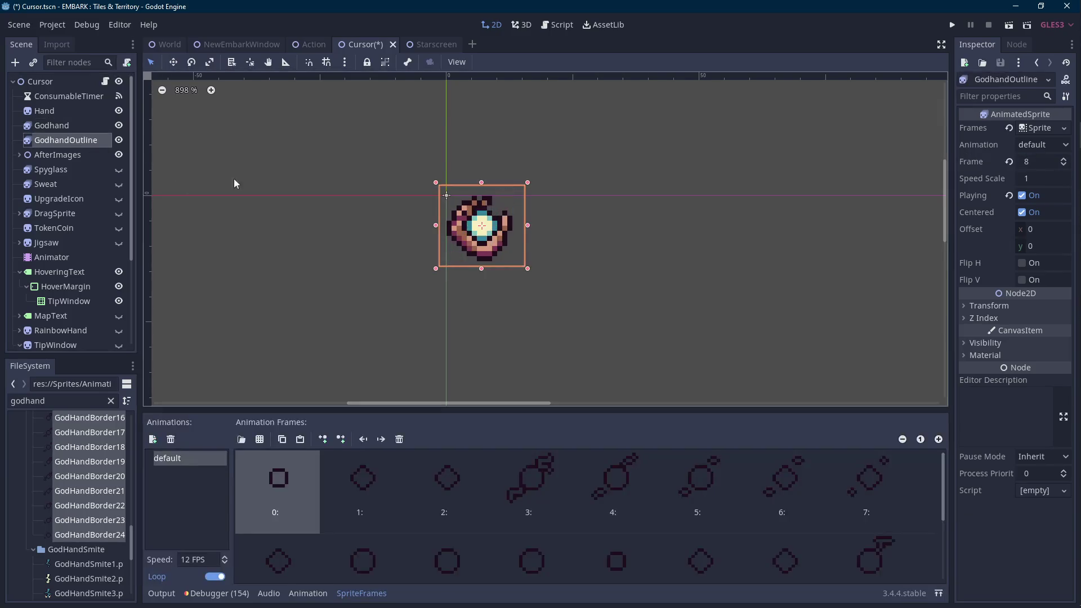
click(993, 317)
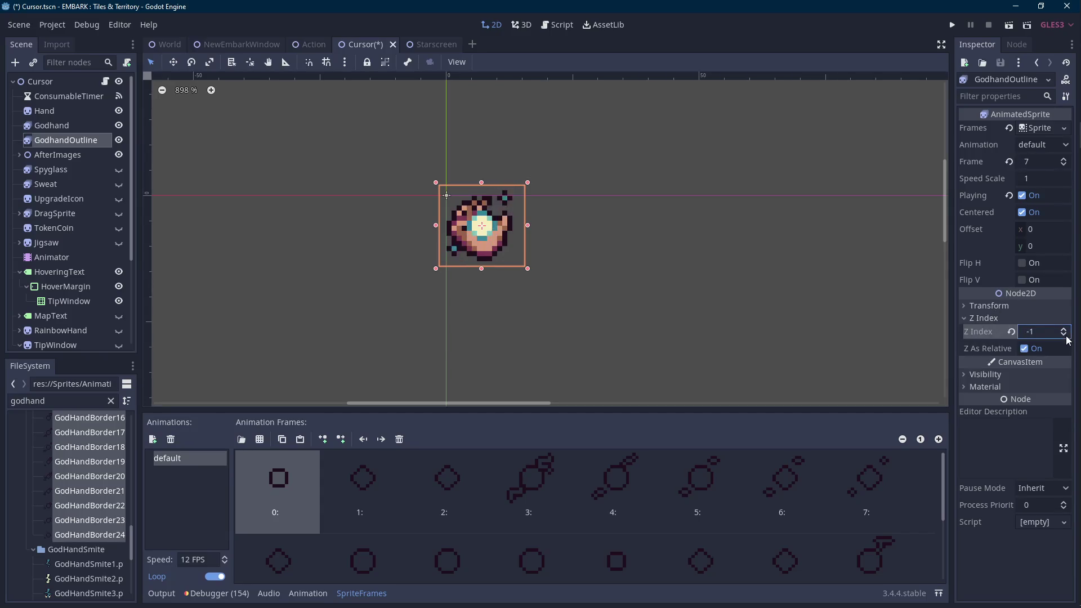
click(541, 201)
scroll(540, 200, down, 4)
scroll(548, 201, down, 1)
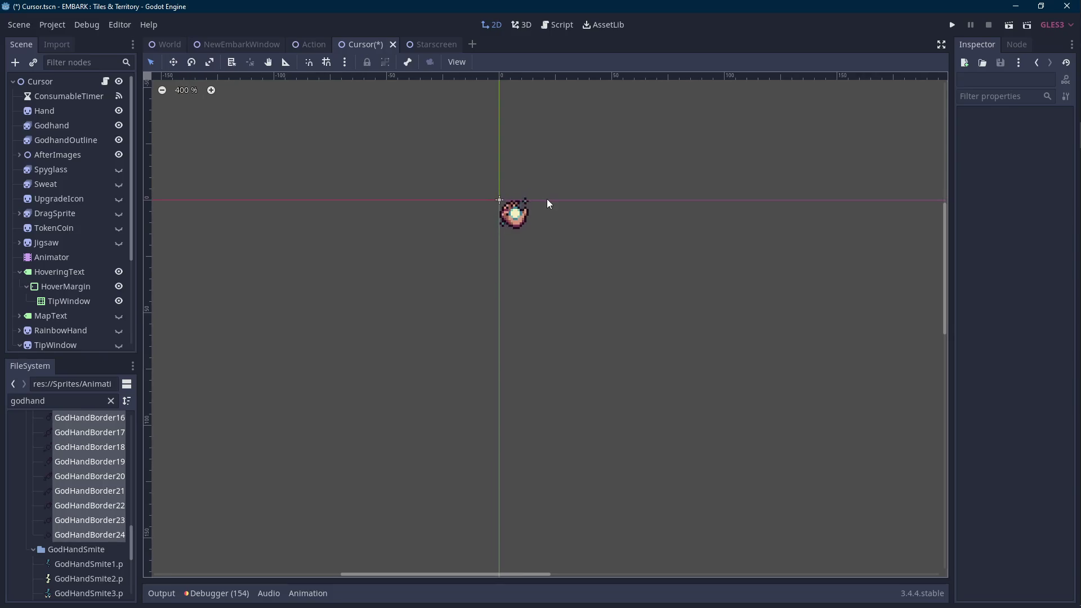
Zoom and pan Godot's viewport to inspect the layered hand cursor, then return to Aseprite.
scroll(527, 225, up, 12)
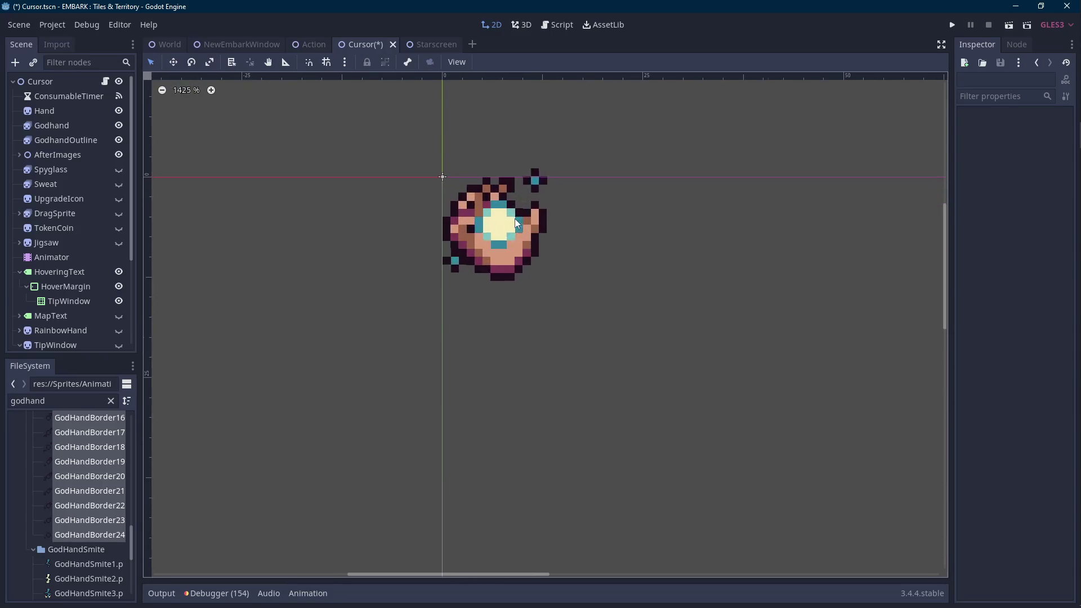
scroll(492, 235, down, 4)
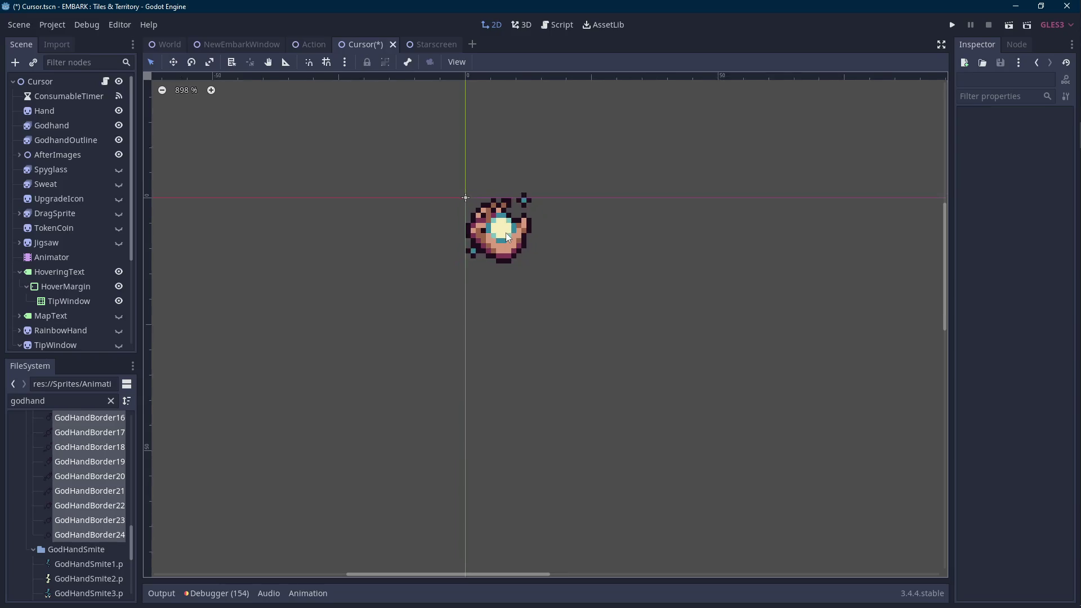
scroll(507, 236, down, 5)
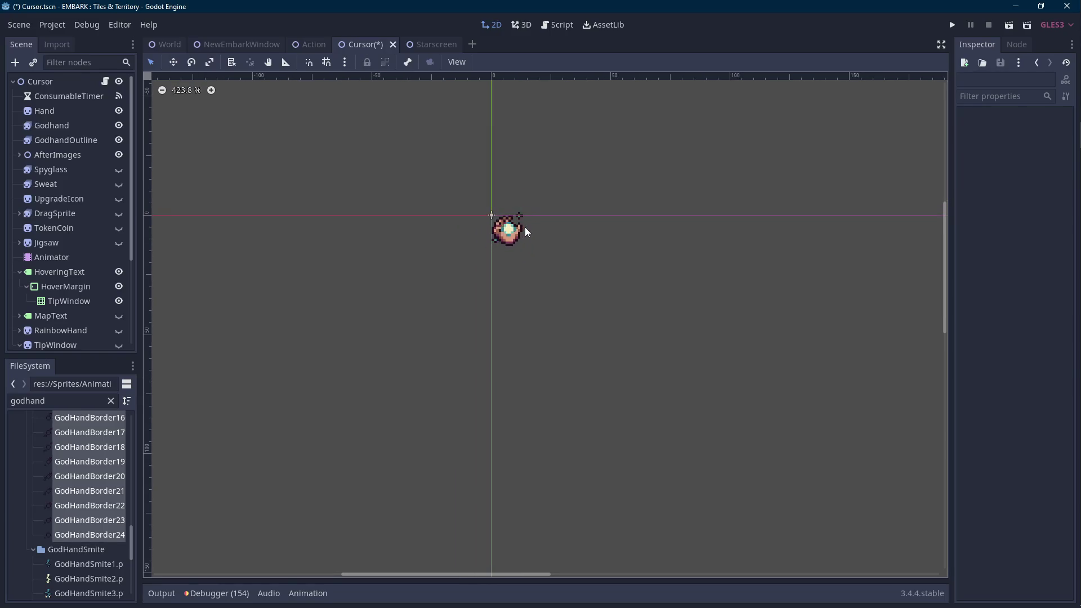
scroll(523, 230, up, 2)
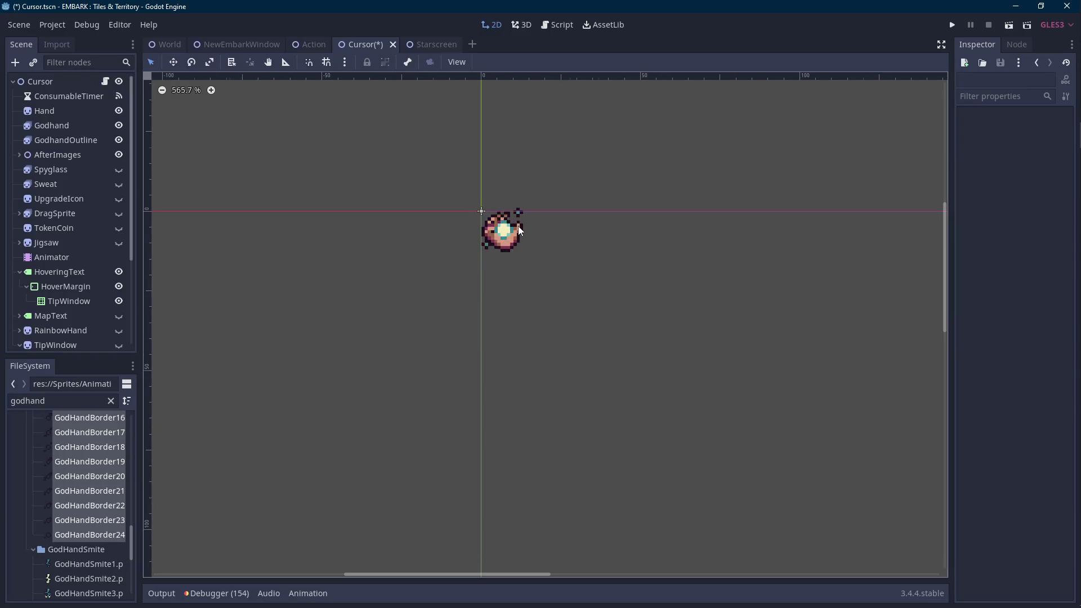
scroll(521, 230, down, 2)
drag(568, 180, 552, 191)
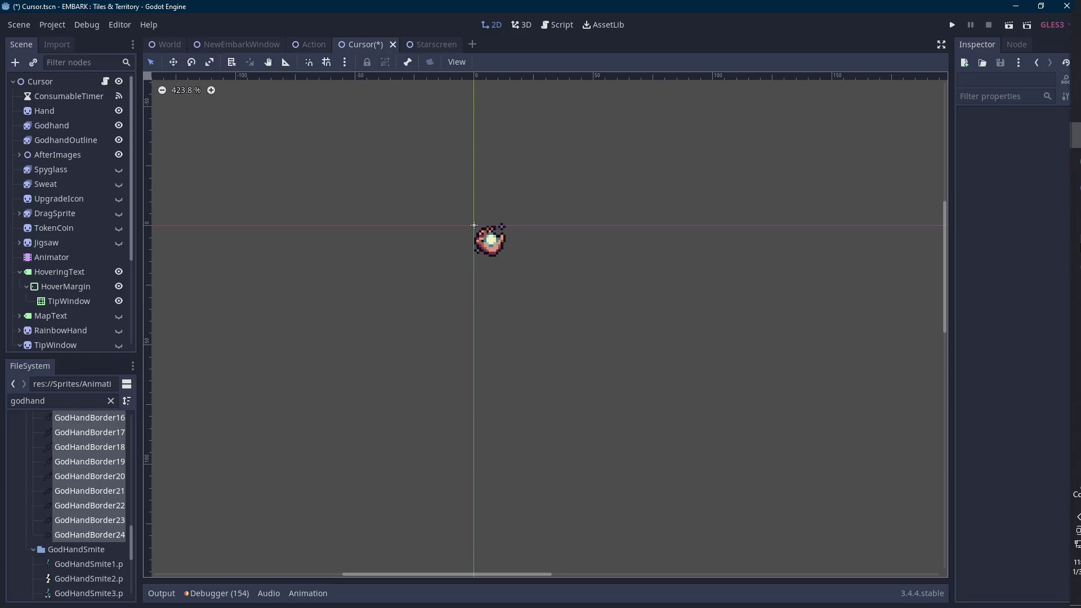
click(1068, 213)
scroll(572, 264, up, 3)
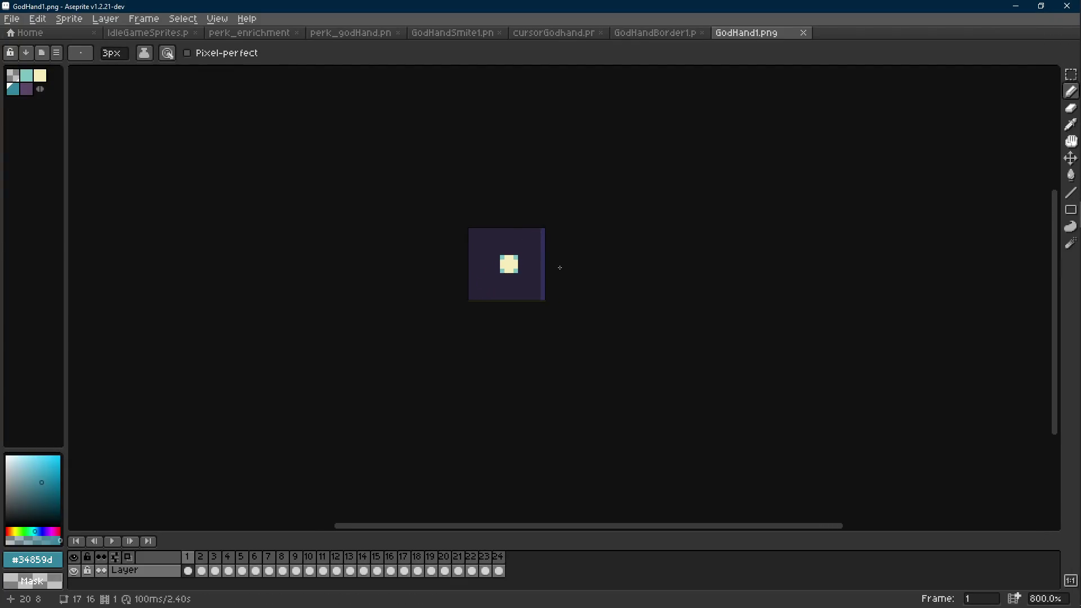
Repaint frame 3's purple edge pixels teal with a 1px pencil, preview, and save GodHand1.png.
scroll(556, 268, up, 2)
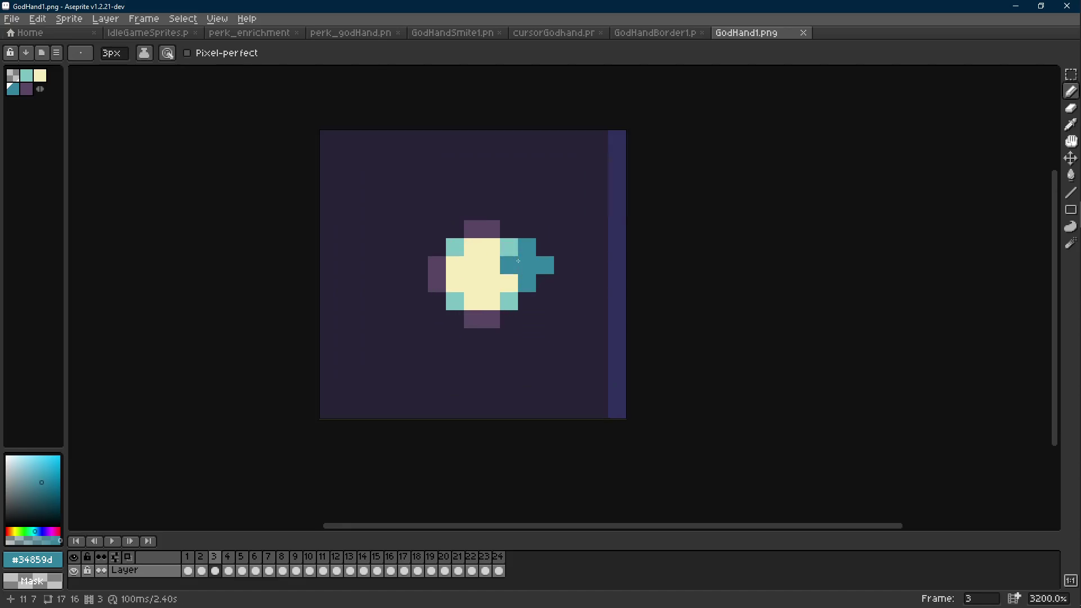
key(minus)
key(minus)
mouse_move(490, 228)
mouse_down()
mouse_move(472, 228)
mouse_move(437, 265)
mouse_move(473, 319)
mouse_up()
key(Right)
key(Right)
key(Right)
key(Right)
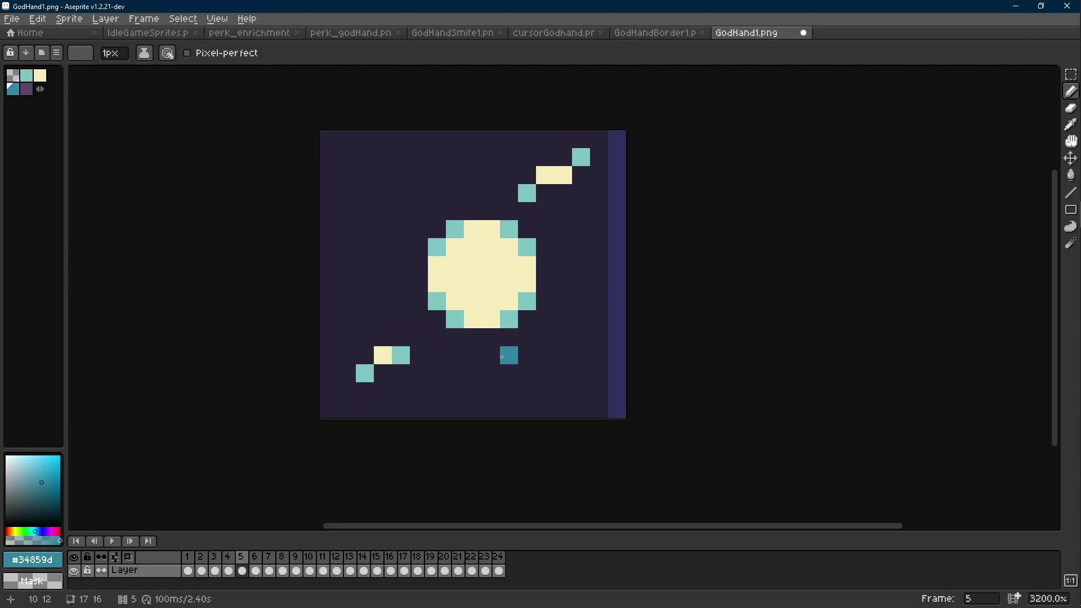
scroll(503, 348, down, 8)
key(Return)
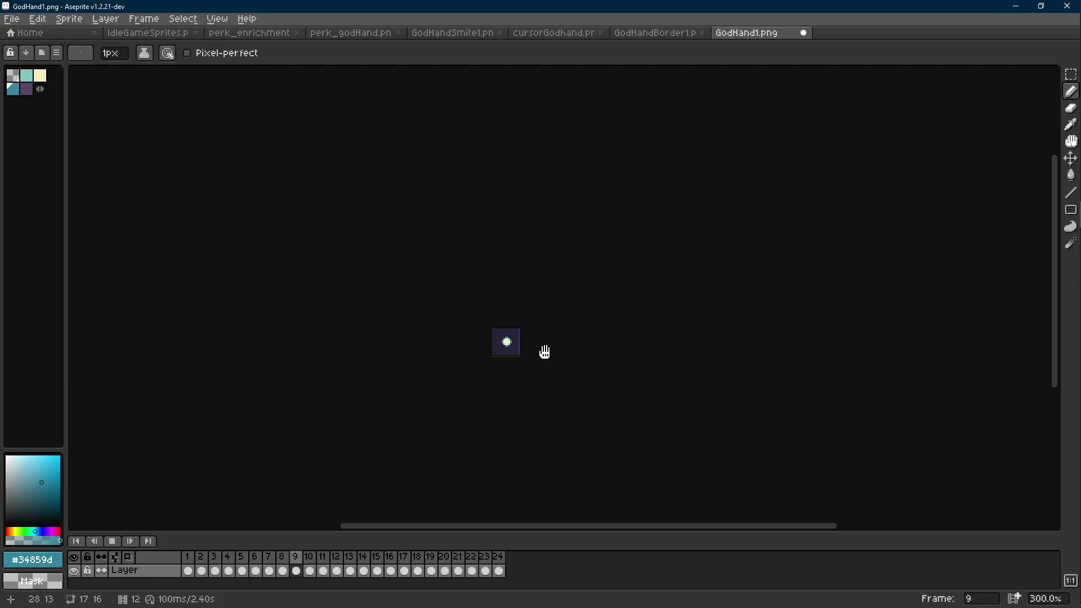
key(ctrl+s)
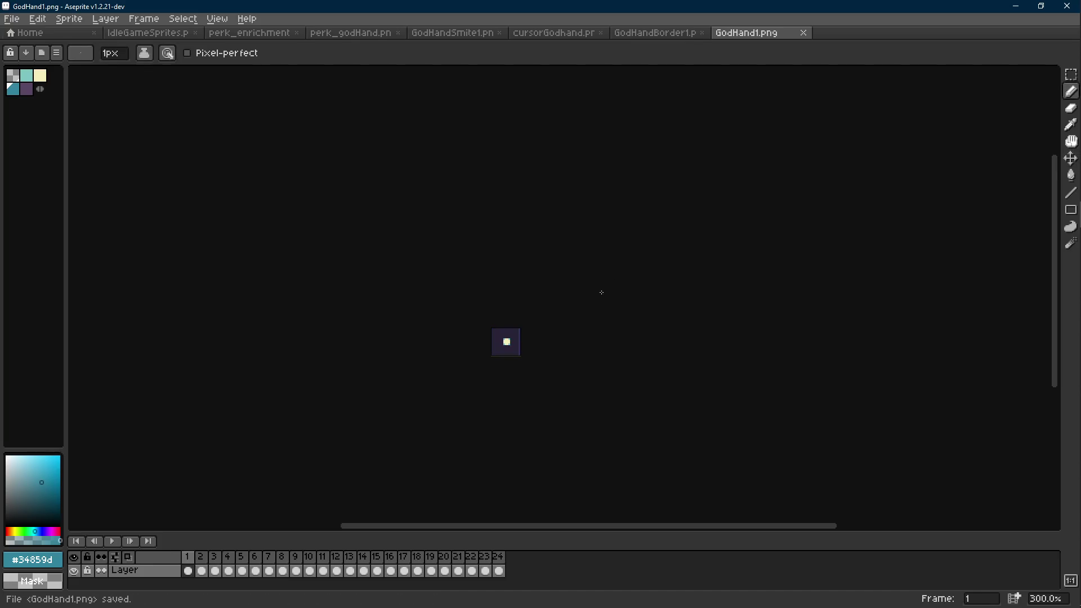
click(1015, 6)
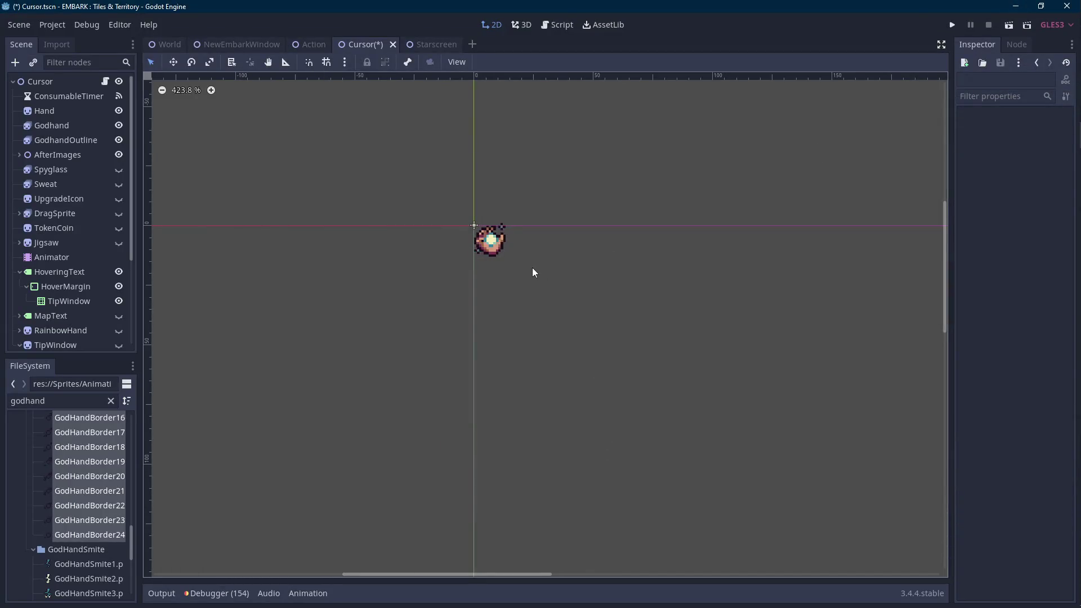
Nudge the Godot view, then switch to Aseprite and step through GodHand1.png's frames.
drag(534, 272, 529, 303)
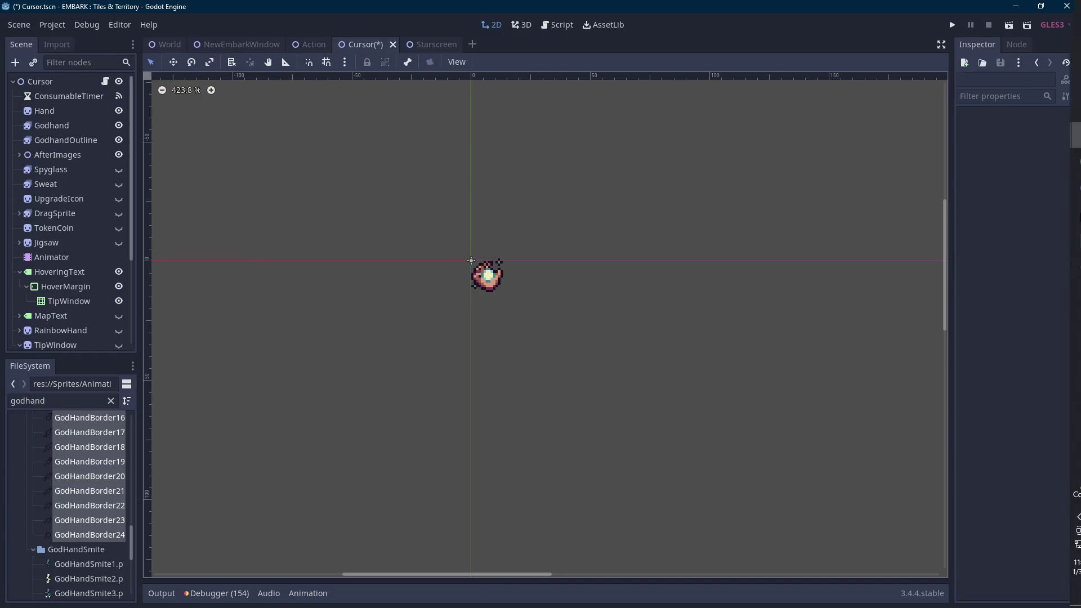
click(1062, 189)
key(Right)
key(Right)
key(Left)
key(Left)
scroll(485, 323, up, 3)
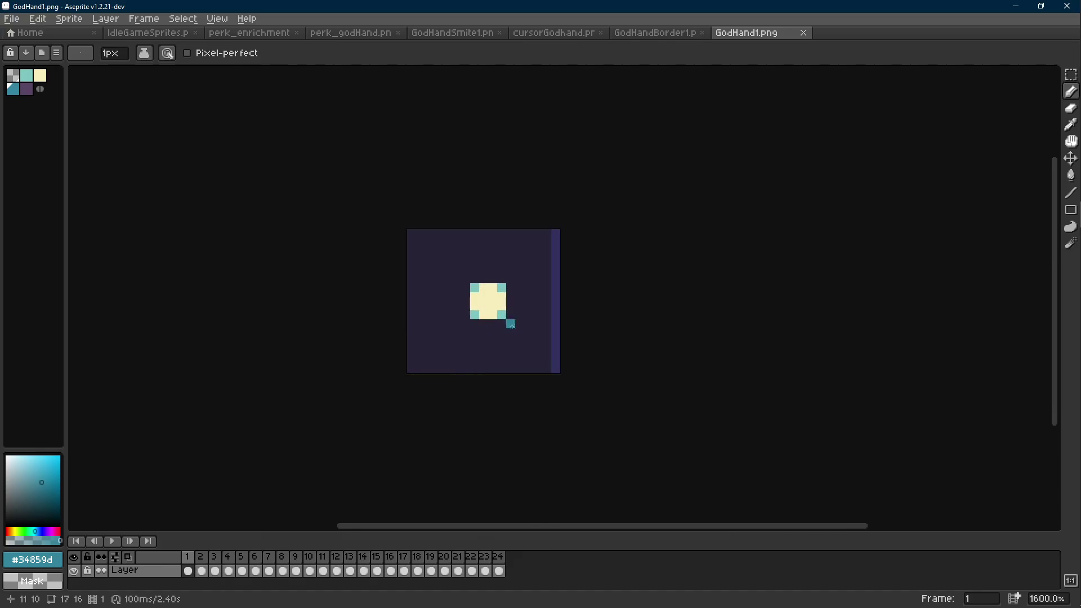
Select the core area and replace its teal pixels with cream on frame 1.
key(m)
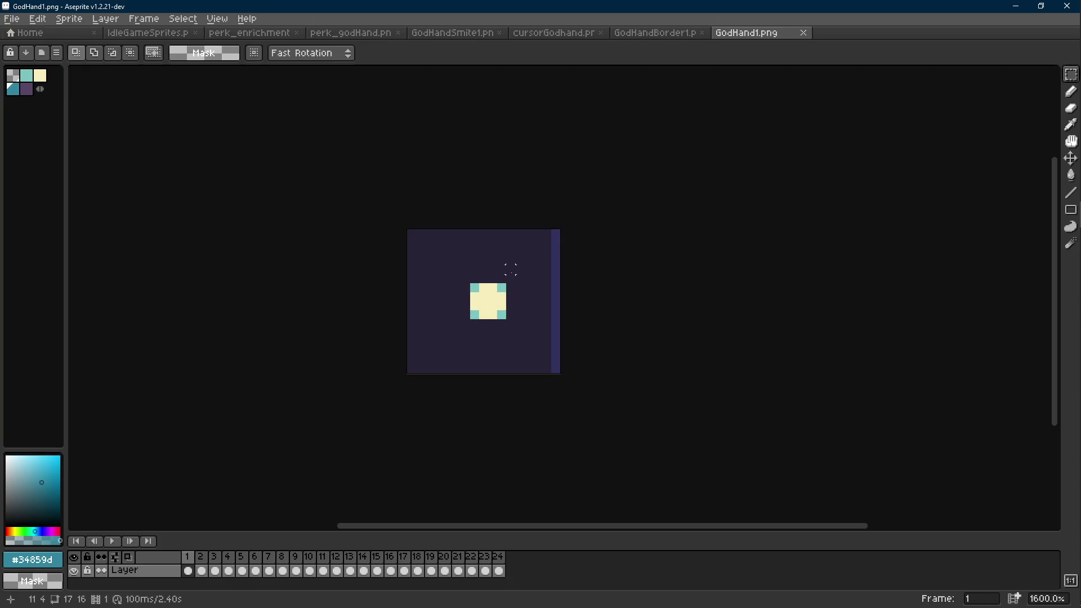
drag(511, 277, 460, 329)
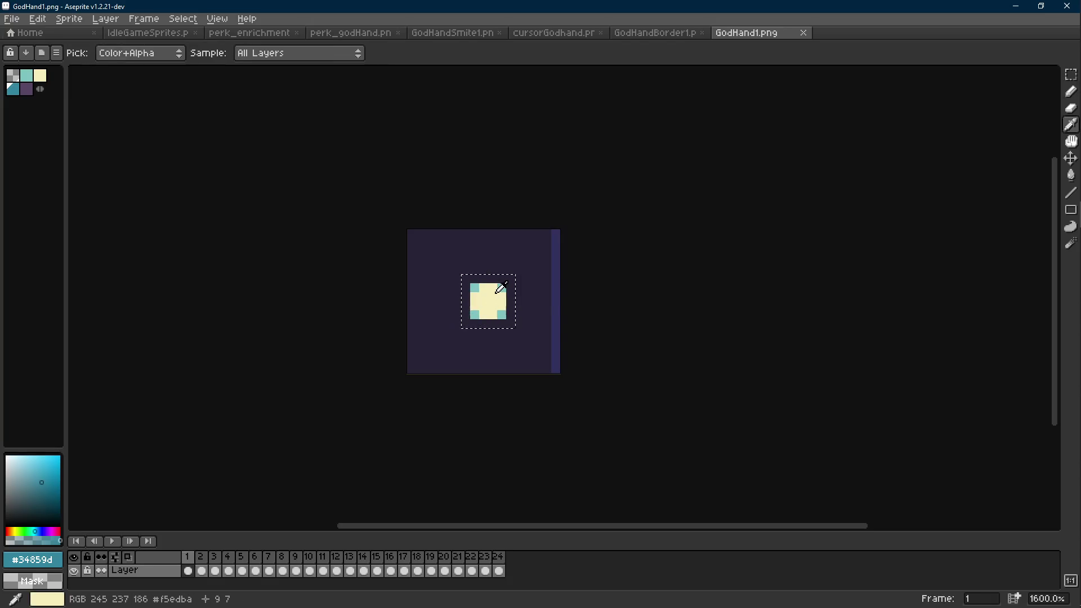
alt+right_click(490, 291)
alt+click(502, 286)
key(shift+r)
click(444, 208)
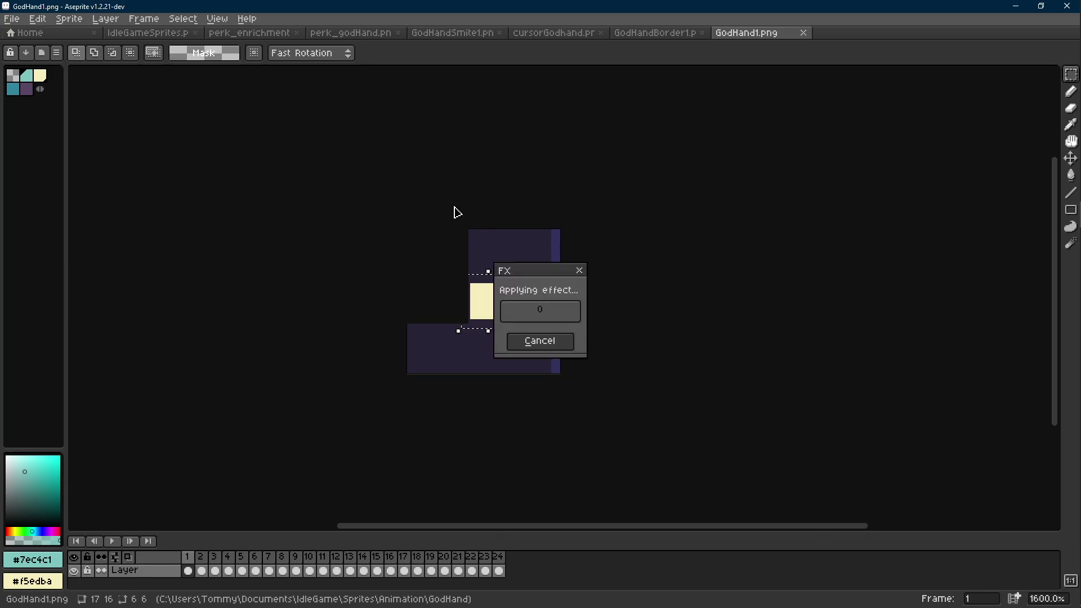
key(d)
key(Right)
Replace the darker teal with cream on frame 2, then step through to frame 24.
alt+click(510, 298)
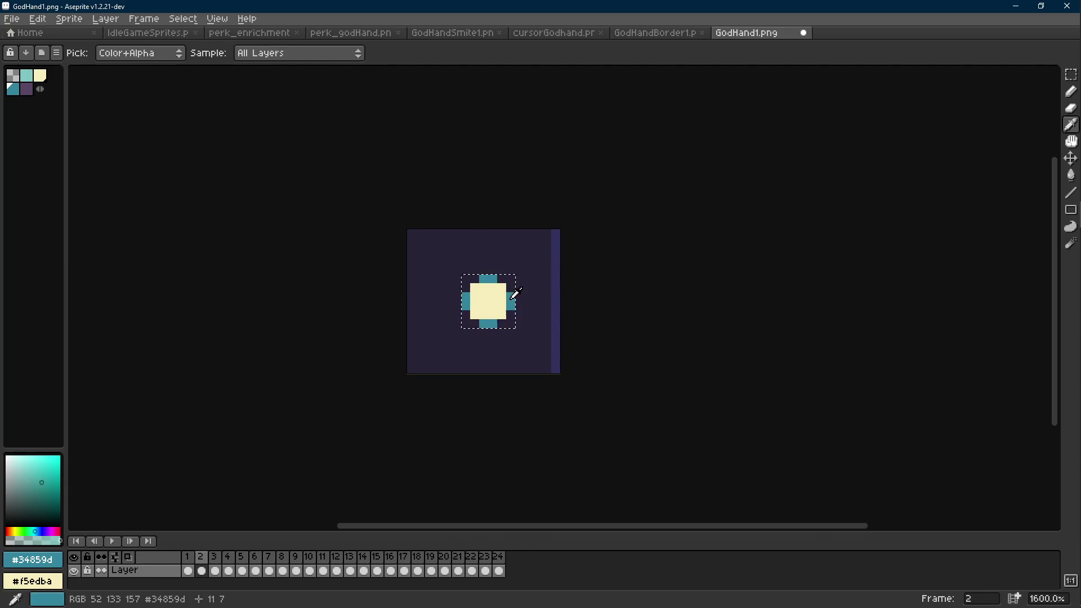
key(shift+r)
click(445, 207)
key(Right)
key(Right)
key(Right)
key(Right)
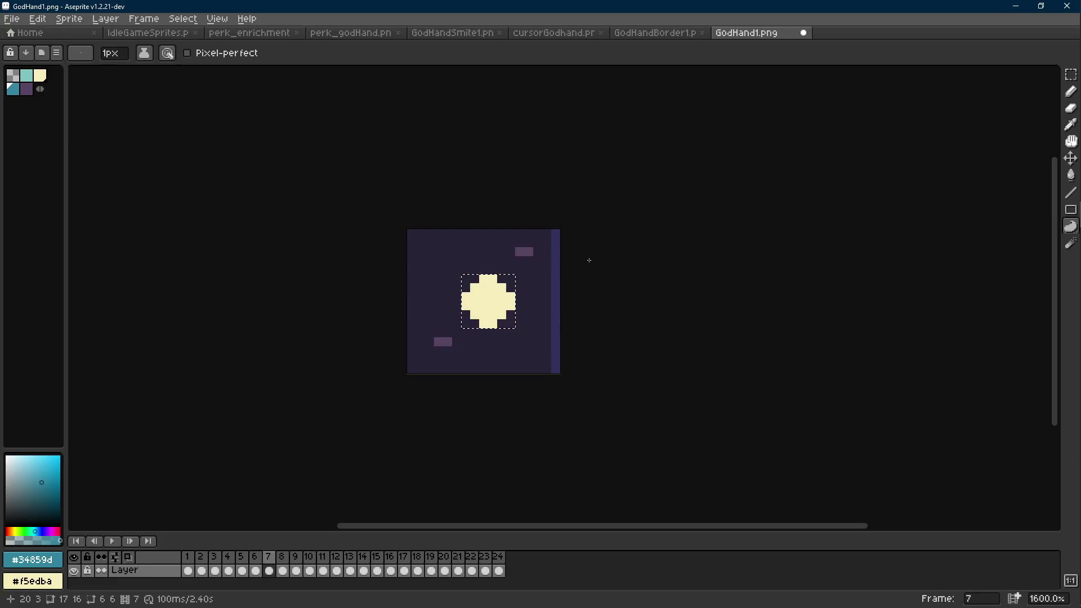
key(Right)
key(Right)
key(Right)
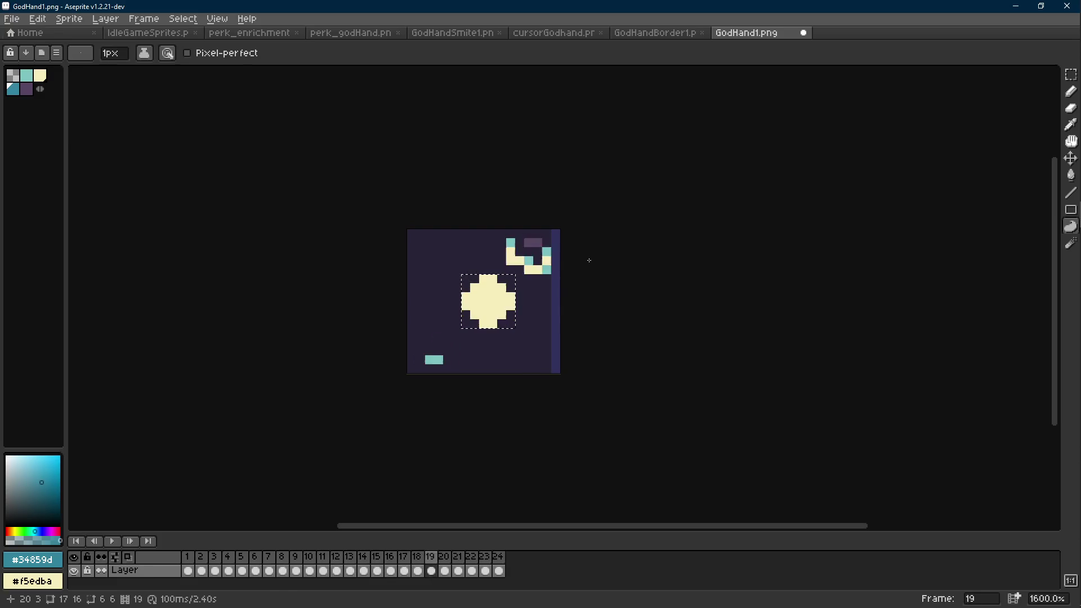
key(Right)
key(Right)
key(Right)
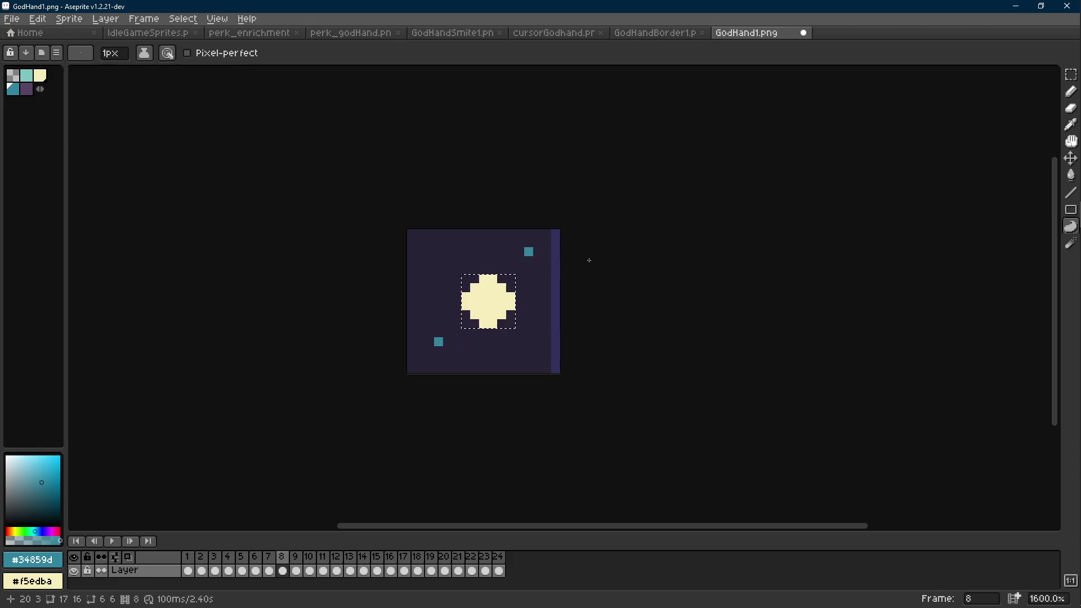
Play the animation to review, save GodHand1.png, and return to Godot.
key(Return)
scroll(580, 274, down, 4)
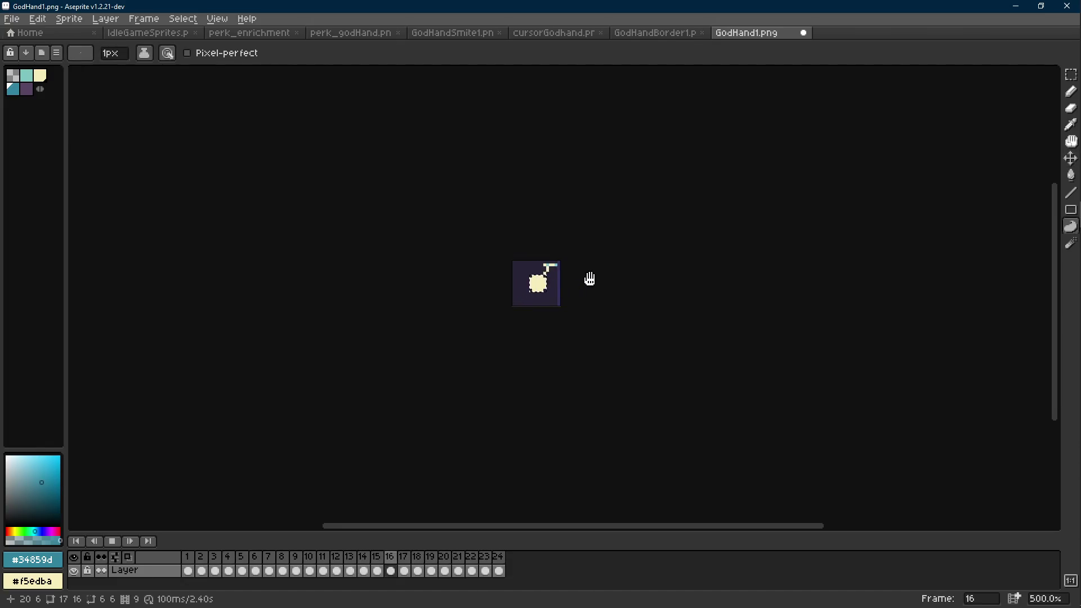
key(m)
key(ctrl+s)
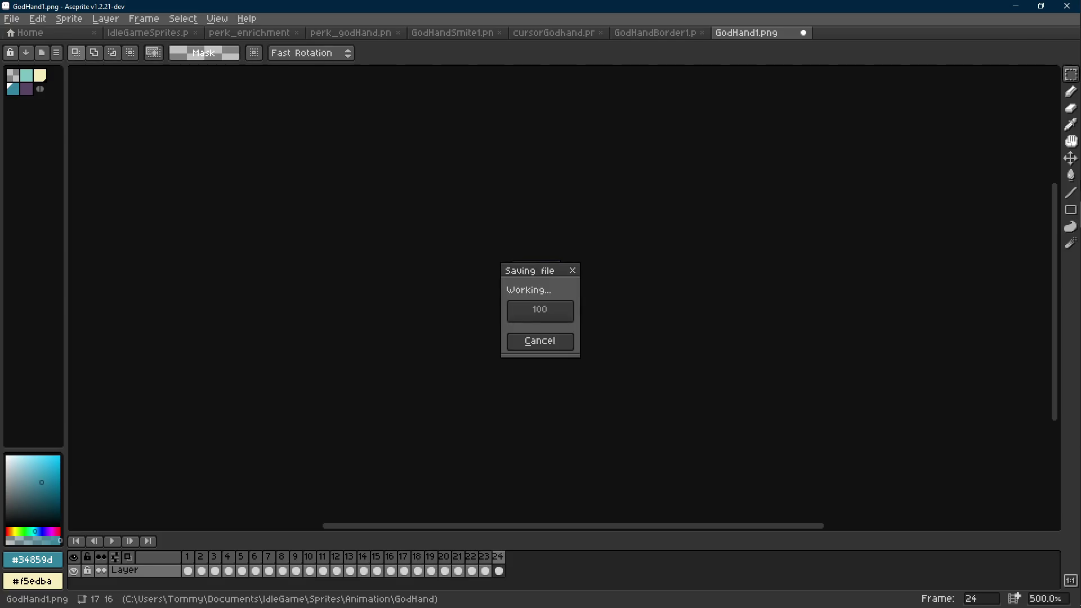
mouse_move(1076, 156)
click(1063, 135)
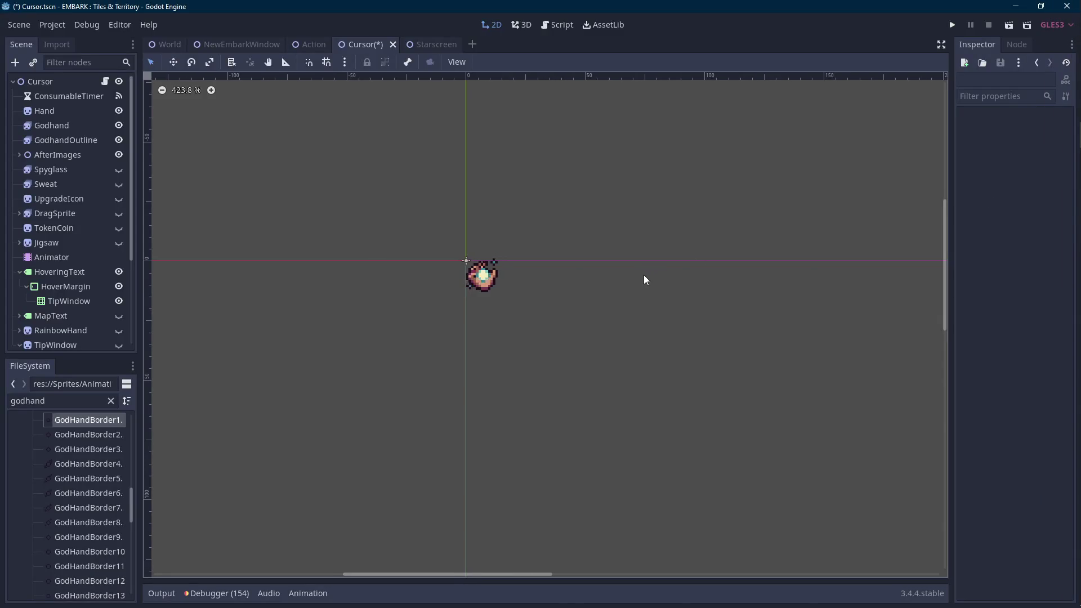
Zoom Godot's viewport to check the reimported cursor colours, then Alt+Tab back to Aseprite.
scroll(515, 303, up, 3)
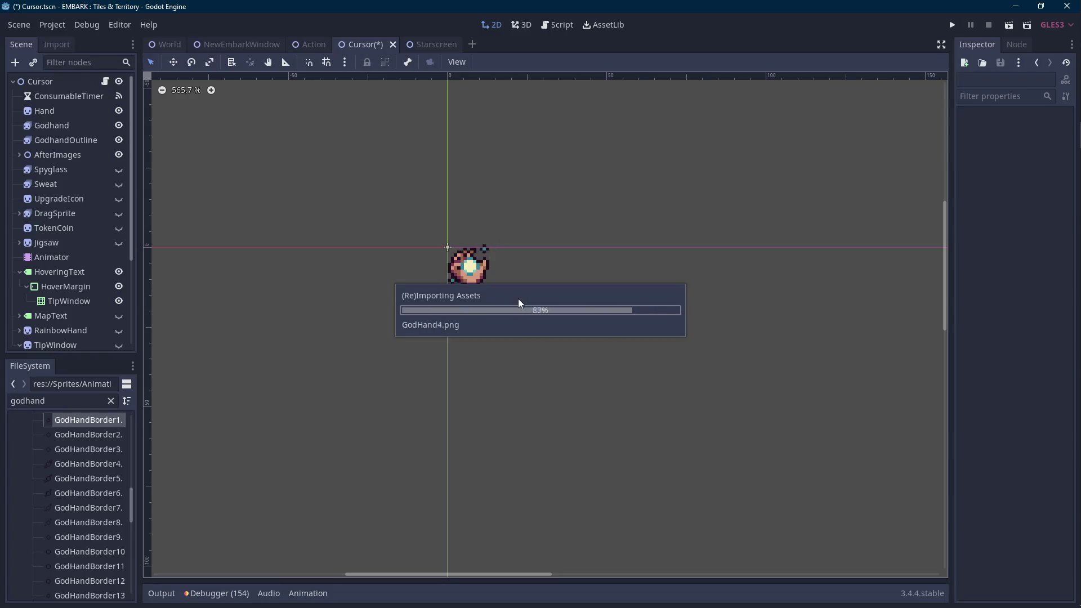
scroll(519, 302, down, 3)
scroll(519, 303, down, 1)
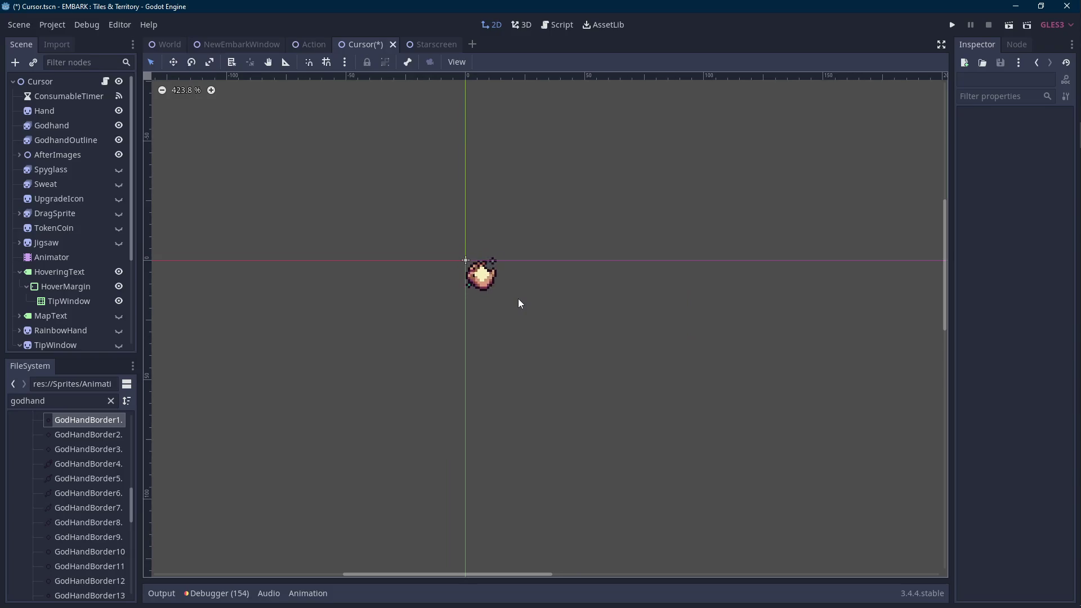
key(alt+Tab)
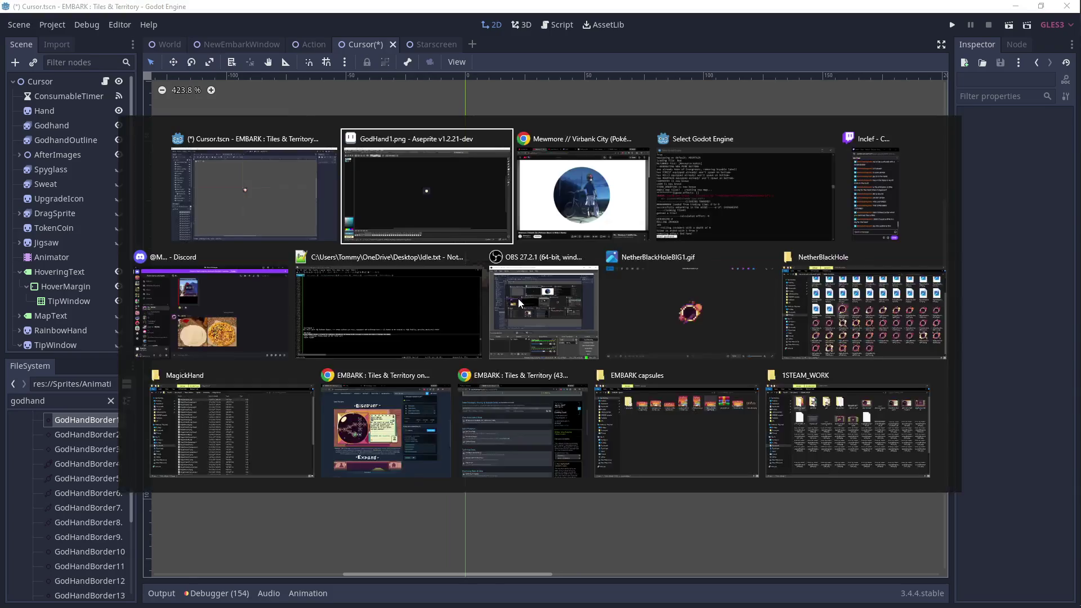
scroll(530, 285, up, 5)
Browse the early frames and pick light teal #7ec4c1 from a sprite pixel.
key(Left)
key(Left)
key(Left)
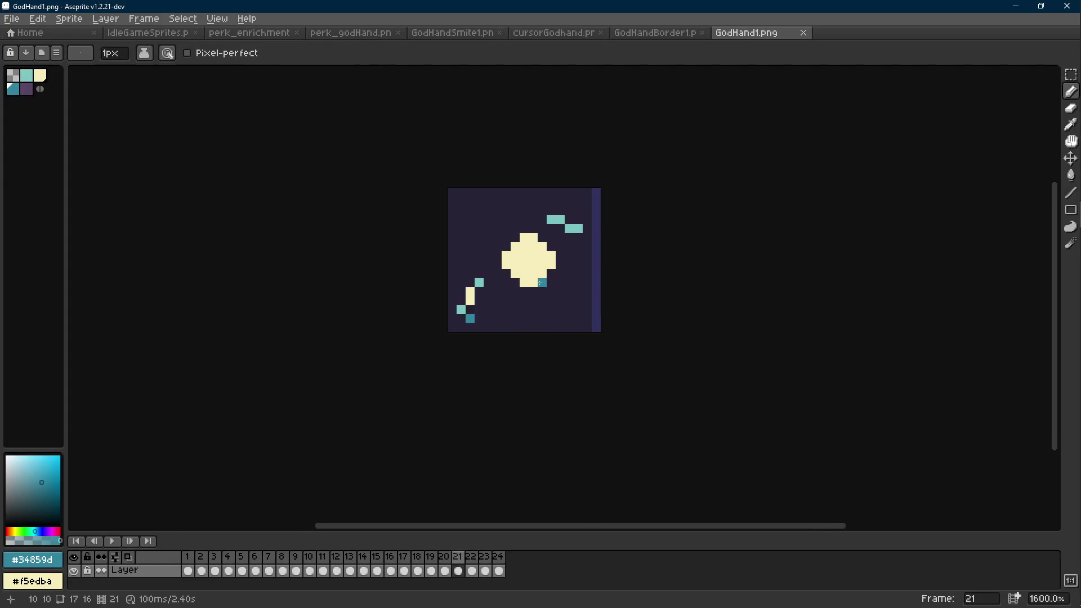
key(Left)
key(Left)
key(Left)
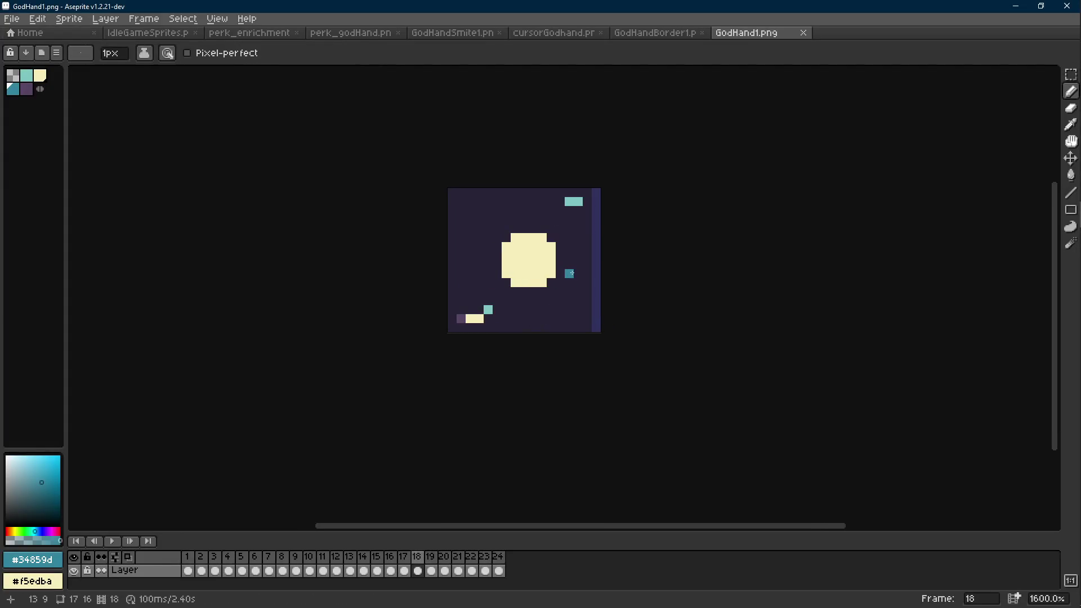
scroll(572, 272, up, 1)
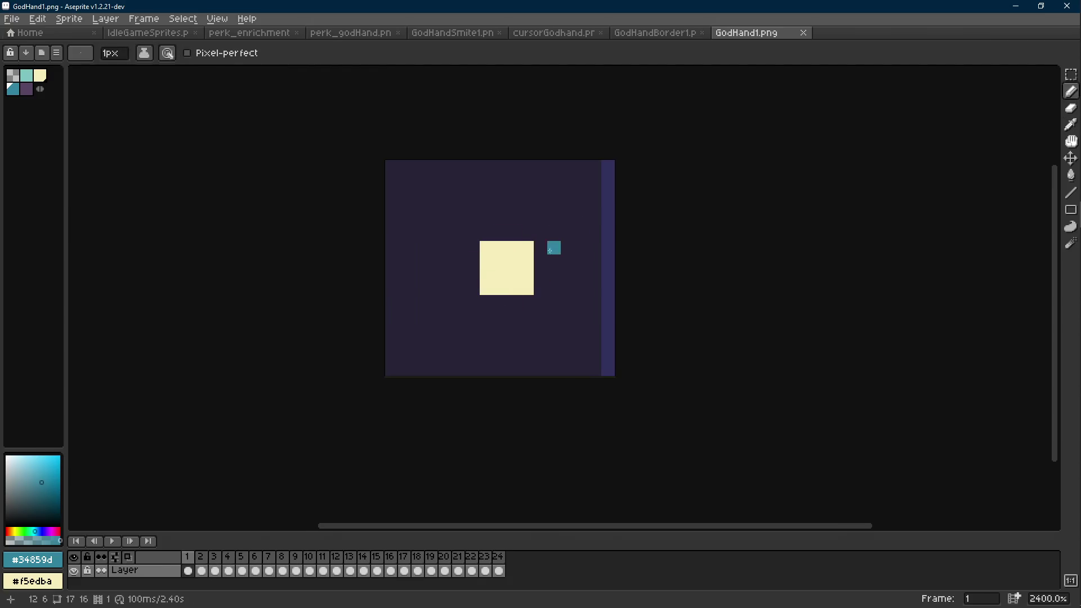
key(Right)
key(Left)
key(Right)
key(Right)
key(Right)
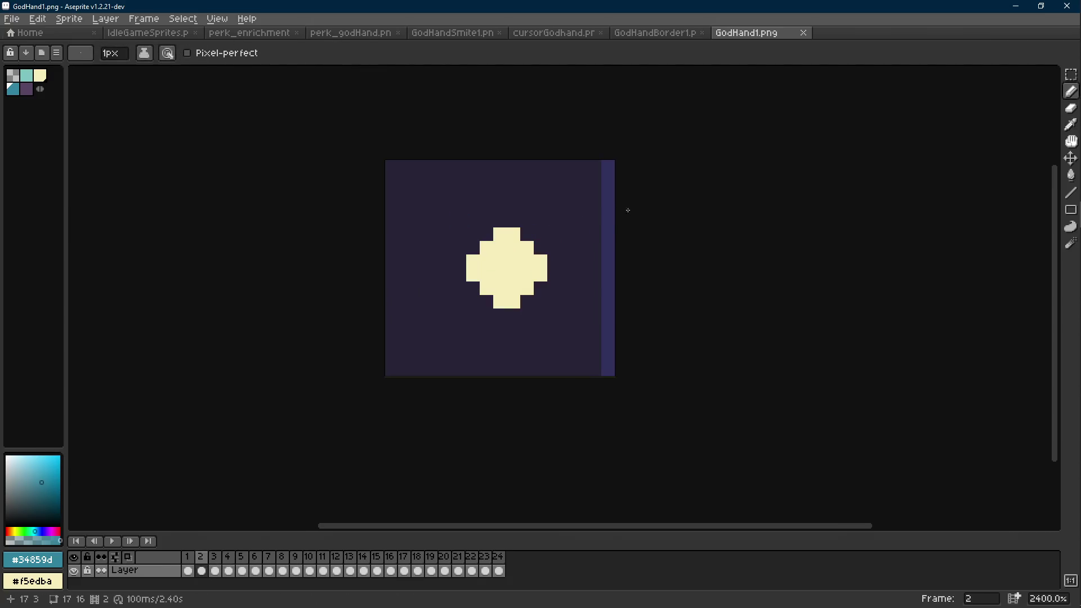
alt+click(570, 220)
key(Left)
key(Left)
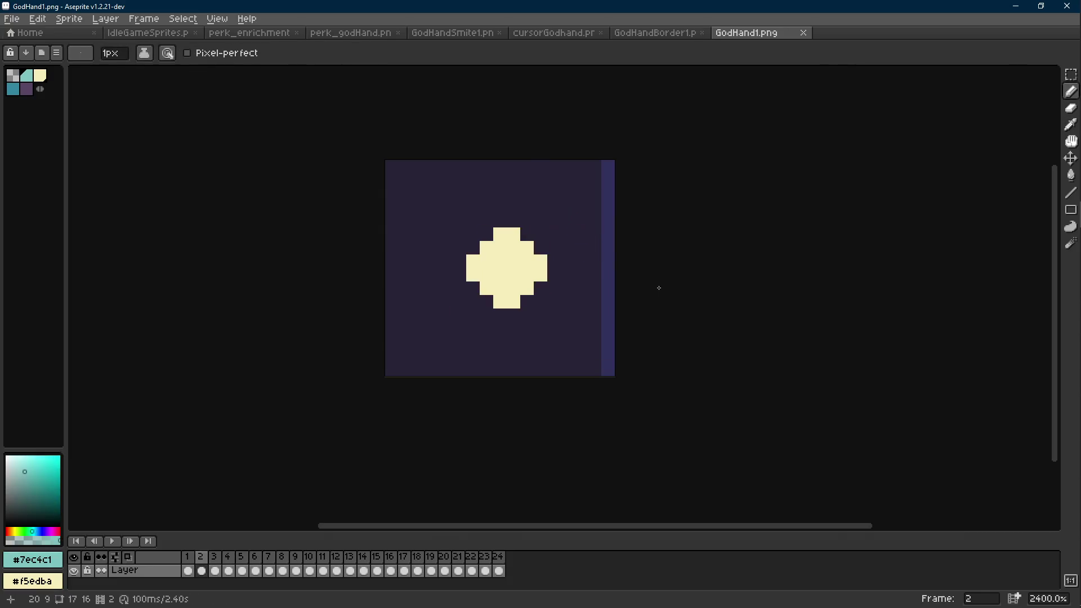
key(Left)
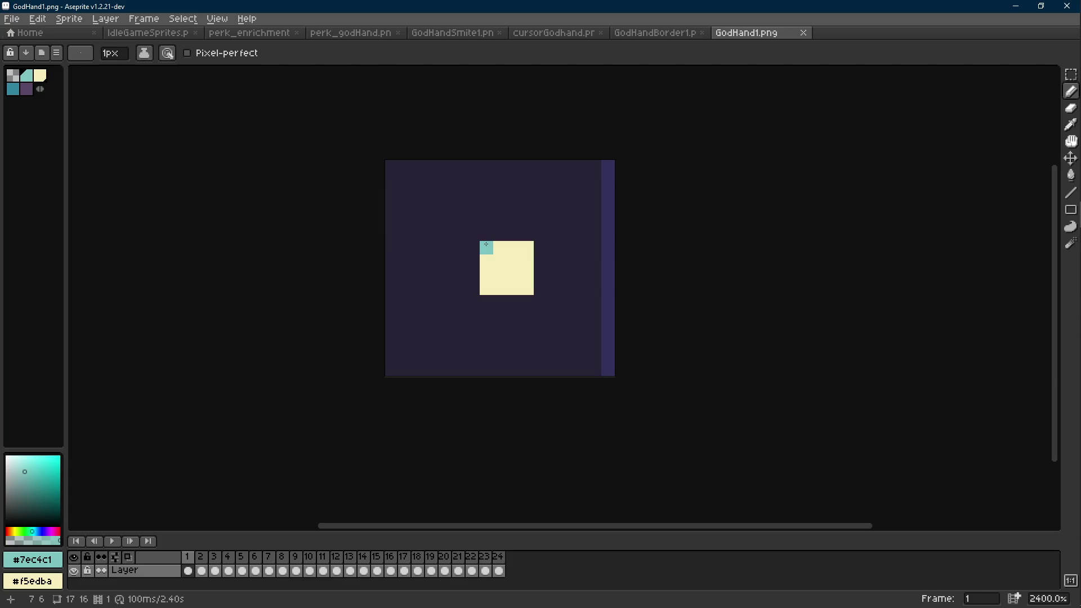
Erase the four corner pixels of frame 1's cream square.
key(e)
click(486, 247)
click(486, 288)
click(527, 288)
click(527, 247)
Paint seven teal #7ec4c1 pixels around the core's corners on frame 3.
key(Right)
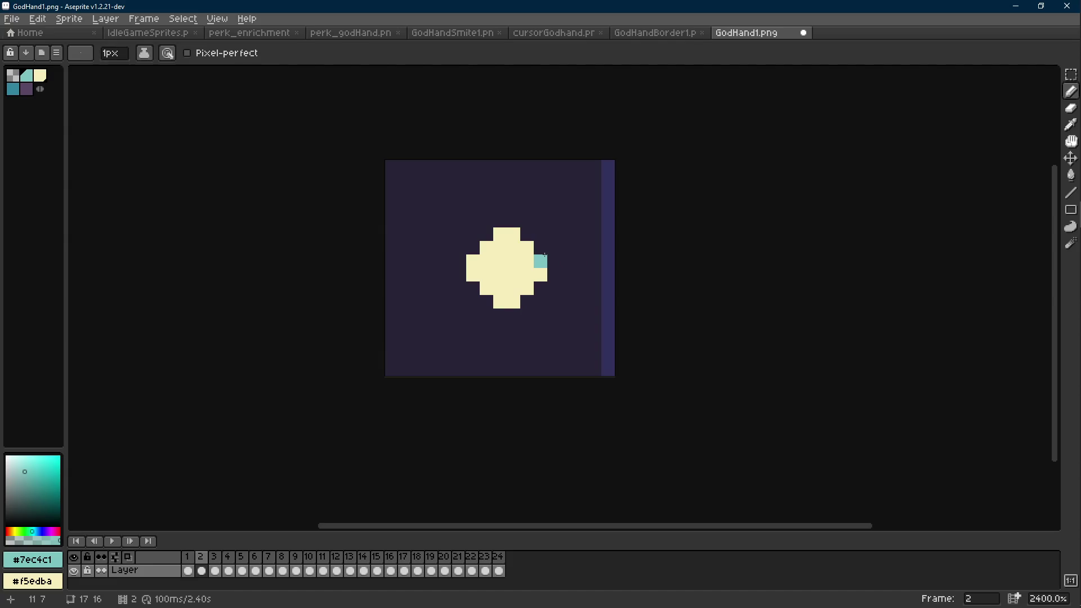
key(Left)
key(Right)
key(Right)
click(527, 235)
click(540, 248)
click(540, 288)
click(529, 303)
click(486, 302)
click(472, 288)
click(478, 265)
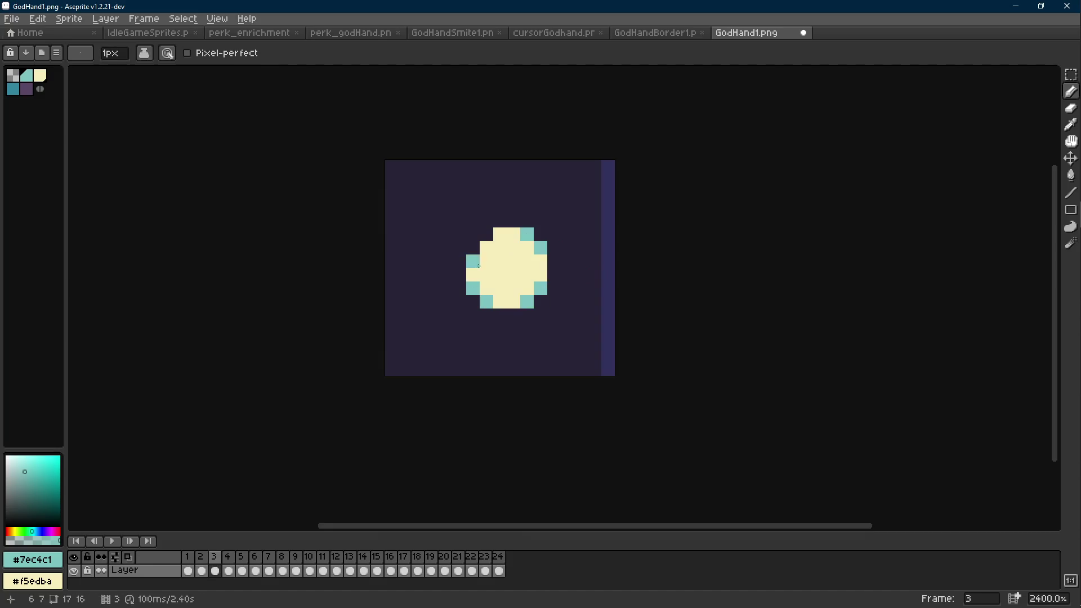
Paint teal corner pixels on frame 5's core, then undo them to leave it plain.
key(Right)
key(Right)
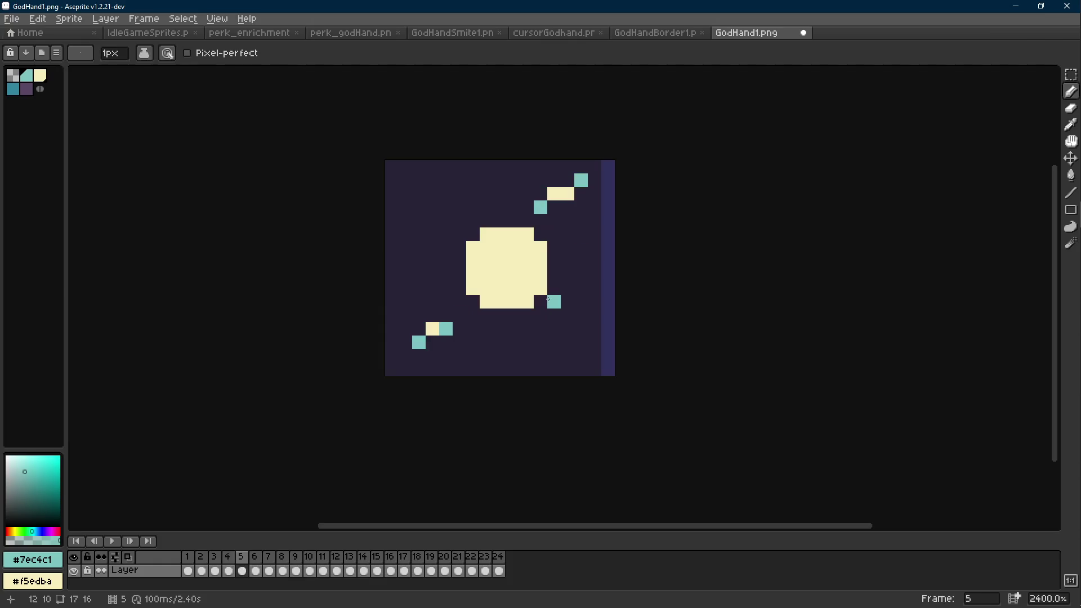
click(527, 234)
click(540, 248)
click(540, 288)
click(527, 302)
click(473, 288)
click(486, 301)
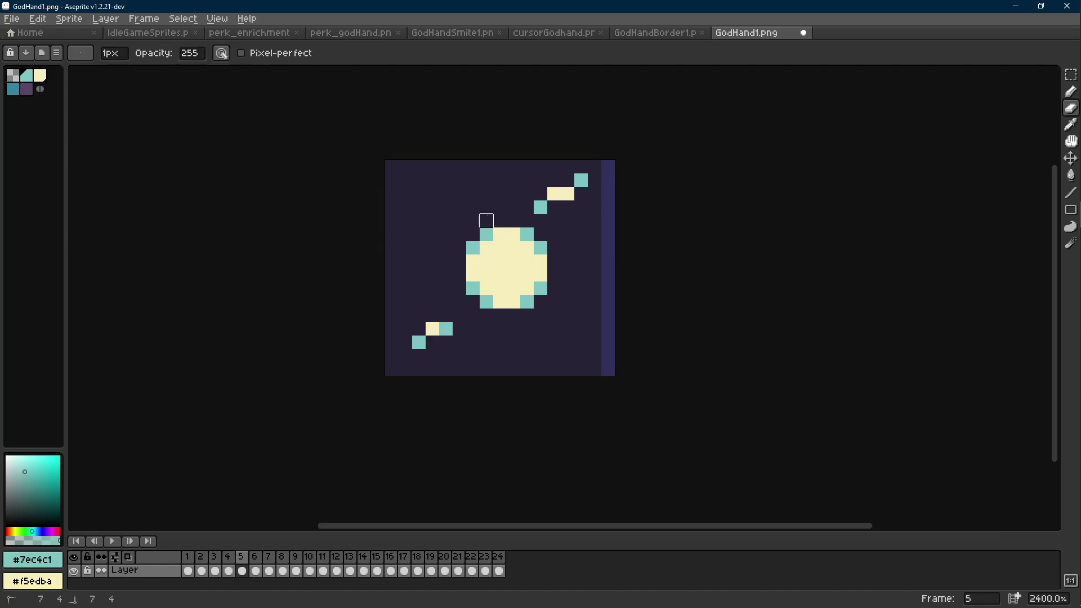
key(Right)
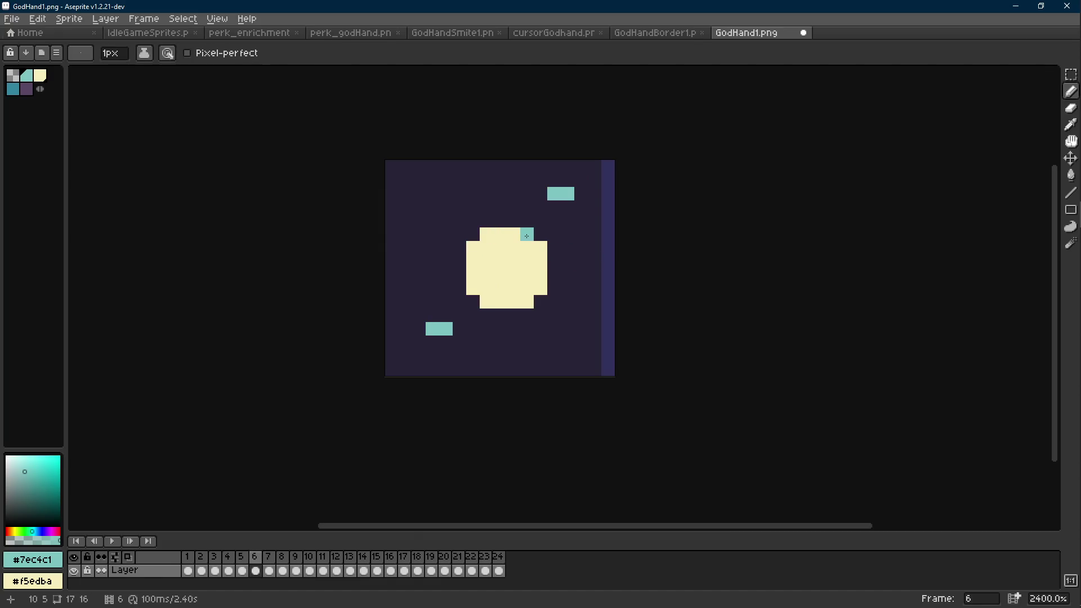
key(Left)
key(m)
drag(449, 225, 564, 311)
key(ctrl+z)
key(ctrl+z)
key(ctrl+z)
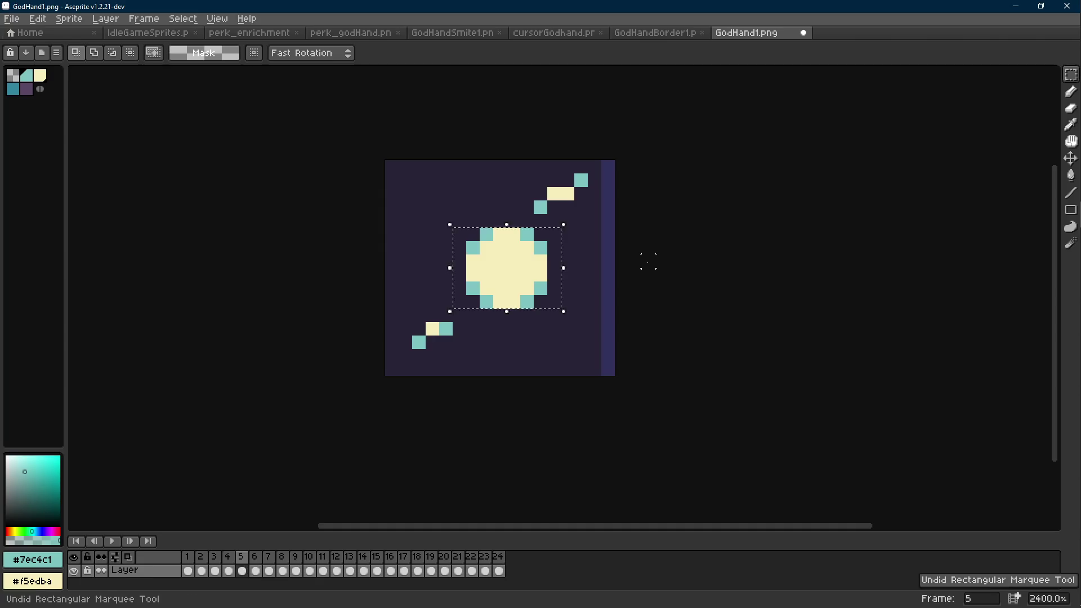
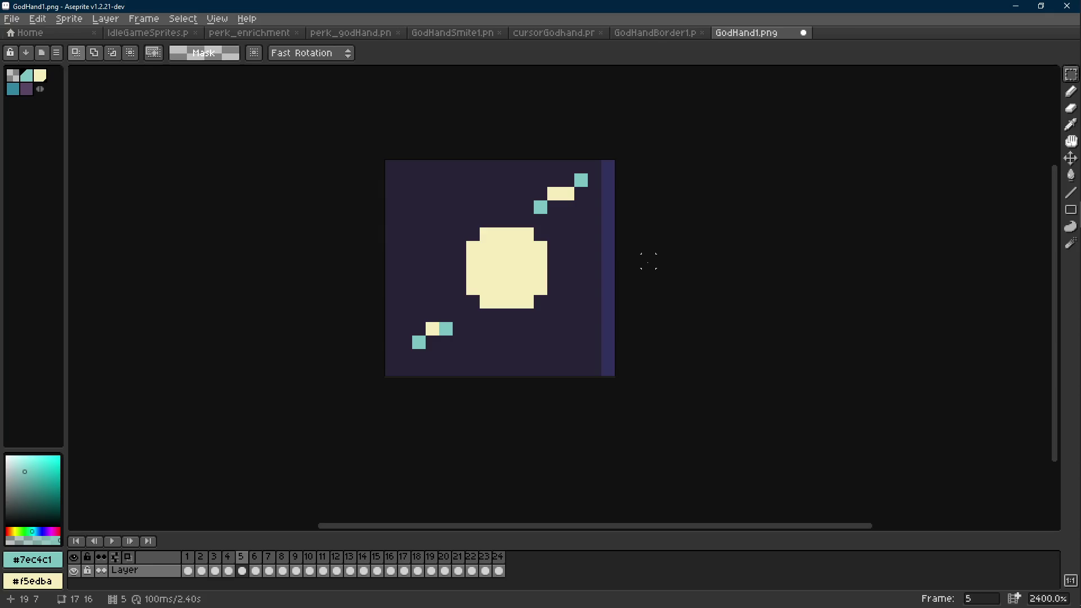
Step GodHand1 forward one frame, return to frame 1, zoom out and back in, then switch to the browser.
key(Right)
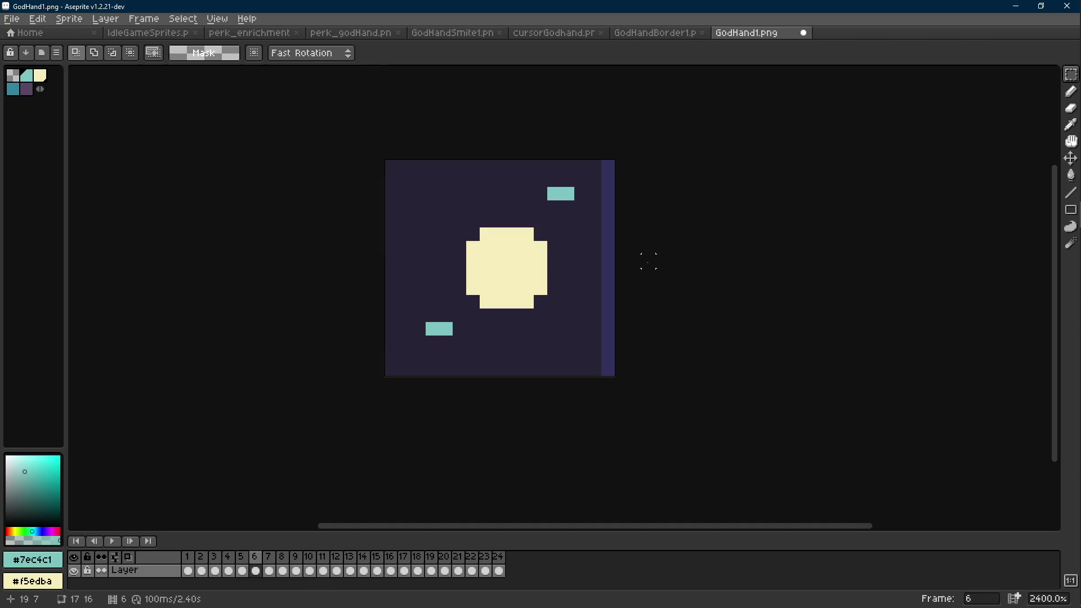
key(Left)
key(Left)
key(Left)
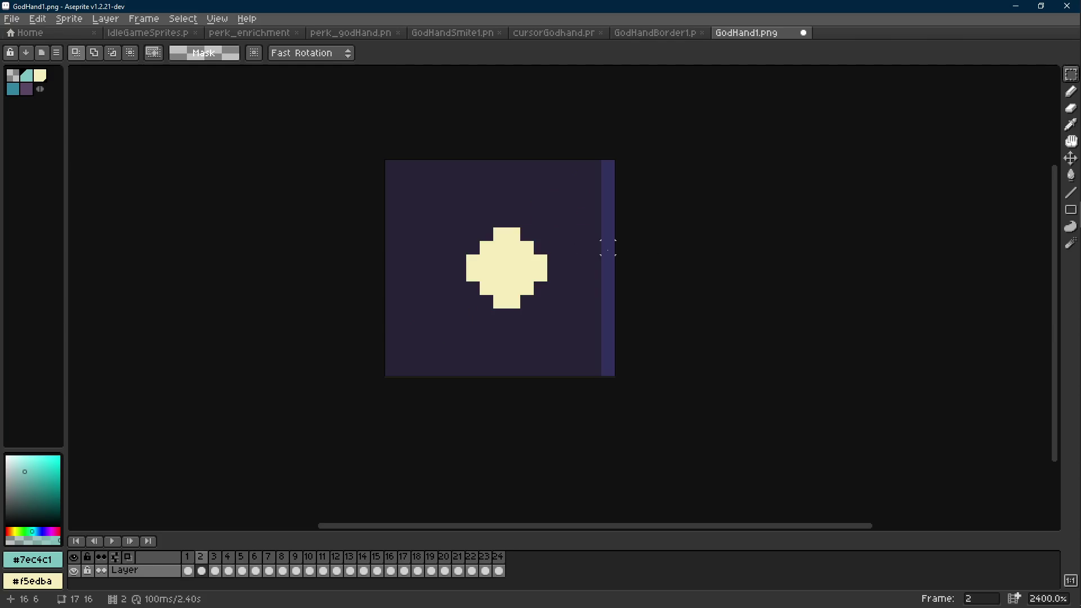
scroll(608, 250, down, 7)
scroll(607, 250, up, 5)
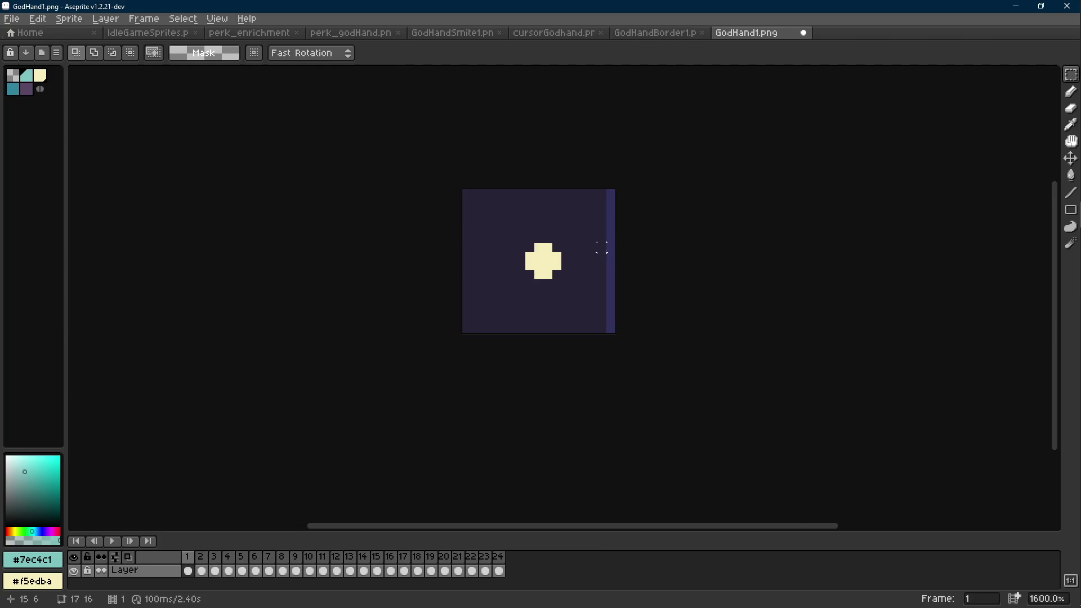
key(alt+Tab)
Move the YouTube browser window up and left, then return to Aseprite.
drag(876, 28, 803, 11)
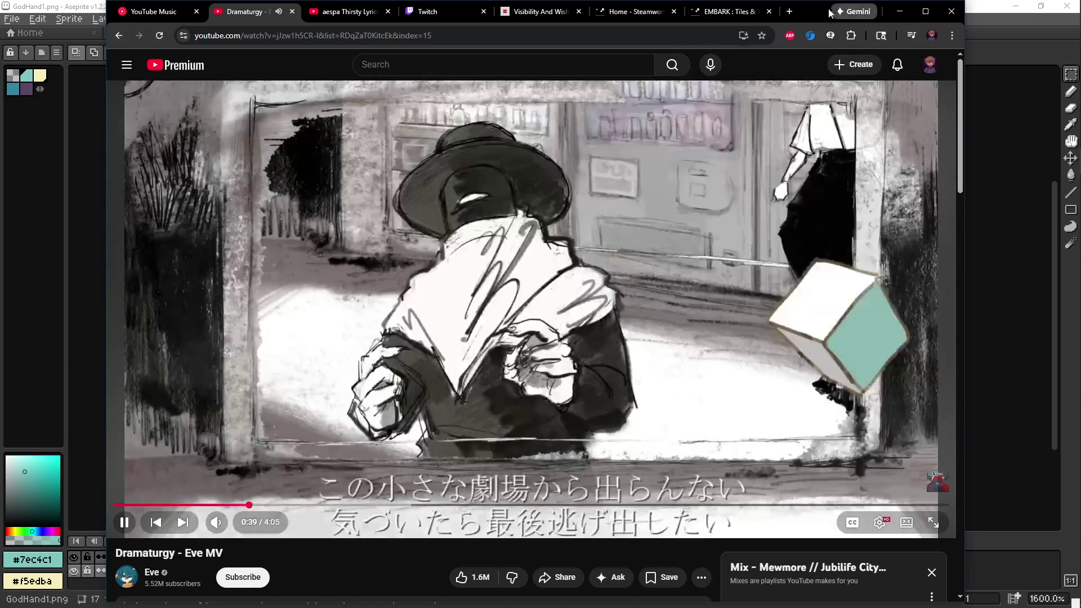
key(alt+Tab)
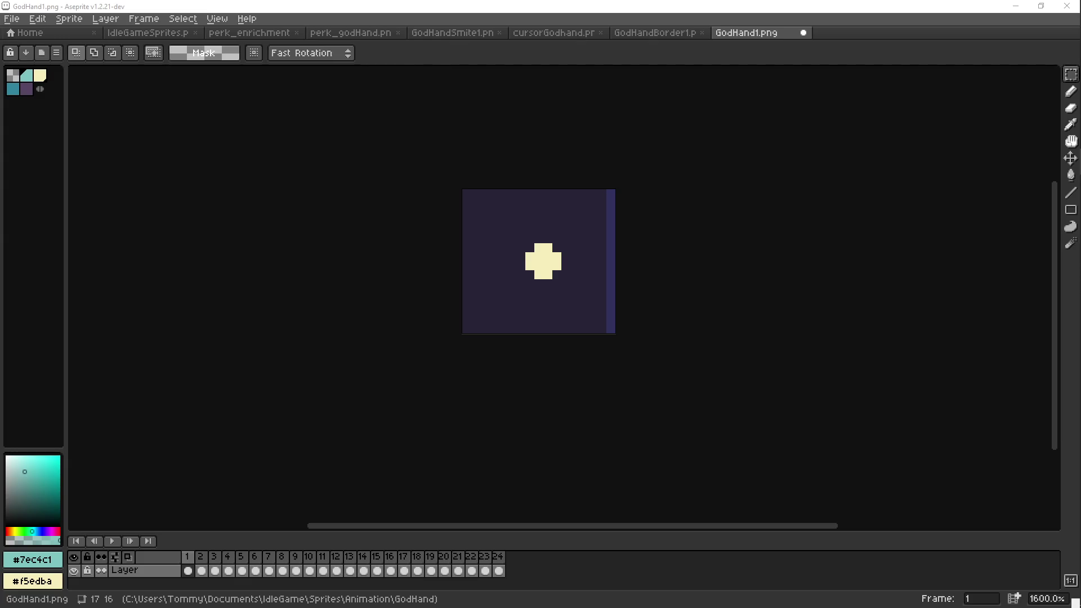
Review GodHand1's first frames and pick the cream colour from the sprite.
click(339, 230)
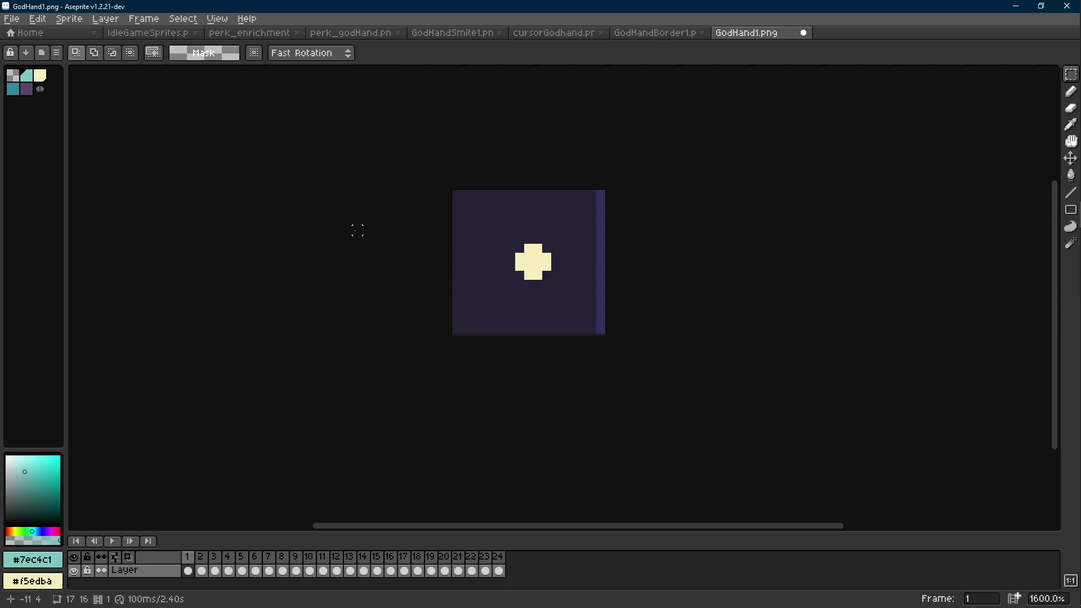
key(Right)
scroll(563, 250, up, 2)
key(Left)
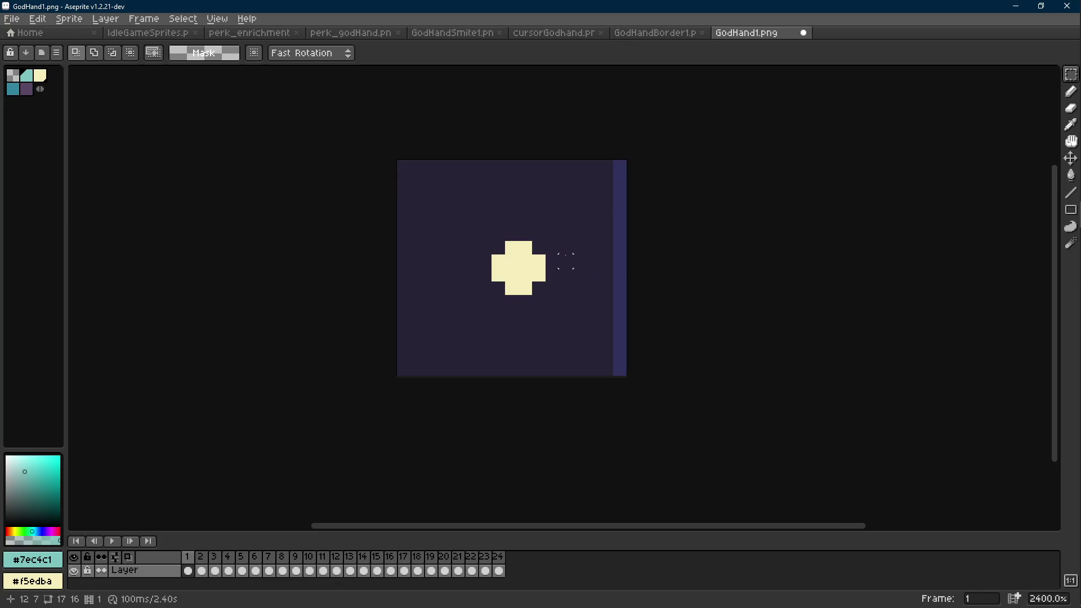
alt+click(538, 262)
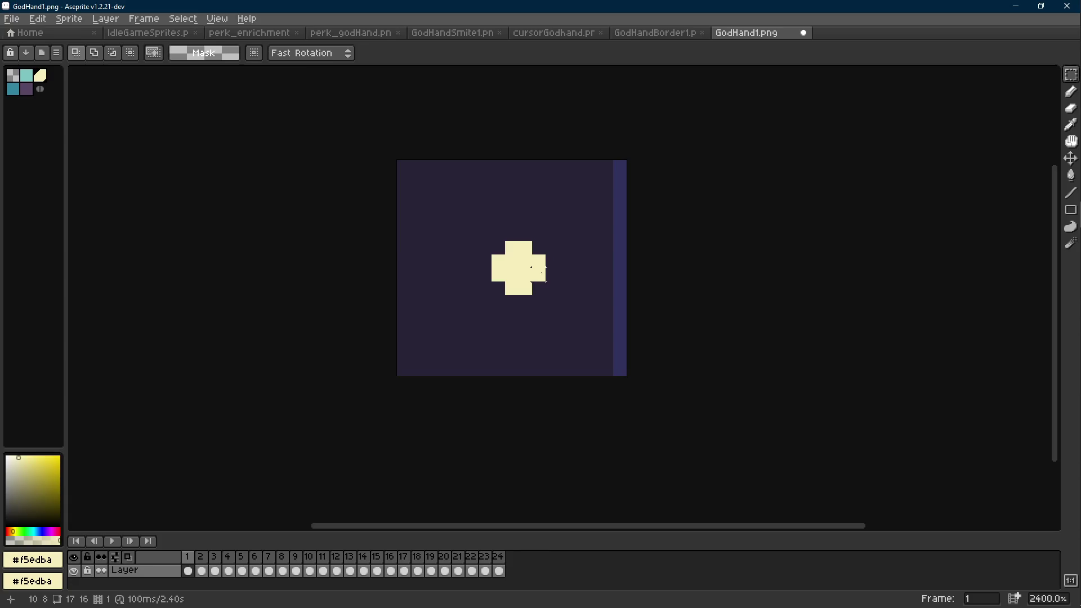
key(Right)
key(Right)
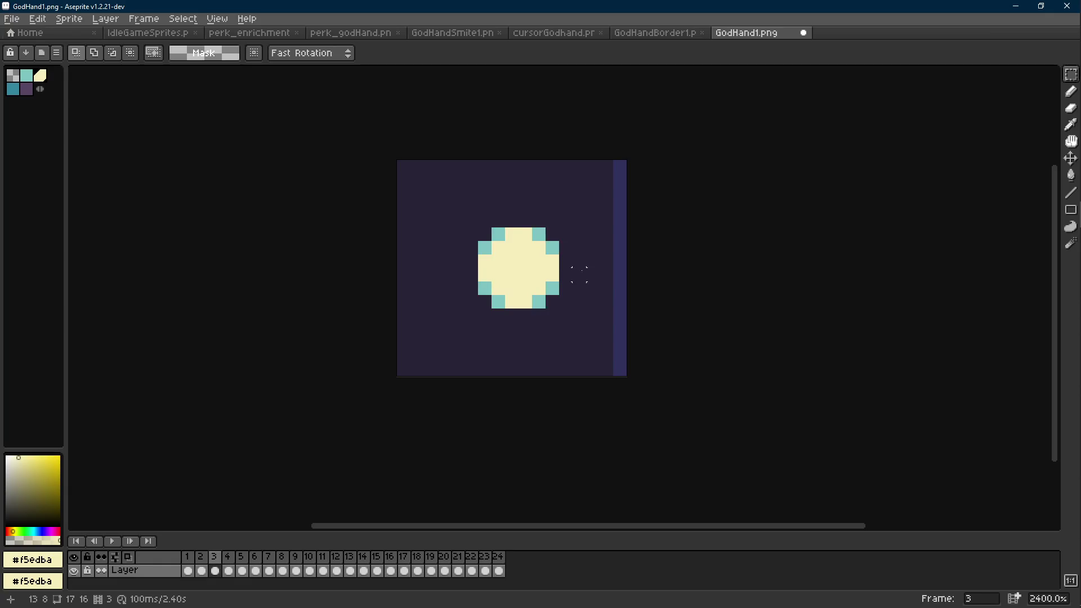
Select the cream shape and replace the teal #7ec4c1 corner pixels with transparency.
mouse_move(566, 220)
mouse_down()
mouse_move(445, 341)
mouse_move(484, 302)
mouse_up()
key(i)
right_click(564, 242)
click(560, 246)
key(shift+r)
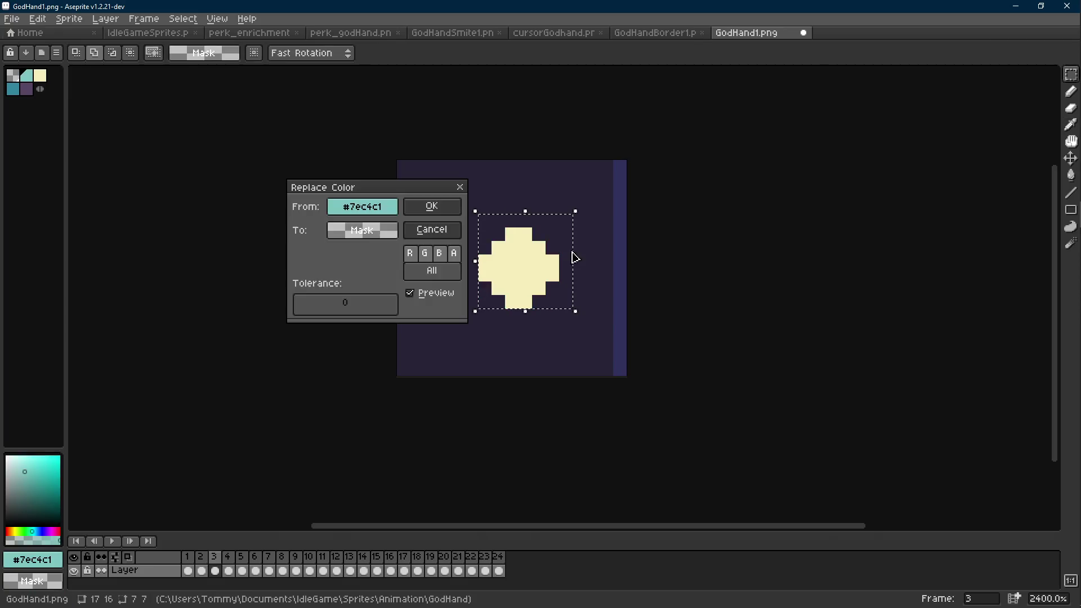
click(432, 206)
key(ctrl+d)
Compare the following frames, check frame 3 again, then switch to the IdleGameSprites.png sheet.
key(Right)
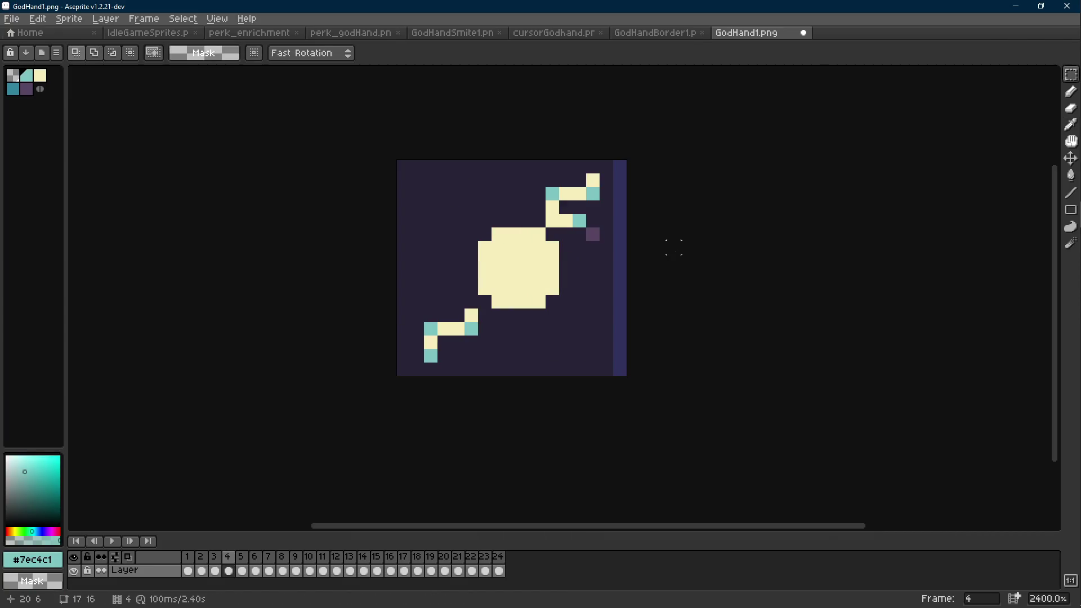
key(Right)
key(Right)
key(Left)
key(Left)
key(Left)
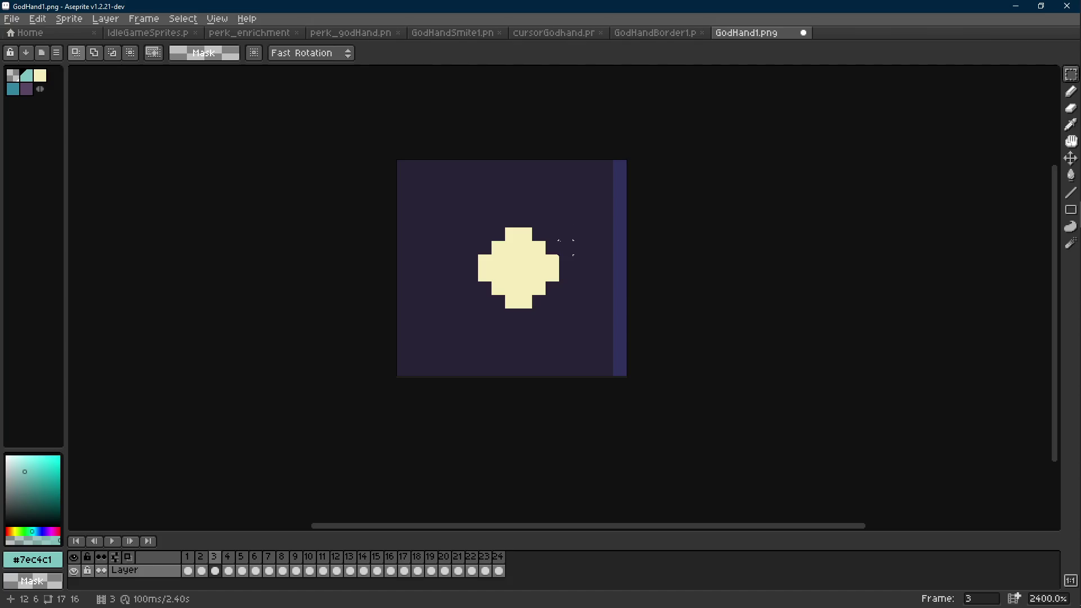
click(147, 33)
drag(1061, 266, 637, 264)
Move the stray brown hand from the blue row's end to the front of the brown row.
scroll(636, 264, down, 2)
scroll(561, 359, up, 4)
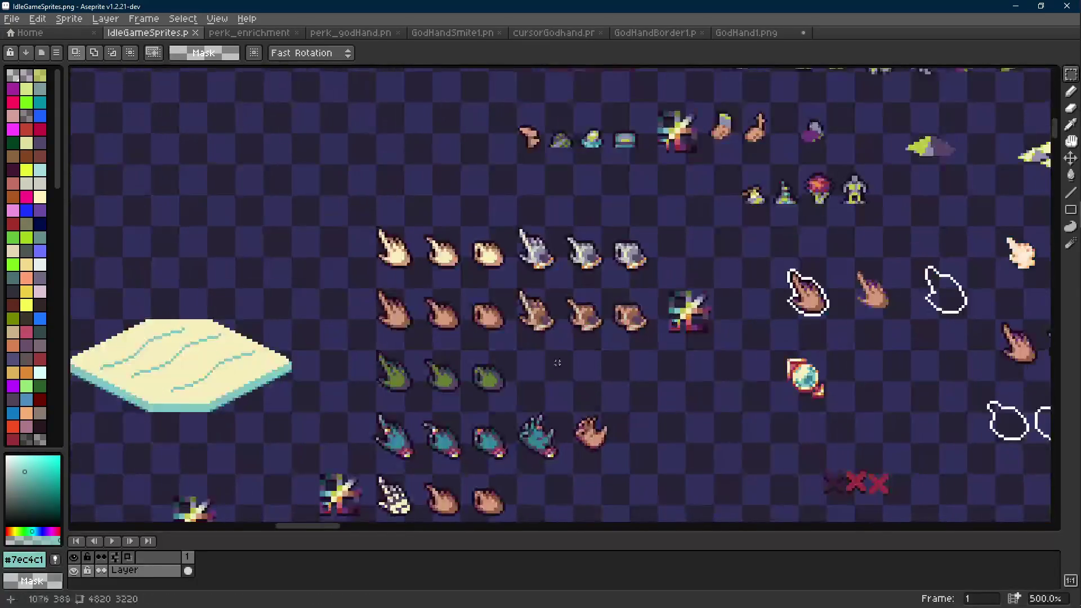
scroll(613, 335, up, 1)
drag(557, 337, 622, 414)
drag(547, 379, 292, 248)
key(Return)
scroll(282, 231, up, 4)
Shift the hand's finger pixels one pixel up and left, then deselect.
key(m)
drag(378, 173, 285, 226)
scroll(315, 220, up, 2)
mouse_move(380, 208)
mouse_down()
mouse_move(254, 264)
mouse_move(247, 304)
mouse_up()
key(Up)
key(Left)
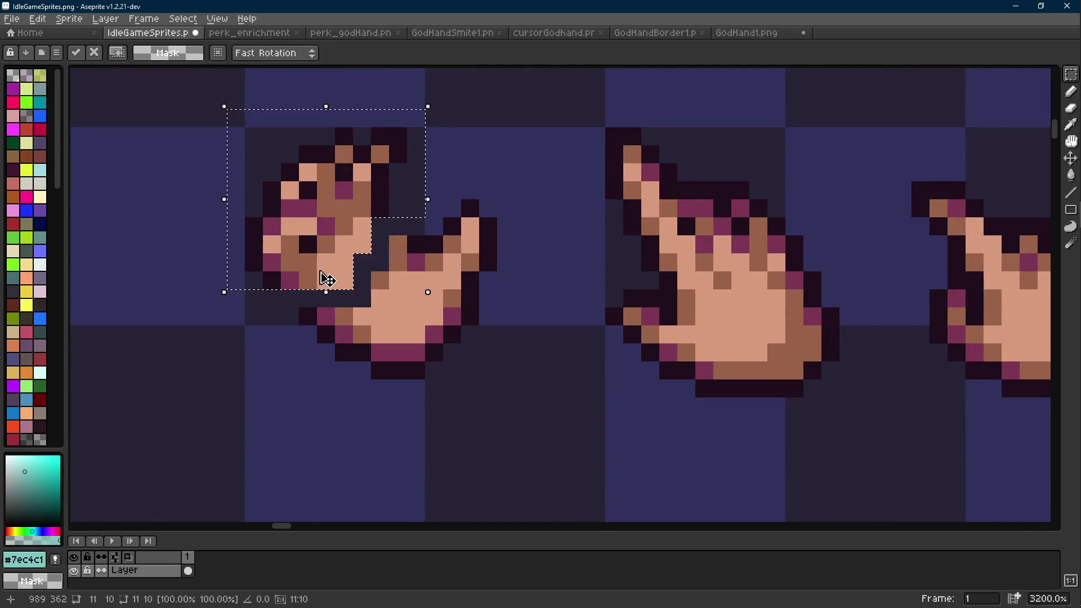
key(ctrl+z)
key(Up)
key(Left)
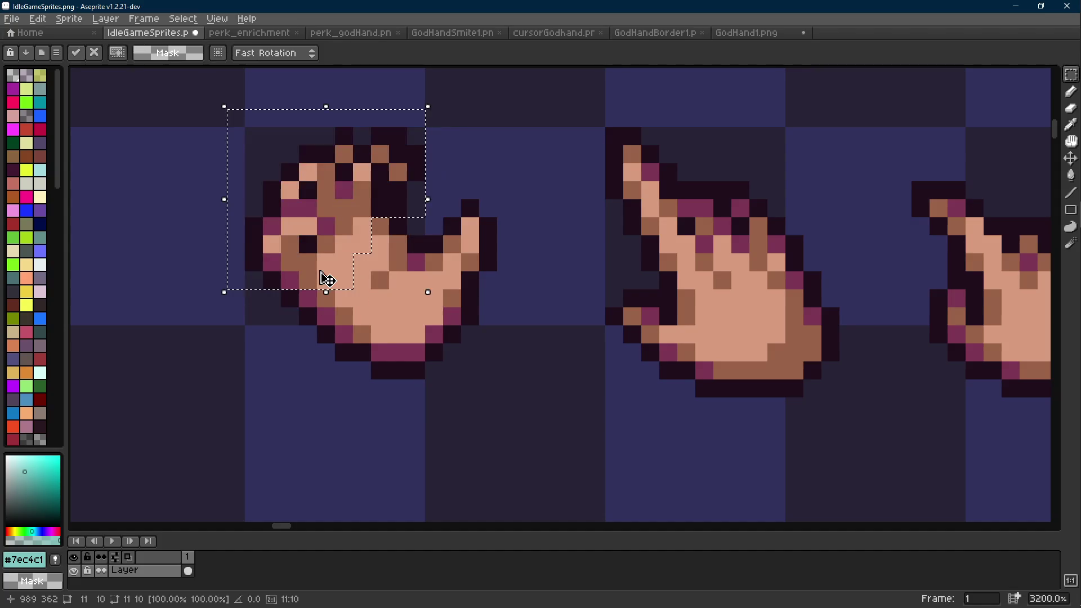
key(ctrl+d)
Erase the leftover outline pixels near the fingers.
key(e)
mouse_move(415, 169)
mouse_down()
mouse_move(395, 169)
mouse_move(398, 208)
mouse_up()
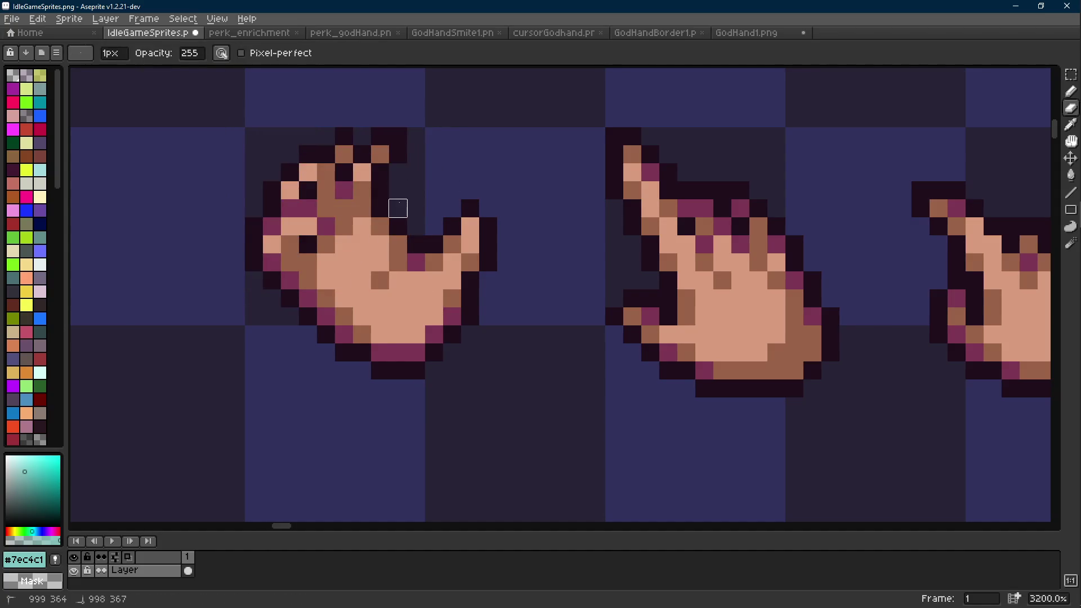
key(m)
scroll(453, 250, down, 11)
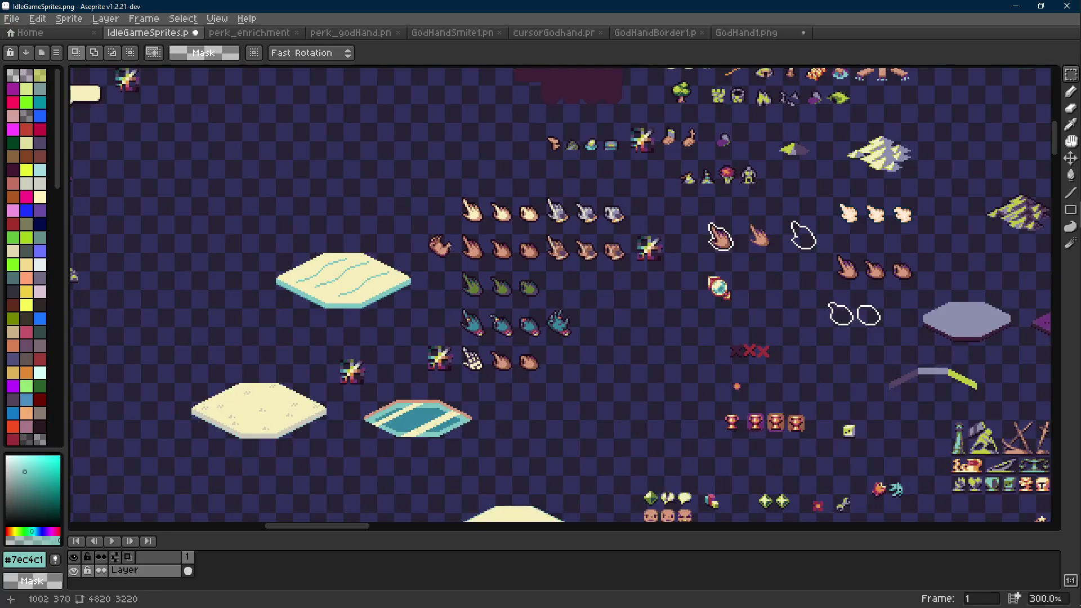
scroll(450, 246, up, 9)
With the pencil, sample the hand's brown shade and light skin tone.
key(b)
alt+click(395, 261)
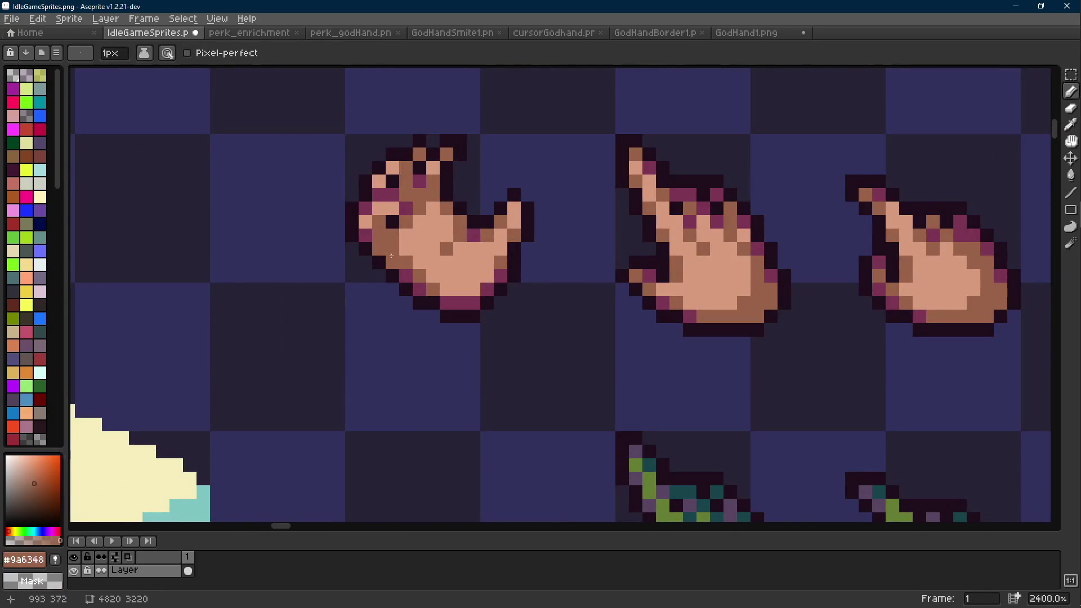
scroll(405, 275, down, 9)
scroll(438, 283, up, 9)
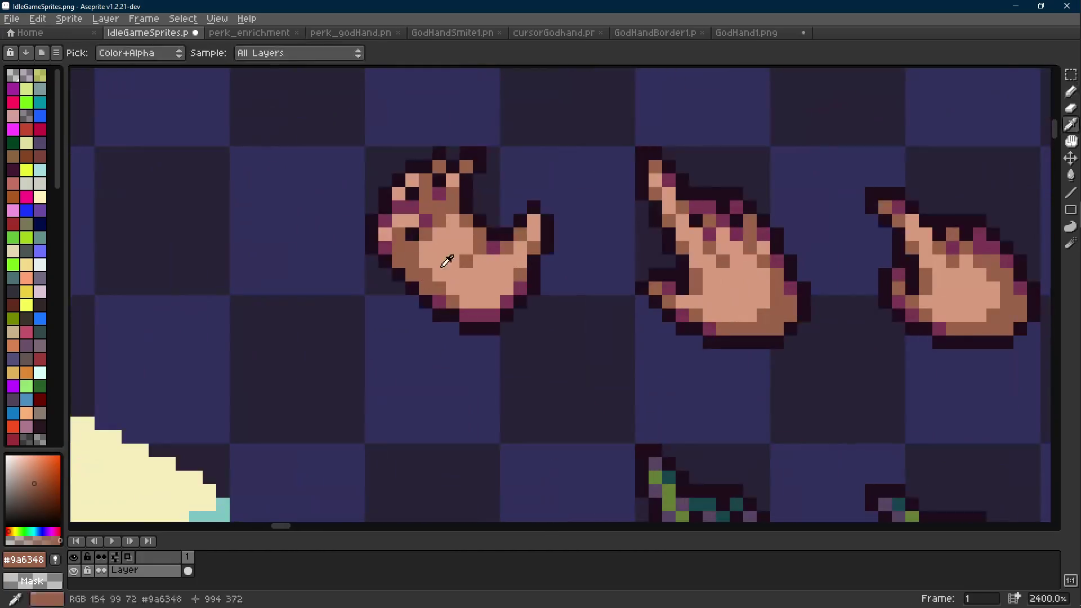
alt+click(438, 283)
scroll(449, 297, down, 1)
scroll(448, 297, up, 1)
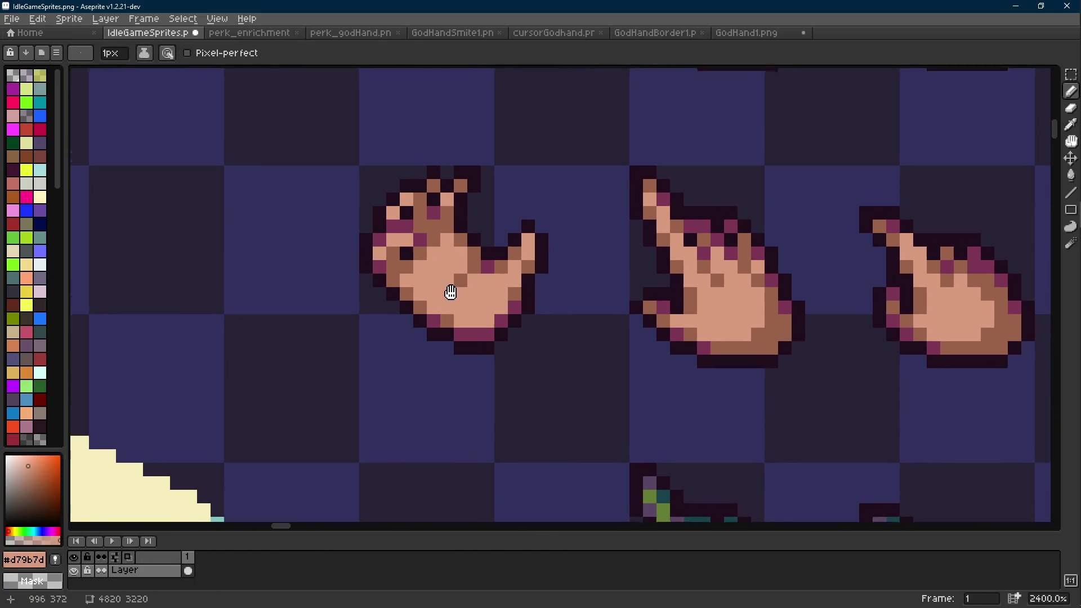
scroll(449, 297, down, 8)
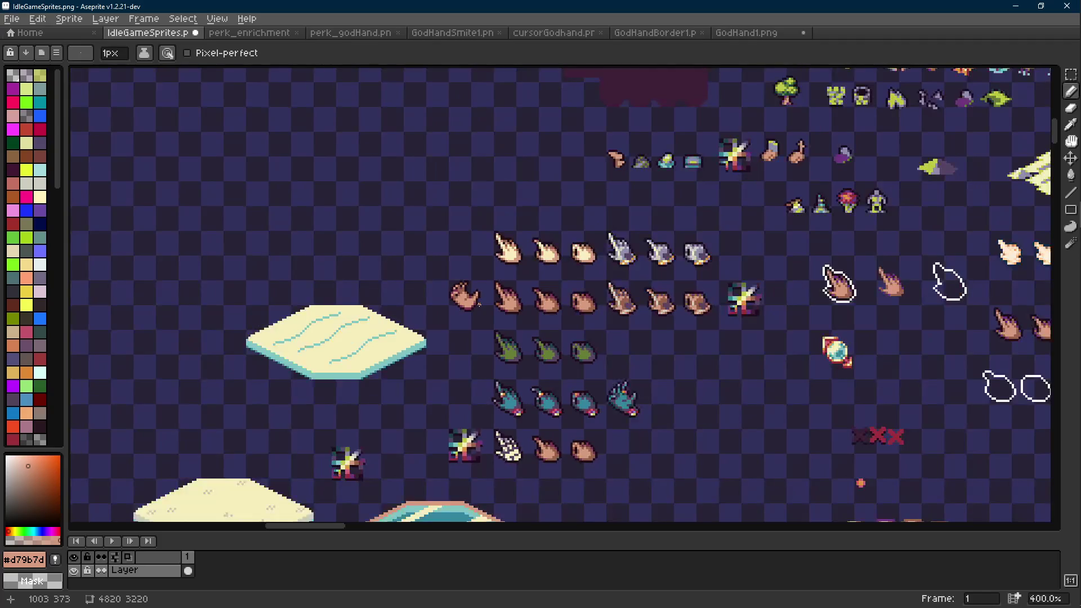
scroll(478, 305, up, 9)
Select a 3x3 block of the hand and sample its dark magenta.
key(m)
mouse_move(411, 257)
mouse_down()
mouse_move(468, 315)
mouse_move(464, 303)
mouse_up()
key(i)
click(515, 319)
key(b)
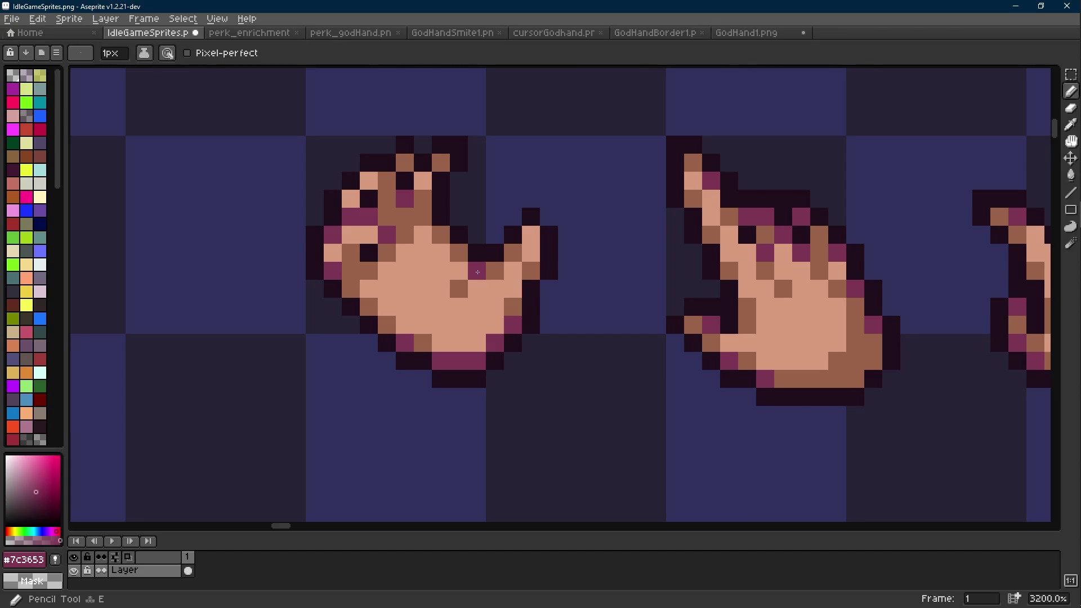
scroll(503, 298, down, 7)
scroll(504, 299, up, 8)
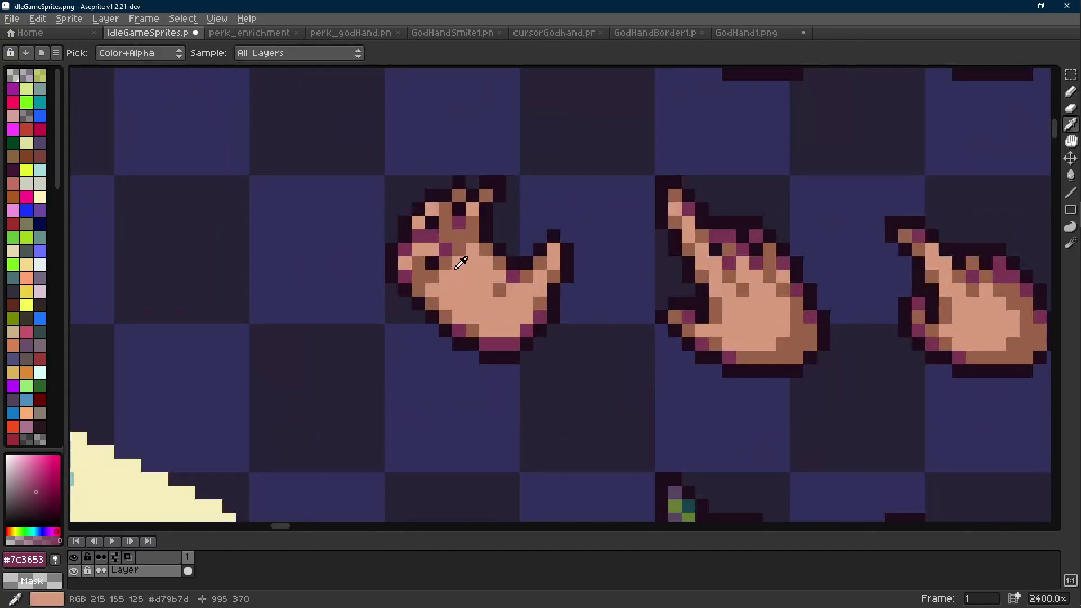
Paint brown shading pixels onto the hand, then sample the dark magenta outline.
alt+click(470, 249)
drag(460, 262, 473, 262)
click(445, 276)
click(471, 275)
alt+click(459, 235)
scroll(505, 268, down, 7)
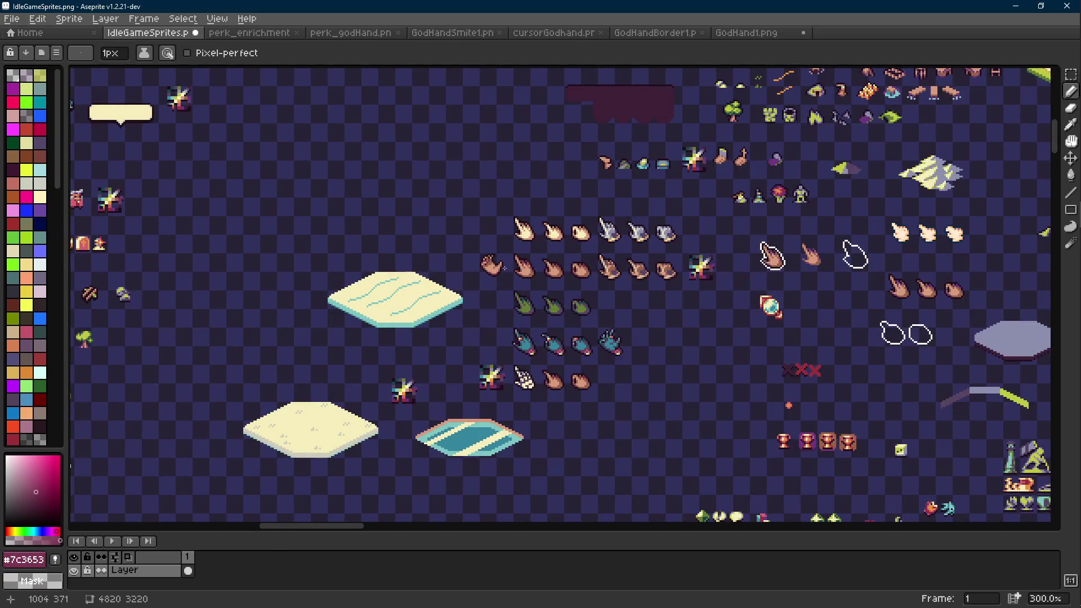
scroll(505, 268, up, 10)
Select the hand's thumb area and nudge it one pixel up and right.
key(m)
mouse_move(527, 204)
mouse_down()
mouse_move(445, 307)
mouse_move(426, 308)
mouse_up()
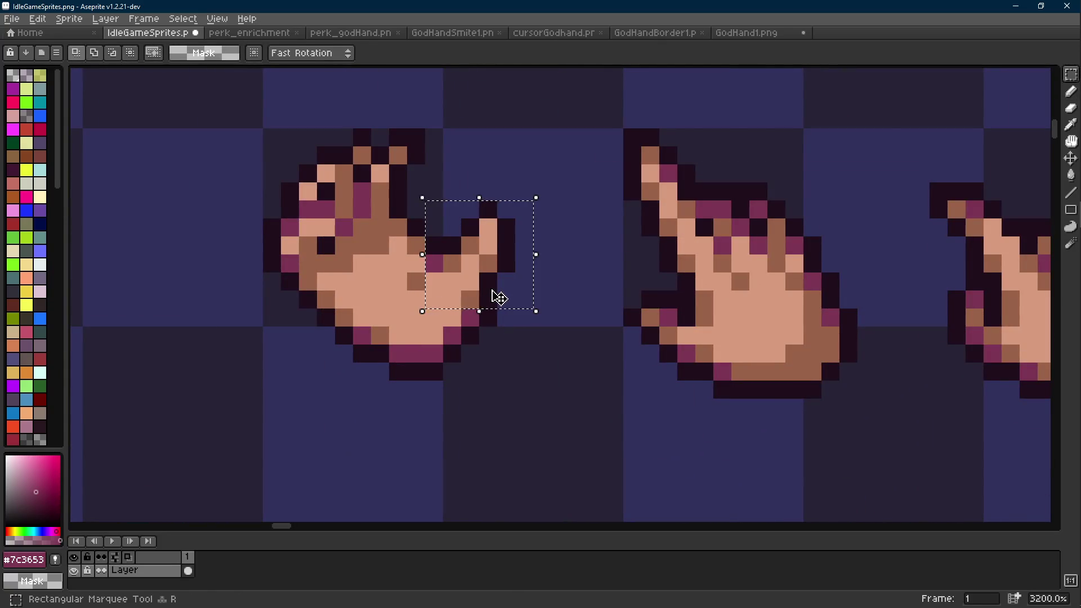
click(498, 298)
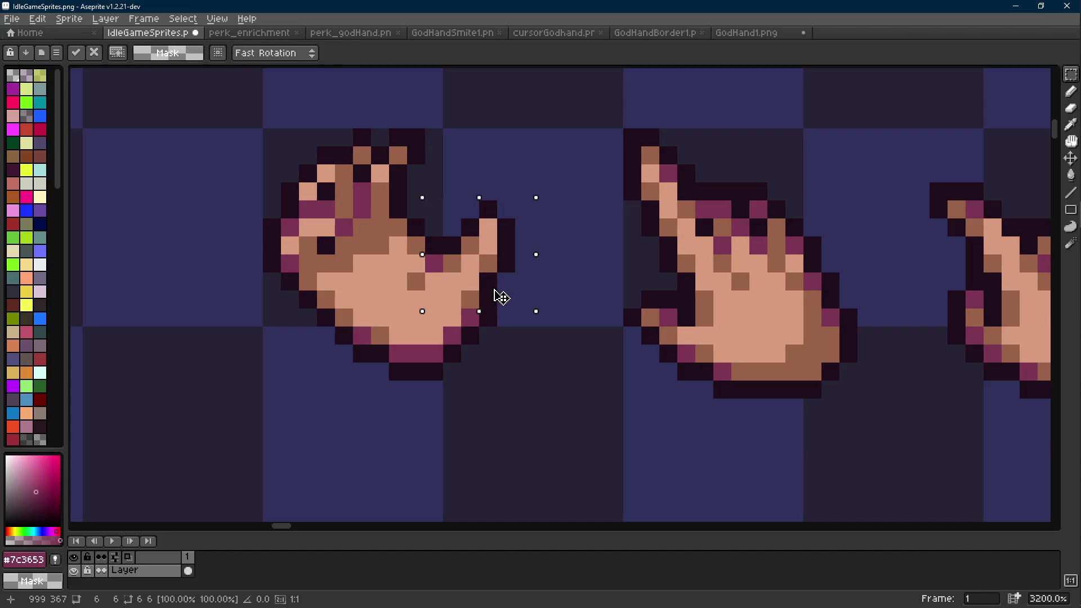
drag(499, 281, 503, 272)
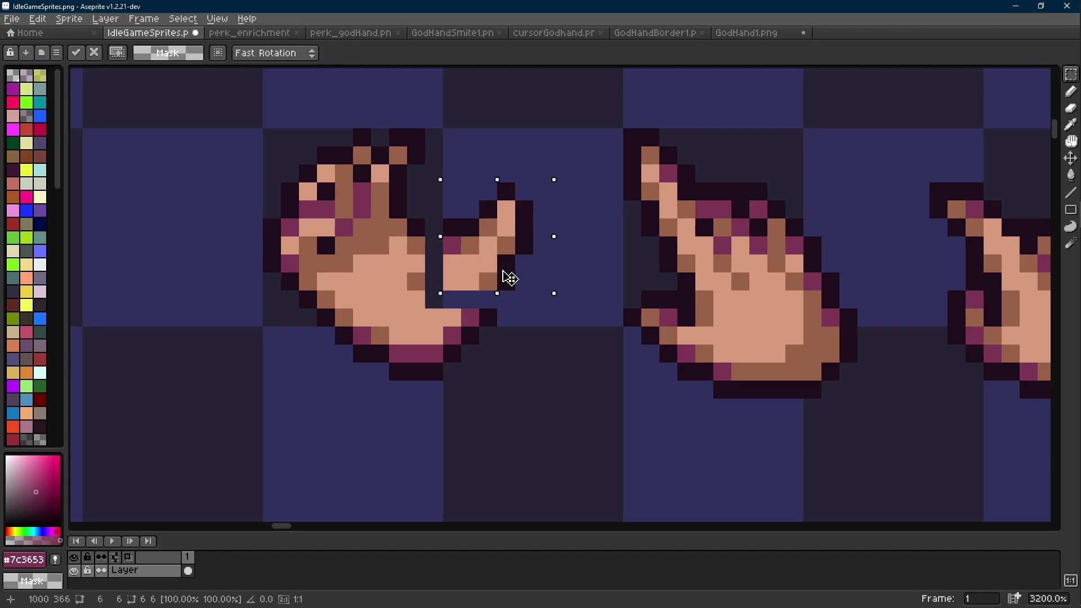
key(e)
Add a dark outline pixel, fill the hand's gap with skin tone, and add brown shading.
alt+click(494, 292)
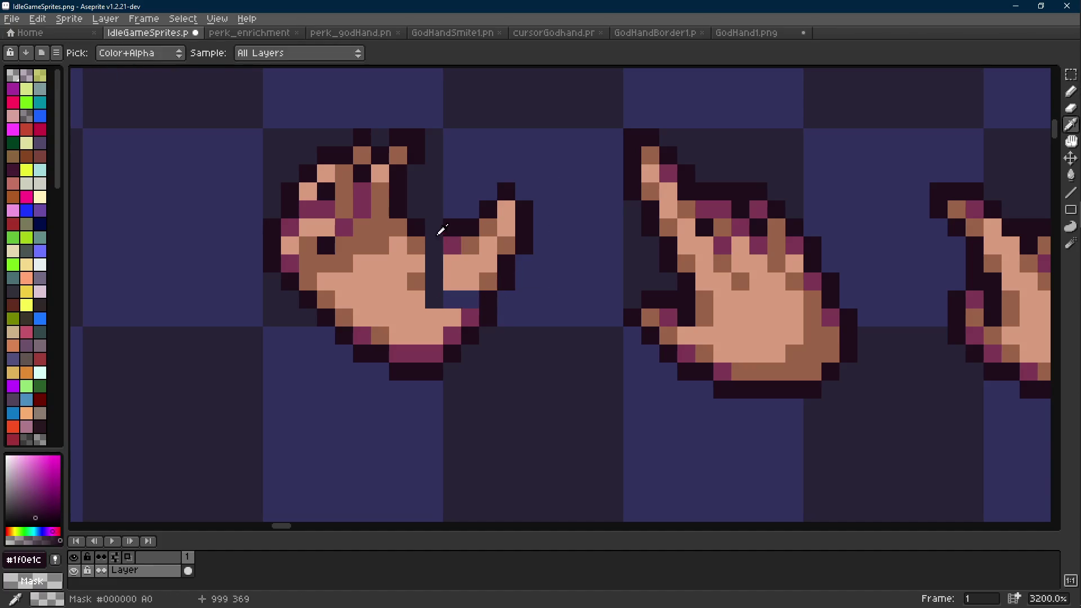
click(434, 246)
alt+click(419, 240)
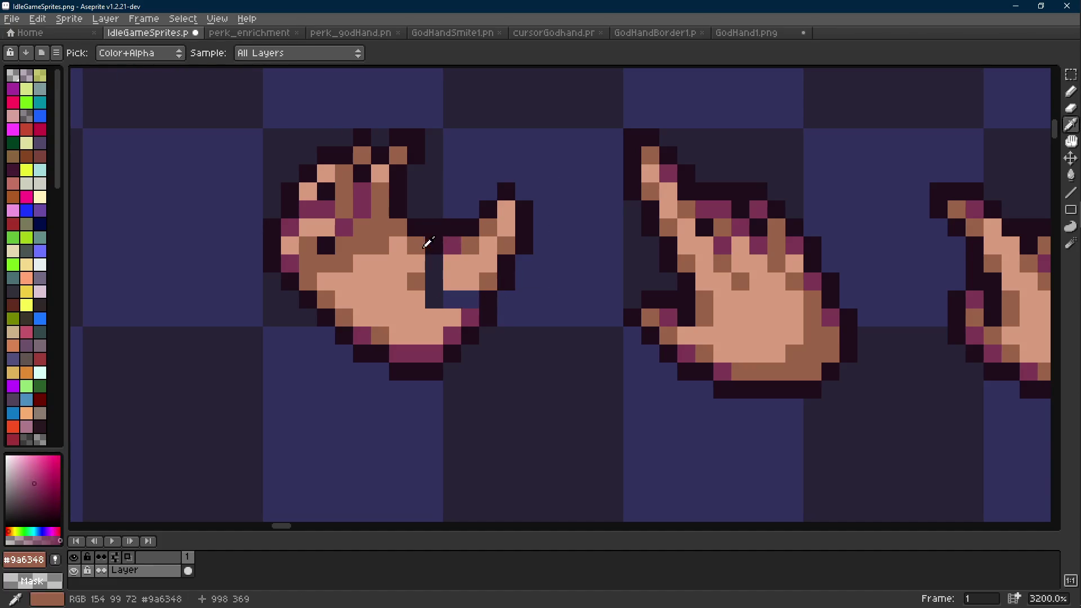
click(439, 266)
click(433, 281)
click(451, 299)
click(433, 299)
alt+click(416, 281)
click(462, 293)
alt+click(441, 273)
scroll(478, 299, down, 10)
scroll(478, 299, up, 9)
Sample the outline and brown shades, then paint a brown shading pixel on the palm.
key(m)
mouse_move(508, 242)
mouse_down()
mouse_move(437, 327)
mouse_move(475, 315)
mouse_move(466, 315)
mouse_up()
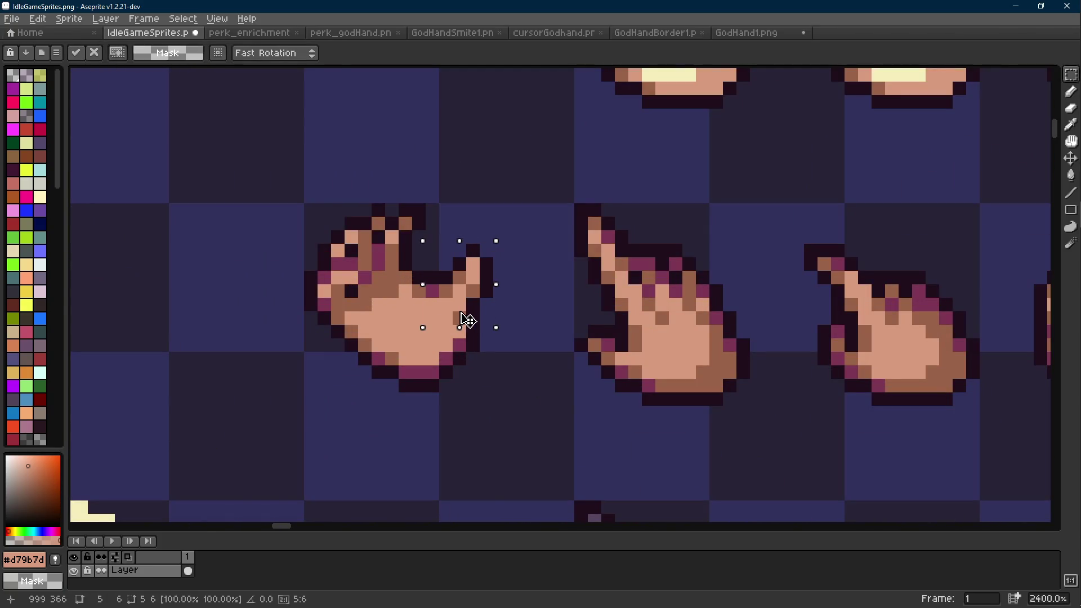
key(ctrl+d)
key(b)
alt+click(473, 303)
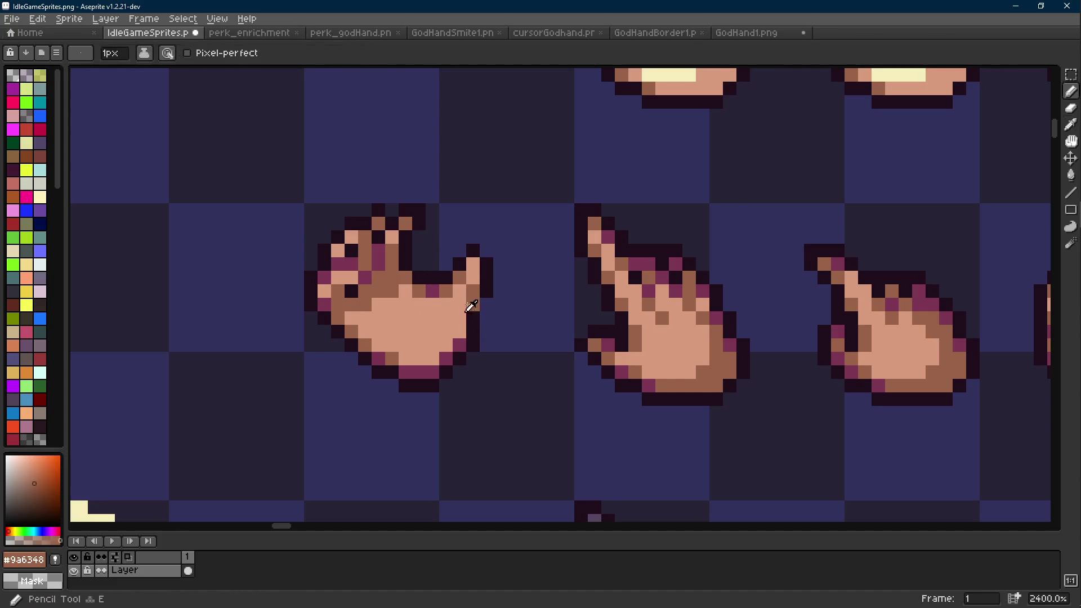
alt+click(472, 315)
scroll(479, 315, down, 8)
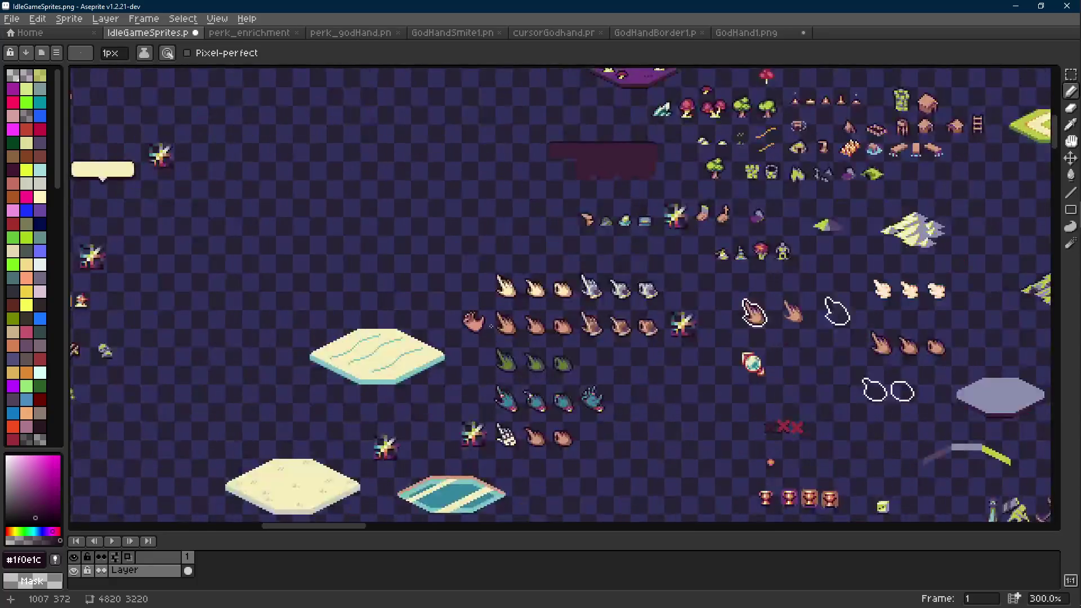
scroll(486, 323, up, 8)
alt+click(442, 311)
click(430, 315)
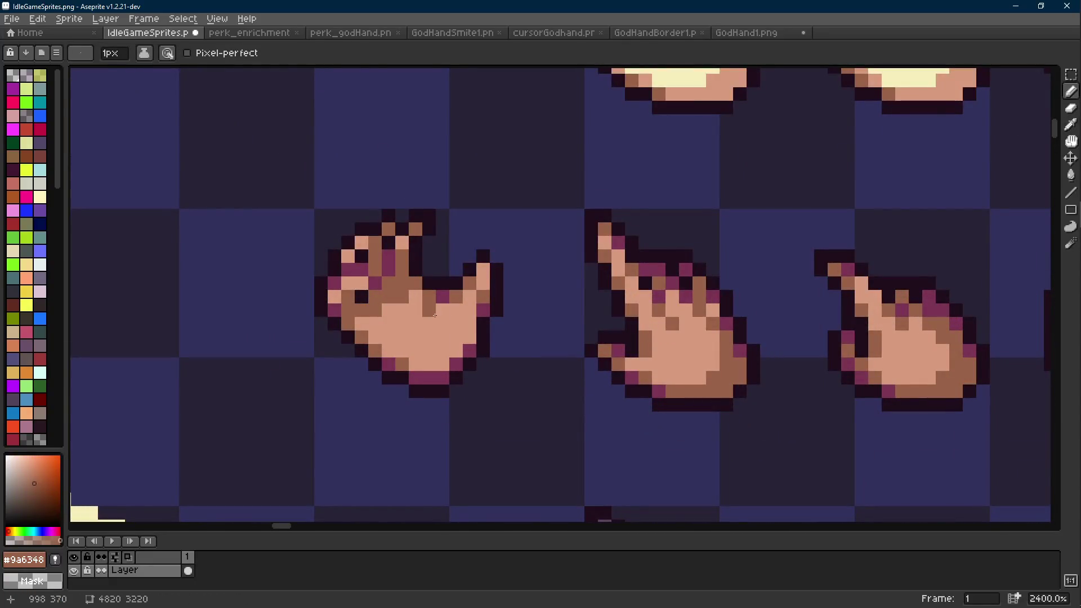
Repaint a palm pixel in the light #d79b7d skin tone, then undo the stray stroke.
scroll(500, 331, down, 8)
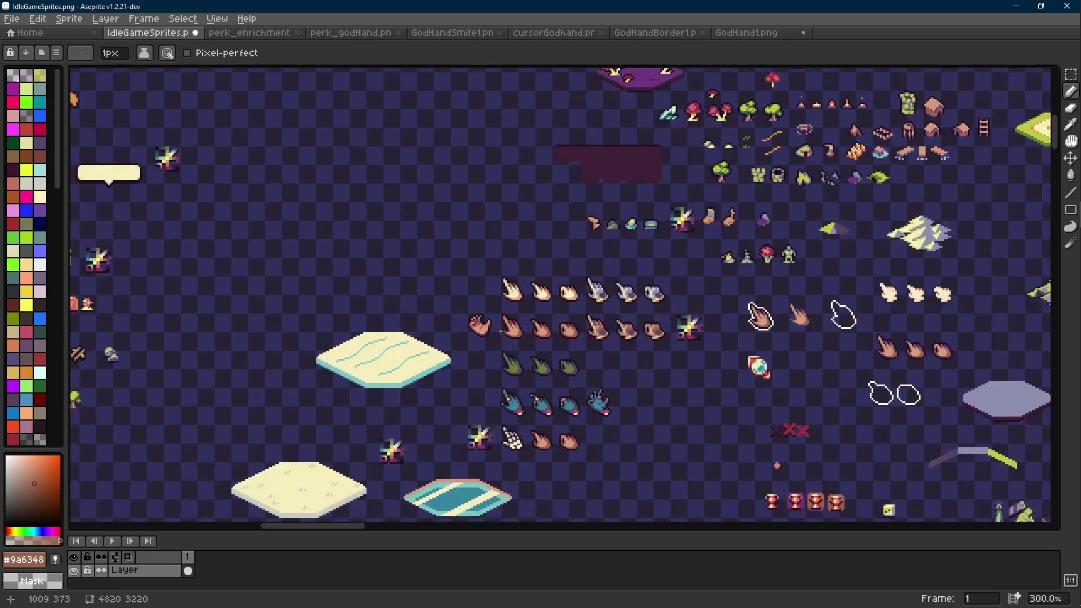
scroll(501, 332, down, 1)
scroll(501, 332, up, 1)
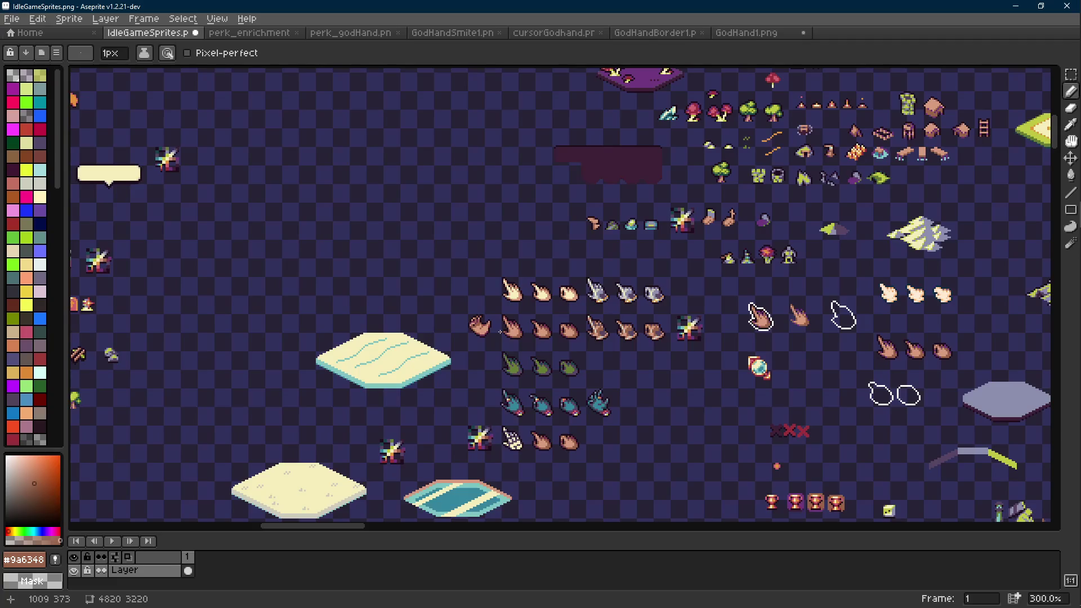
scroll(500, 331, up, 10)
alt+click(397, 300)
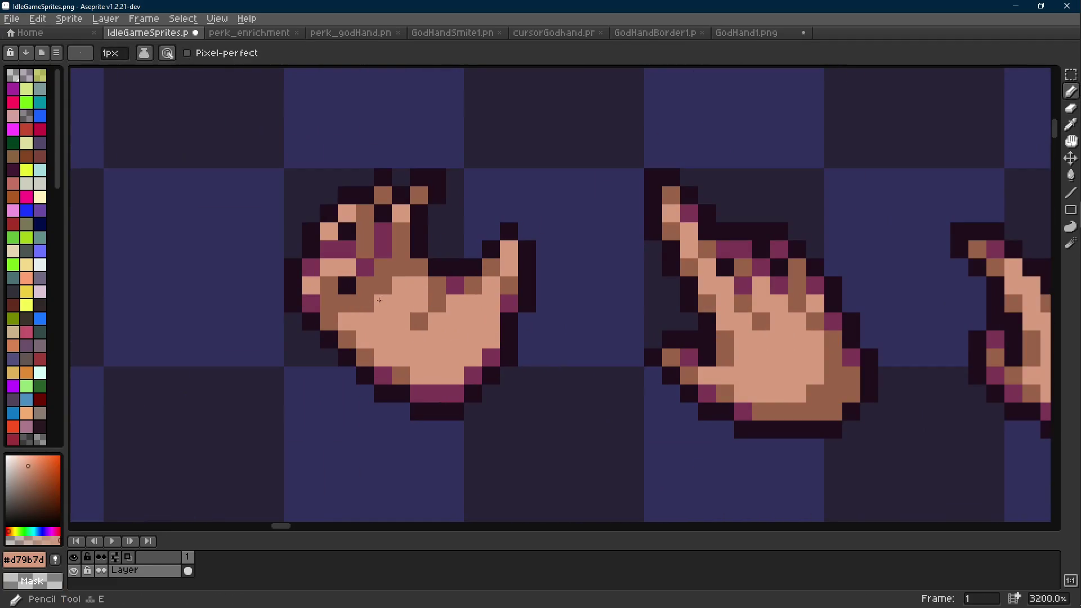
click(383, 285)
scroll(527, 318, down, 5)
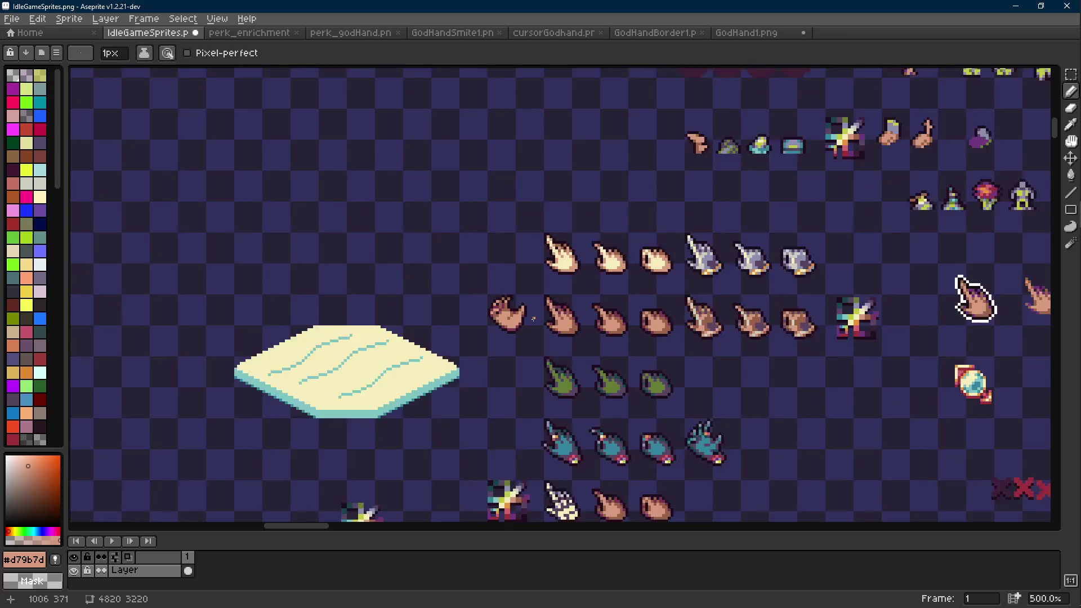
scroll(527, 319, up, 5)
scroll(502, 313, down, 7)
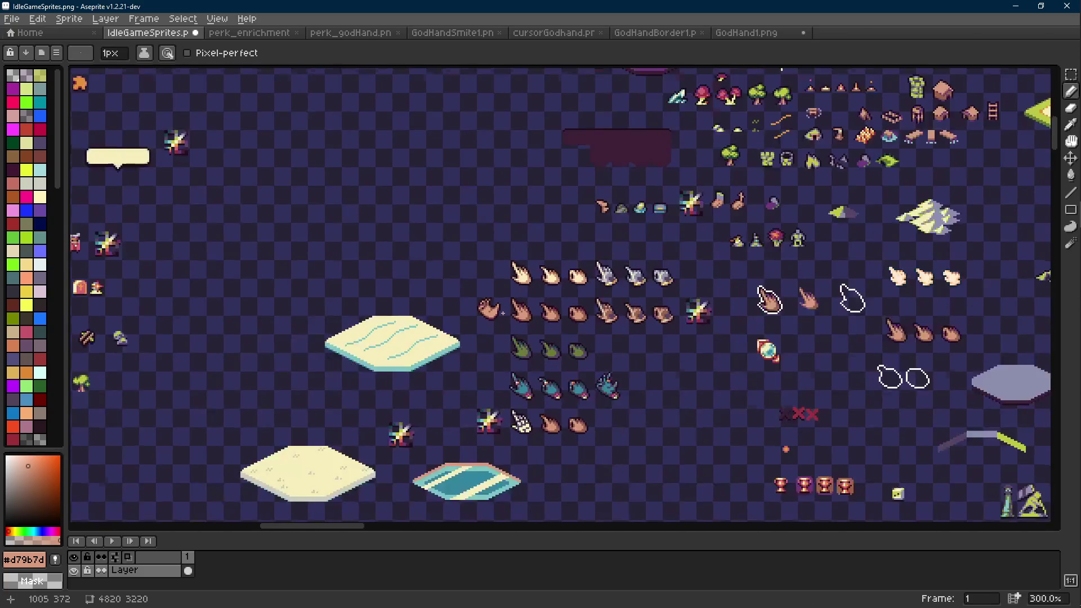
key(ctrl+z)
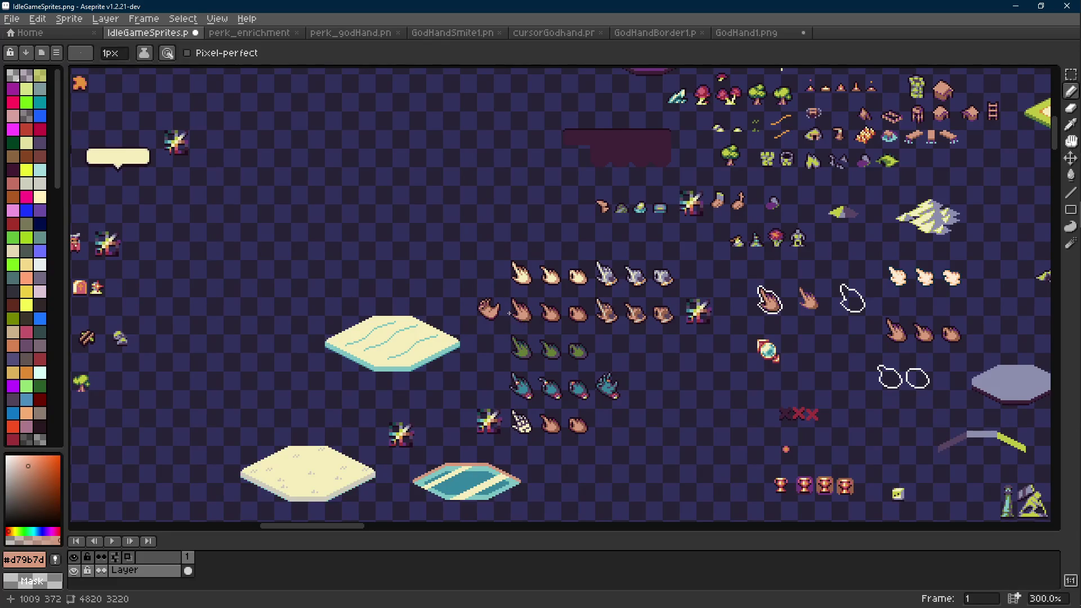
Select the whole retouched grabbing-hand sprite and sample its brown shade.
scroll(505, 316, up, 6)
key(m)
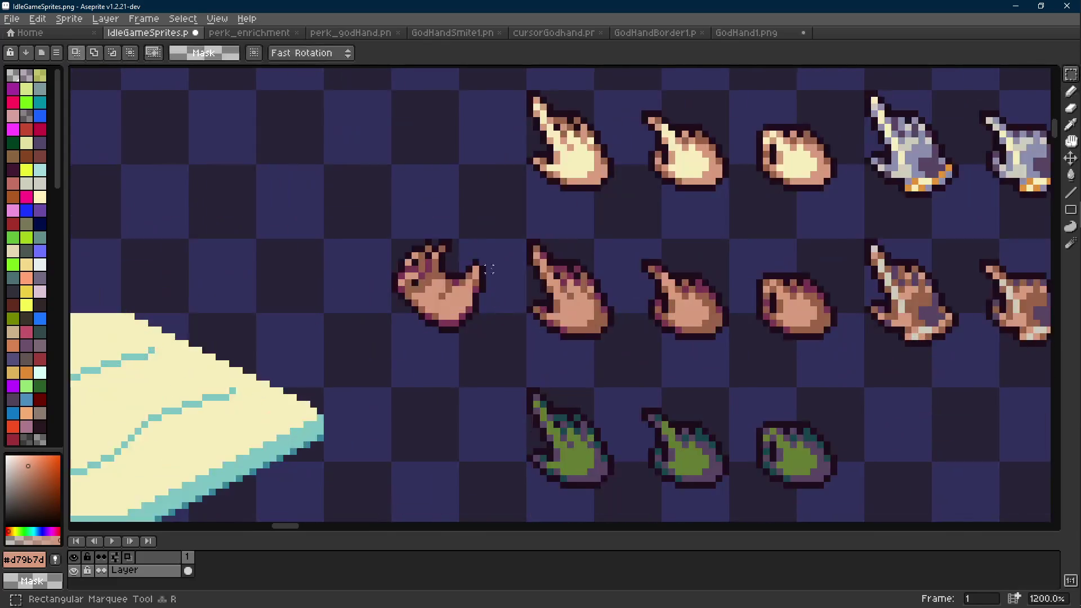
mouse_move(483, 243)
mouse_down()
mouse_move(405, 331)
mouse_move(394, 318)
mouse_move(394, 333)
mouse_up()
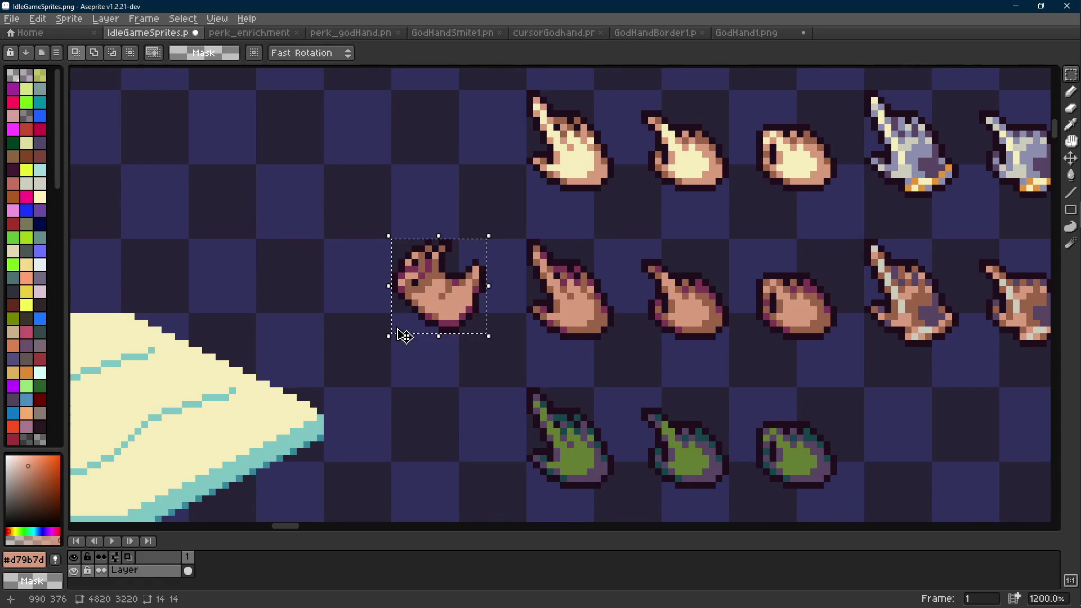
scroll(529, 310, down, 6)
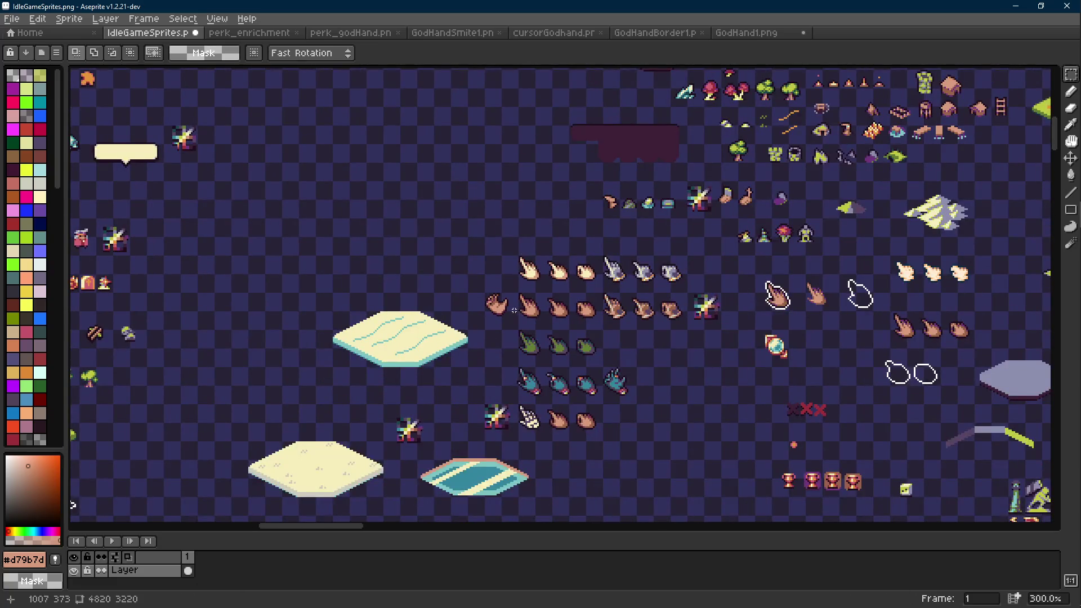
scroll(513, 310, up, 9)
key(b)
alt+click(483, 248)
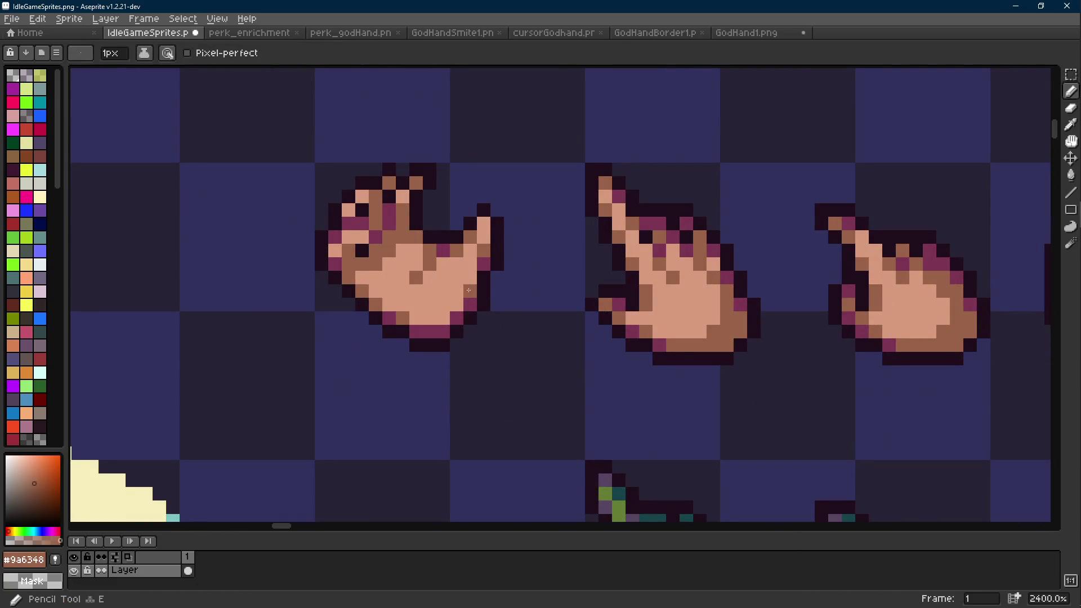
Pan around the sheet, switch to the Move tool, and zoom in on the hand sprites.
scroll(478, 324, down, 8)
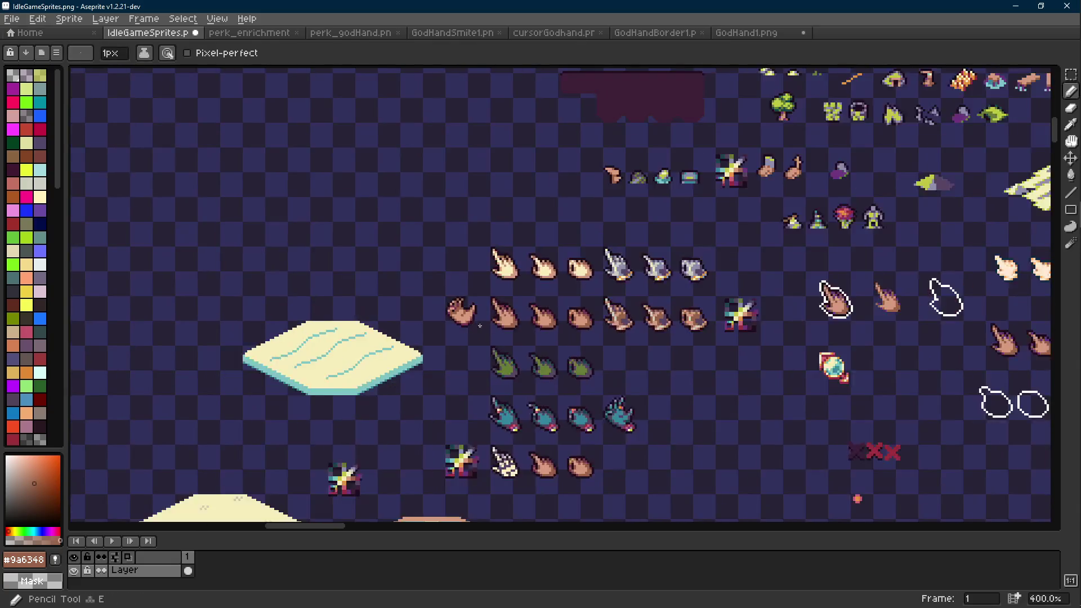
scroll(478, 325, down, 1)
scroll(490, 325, up, 9)
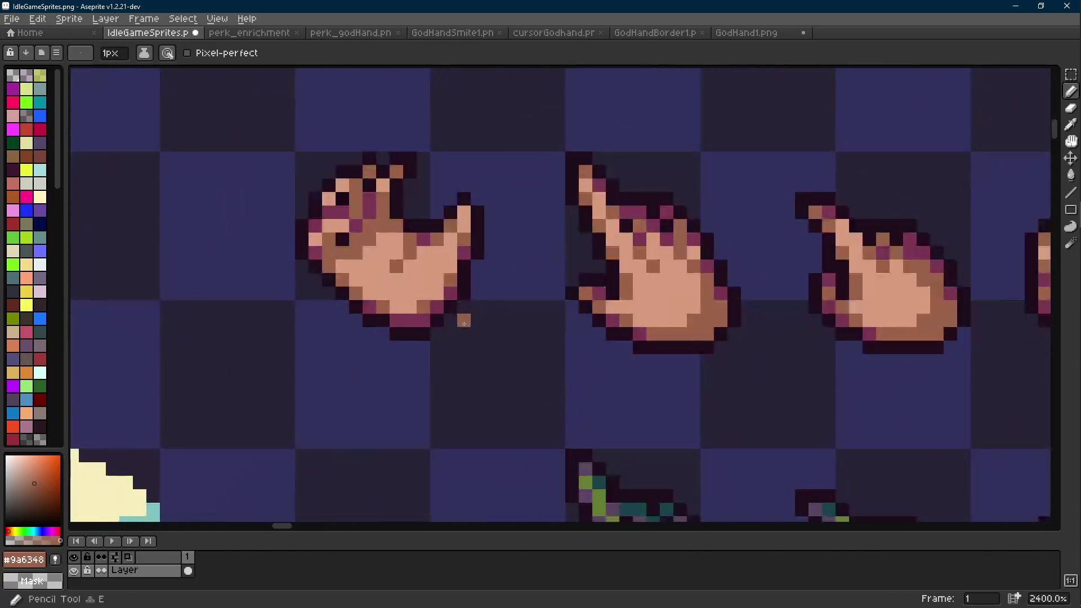
scroll(504, 327, down, 1)
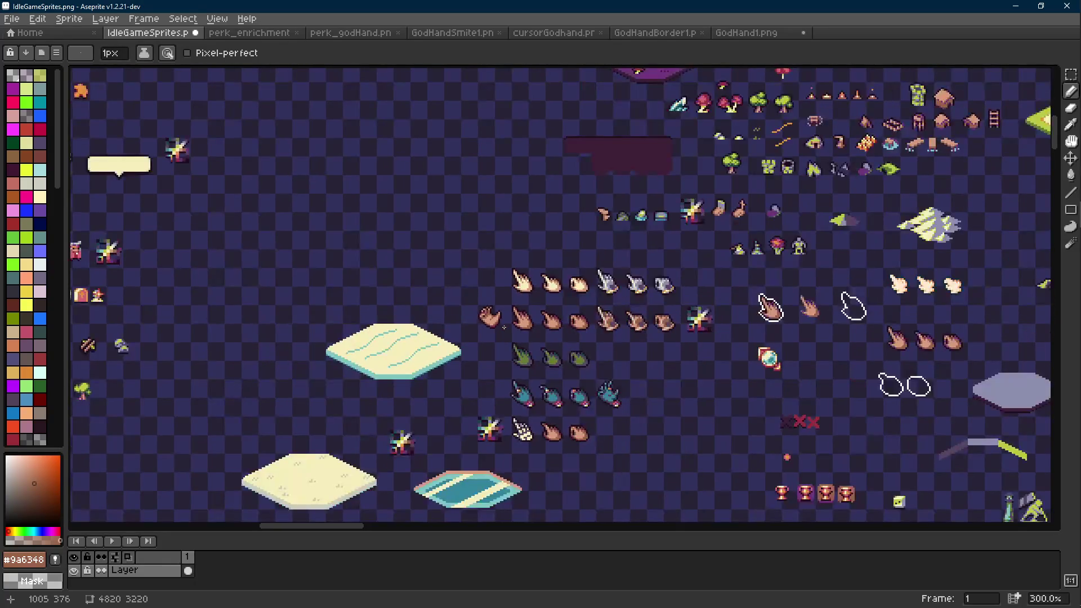
scroll(504, 327, up, 9)
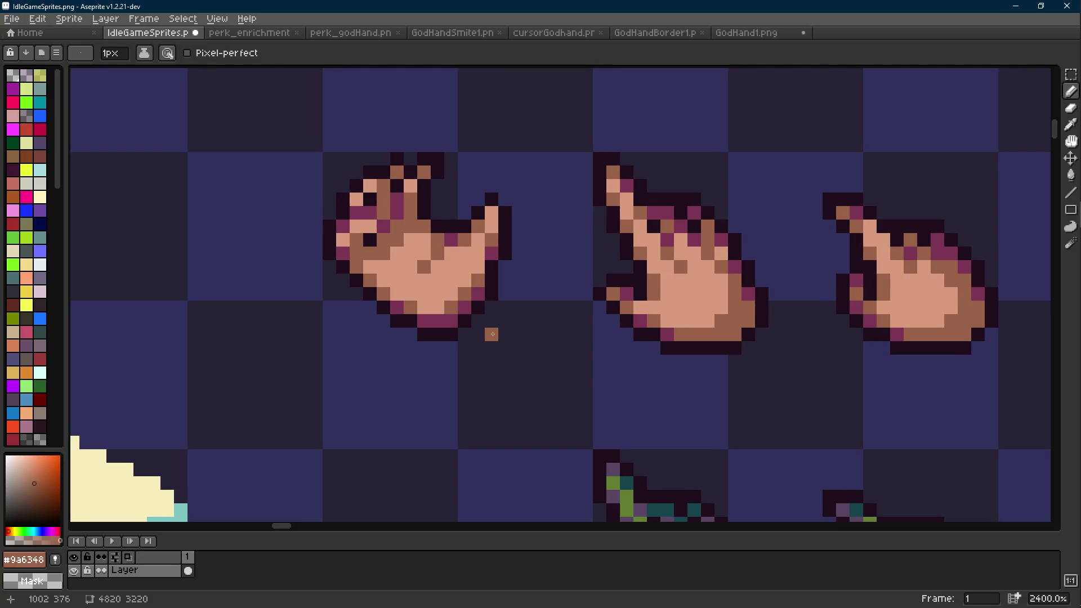
scroll(496, 335, left, 2)
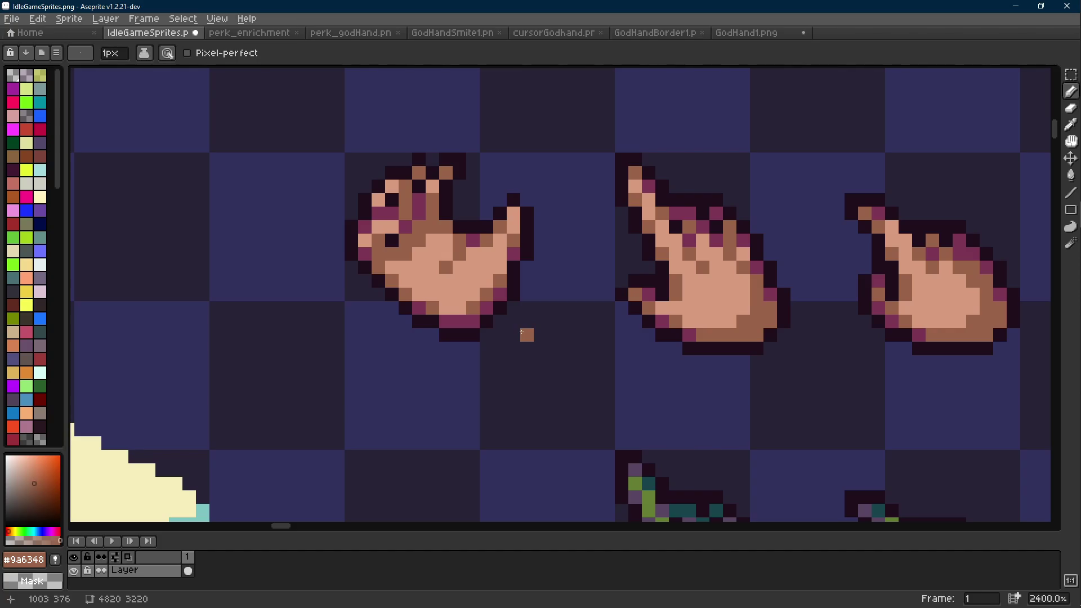
scroll(522, 332, down, 8)
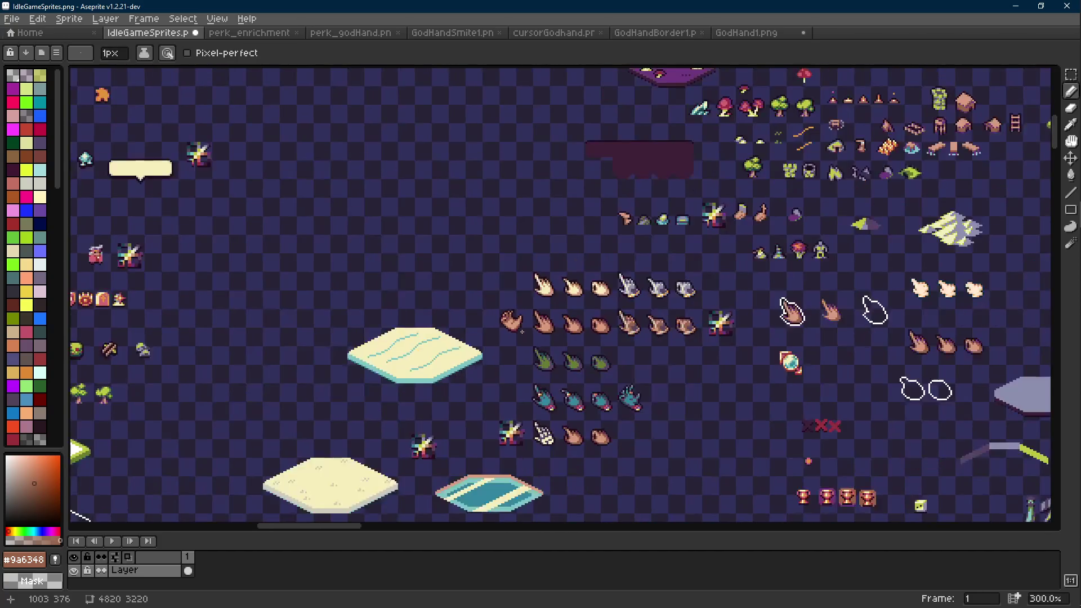
scroll(522, 332, up, 7)
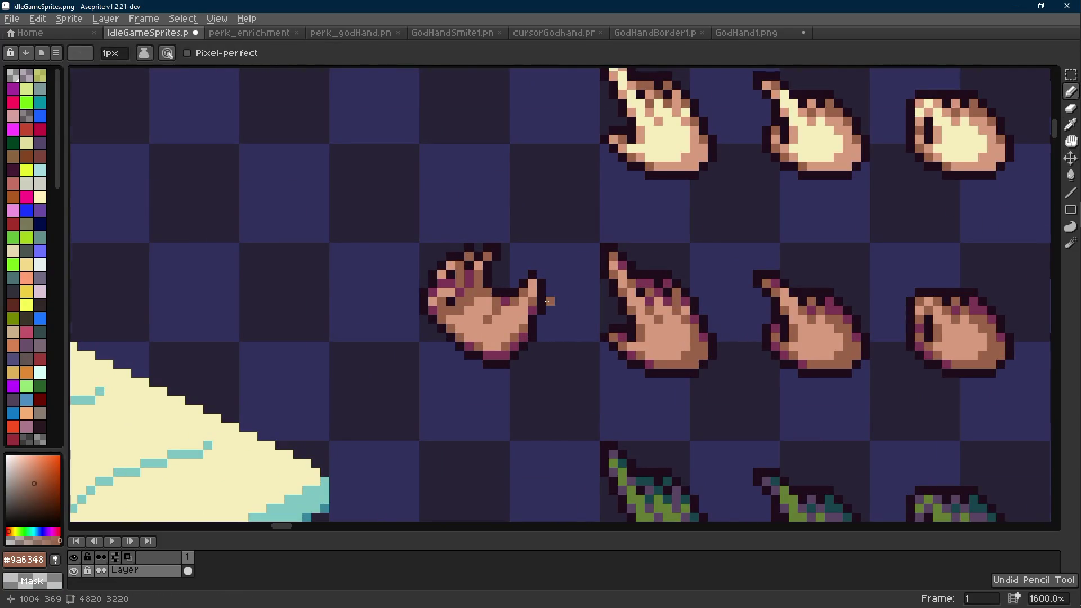
scroll(559, 309, down, 7)
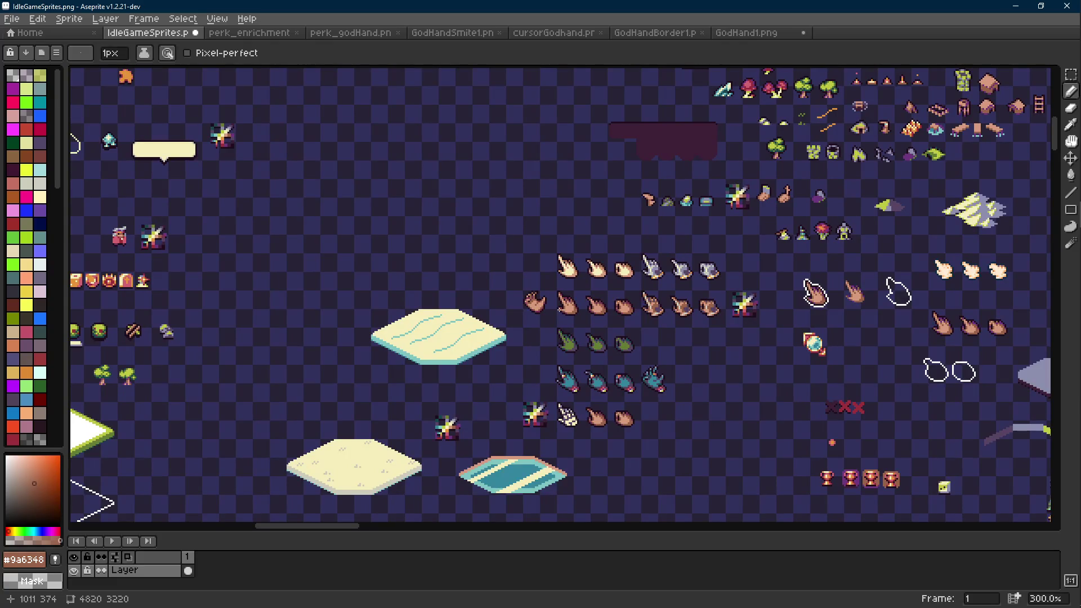
scroll(560, 311, up, 3)
key(v)
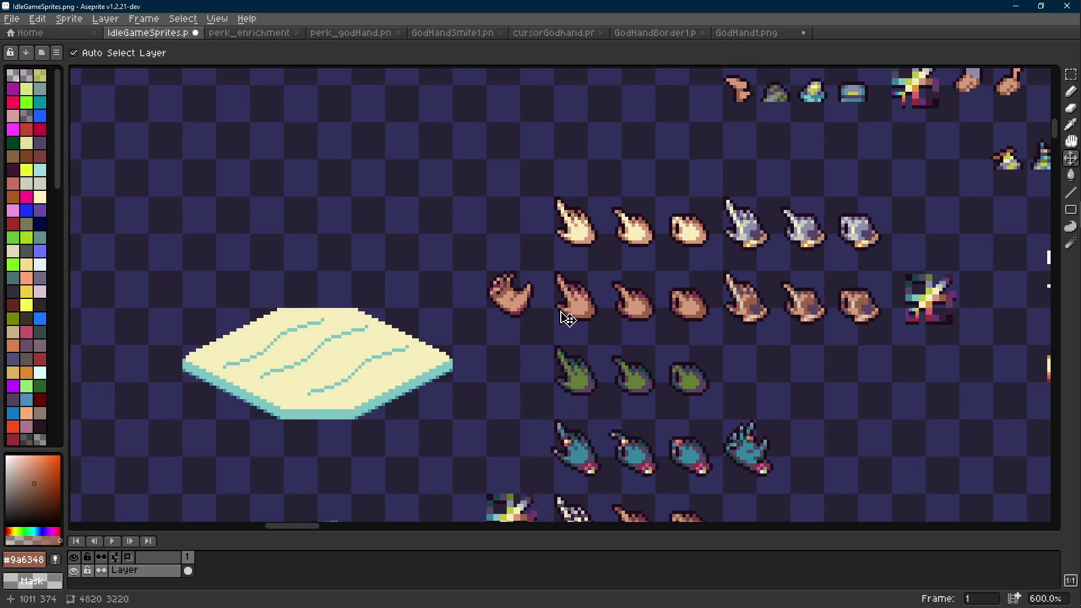
scroll(567, 319, up, 5)
Reshape the raised fingertip by nudging its pixel block and repainting dark outline pixels.
key(b)
alt+click(491, 227)
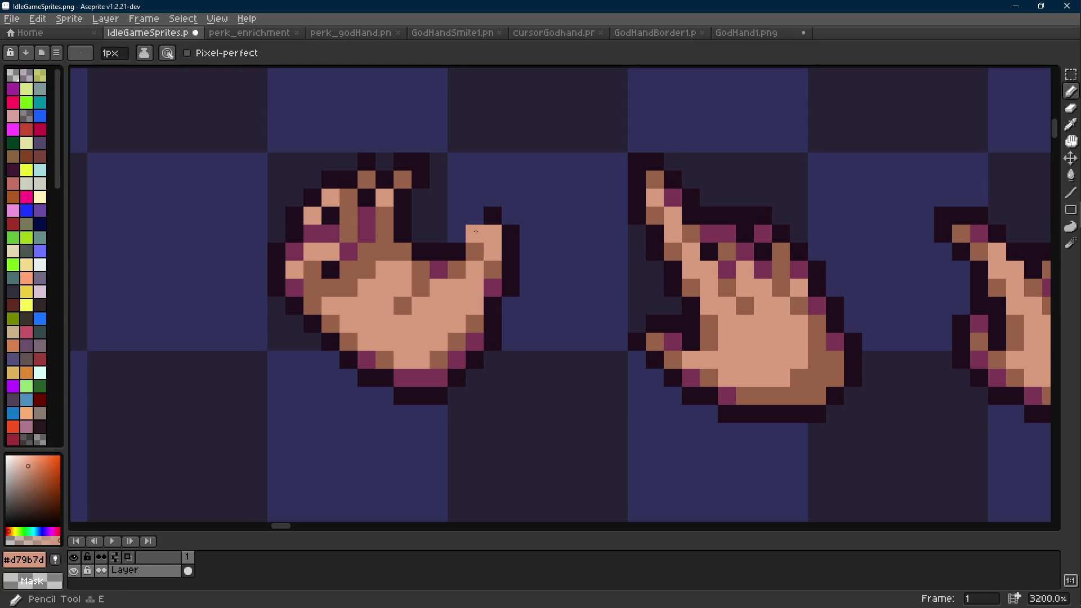
key(m)
drag(464, 223, 502, 262)
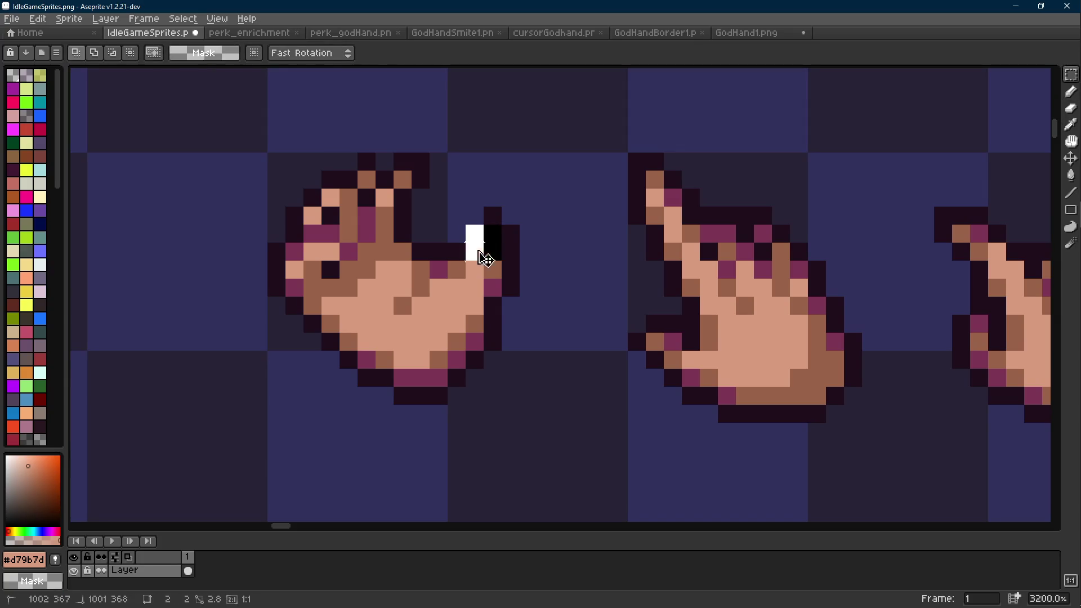
key(ctrl+d)
key(b)
alt+click(492, 215)
right_click(492, 215)
click(475, 215)
scroll(455, 232, down, 8)
scroll(486, 256, up, 9)
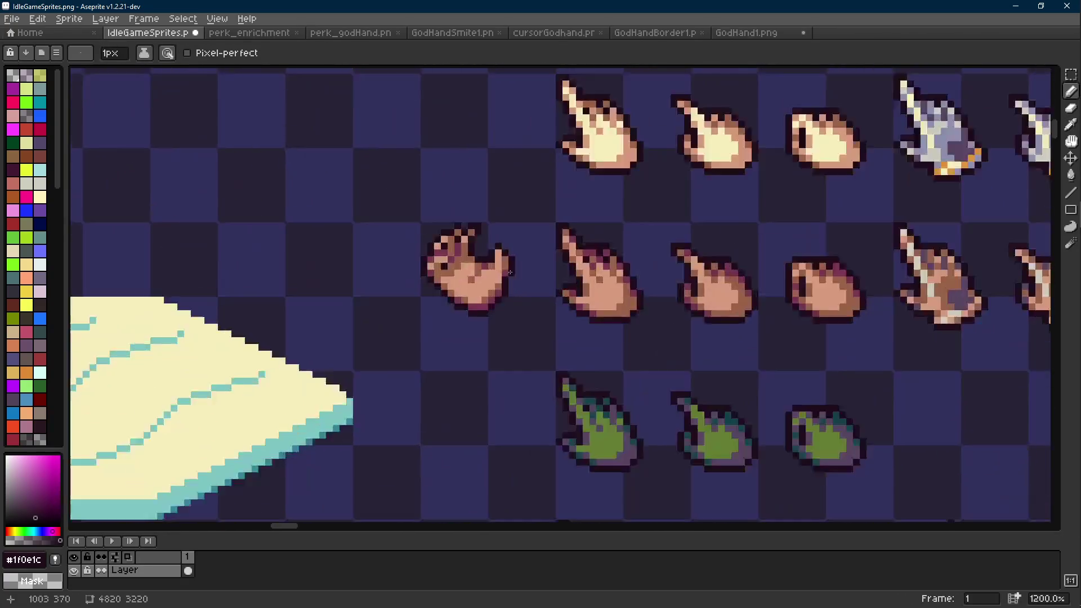
Try a dark outline pixel beside the raised thumb, then undo that stroke.
alt+click(486, 256)
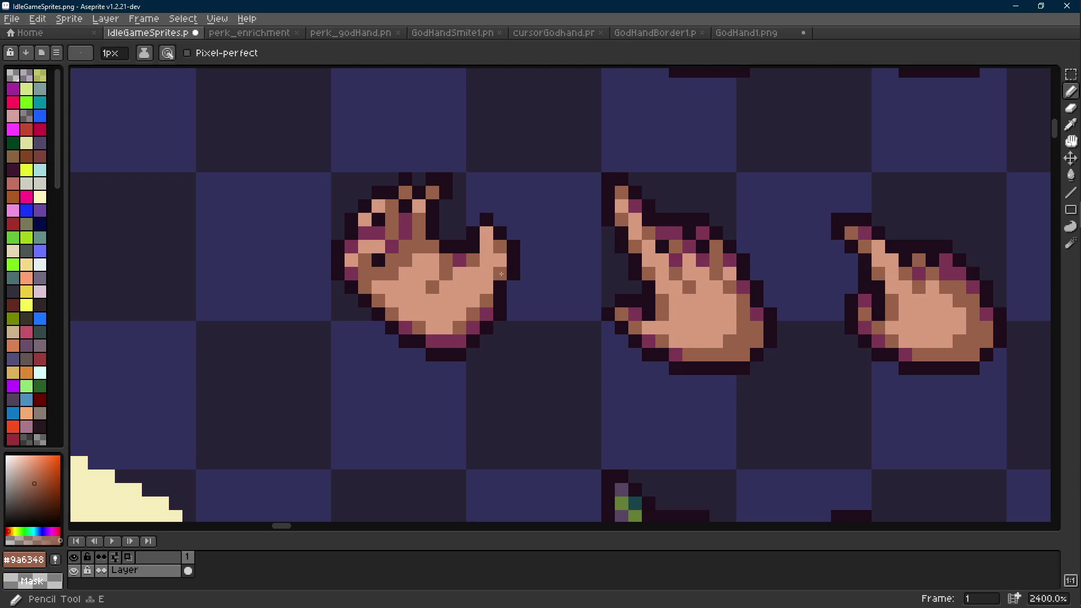
alt+click(511, 272)
click(490, 269)
drag(489, 269, 501, 281)
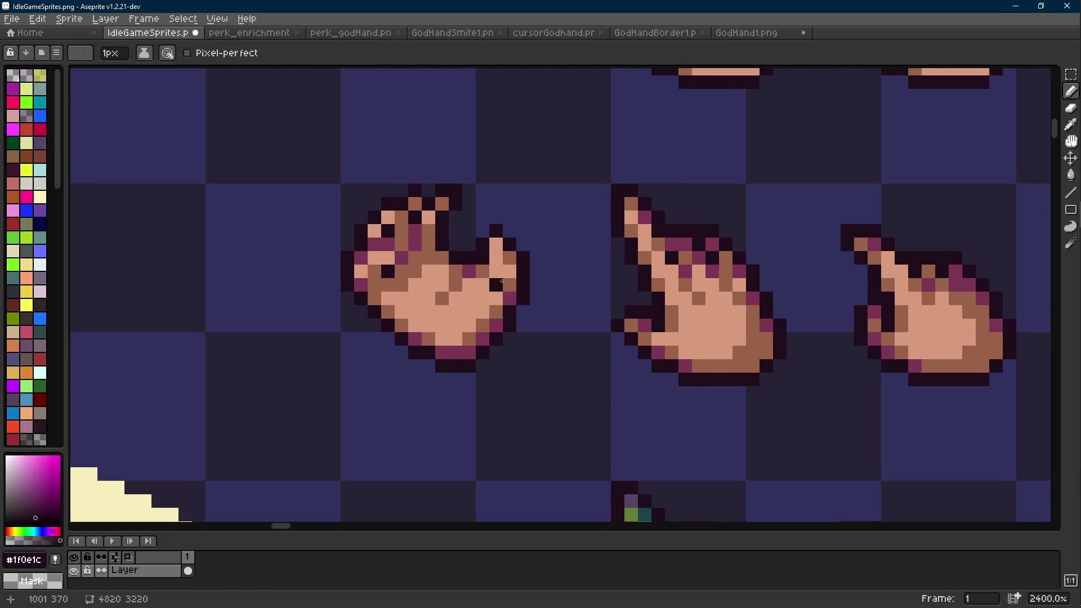
scroll(502, 281, down, 8)
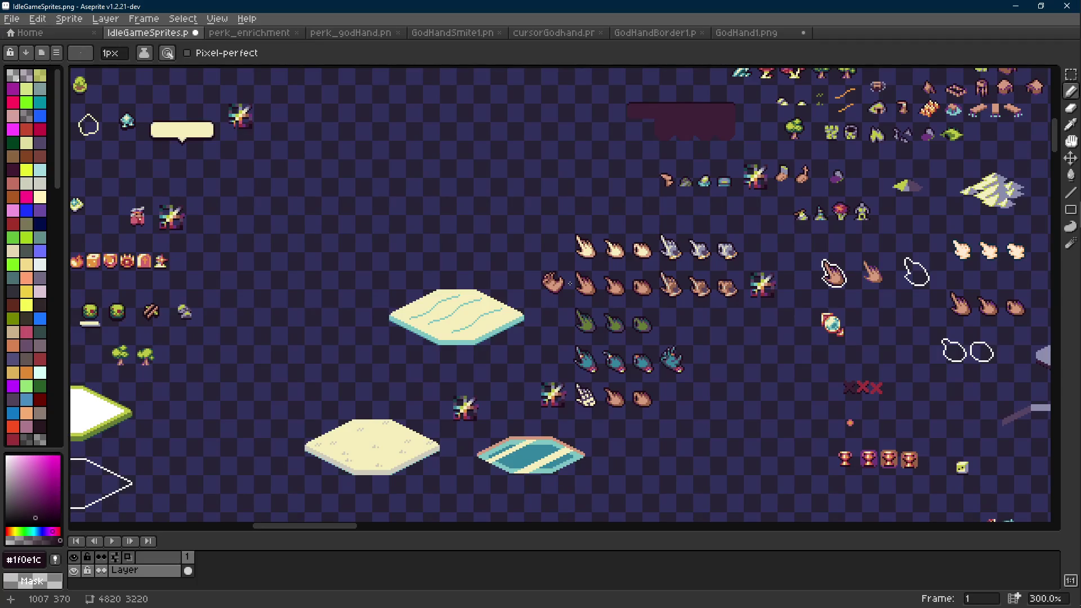
scroll(569, 283, up, 4)
key(ctrl+z)
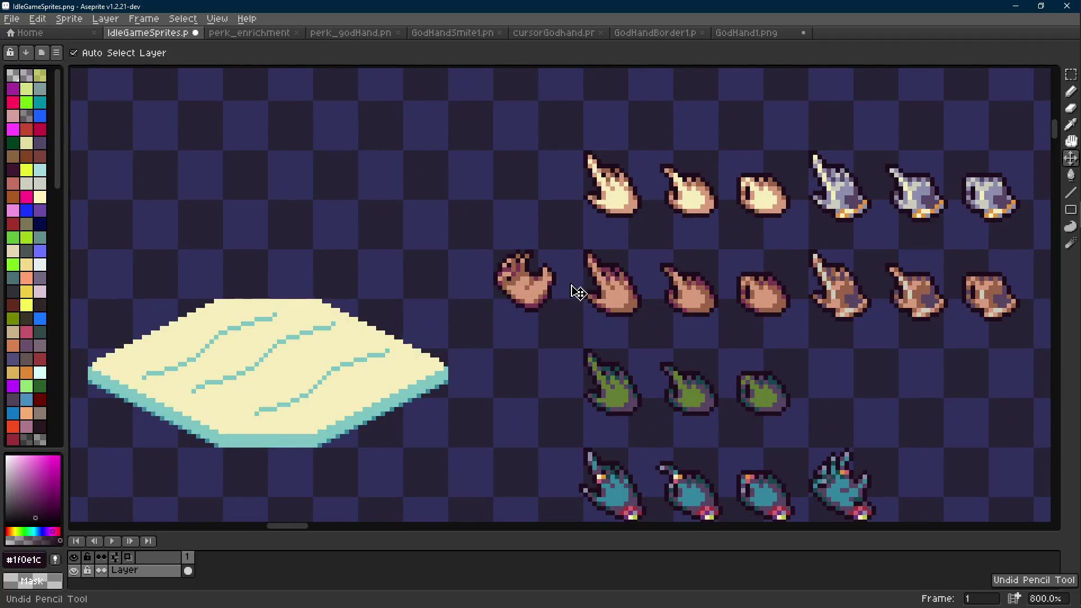
key(b)
scroll(577, 292, down, 5)
scroll(551, 282, up, 10)
scroll(551, 282, down, 1)
Select a small palm patch and paint skin colour over one of its pixels.
alt+click(500, 260)
scroll(529, 294, down, 6)
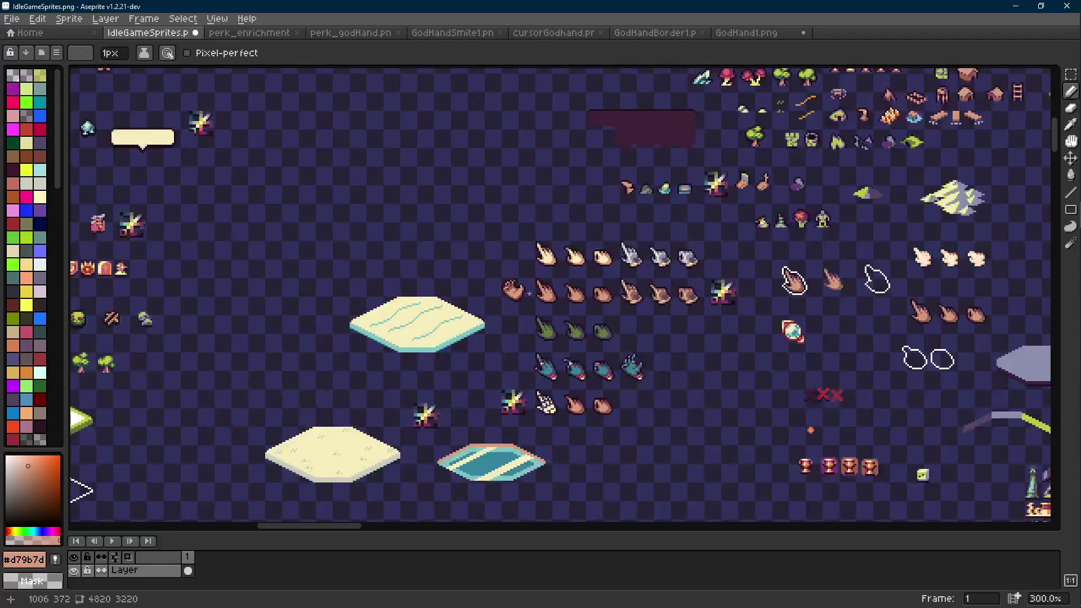
scroll(529, 294, up, 7)
alt+click(537, 262)
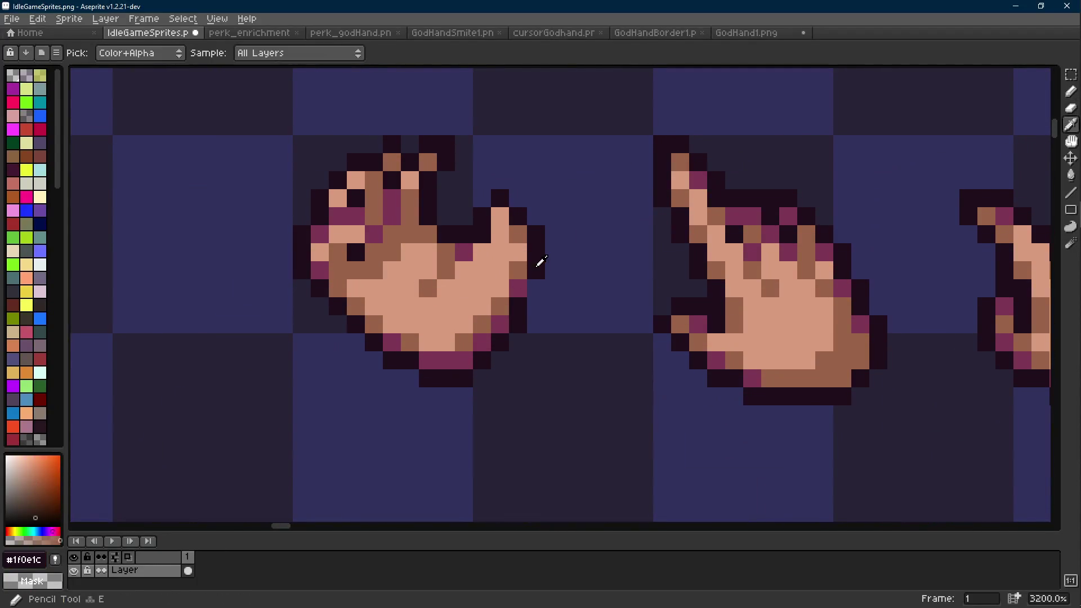
scroll(540, 262, down, 8)
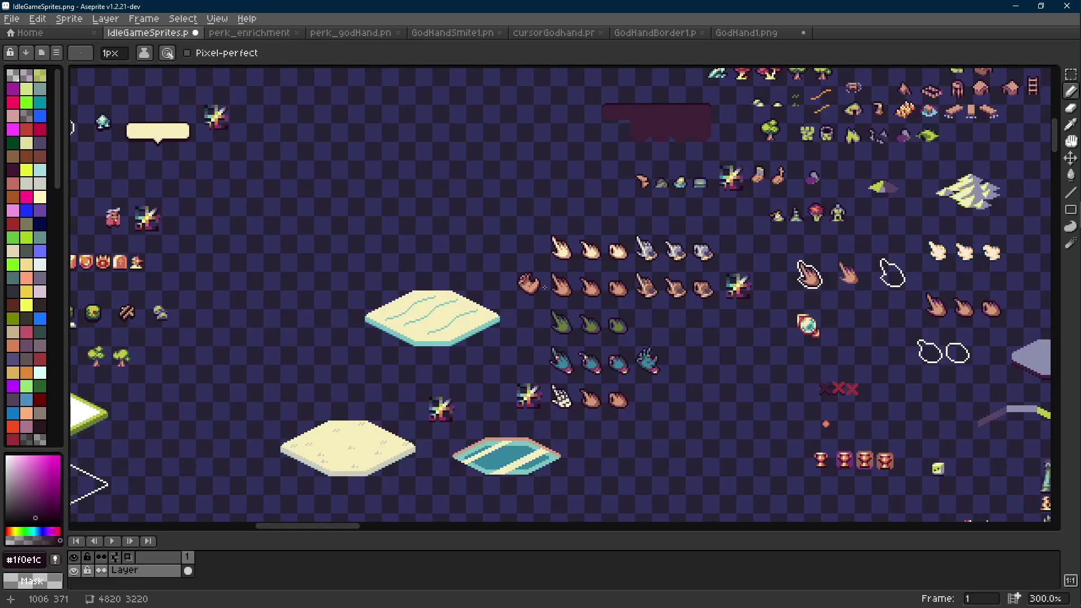
scroll(544, 287, up, 6)
key(m)
drag(498, 275, 532, 309)
key(b)
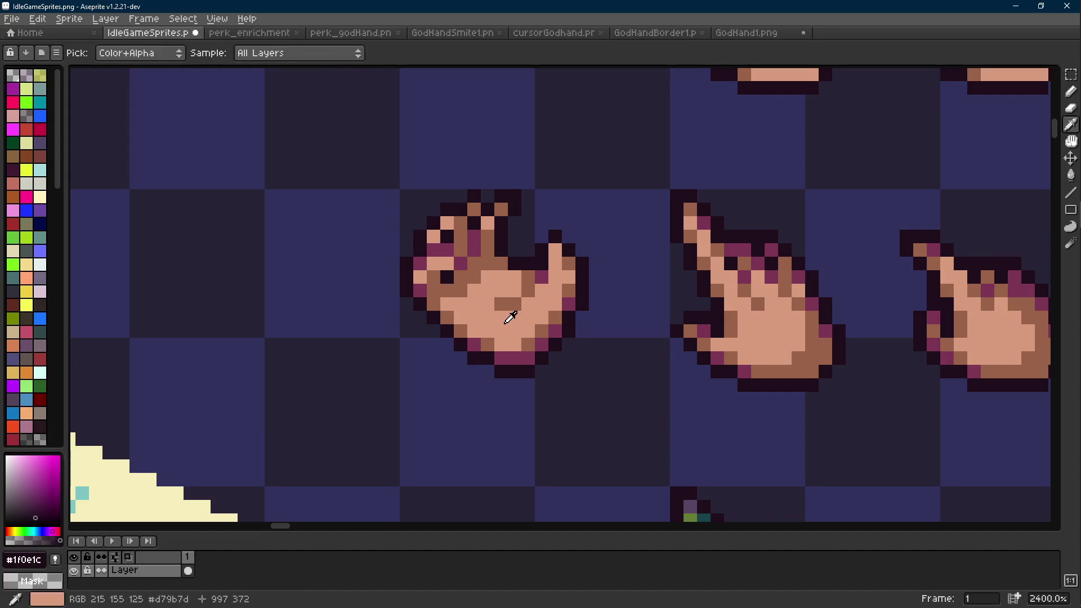
alt+click(506, 309)
click(507, 318)
Shade the palm in #9a6348 brown with a short crease line and several pixels.
scroll(507, 318, down, 7)
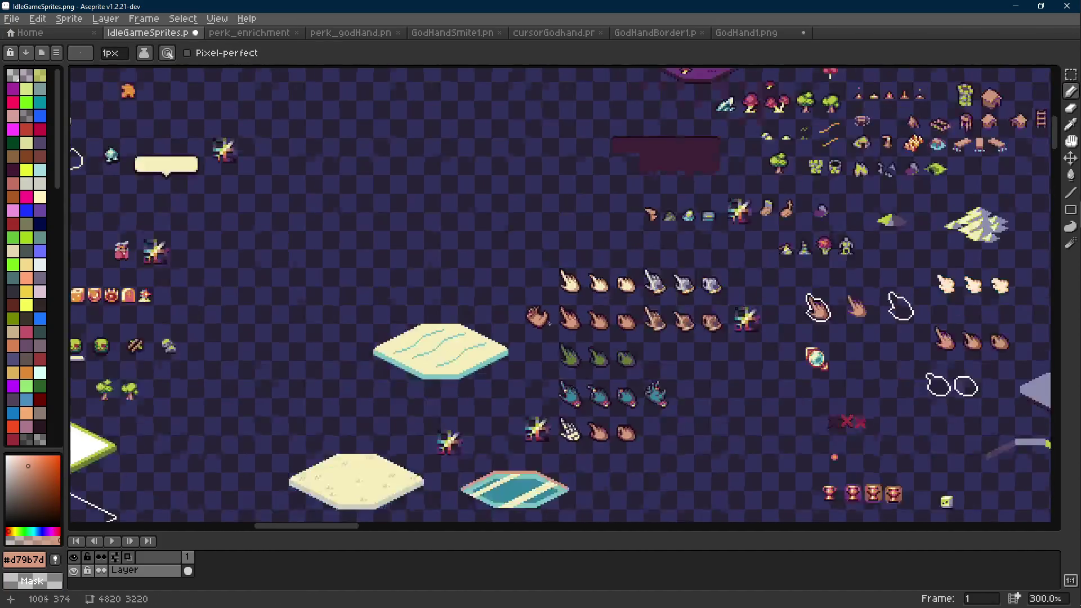
scroll(555, 322, up, 7)
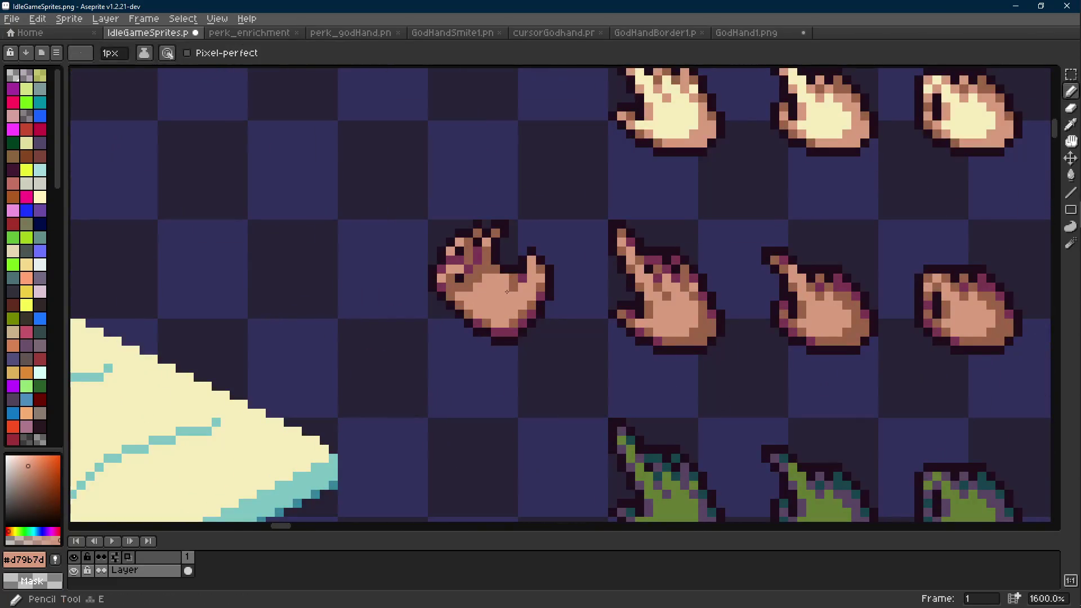
scroll(535, 308, down, 6)
scroll(535, 309, up, 9)
alt+click(529, 271)
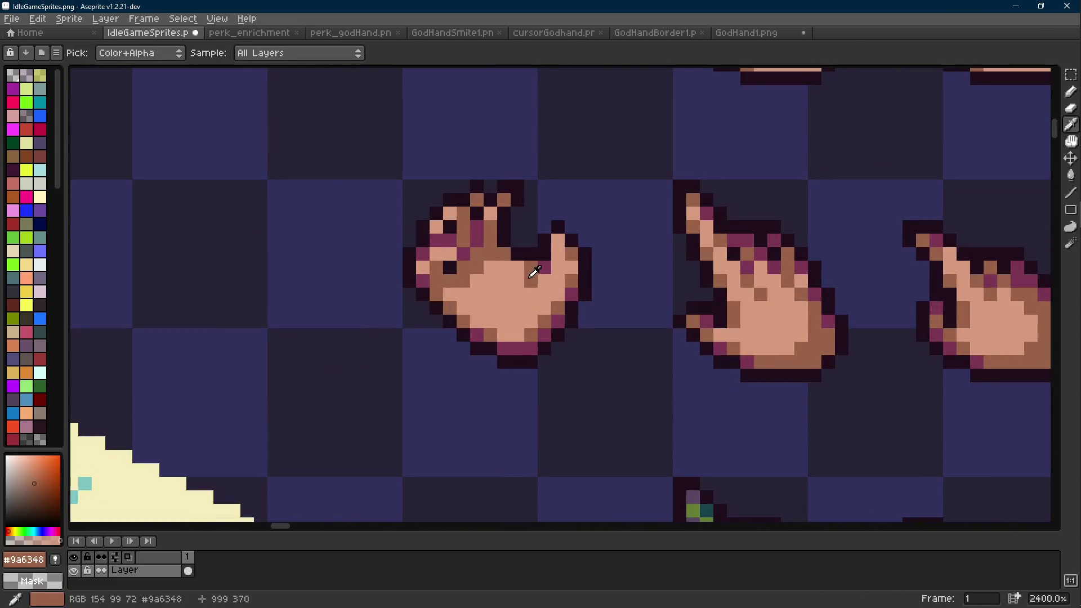
key(l)
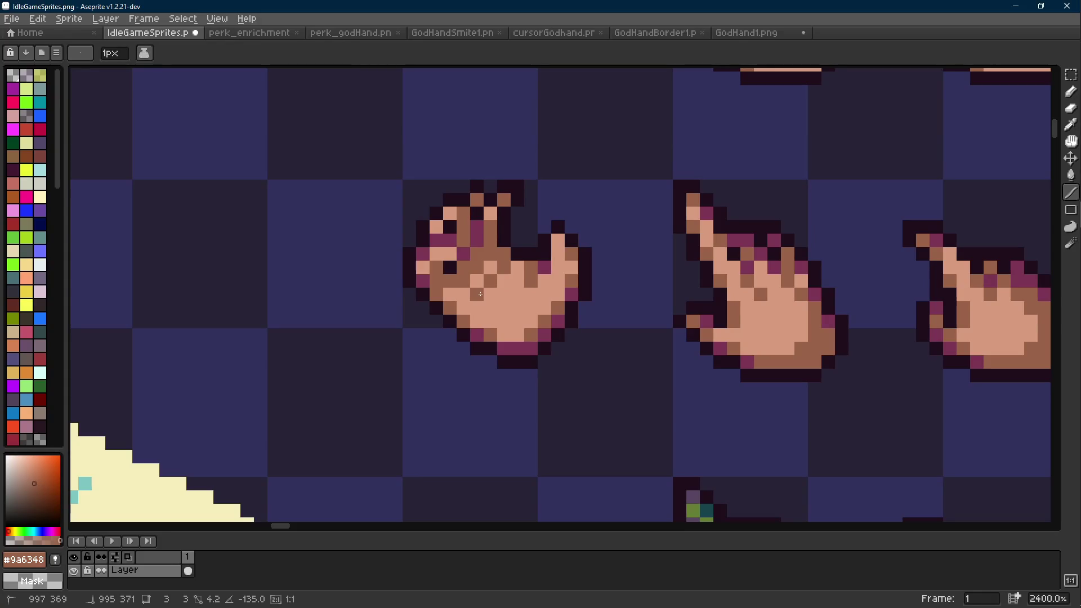
drag(480, 294, 480, 294)
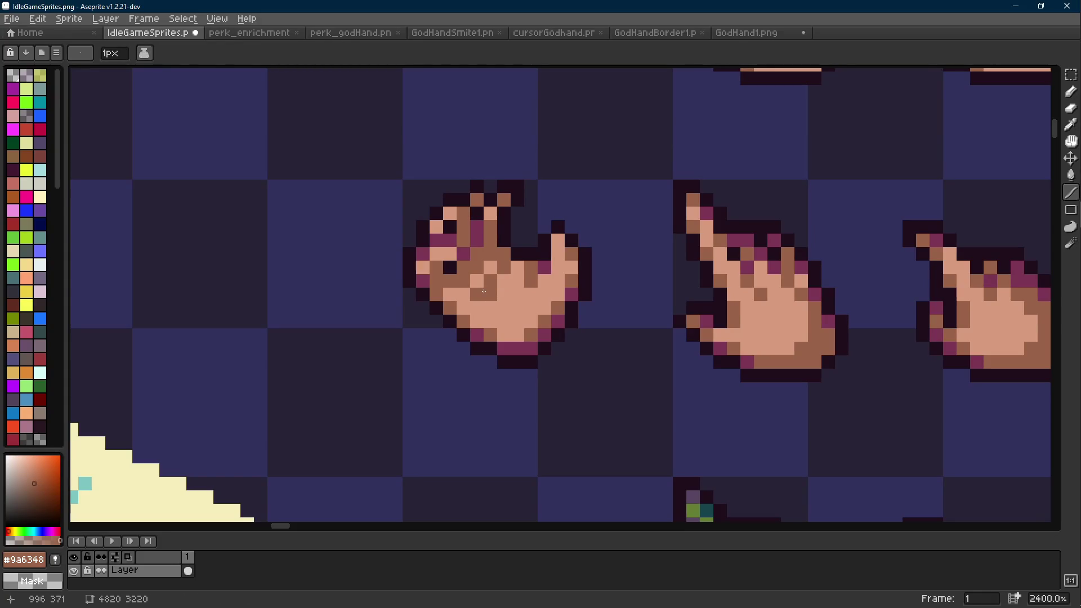
scroll(485, 294, up, 1)
alt+click(451, 319)
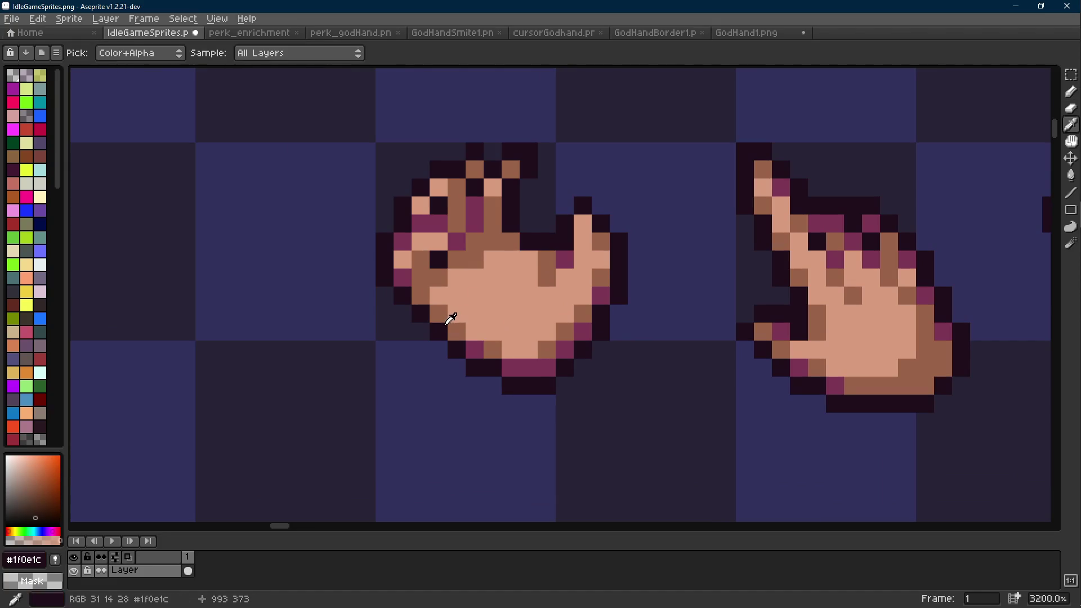
alt+click(450, 319)
alt+click(465, 309)
click(475, 294)
click(492, 294)
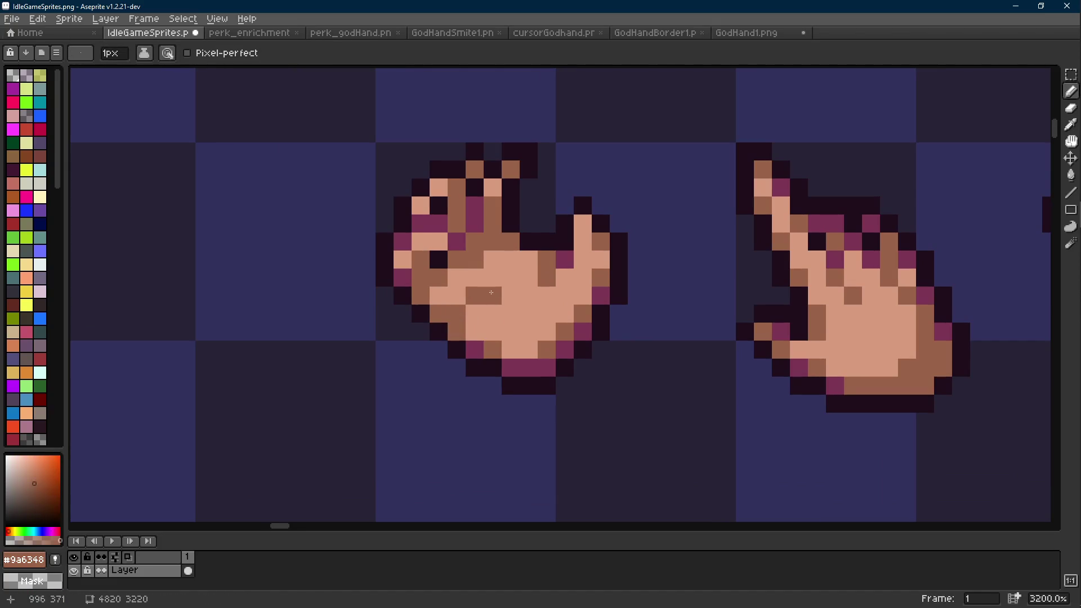
Select the grabbing hand and undo/redo edits to restore its earlier move.
click(510, 278)
scroll(511, 277, down, 8)
key(ctrl+z)
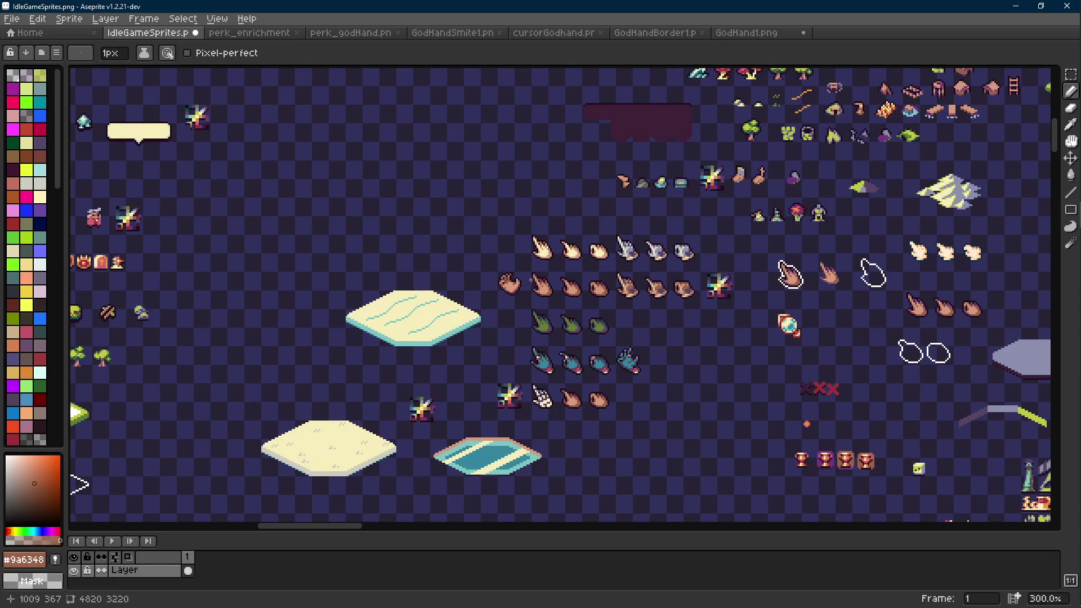
scroll(522, 283, up, 6)
key(m)
drag(427, 229, 526, 357)
key(ctrl+z)
scroll(569, 344, down, 6)
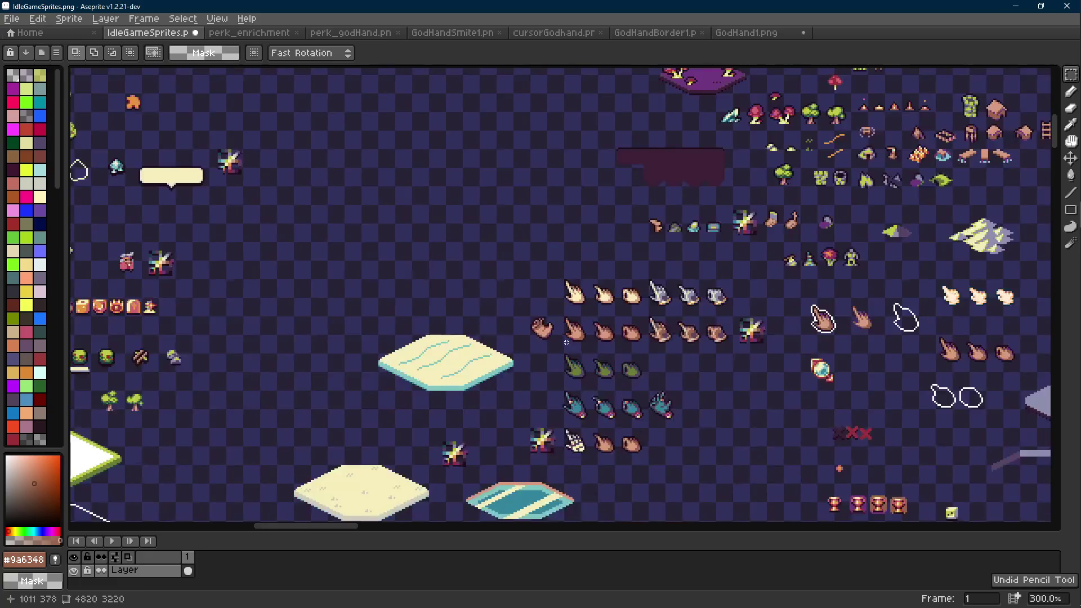
key(ctrl+z)
key(ctrl+z)
key(ctrl+z)
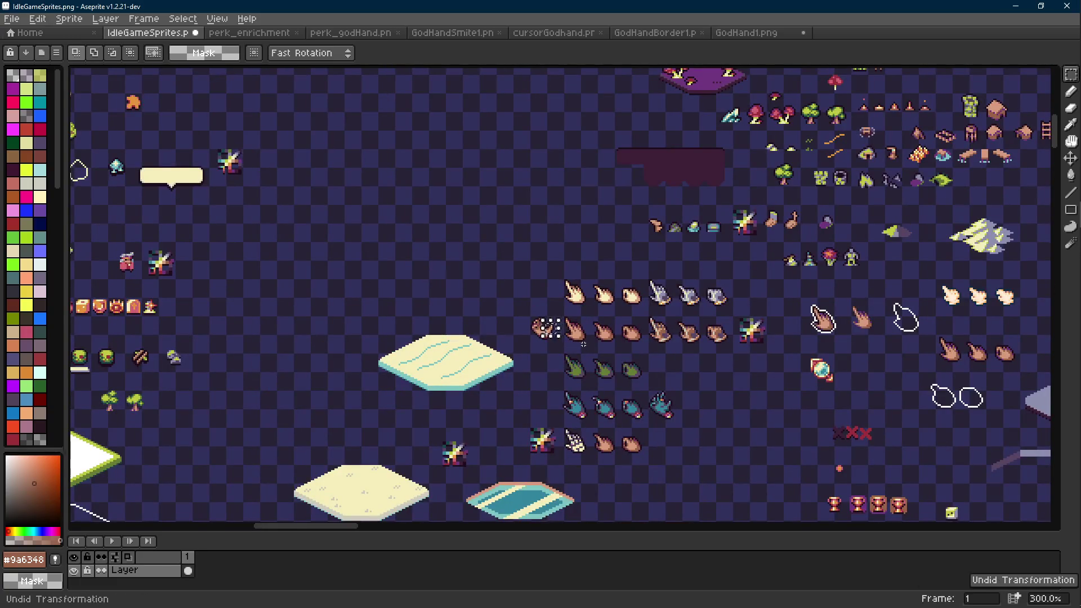
key(ctrl+z)
key(ctrl+z)
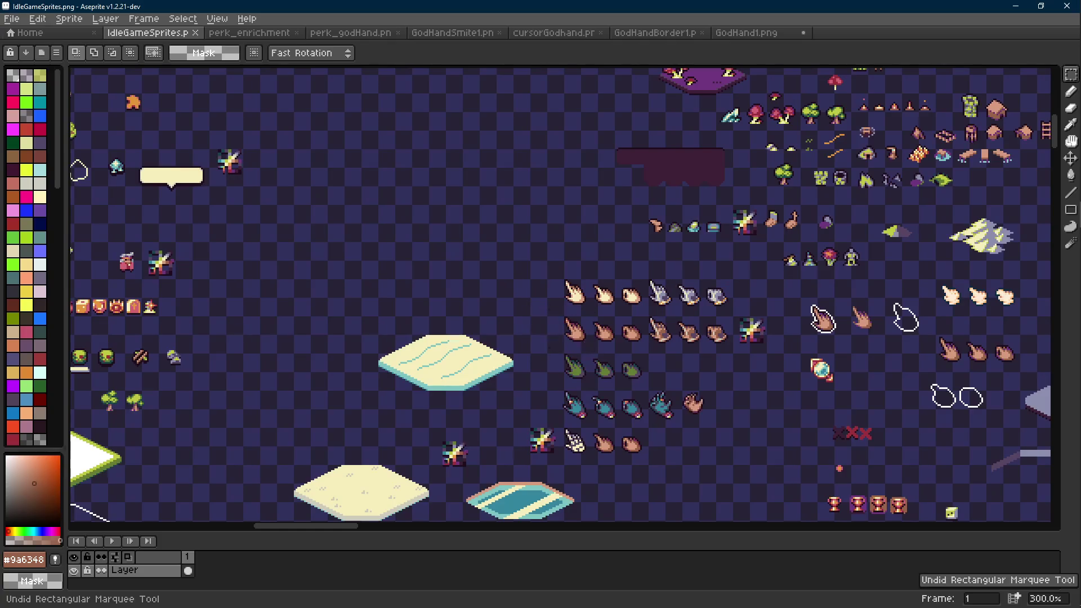
key(ctrl+y)
key(ctrl+y)
scroll(588, 372, up, 3)
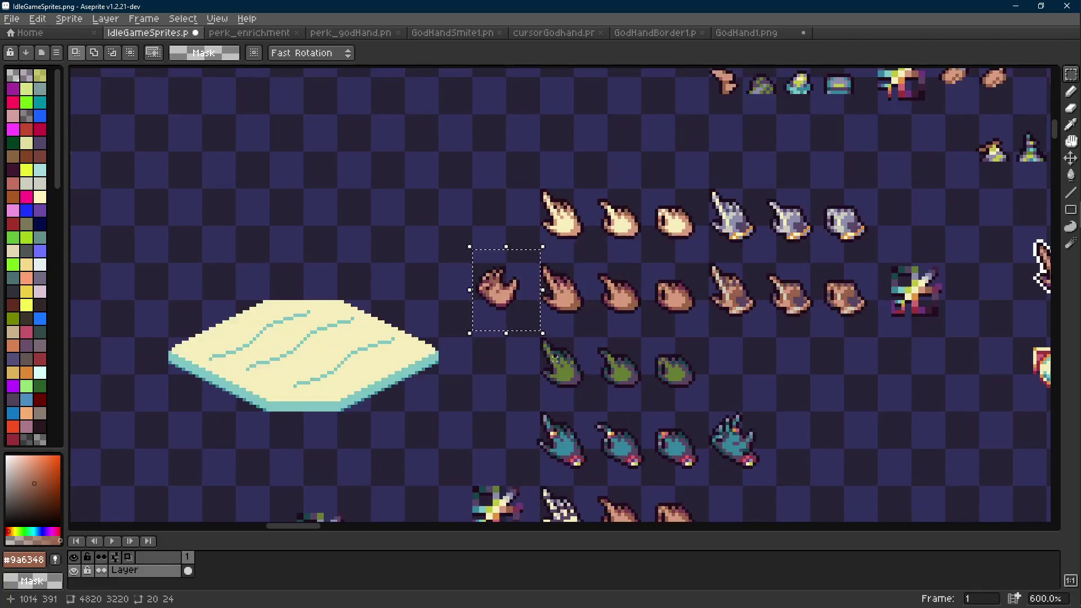
Copy the grabbing hand just to its left, commit the placement, and save the sheet.
drag(504, 309, 448, 303)
key(Return)
scroll(529, 297, down, 3)
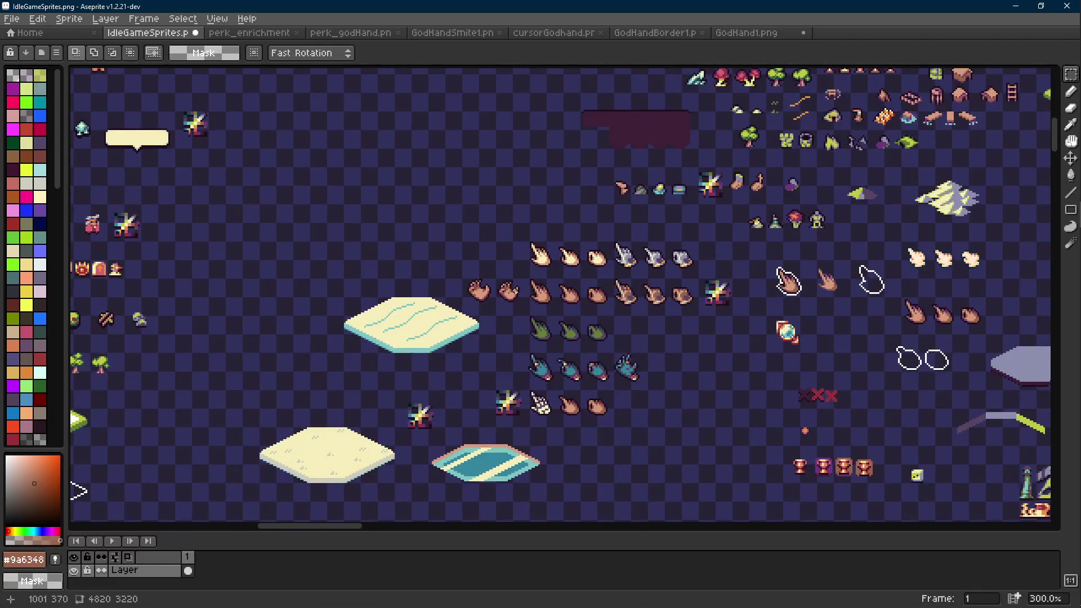
scroll(529, 297, up, 4)
scroll(525, 305, down, 5)
scroll(529, 306, up, 3)
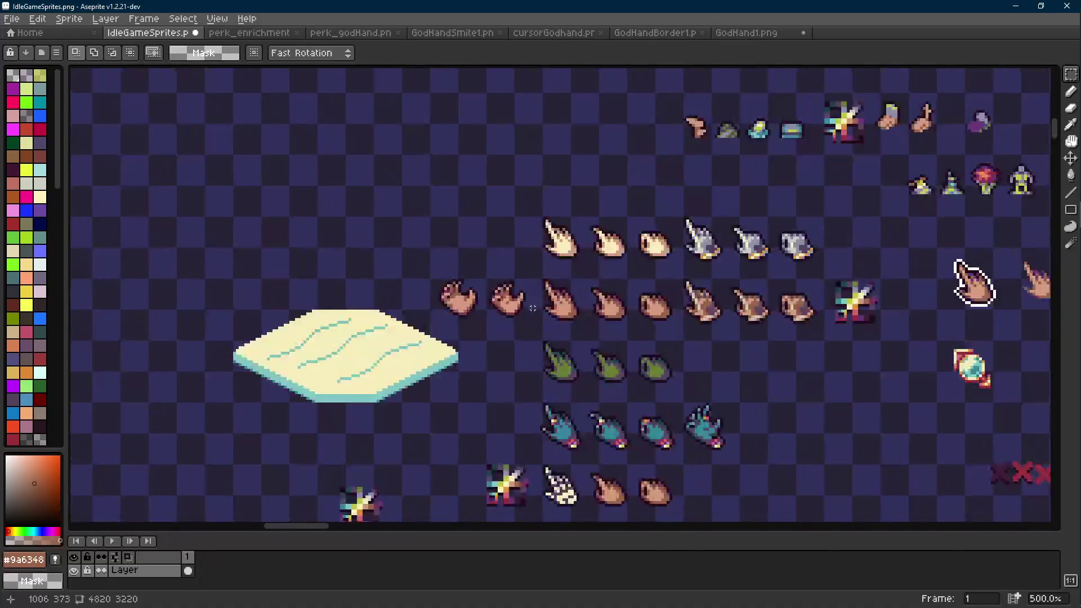
key(ctrl+s)
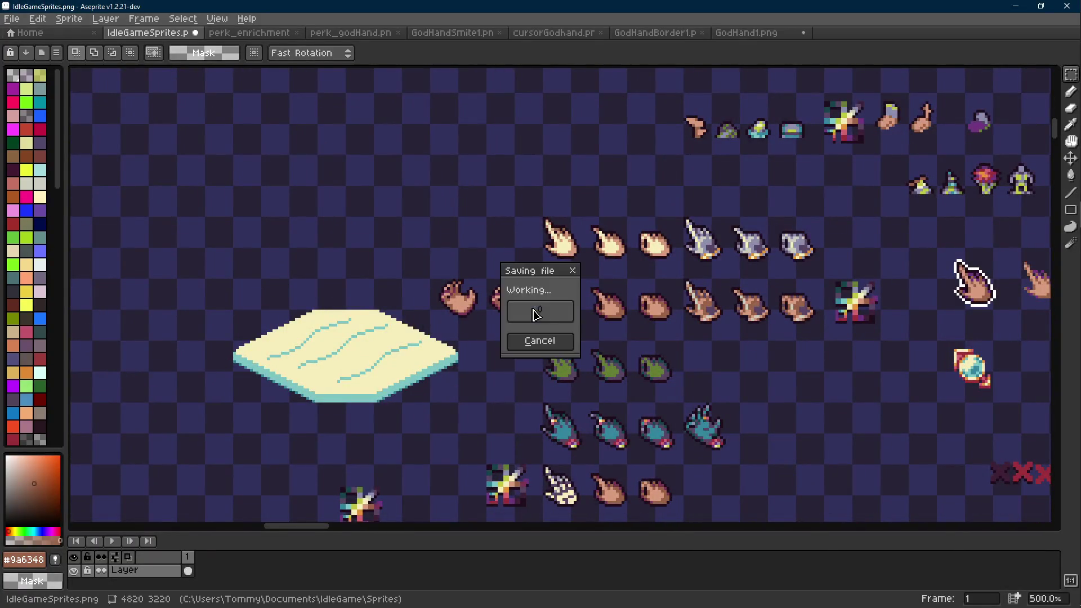
Refocus the sprite sheet, then bring up the Discord photo of an open hand for reference.
scroll(521, 299, up, 4)
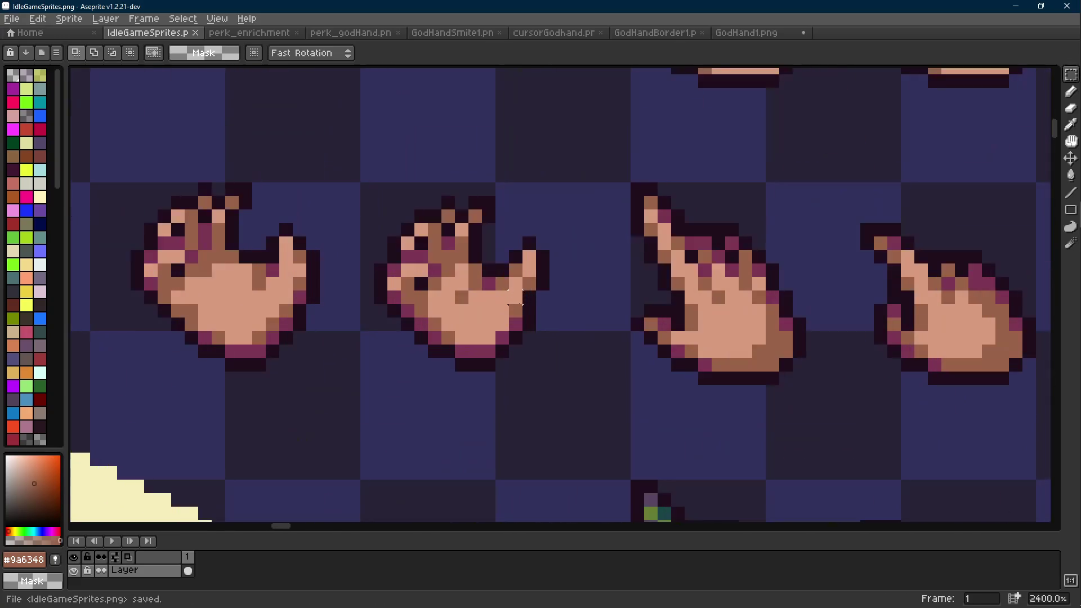
scroll(520, 301, down, 3)
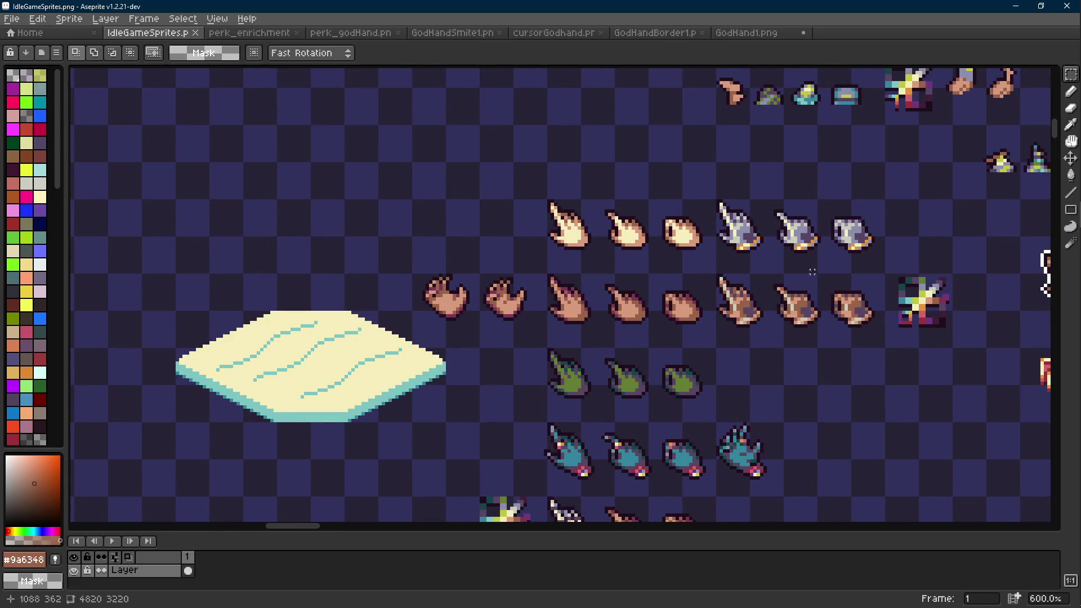
click(245, 187)
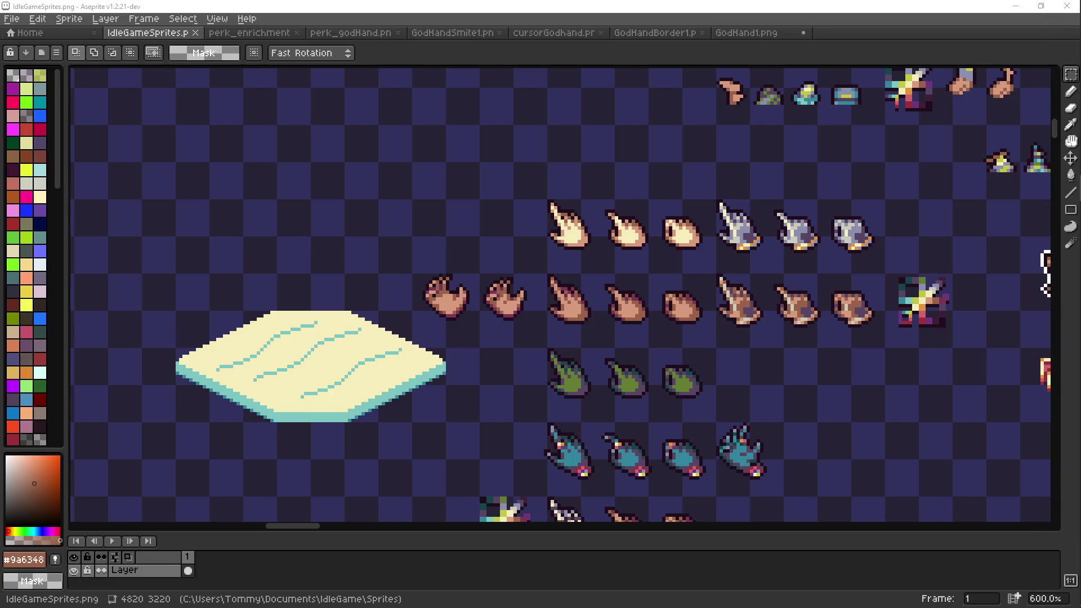
key(alt+Tab)
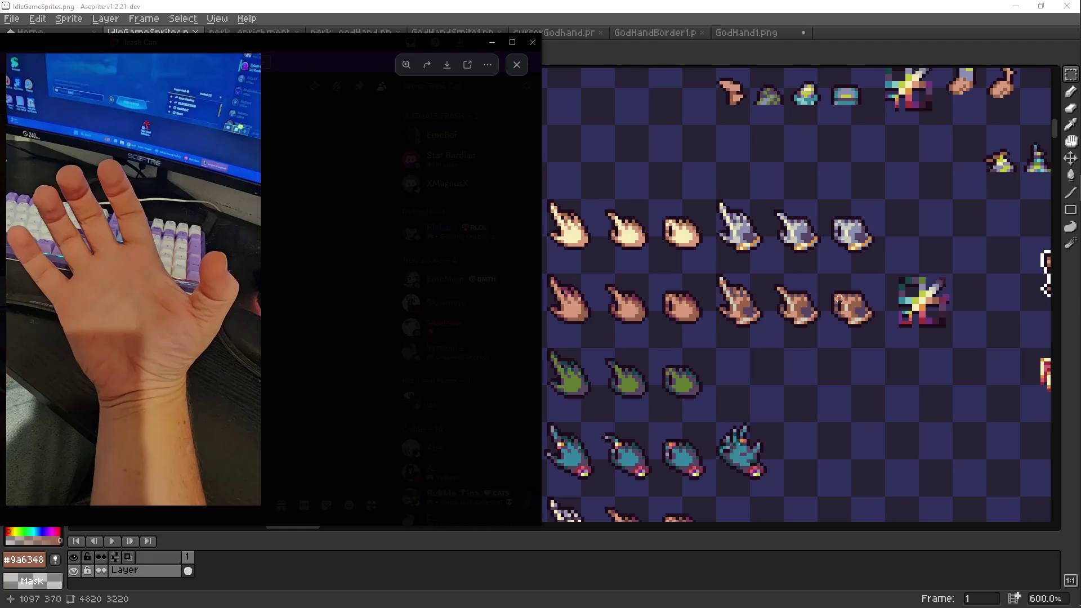
Dismiss the hand reference photo to reveal the full IdleGameSprites.png sheet.
click(569, 239)
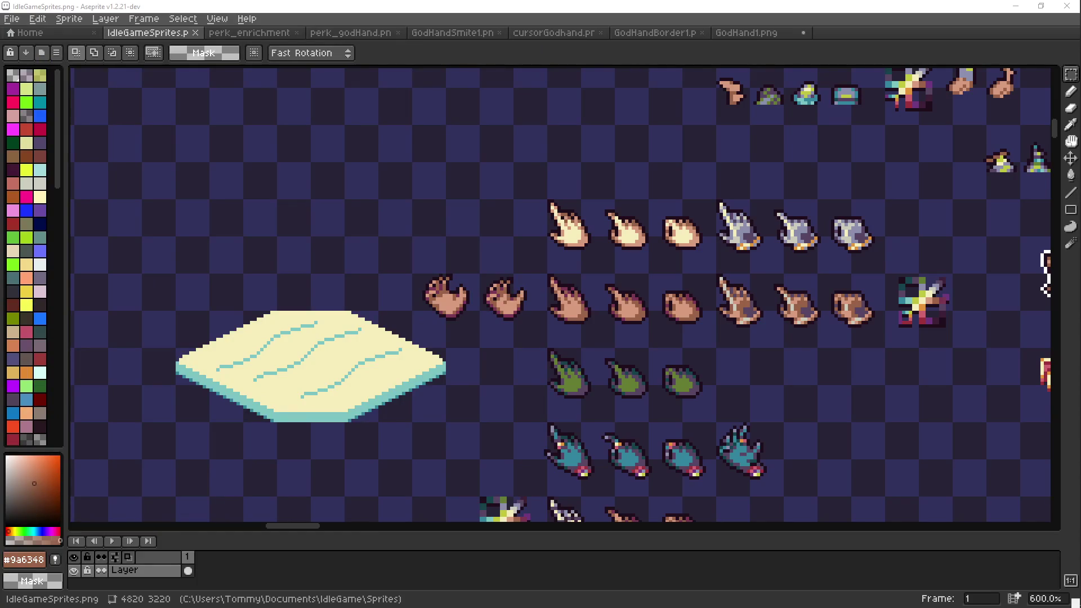
scroll(509, 359, down, 1)
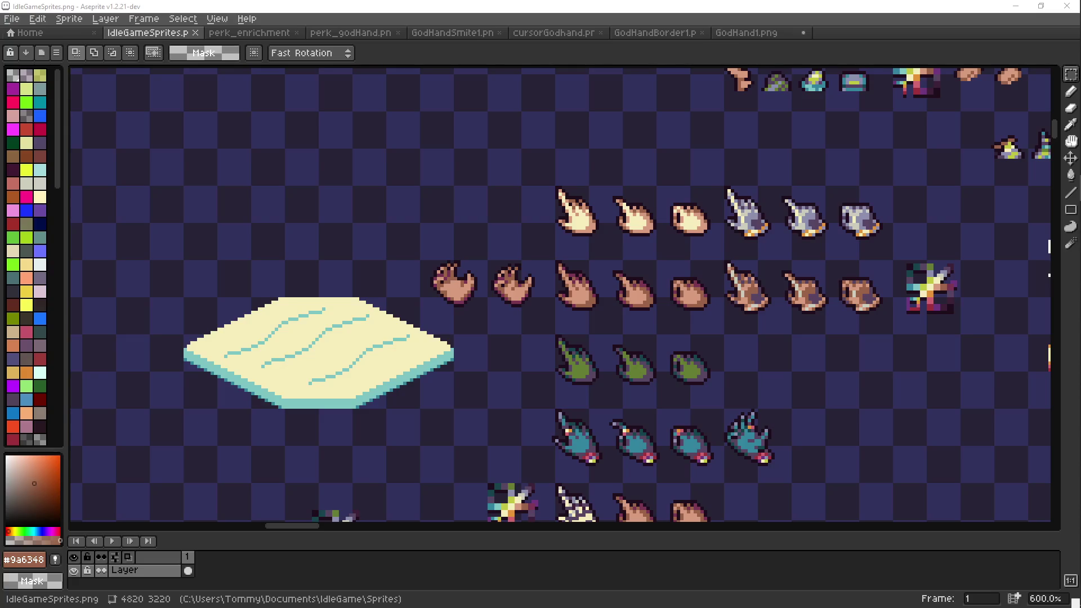
Sample the #9a6348 brown from the hand and paint two light pixels on the left grabbing hand.
scroll(439, 268, down, 1)
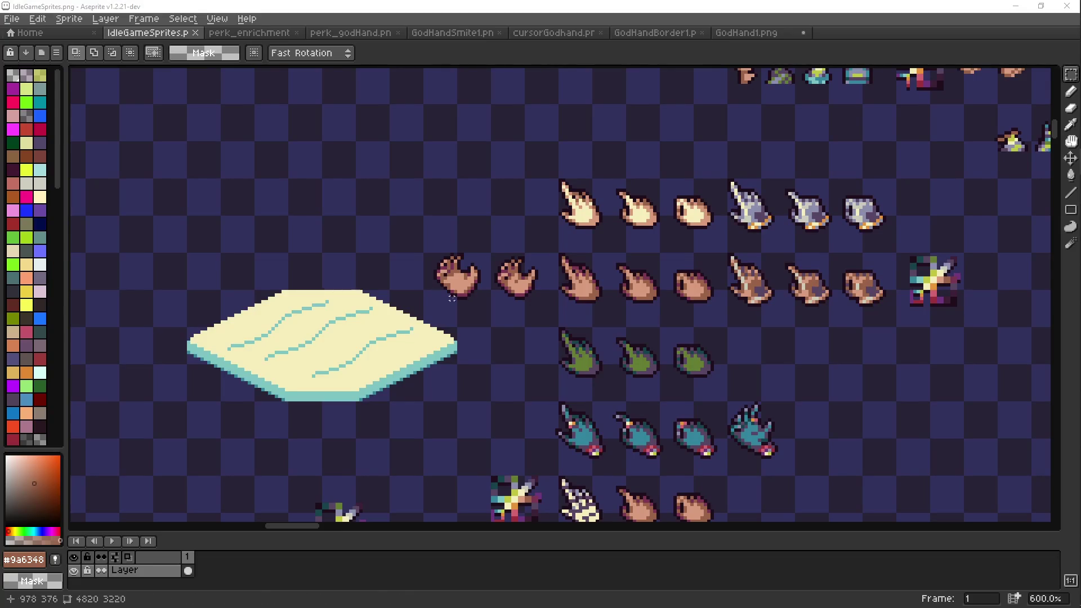
drag(553, 301, 544, 298)
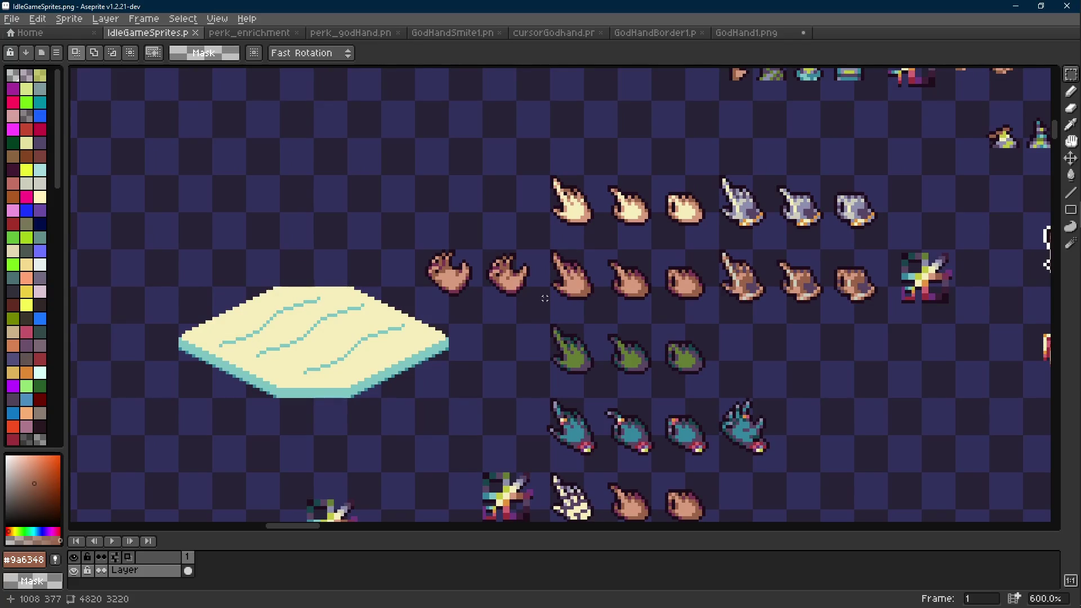
scroll(482, 278, down, 1)
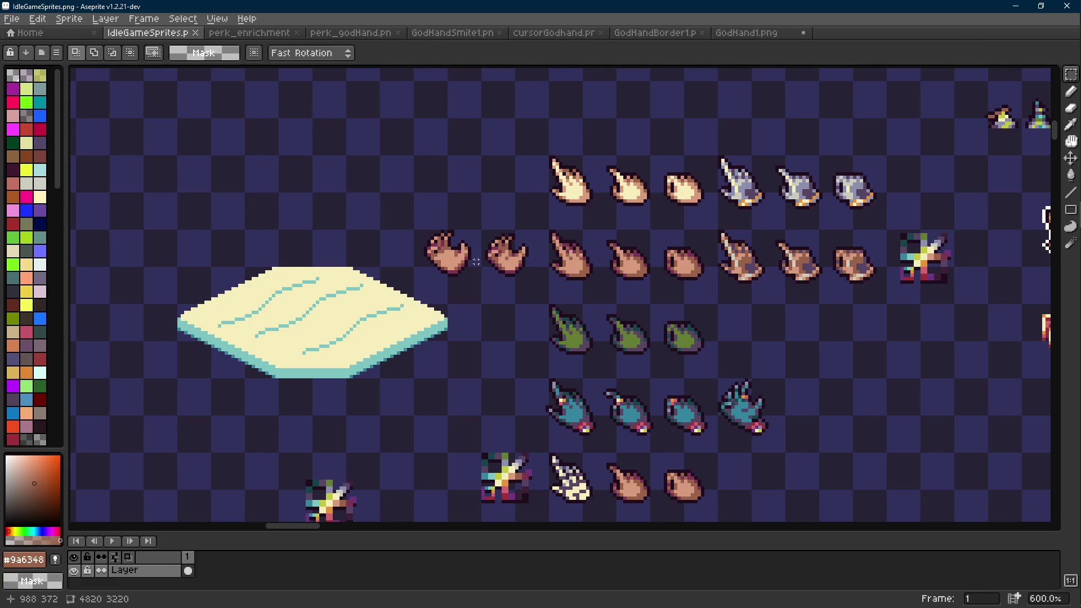
scroll(478, 258, up, 2)
key(i)
click(454, 260)
key(b)
scroll(512, 274, down, 4)
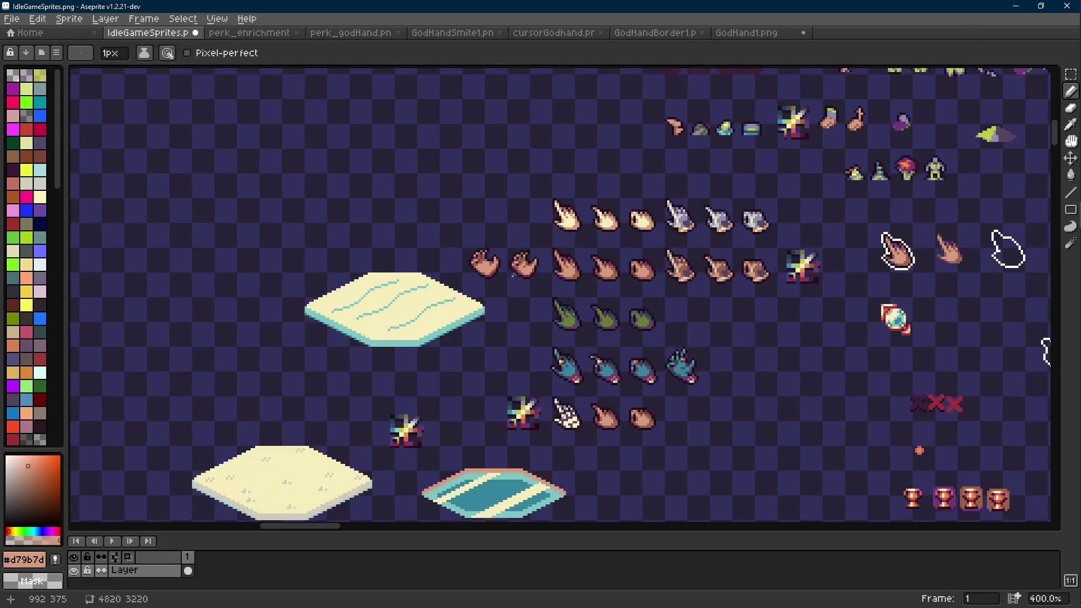
scroll(512, 274, down, 1)
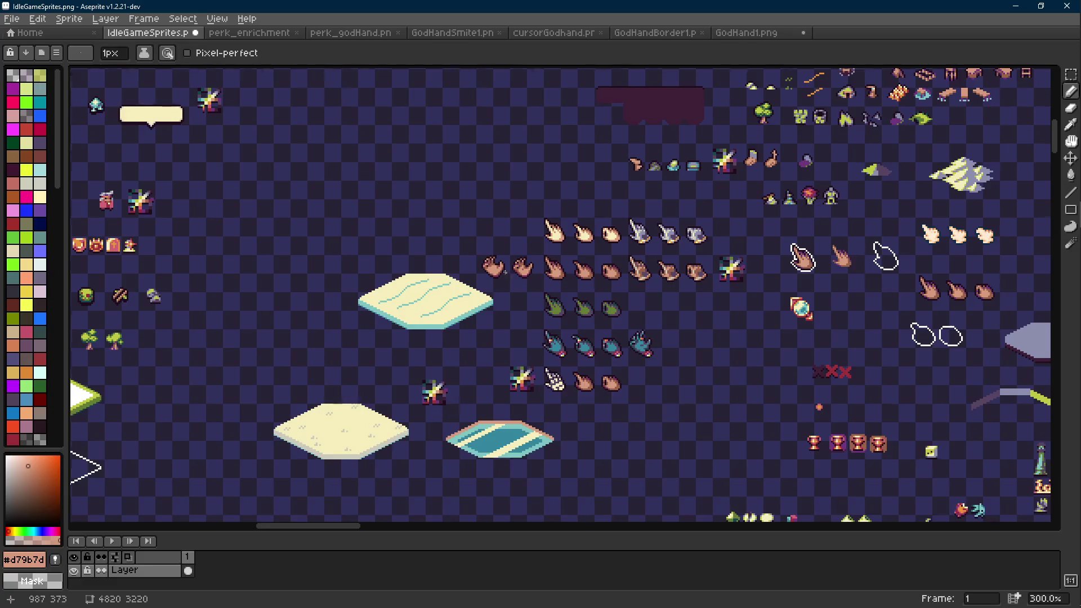
scroll(510, 275, up, 9)
alt+click(393, 197)
mouse_move(404, 214)
mouse_down()
mouse_move(422, 214)
mouse_move(439, 248)
mouse_up()
scroll(422, 225, down, 8)
scroll(423, 233, up, 7)
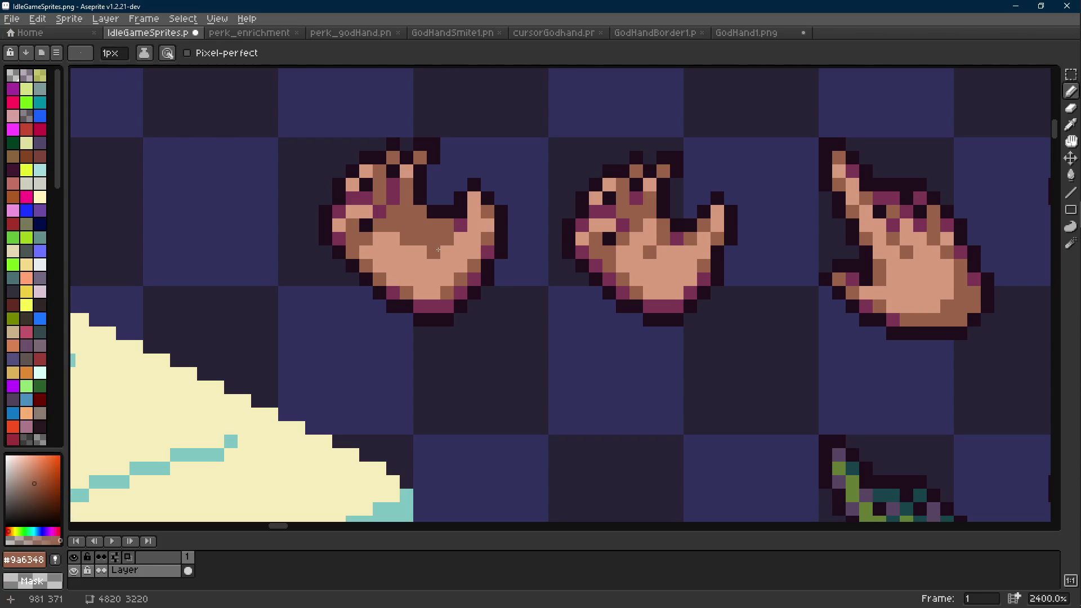
Shade one more hand pixel brown, then enlarge and zoom the Discord hand photo before returning.
click(441, 246)
key(alt+Tab)
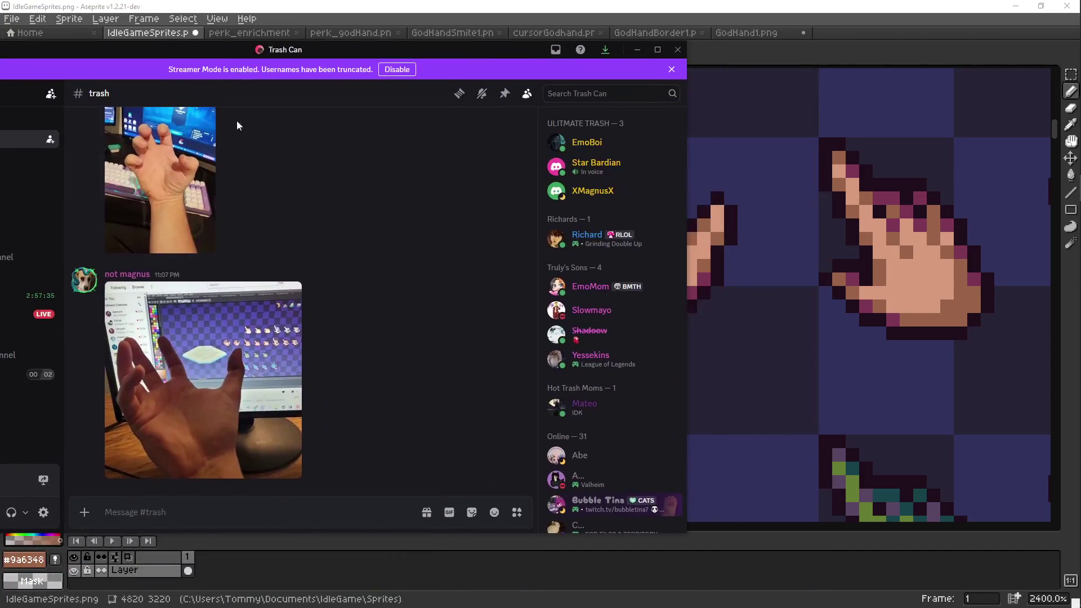
click(237, 360)
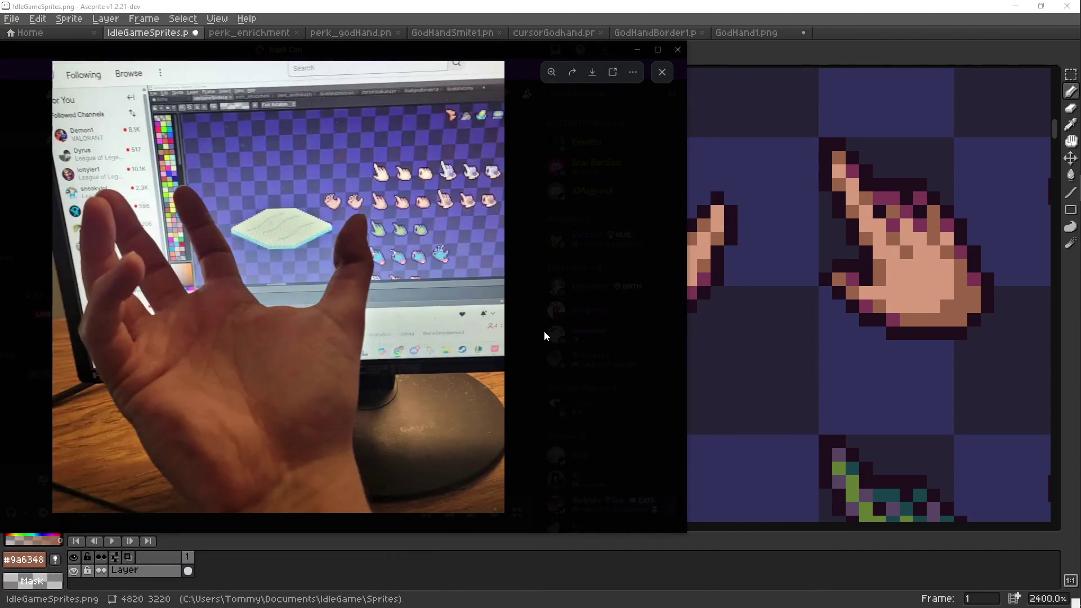
click(276, 366)
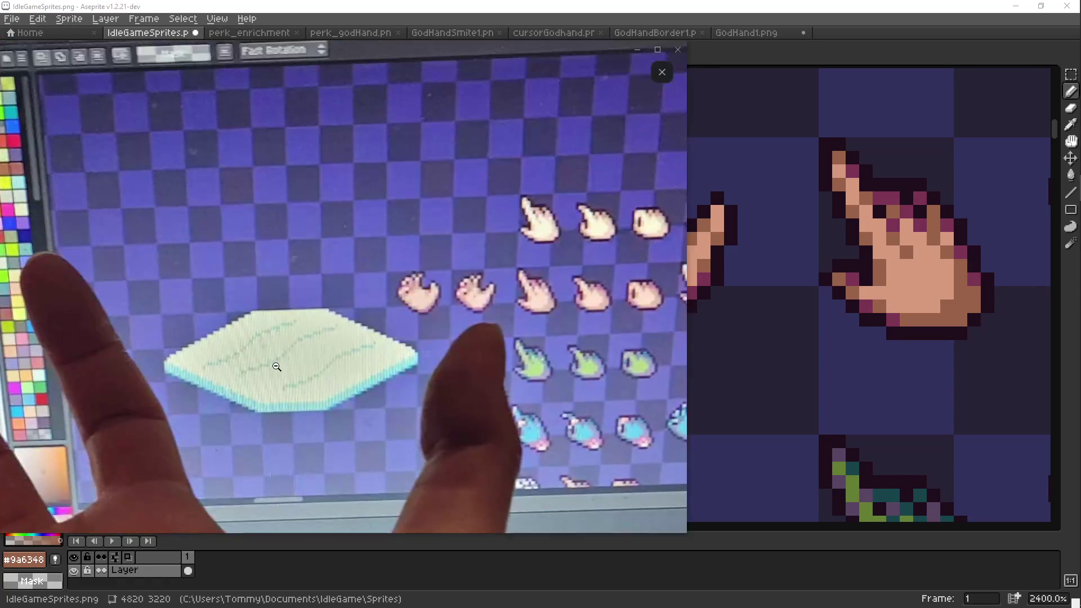
scroll(281, 369, down, 4)
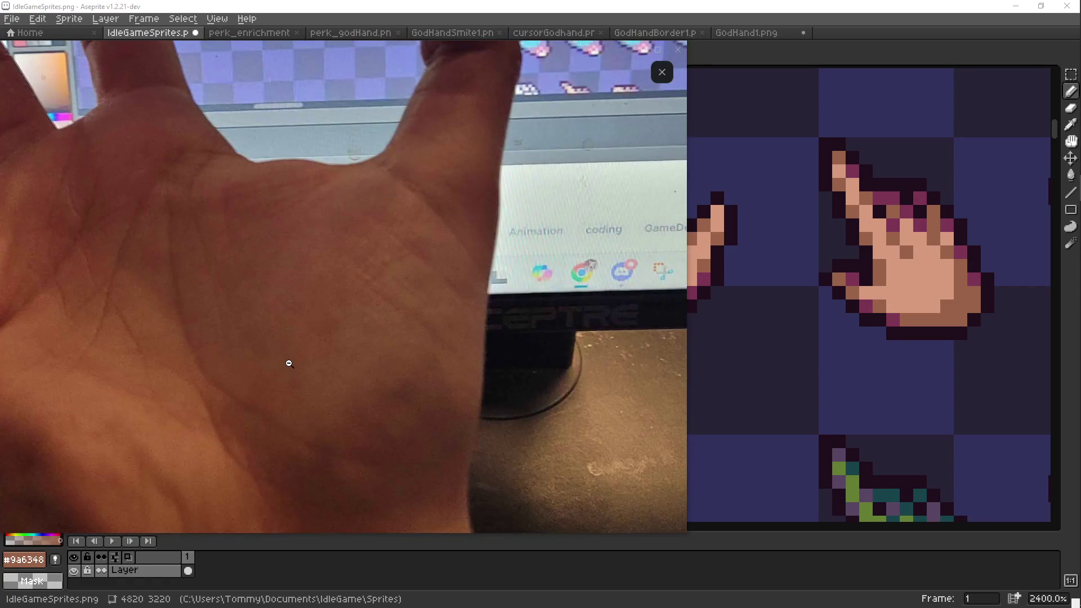
click(558, 303)
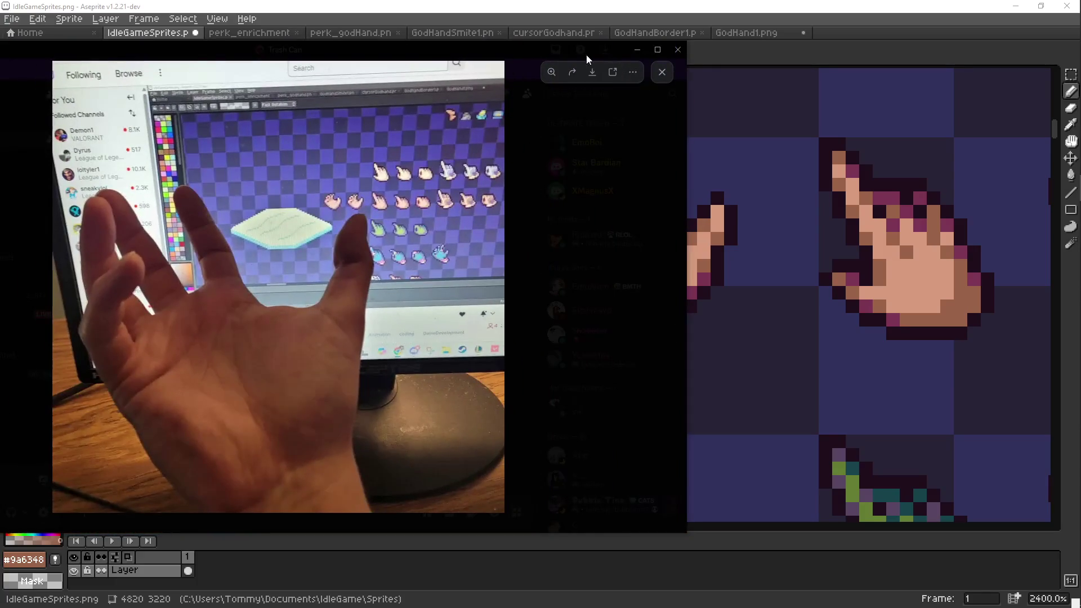
click(535, 221)
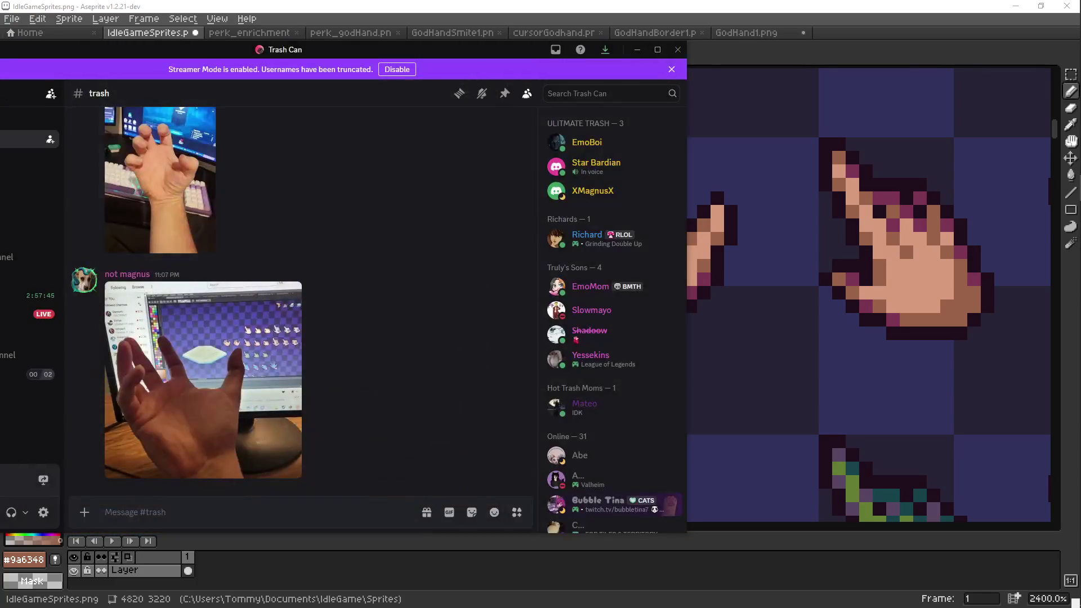
key(alt+Tab)
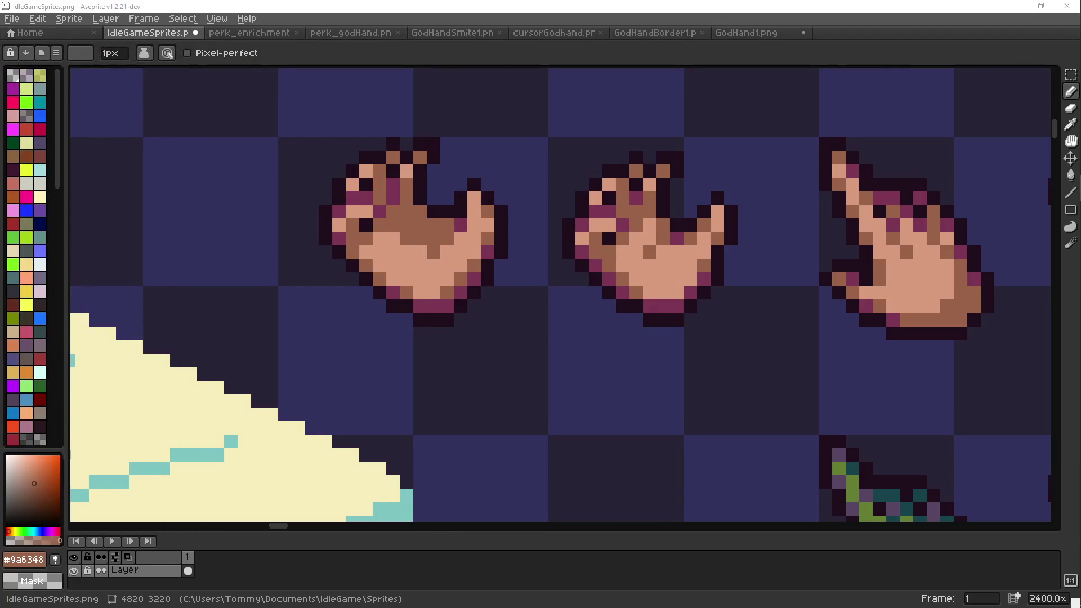
Move the cream tile with teal wave lines further left and deselect it.
drag(466, 258, 480, 285)
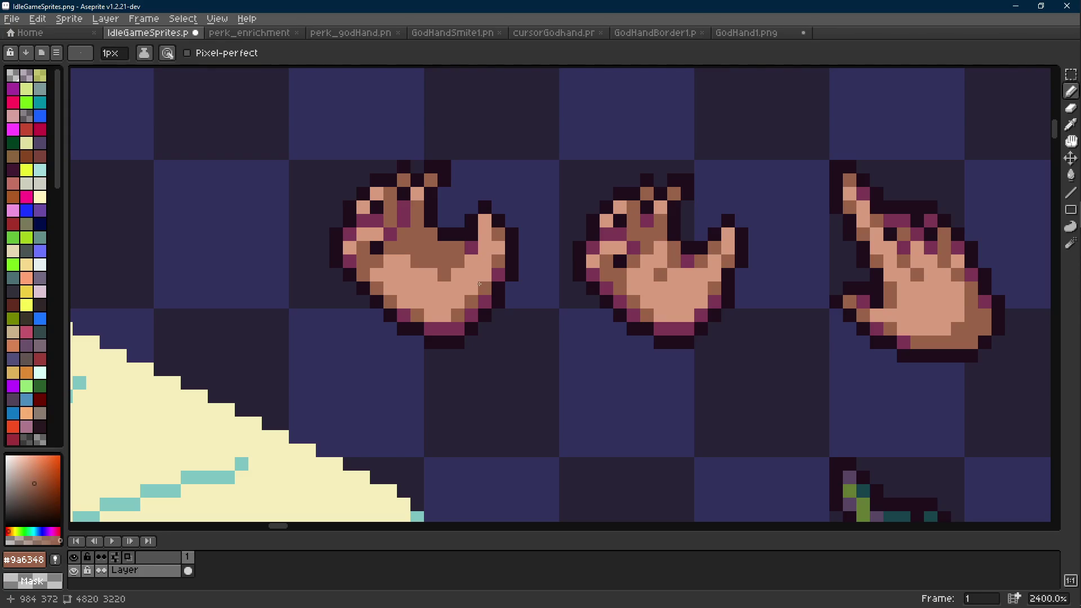
scroll(480, 284, down, 5)
key(m)
drag(550, 286, 135, 421)
drag(157, 245, 469, 332)
drag(467, 336, 295, 336)
key(ctrl+d)
Save IdleGameSprites.png with the shaded grabbing hands.
scroll(588, 295, down, 2)
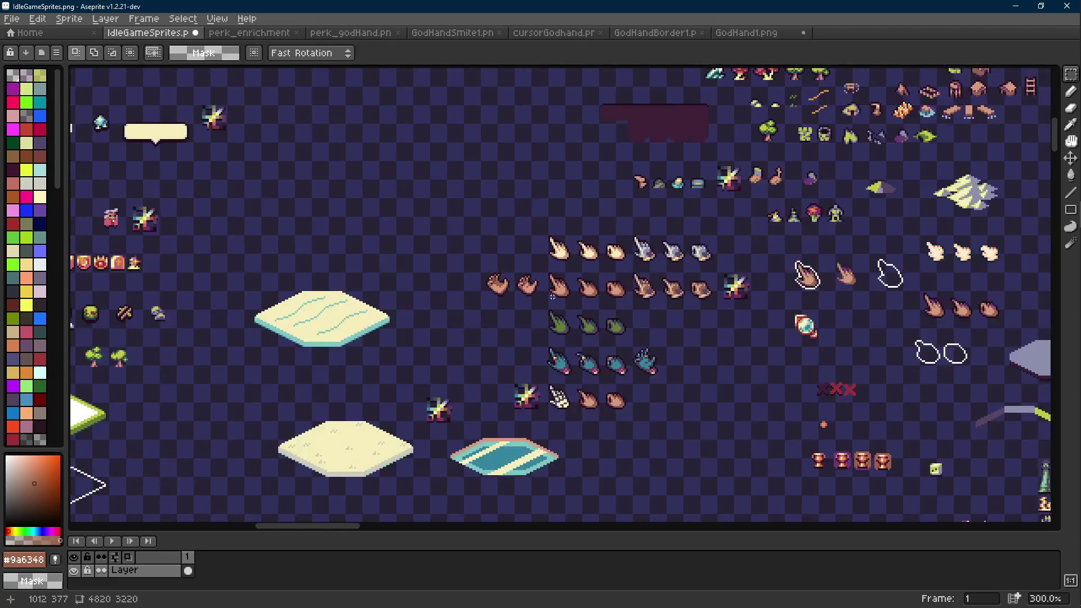
key(ctrl+s)
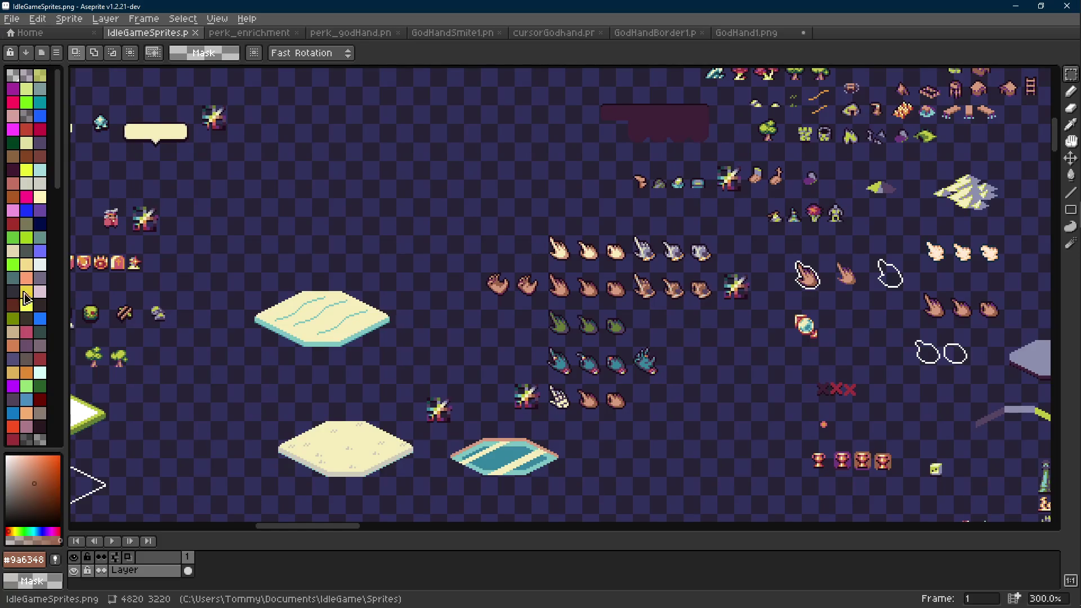
scroll(439, 309, down, 1)
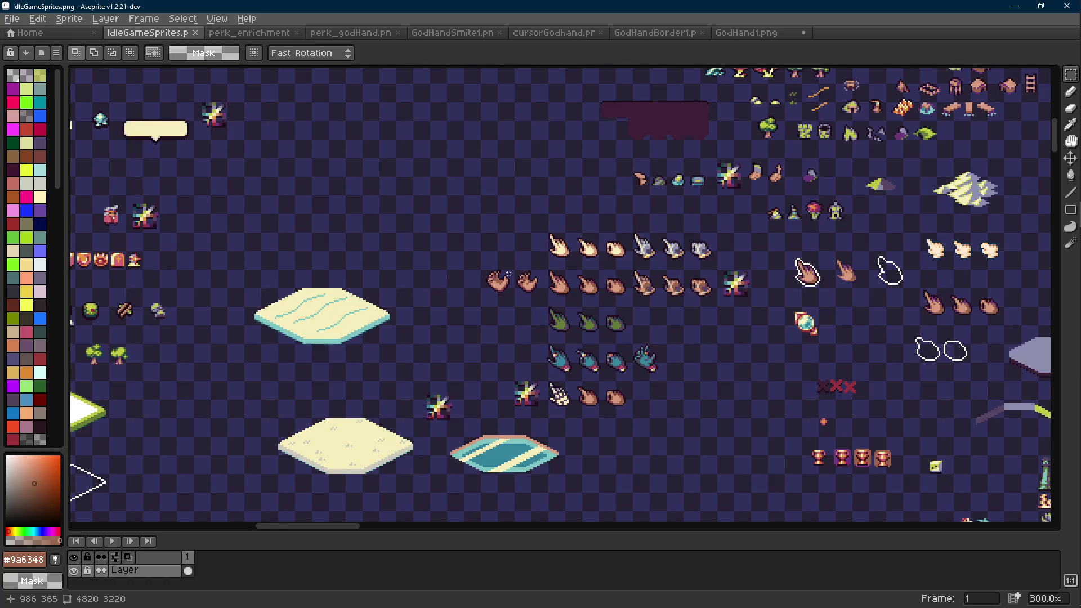
drag(723, 343, 729, 338)
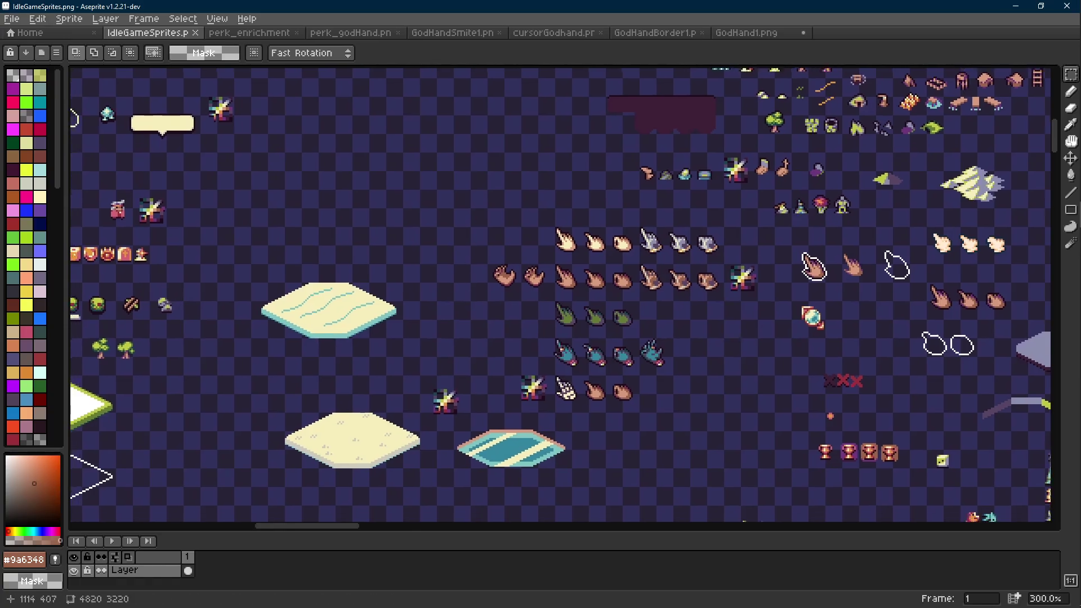